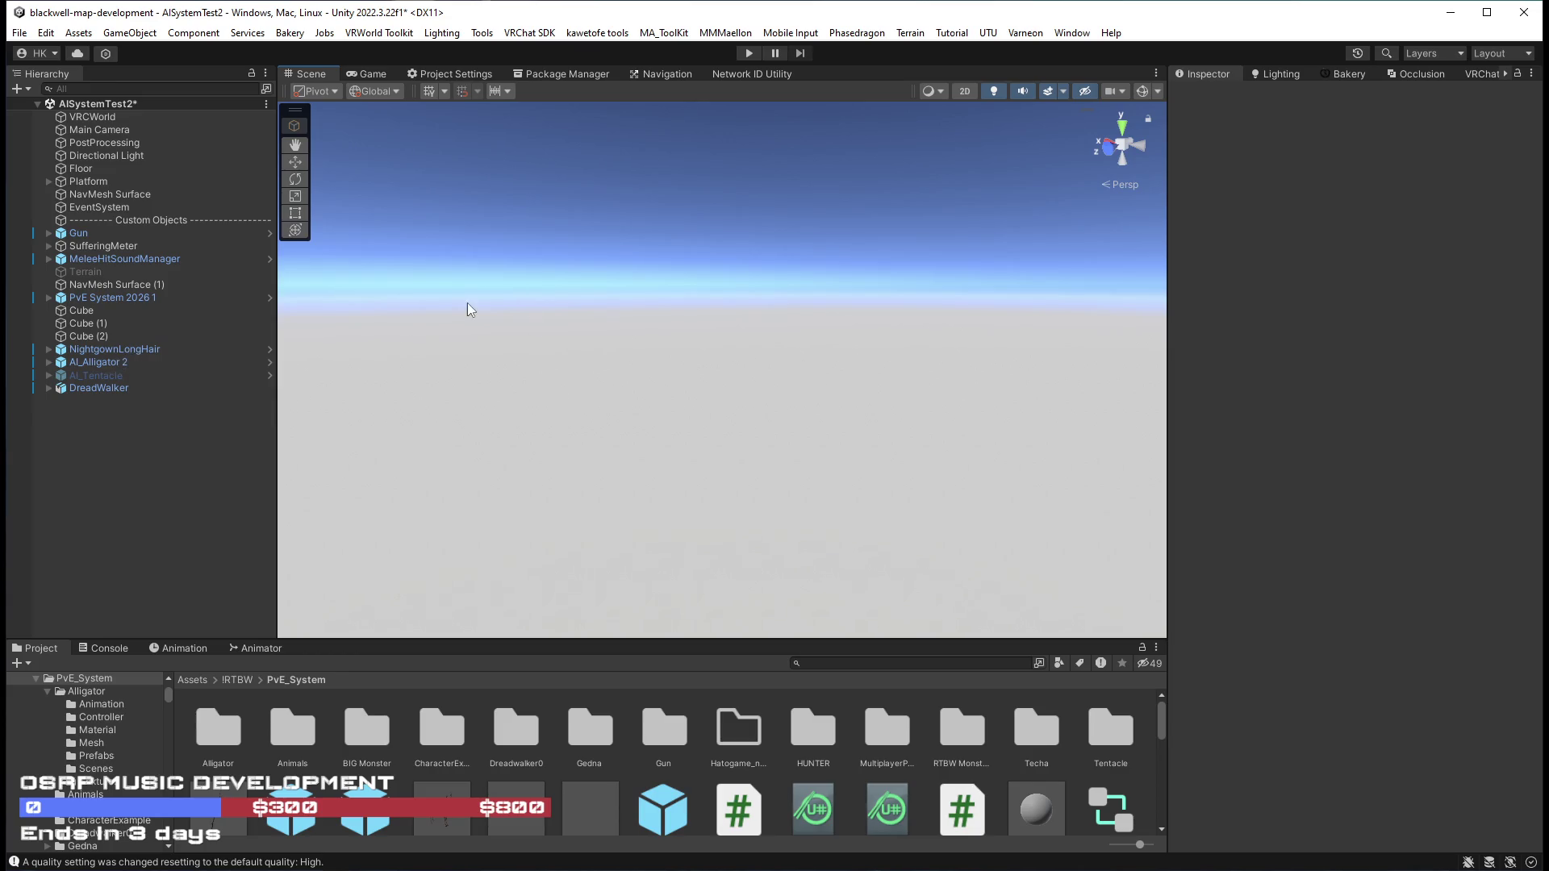
Select AI_Alligator 2 to show its AI Enemy settings, and orbit down onto the grey platform.
click(104, 363)
key(F2)
drag(820, 450, 819, 434)
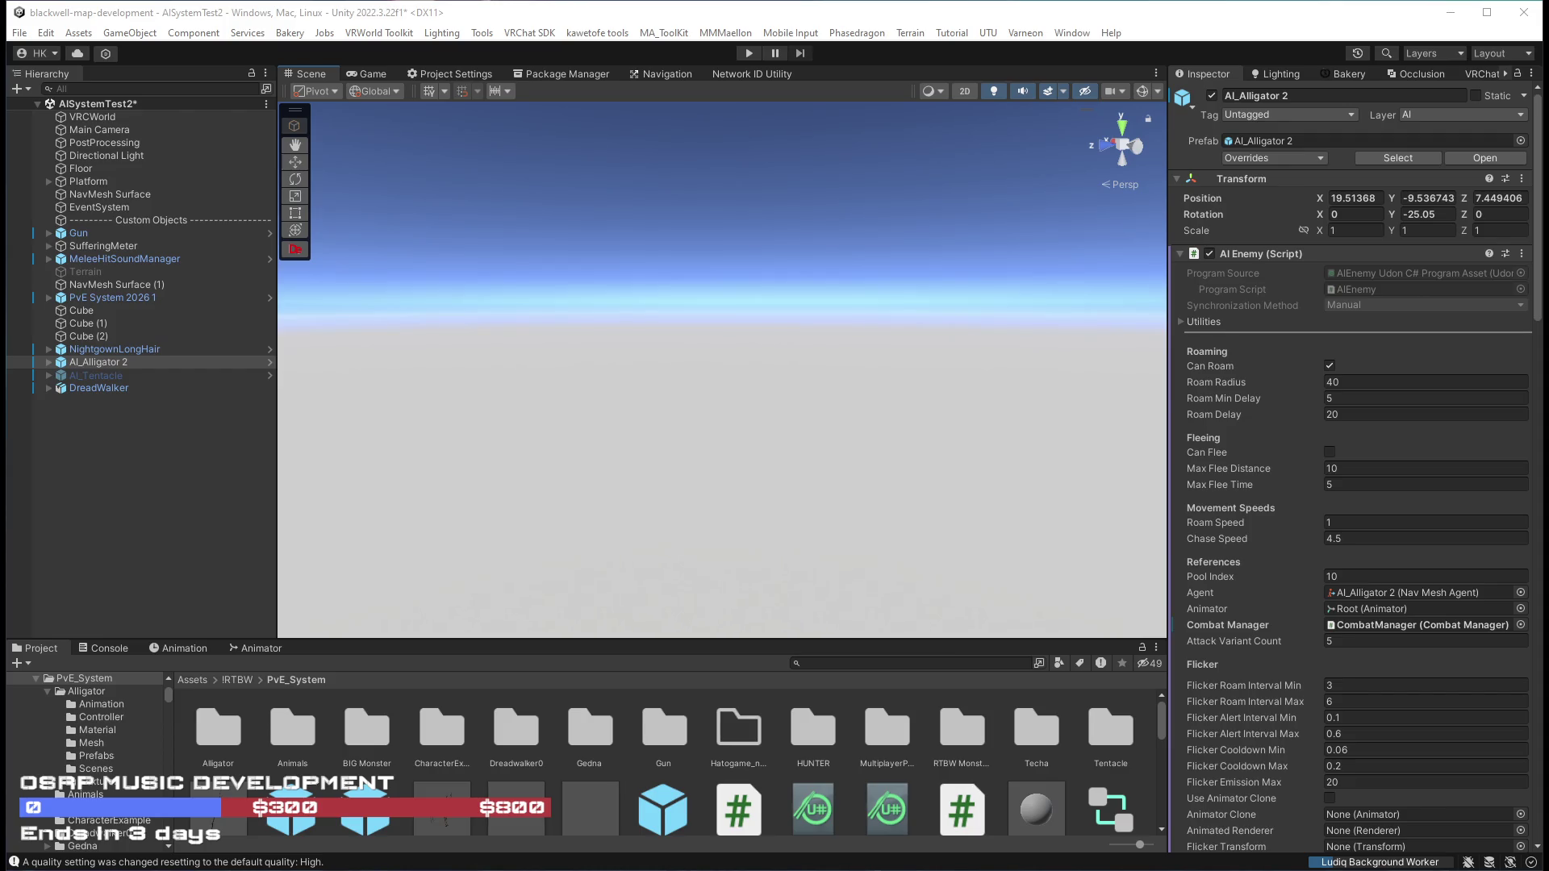
mouse_move(1097, 363)
mouse_down()
mouse_move(667, 374)
mouse_move(713, 395)
mouse_up()
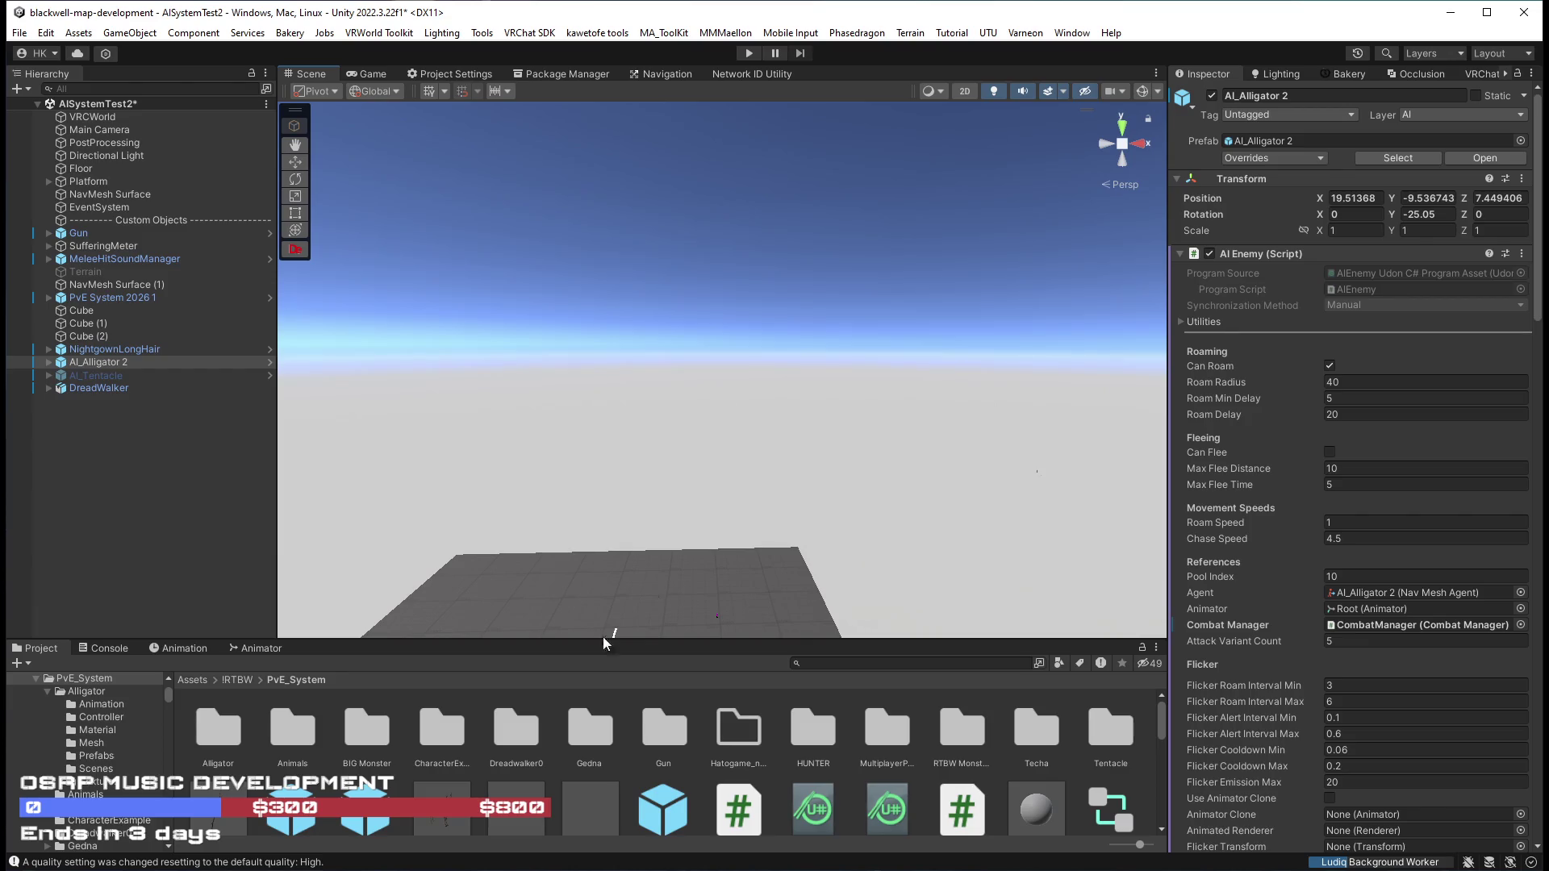
mouse_move(462, 405)
mouse_down()
mouse_move(533, 597)
mouse_move(486, 626)
mouse_move(634, 487)
mouse_move(608, 516)
mouse_move(580, 472)
mouse_up()
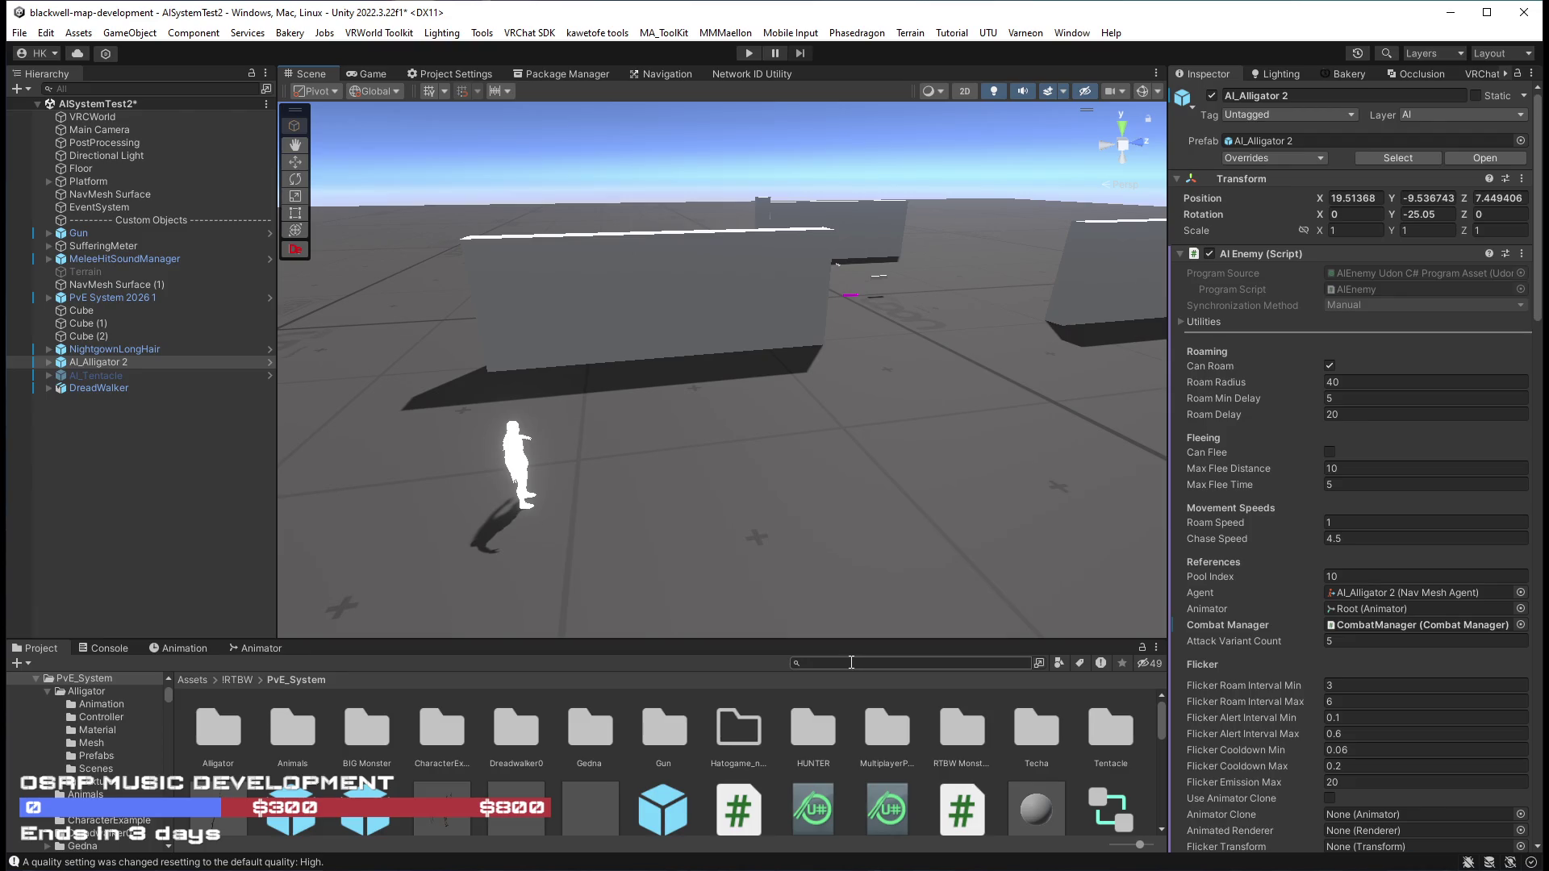
click(852, 663)
Drag the CursedGolem1 prefab into the scene and frame it in view.
scroll(637, 750, down, 5)
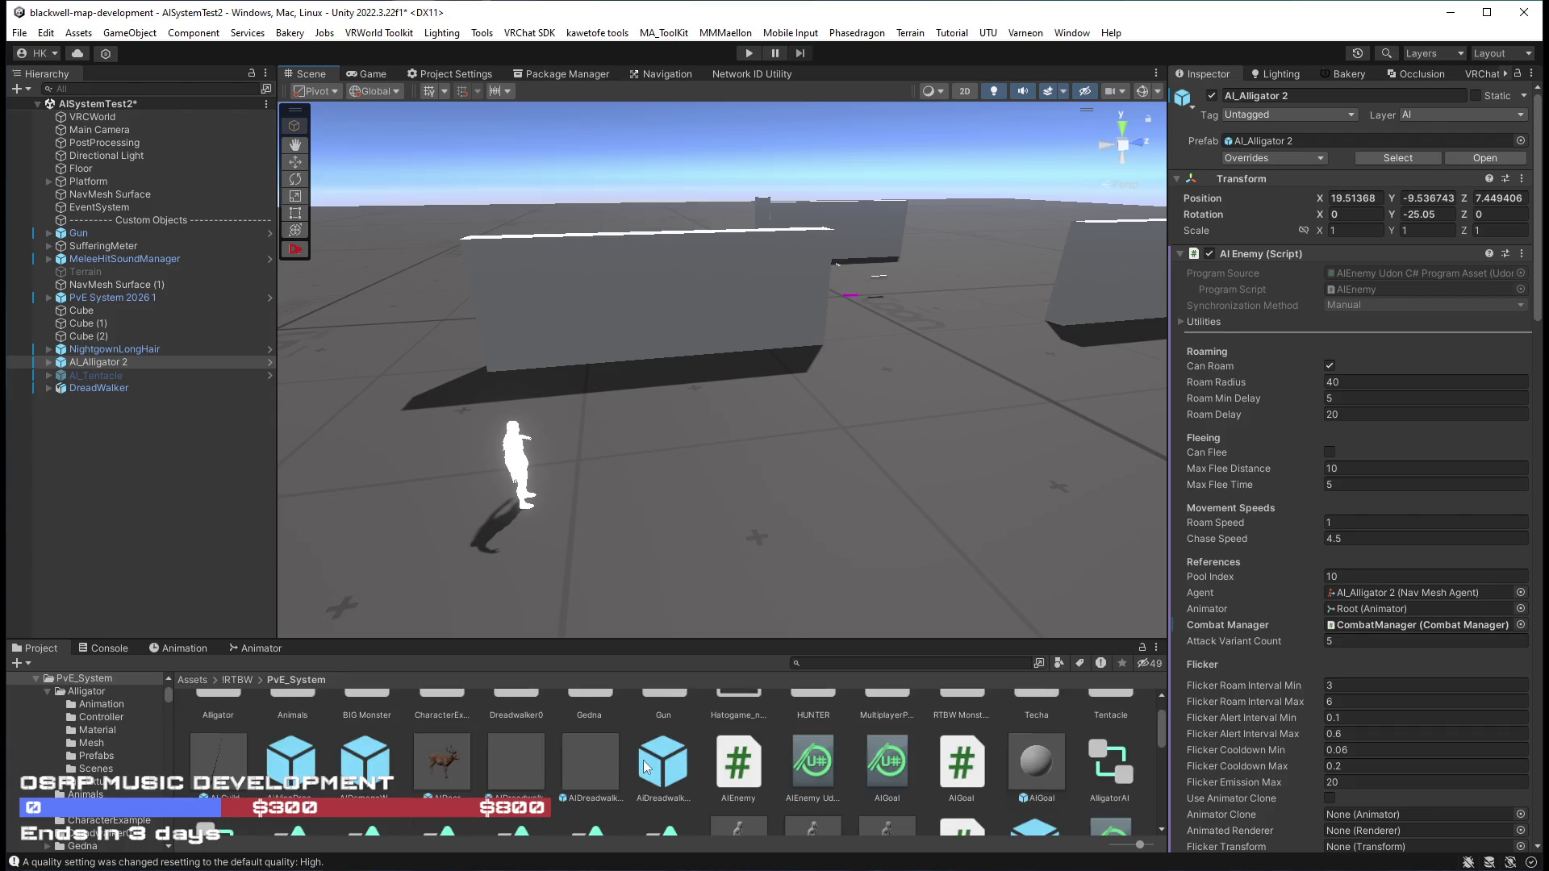
scroll(655, 754, down, 2)
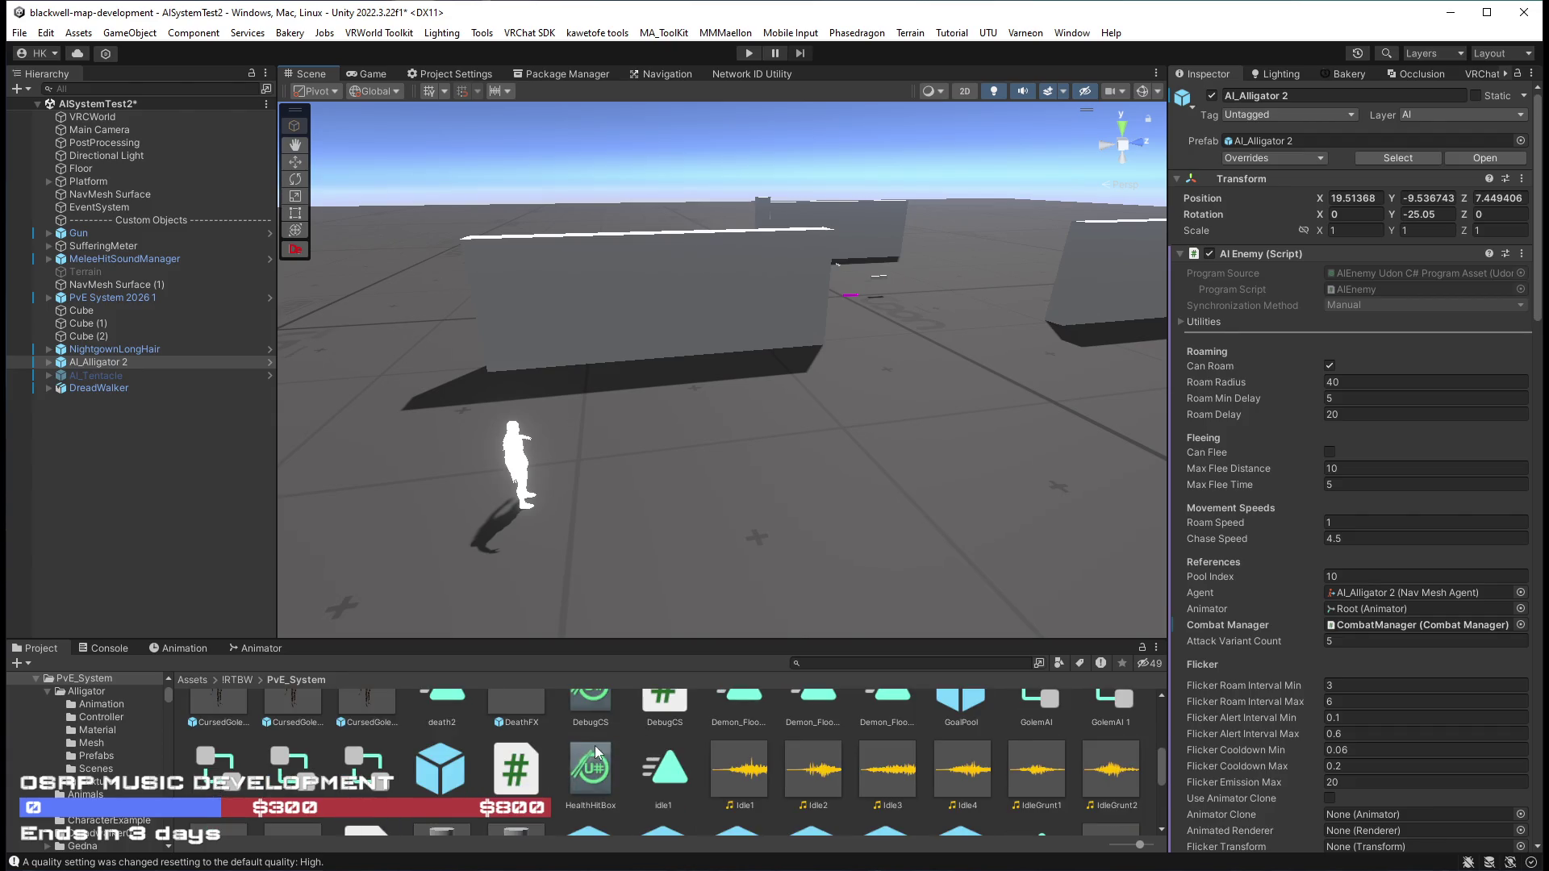
scroll(597, 744, up, 2)
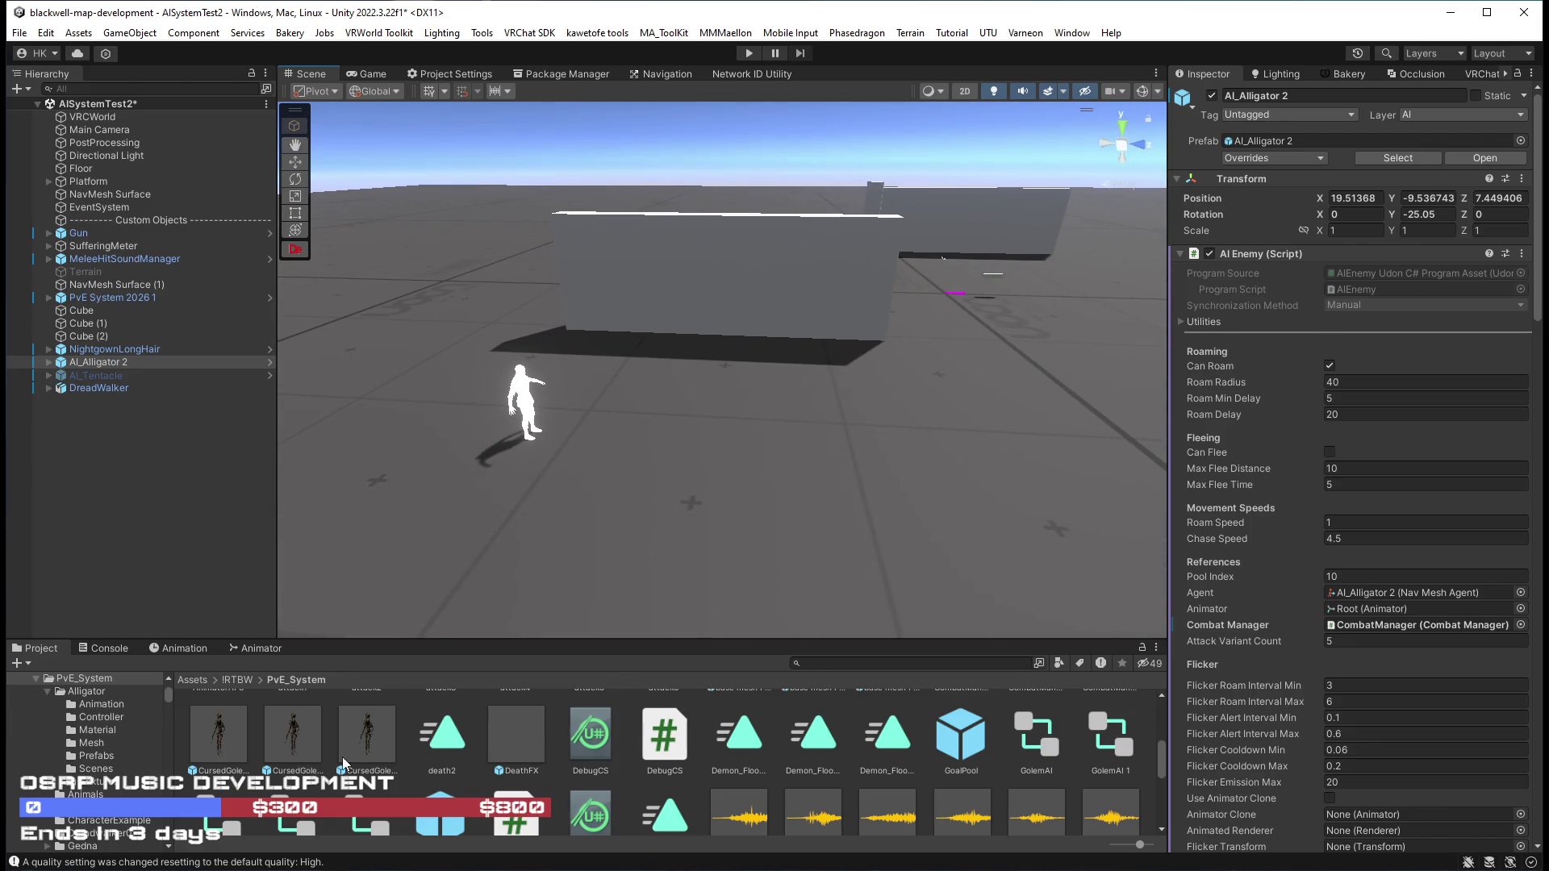
click(220, 735)
mouse_move(224, 739)
mouse_down()
mouse_move(341, 597)
mouse_move(398, 494)
mouse_up()
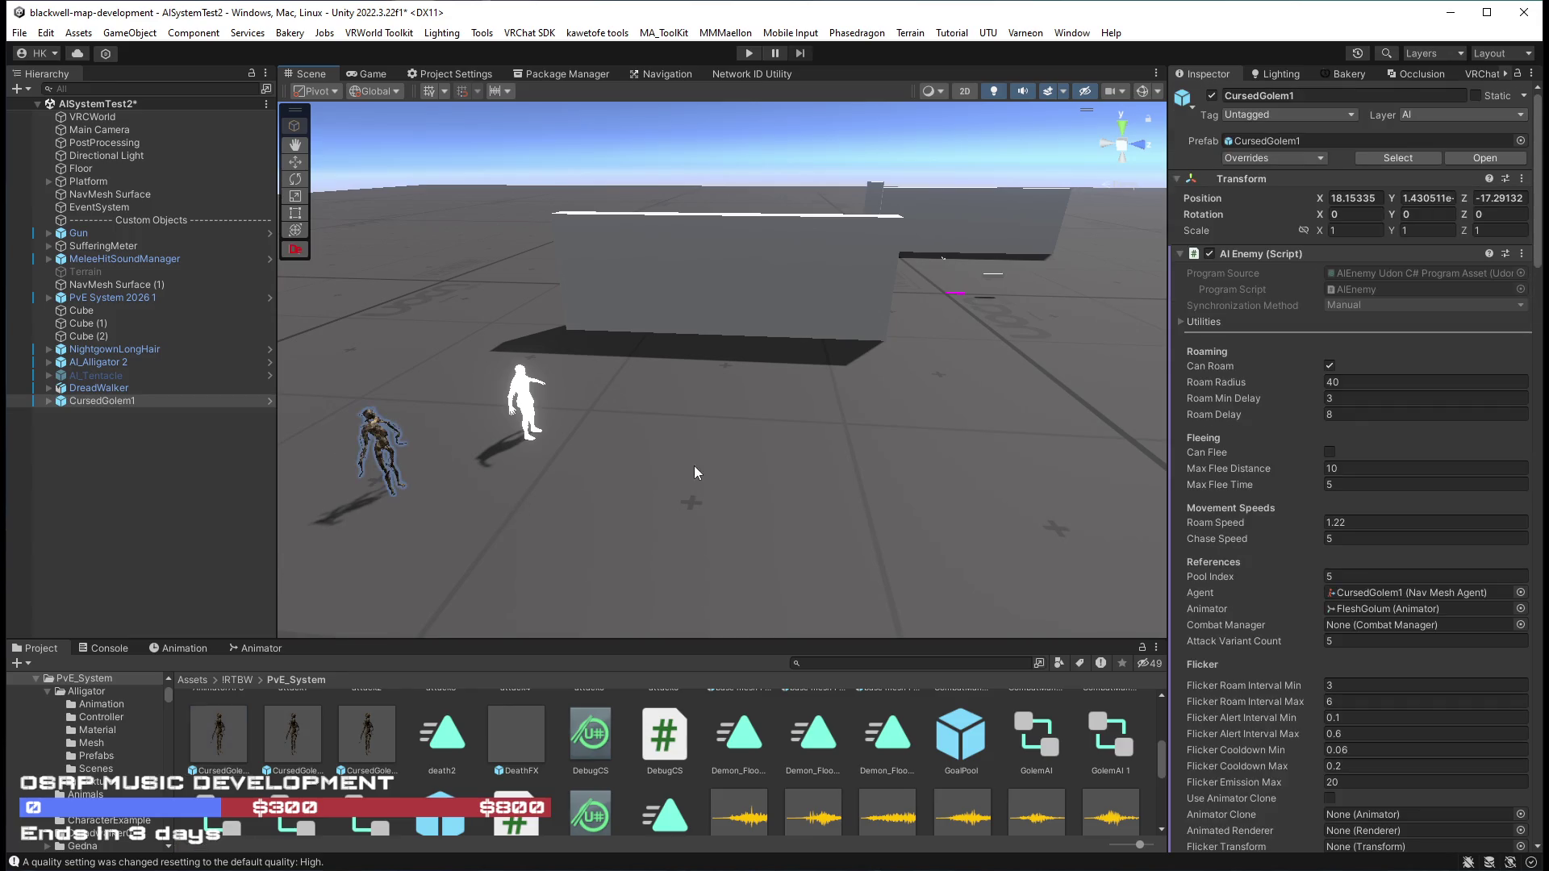
key(f)
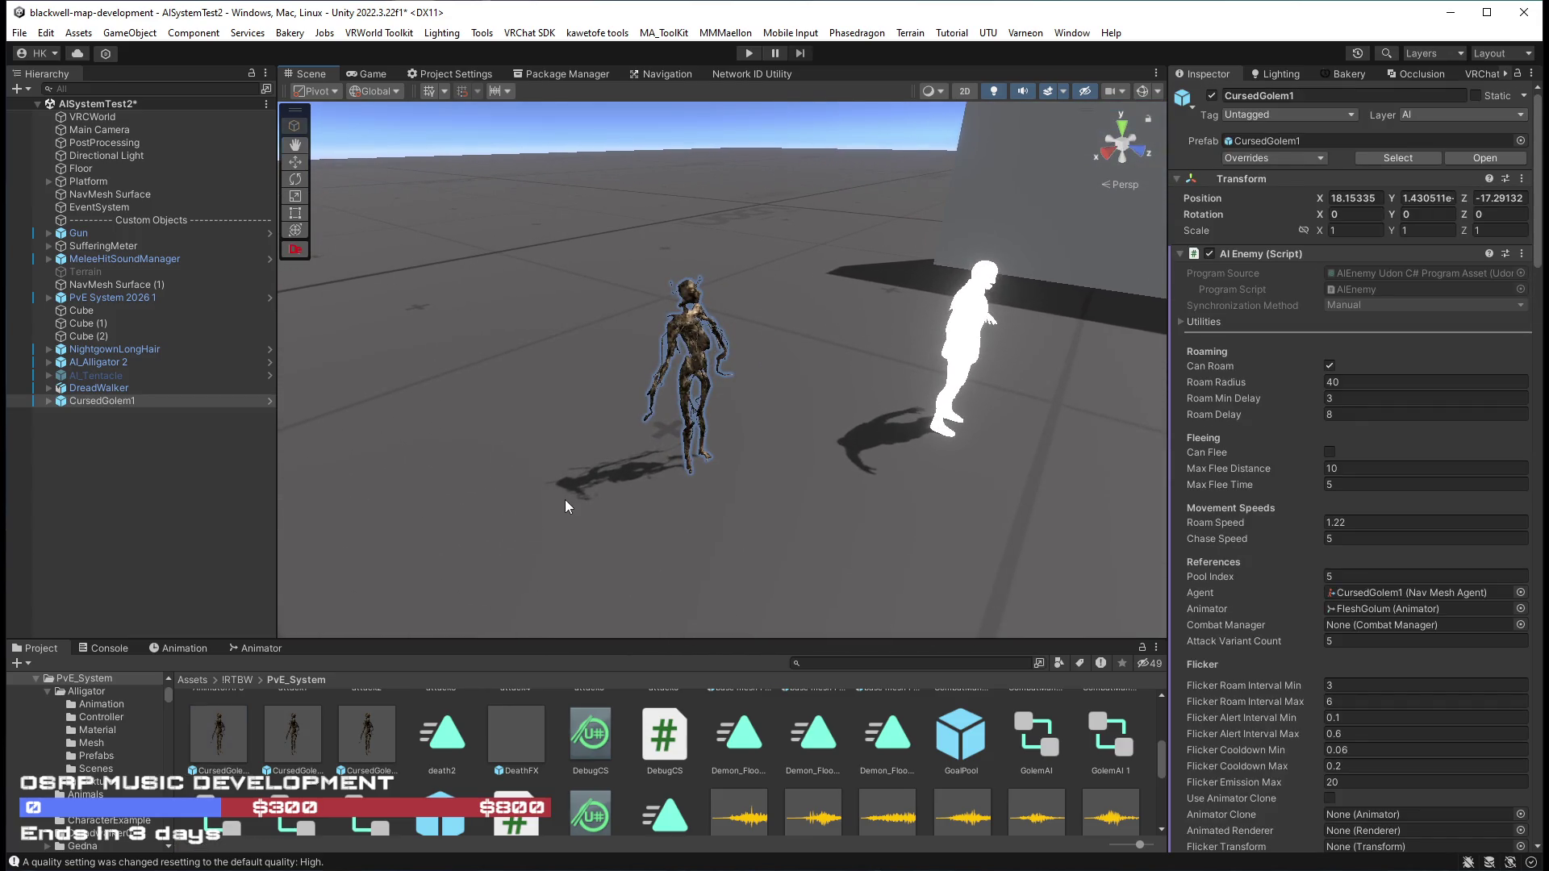
Expand CursedGolem1 and nest the DreadWalker model under it in the Hierarchy.
click(49, 401)
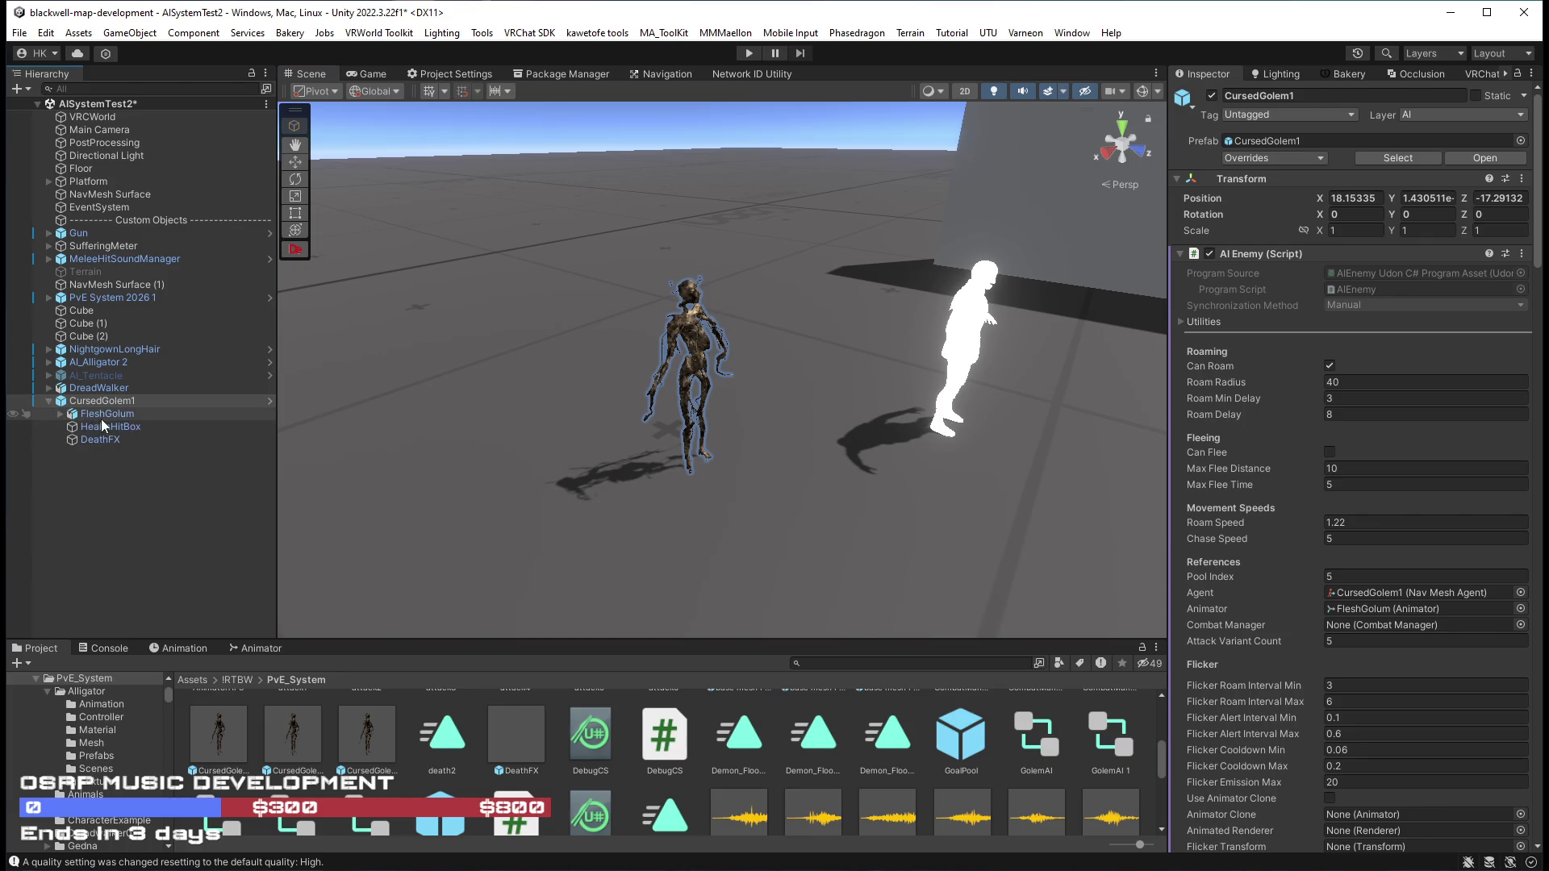
click(99, 416)
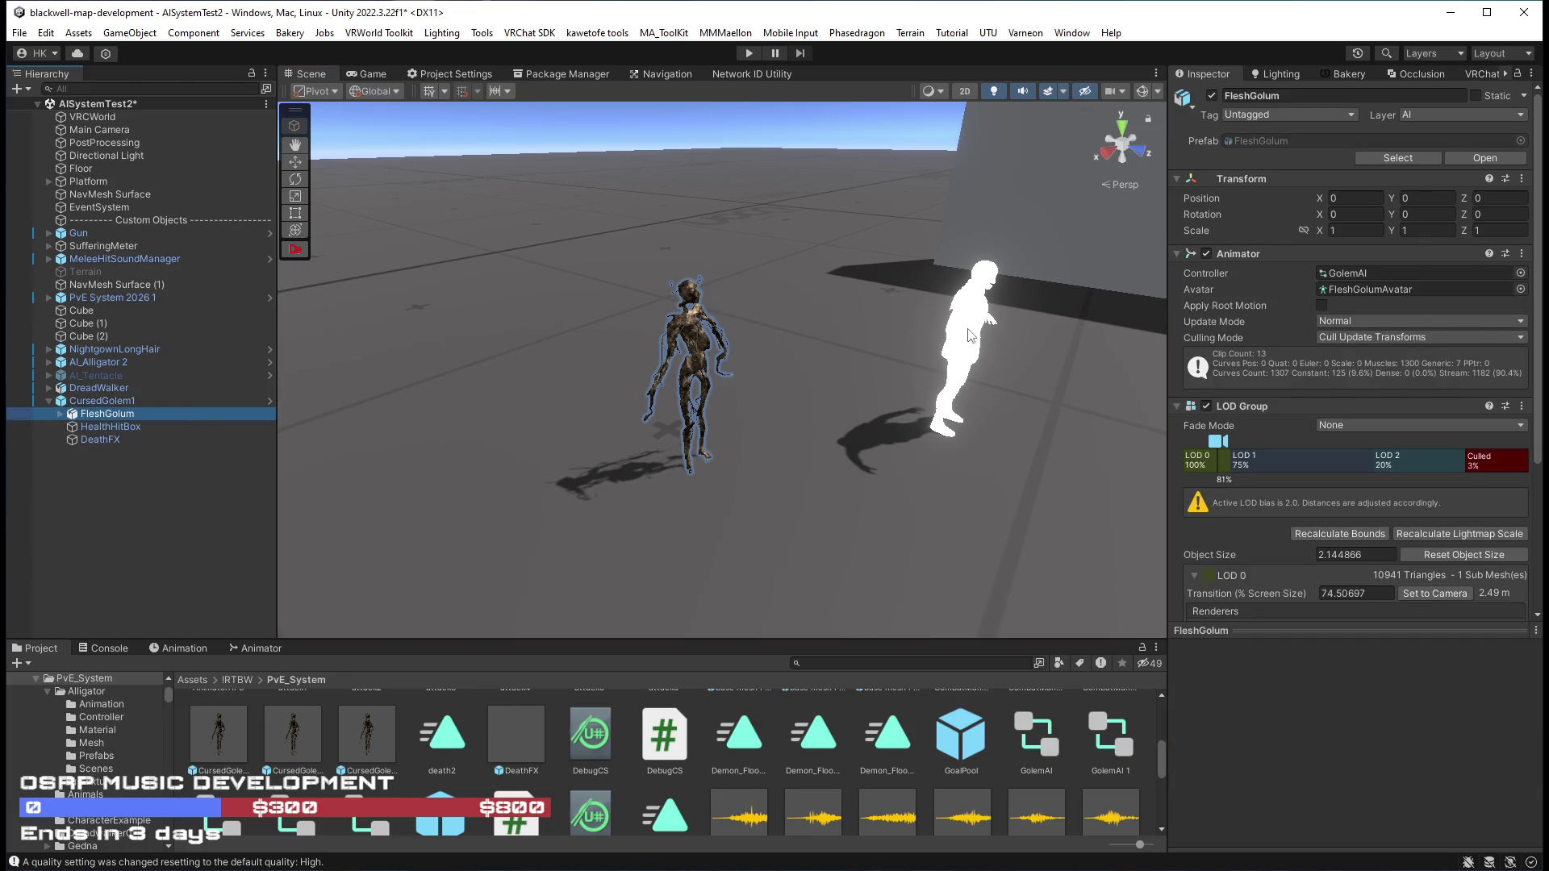
click(48, 389)
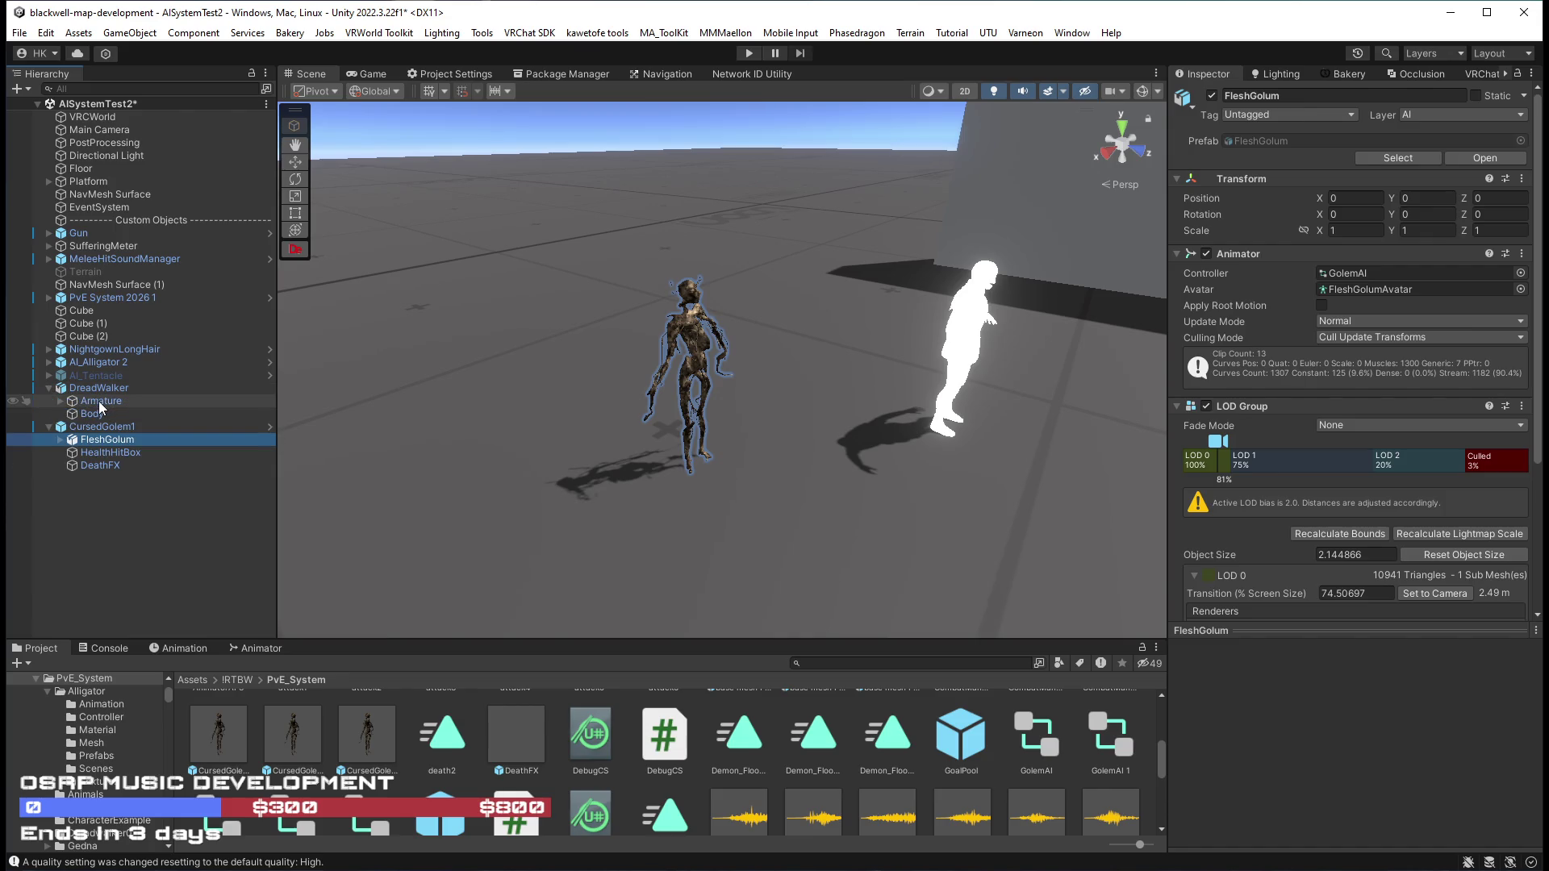
drag(89, 391, 94, 439)
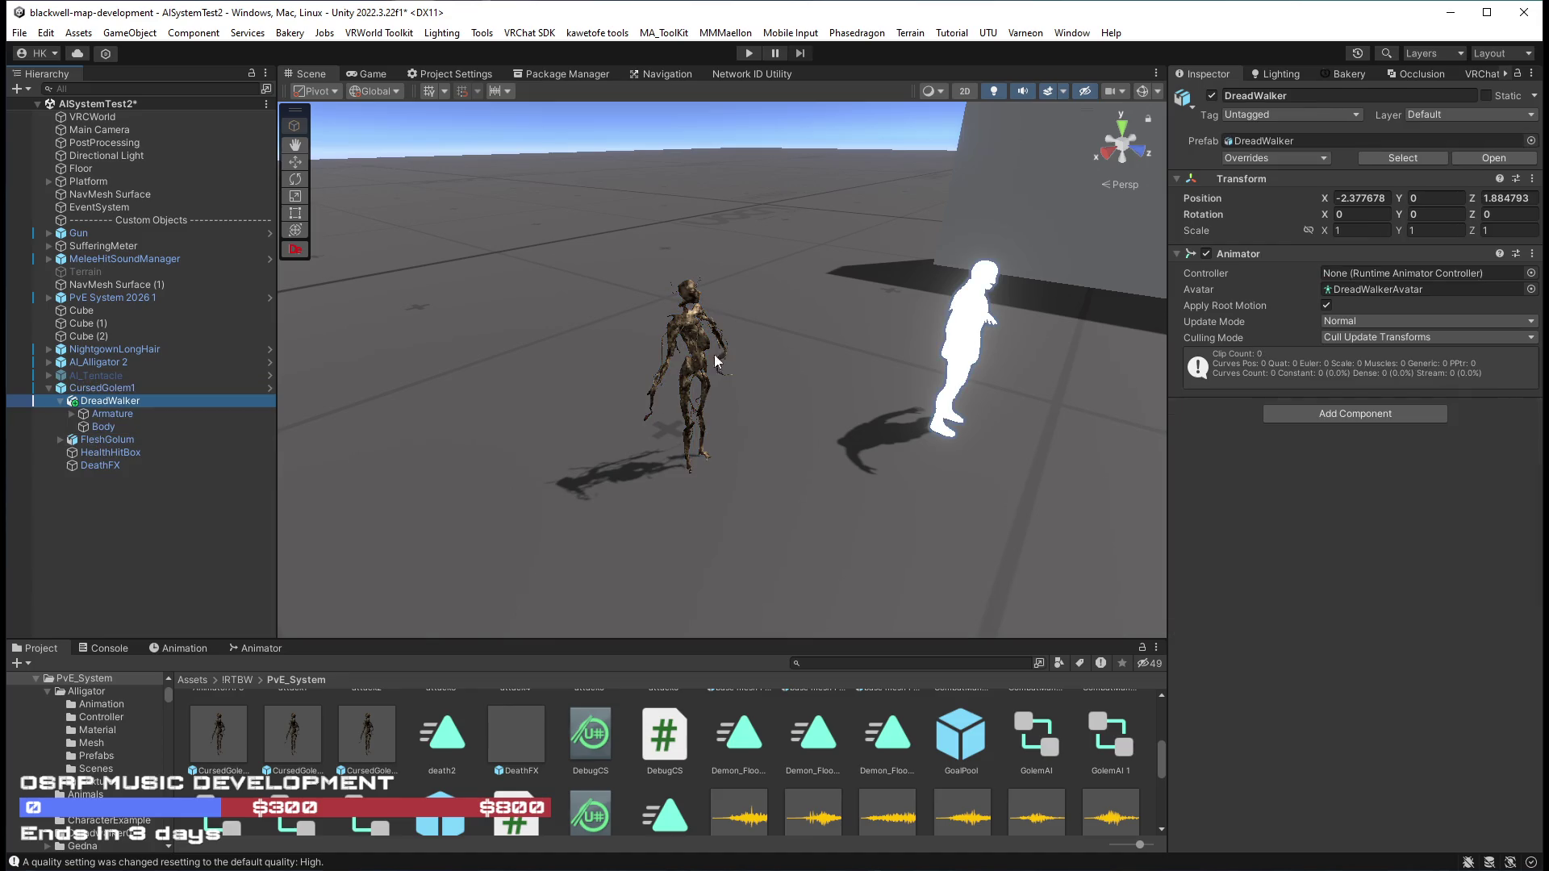
double_click(1362, 198)
Set DreadWalker's Position X and Z to 0.
text(0)
key(Return)
double_click(1509, 198)
key(BackSpace)
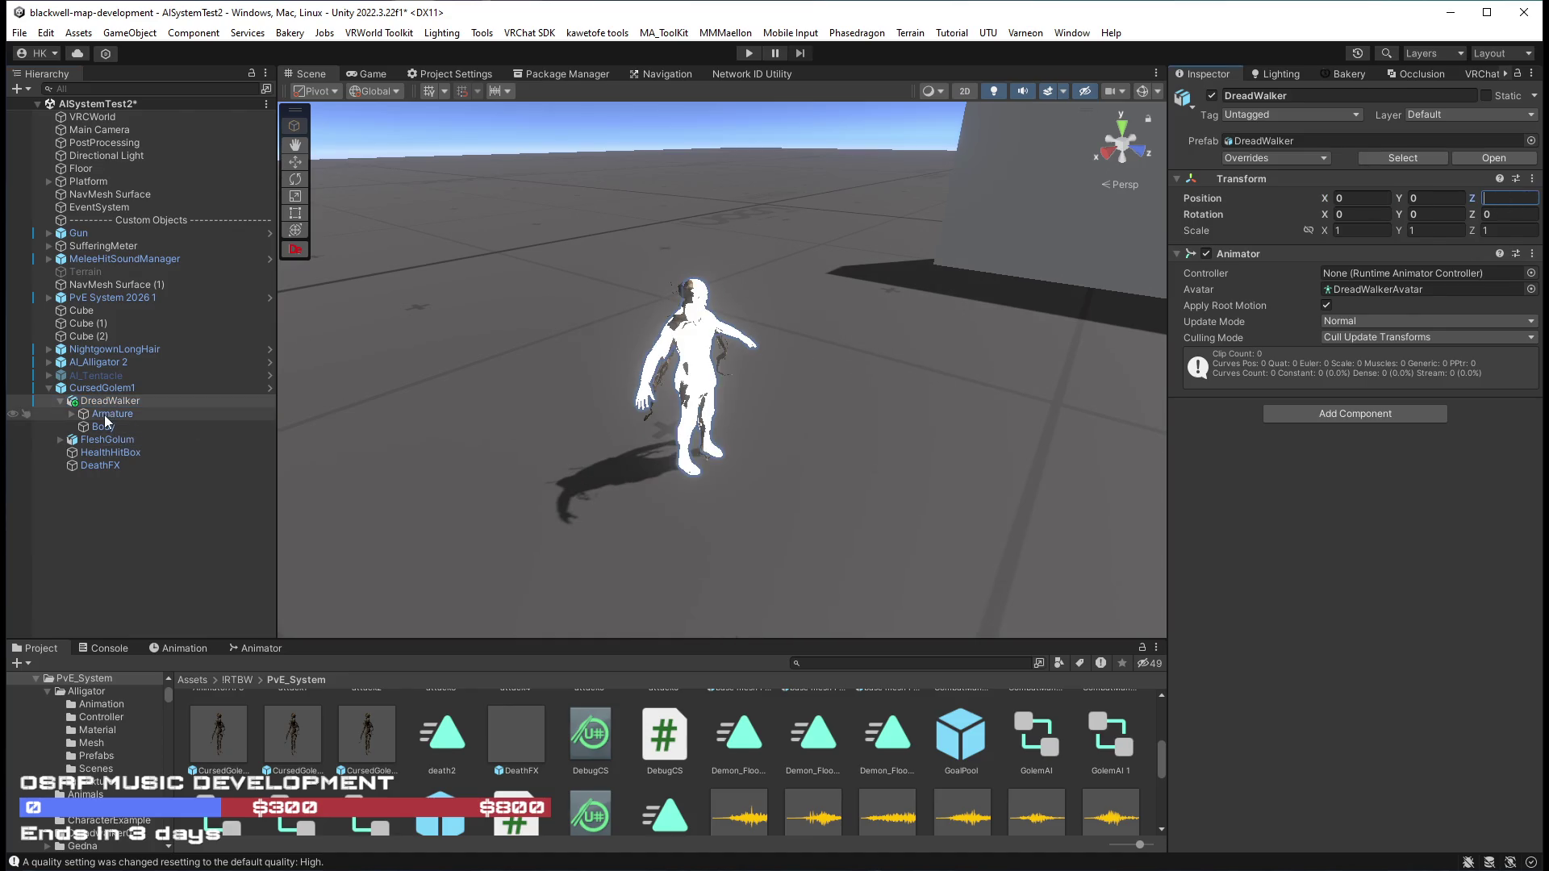
Inspect the FleshGolum model's meshes, then delete FleshGolum from CursedGolem1.
click(98, 440)
click(58, 441)
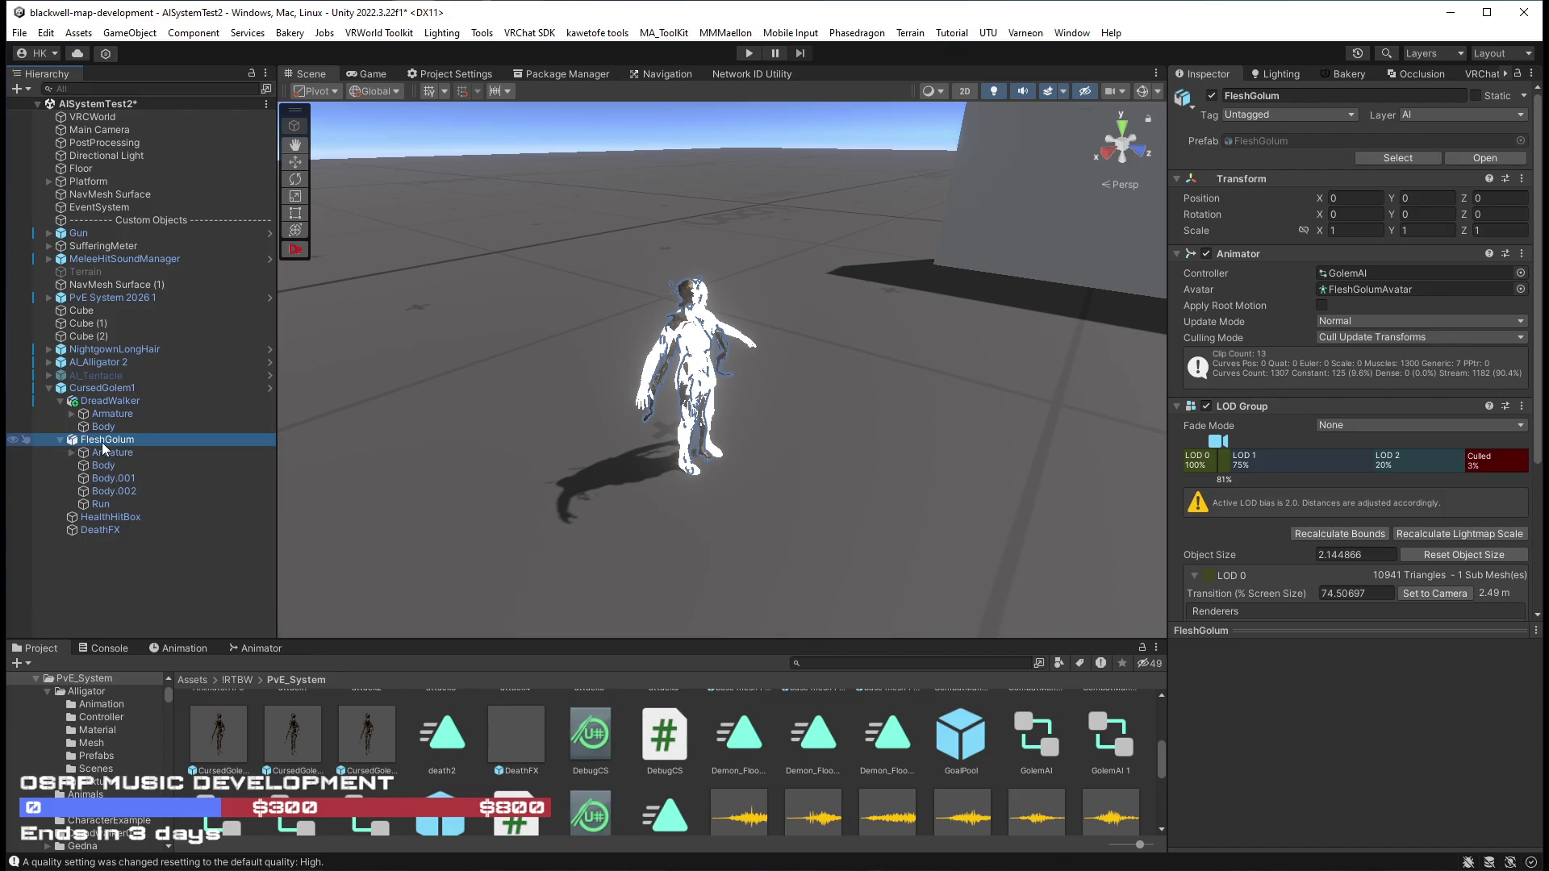
click(113, 491)
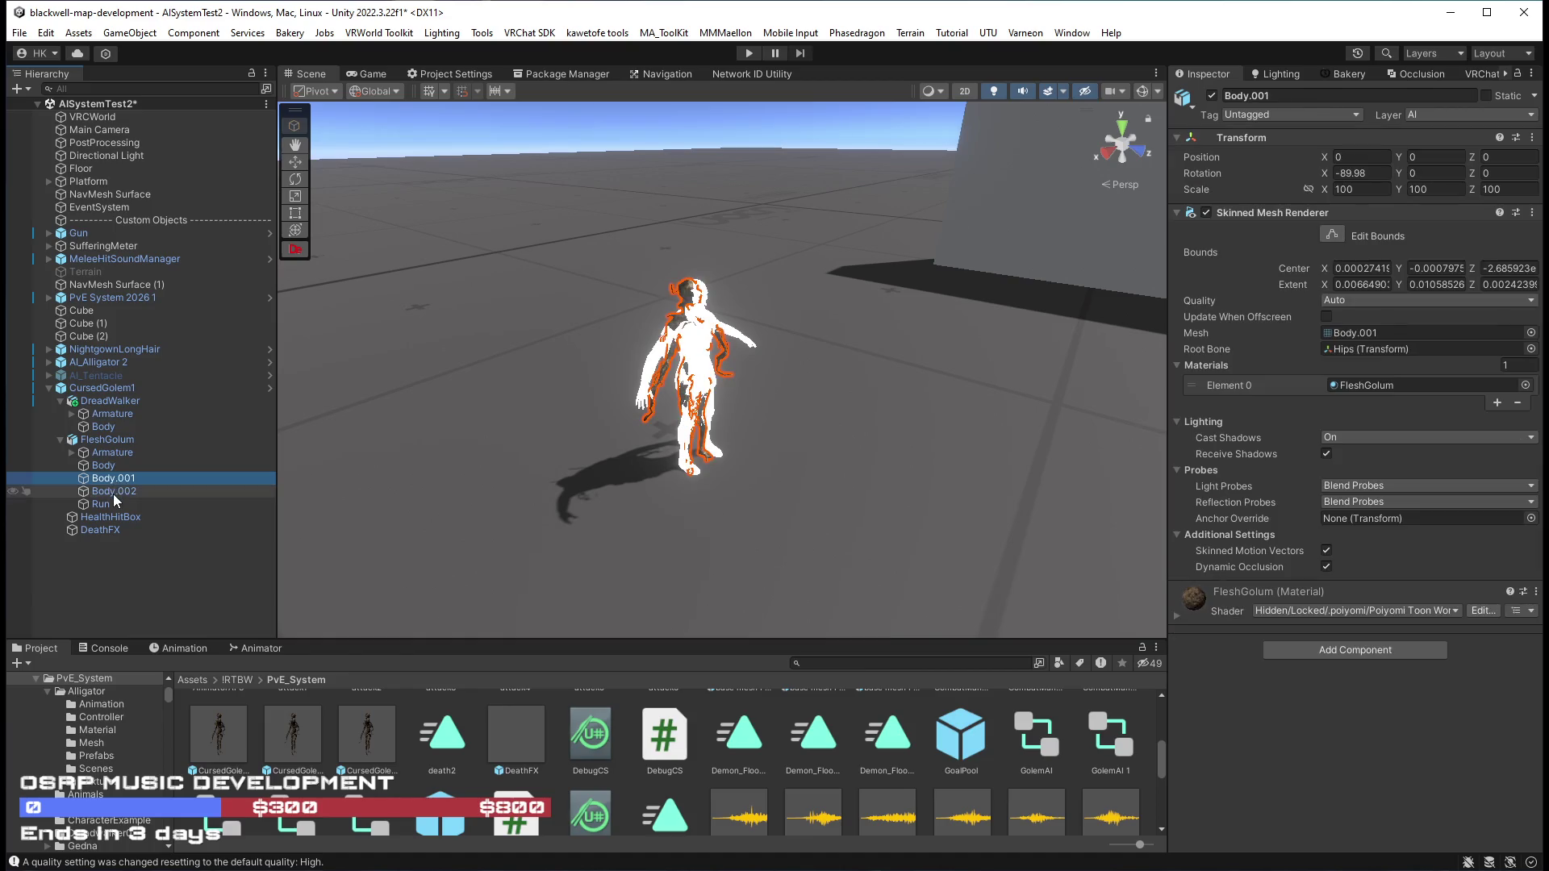
click(102, 441)
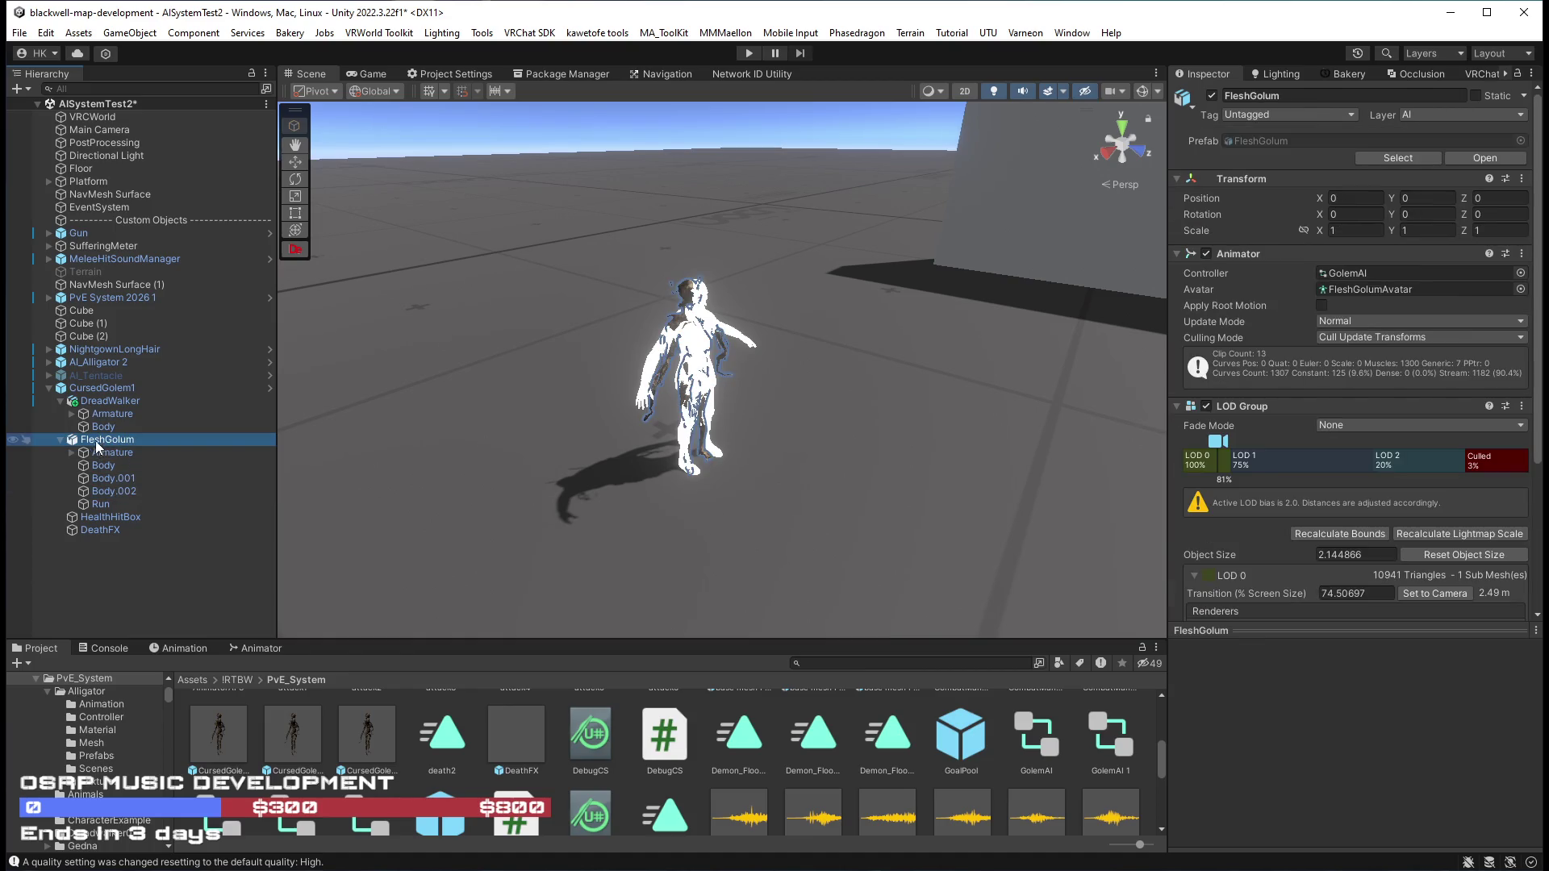
key(Delete)
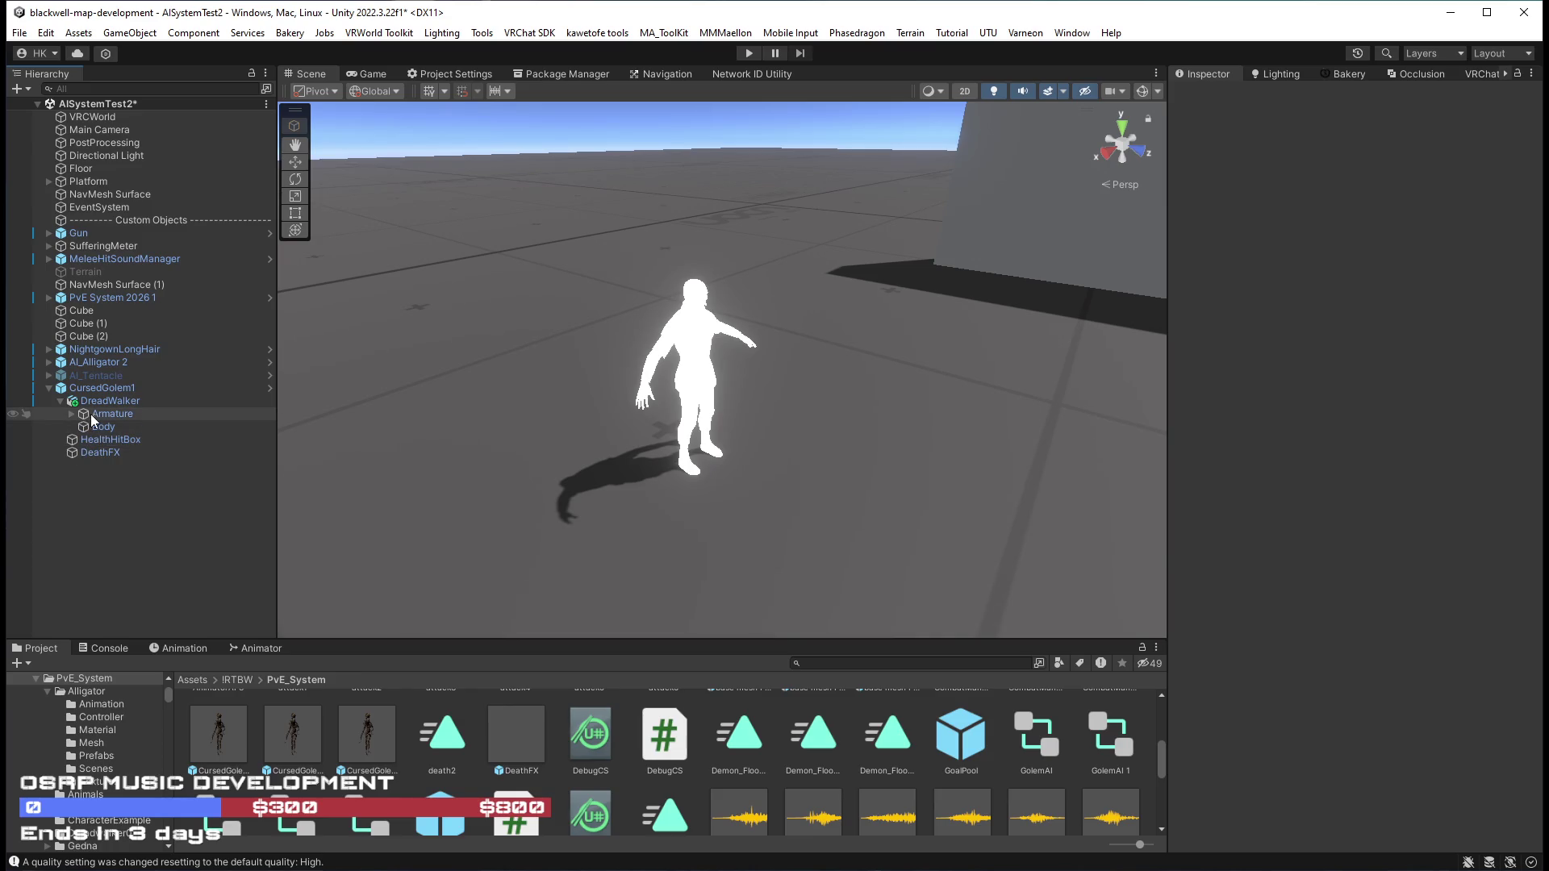
key(ctrl+z)
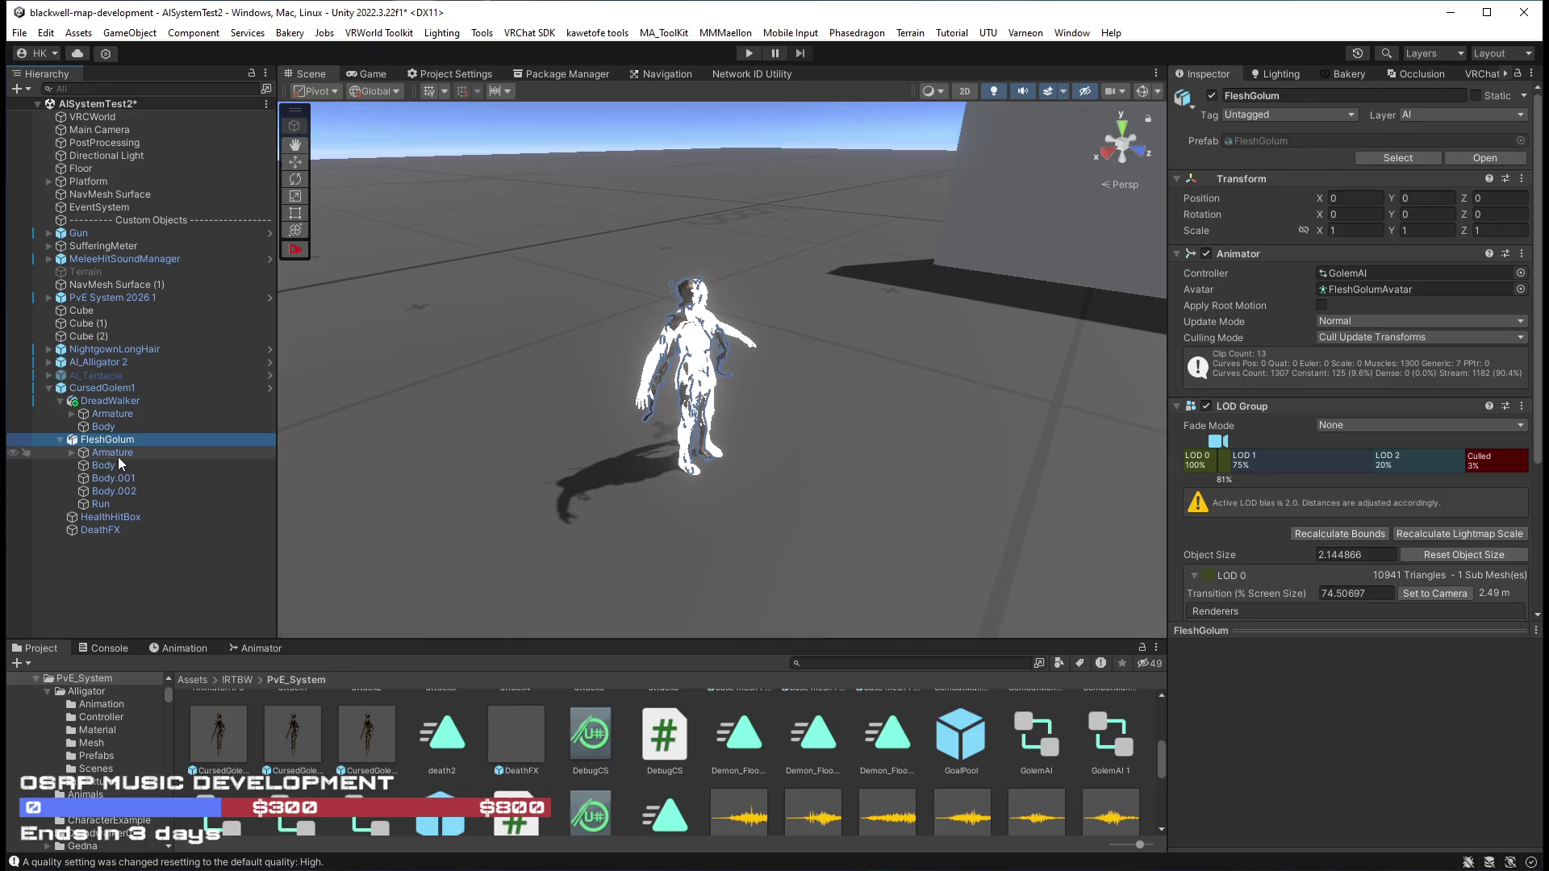
key(ctrl+y)
Review DreadWalker's Armature and model, then select CursedGolem1 to see its AI Enemy settings.
click(113, 413)
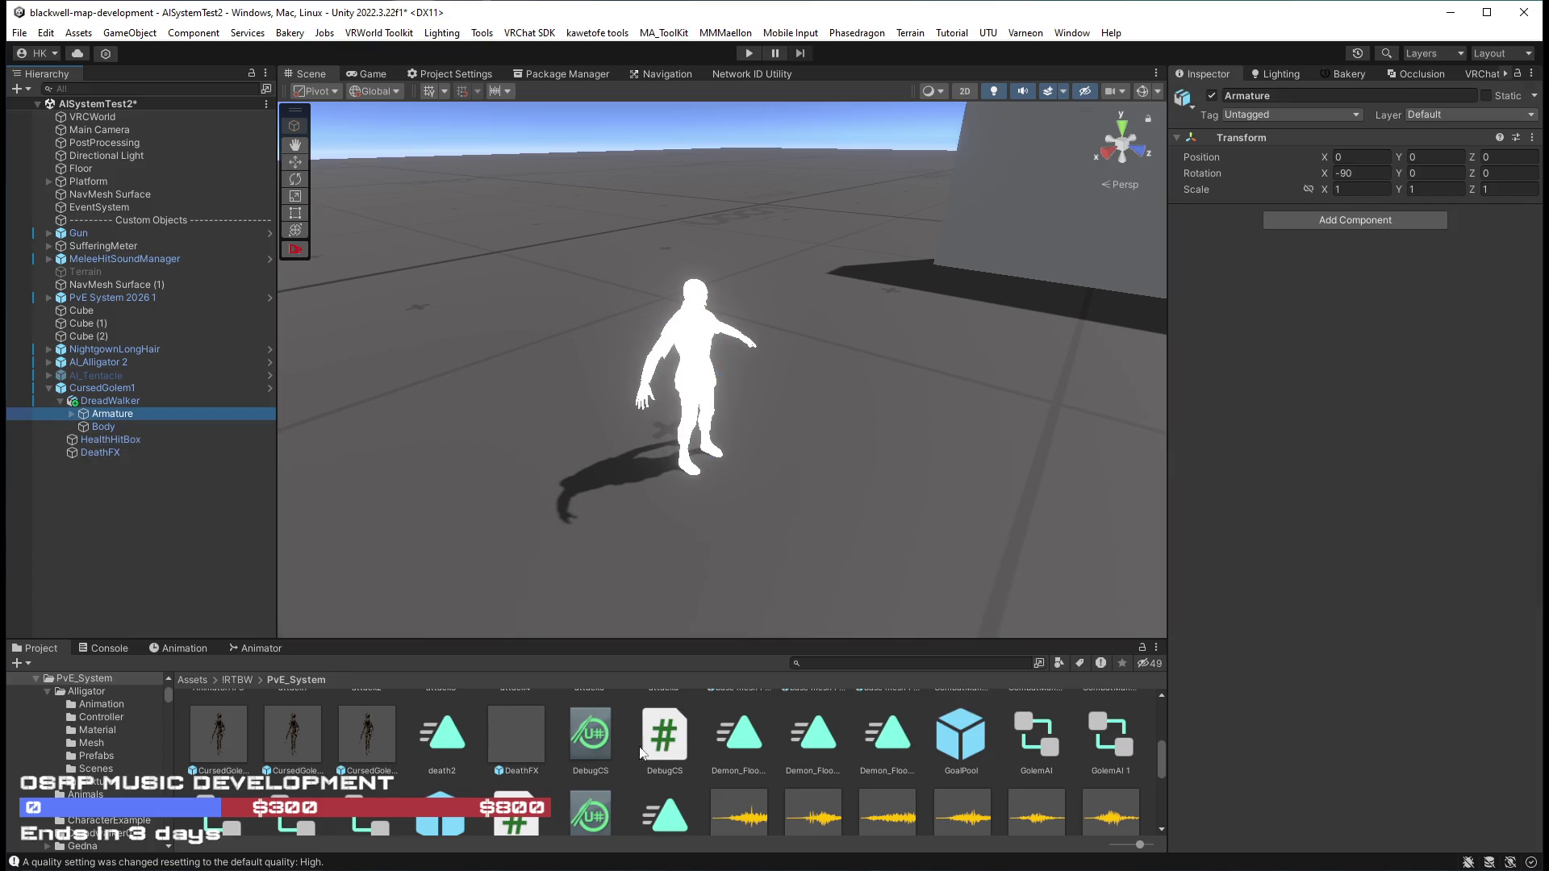
scroll(554, 760, down, 1)
scroll(545, 753, down, 2)
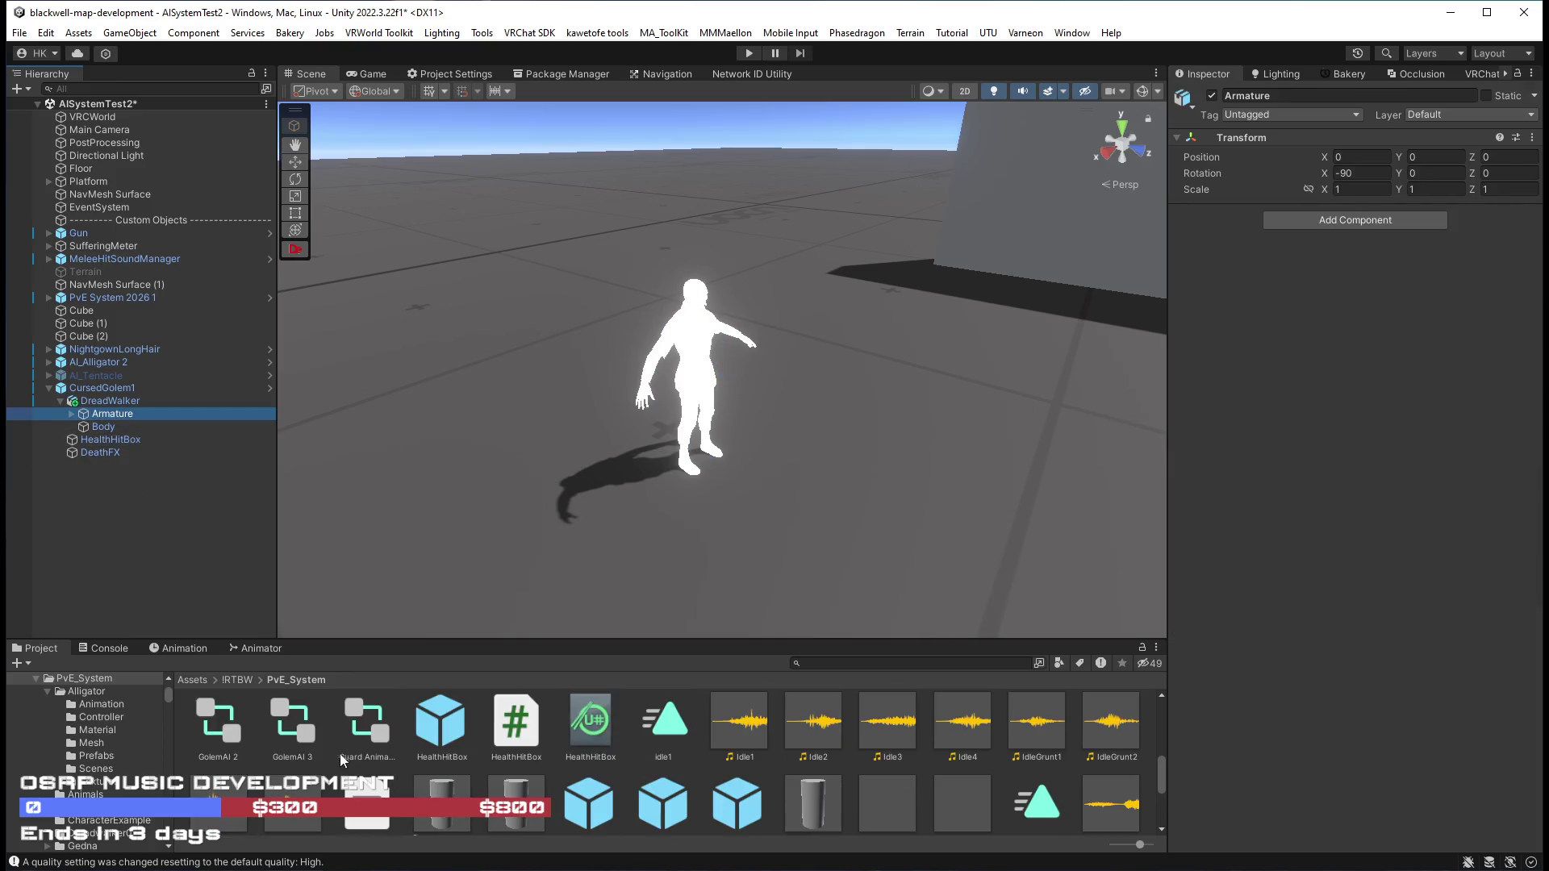
scroll(1057, 757, up, 2)
mouse_move(110, 401)
mouse_down()
mouse_move(1005, 752)
mouse_move(1204, 581)
mouse_move(1411, 275)
mouse_up()
click(111, 391)
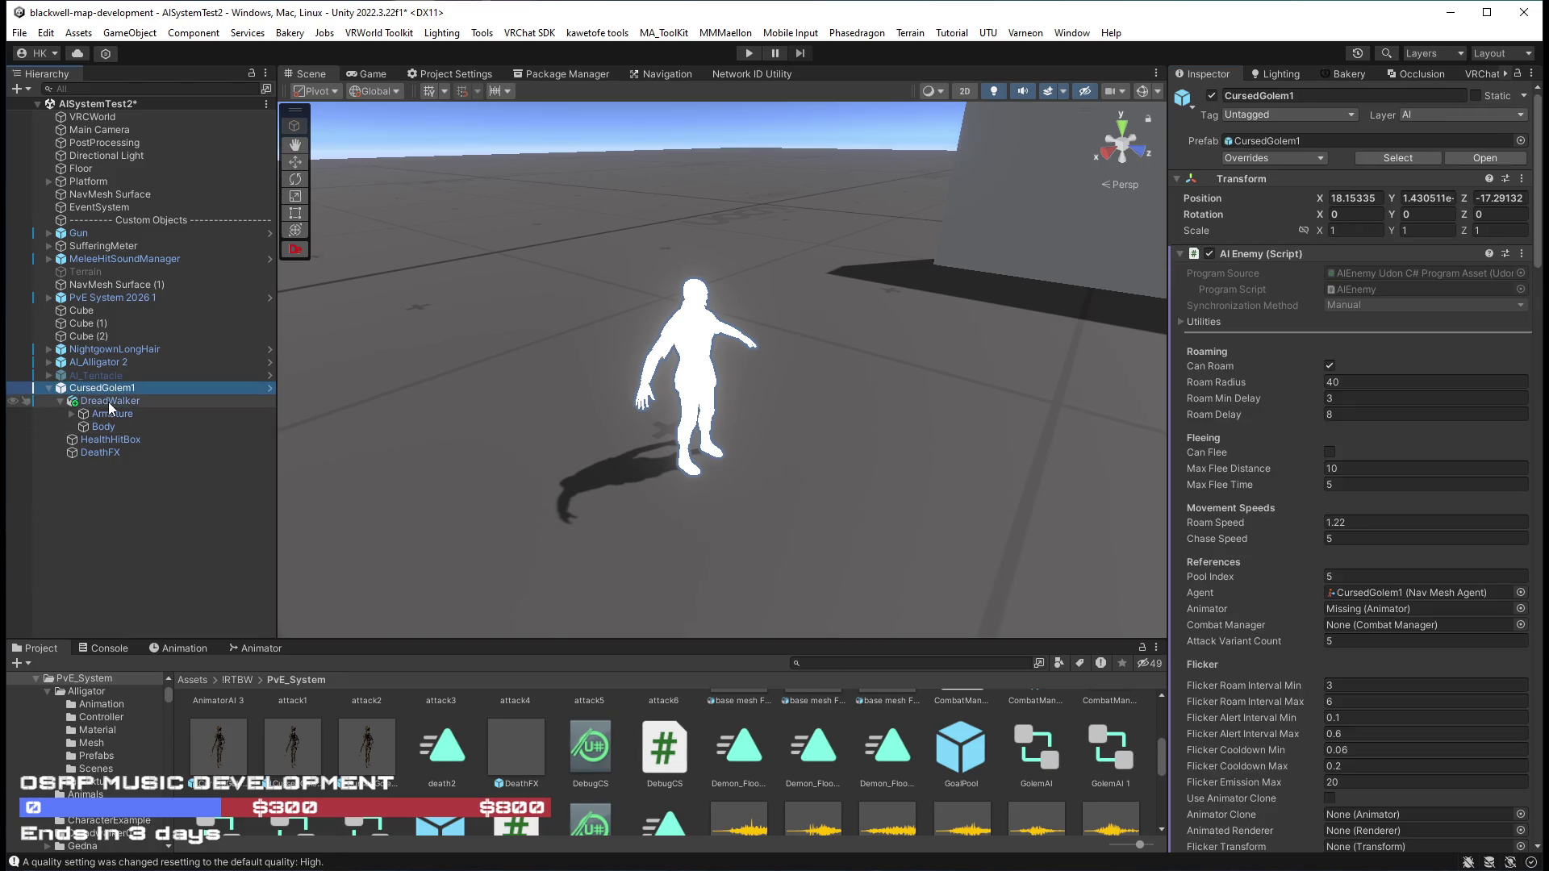
Assign DreadWalker to the AI Enemy Animator field and CombatManager to the Combat Manager field.
scroll(1221, 472, down, 3)
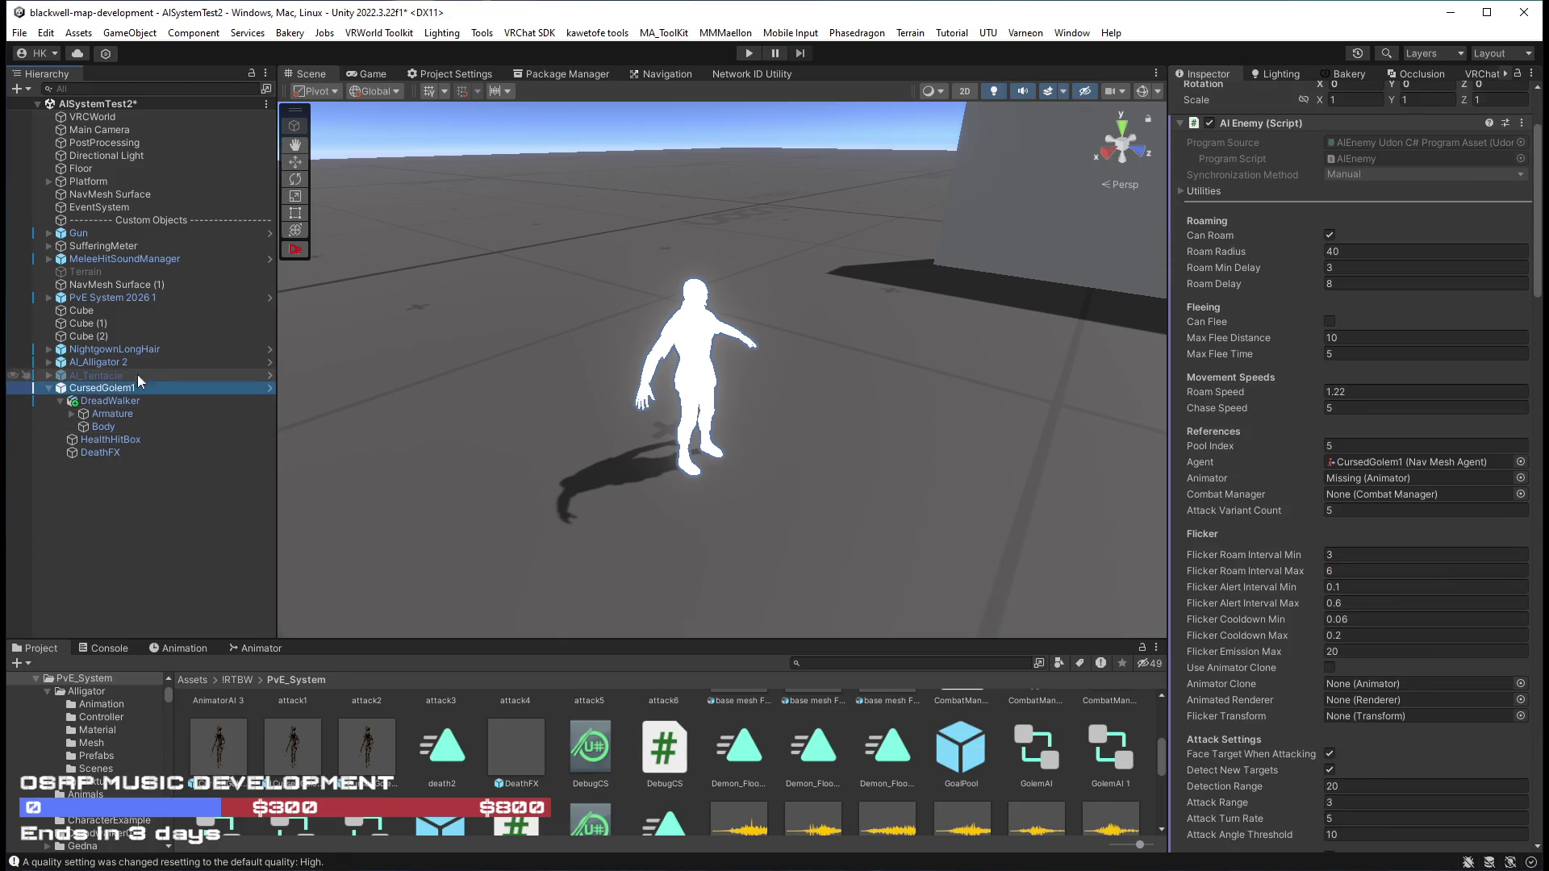
mouse_move(94, 393)
mouse_down()
mouse_move(1419, 540)
mouse_move(1360, 484)
mouse_move(1204, 479)
mouse_up()
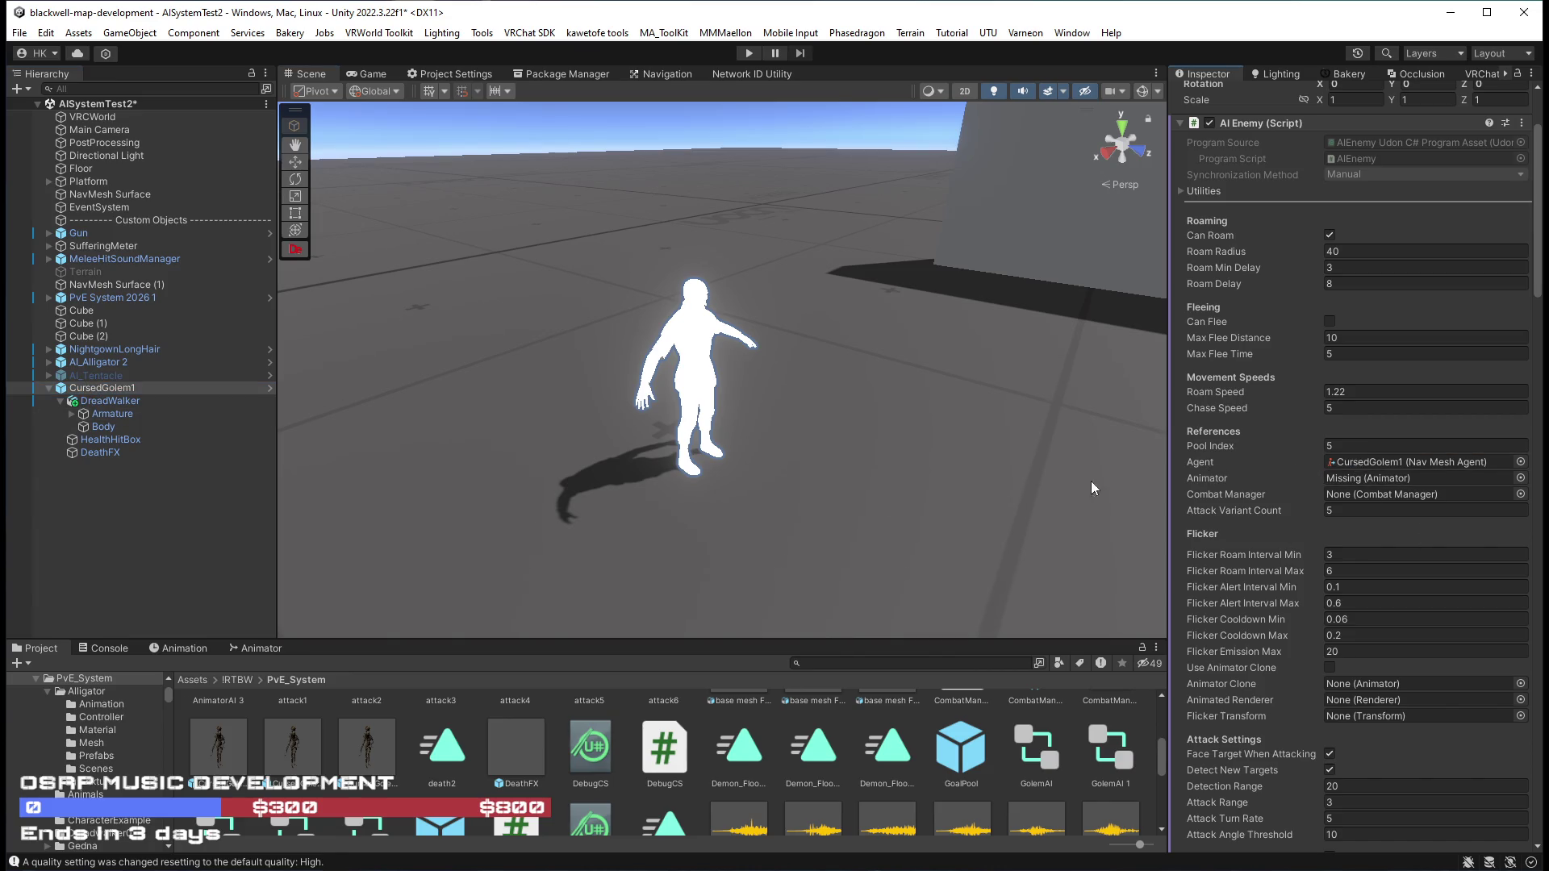
mouse_move(105, 401)
mouse_down()
mouse_move(1300, 514)
mouse_move(1346, 484)
mouse_up()
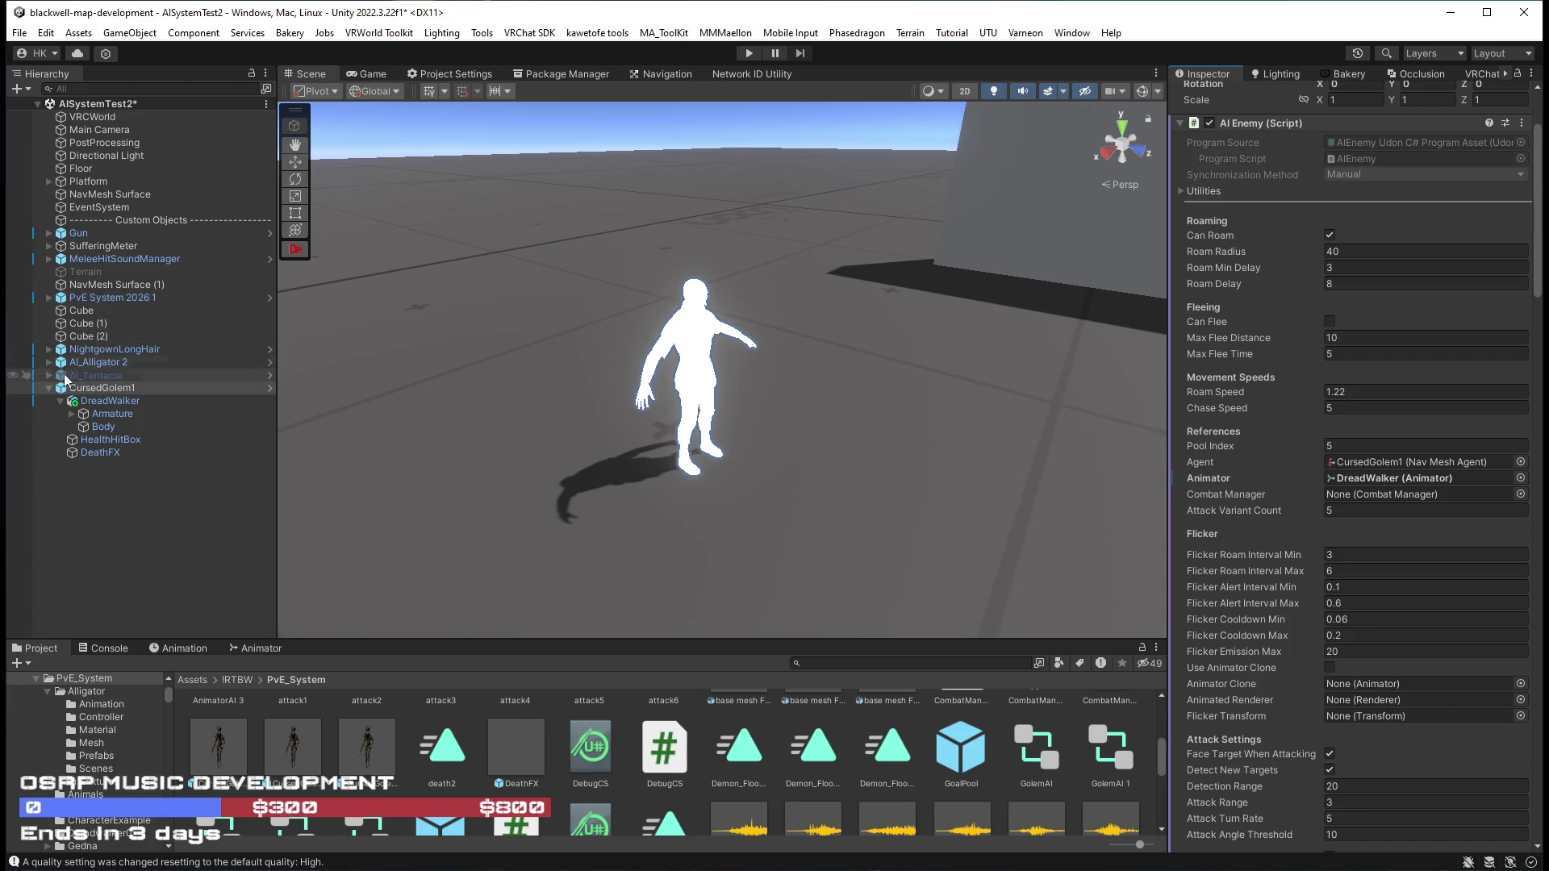
click(49, 297)
drag(113, 310, 1382, 502)
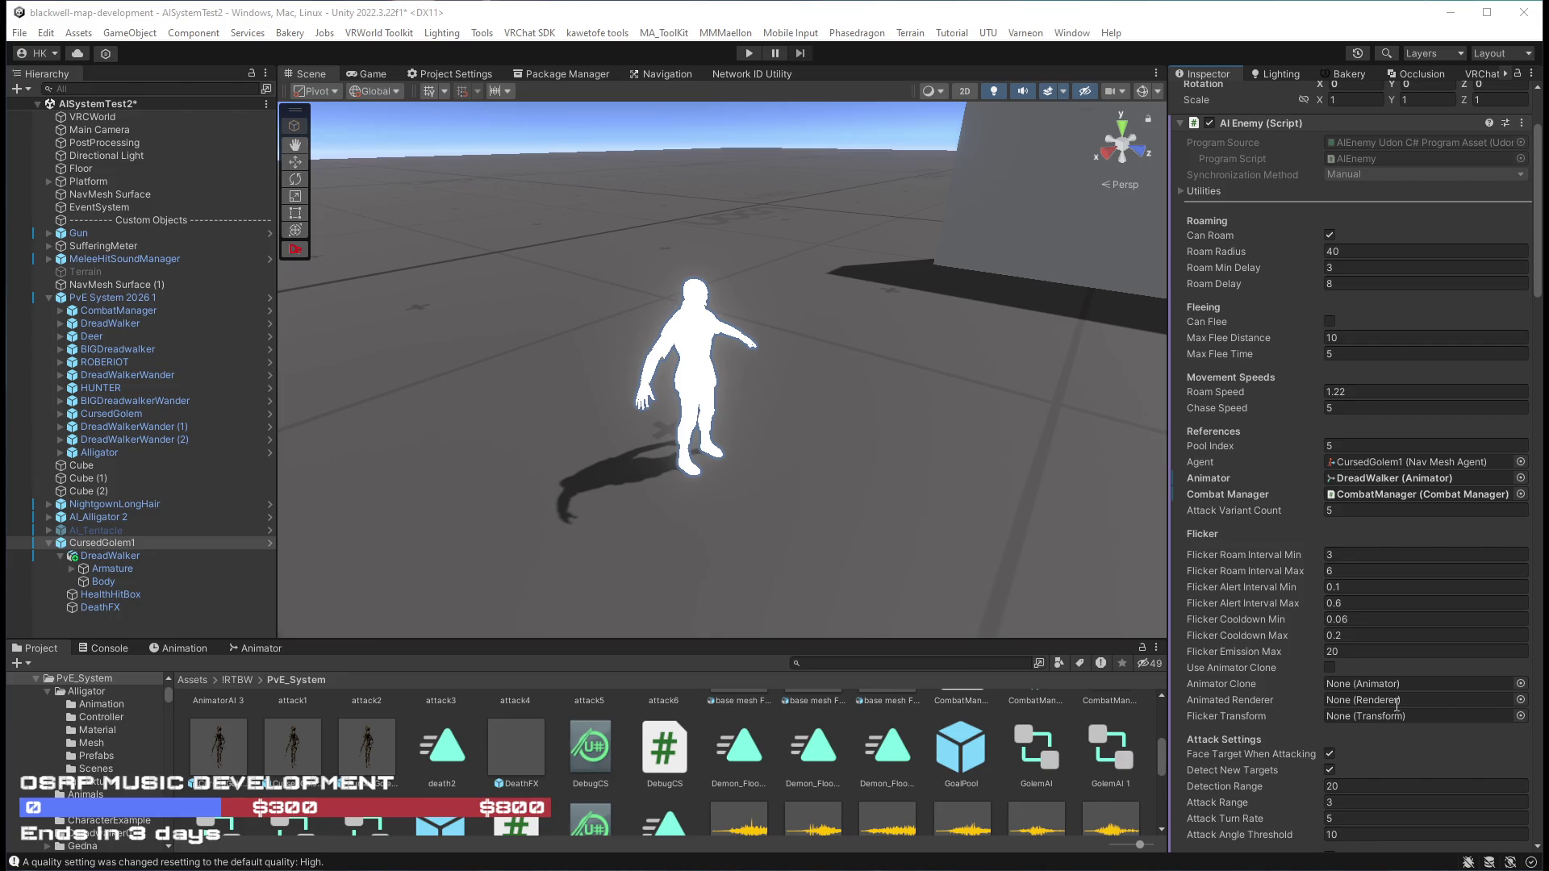
drag(818, 376, 823, 347)
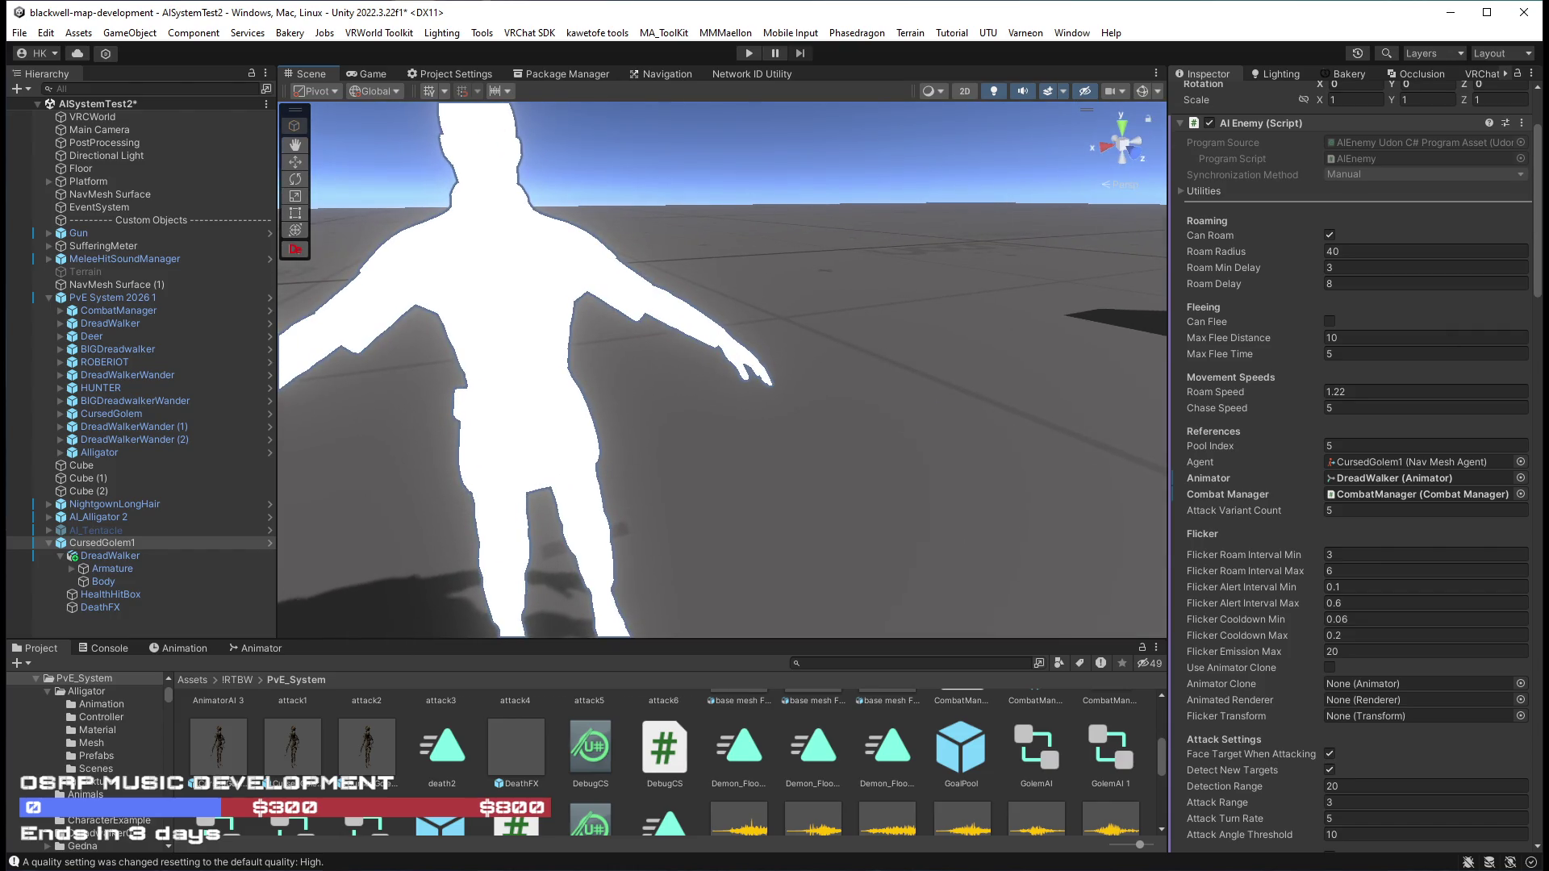
Frame the character and select its Body mesh to show the DreadWalker_fit 2 RealToon materials.
key(f)
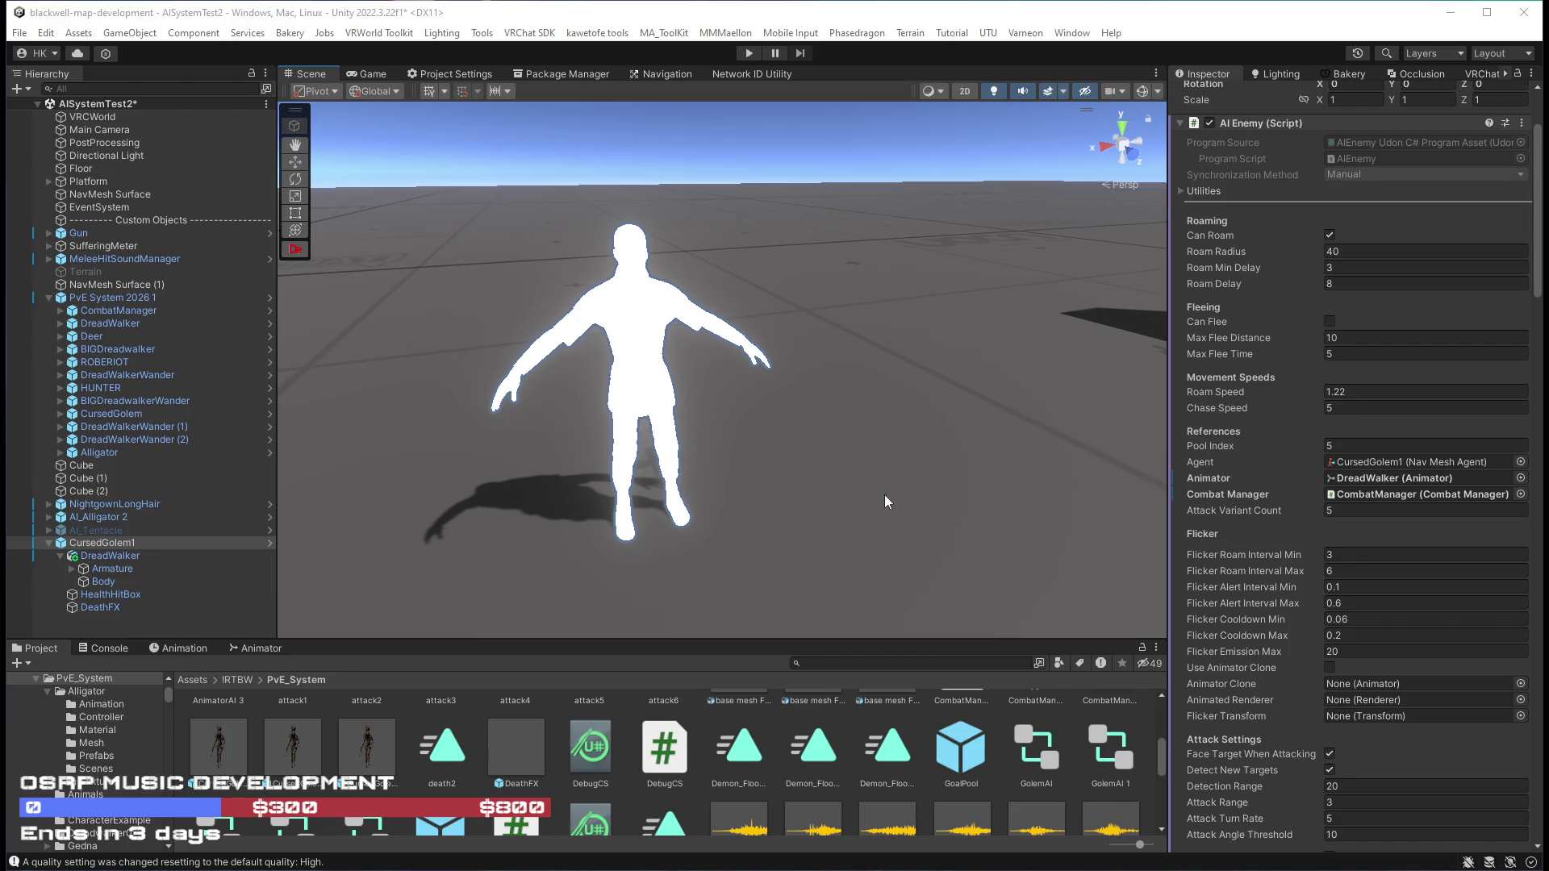
key(f)
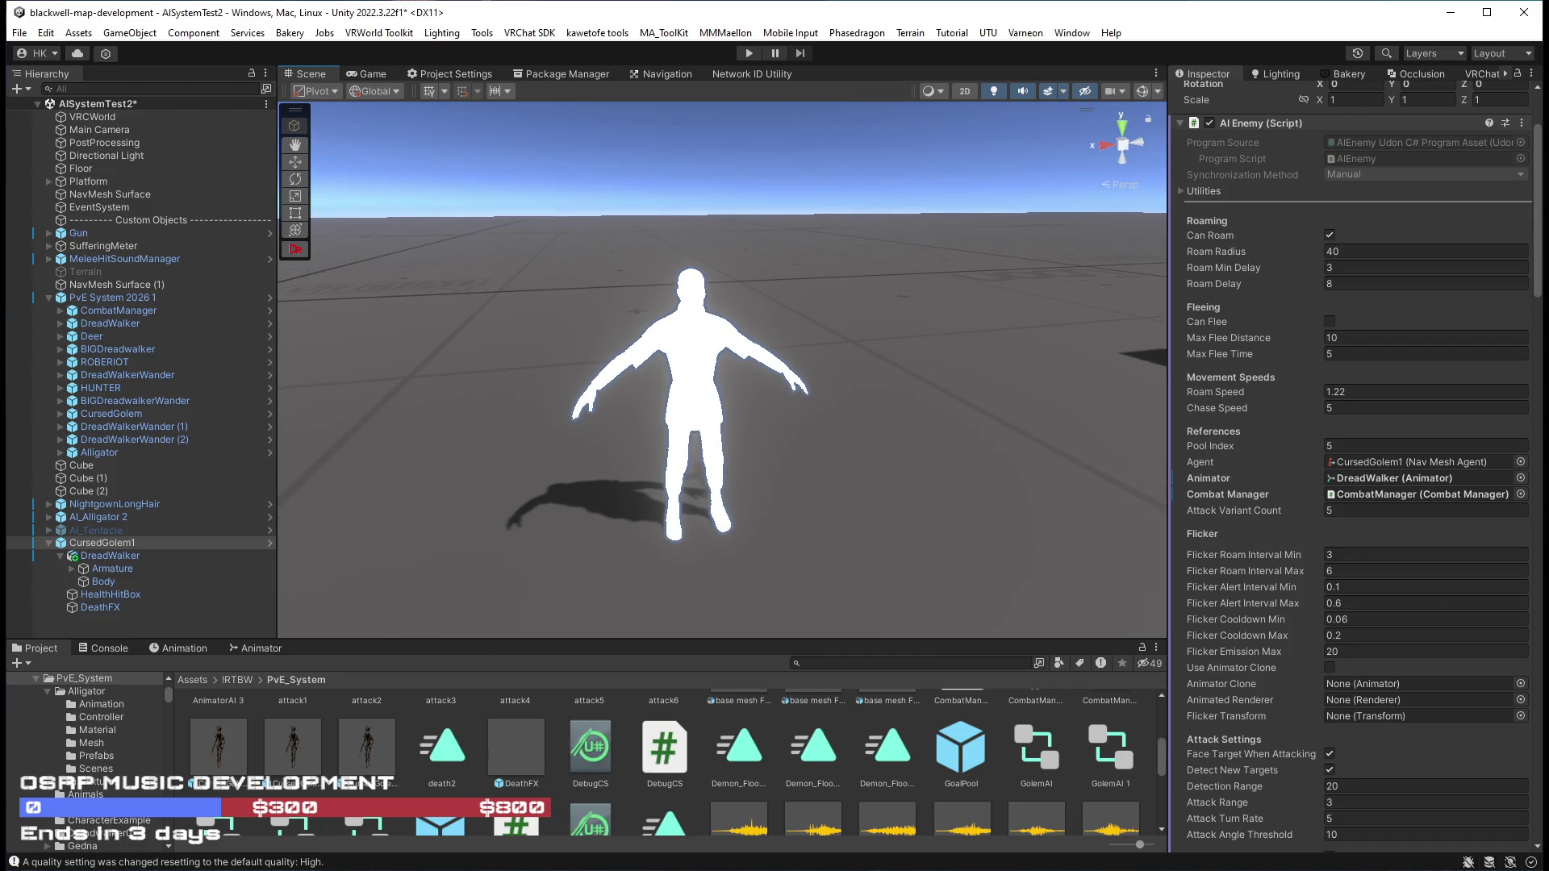
scroll(834, 739, up, 5)
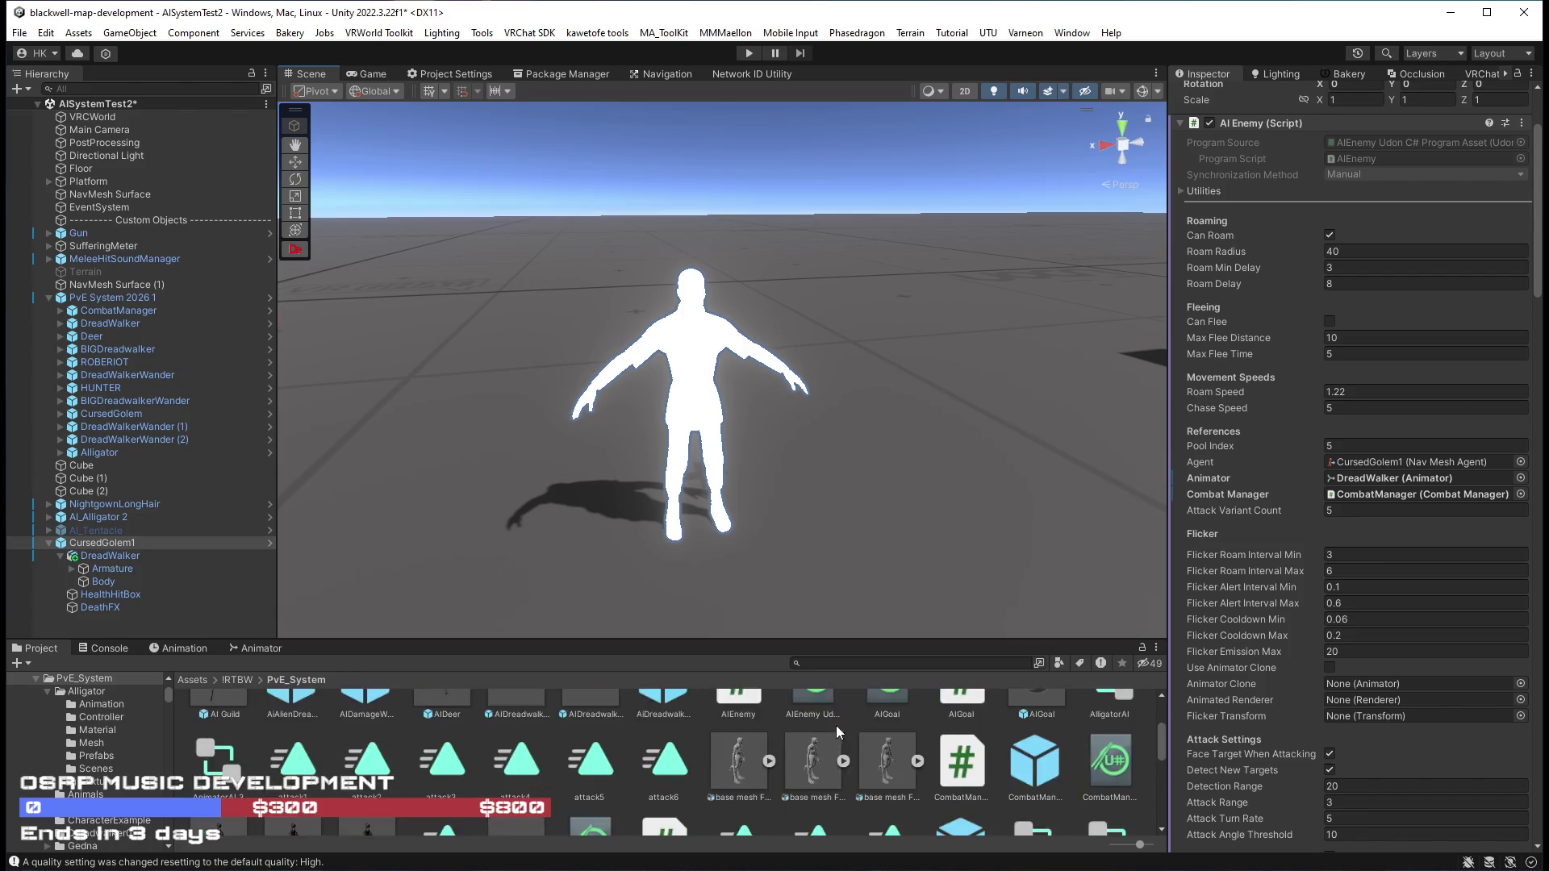
click(699, 425)
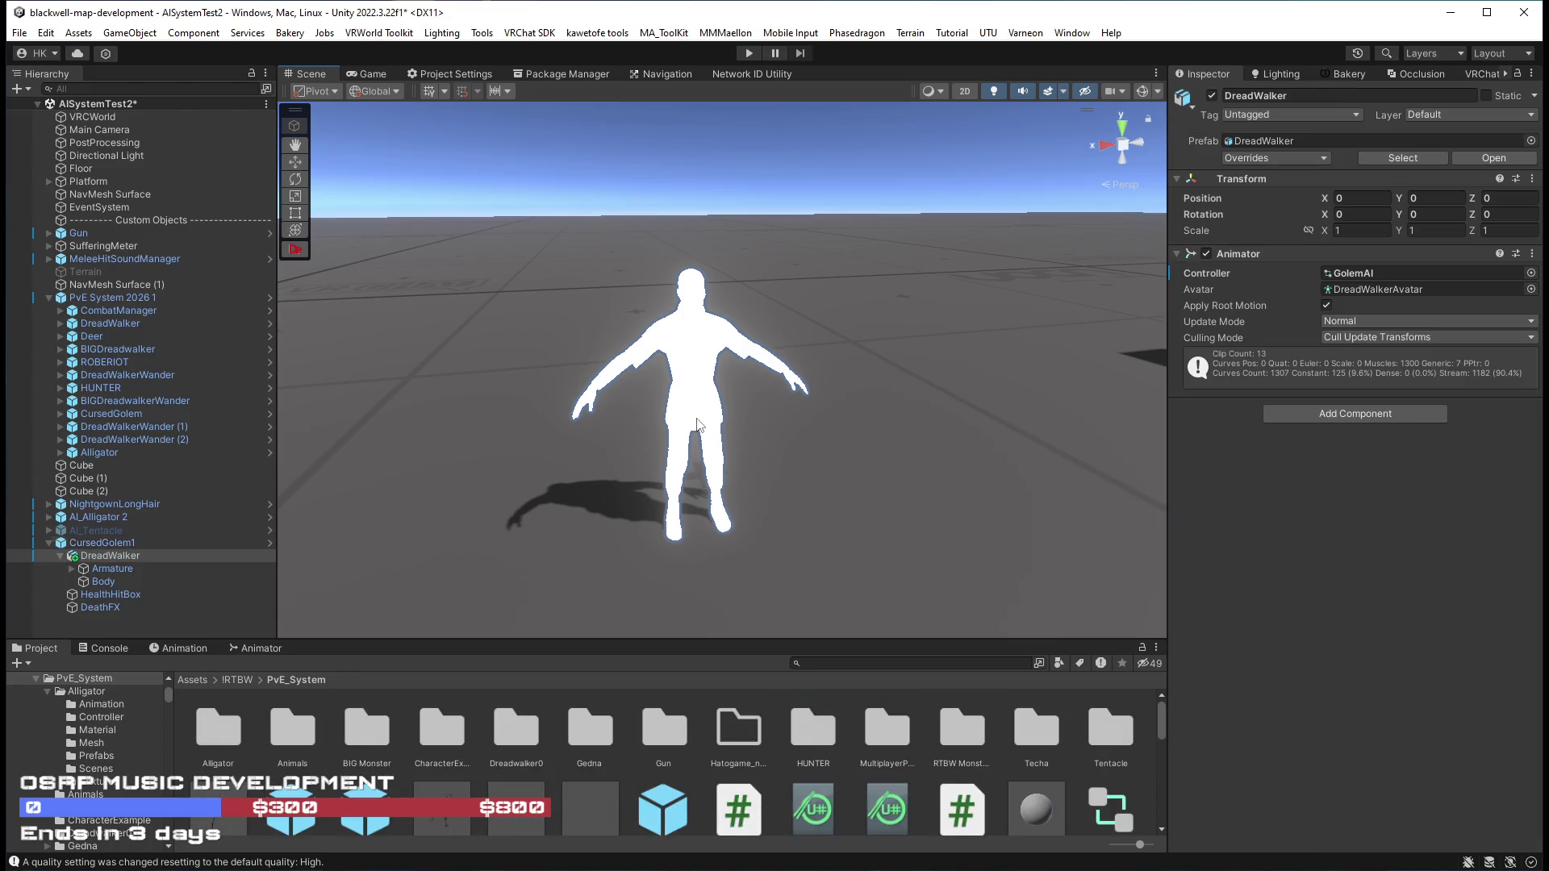
click(702, 355)
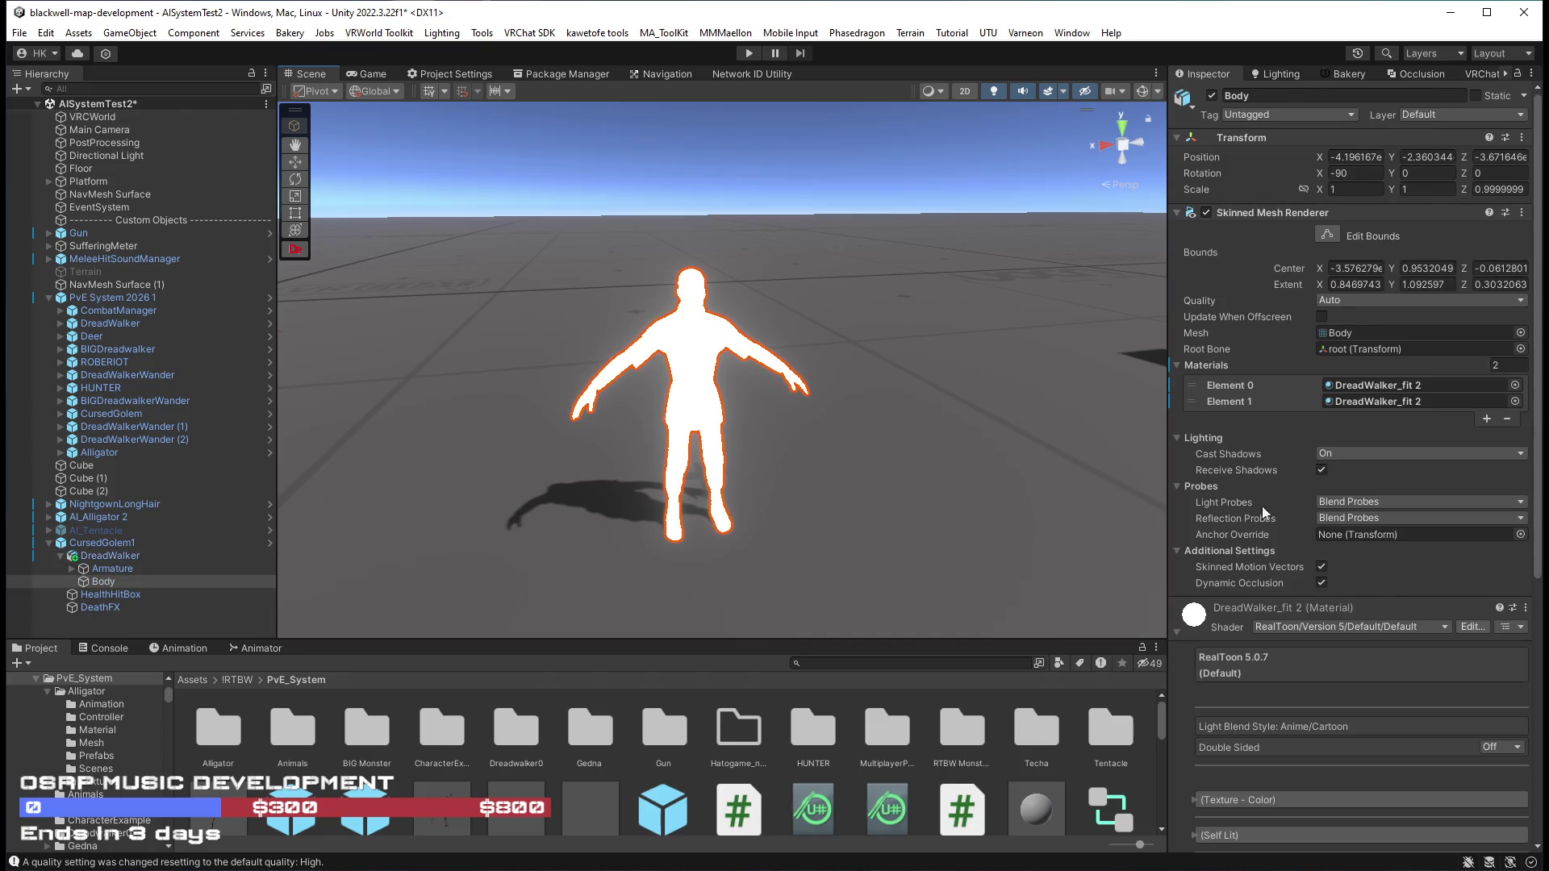
Open the DreadWalker_fit 2 material asset, expand its Texture - Color section, and open the shader list.
right_click(1196, 628)
click(1265, 692)
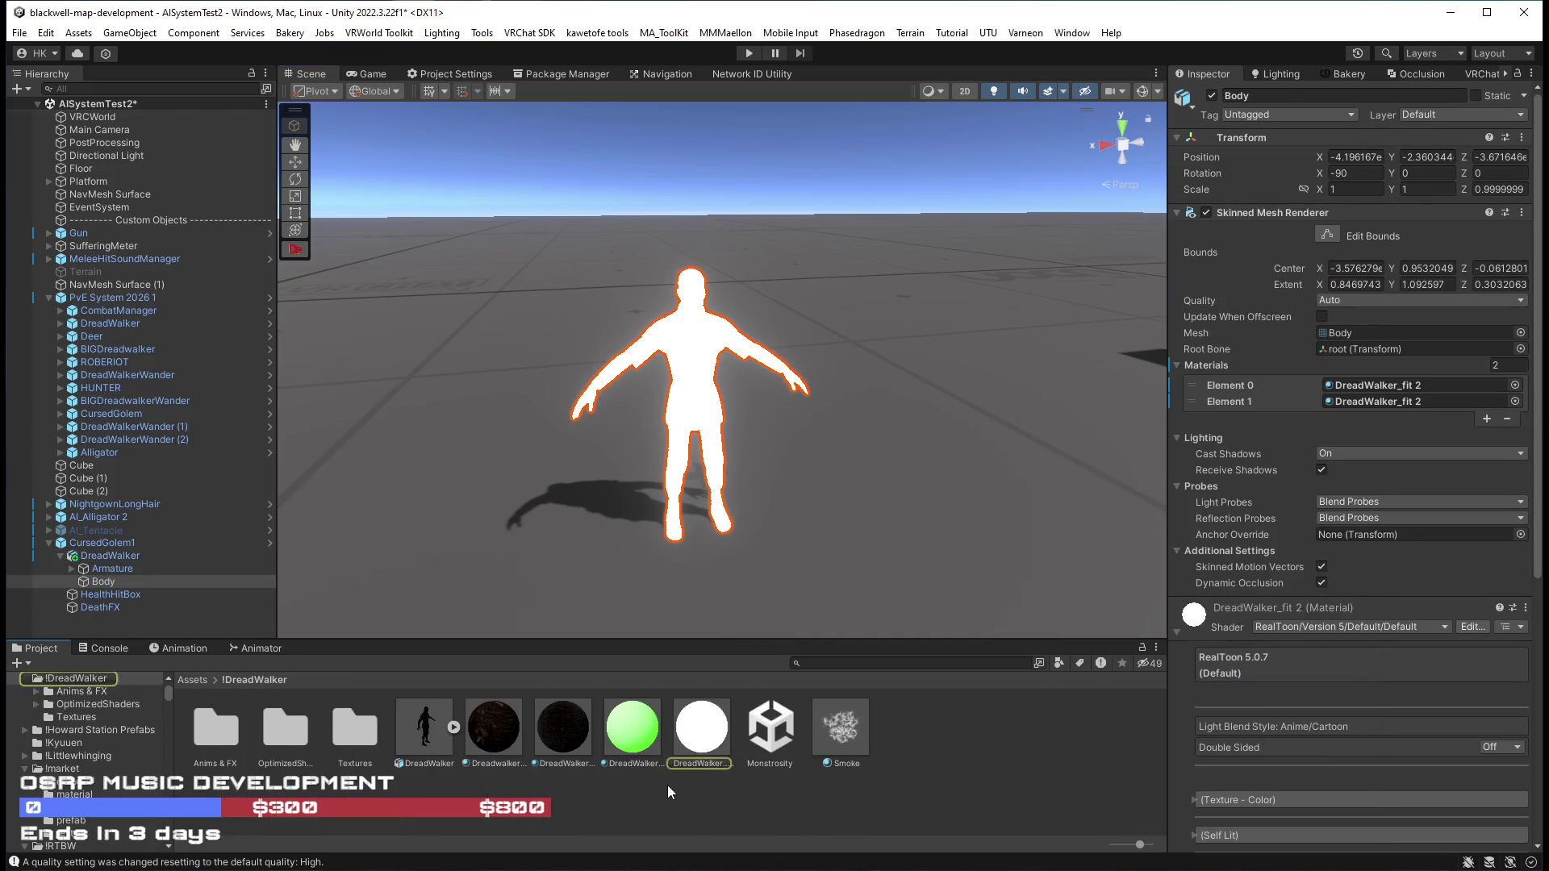
click(731, 767)
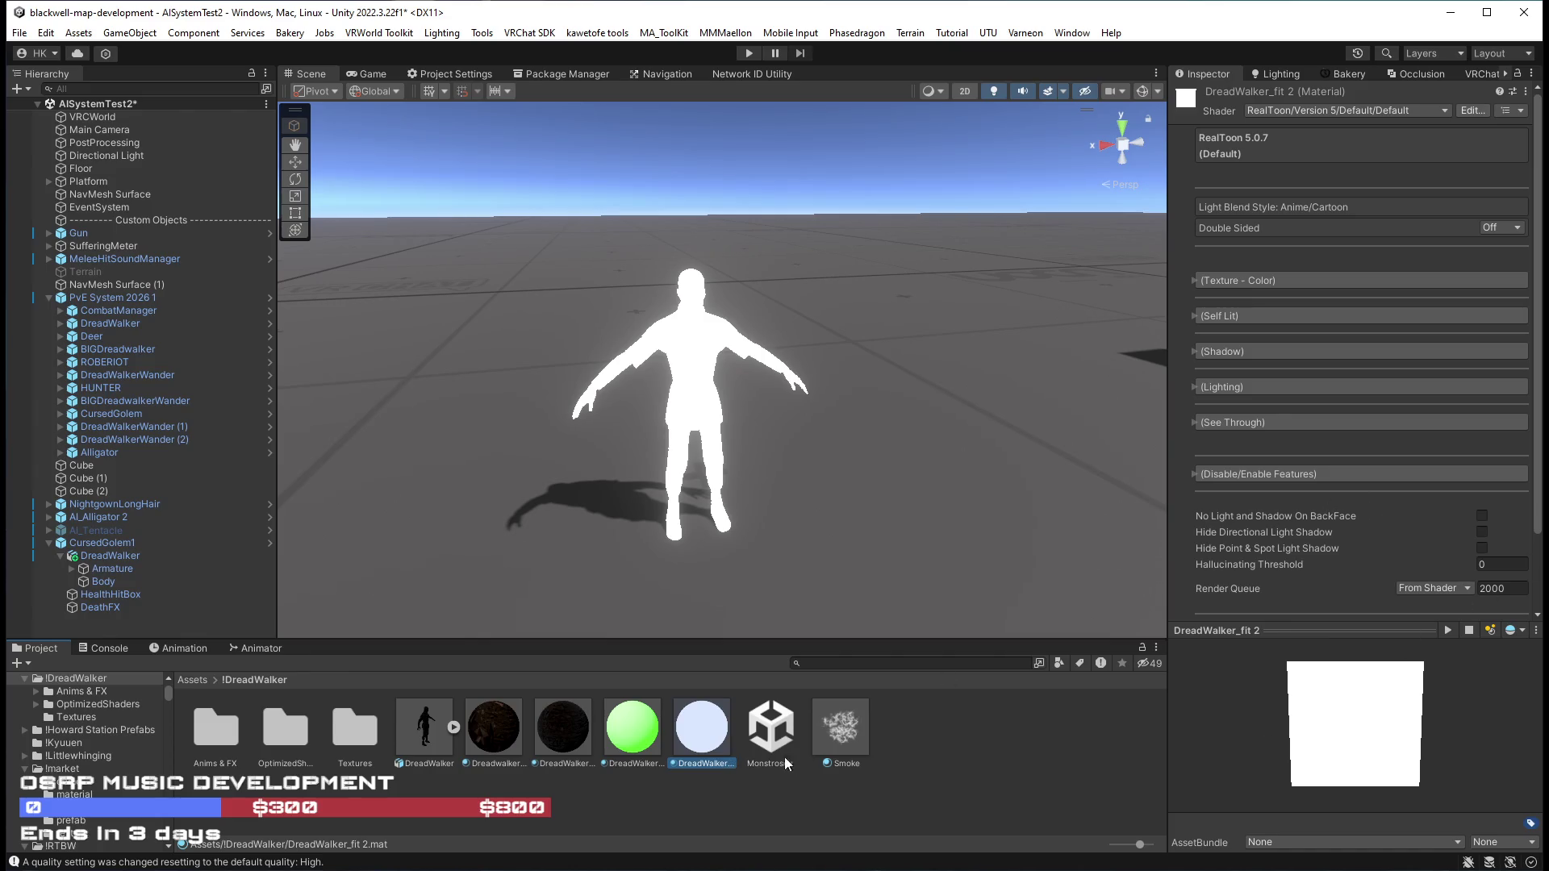
click(1195, 279)
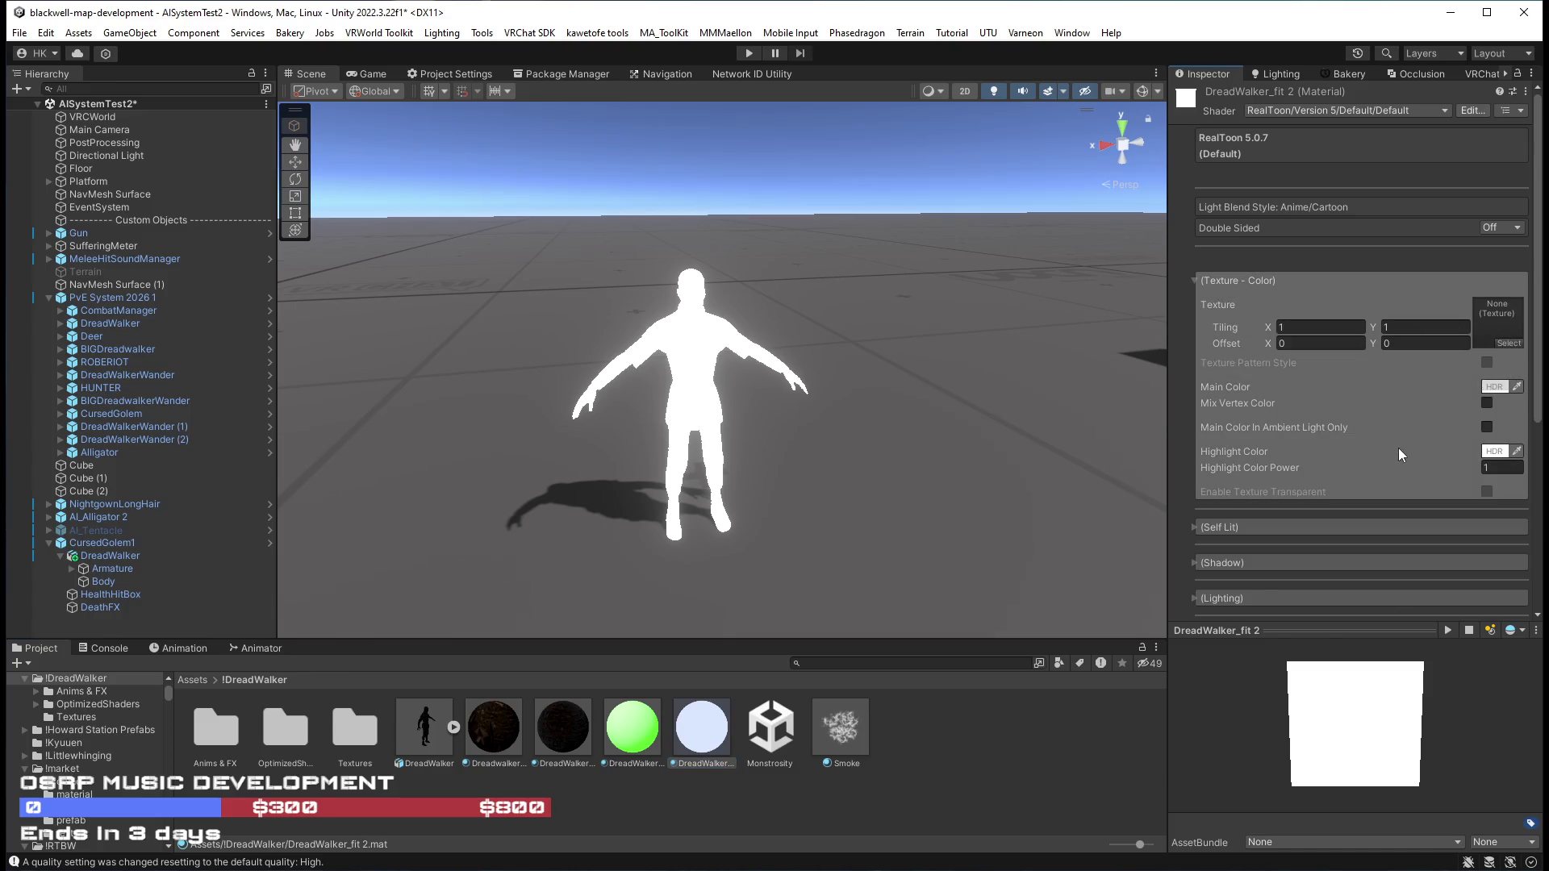
scroll(1397, 447, down, 5)
scroll(1323, 480, up, 3)
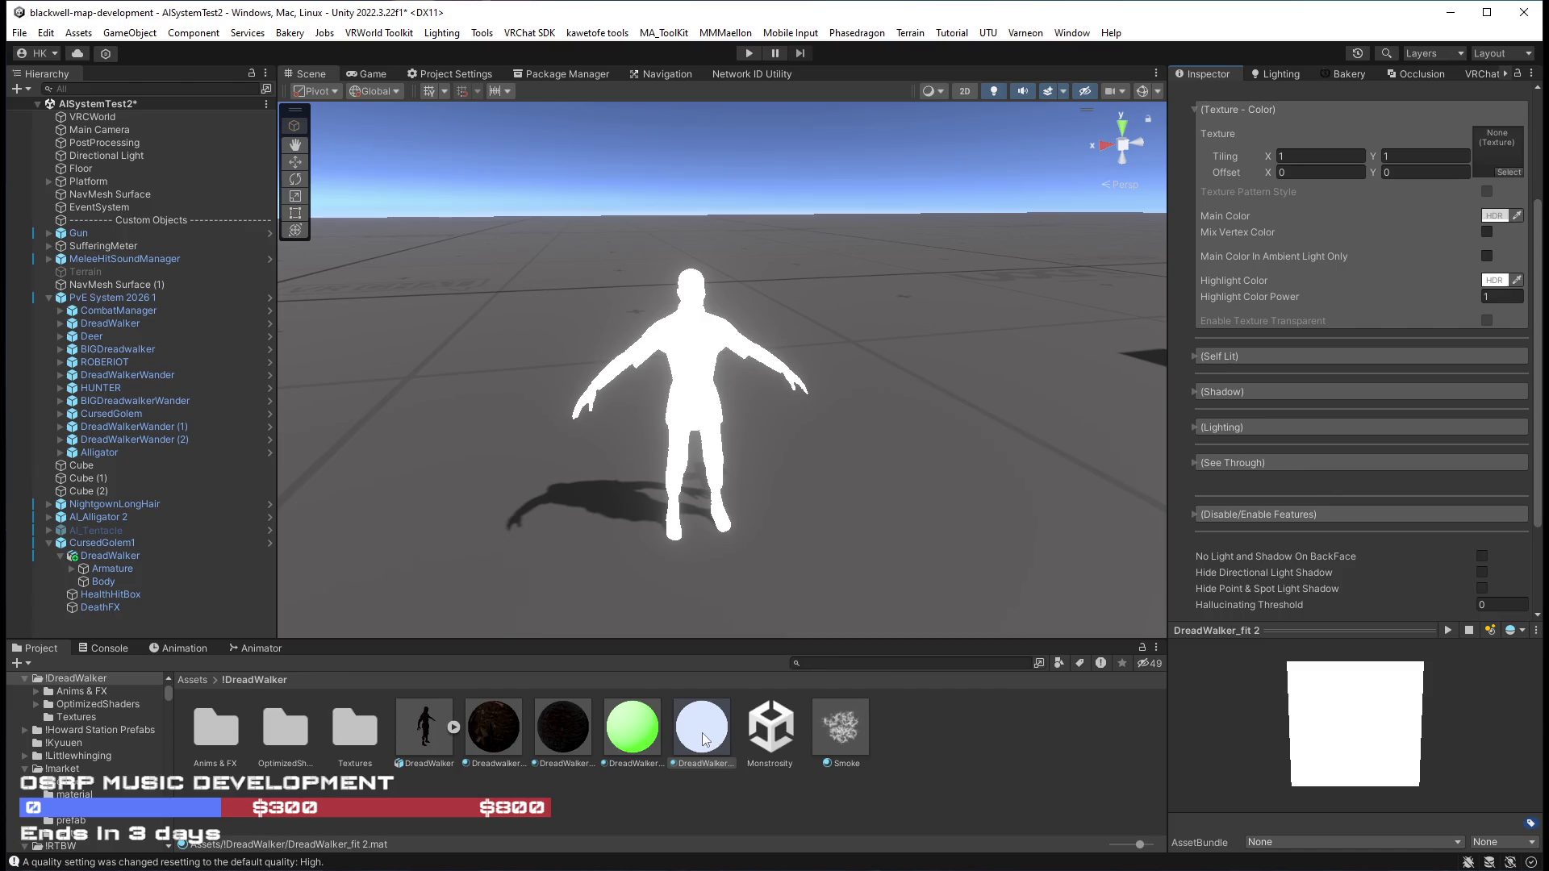
scroll(1343, 395, up, 4)
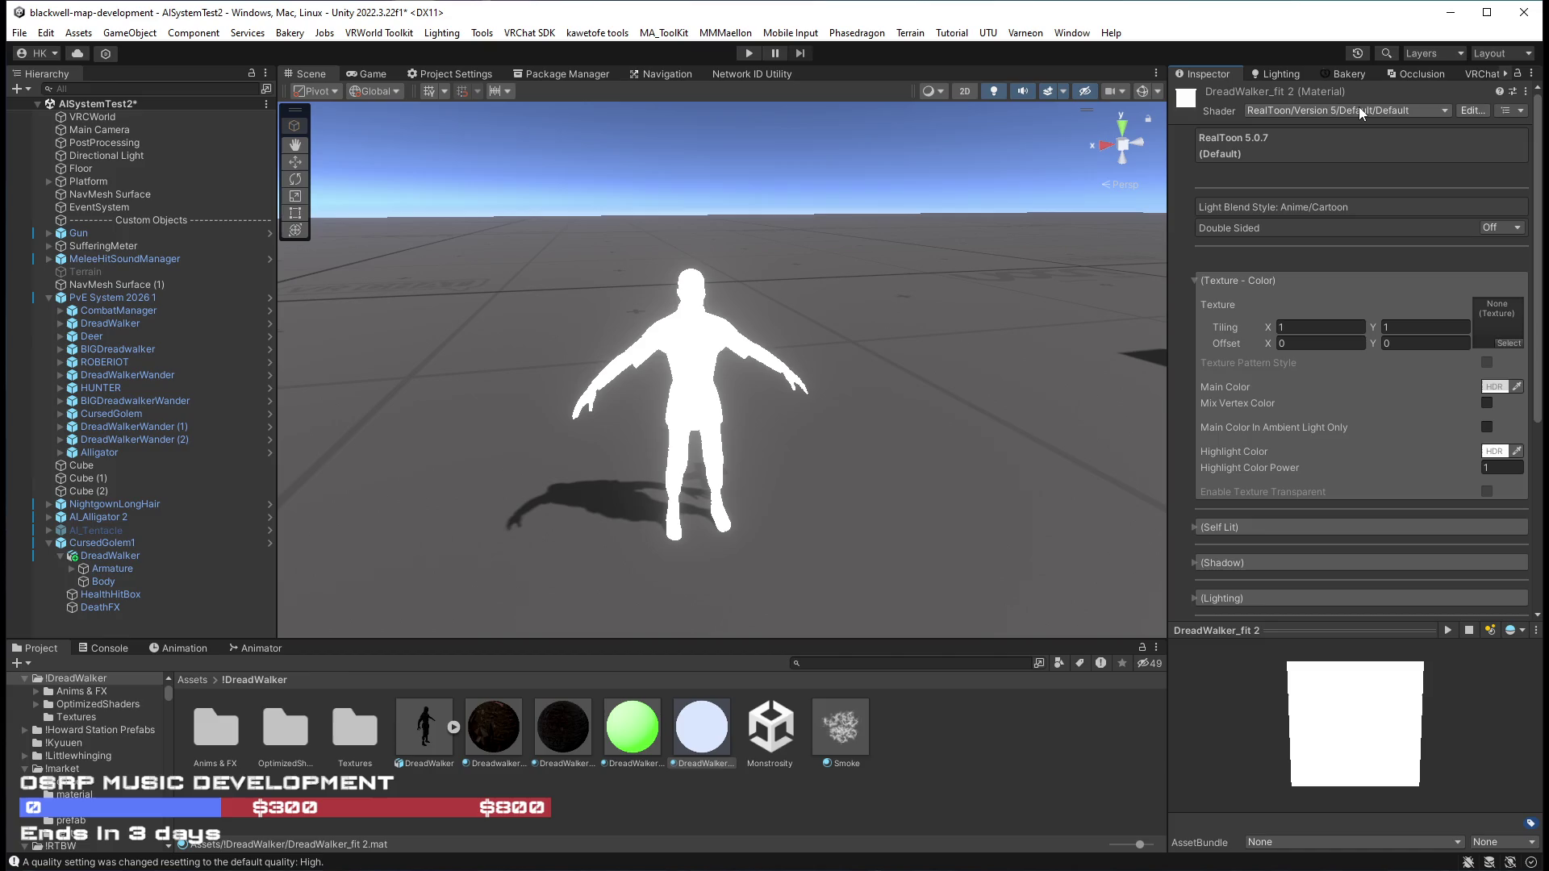
click(1358, 108)
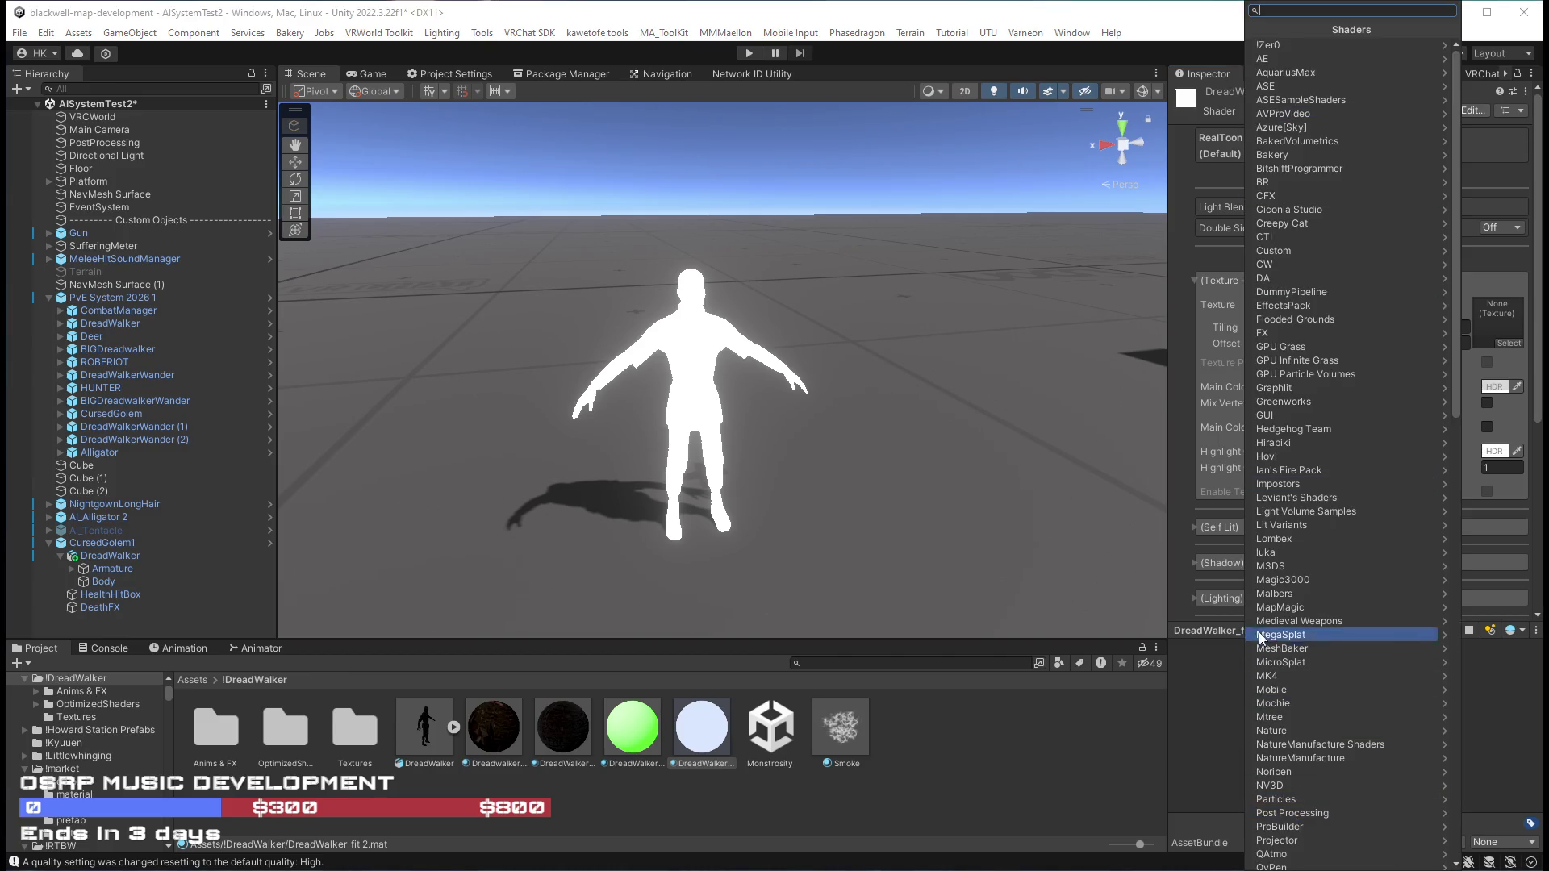
scroll(1280, 546, down, 10)
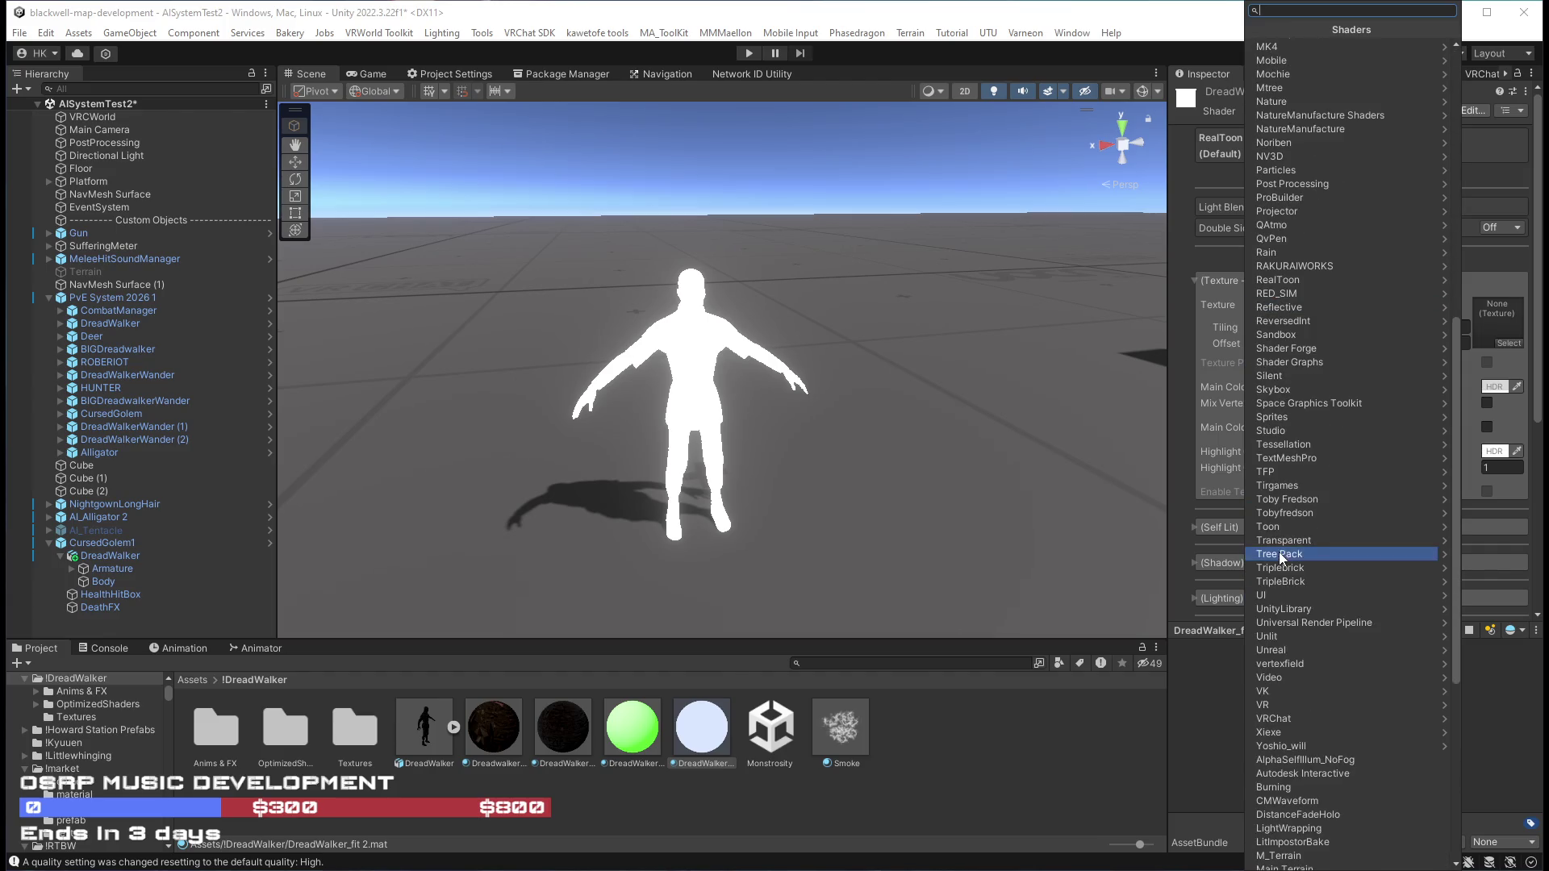
scroll(1295, 662, down, 4)
scroll(1300, 676, up, 8)
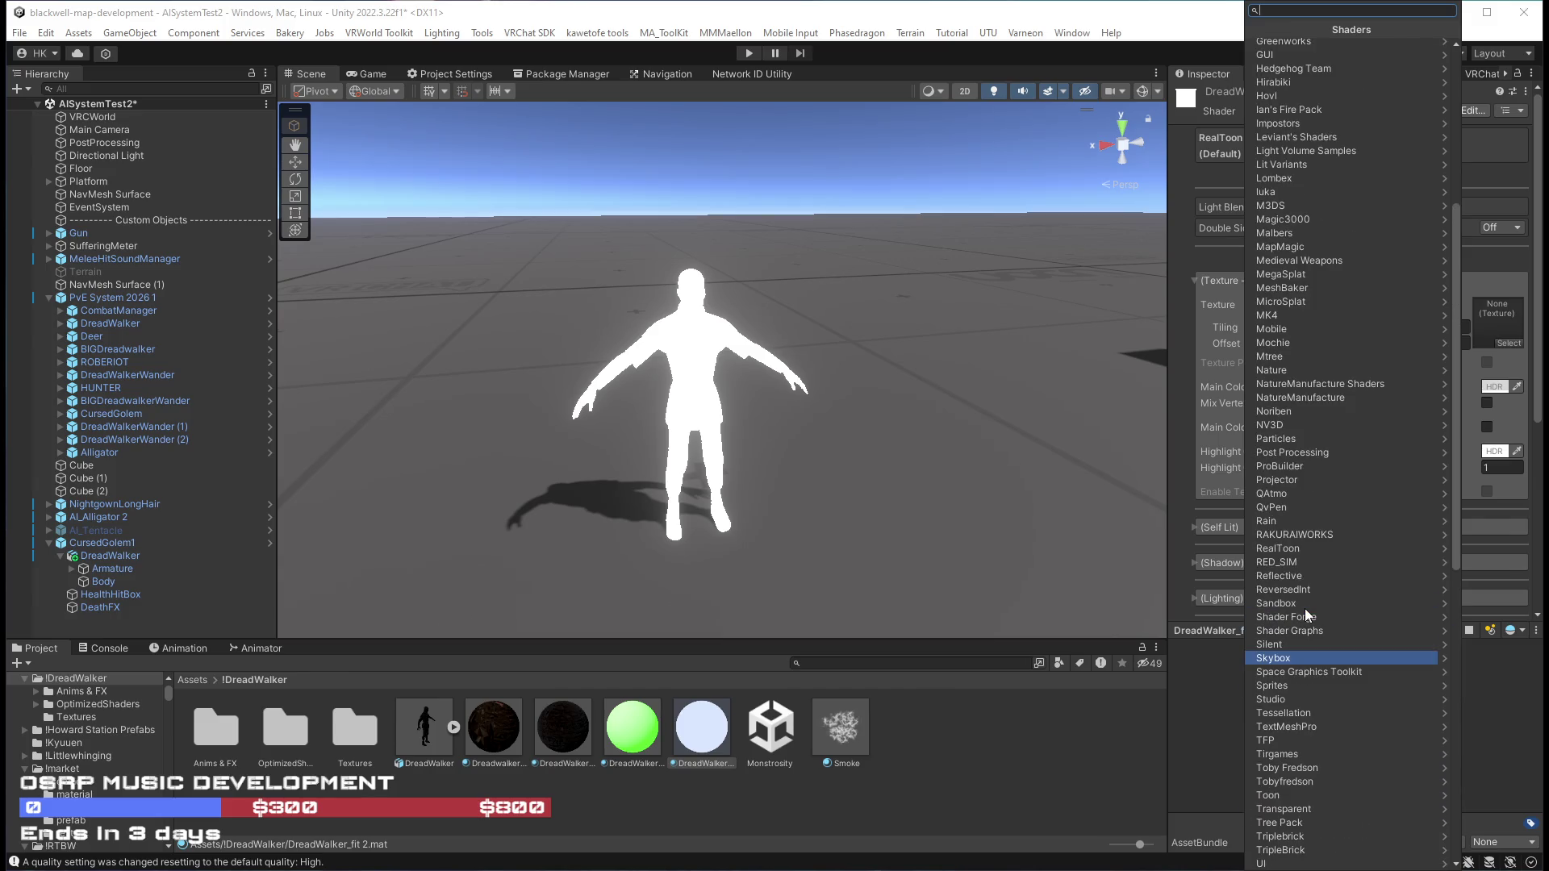
scroll(1299, 608, up, 5)
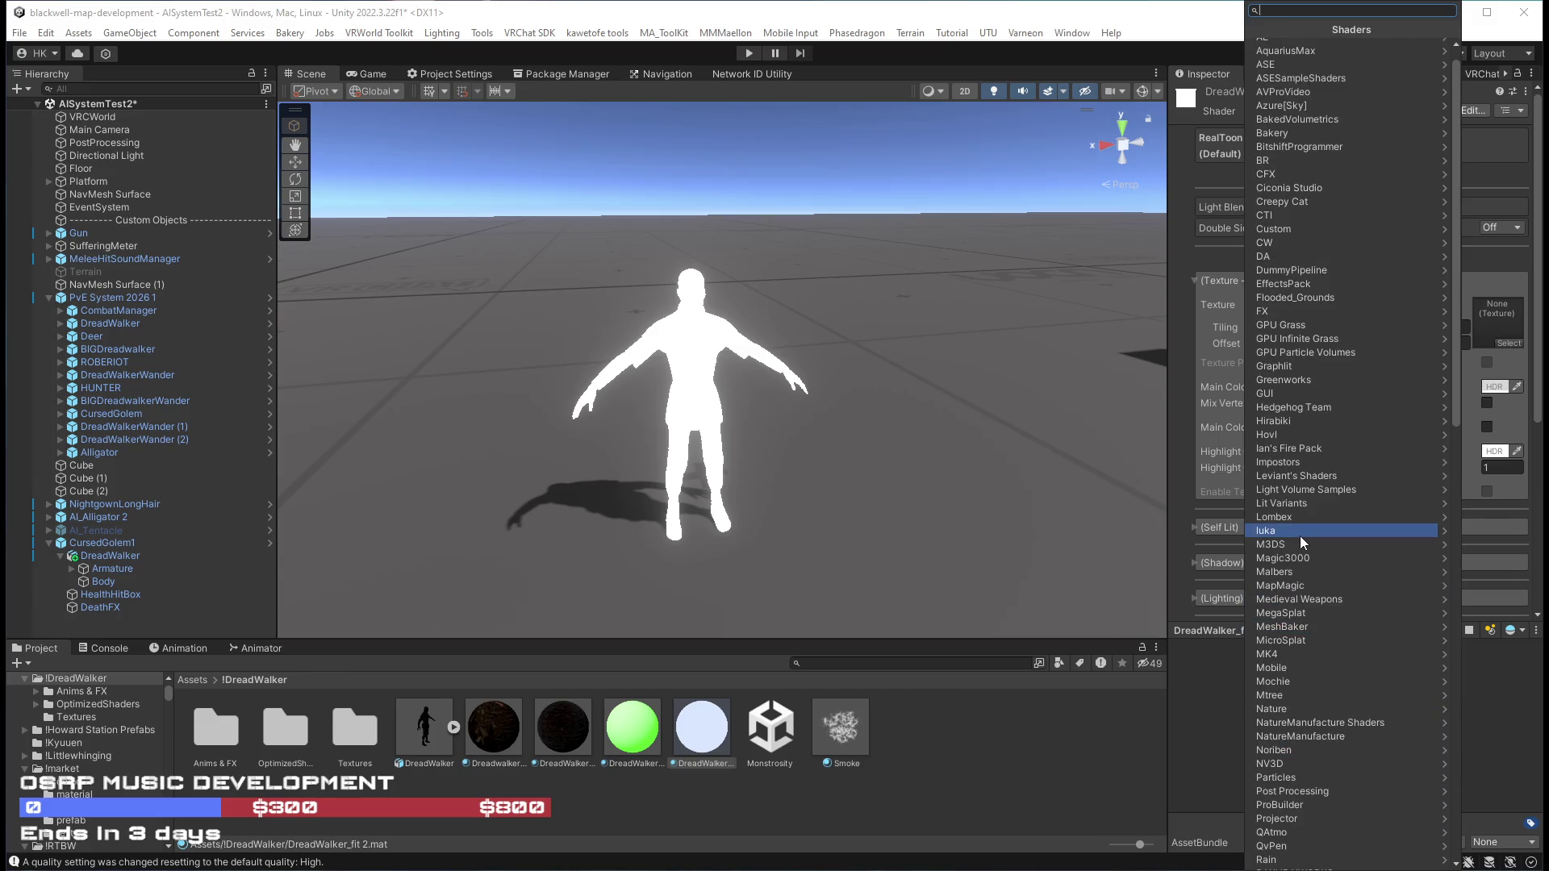
scroll(1299, 536, up, 1)
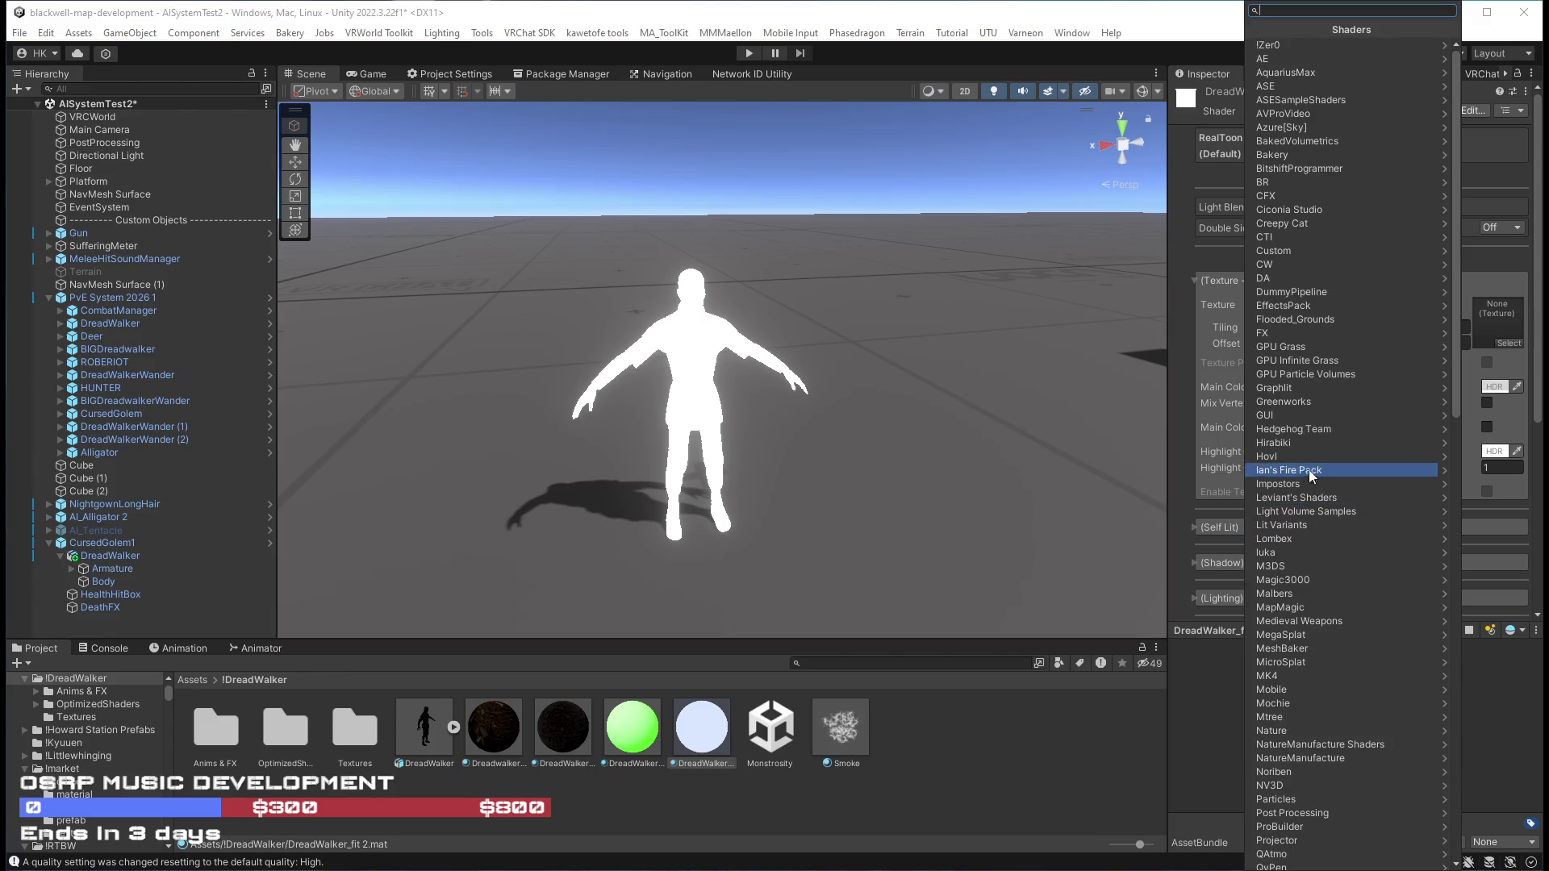
scroll(1319, 316, down, 5)
scroll(1314, 500, down, 7)
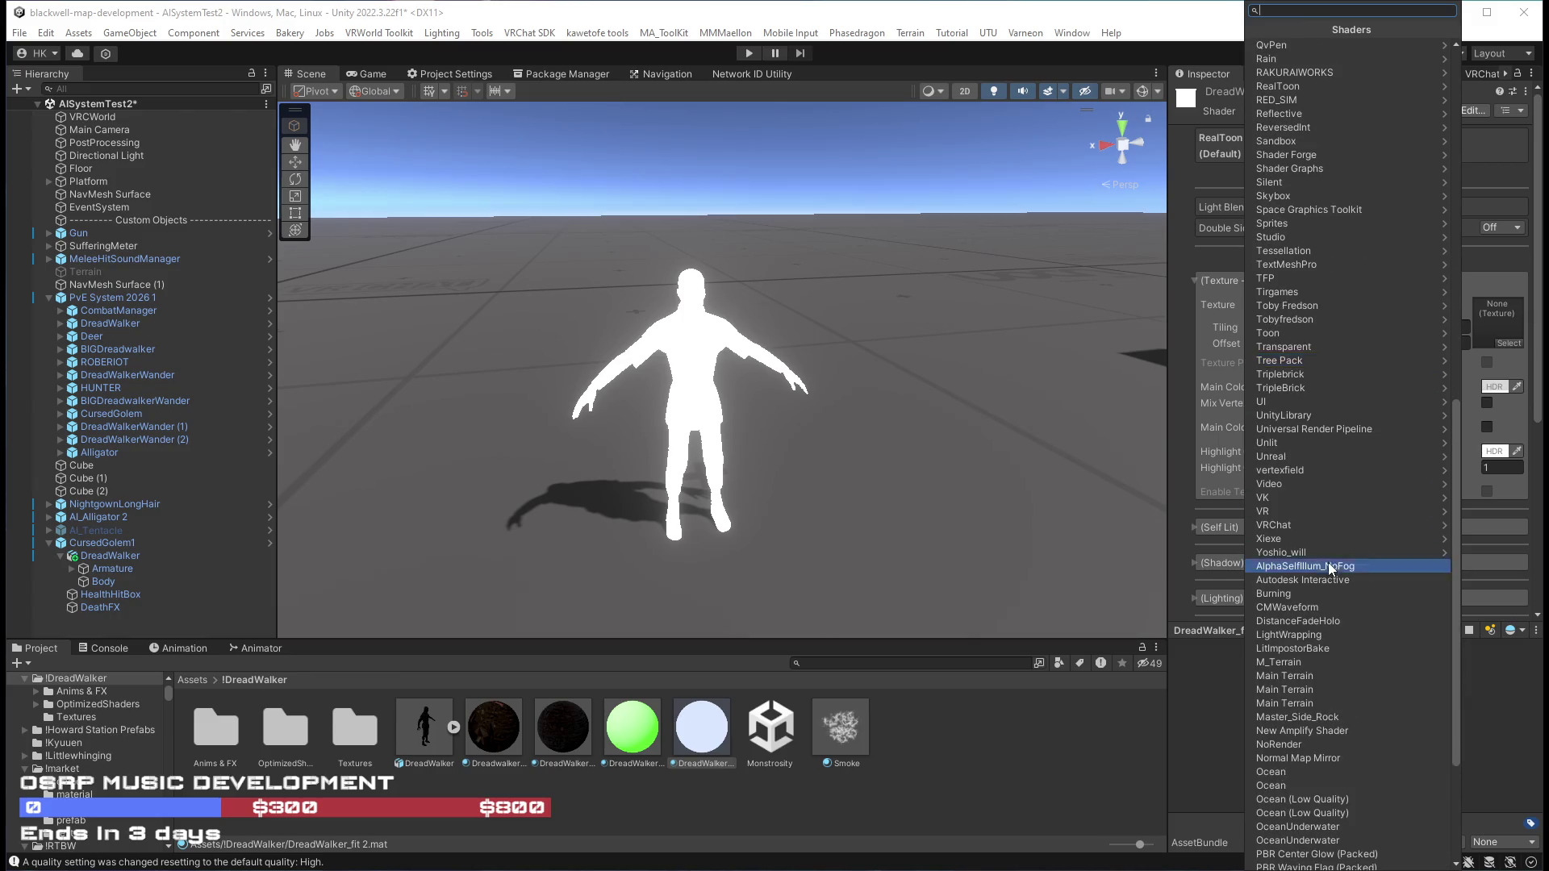
scroll(1328, 565, down, 3)
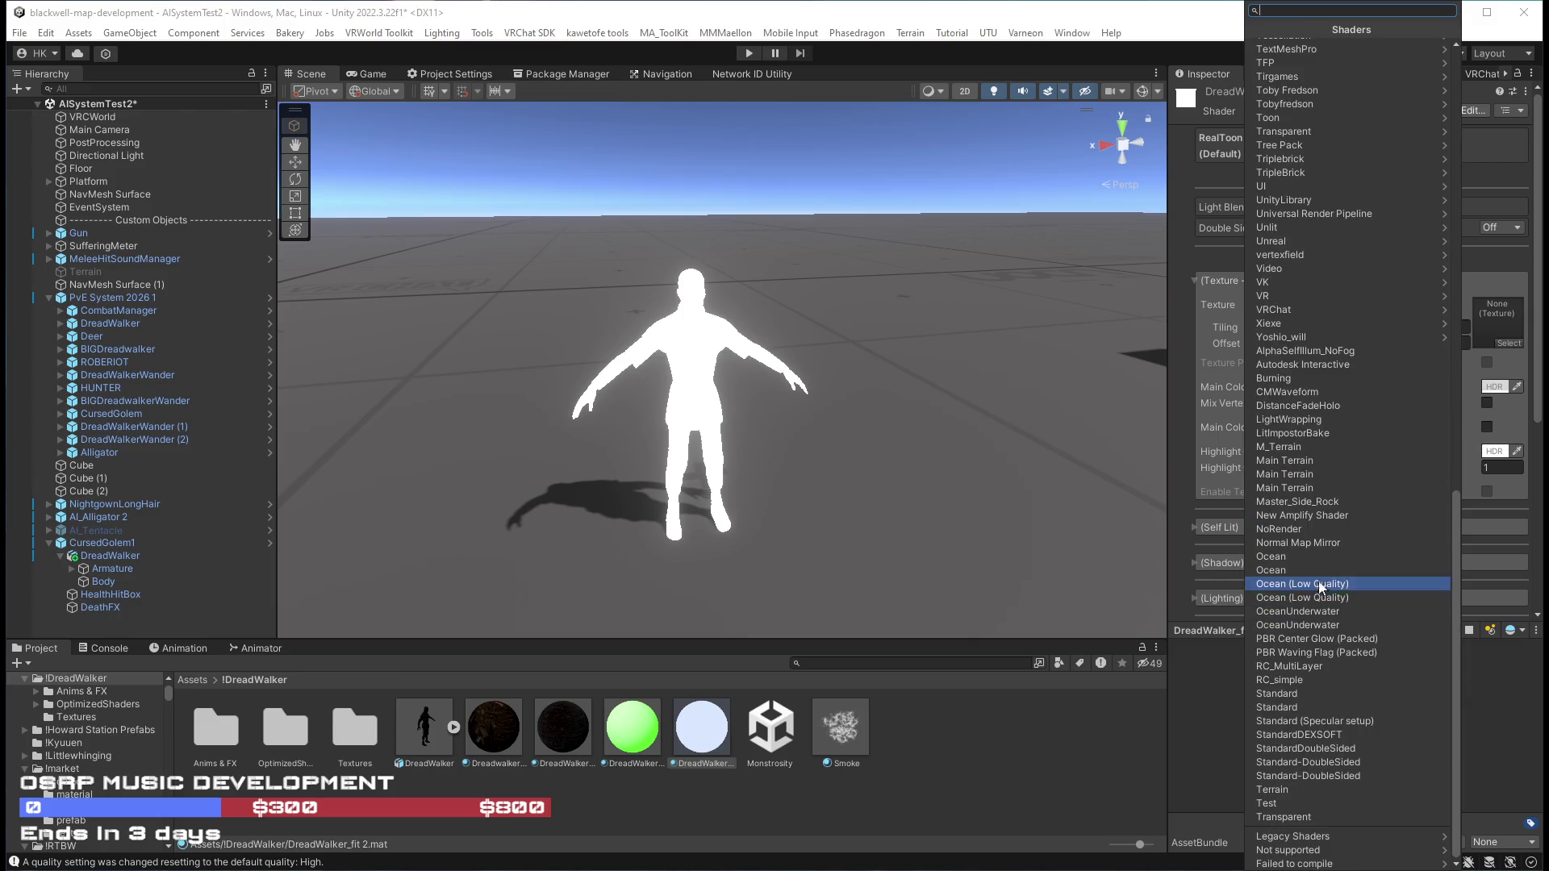
scroll(1328, 426, up, 3)
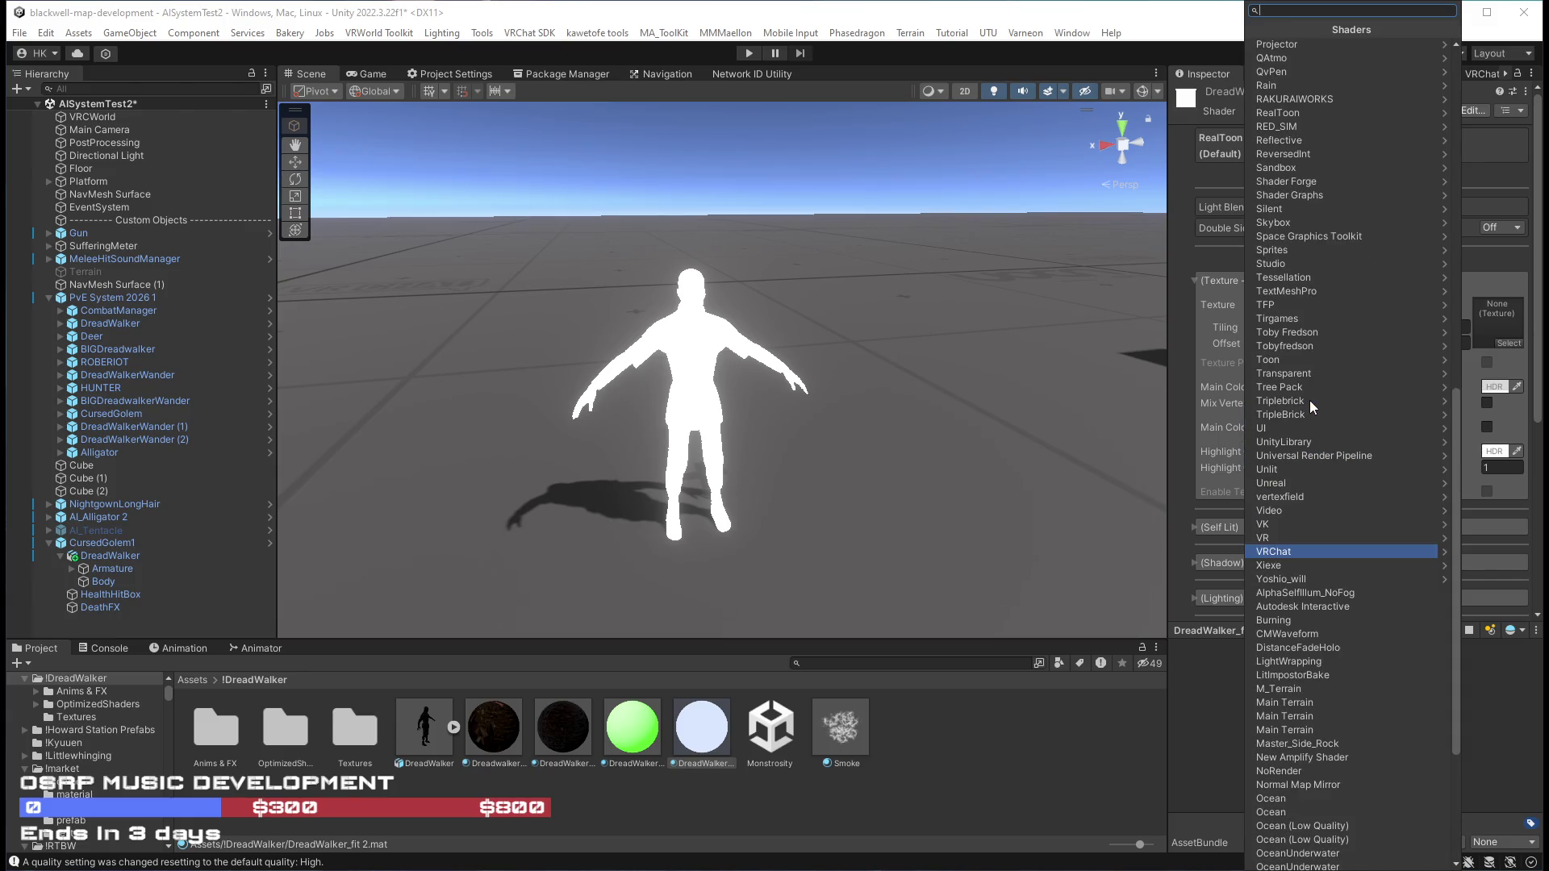
scroll(1280, 231, up, 3)
scroll(1294, 233, up, 7)
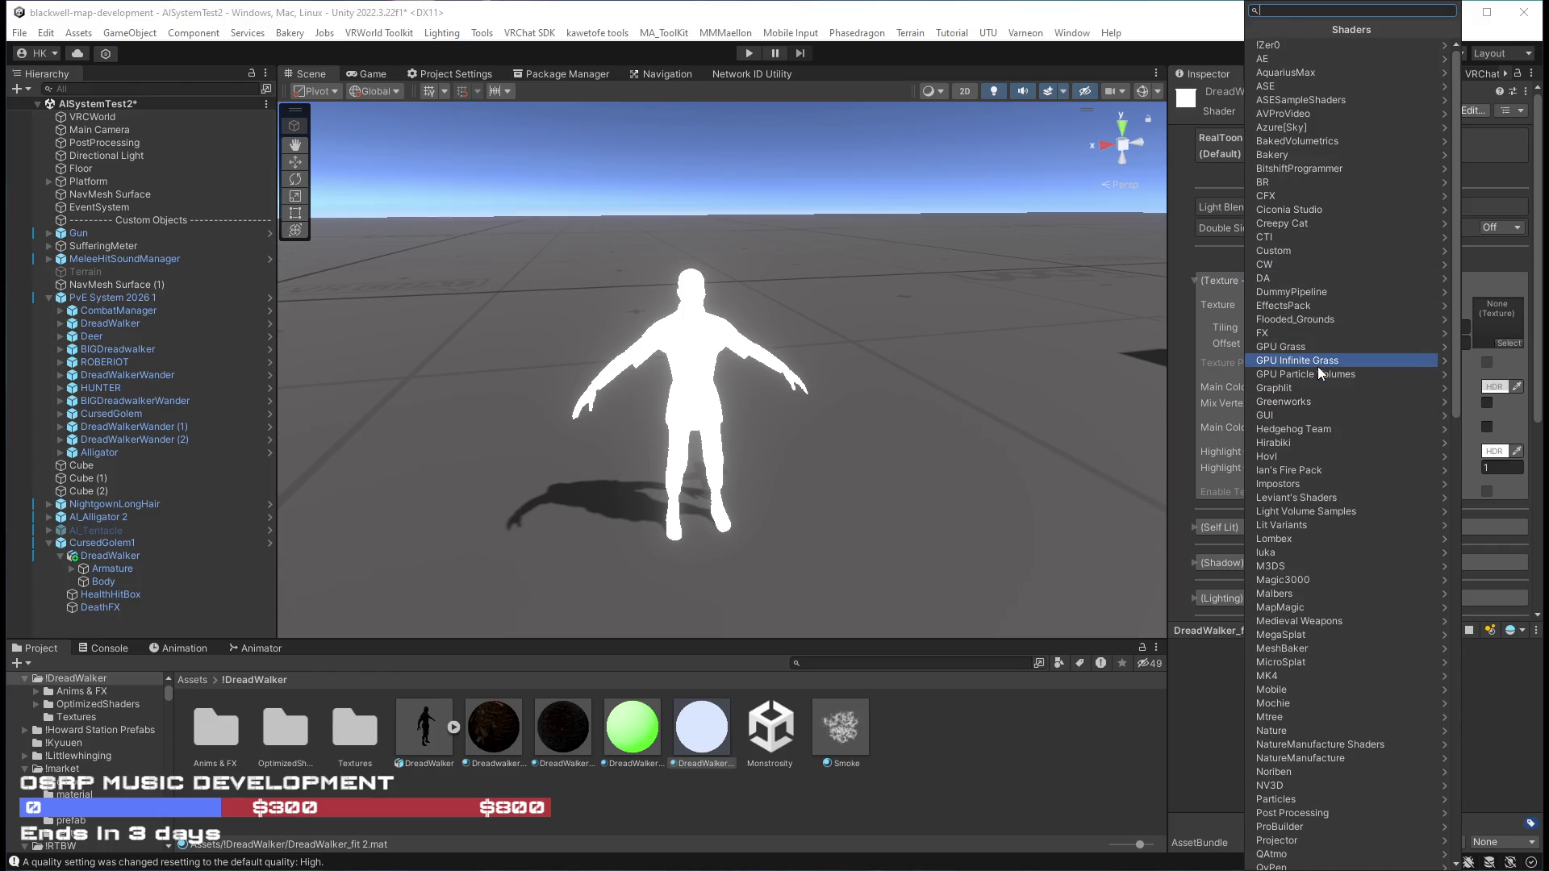
text(toon)
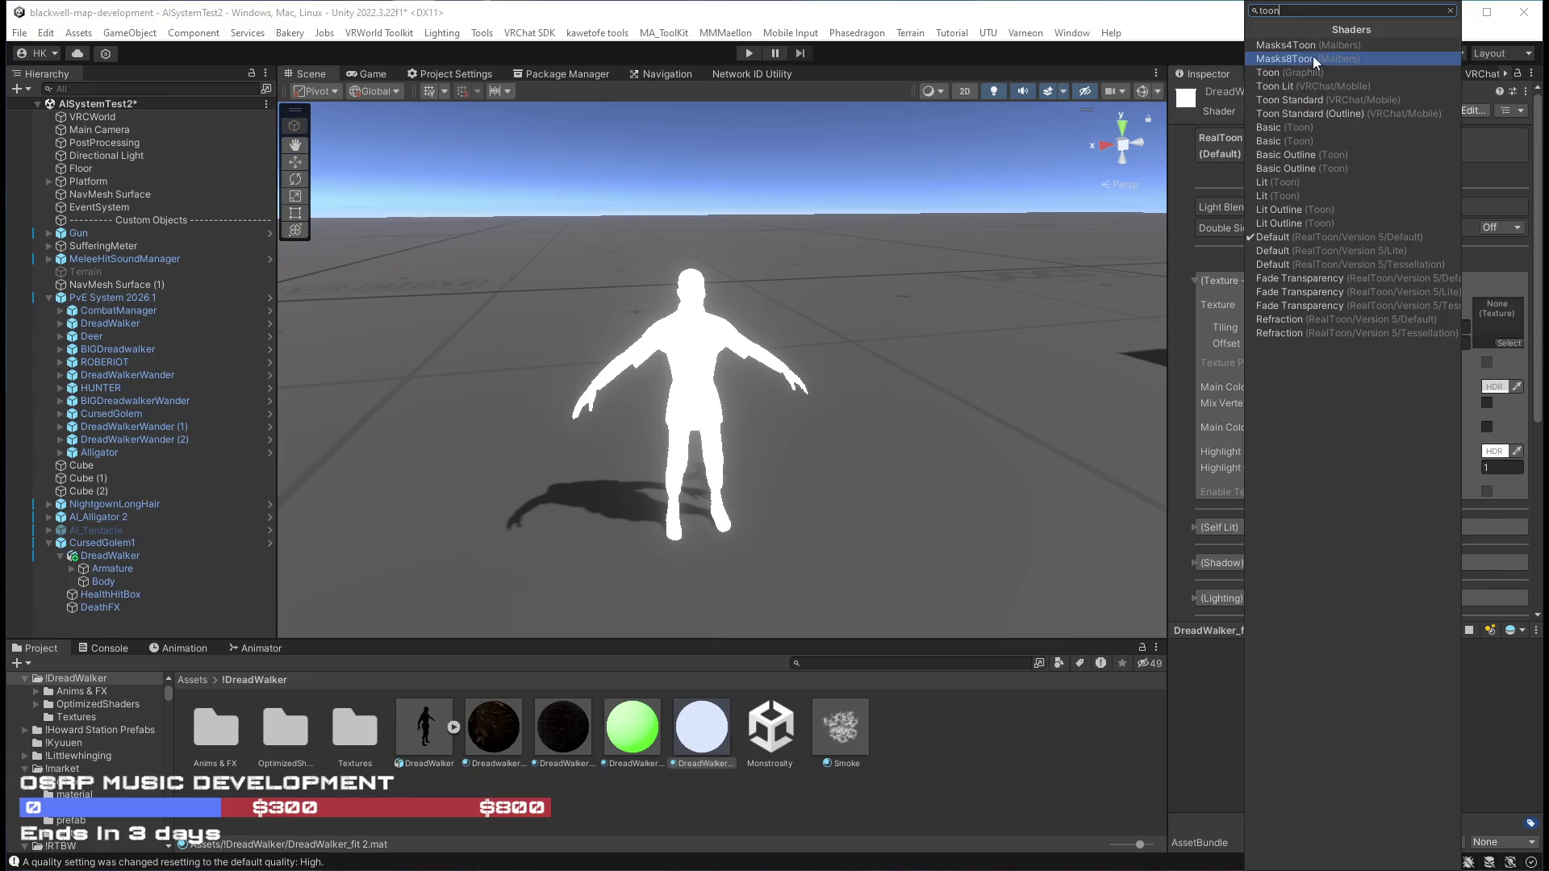
key(BackSpace)
key(BackSpace)
key(BackSpace)
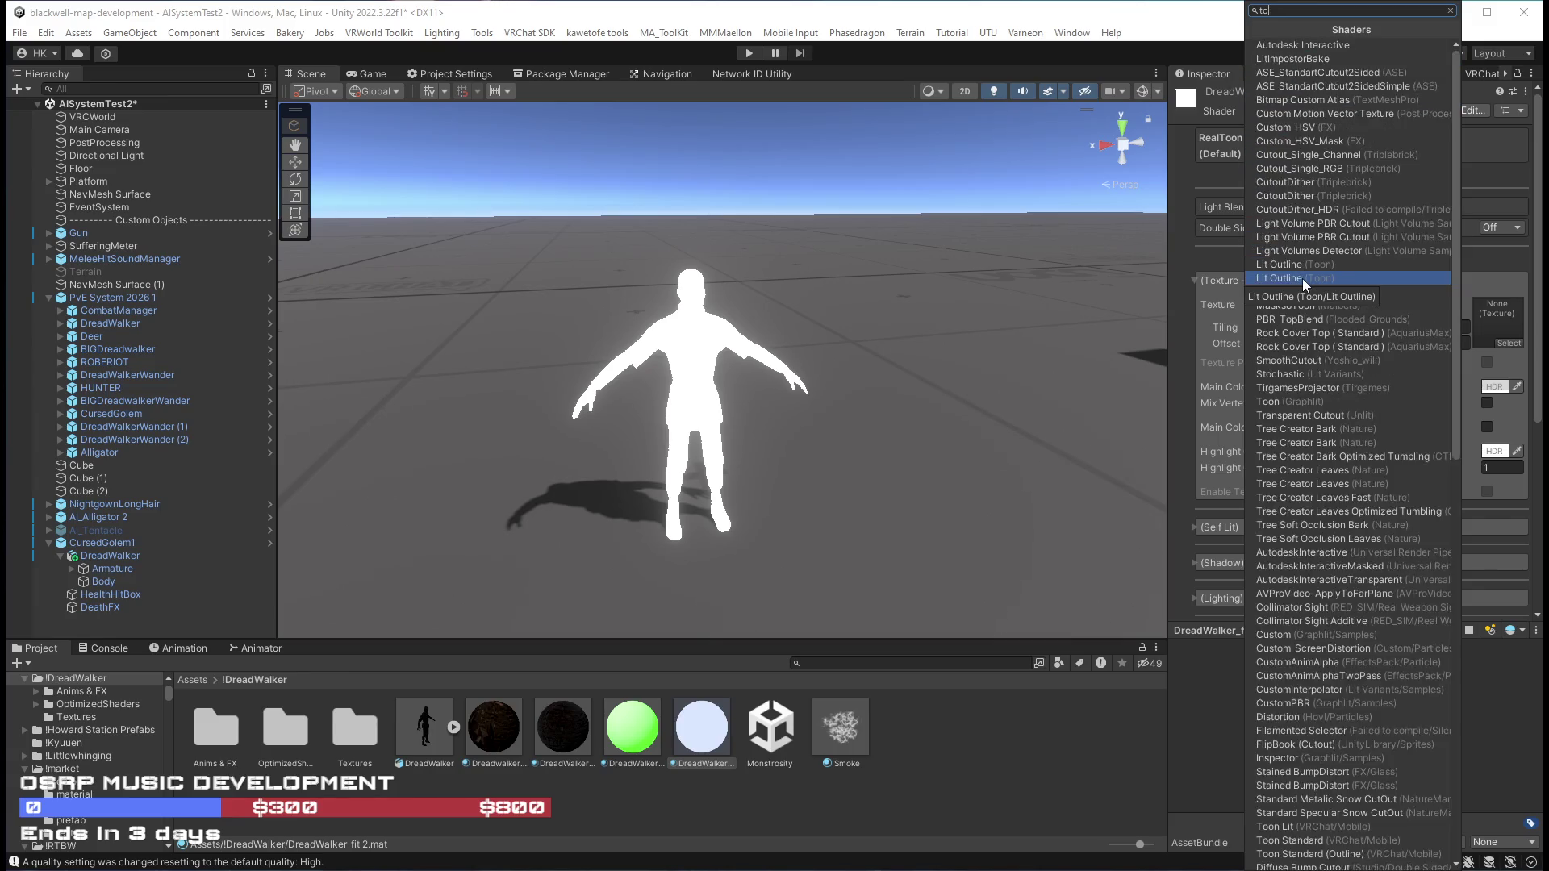
text(poi)
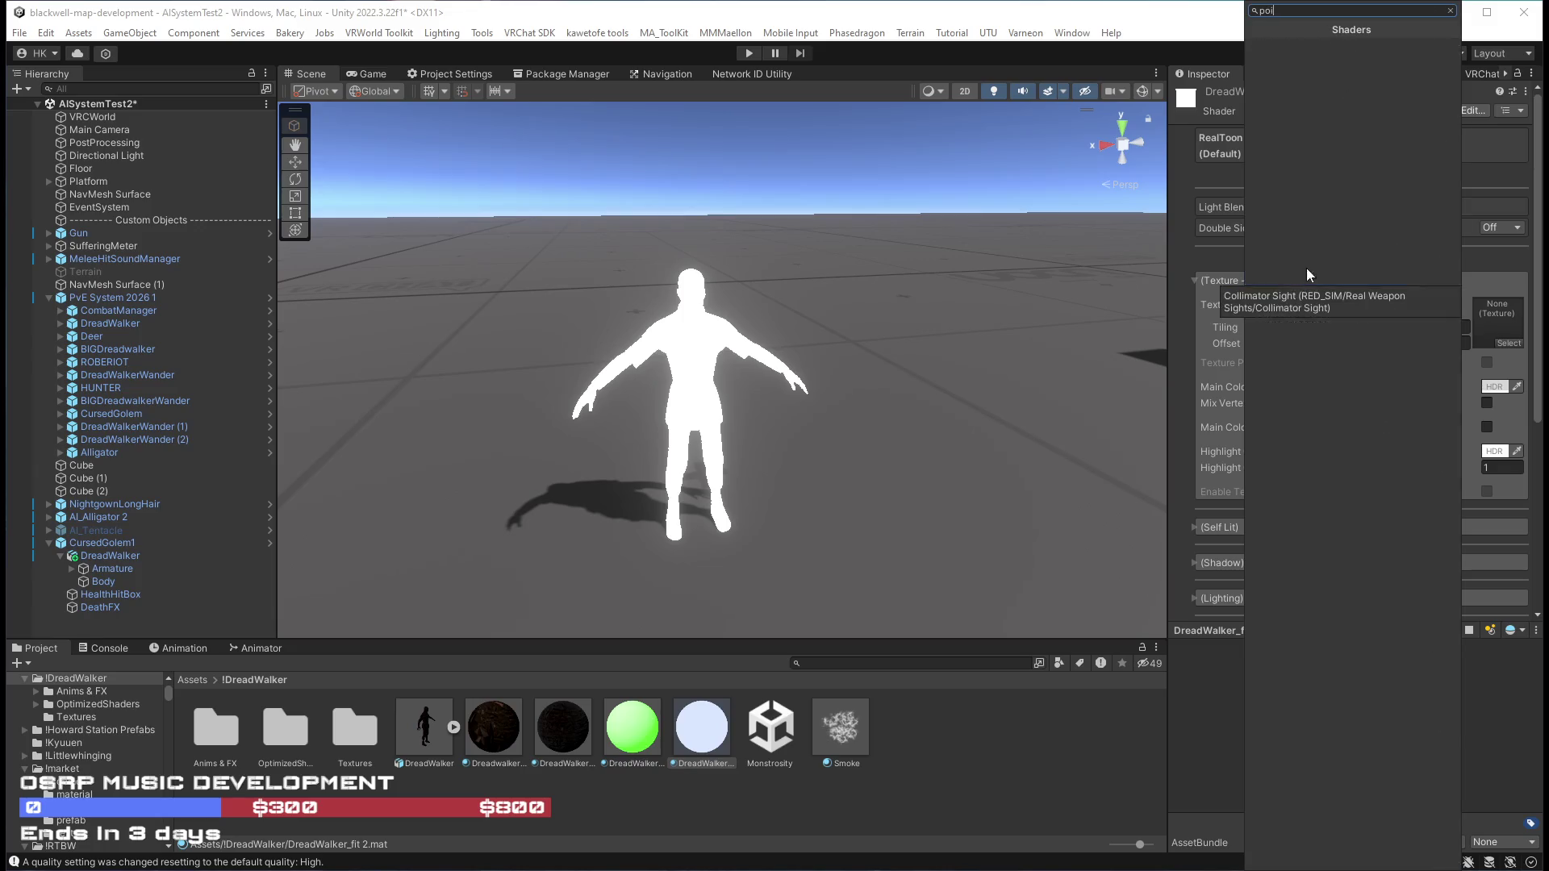
key(BackSpace)
key(BackSpace)
key(BackSpace)
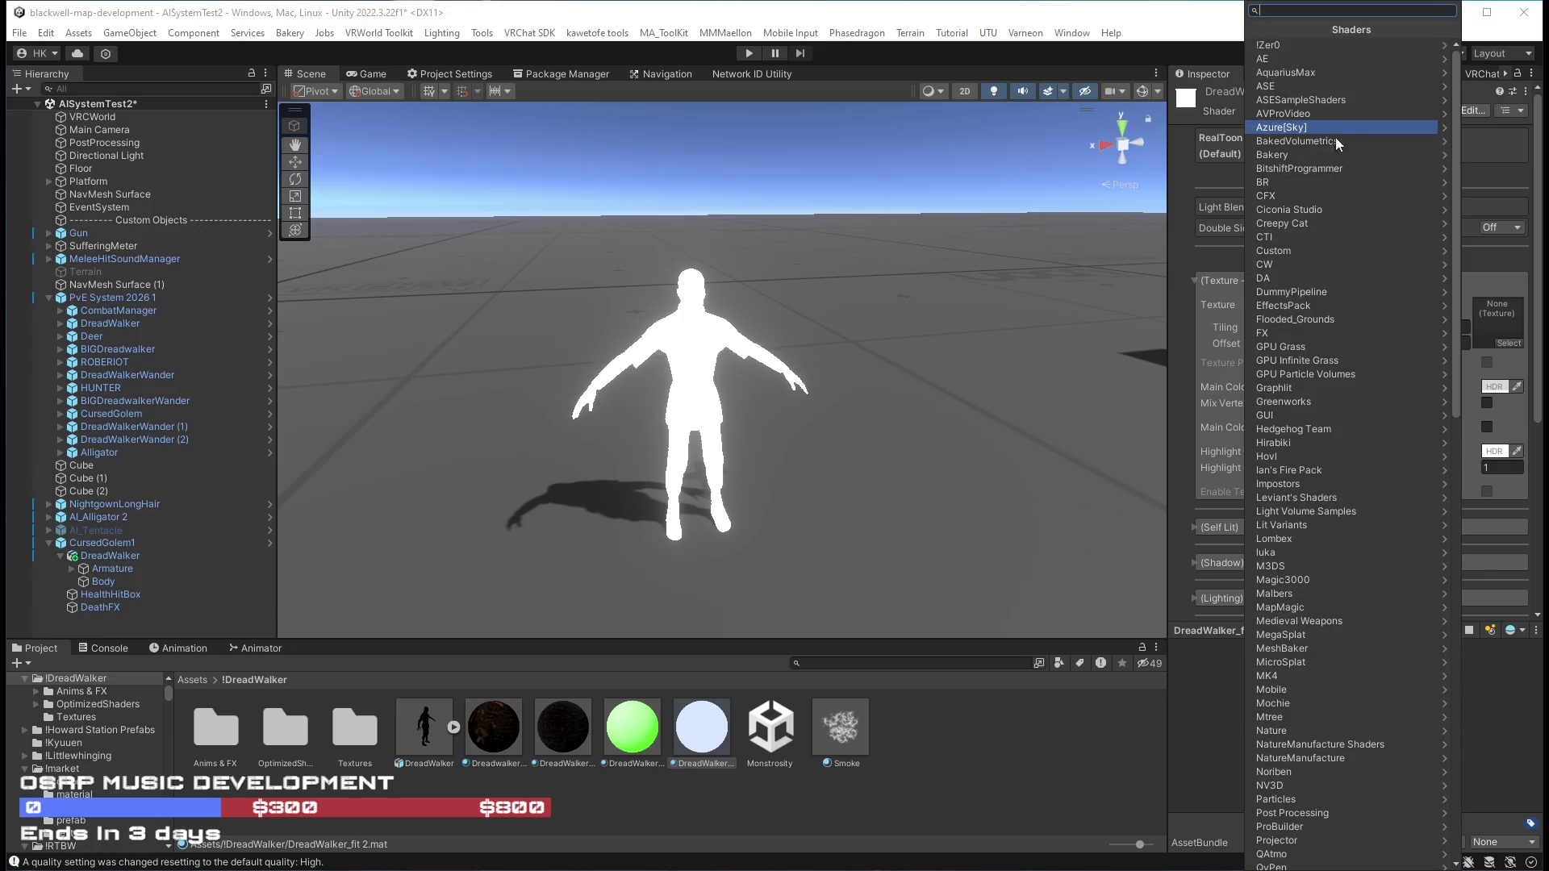
drag(1452, 95, 1455, 559)
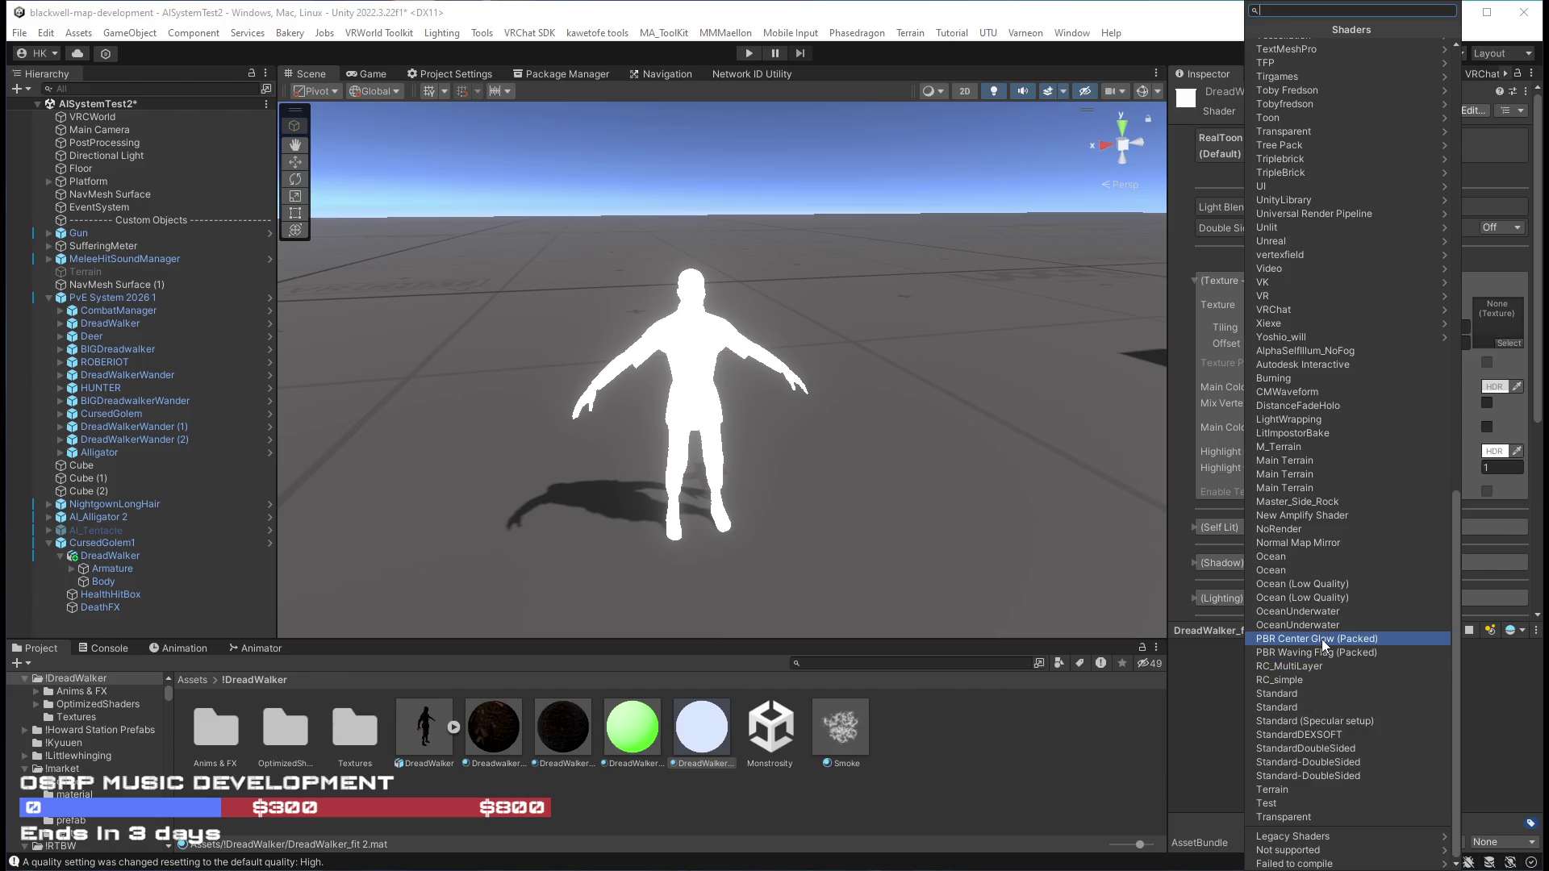
scroll(1345, 765, up, 7)
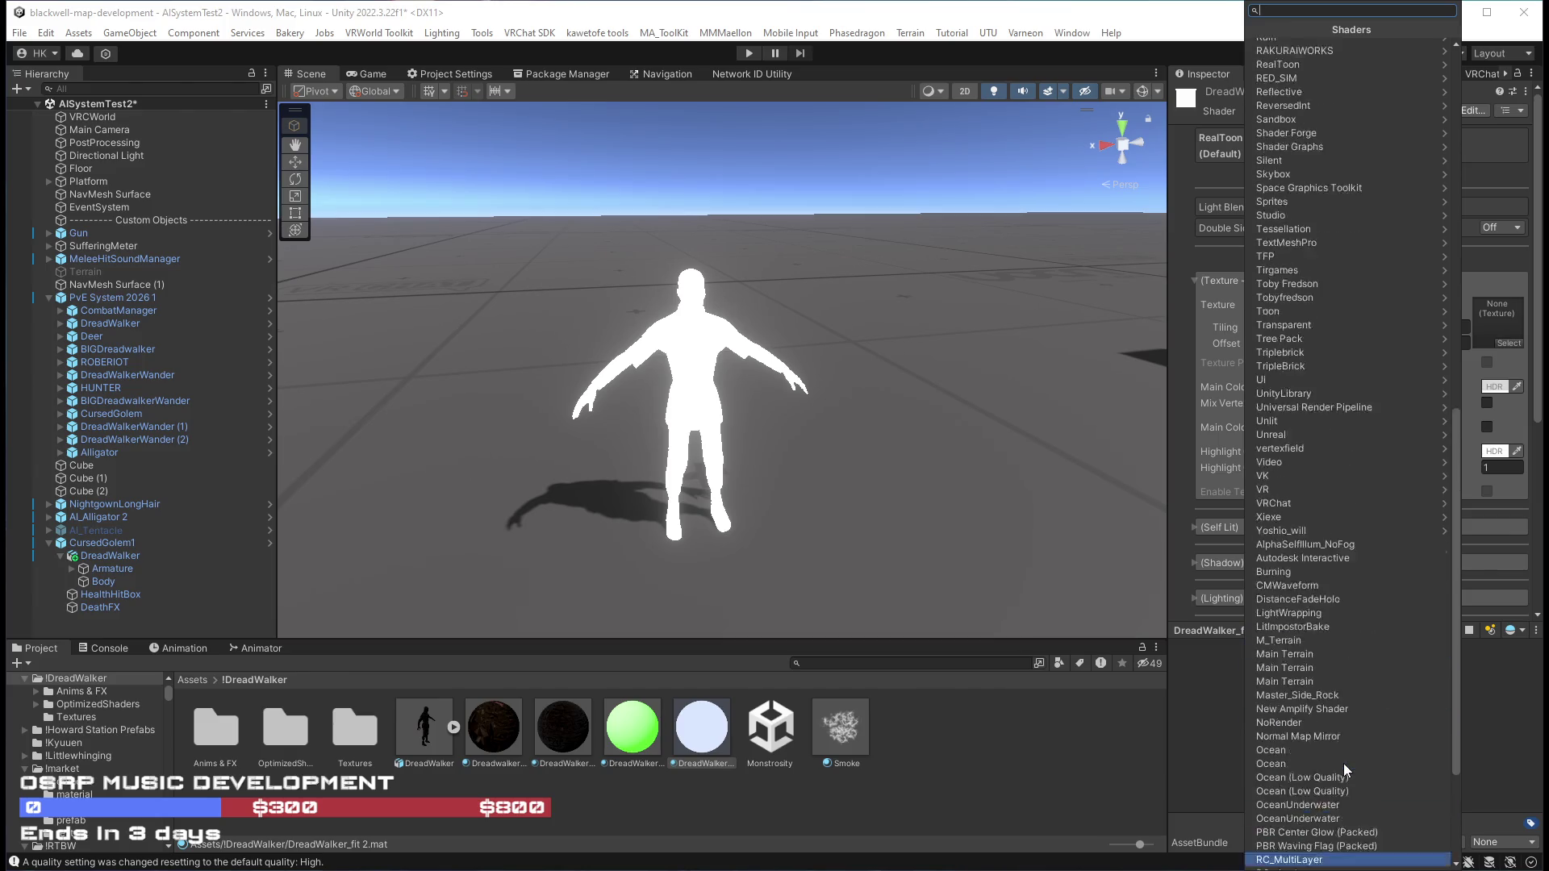
scroll(1342, 759, up, 3)
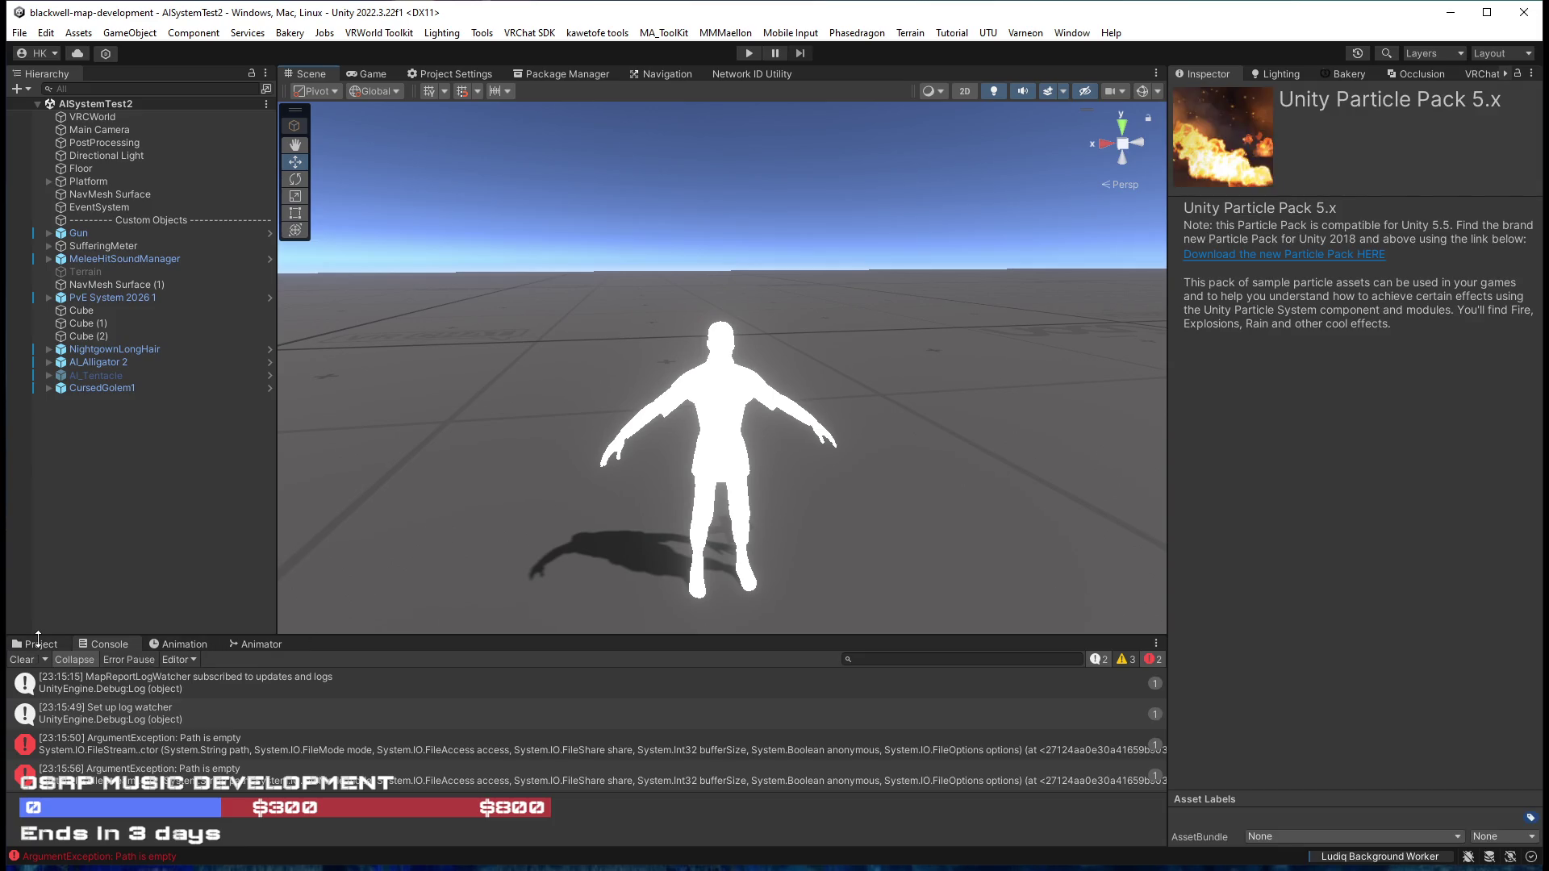
Select the golem's Body mesh in the Scene view to show its renderer settings again.
click(748, 405)
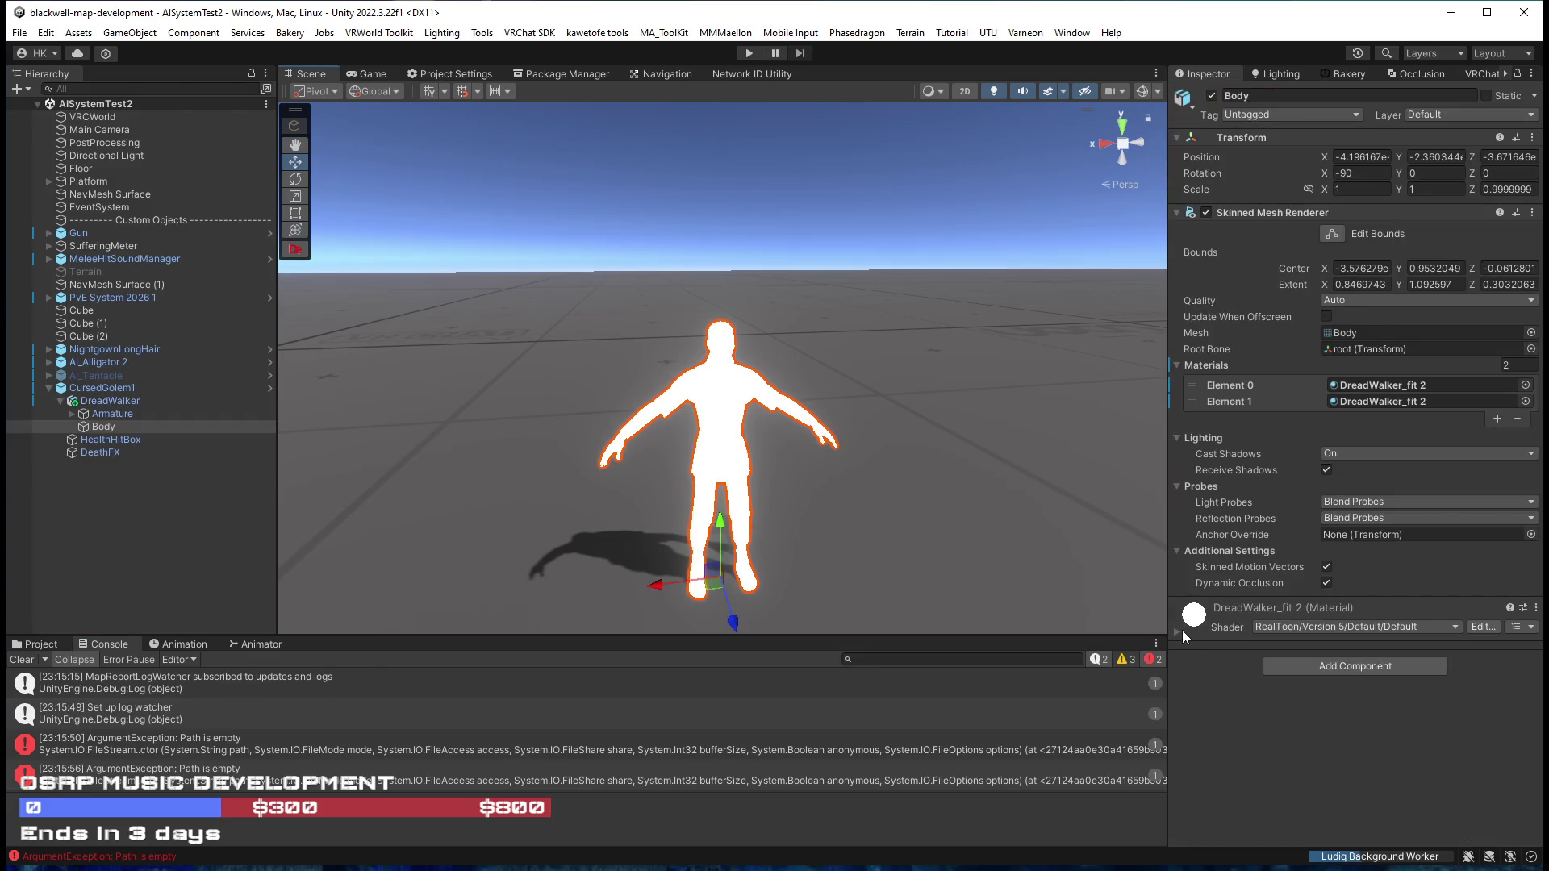
Find the body's material in the !DreadWalker folder and inspect the dark DreadWalker_fit Poiyomi material.
right_click(1209, 623)
click(1268, 685)
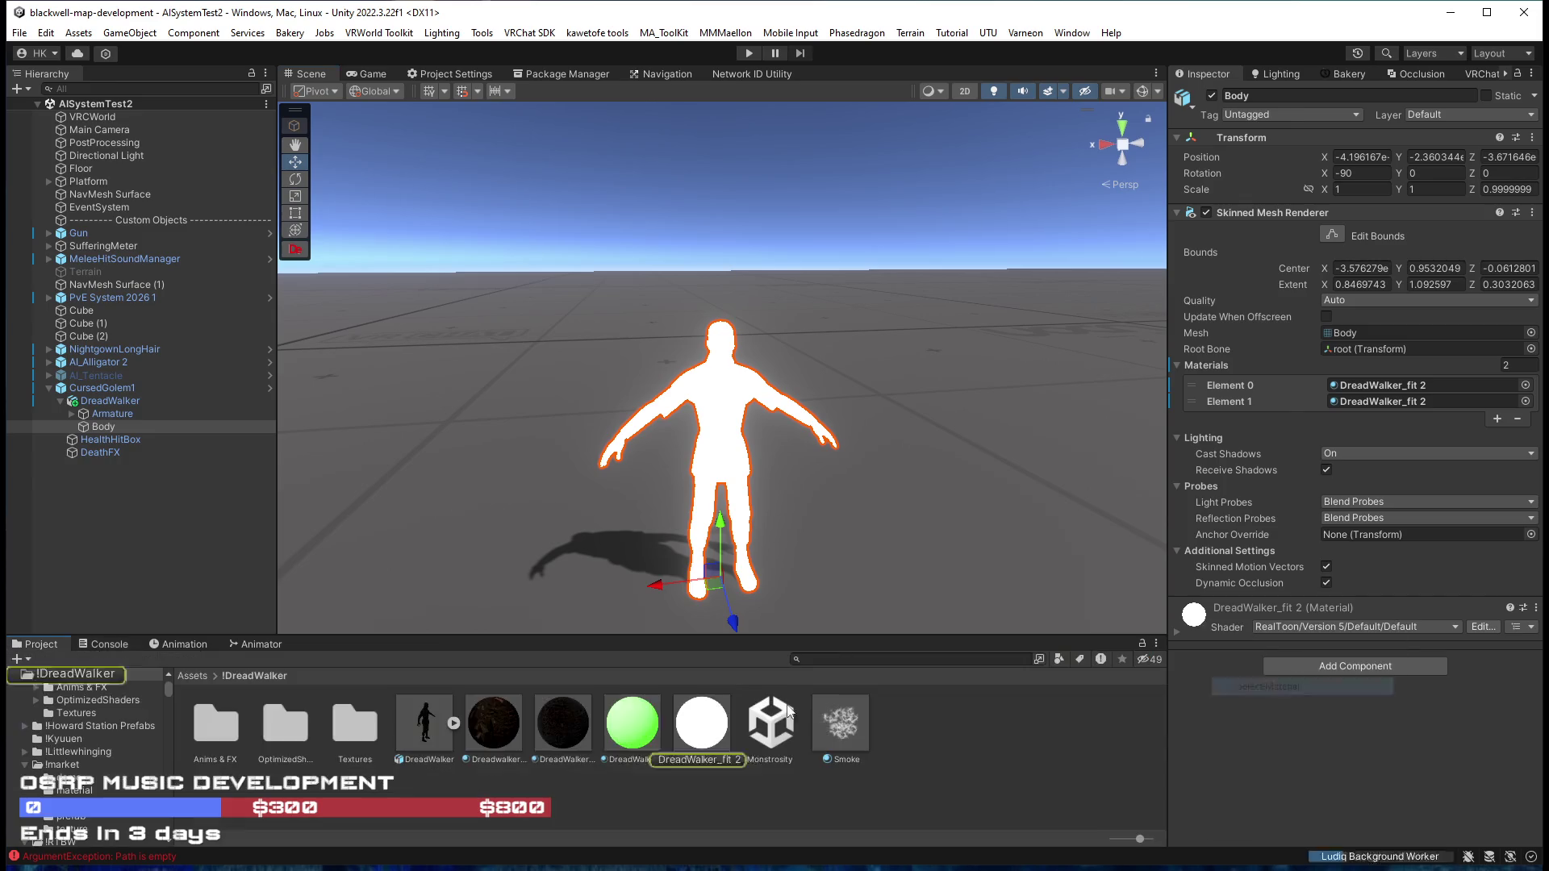
click(633, 723)
click(567, 730)
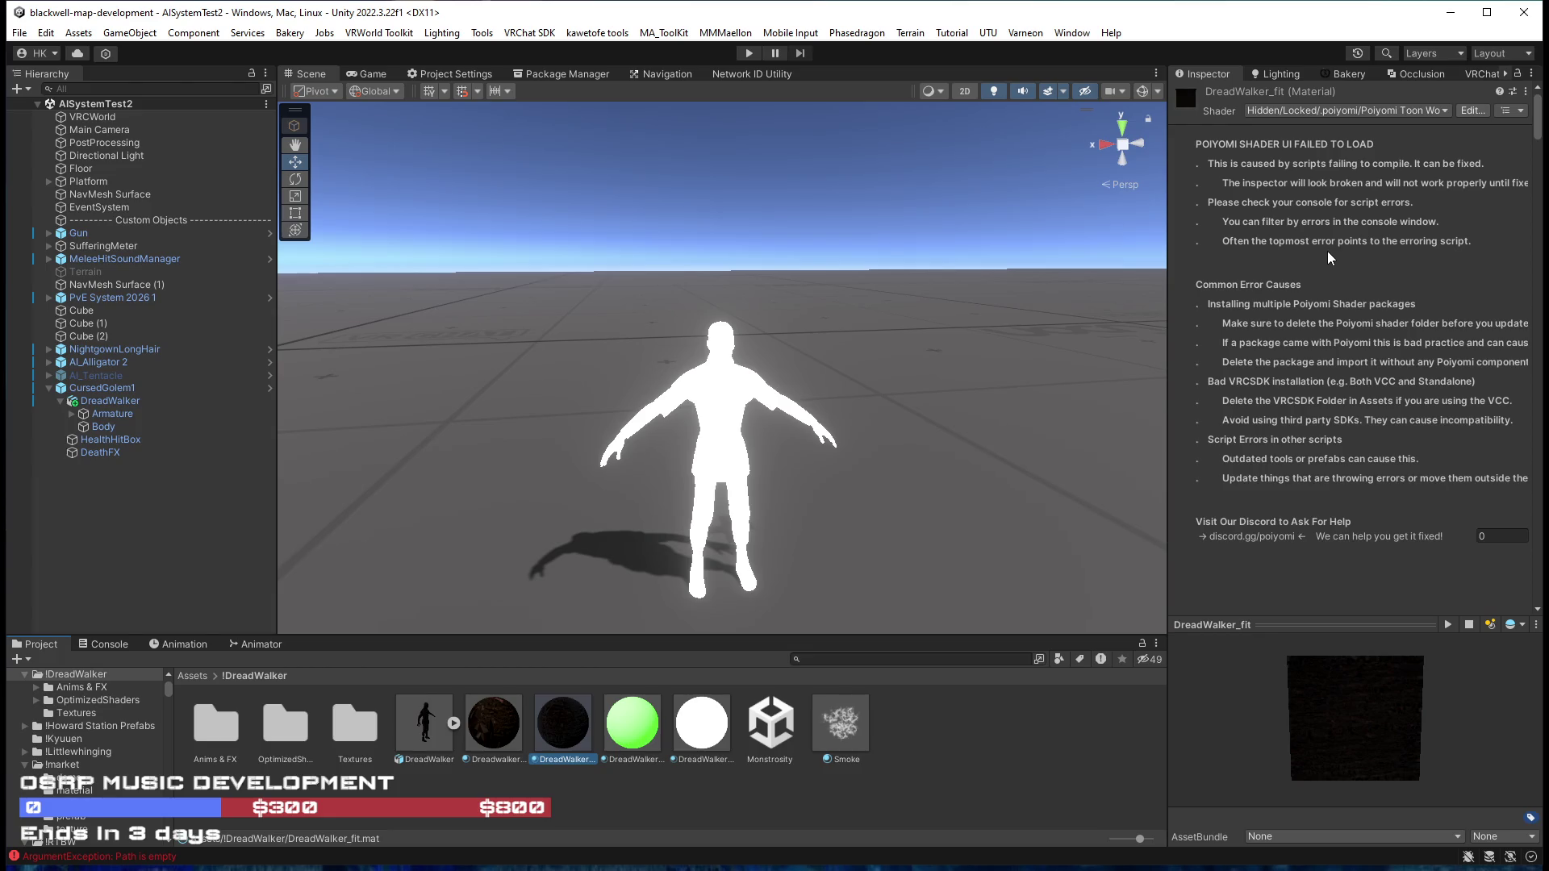
Enlarge the Console and read the stack trace of the 'Path is empty' ArgumentException.
click(107, 647)
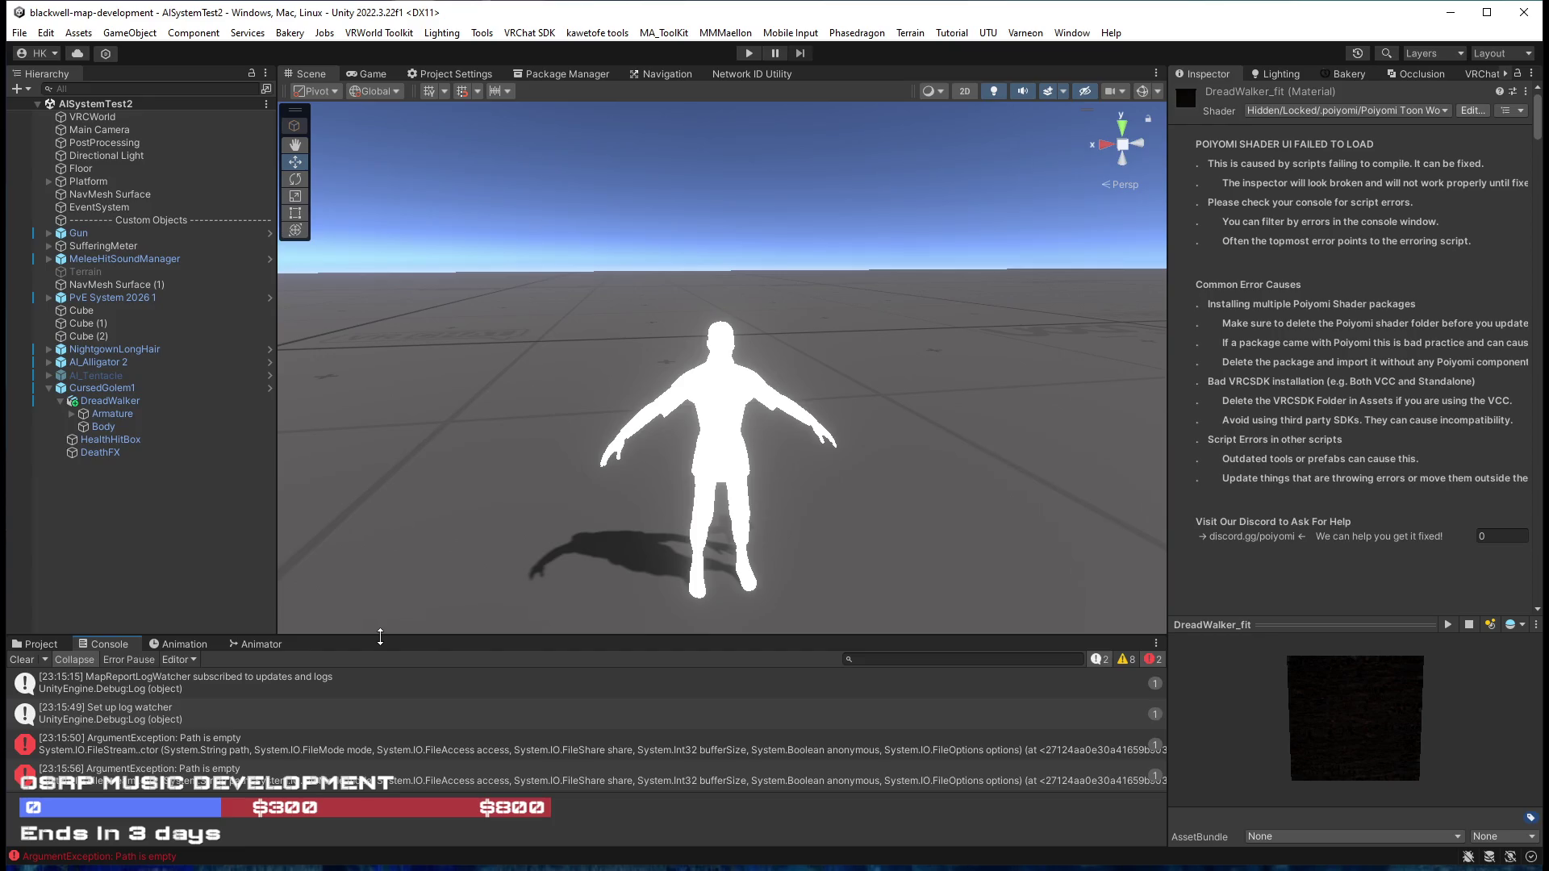
drag(380, 636, 380, 496)
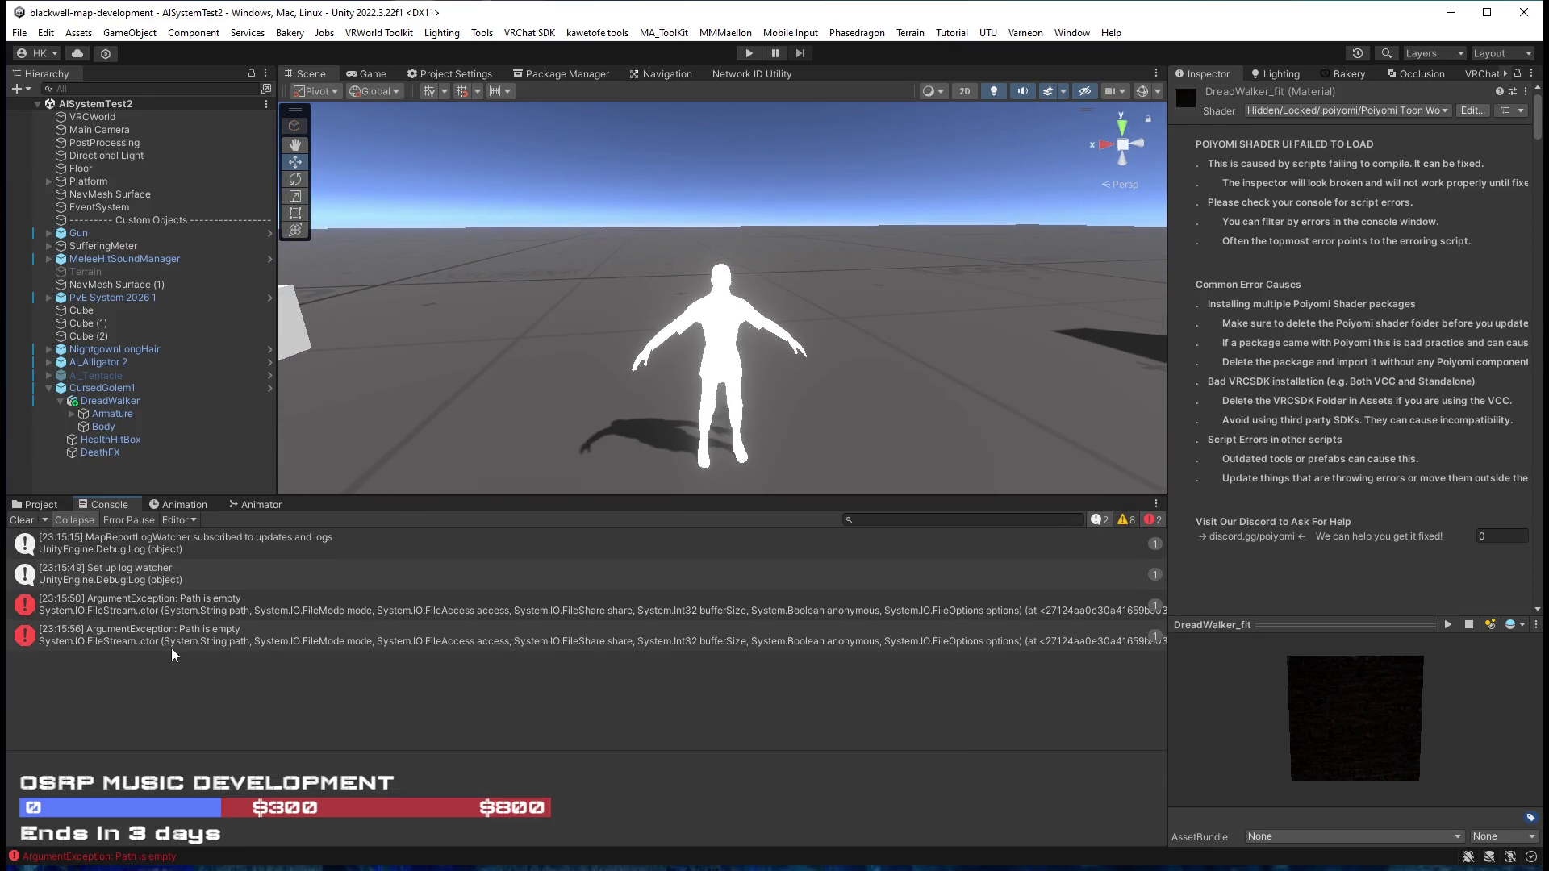
click(285, 613)
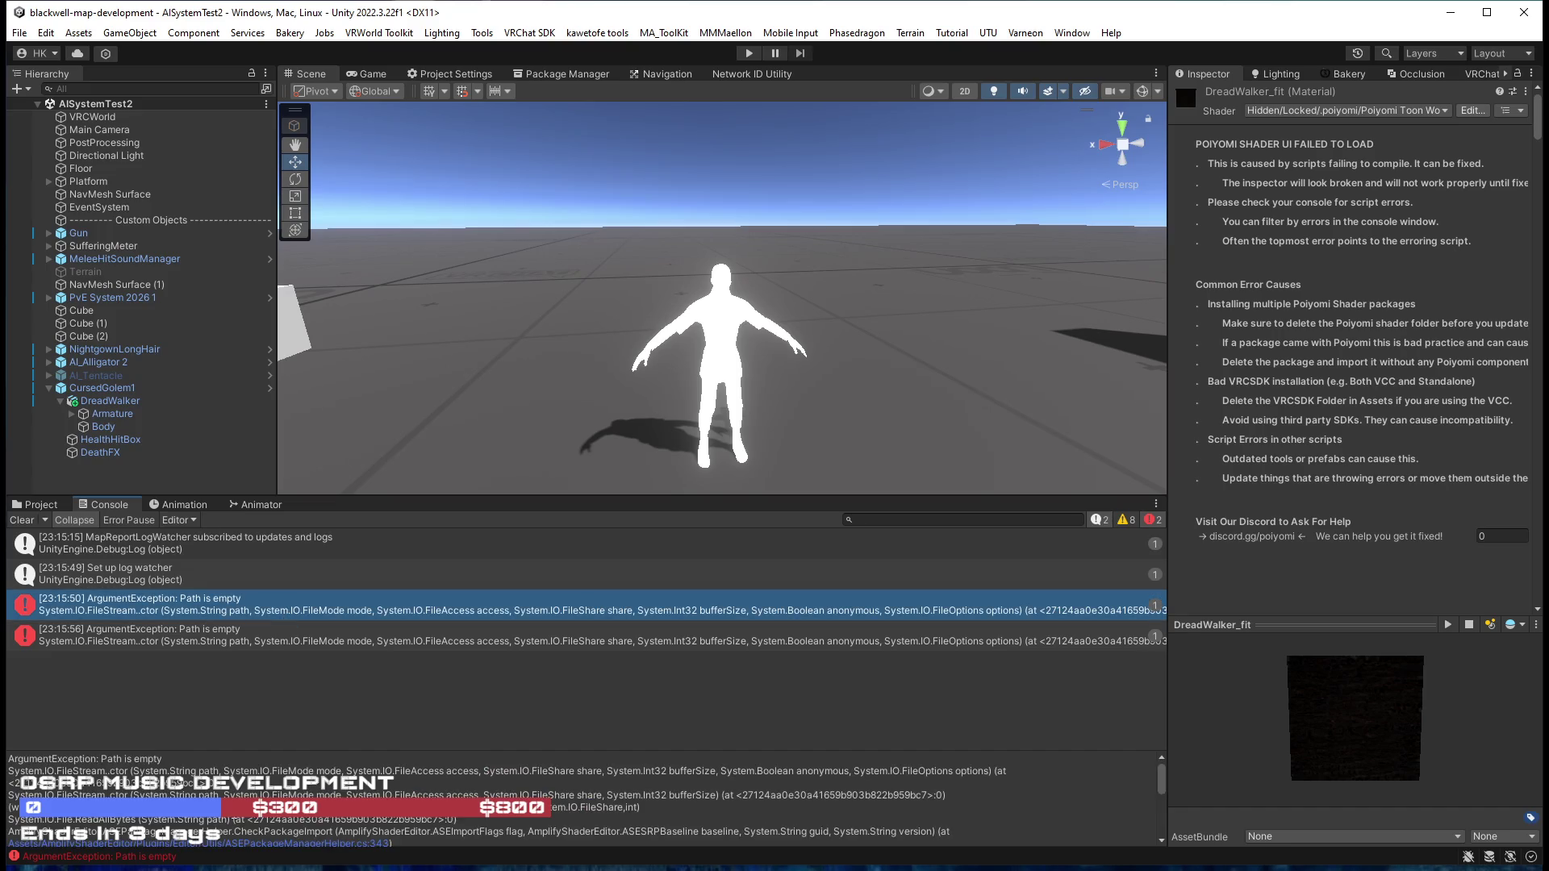
scroll(228, 821, down, 2)
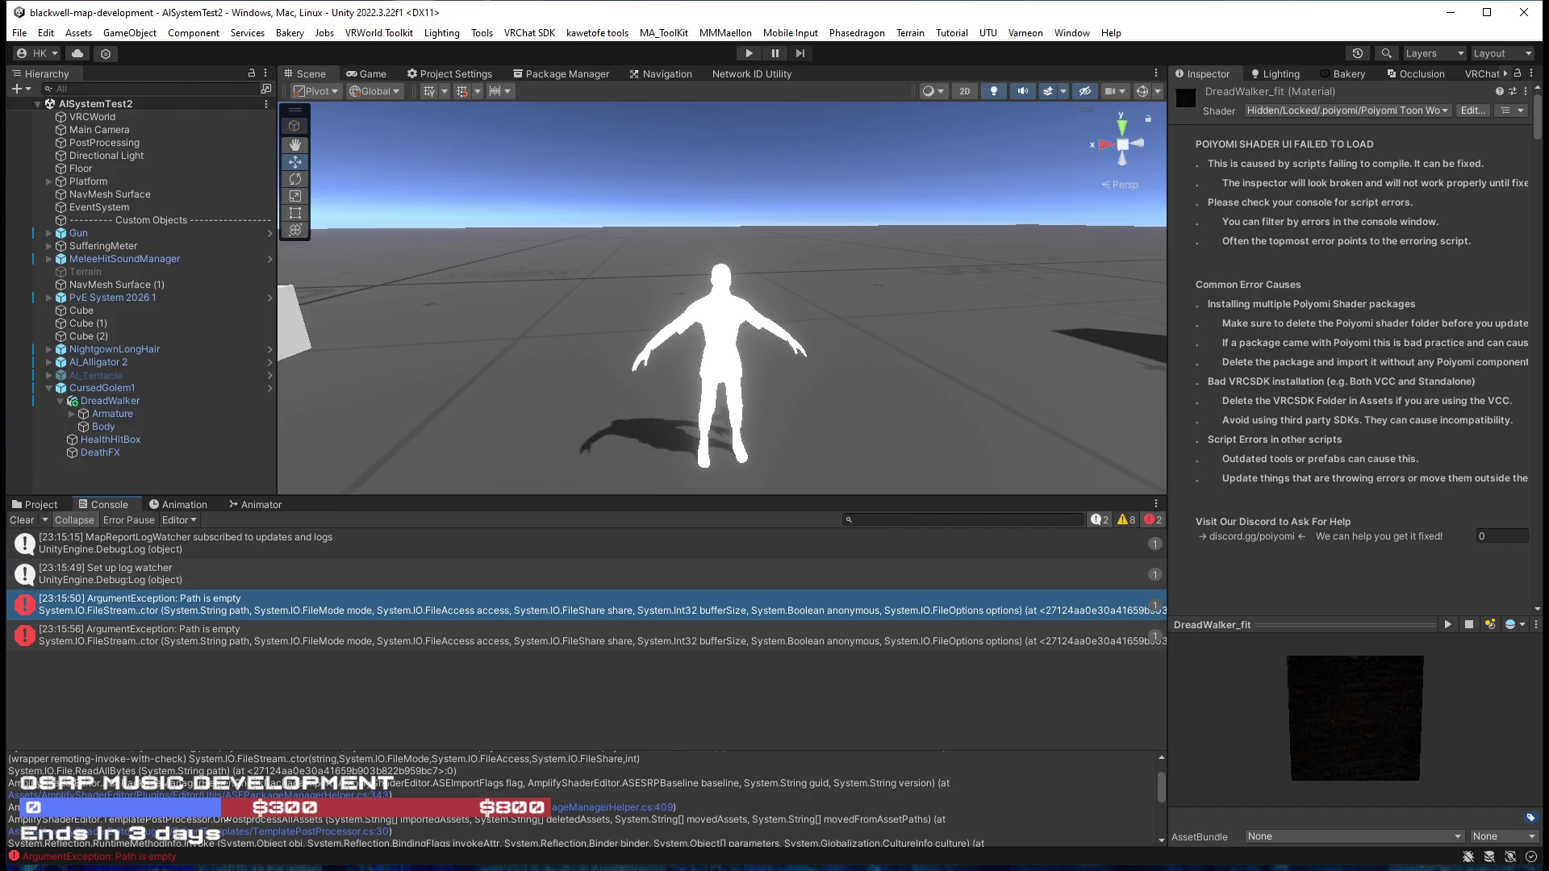
scroll(162, 794, down, 2)
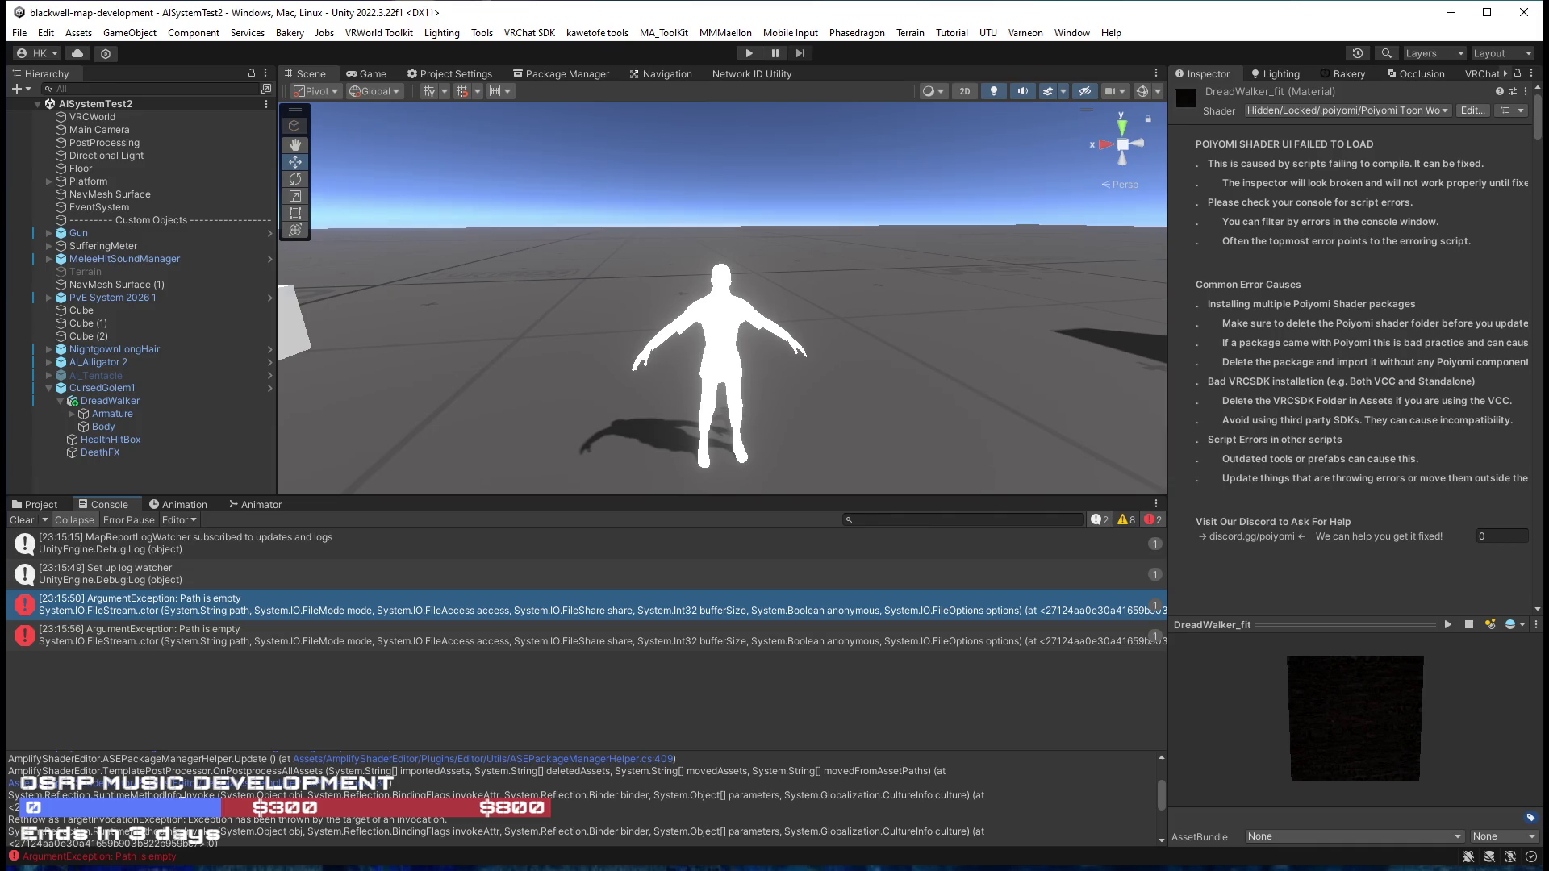
drag(211, 752, 205, 646)
scroll(239, 740, down, 2)
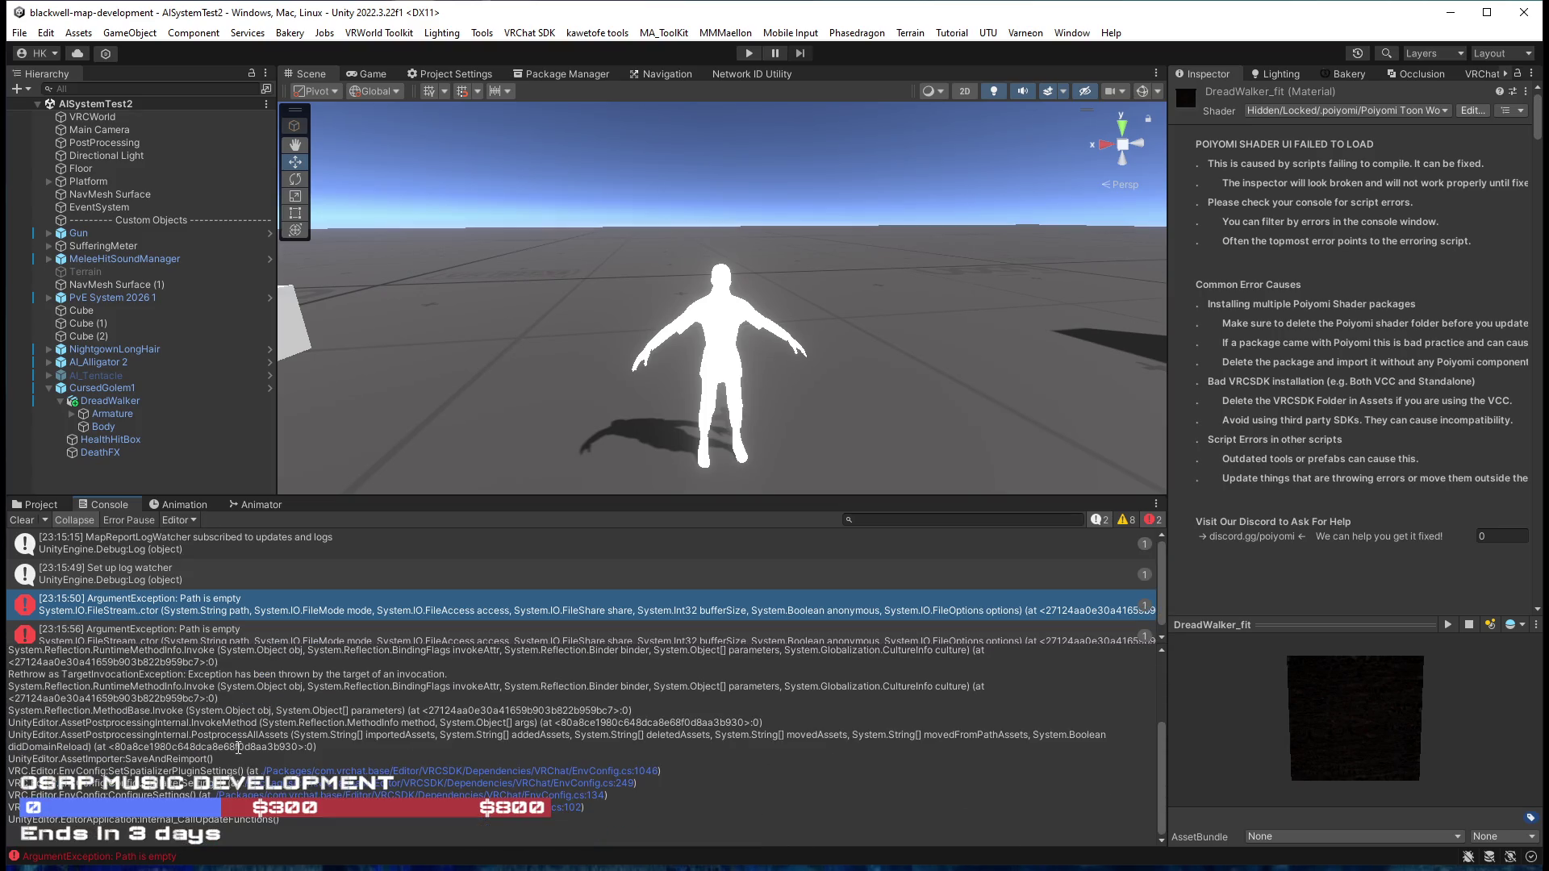
scroll(239, 747, up, 5)
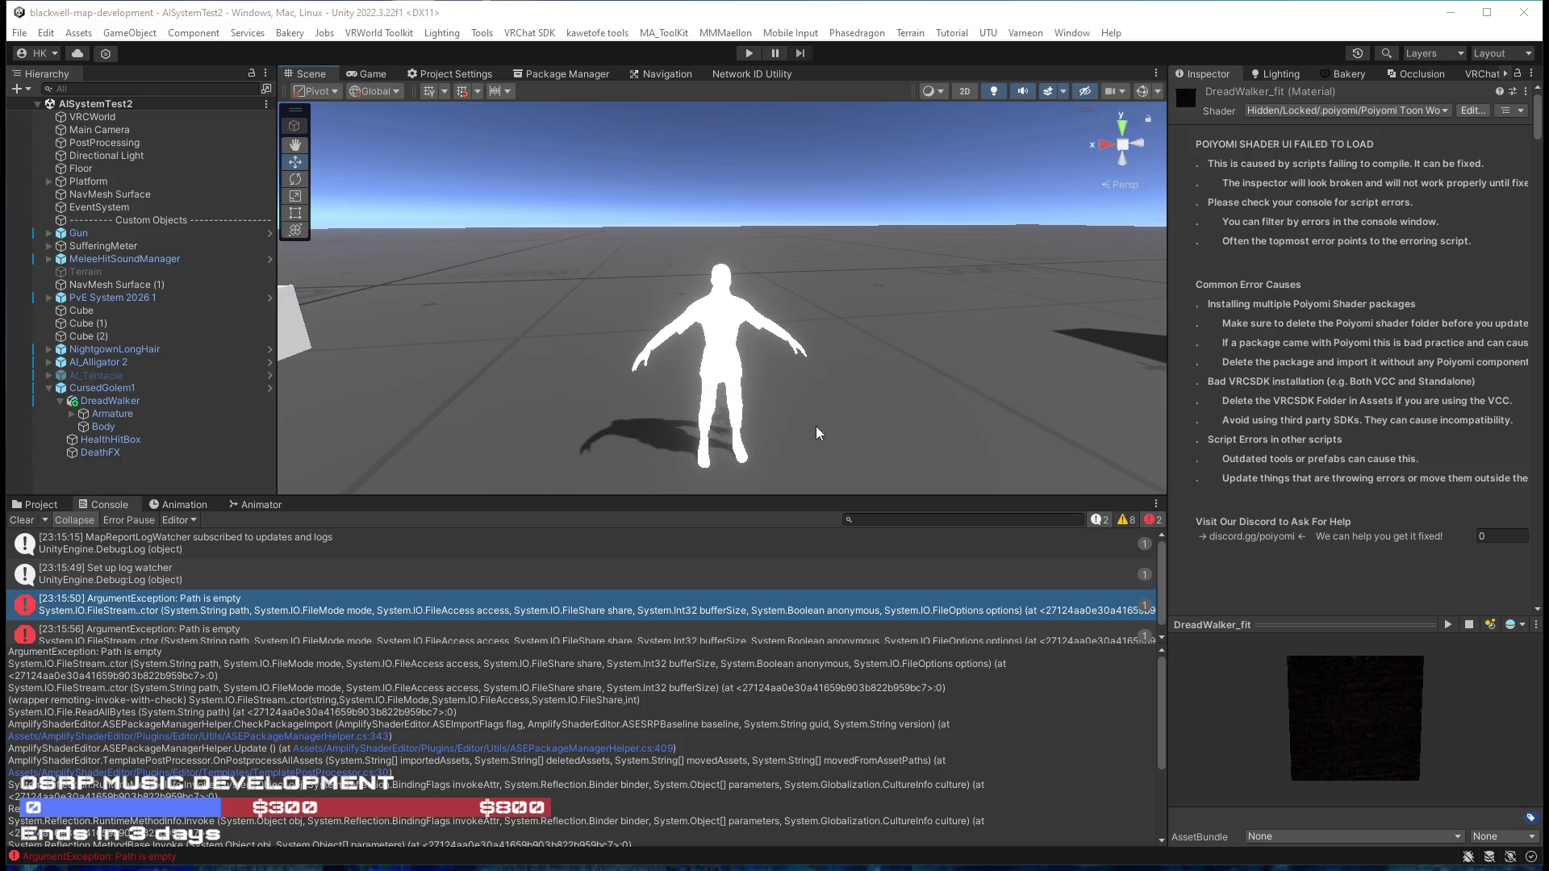
Orbit around the character and clear the logged error messages.
drag(819, 429, 823, 444)
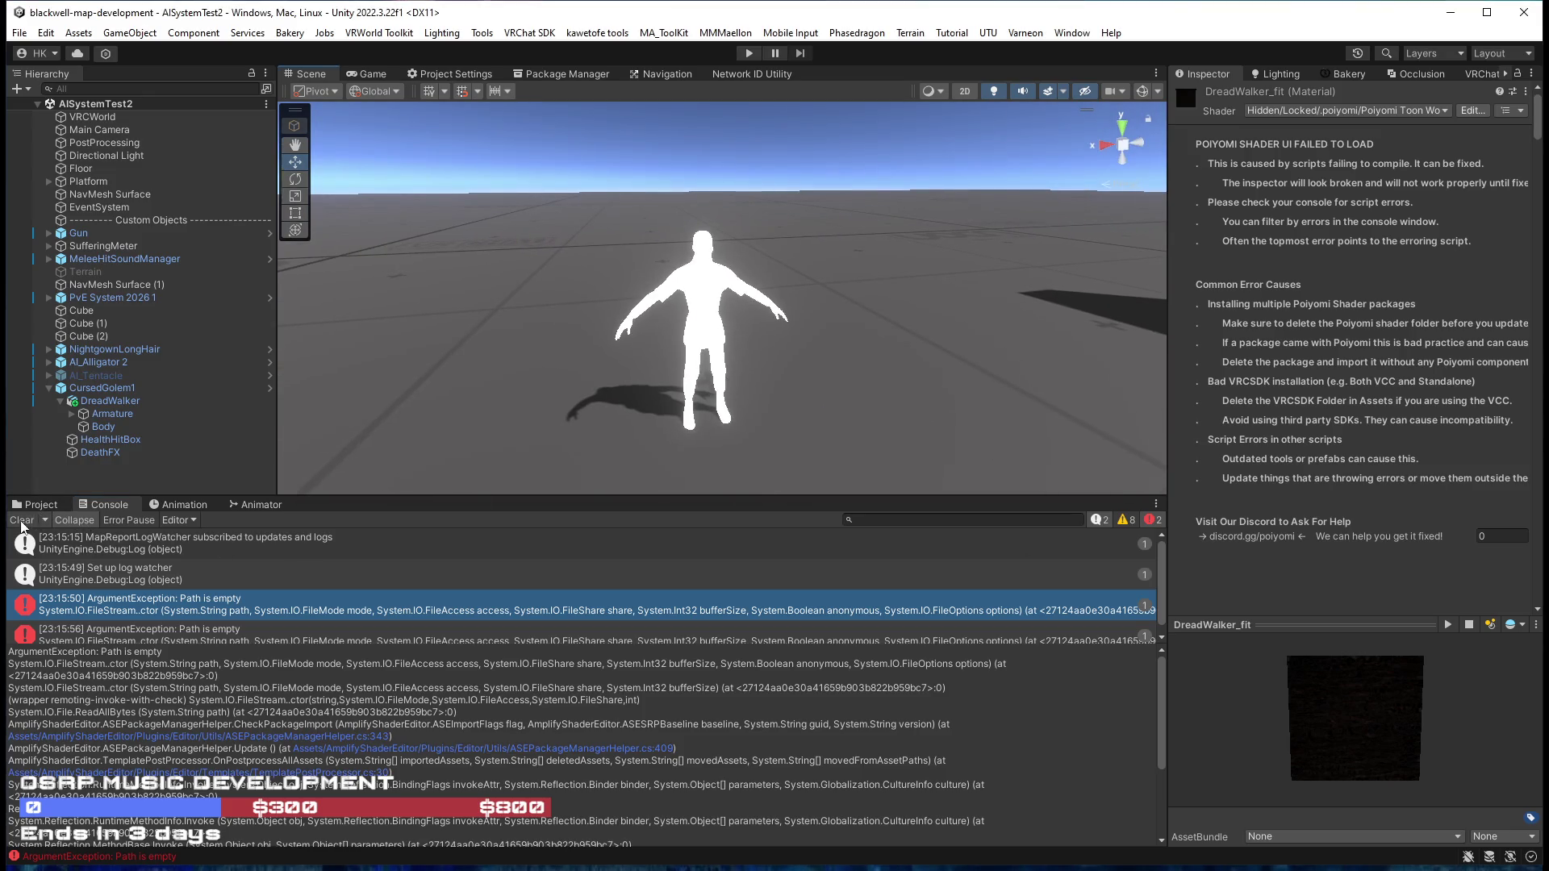
click(22, 520)
click(33, 504)
Wait on the empty Console while the Poiyomi preset cache builds, then switch to the YouTube browser.
click(108, 505)
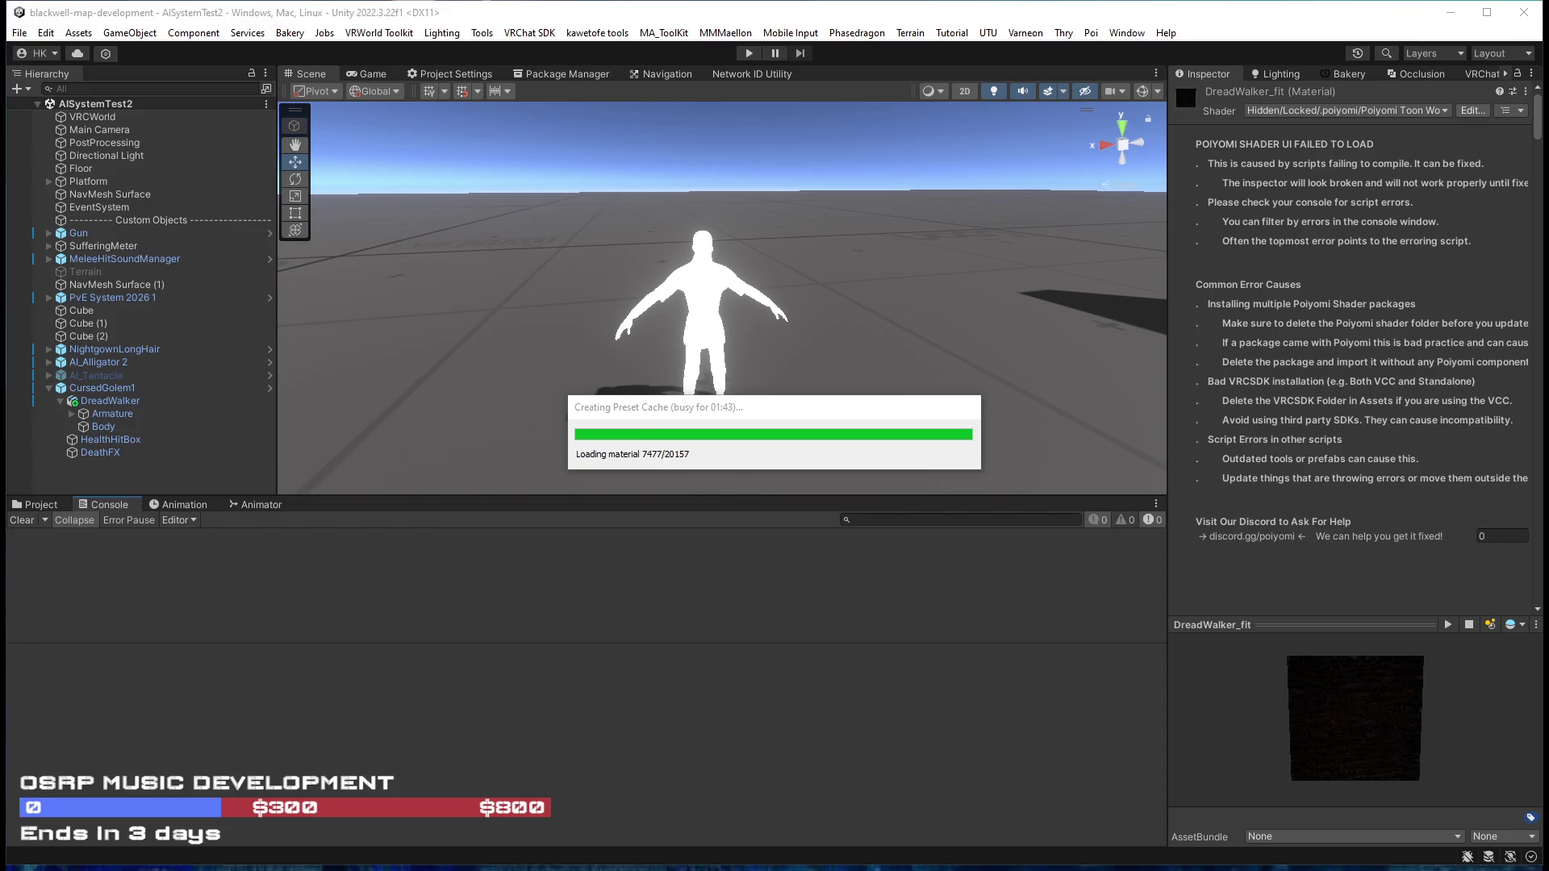
key(alt+Tab)
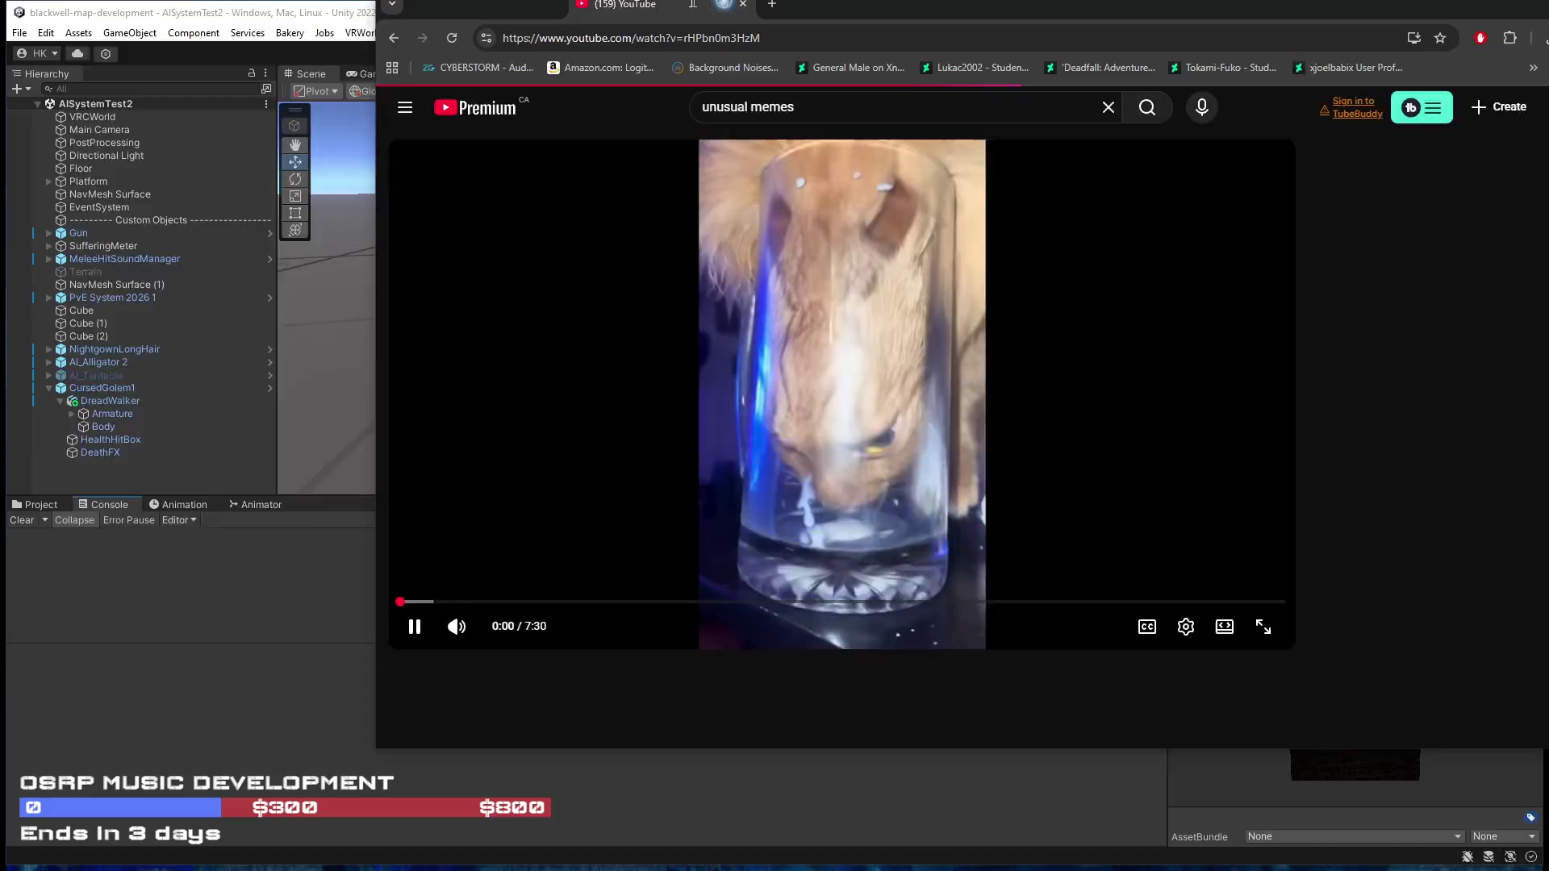
Watch the meme compilation full screen at lower volume, pausing on the beach dog clip, then rewind five seconds and resume.
key(f)
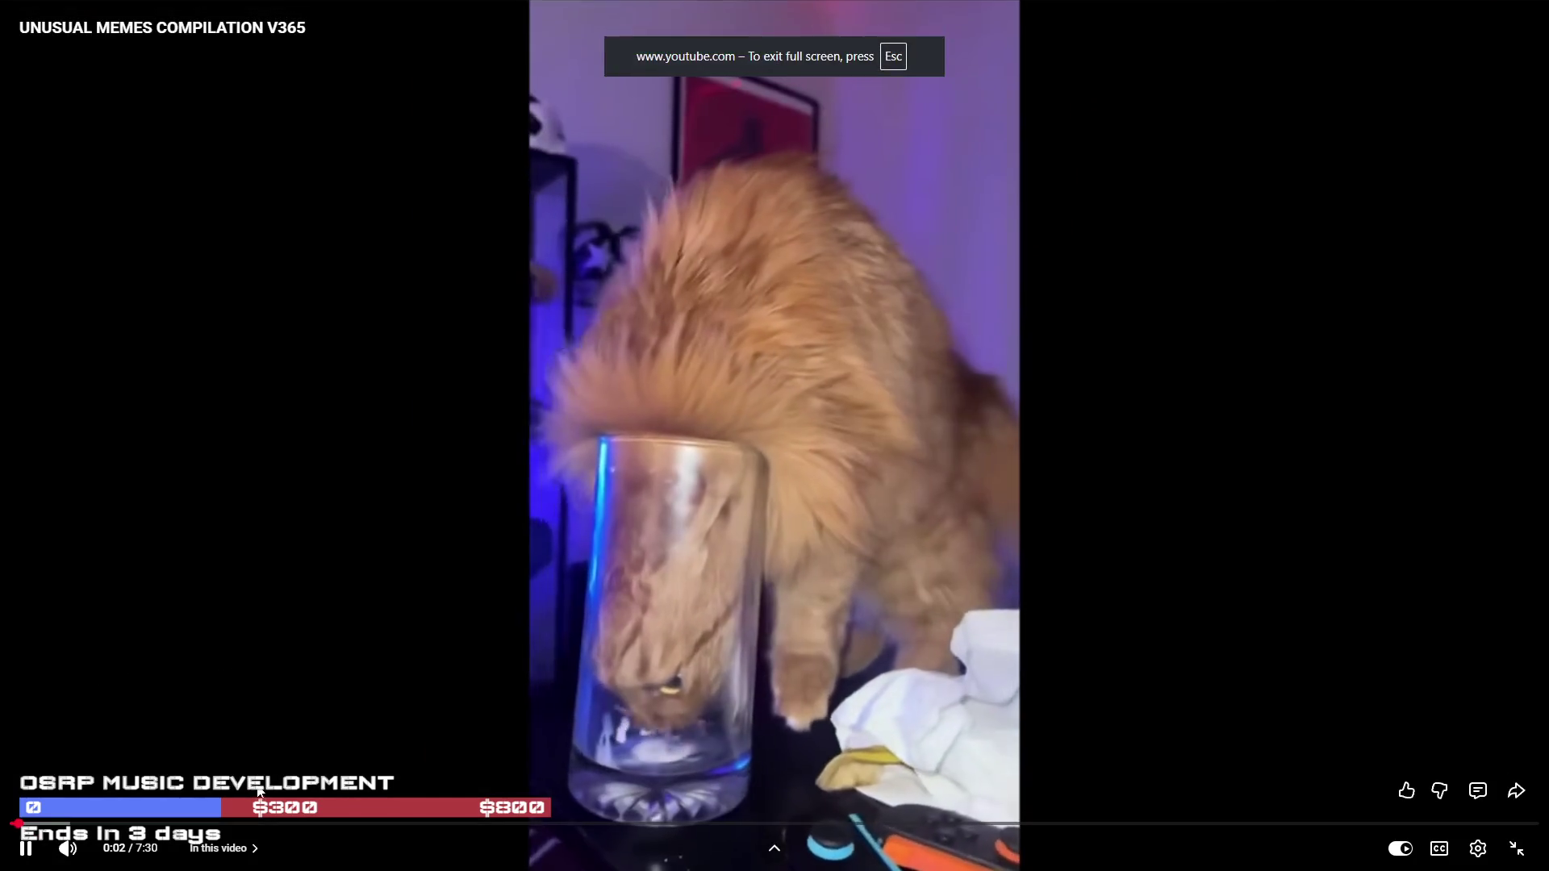
click(102, 849)
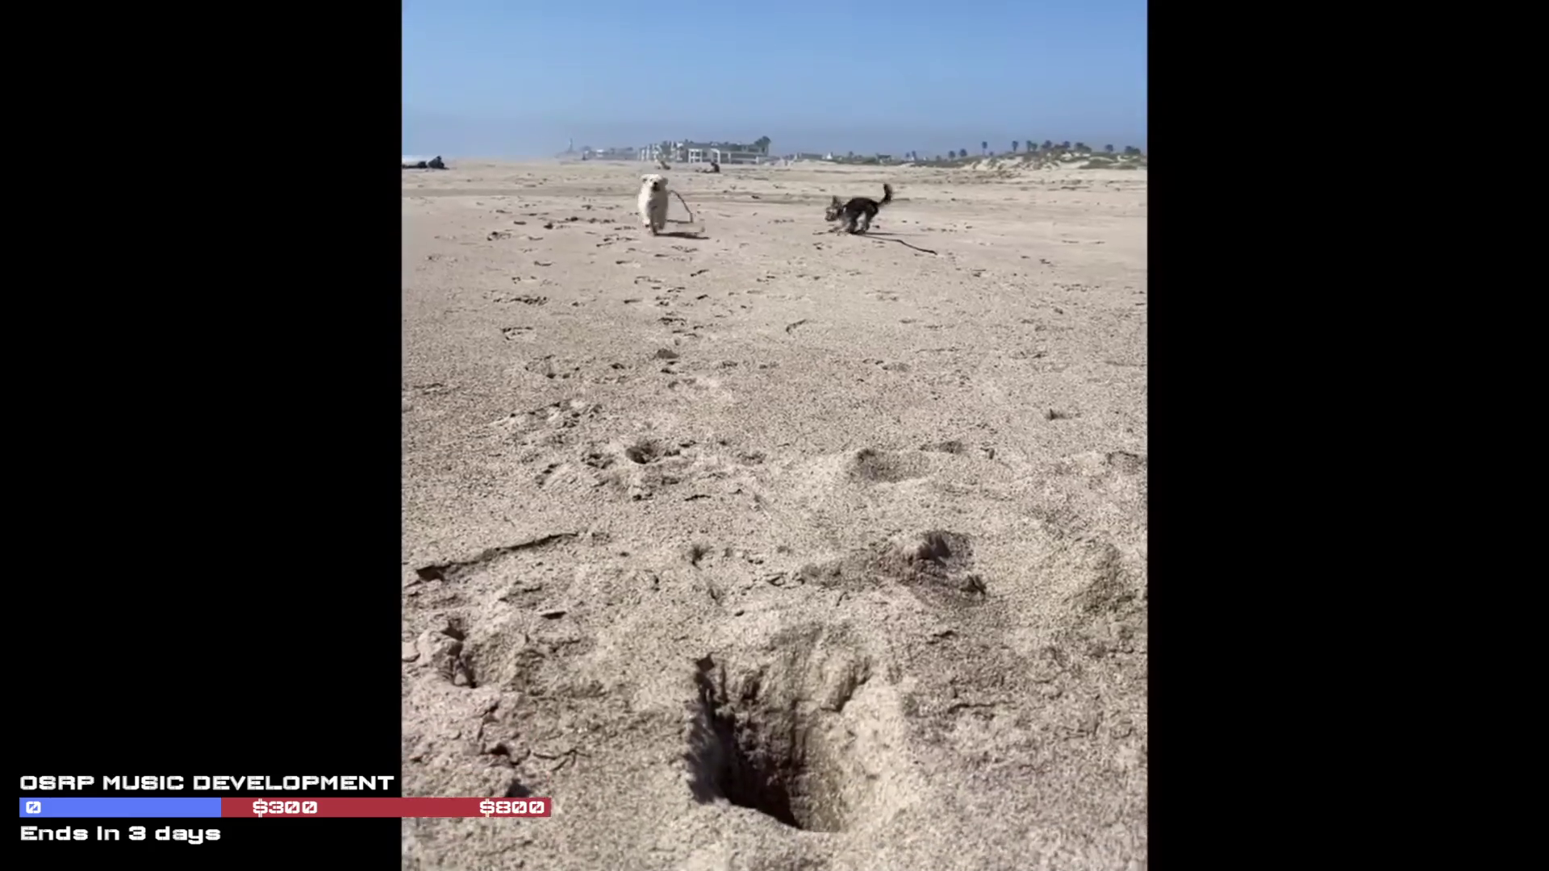
click(1023, 420)
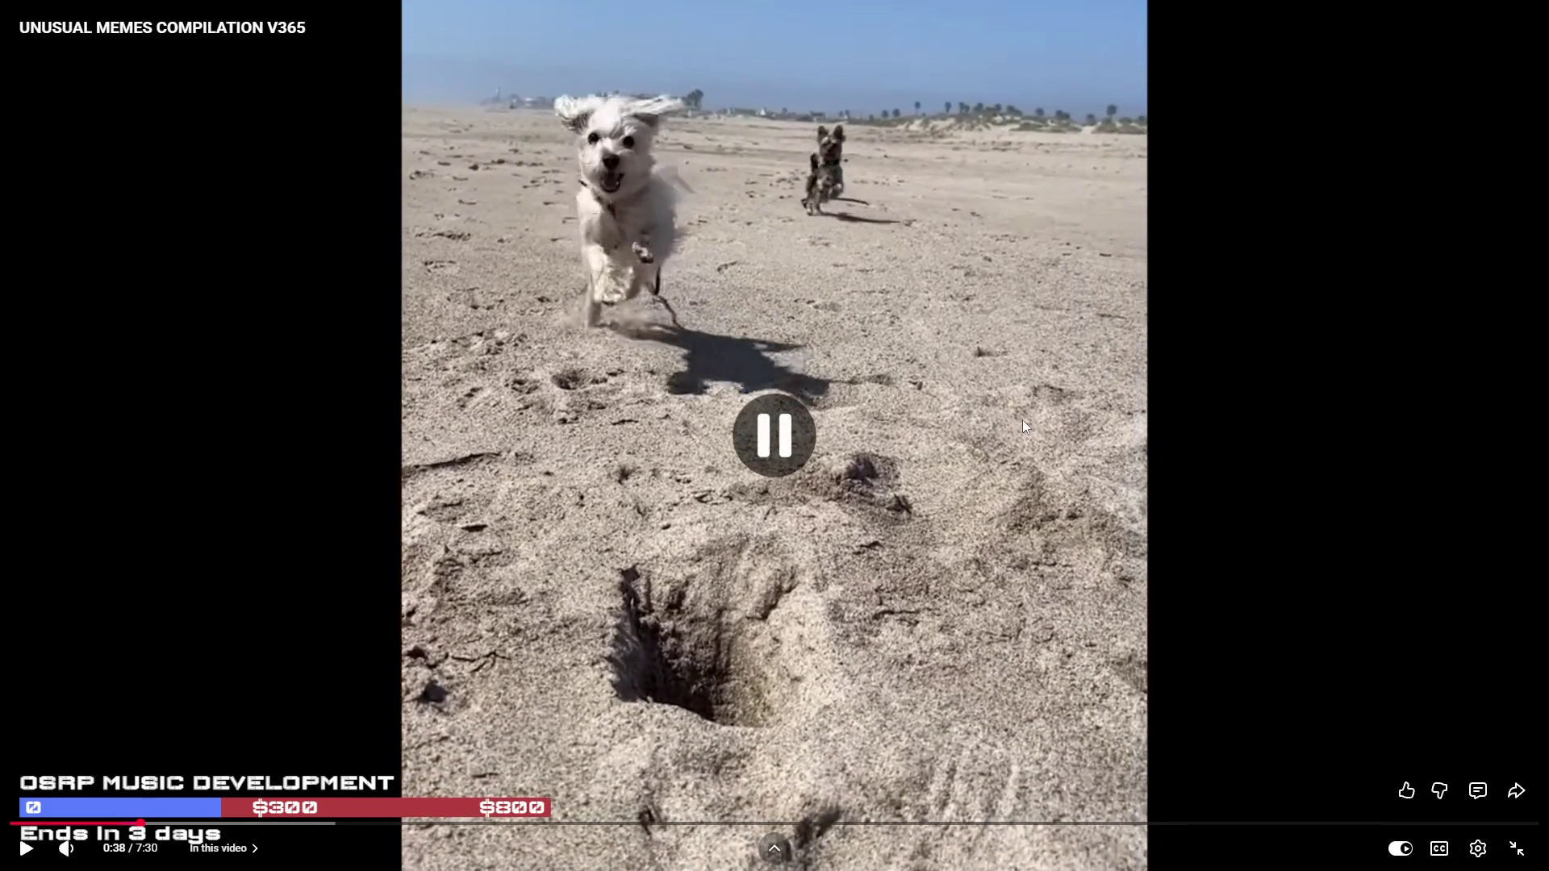
key(Left)
click(925, 409)
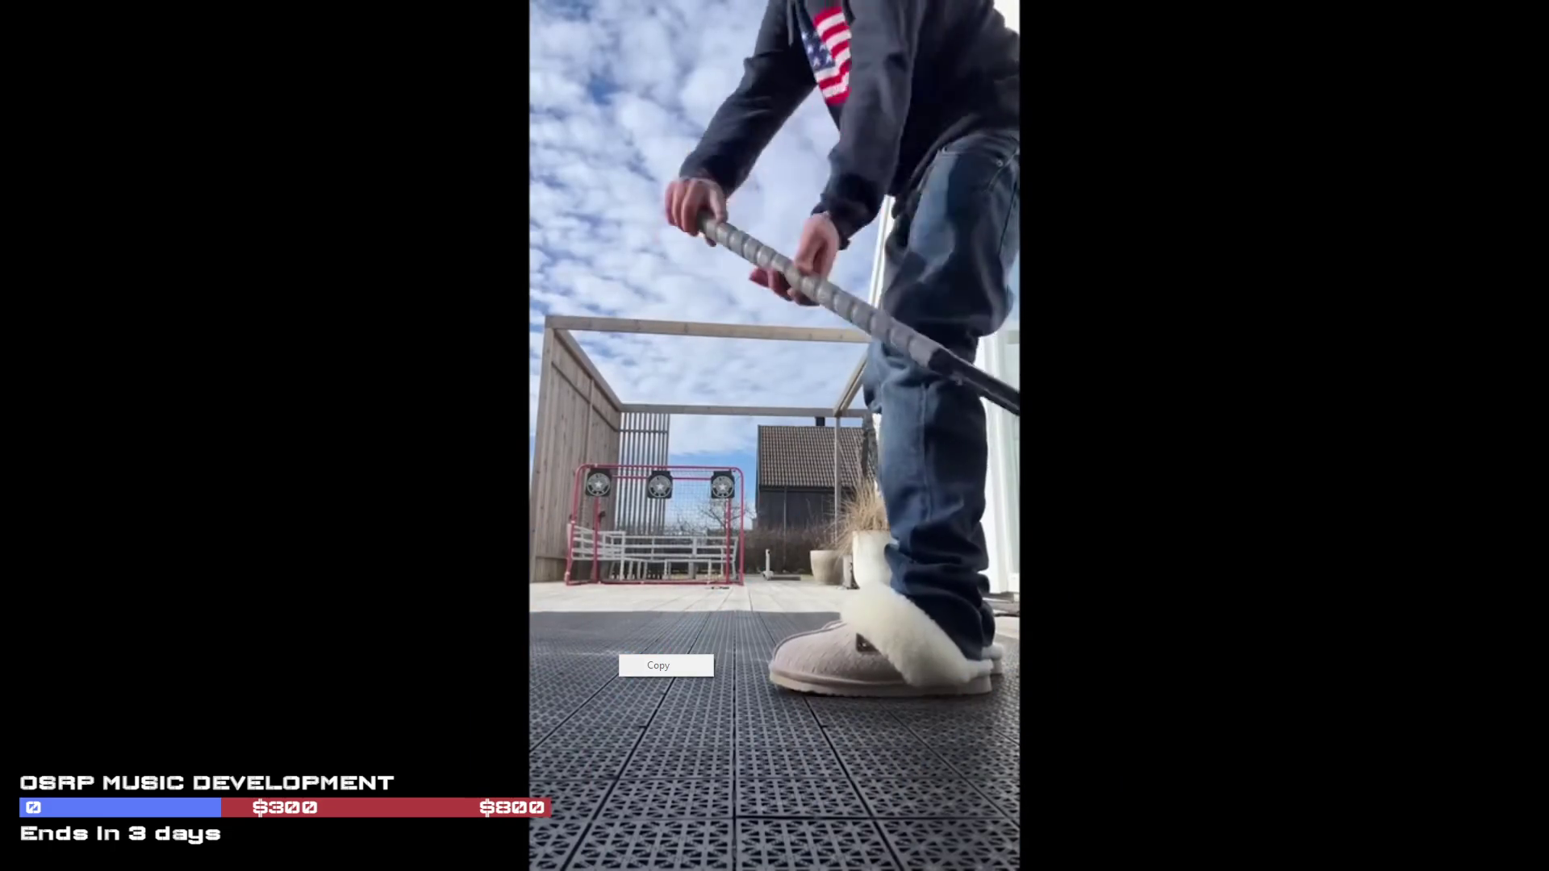
mouse_move(1124, 808)
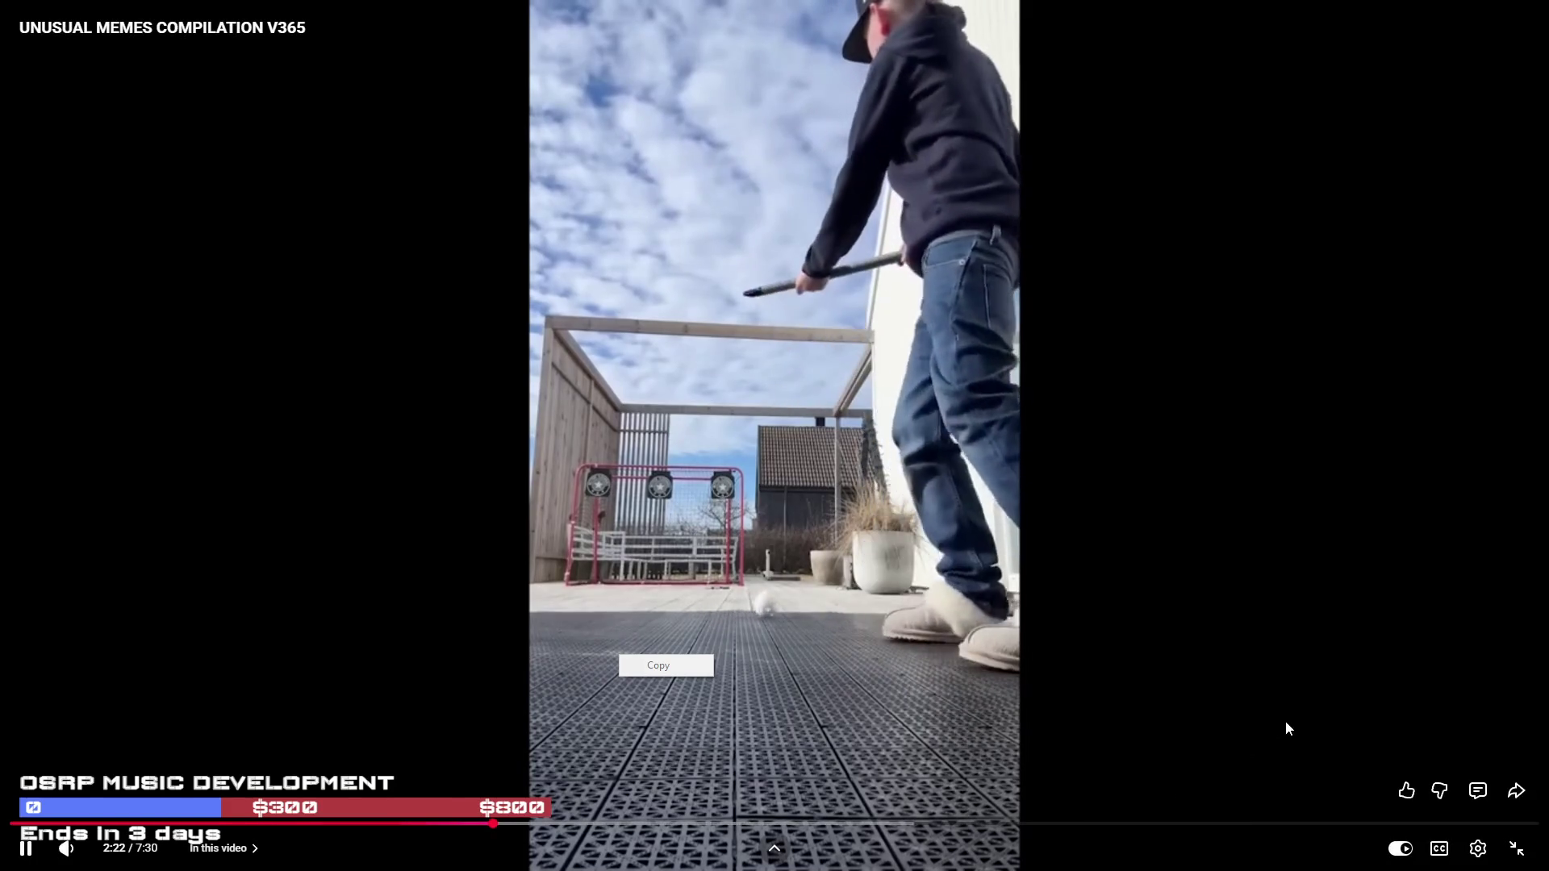
click(1096, 713)
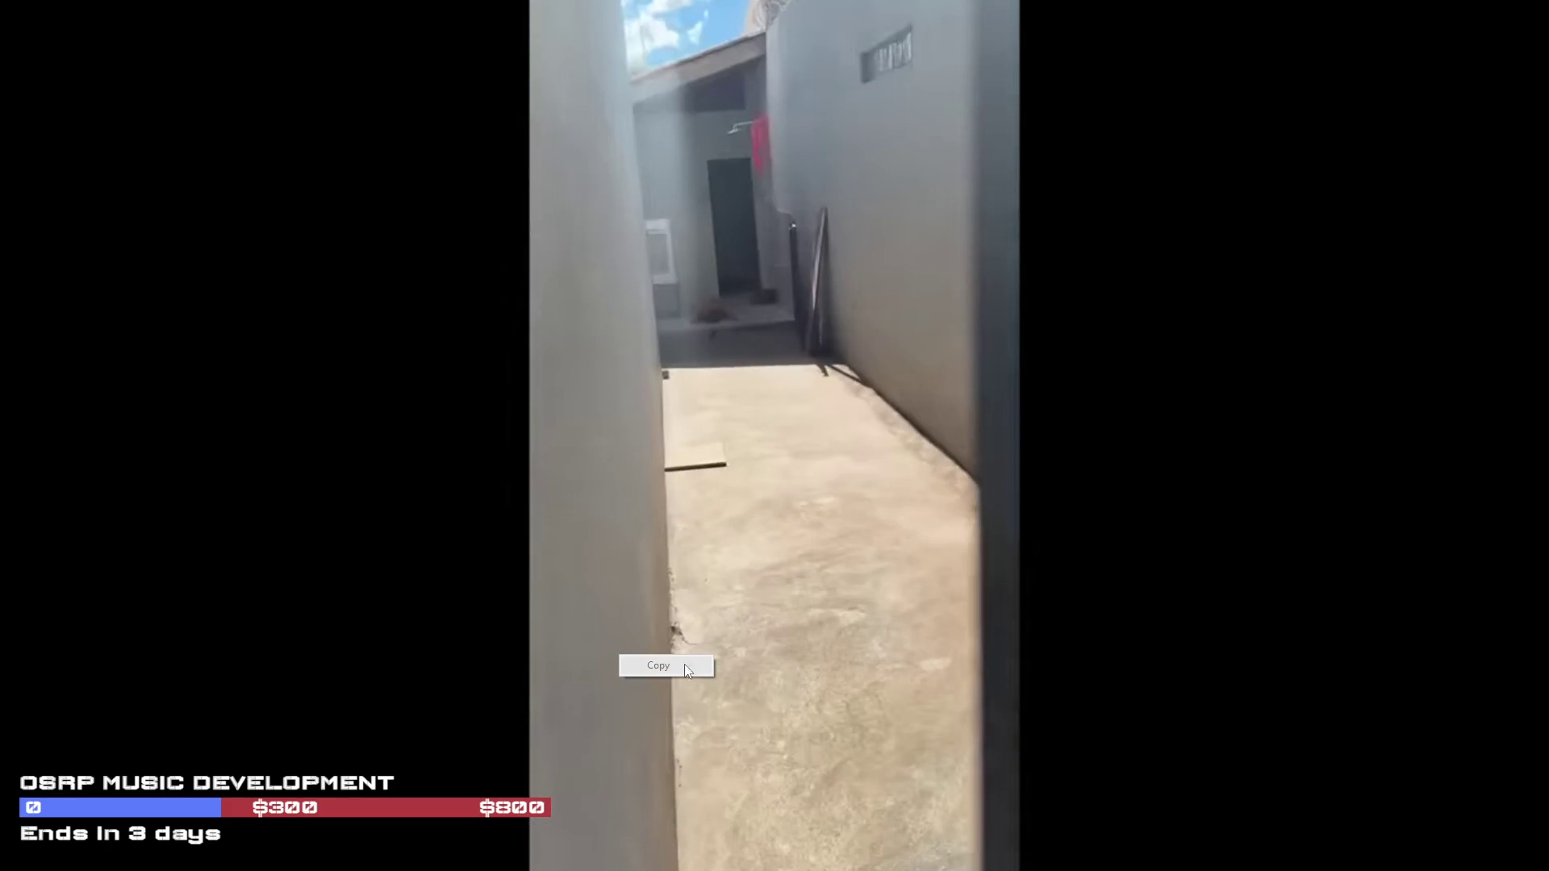
Dismiss the Copy popup, let the compilation play, then pause it at 4:10.
click(1260, 621)
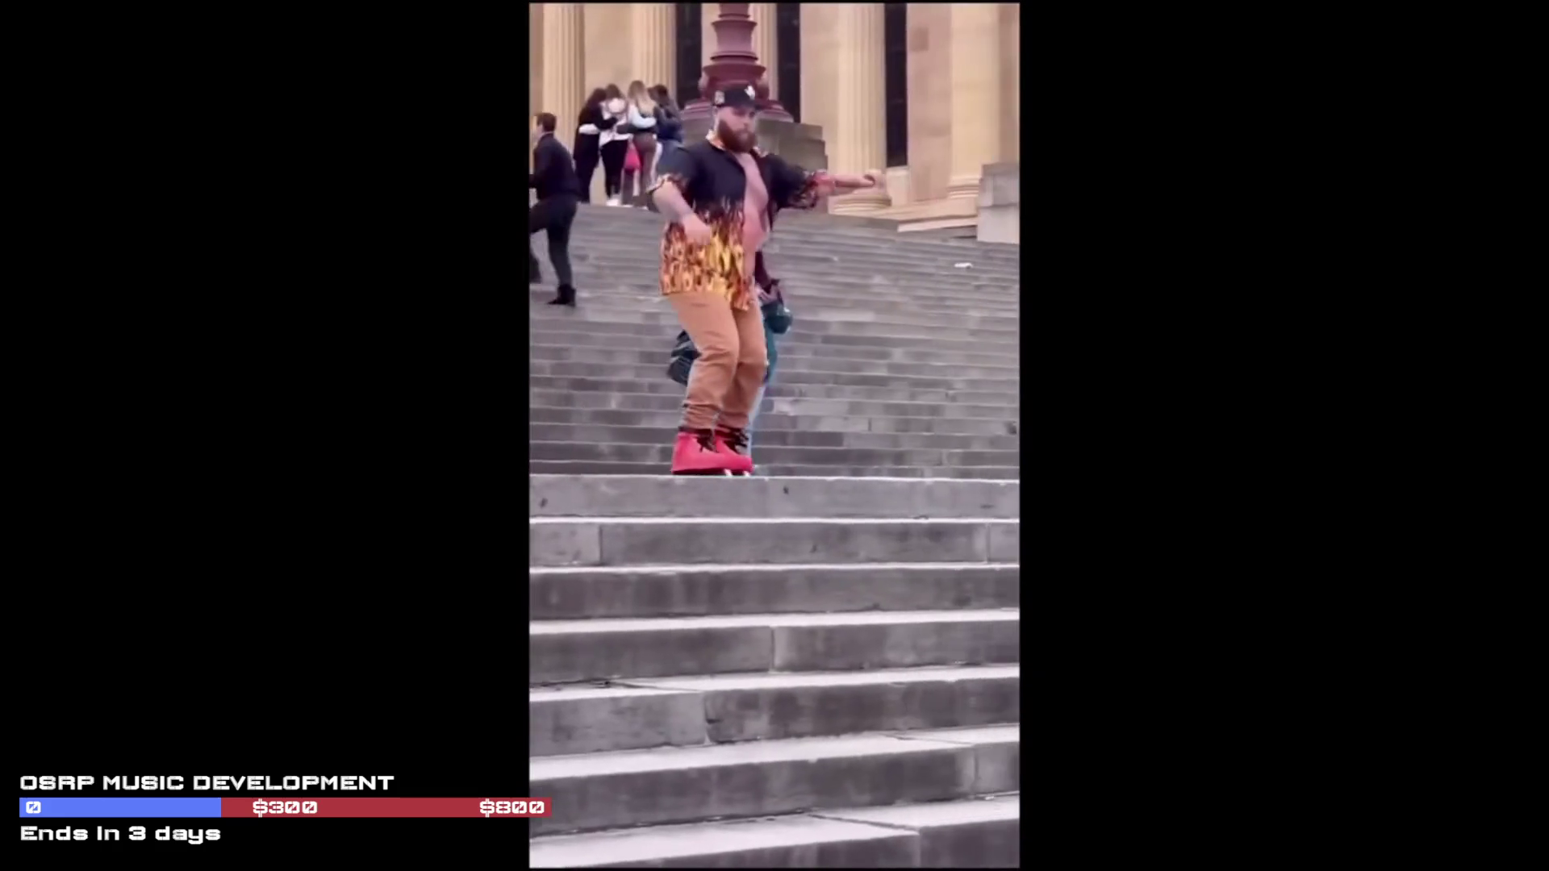
click(1193, 487)
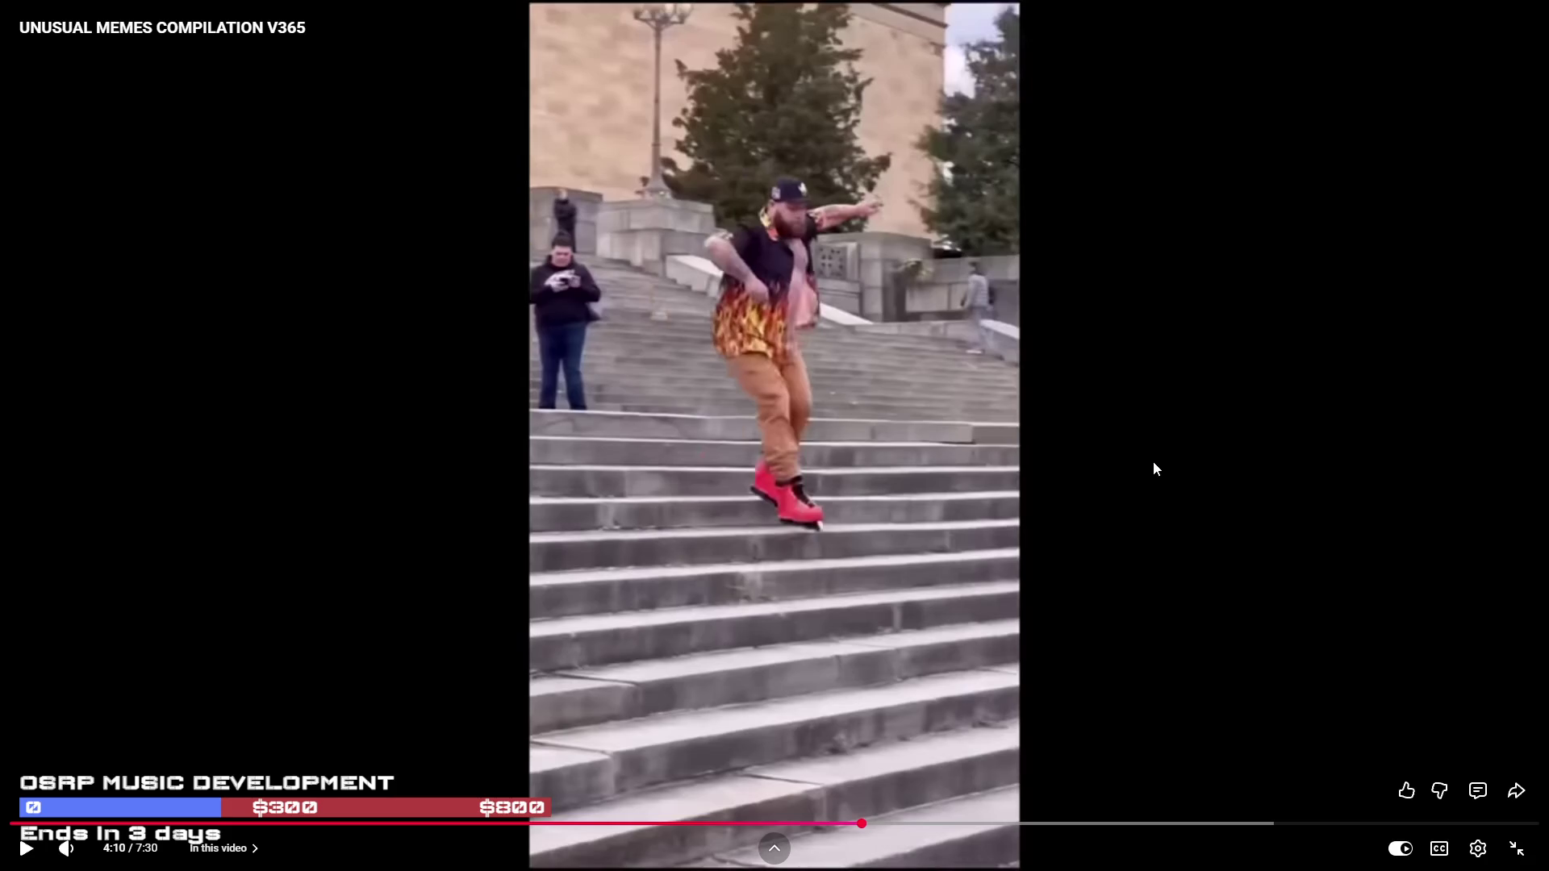
Rewind five seconds to rewatch the stone-steps clip, resume, and rewind again later.
key(Left)
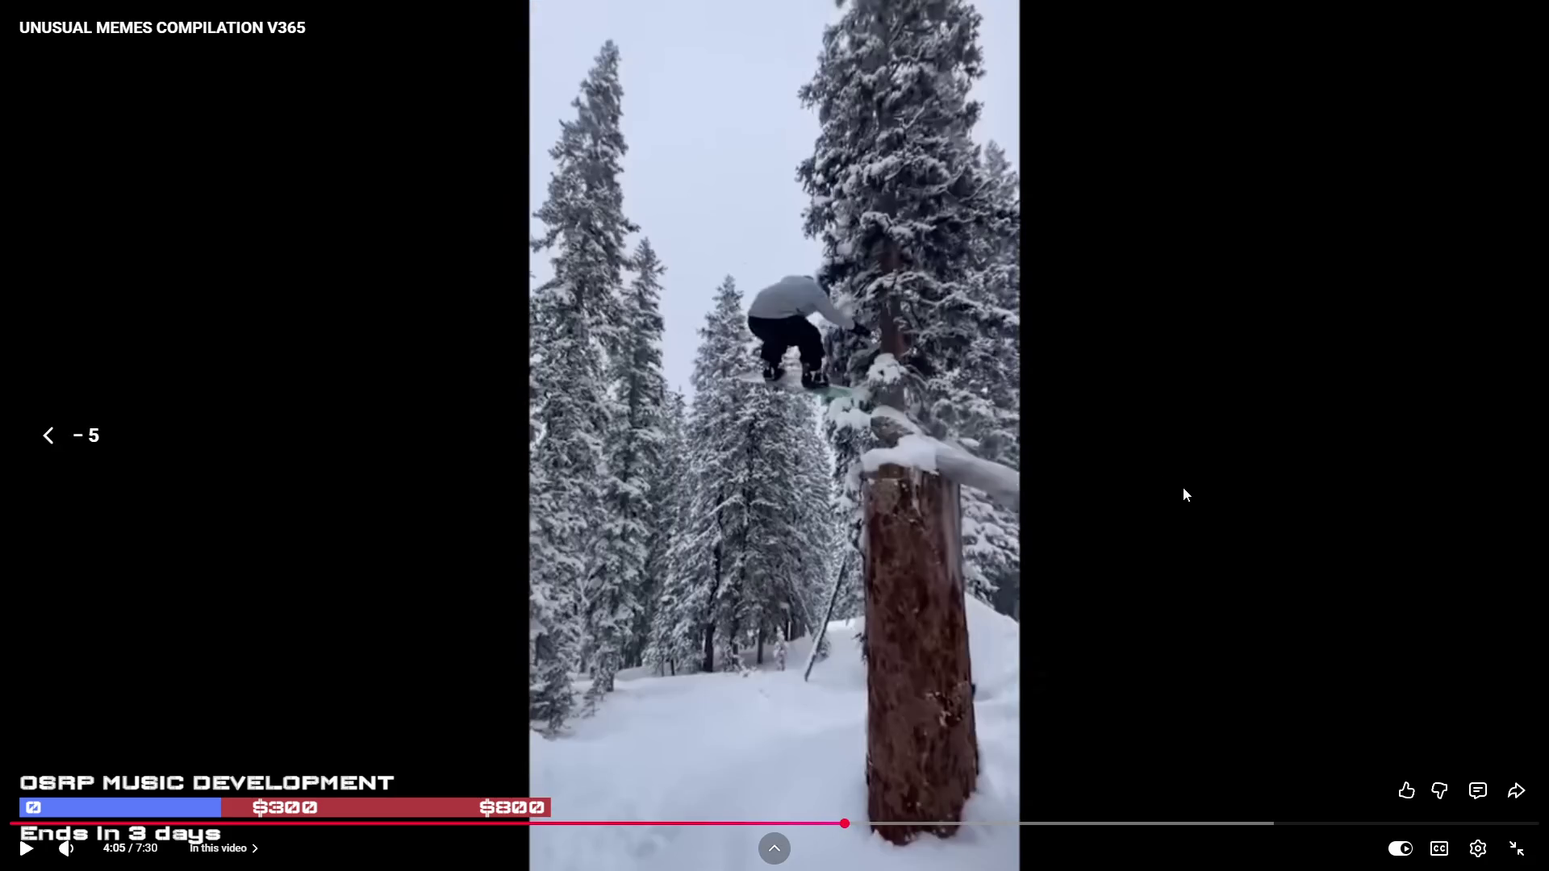
key(Left)
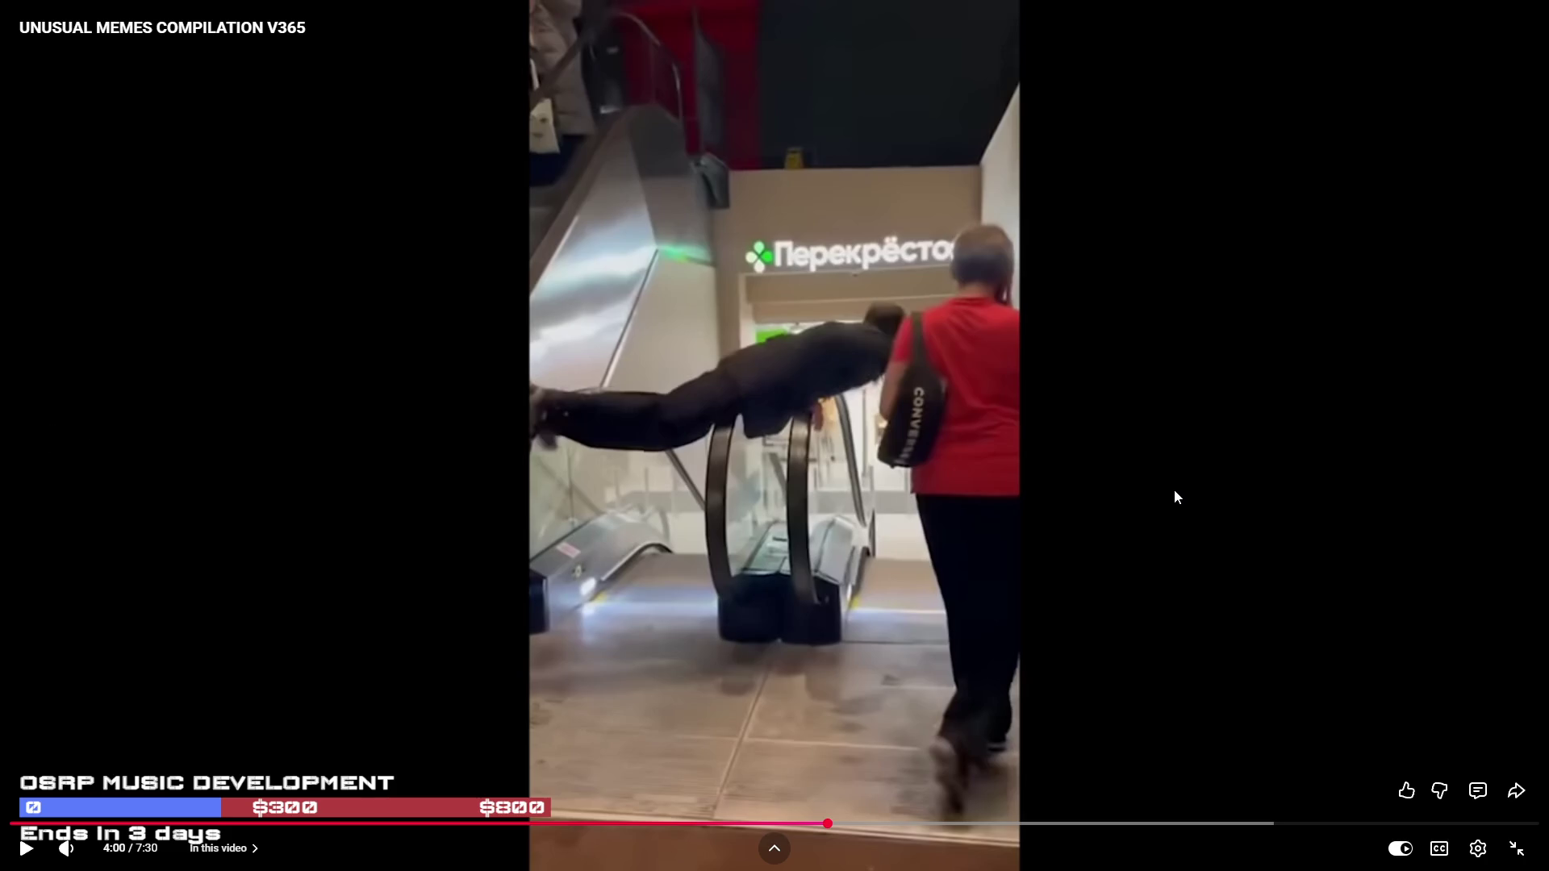
key(space)
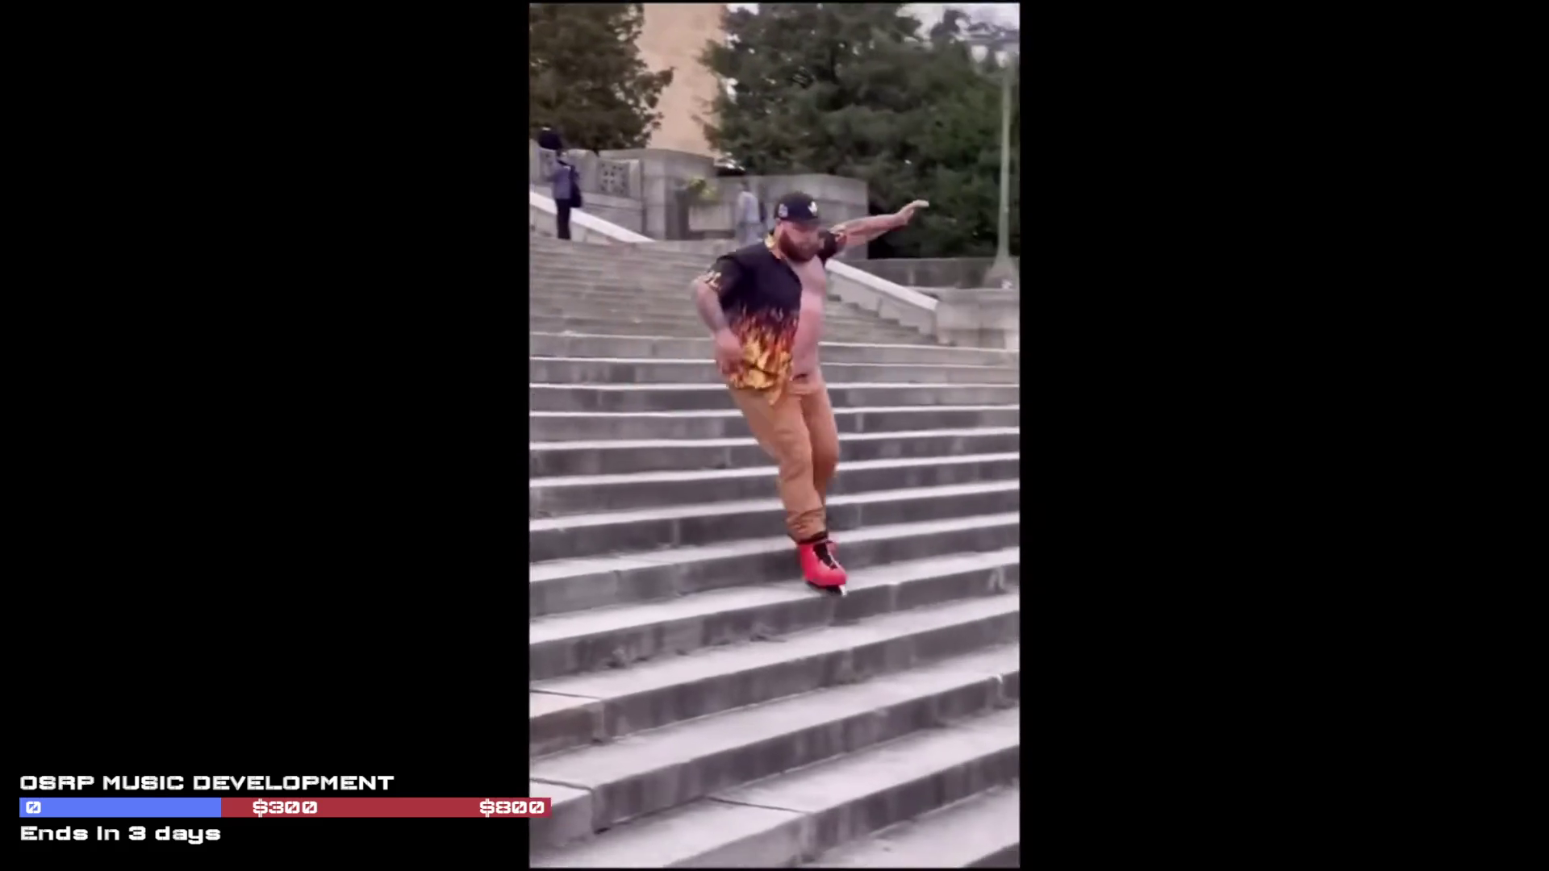
key(Left)
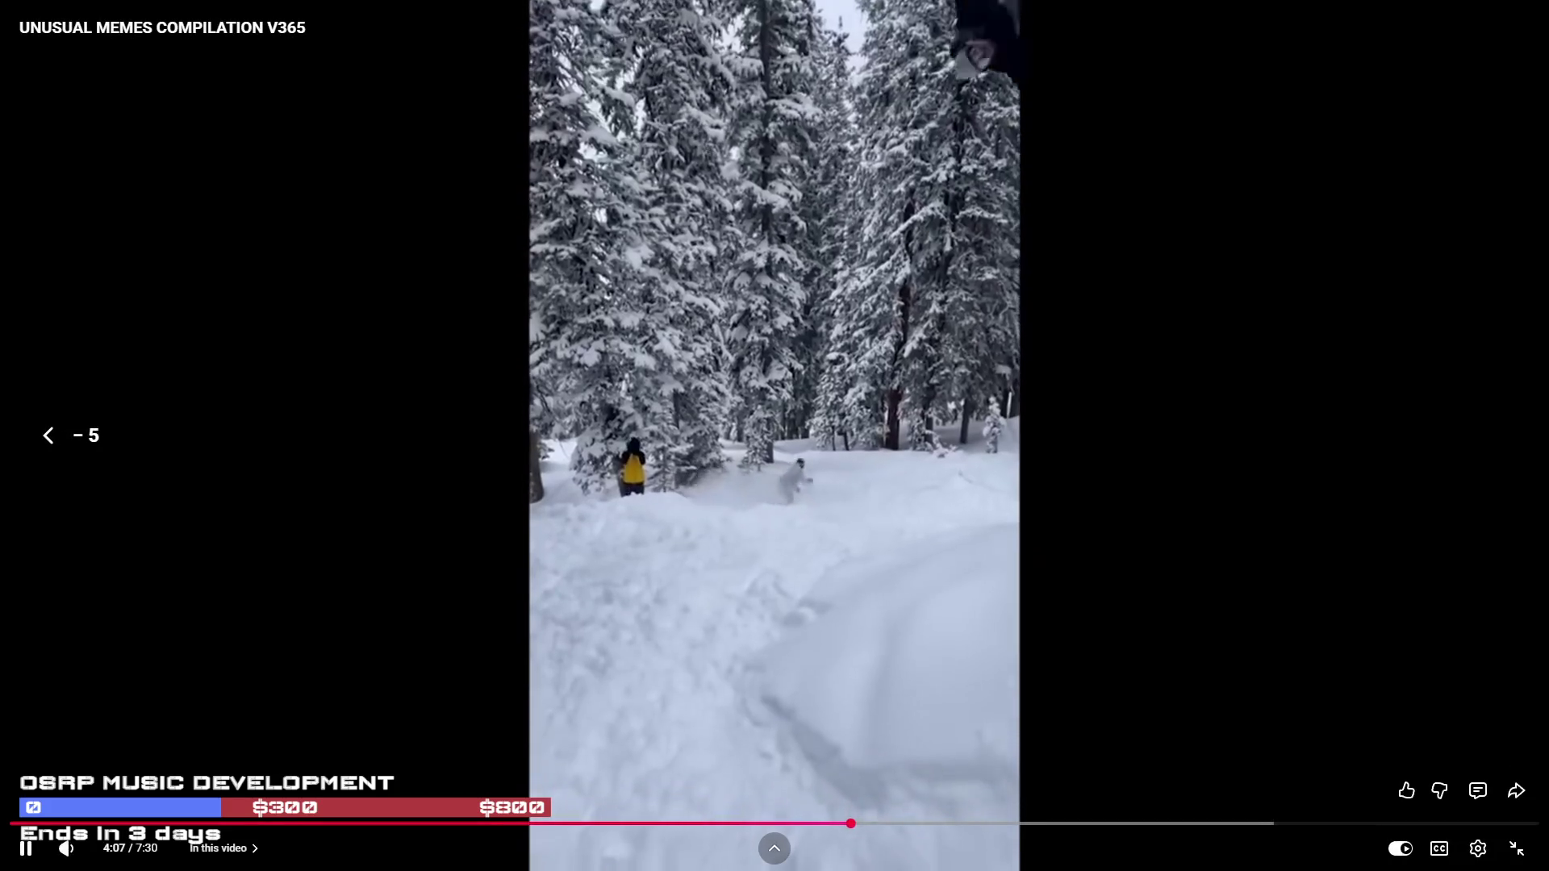
key(Left)
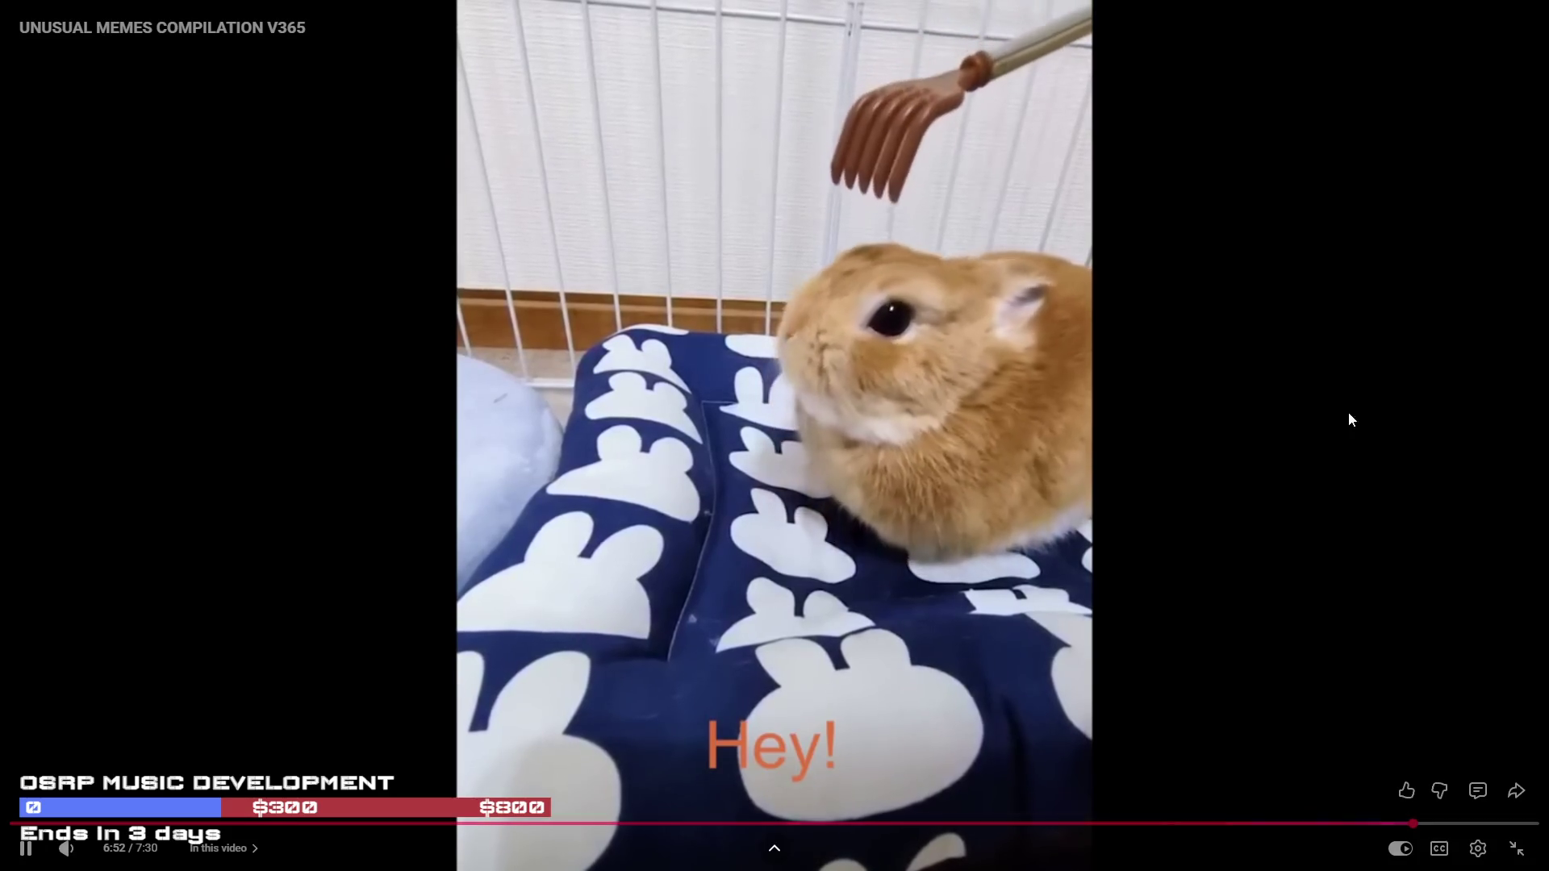
Pause on the rabbit clip and rewind about ten seconds to replay the cockatiel clip.
click(1174, 544)
click(1199, 533)
key(Left)
key(Left)
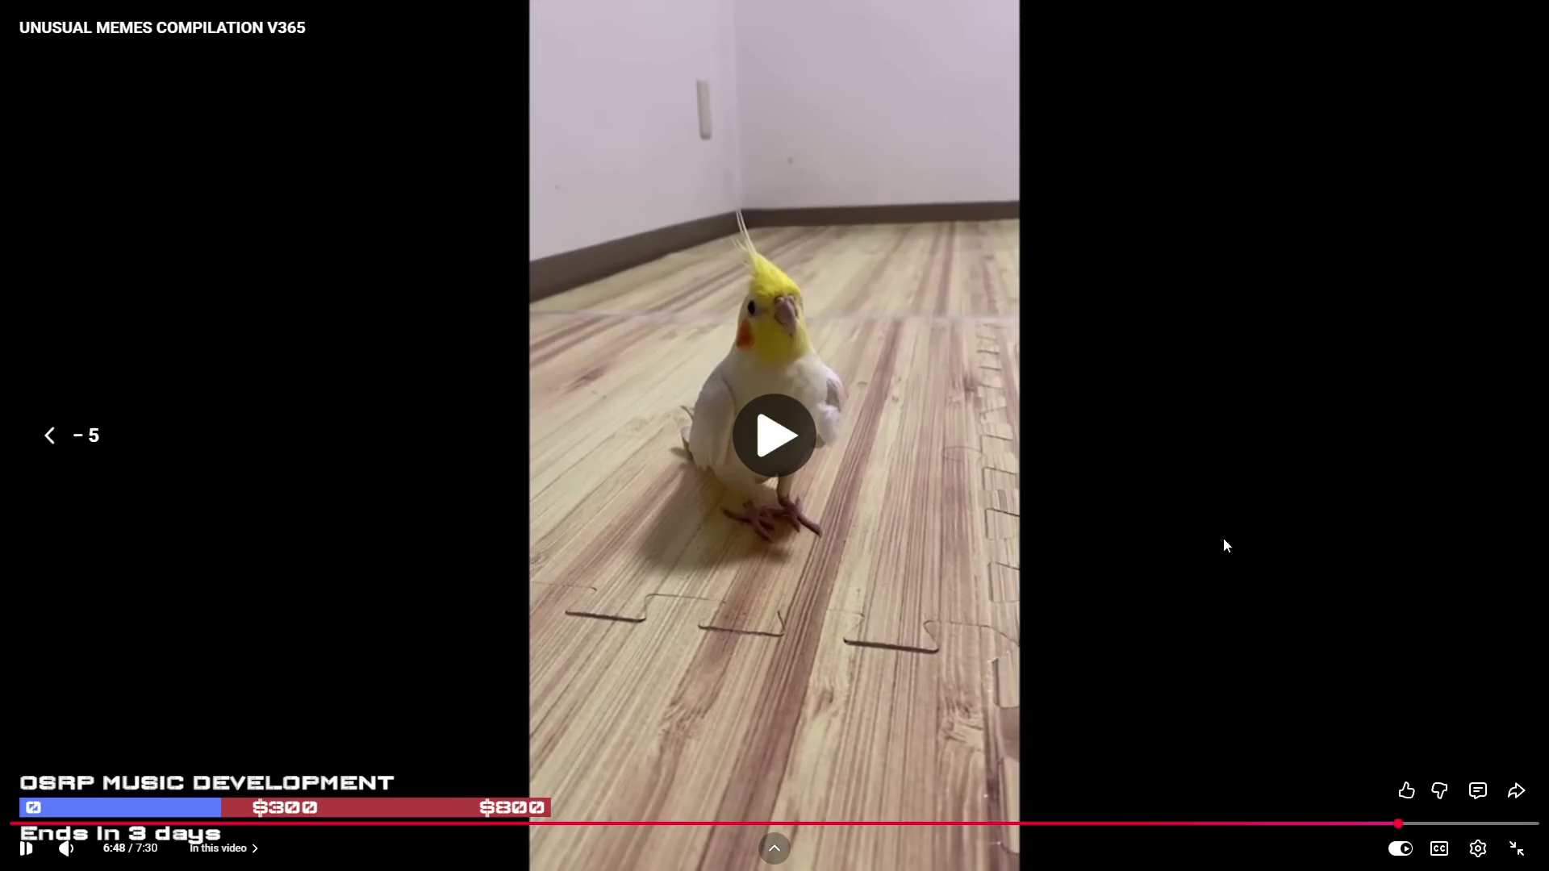
key(Left)
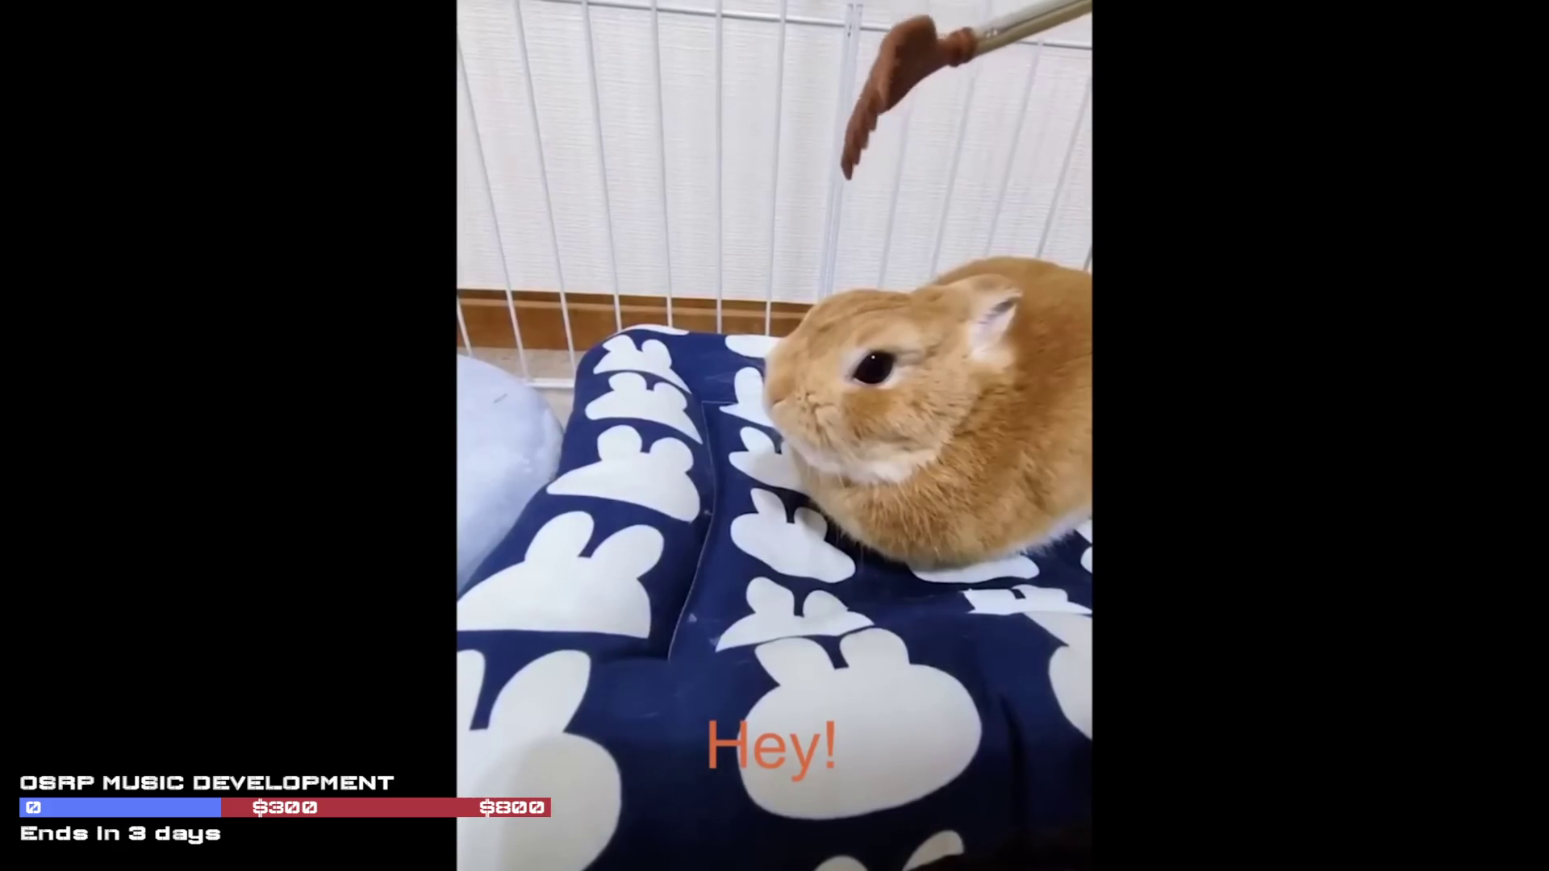
Pause the rabbit clip, return to the Unity editor, and clear the console errors.
key(space)
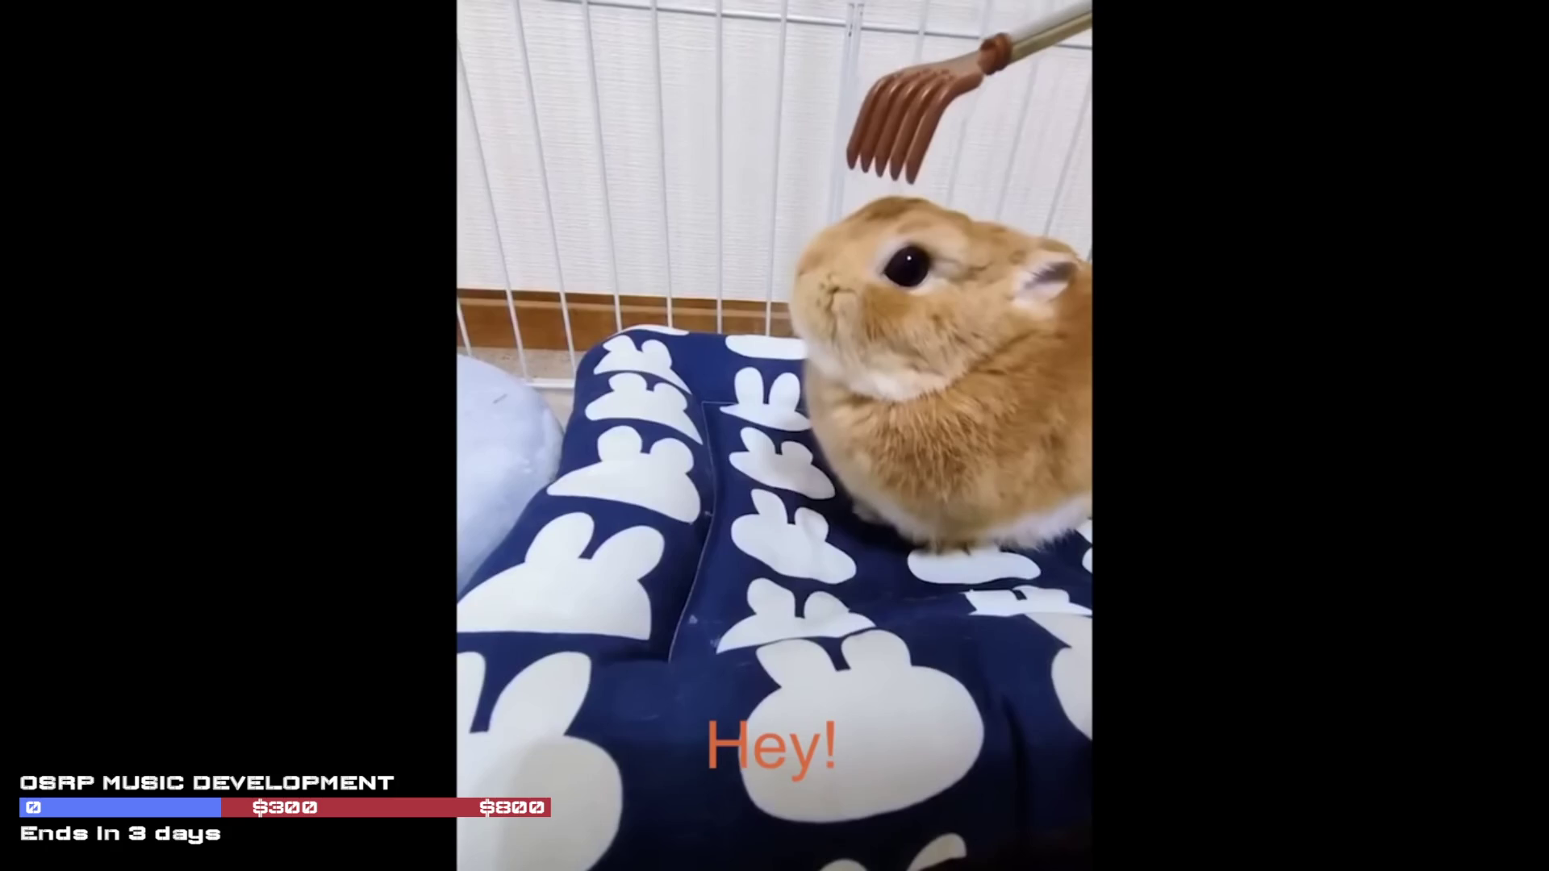
key(alt+Tab)
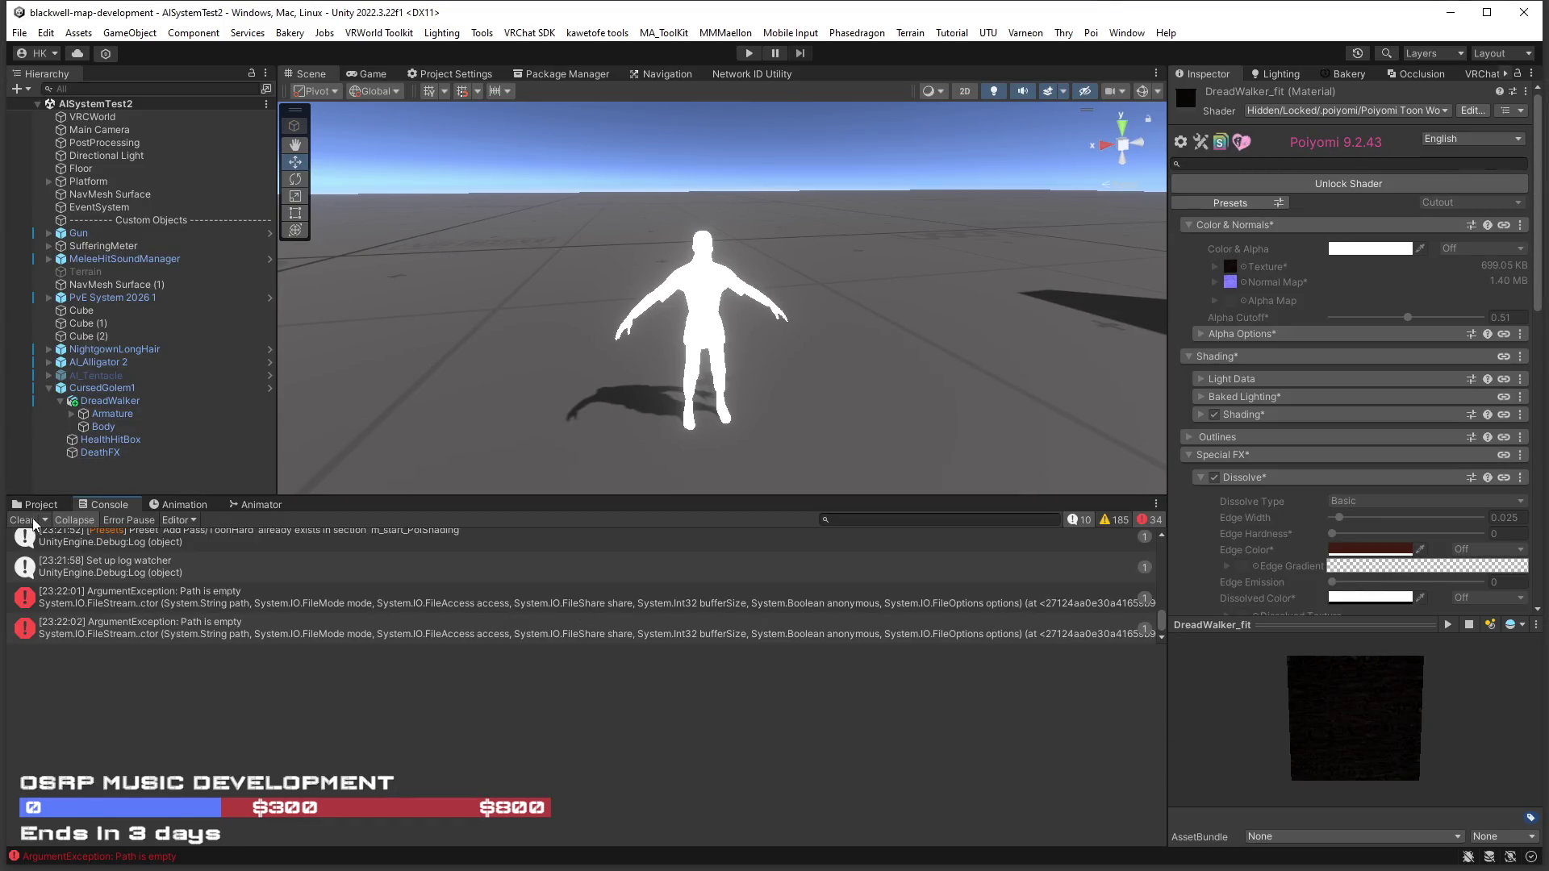
click(25, 521)
Select the DreadWalker_fit 2 material in the Project window and switch its shader to .poiyomi > Poiyomi Toon.
click(34, 504)
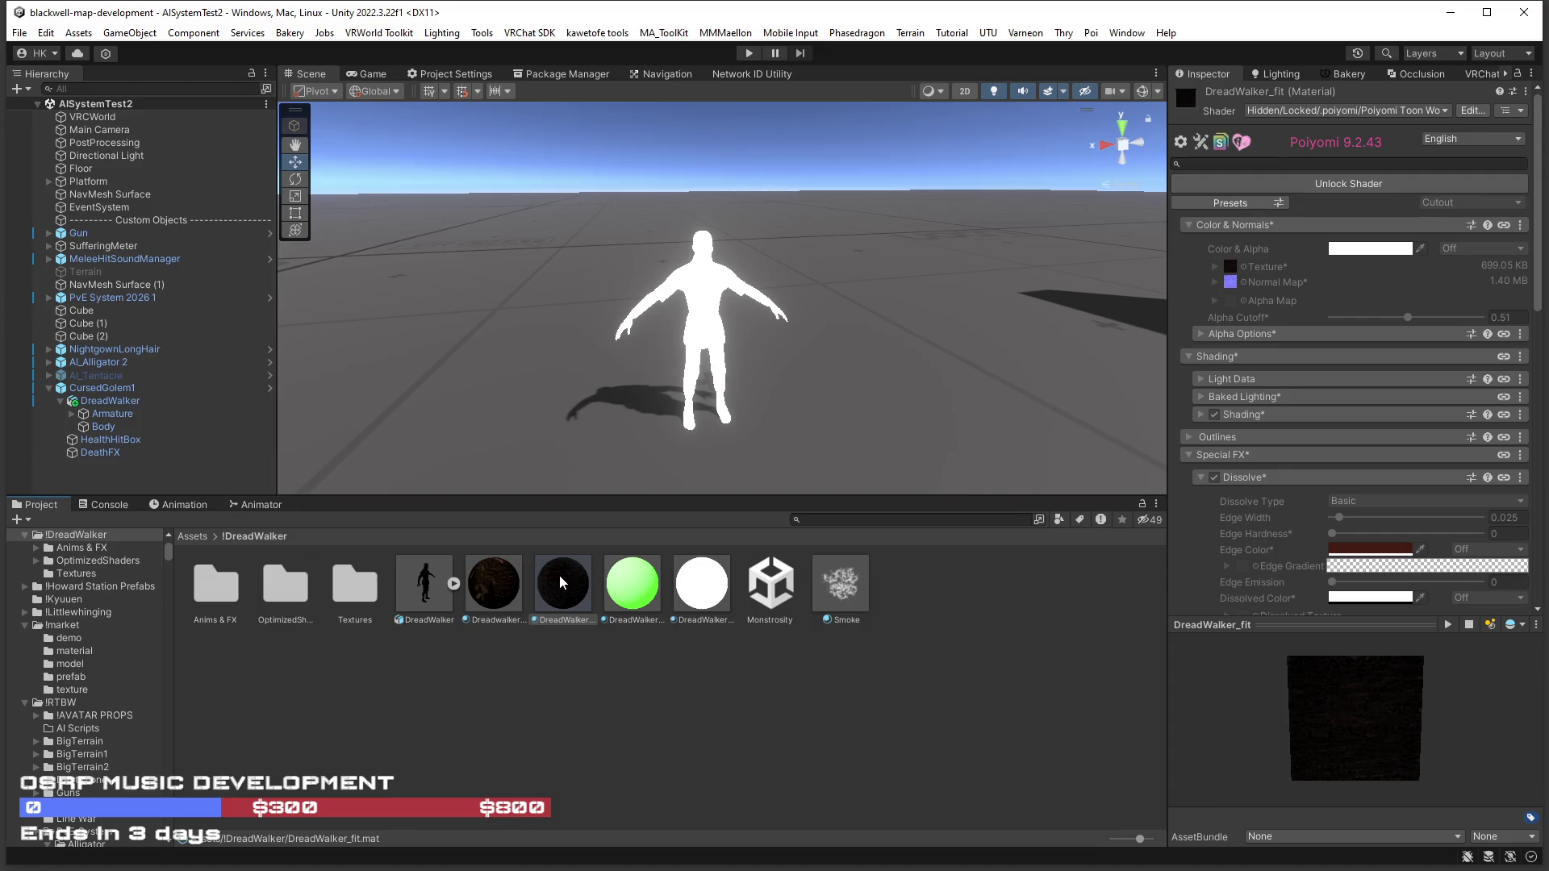
click(701, 582)
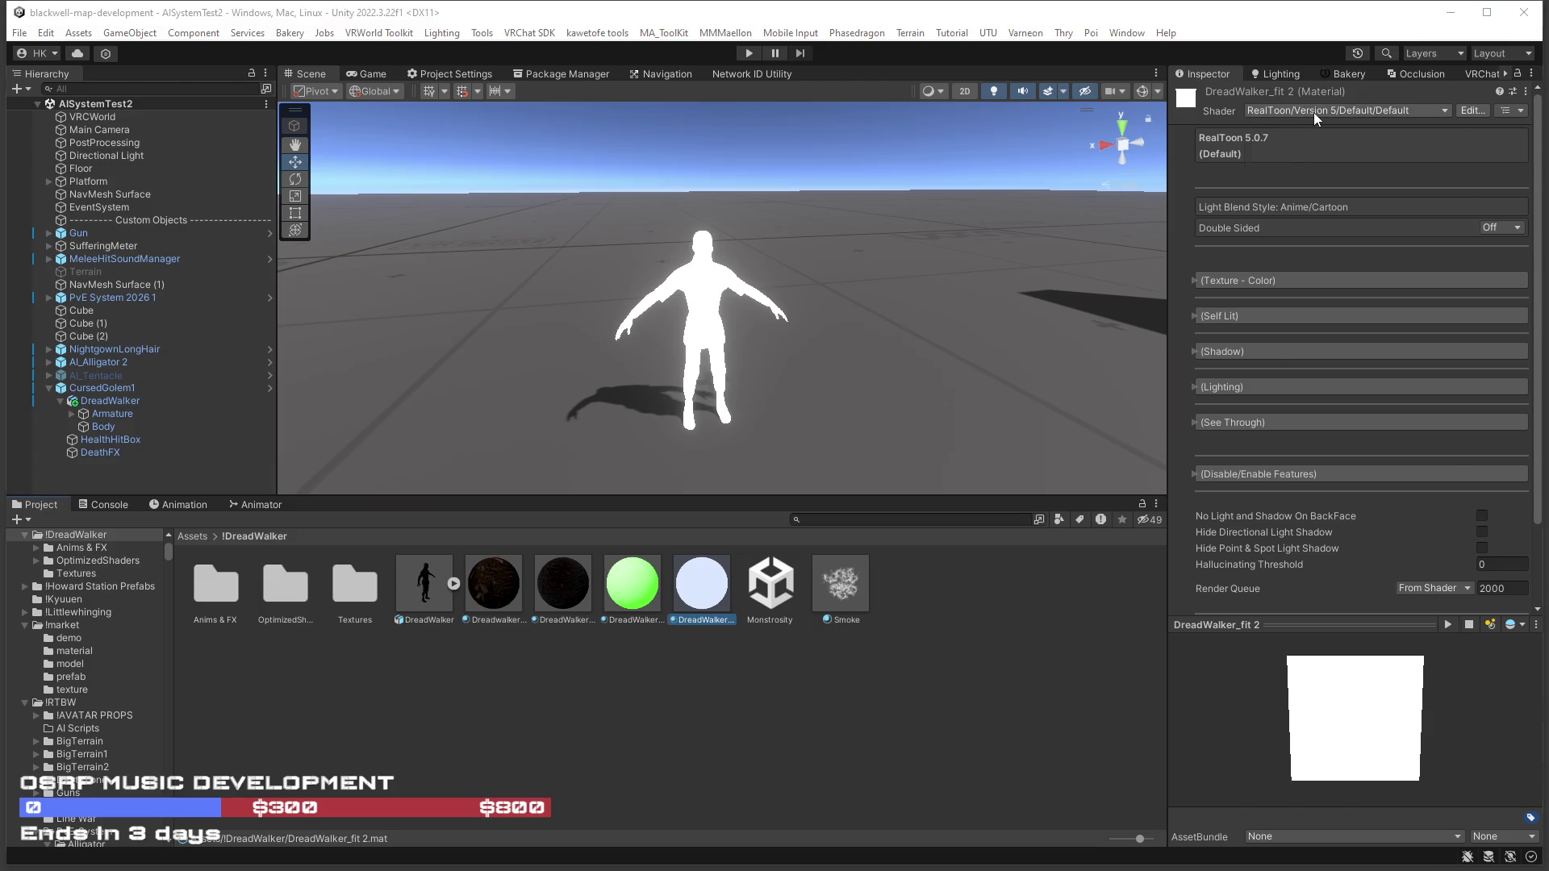
click(1313, 113)
click(1285, 56)
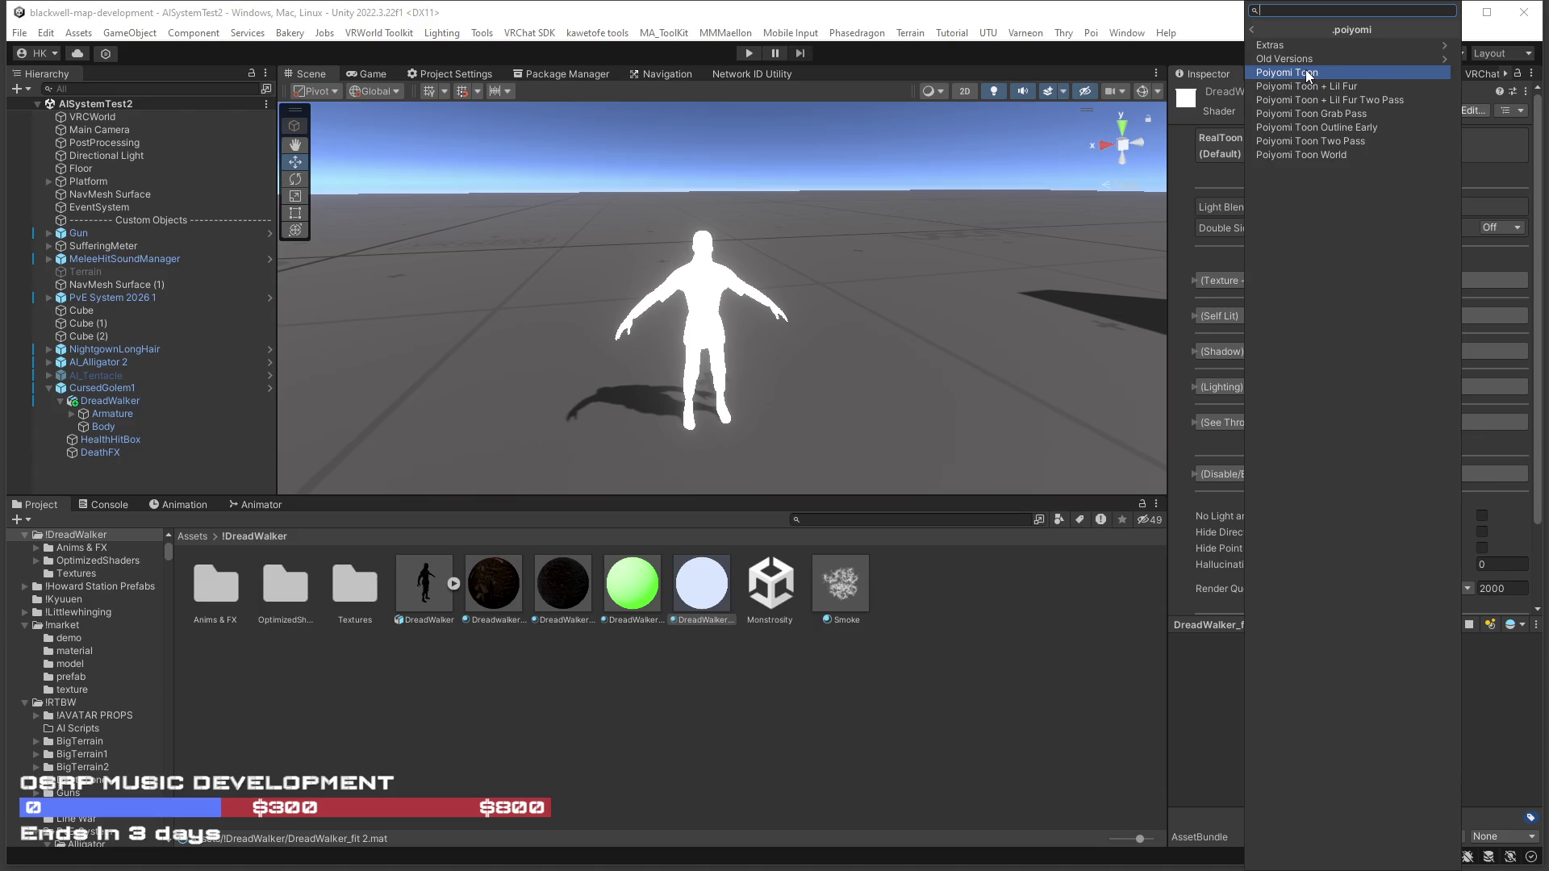
click(1308, 74)
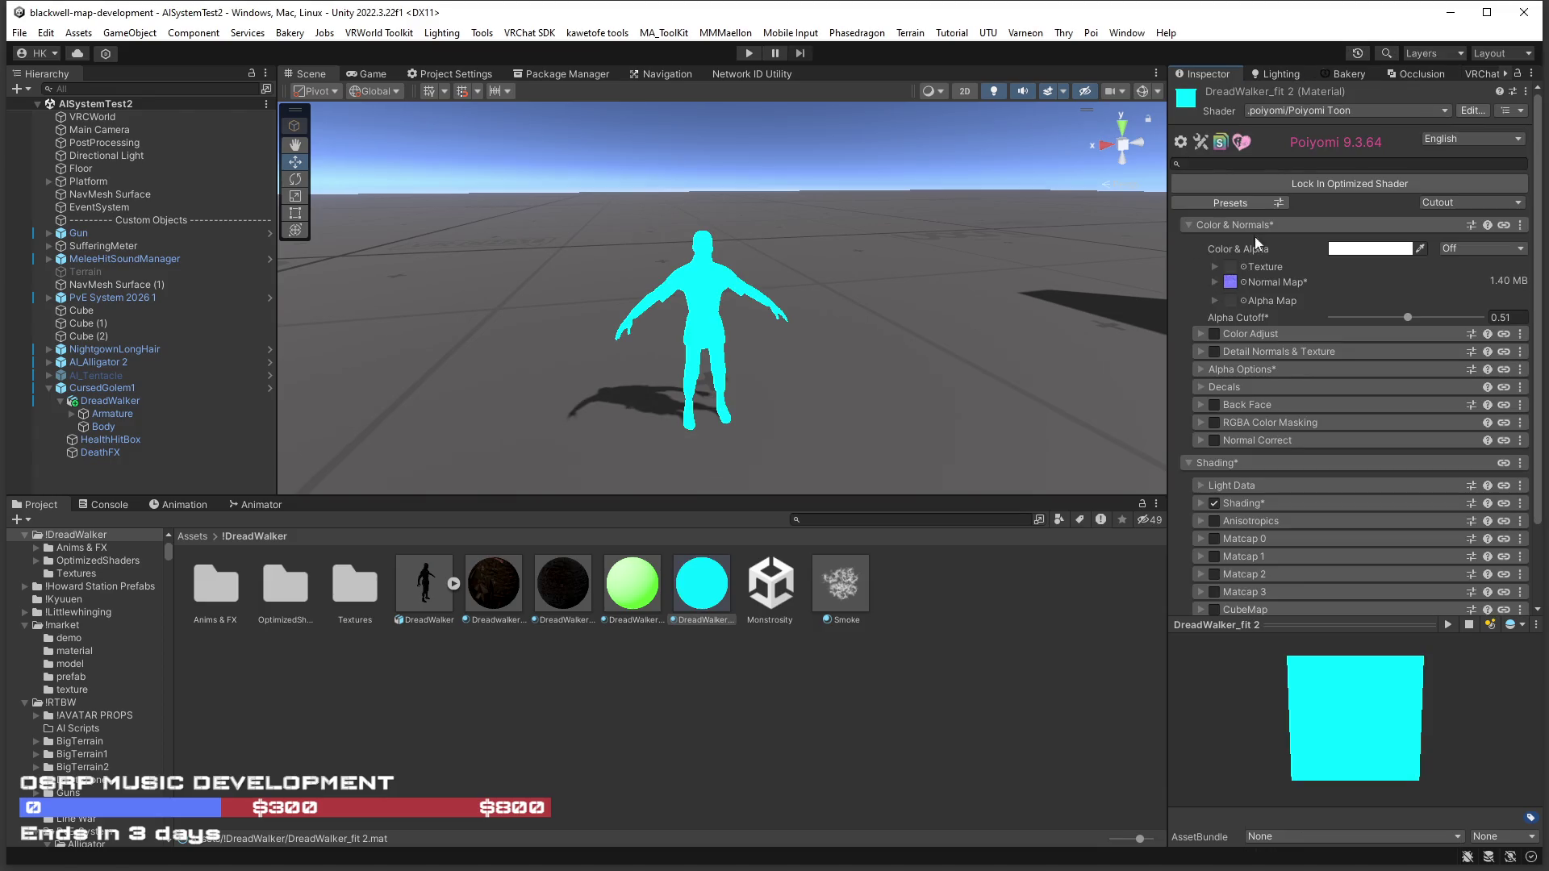
Locate the material's normal map texture in the DreadWalker Textures folder.
click(1230, 281)
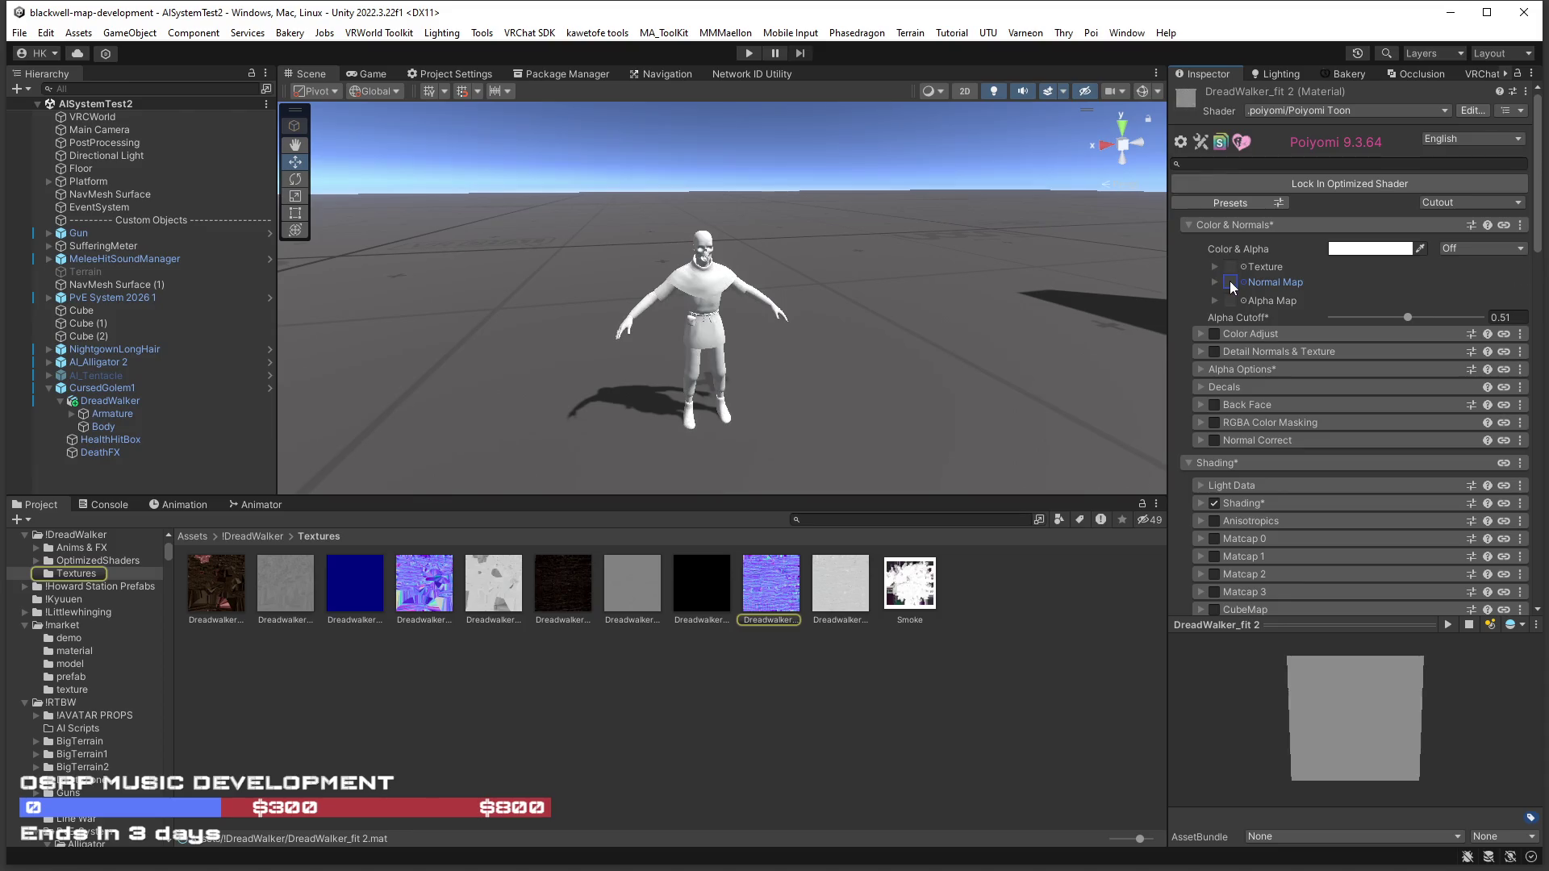
scroll(921, 365, up, 5)
scroll(921, 366, down, 2)
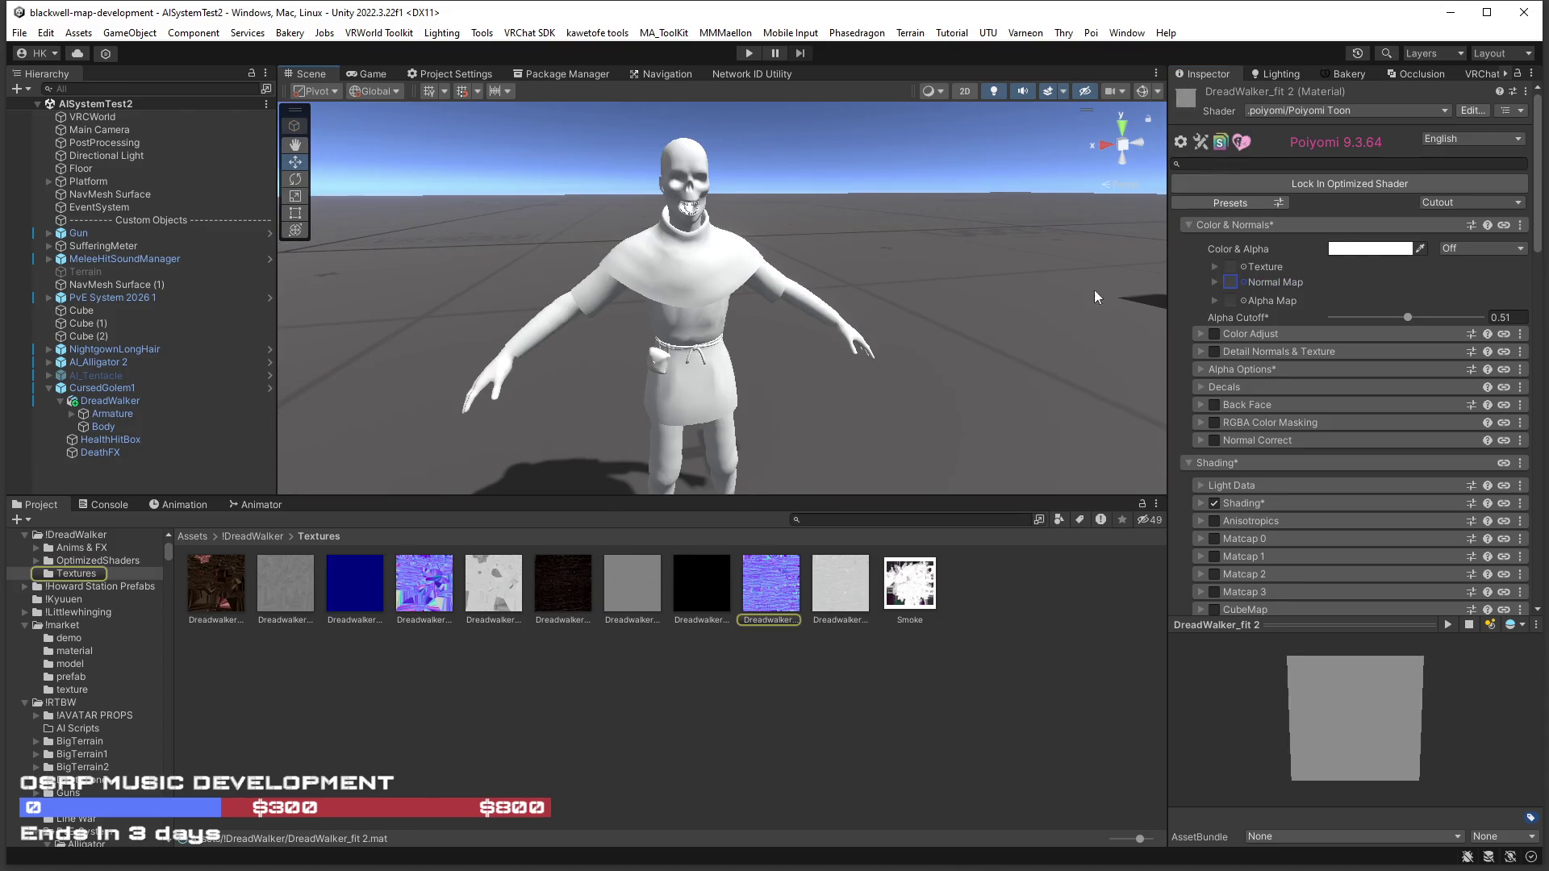
Drag the base Color & Alpha's A value down so the character disappears.
click(1372, 248)
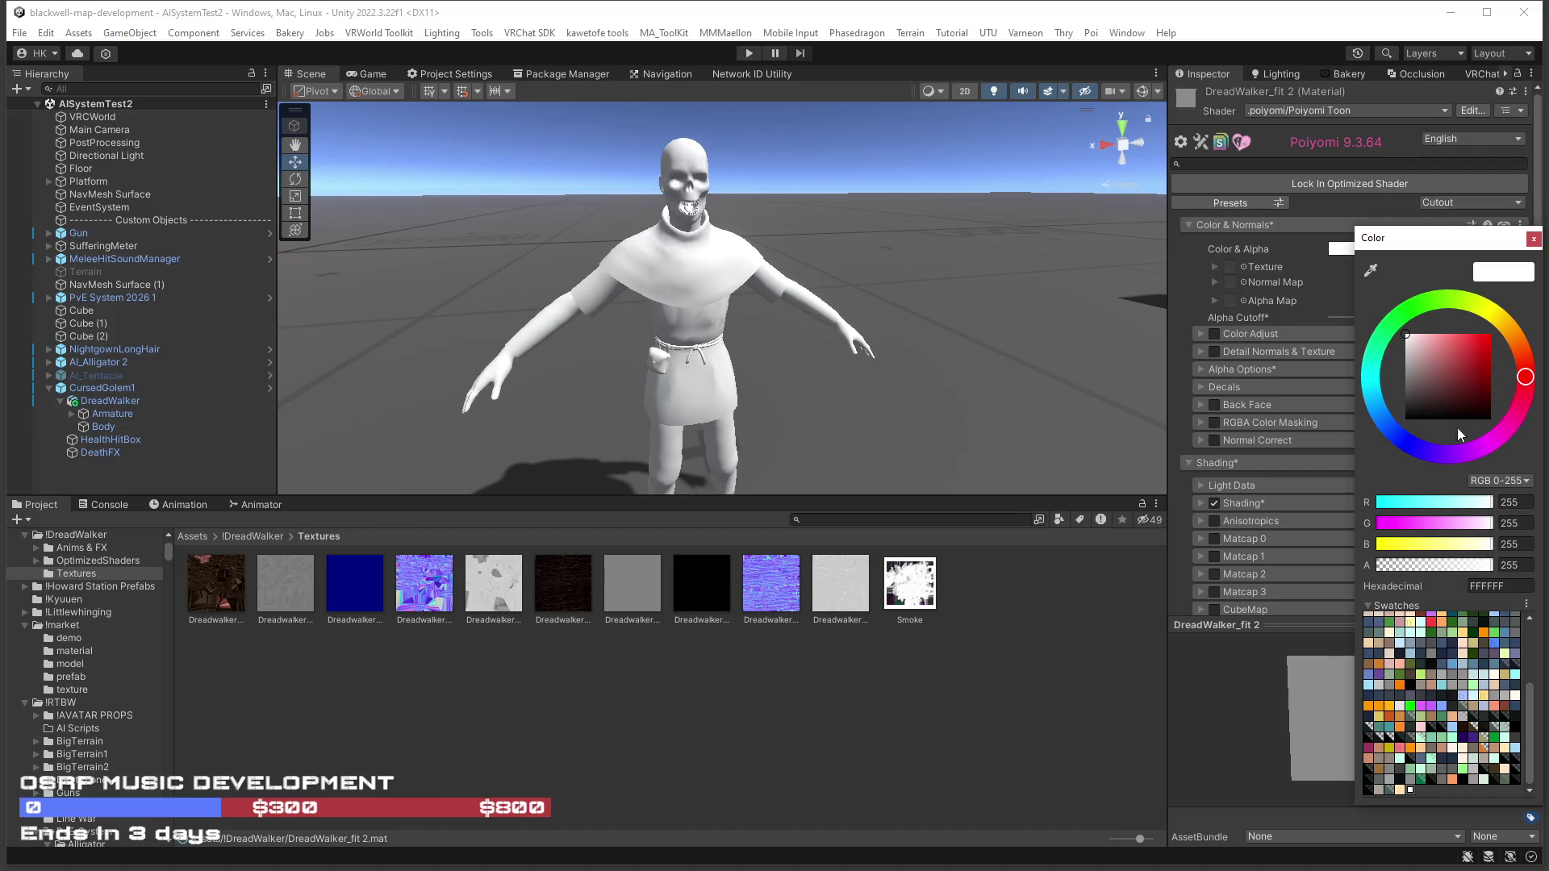
drag(1489, 566, 1449, 569)
right_click(941, 385)
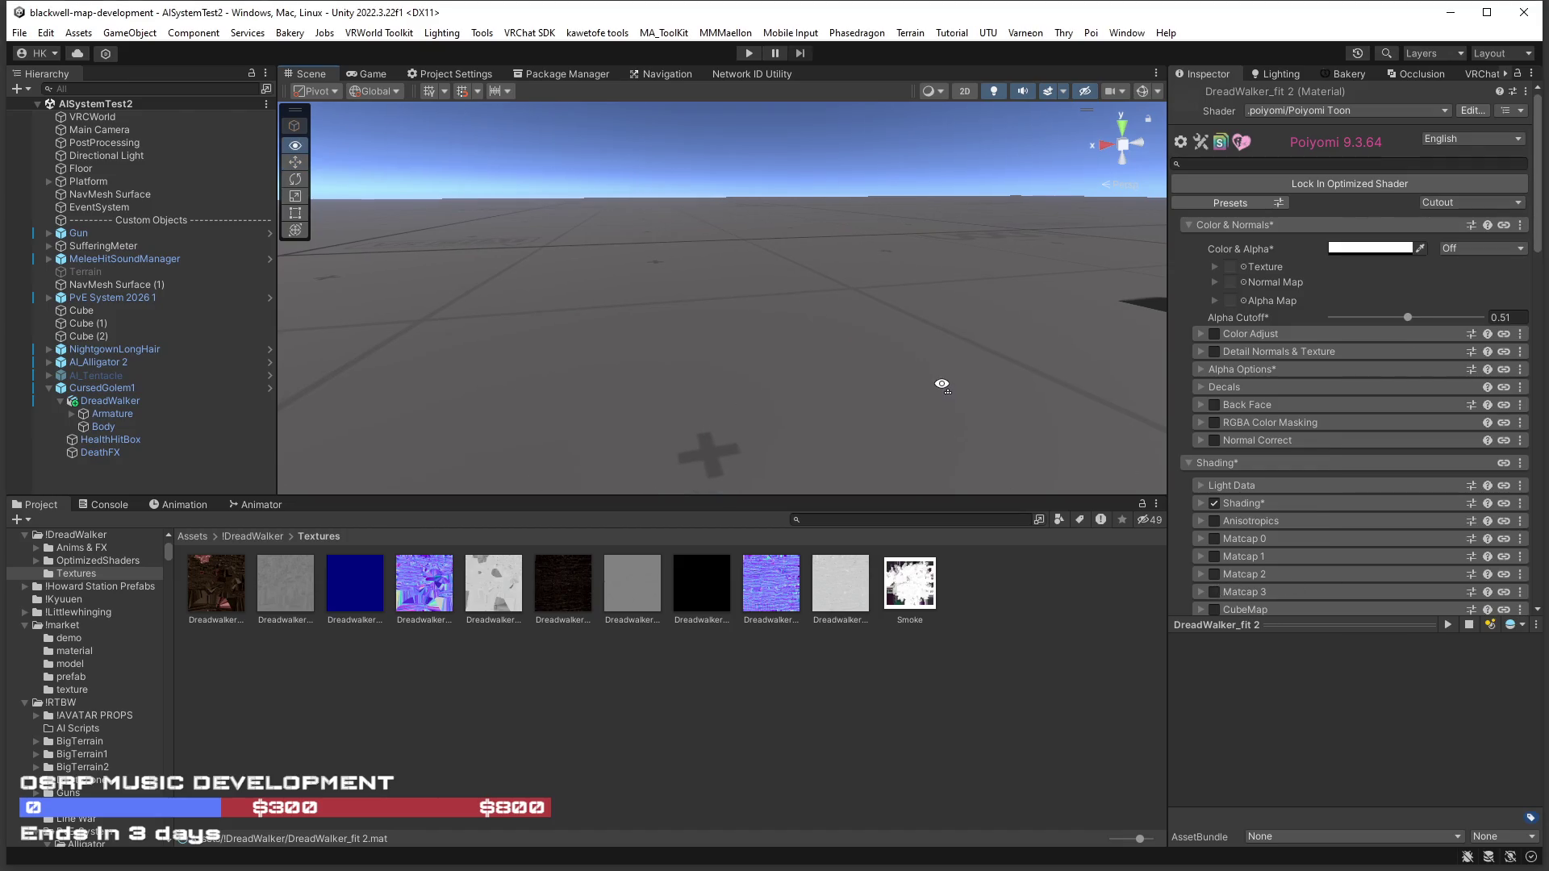
Scroll the Poiyomi inspector past Third Party and switch on Emission 0, turning the character cyan.
scroll(1304, 452, down, 15)
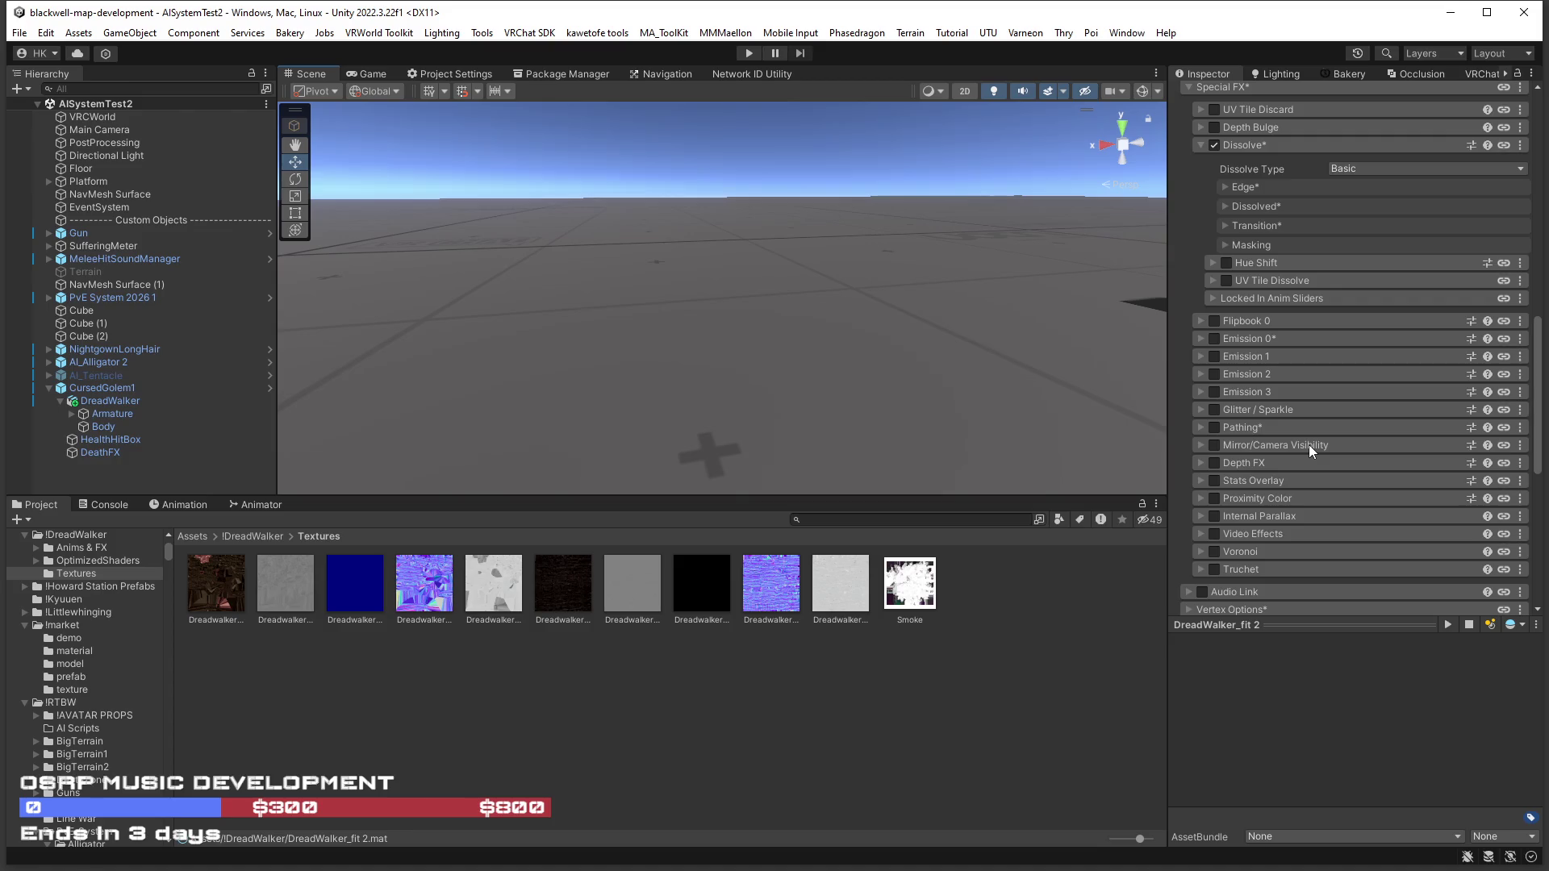
scroll(1308, 443, down, 5)
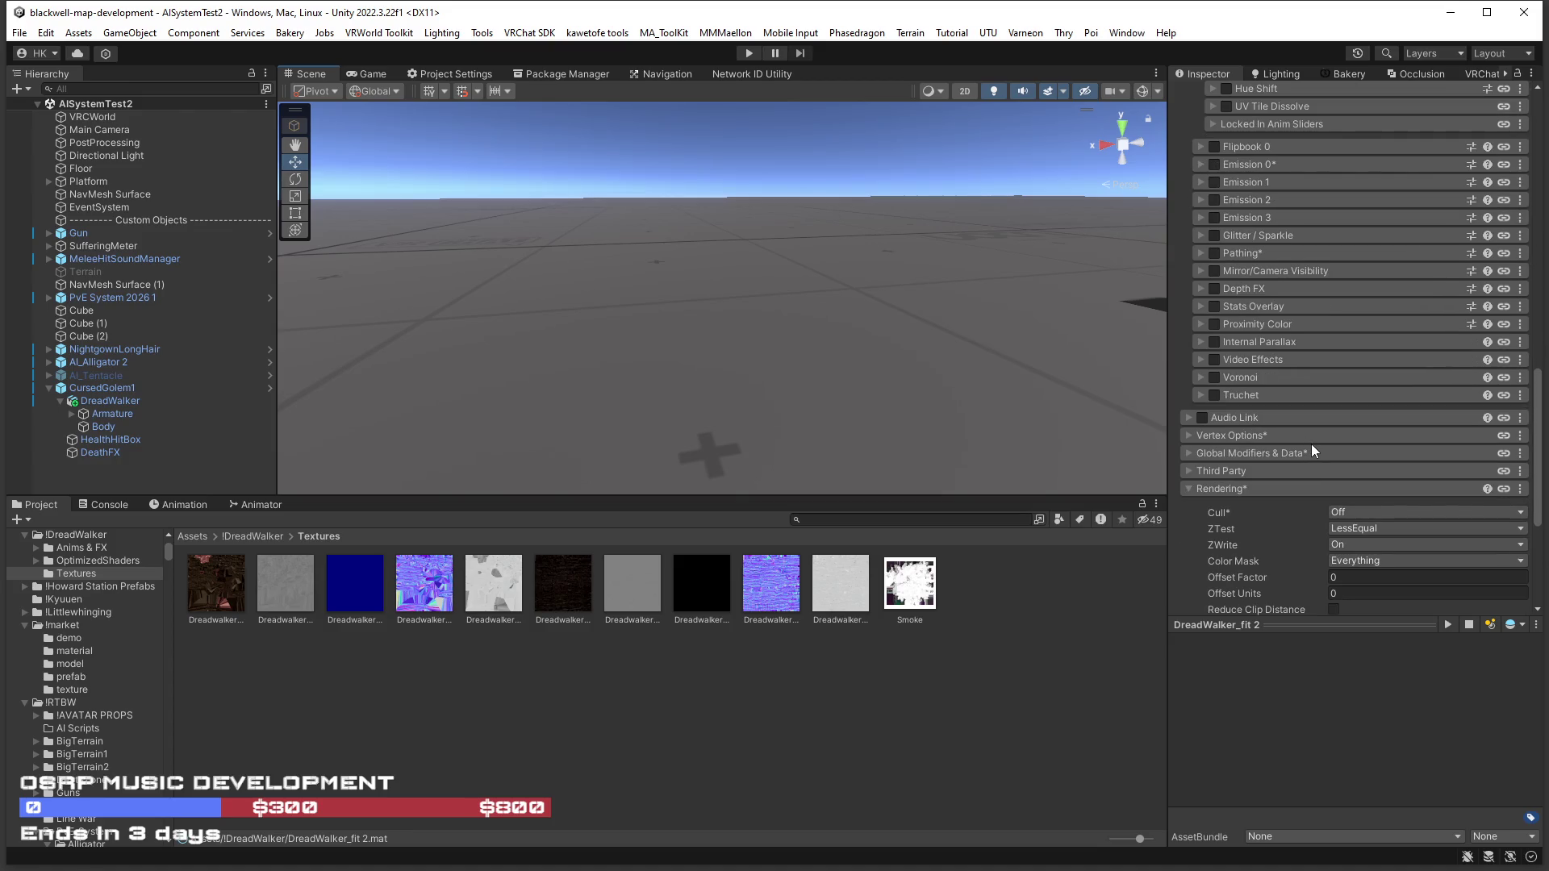
scroll(1311, 445, down, 6)
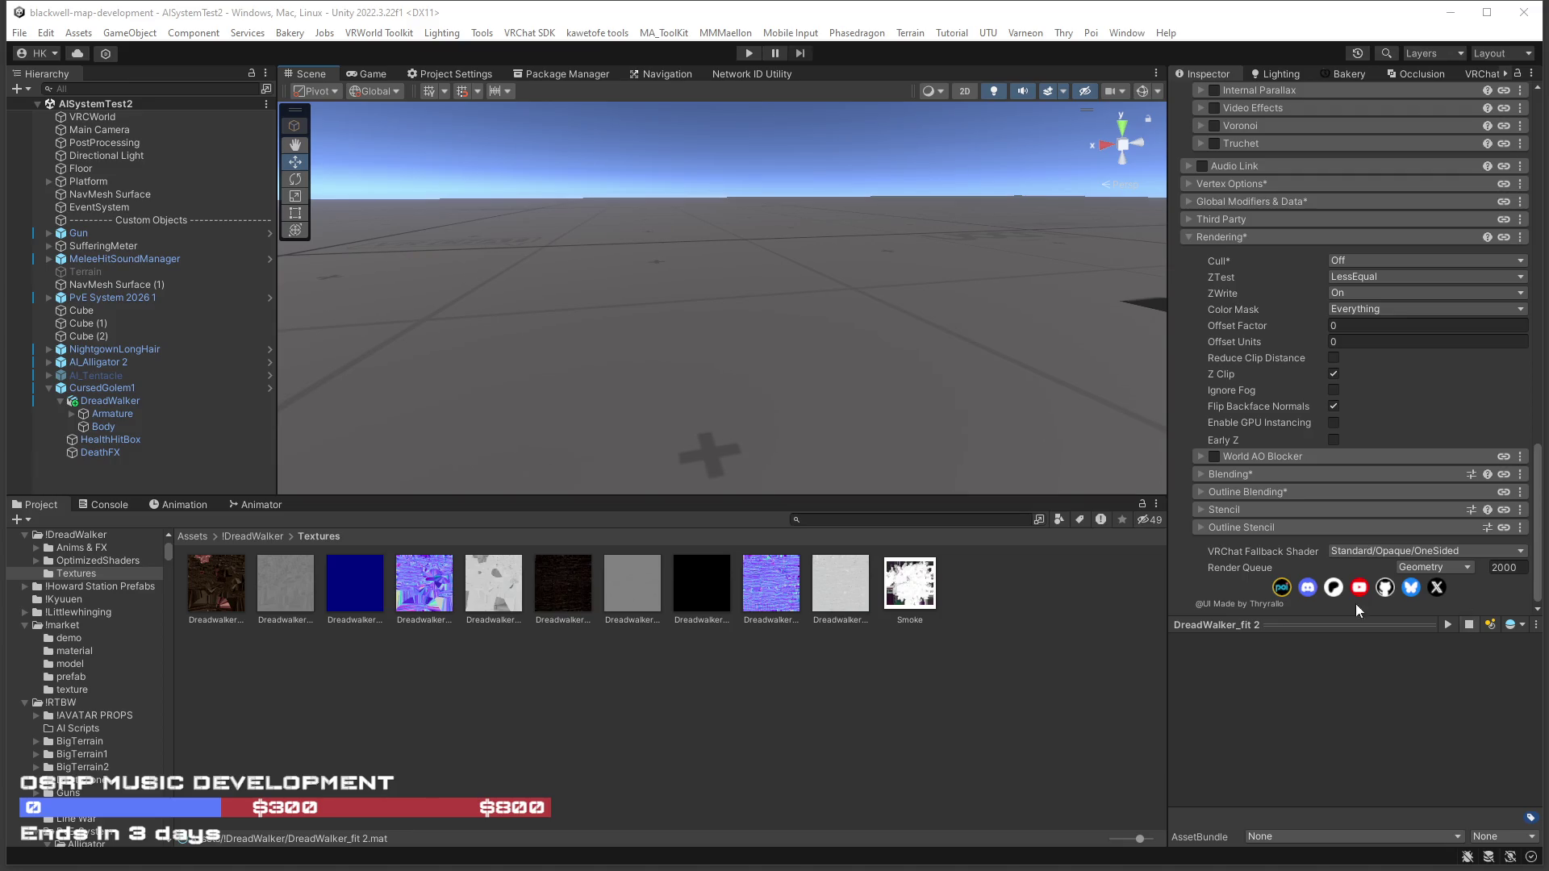
scroll(1248, 382, up, 5)
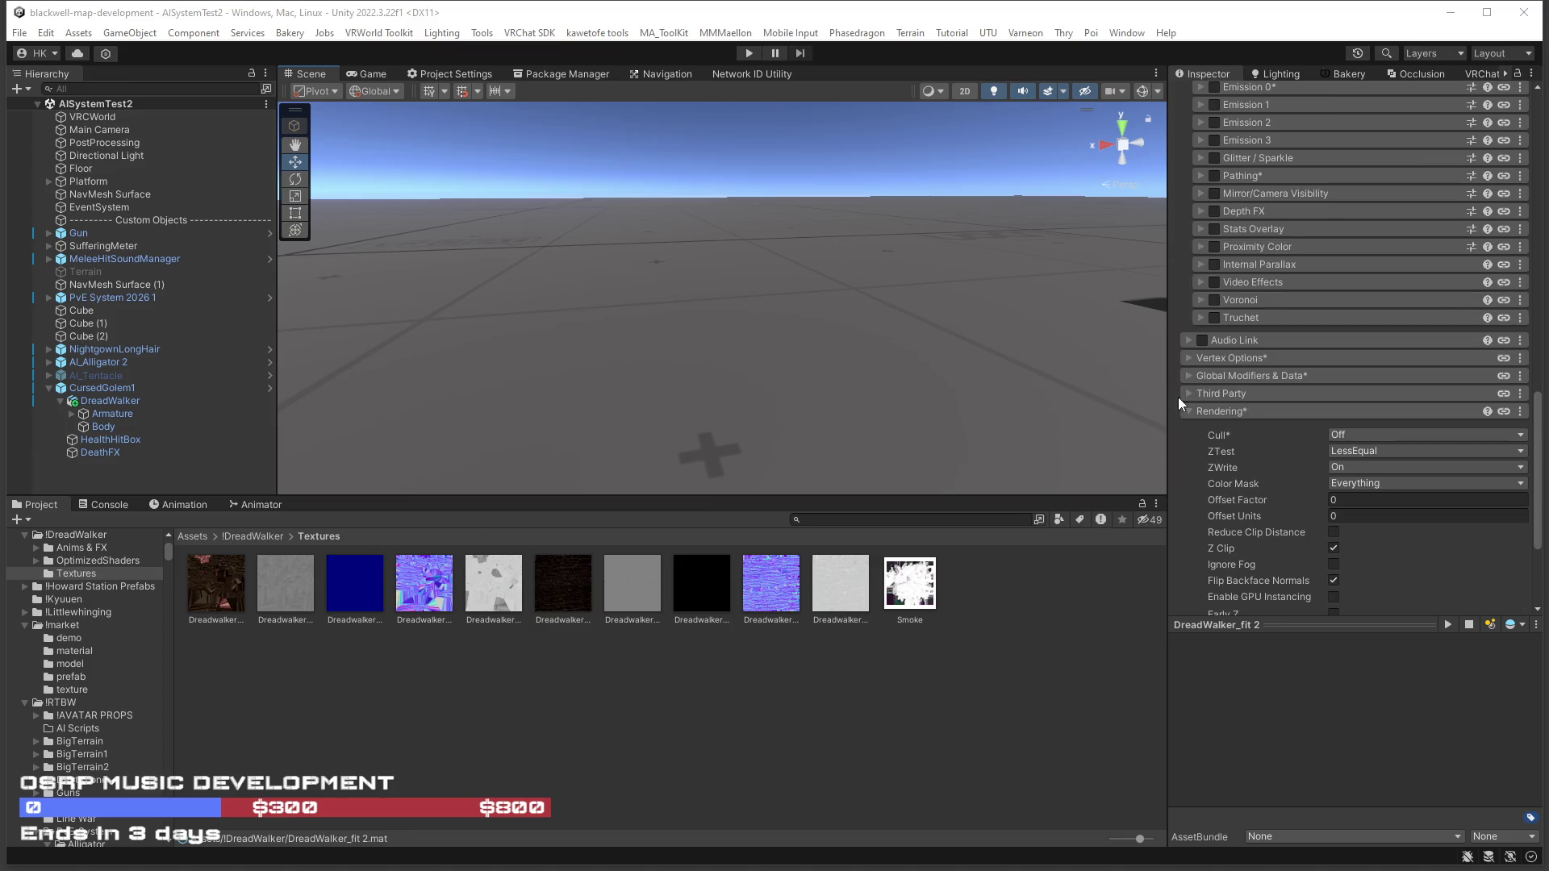
click(1190, 394)
click(1186, 393)
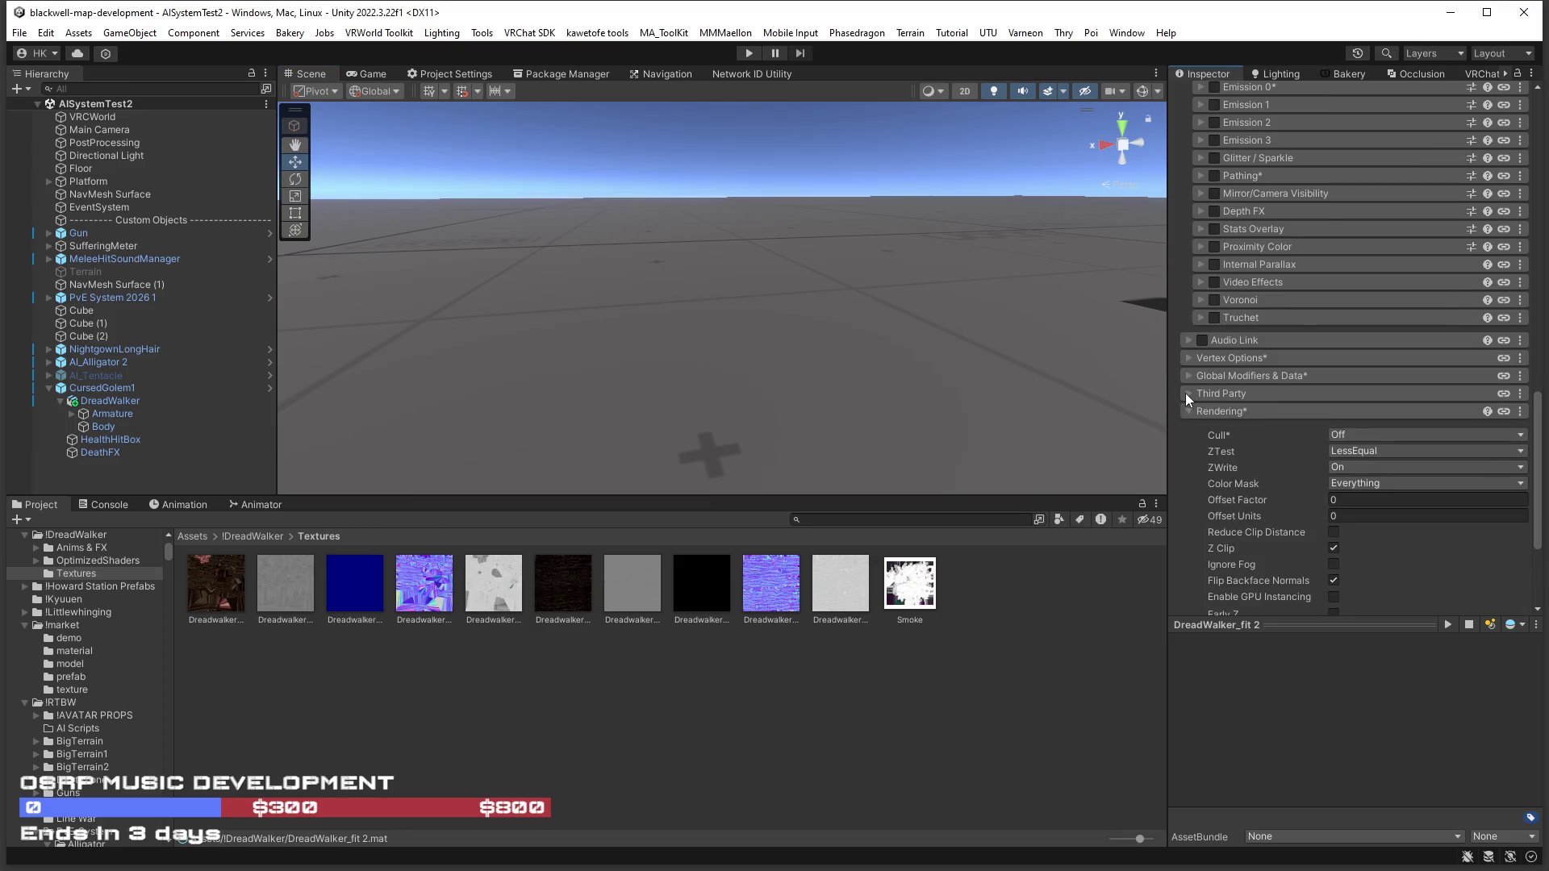
scroll(1186, 395, up, 5)
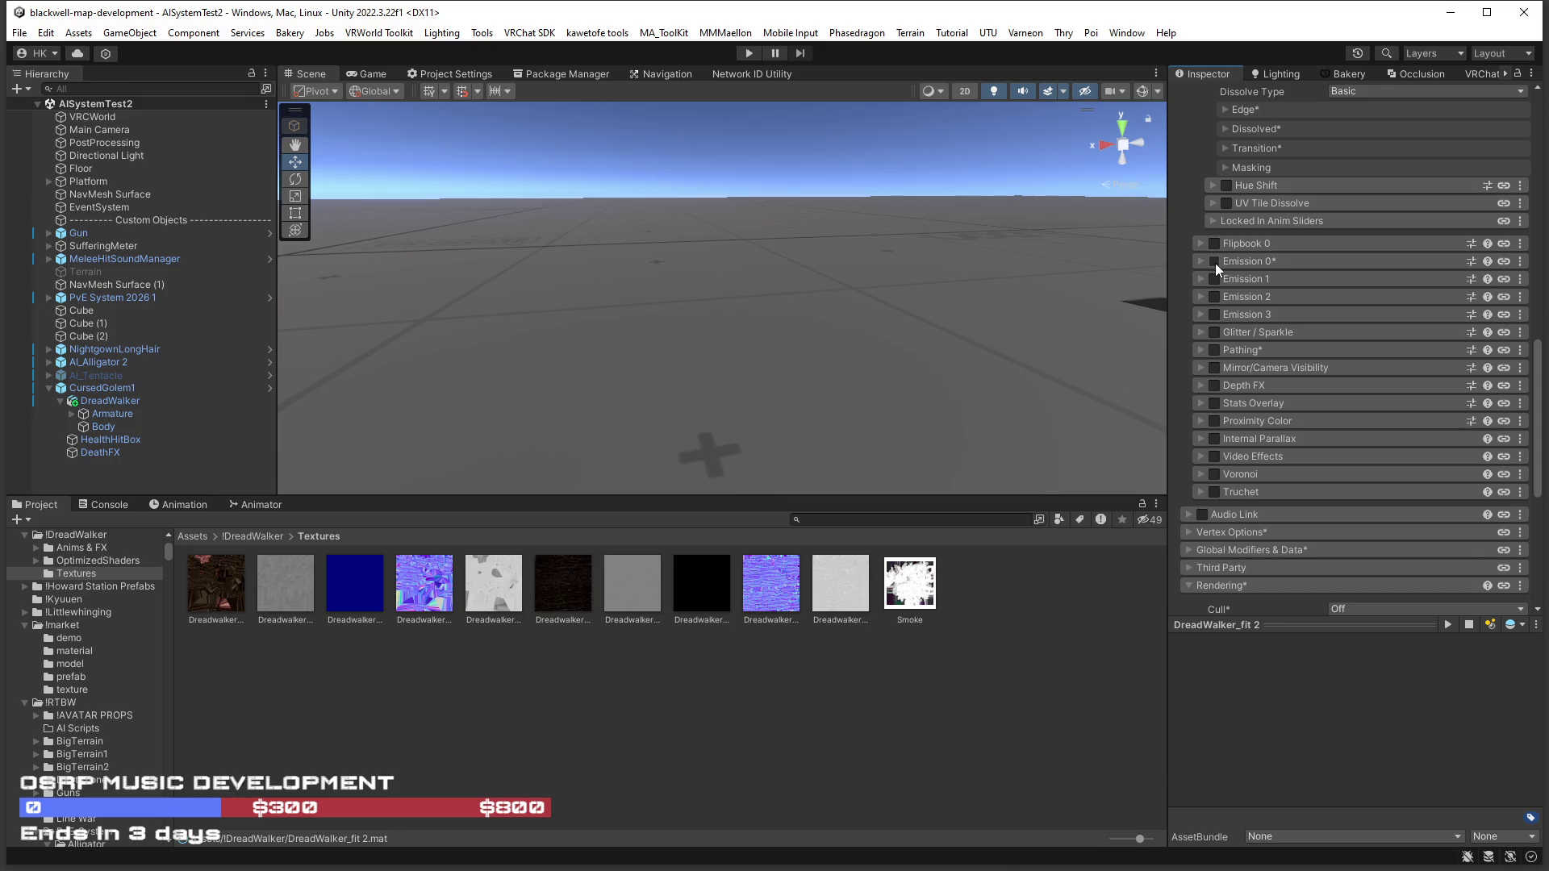
click(1214, 261)
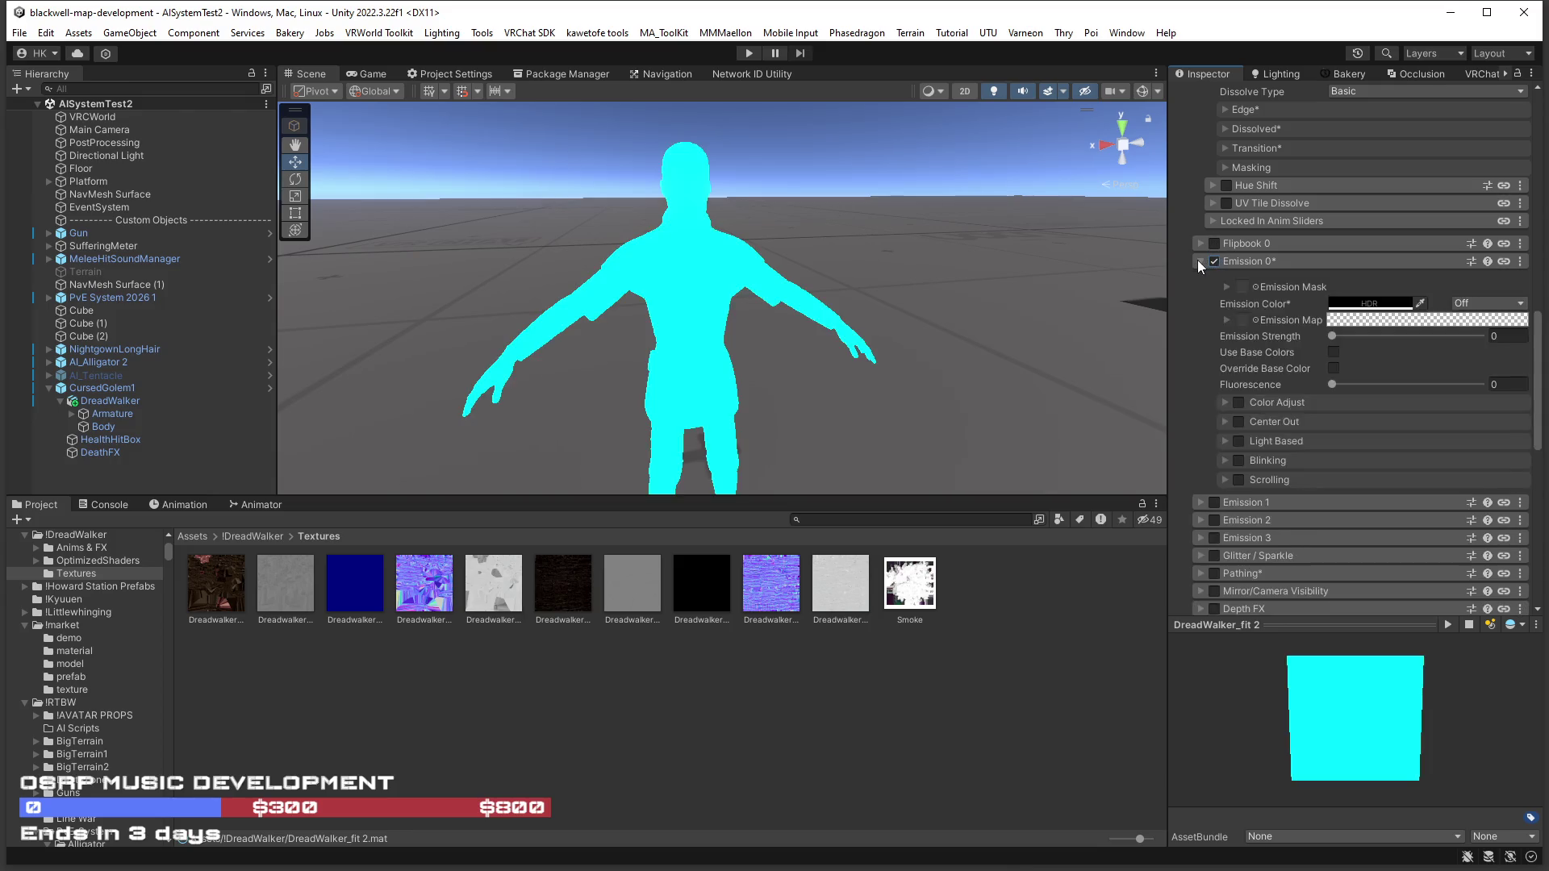
Expand Emission 0 and set its Emission Color to full white.
click(1197, 260)
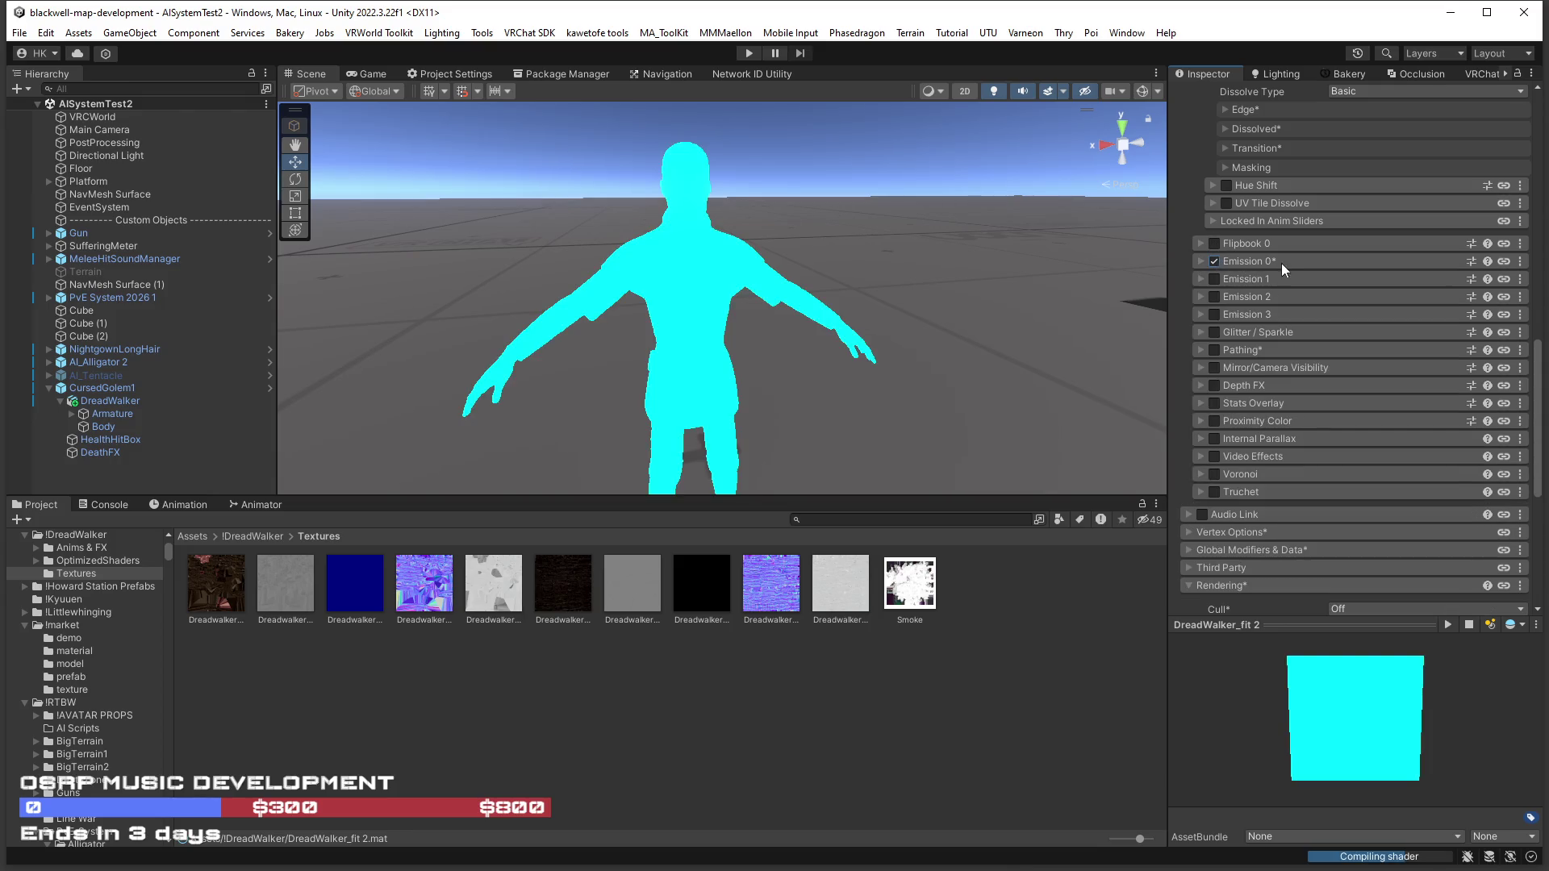
click(1199, 260)
click(1374, 307)
drag(1421, 417, 1406, 386)
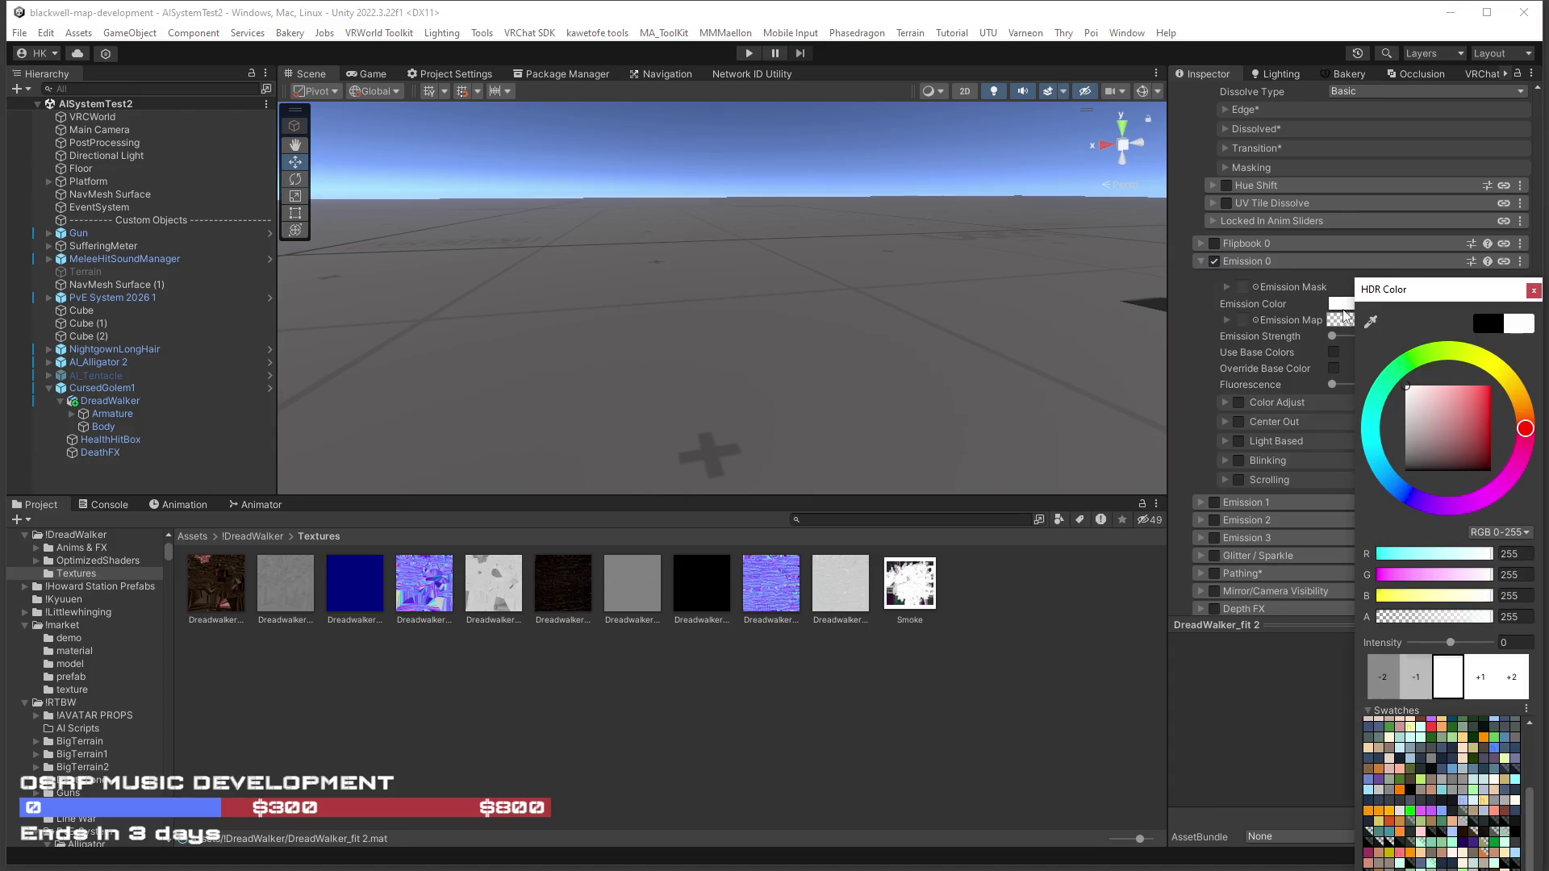
click(1534, 290)
Set Emission Strength to 1 and mark it as Animated.
click(1507, 337)
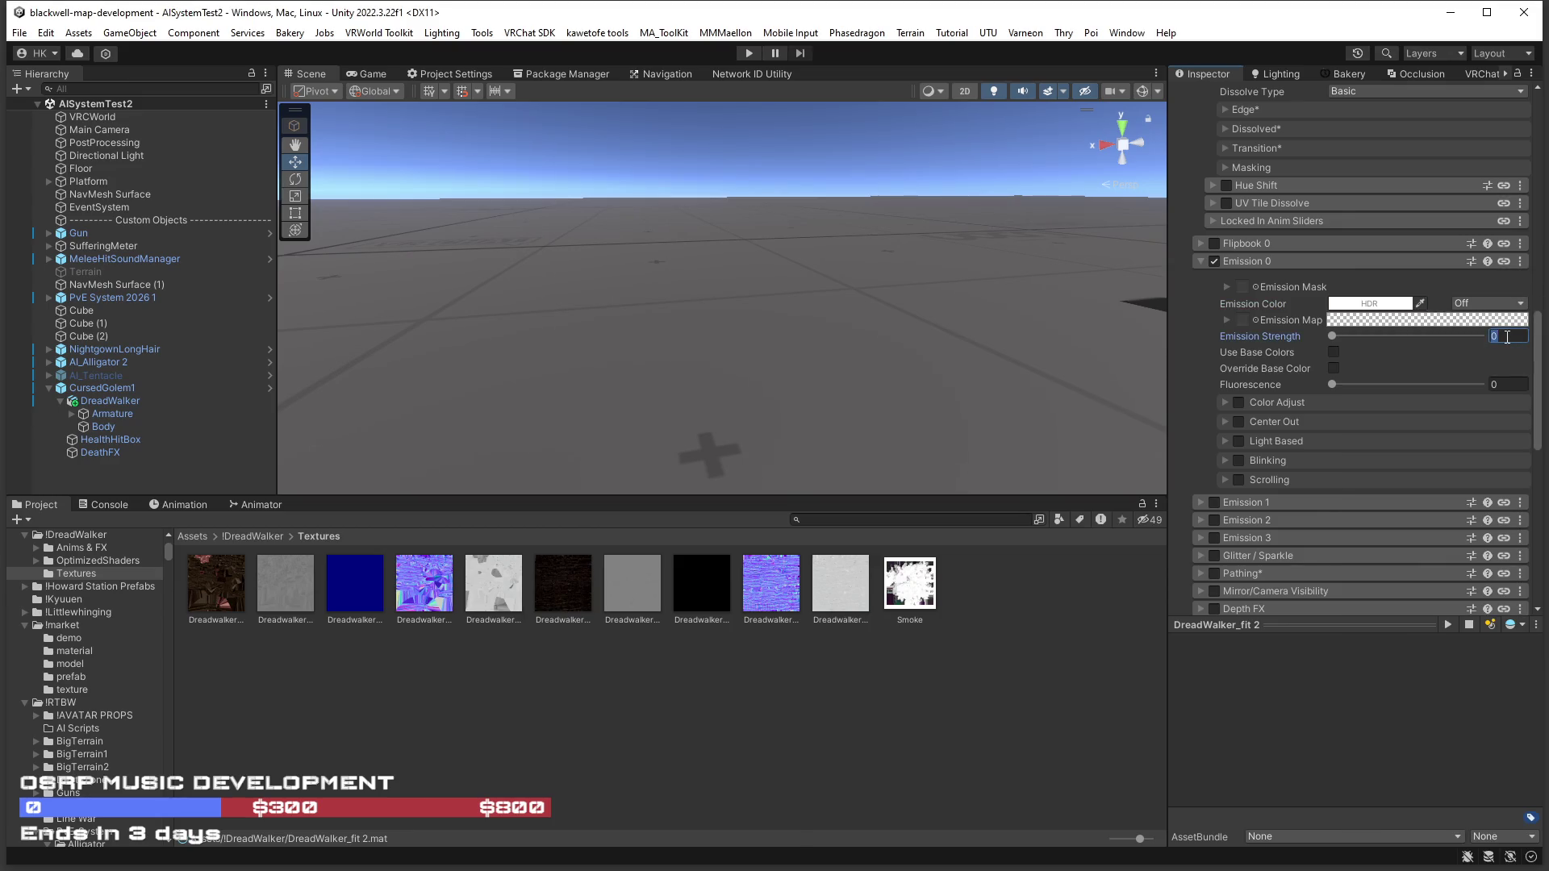
text(1)
right_click(1207, 339)
click(1272, 348)
click(1255, 321)
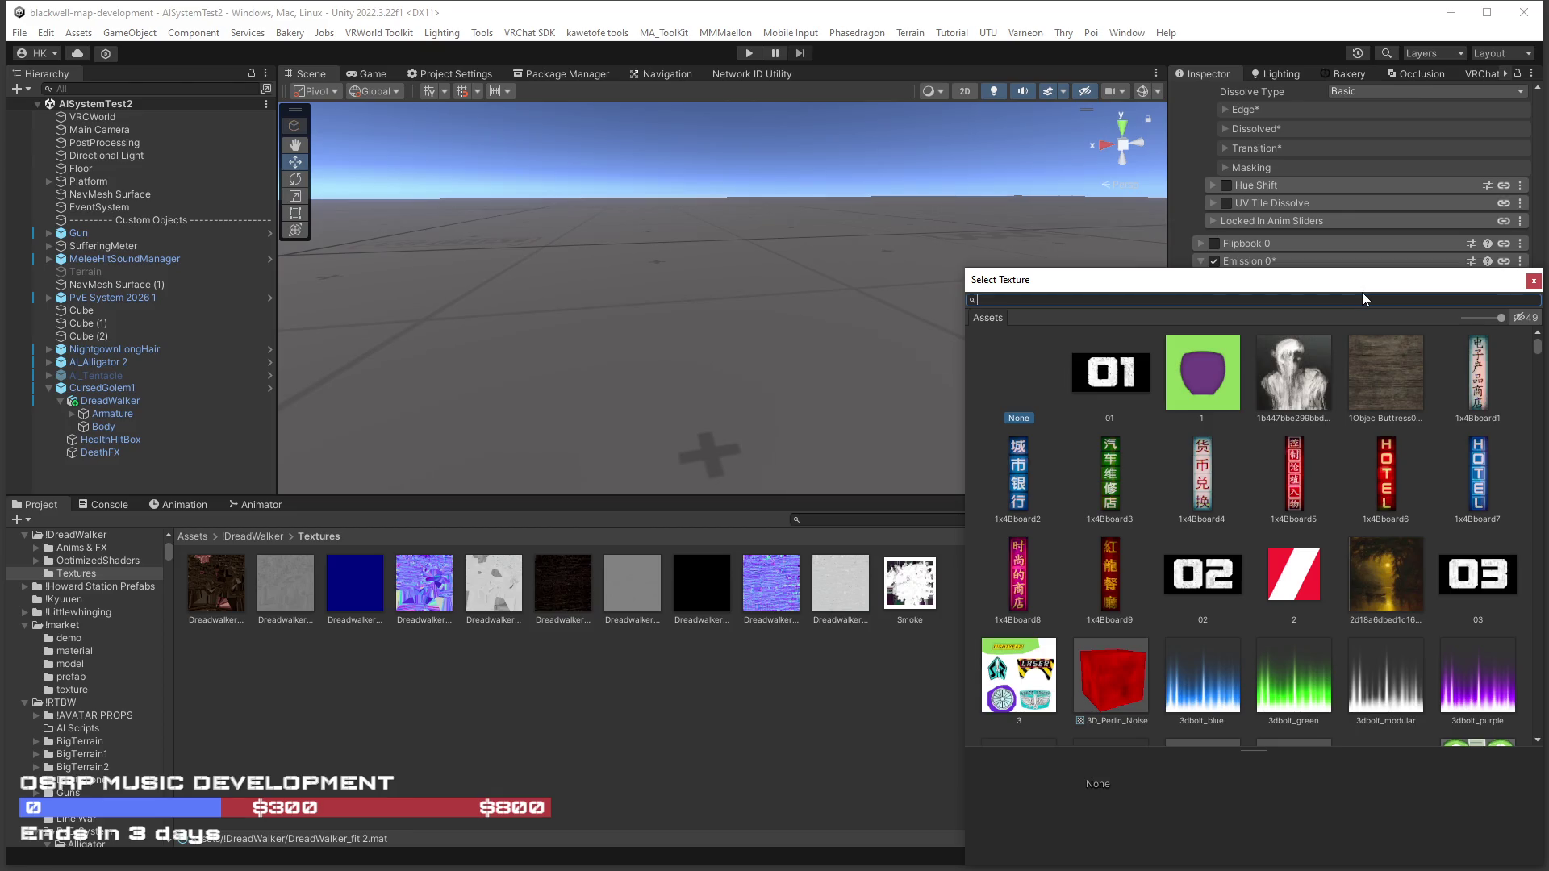
Search textures for 'noise' and pick Noise63 as the Emission 0 map.
text(noise)
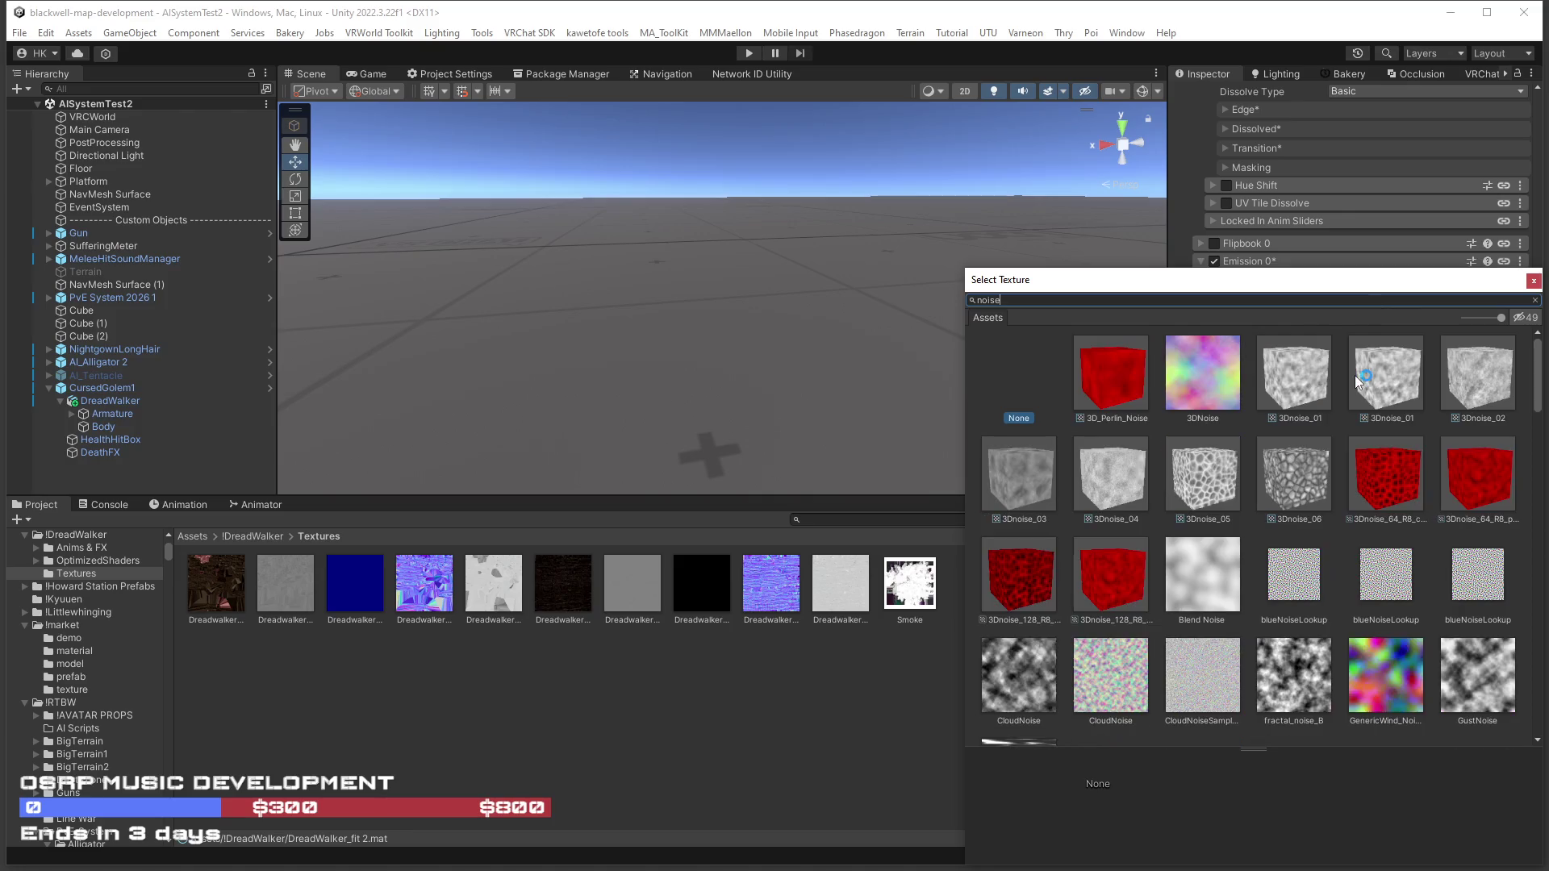
scroll(1323, 528, down, 3)
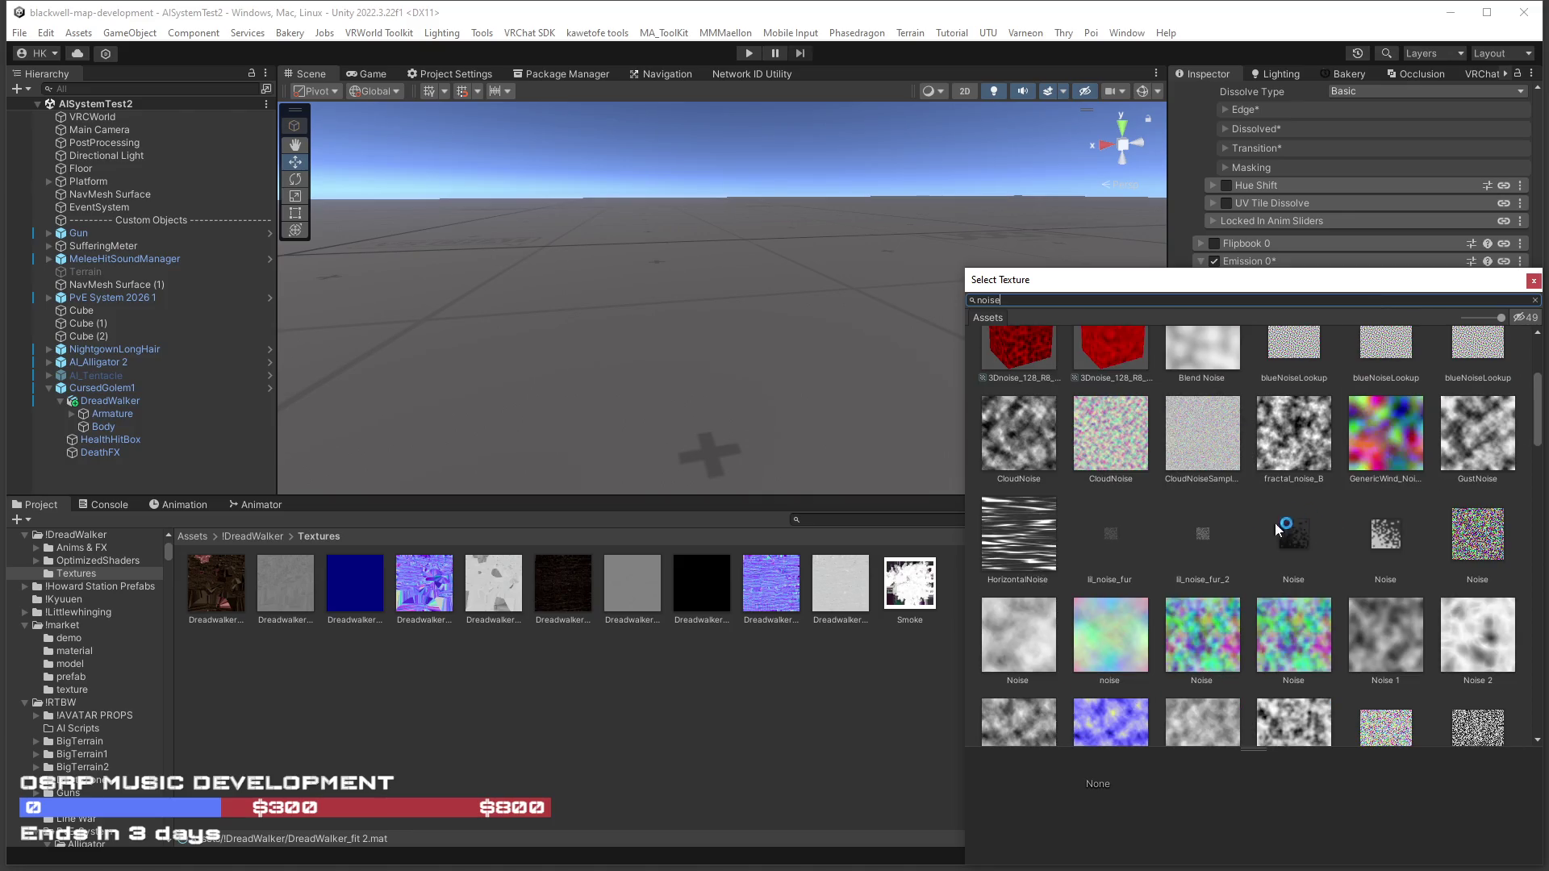
scroll(1254, 547, down, 4)
scroll(1248, 553, down, 3)
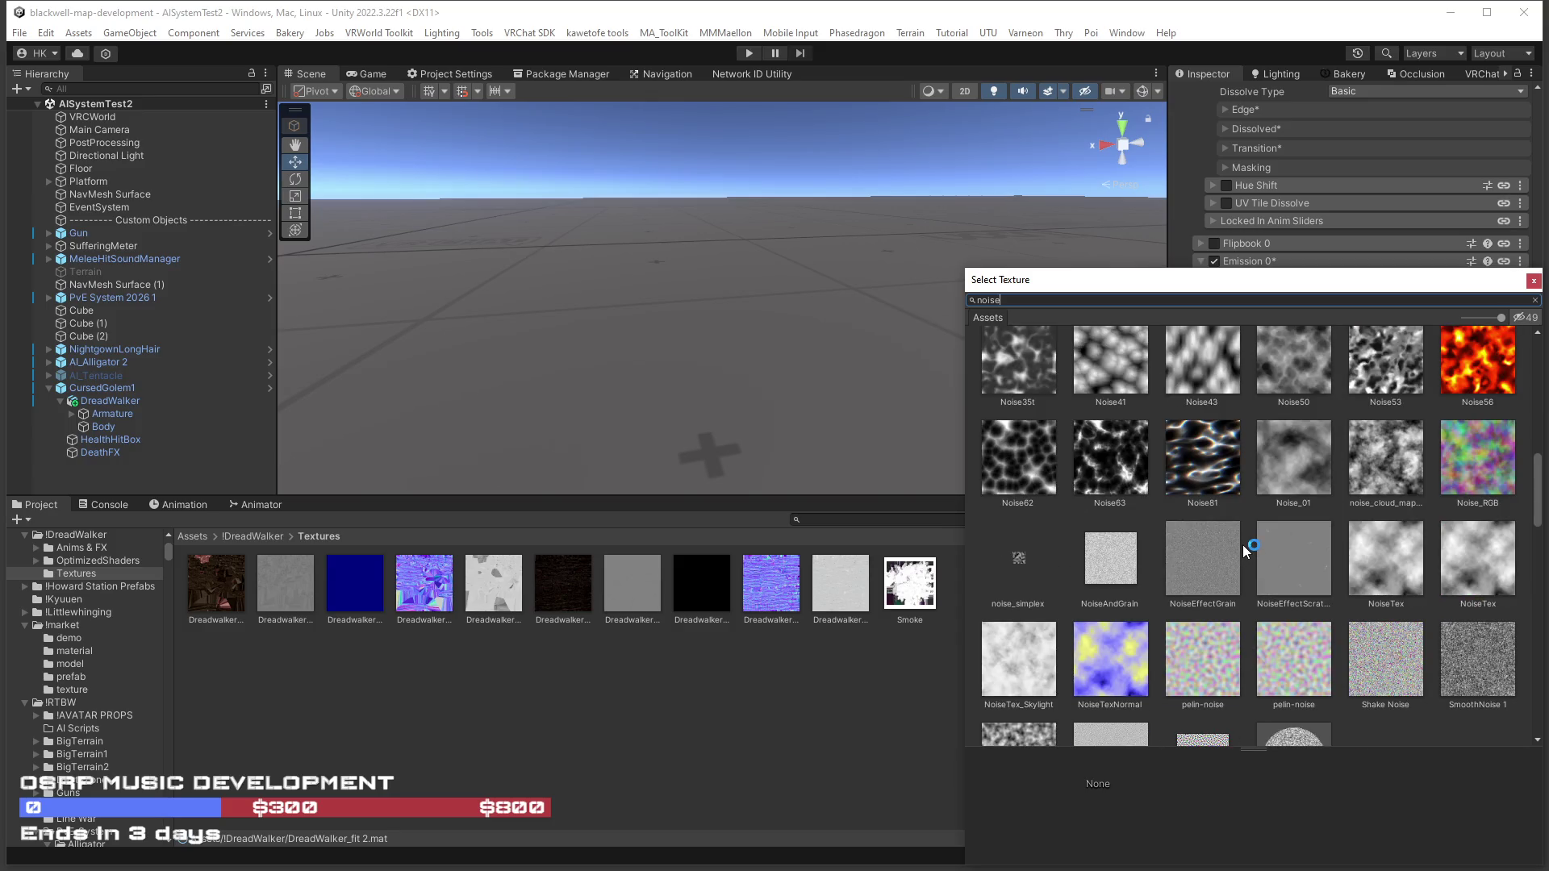
scroll(1243, 550, down, 10)
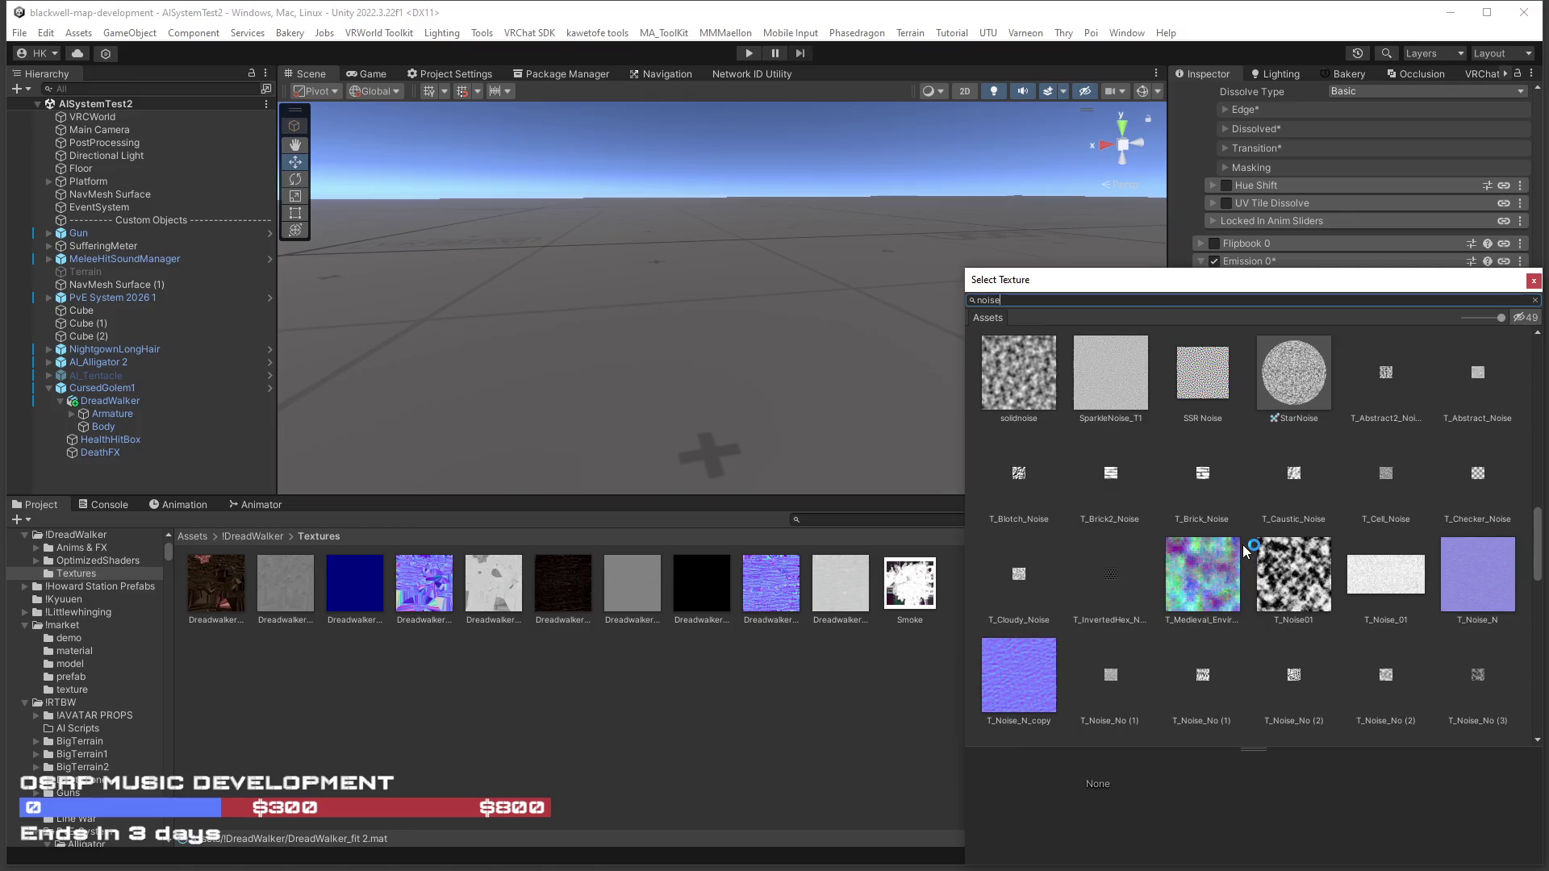
scroll(1242, 545, down, 3)
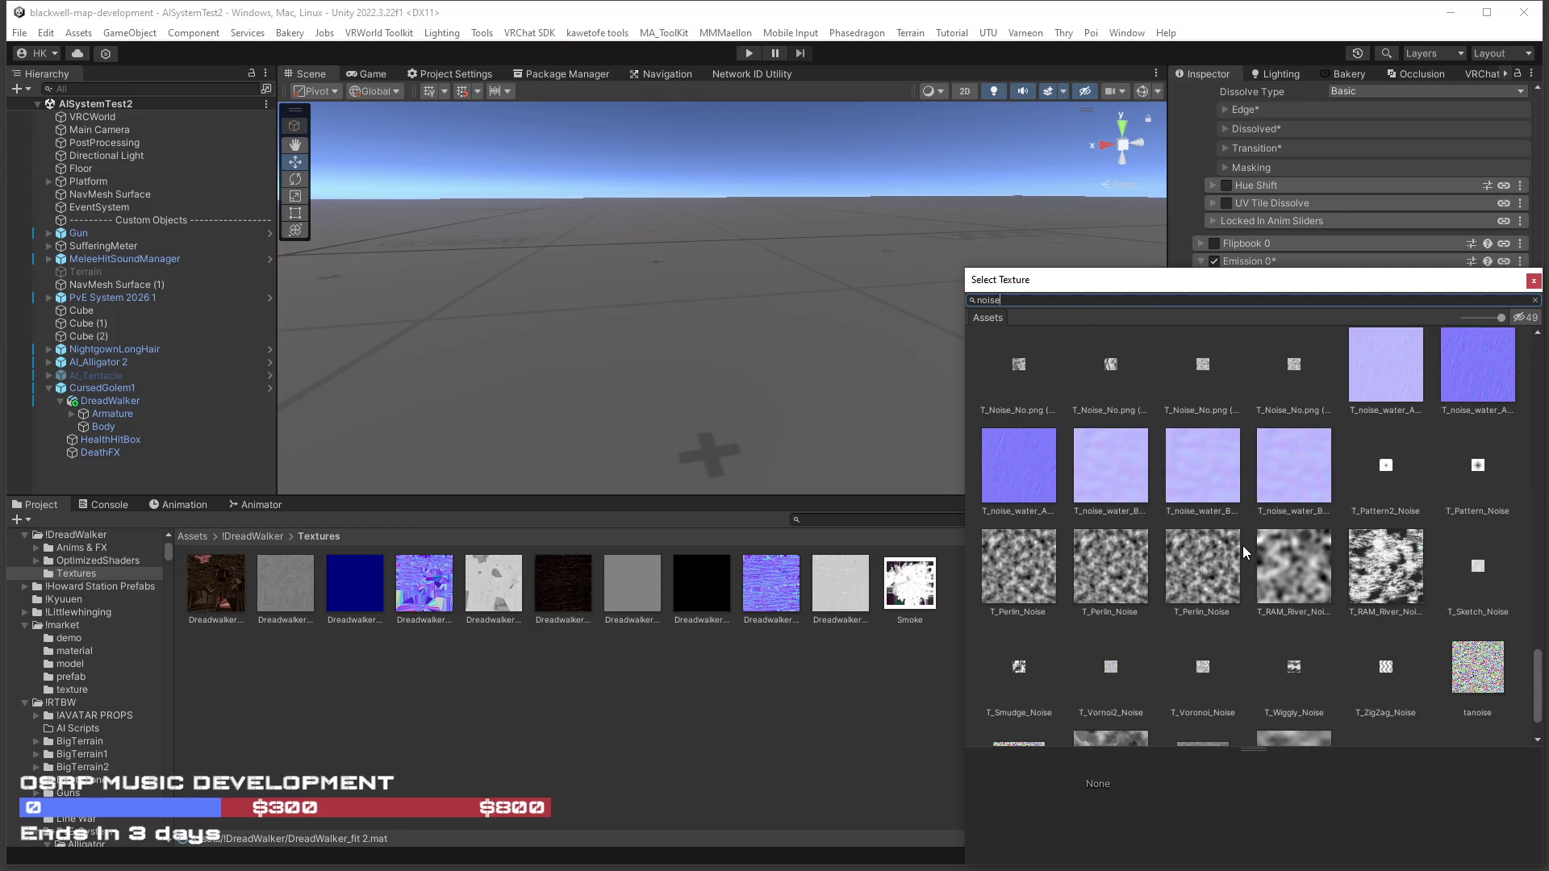
scroll(1242, 546, down, 1)
scroll(1242, 545, up, 10)
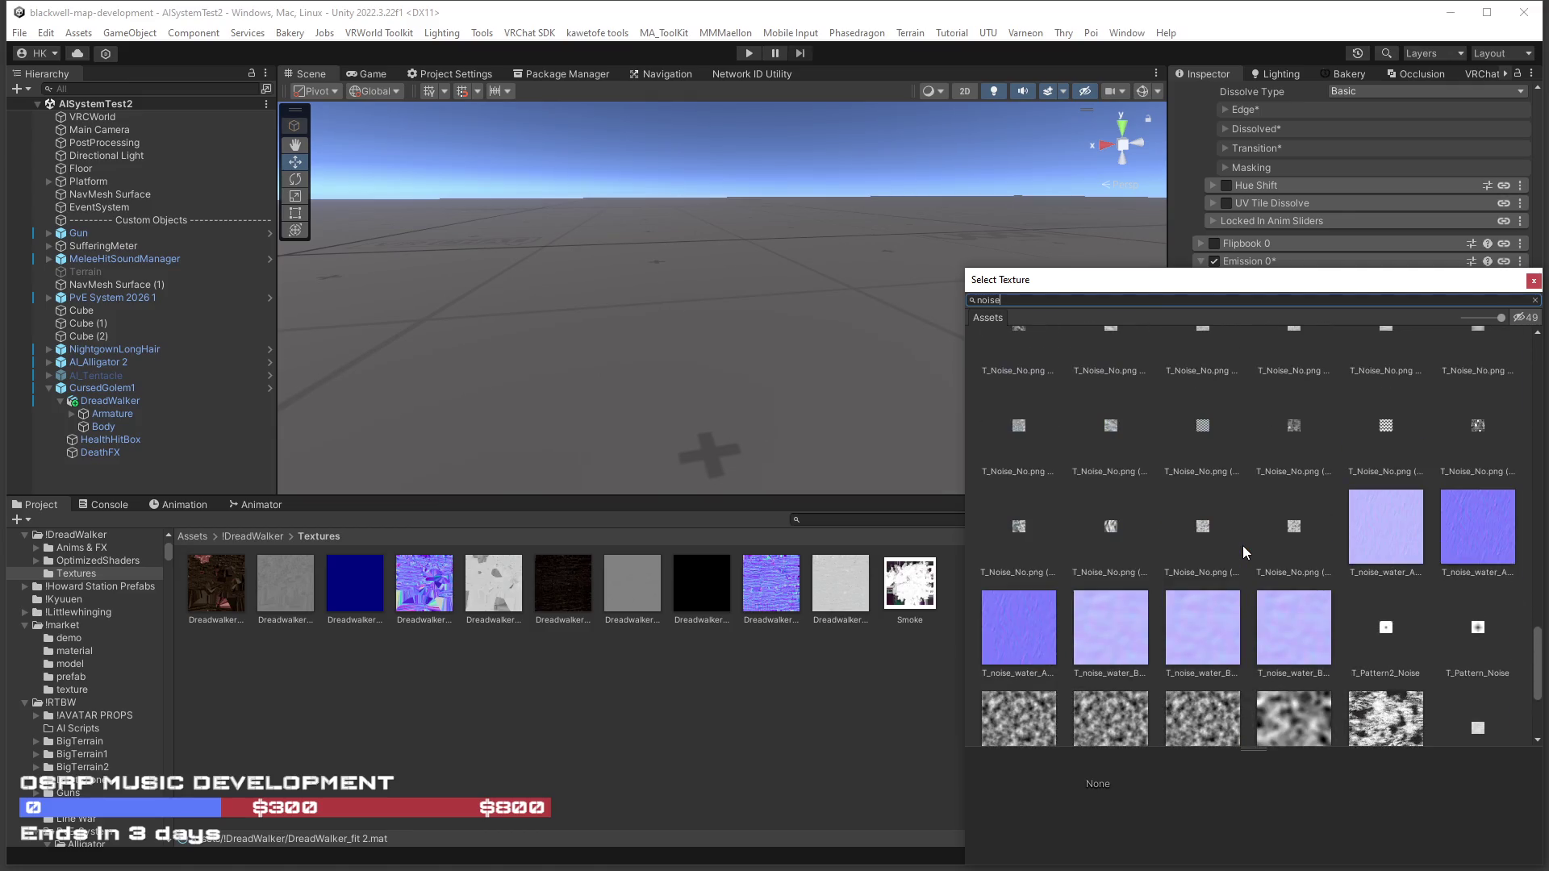
scroll(1242, 544, up, 2)
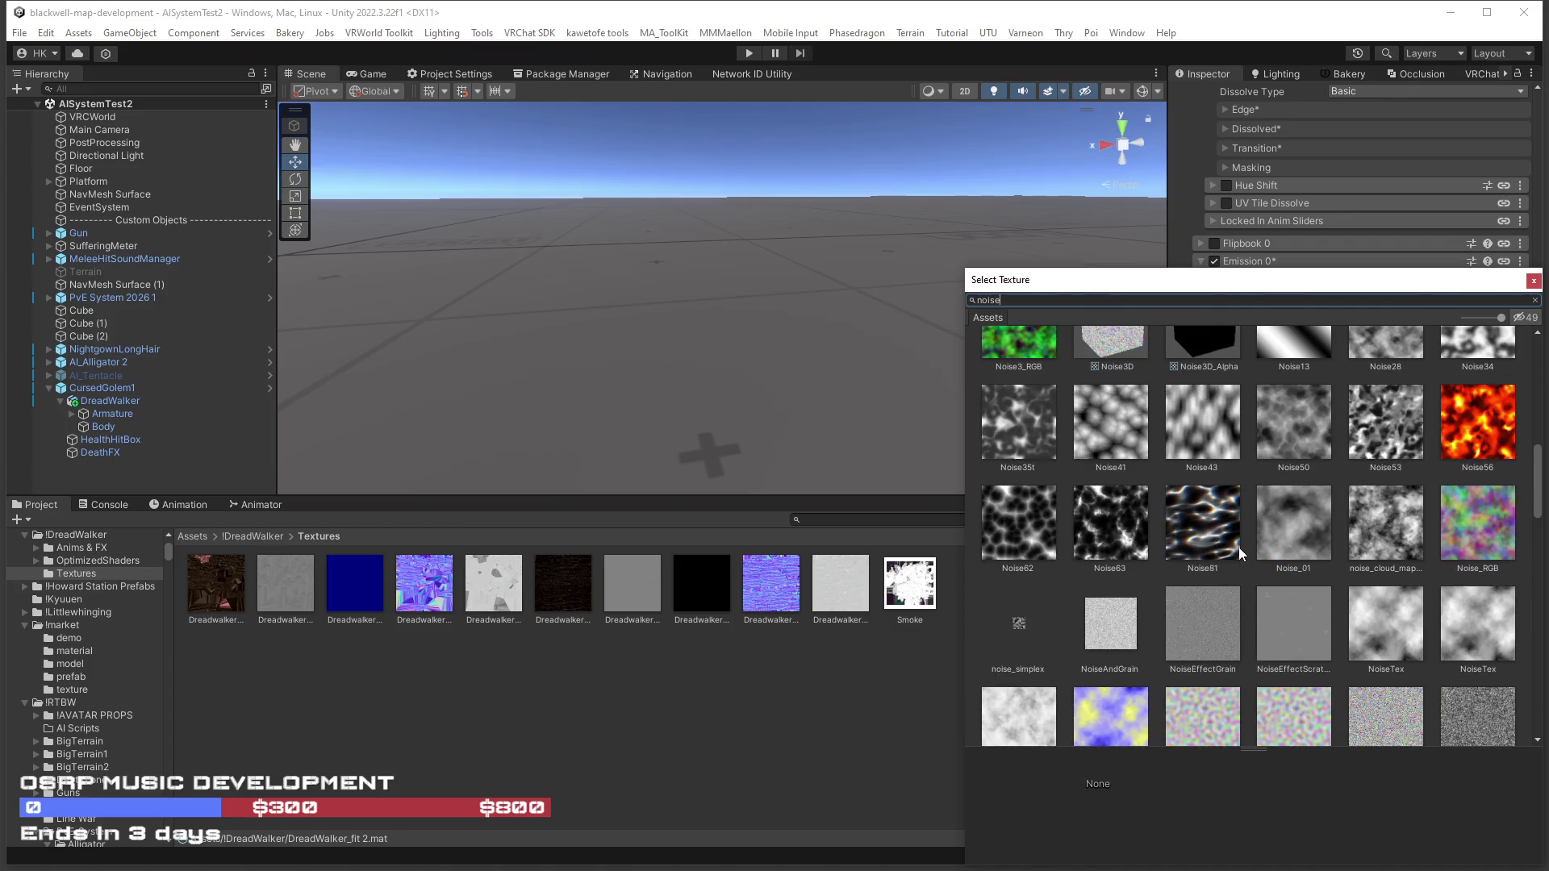
click(1118, 535)
double_click(1118, 534)
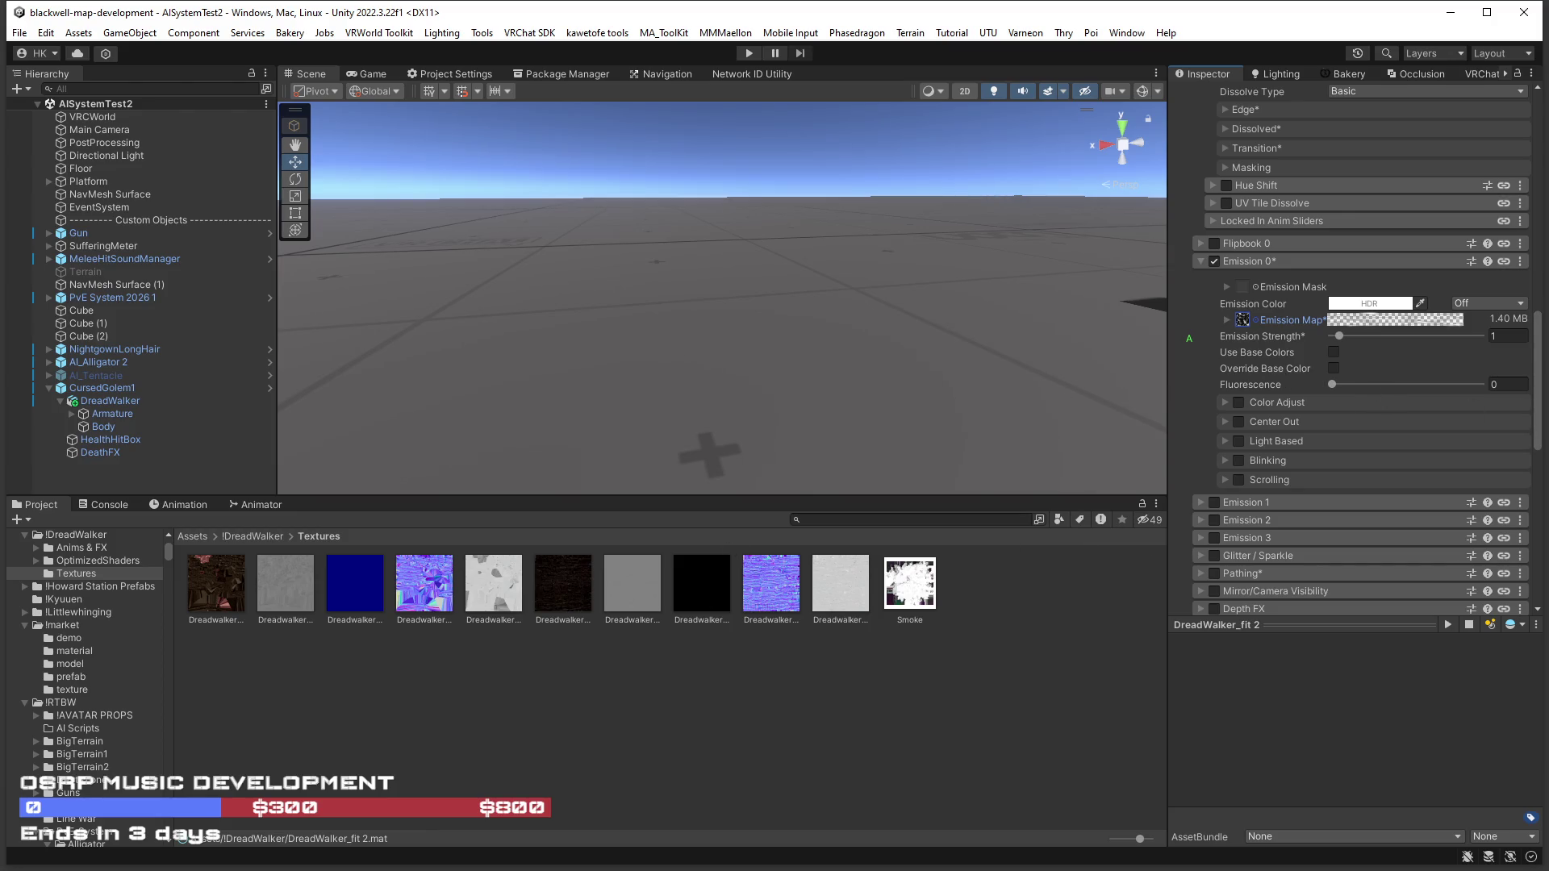
On CursedGolem1's AI Enemy, set Flicker Roam Interval Min to 2; assign DreadWalker to Animator Clone, Body to Animated Renderer.
click(113, 389)
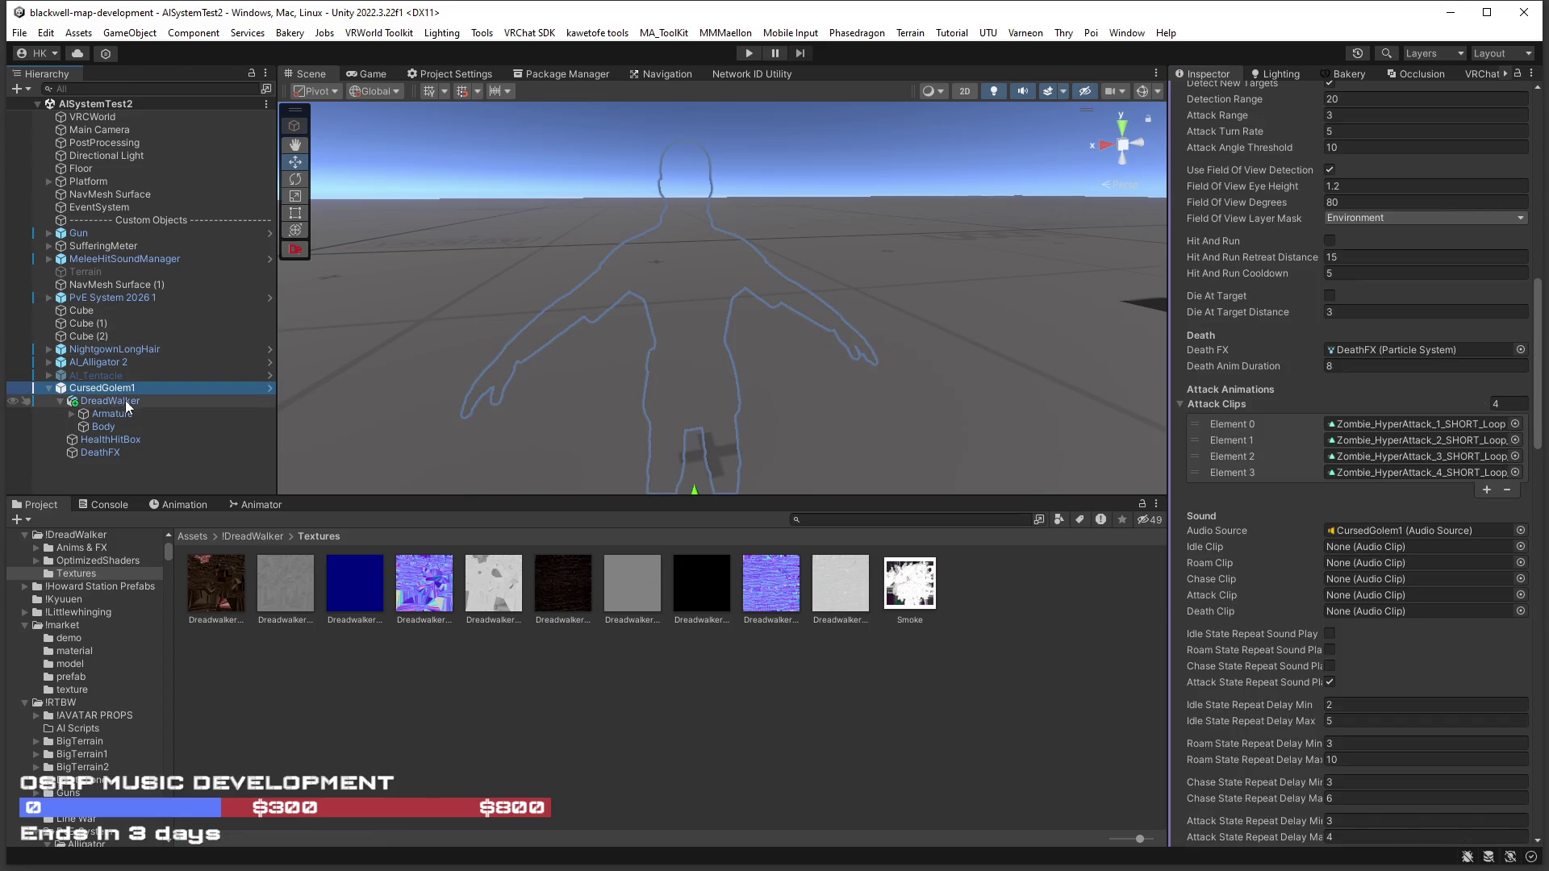
scroll(1245, 481, down, 3)
scroll(1245, 487, down, 5)
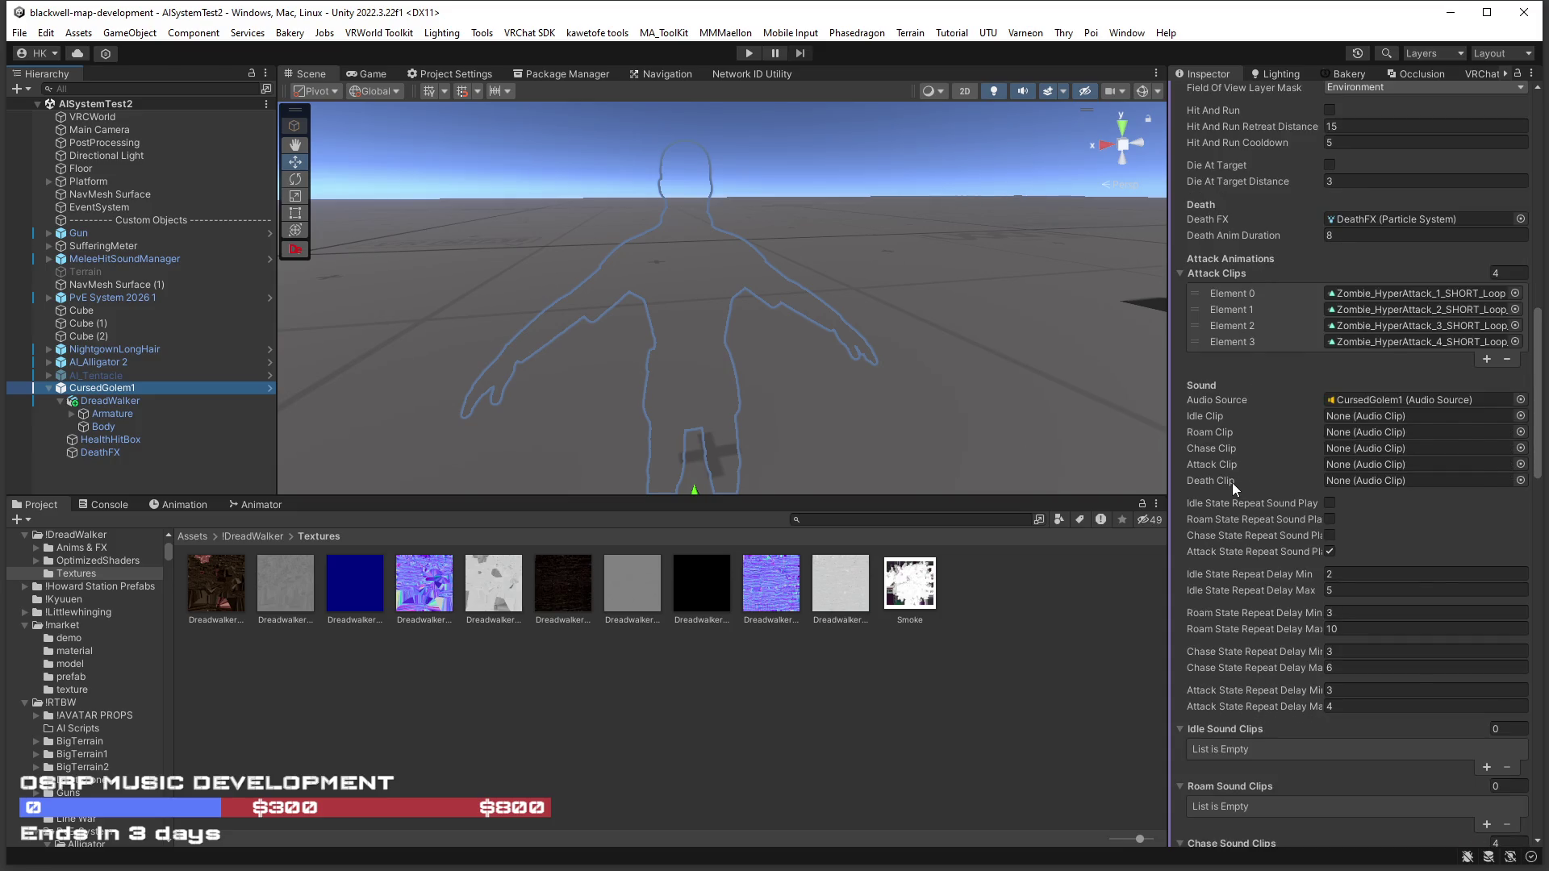
scroll(1232, 483, up, 10)
scroll(1244, 492, up, 6)
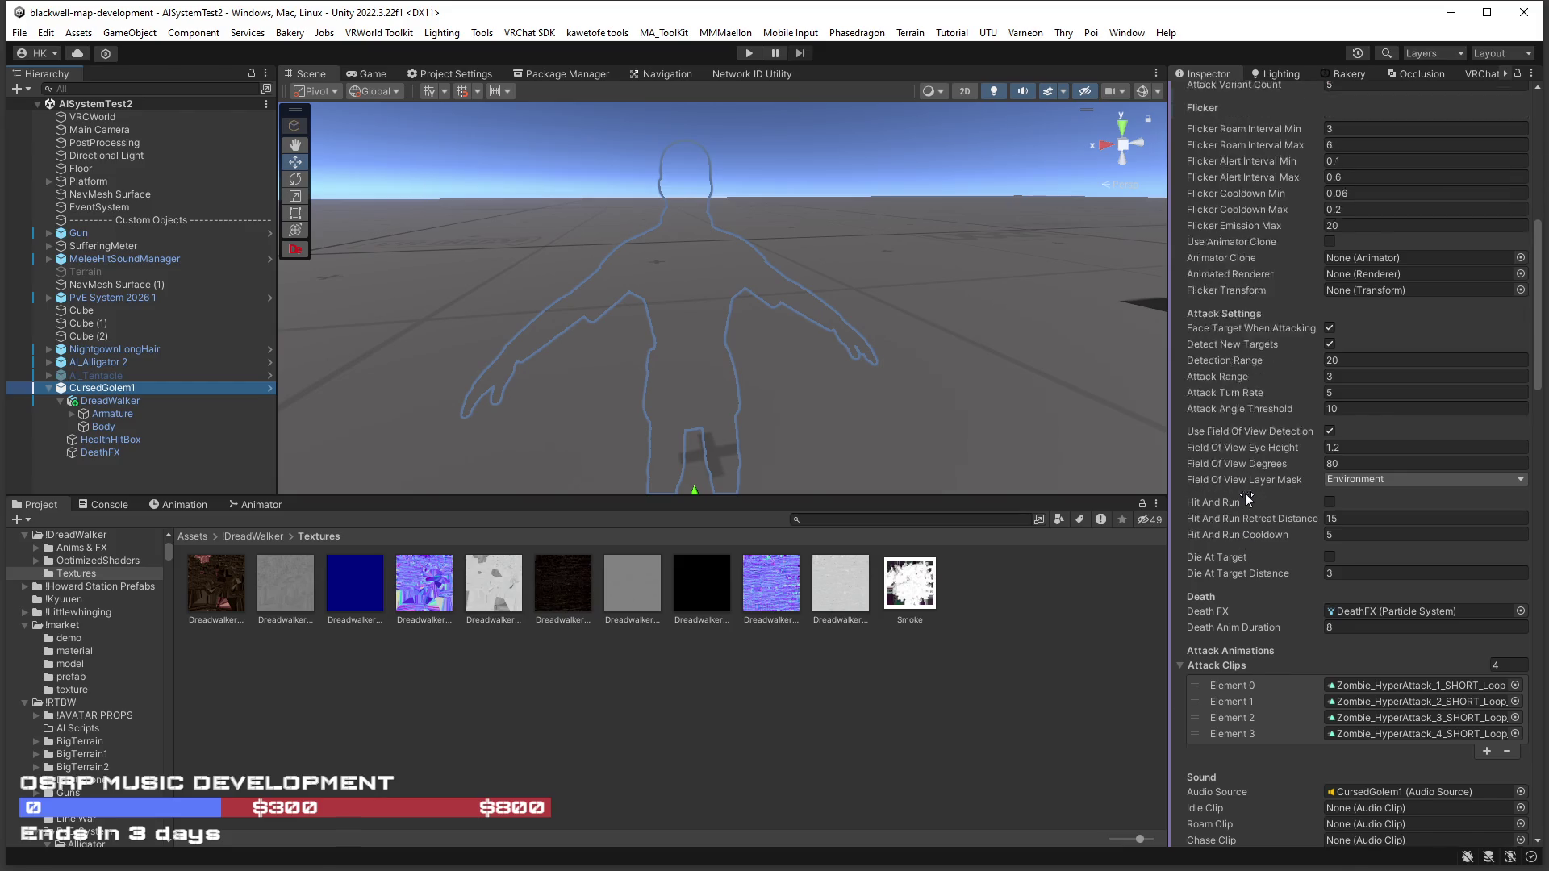
scroll(1246, 496, up, 4)
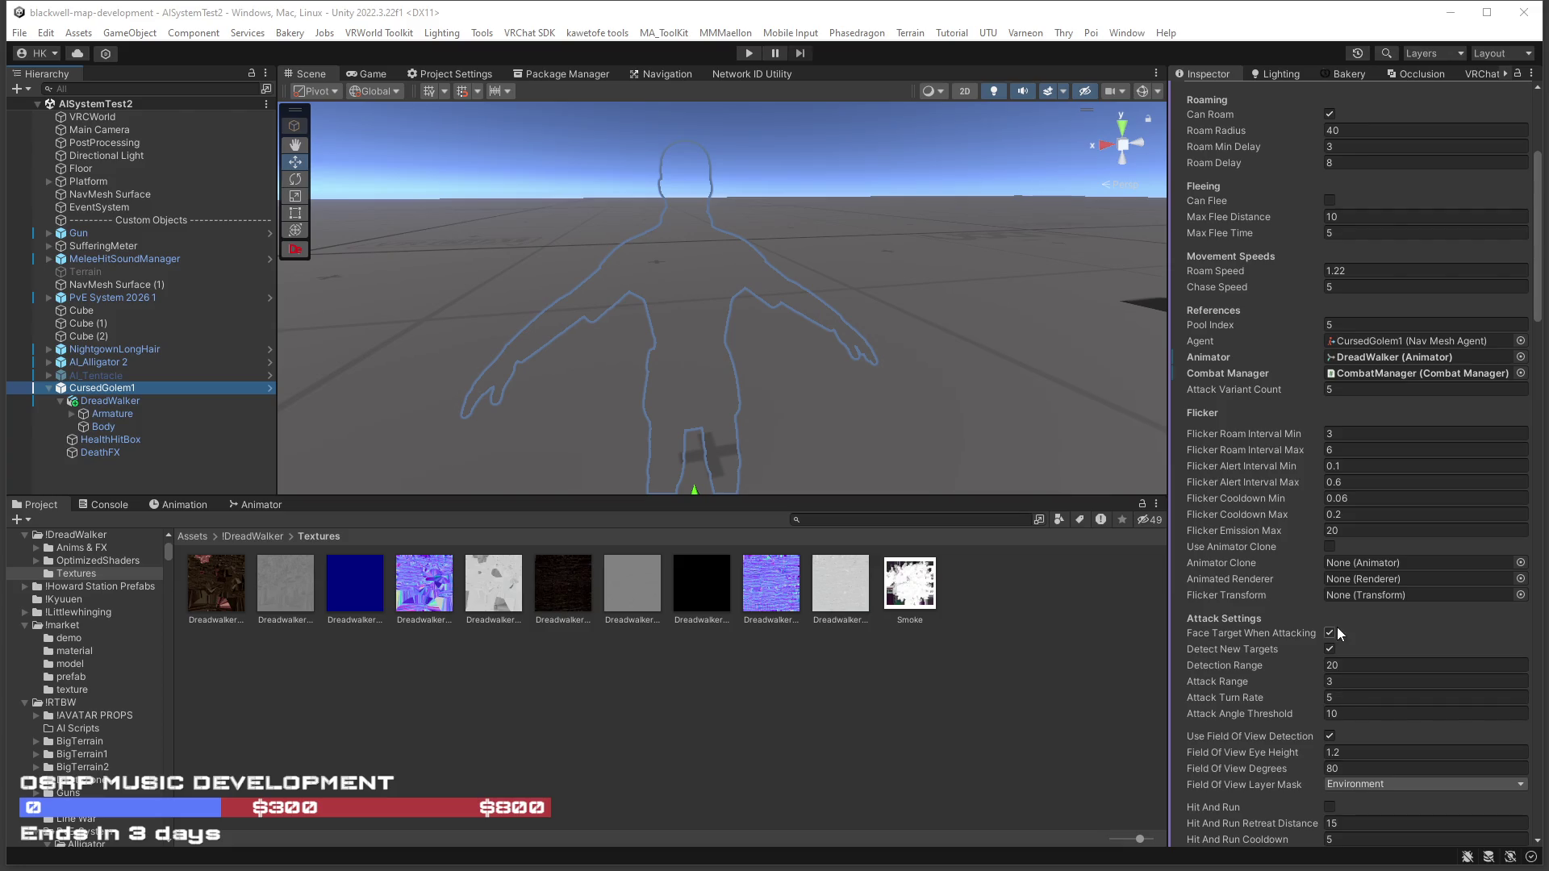
click(1353, 436)
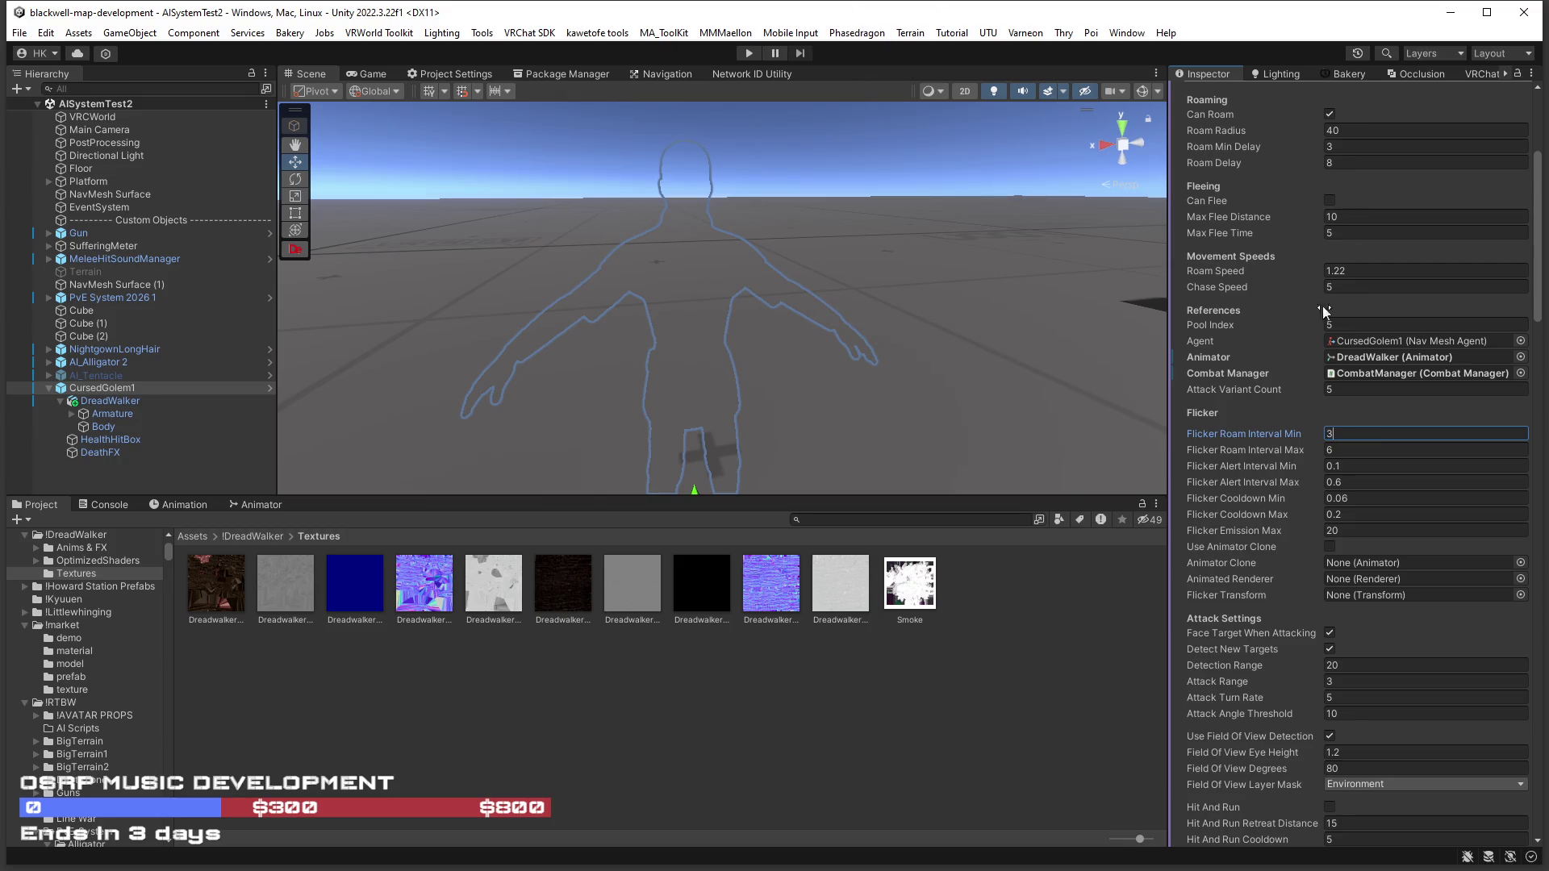
click(1315, 438)
text(2)
key(Return)
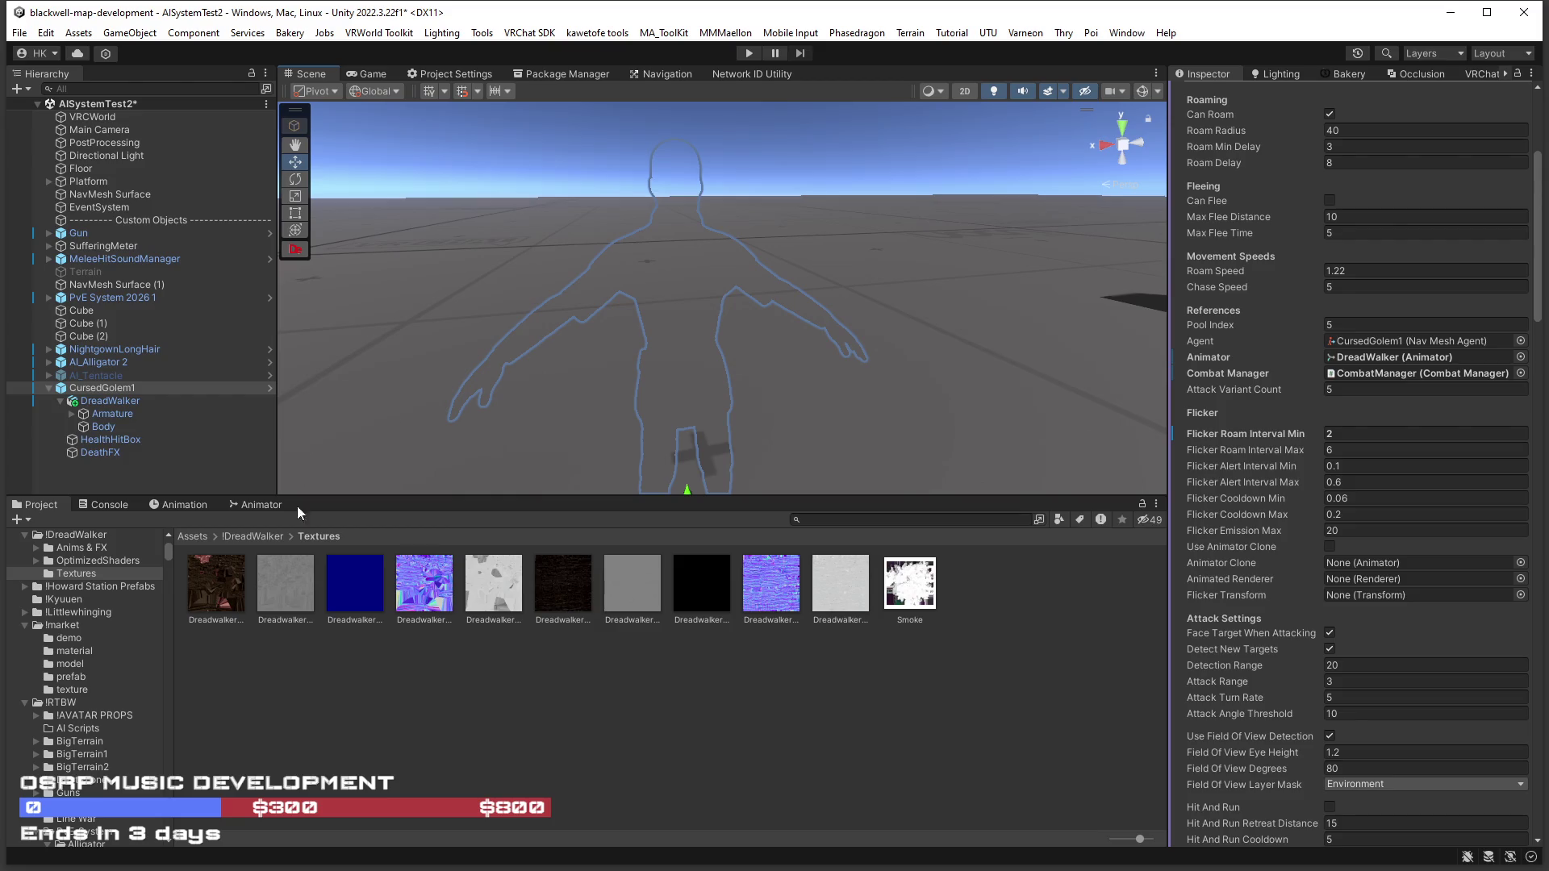
mouse_move(109, 401)
mouse_down()
mouse_move(1441, 579)
mouse_move(1373, 560)
mouse_up()
mouse_move(107, 429)
mouse_down()
mouse_move(1353, 605)
mouse_move(1369, 590)
mouse_up()
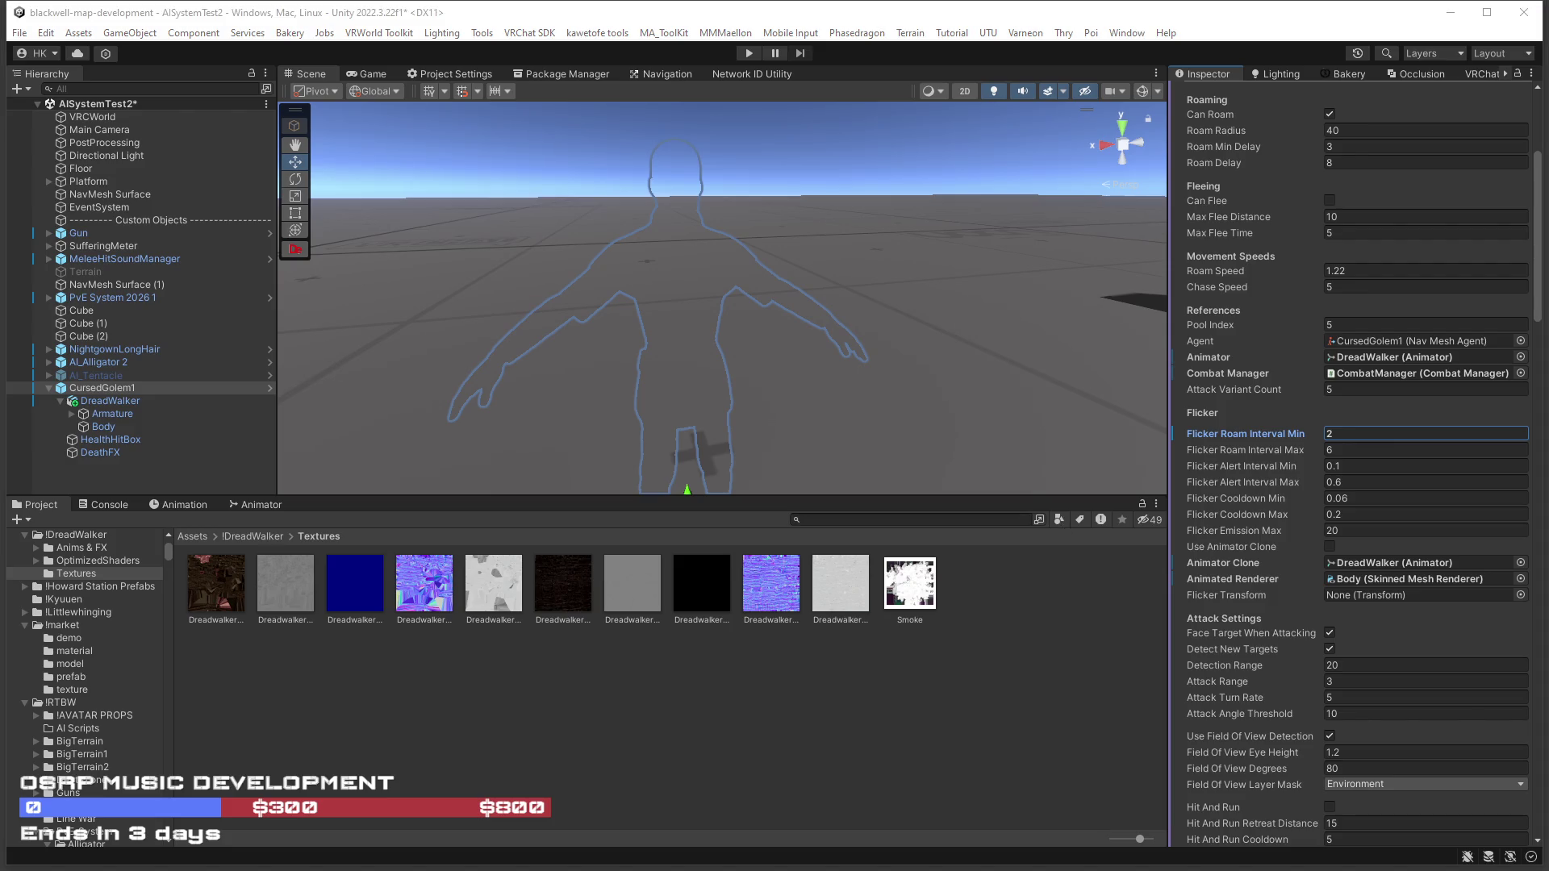
Duplicate the golem's Body object and name the copy 'Body Clone'.
click(100, 428)
key(ctrl+d)
click(125, 440)
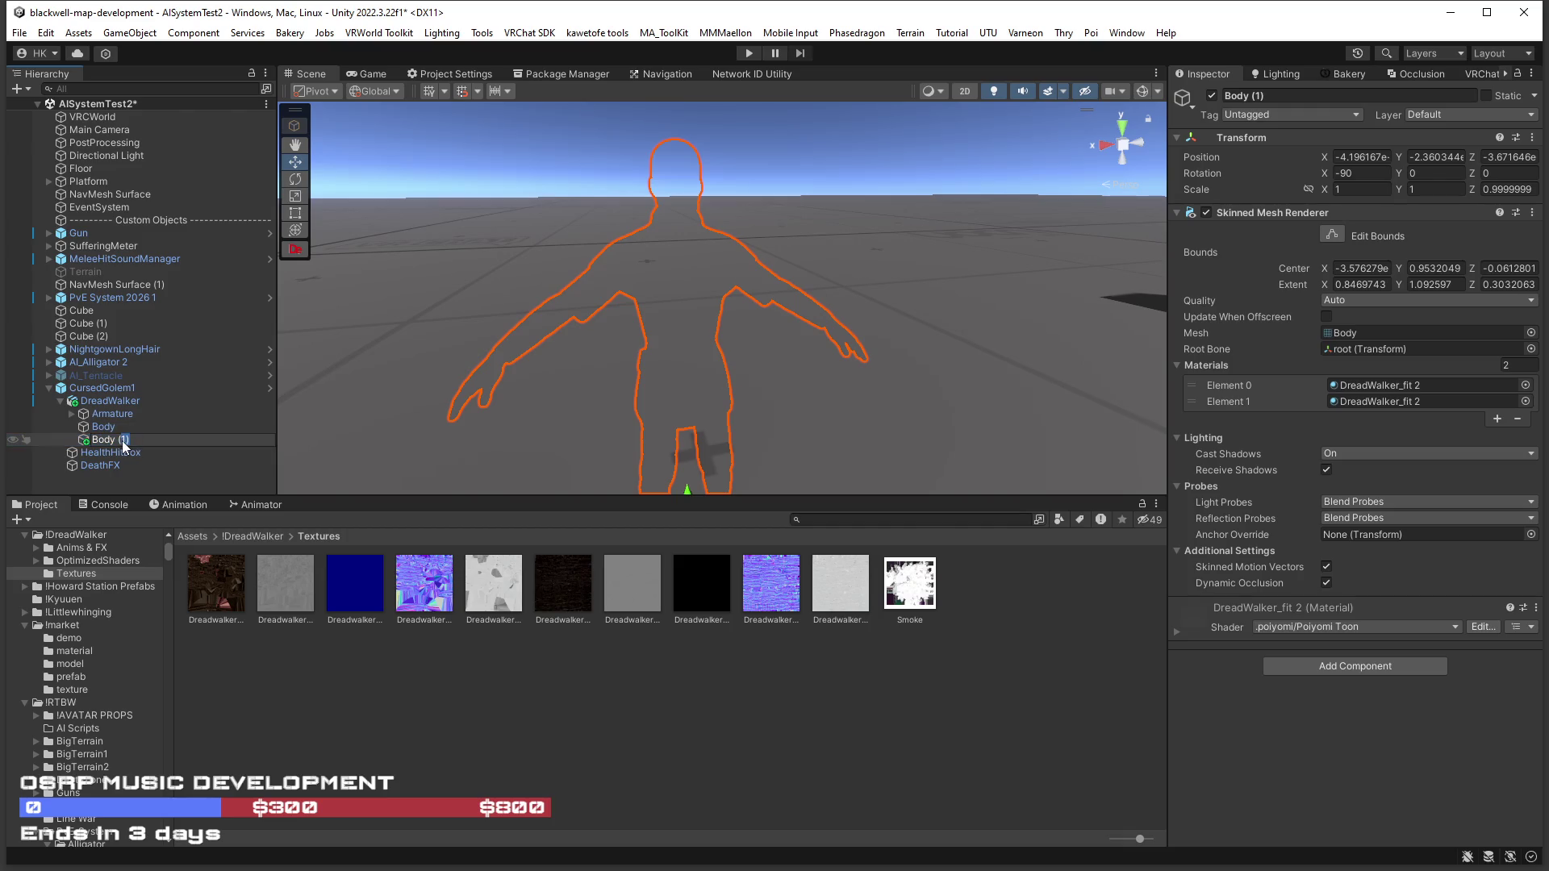
text(Clone)
key(Return)
Assign Body Clone as CursedGolem1's Flicker Transform and enable Use Animator Clone.
click(104, 401)
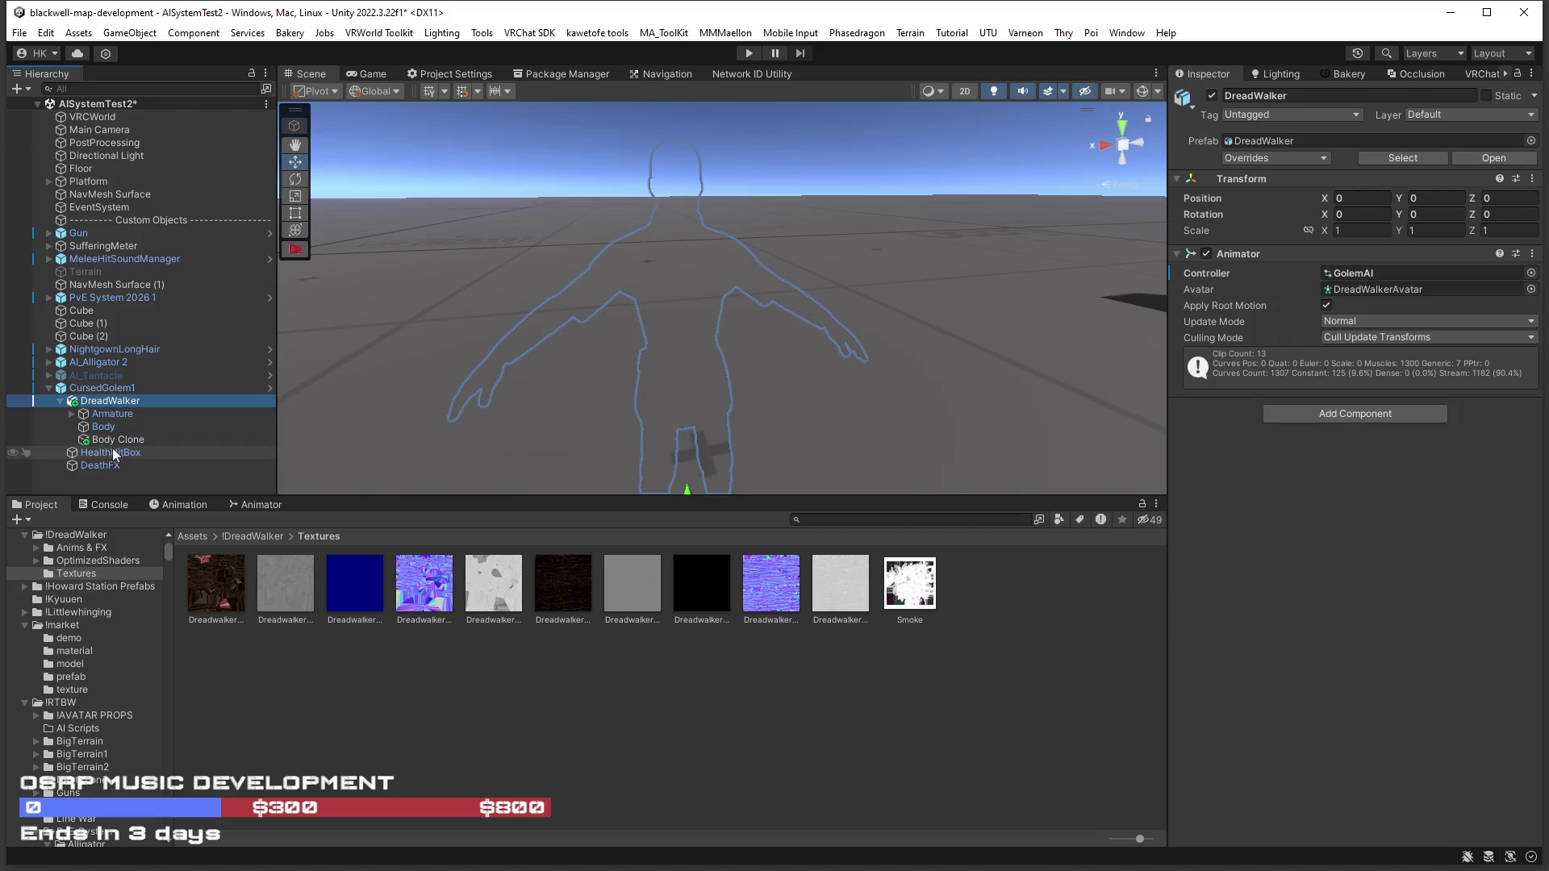
click(102, 388)
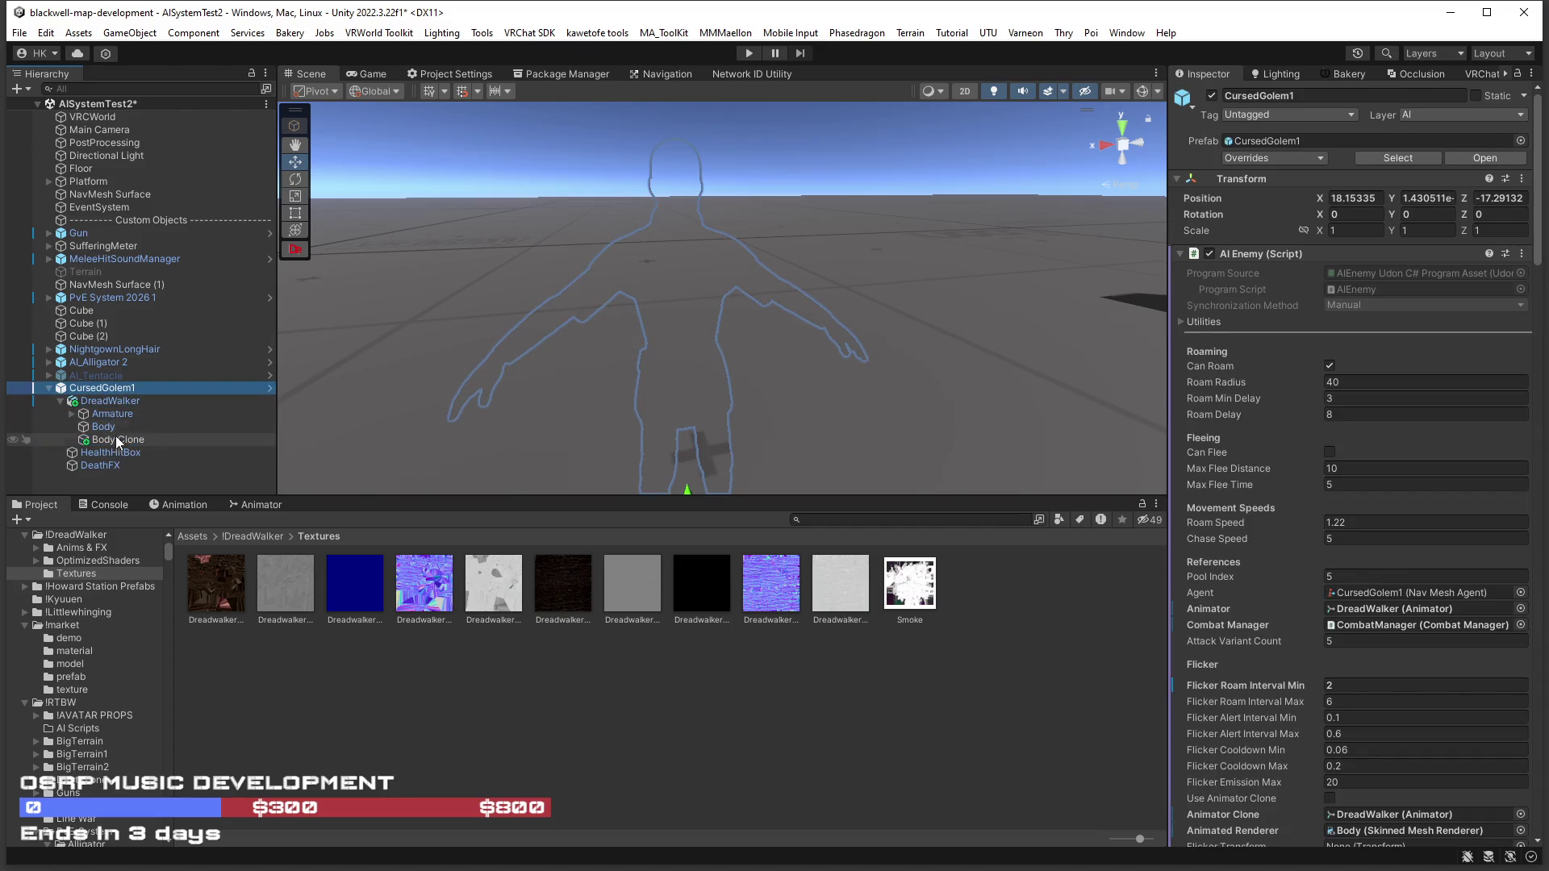
scroll(1424, 679, down, 3)
mouse_move(124, 439)
mouse_down()
mouse_move(970, 585)
mouse_move(1370, 718)
mouse_up()
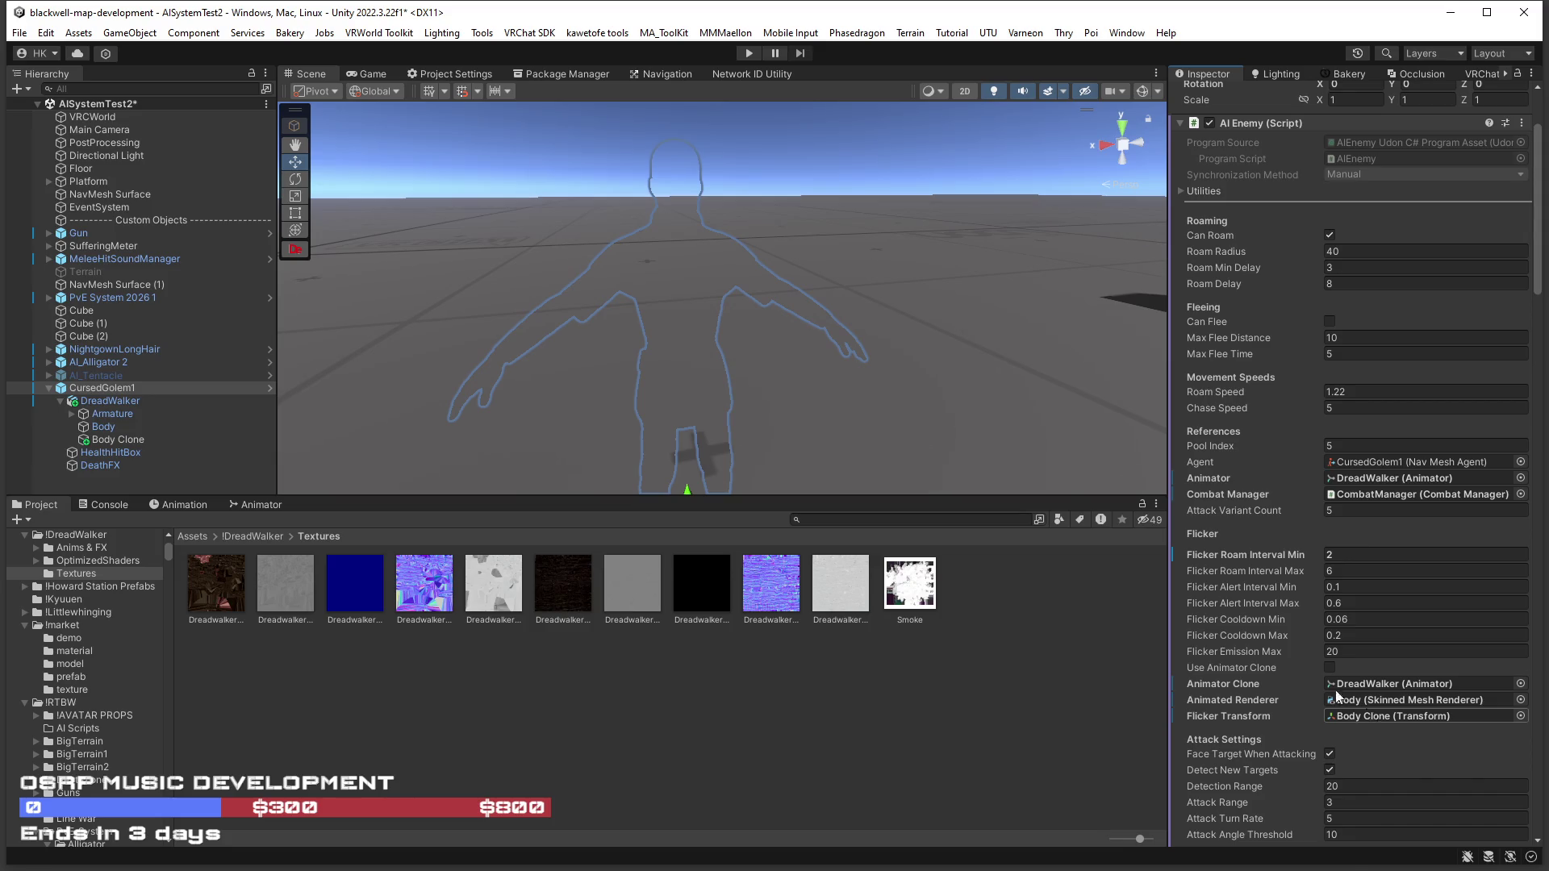
click(1332, 667)
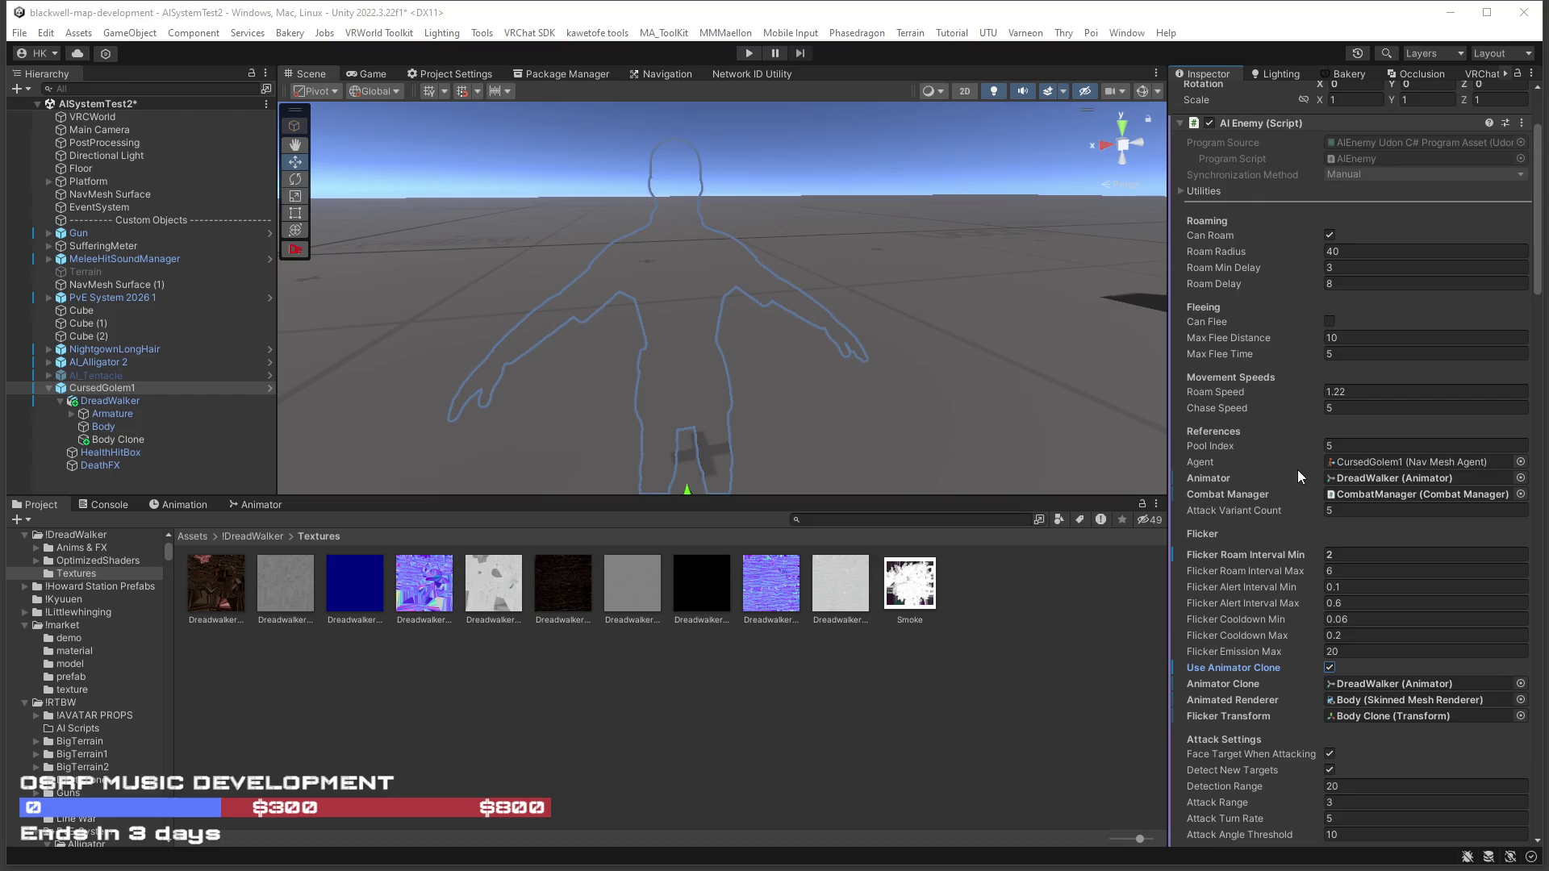
scroll(1297, 469, up, 2)
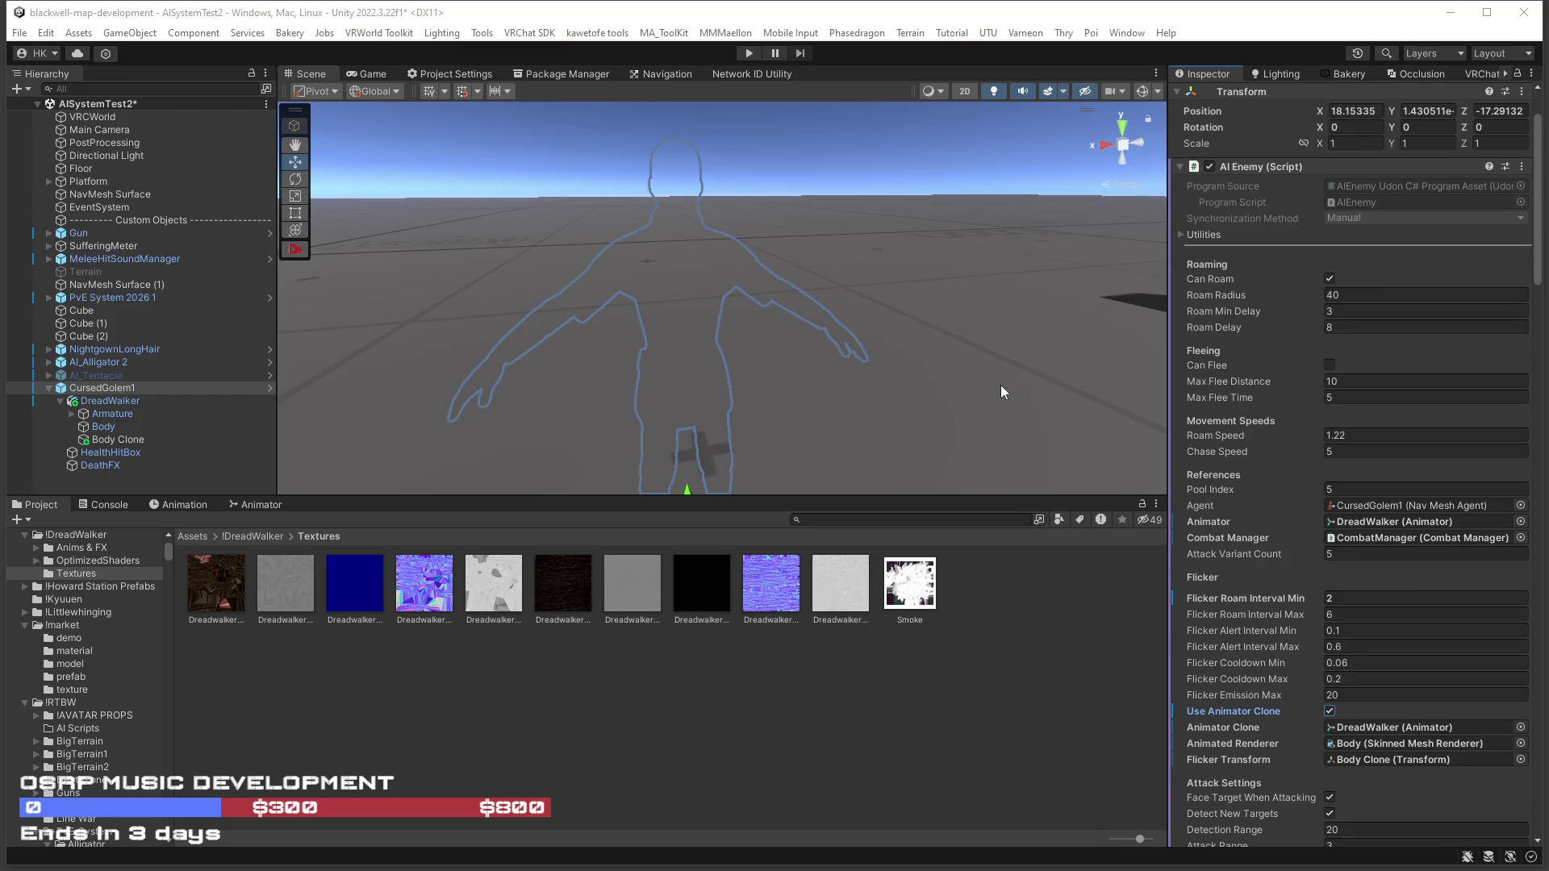
scroll(1000, 385, up, 2)
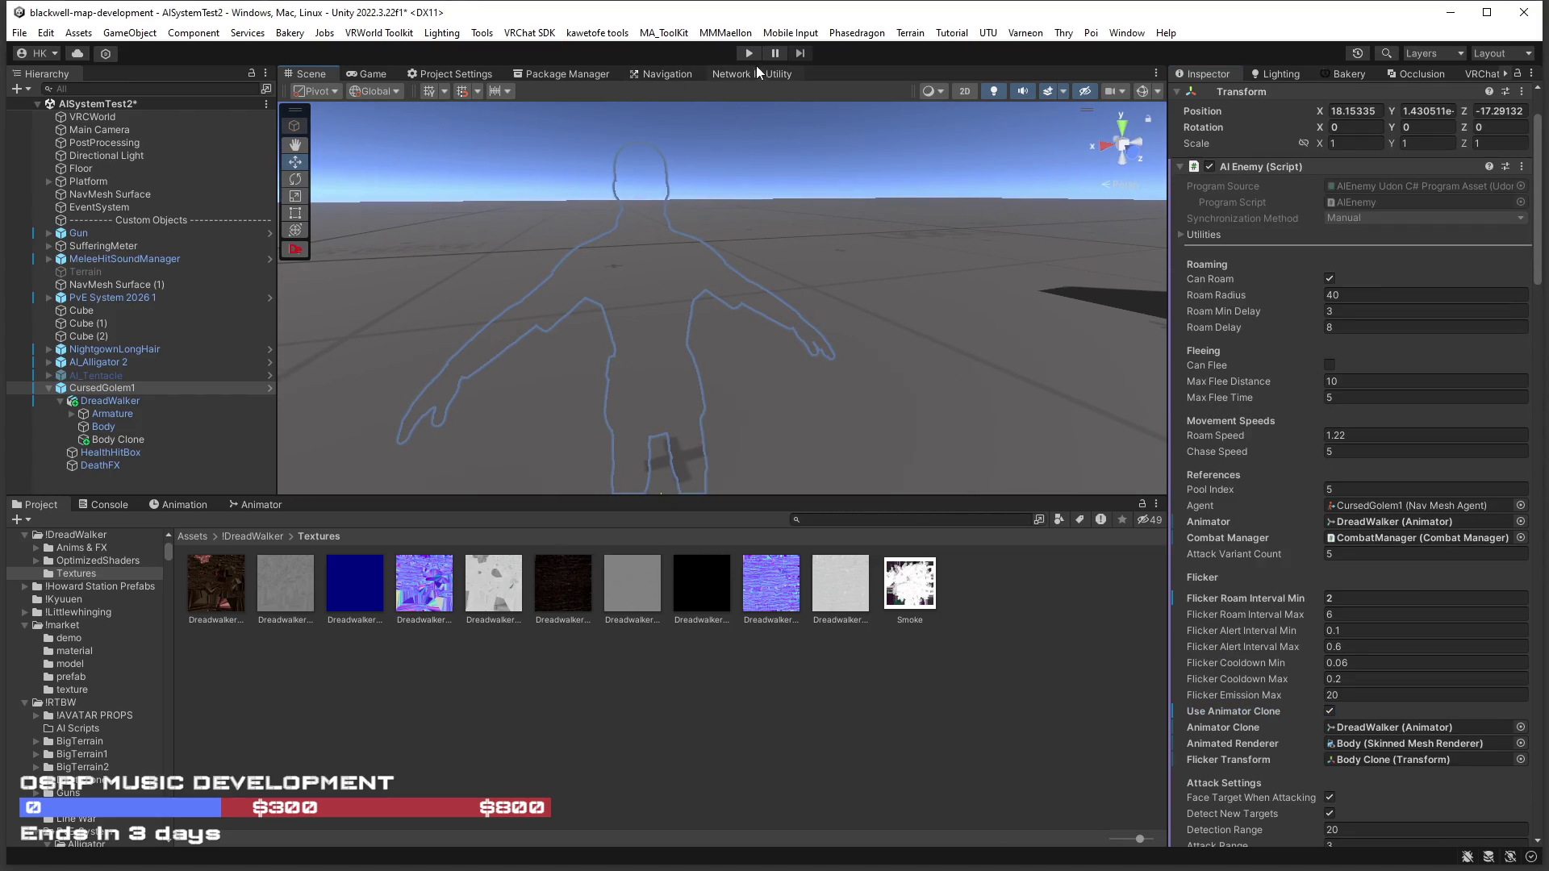
Start Play mode, dismiss the simulator notice, and disable AI_Alligator 2.
click(749, 53)
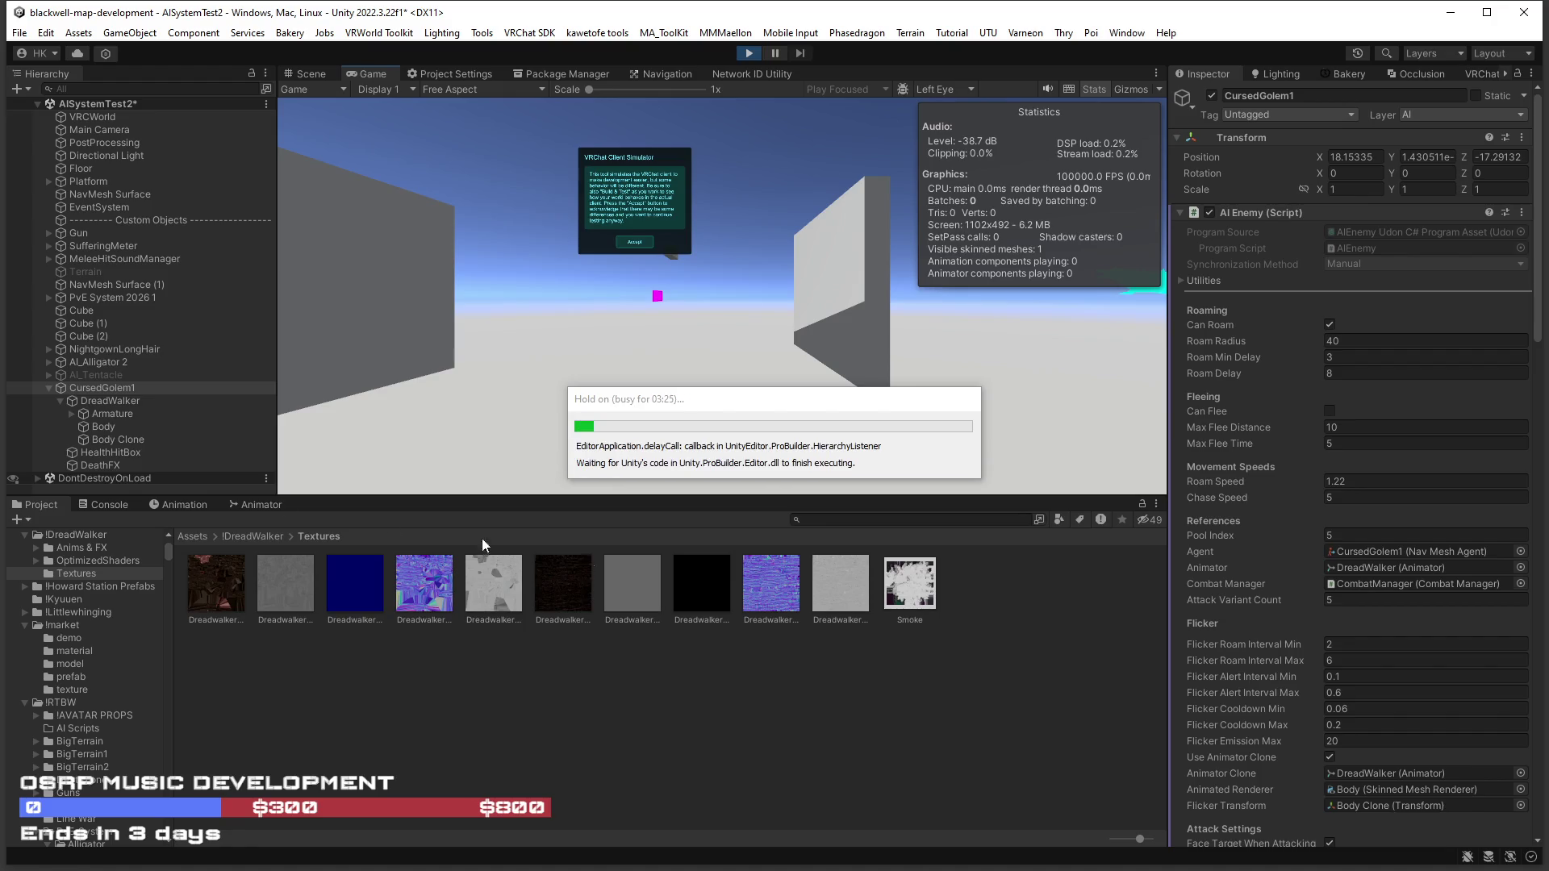
click(120, 363)
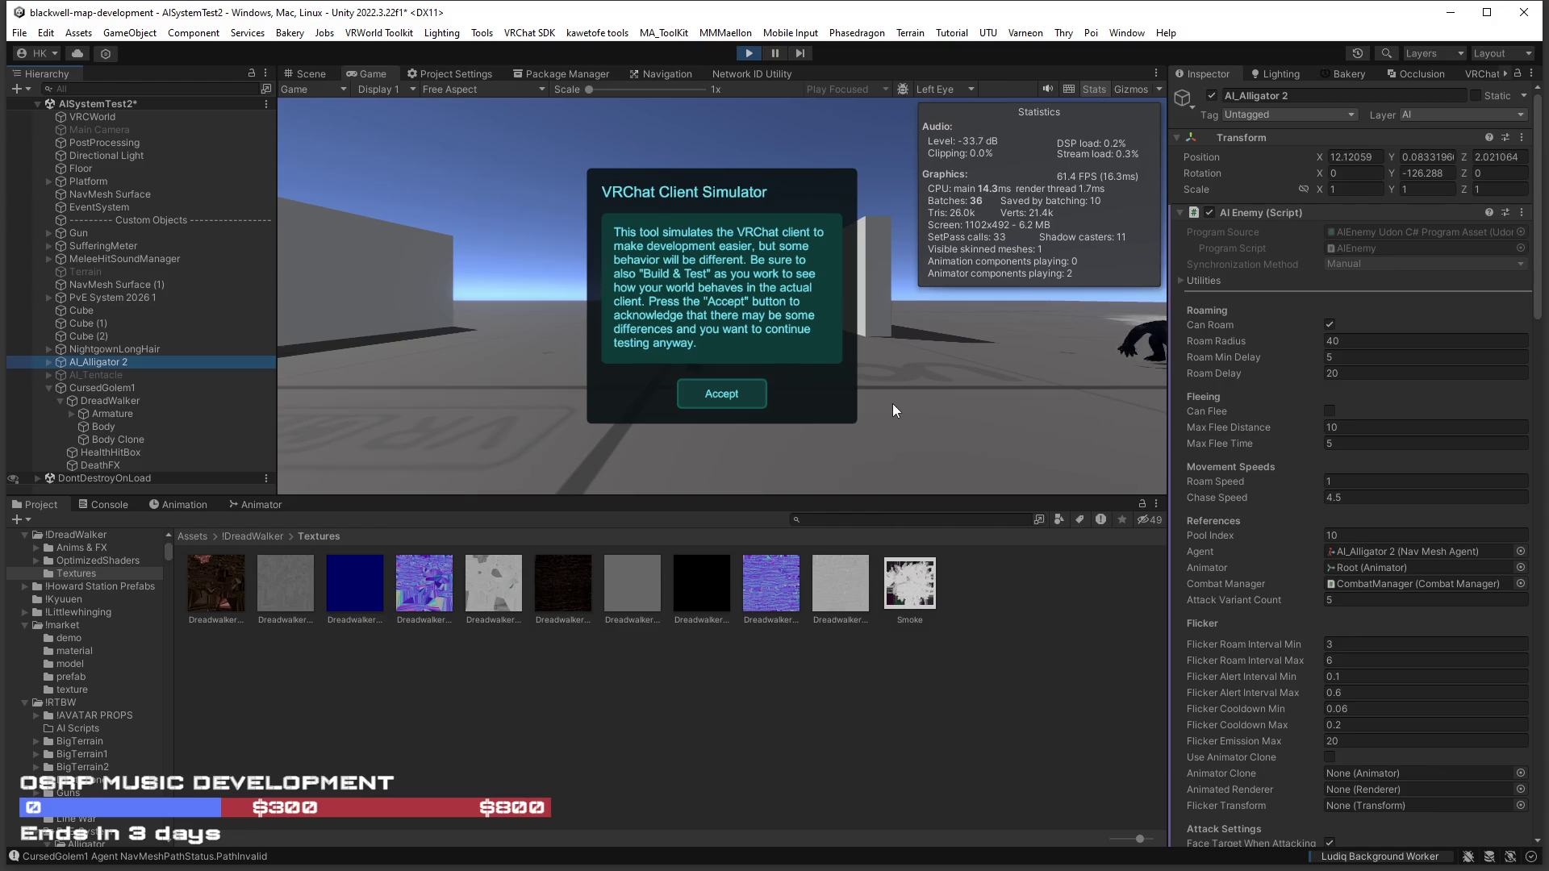
click(721, 393)
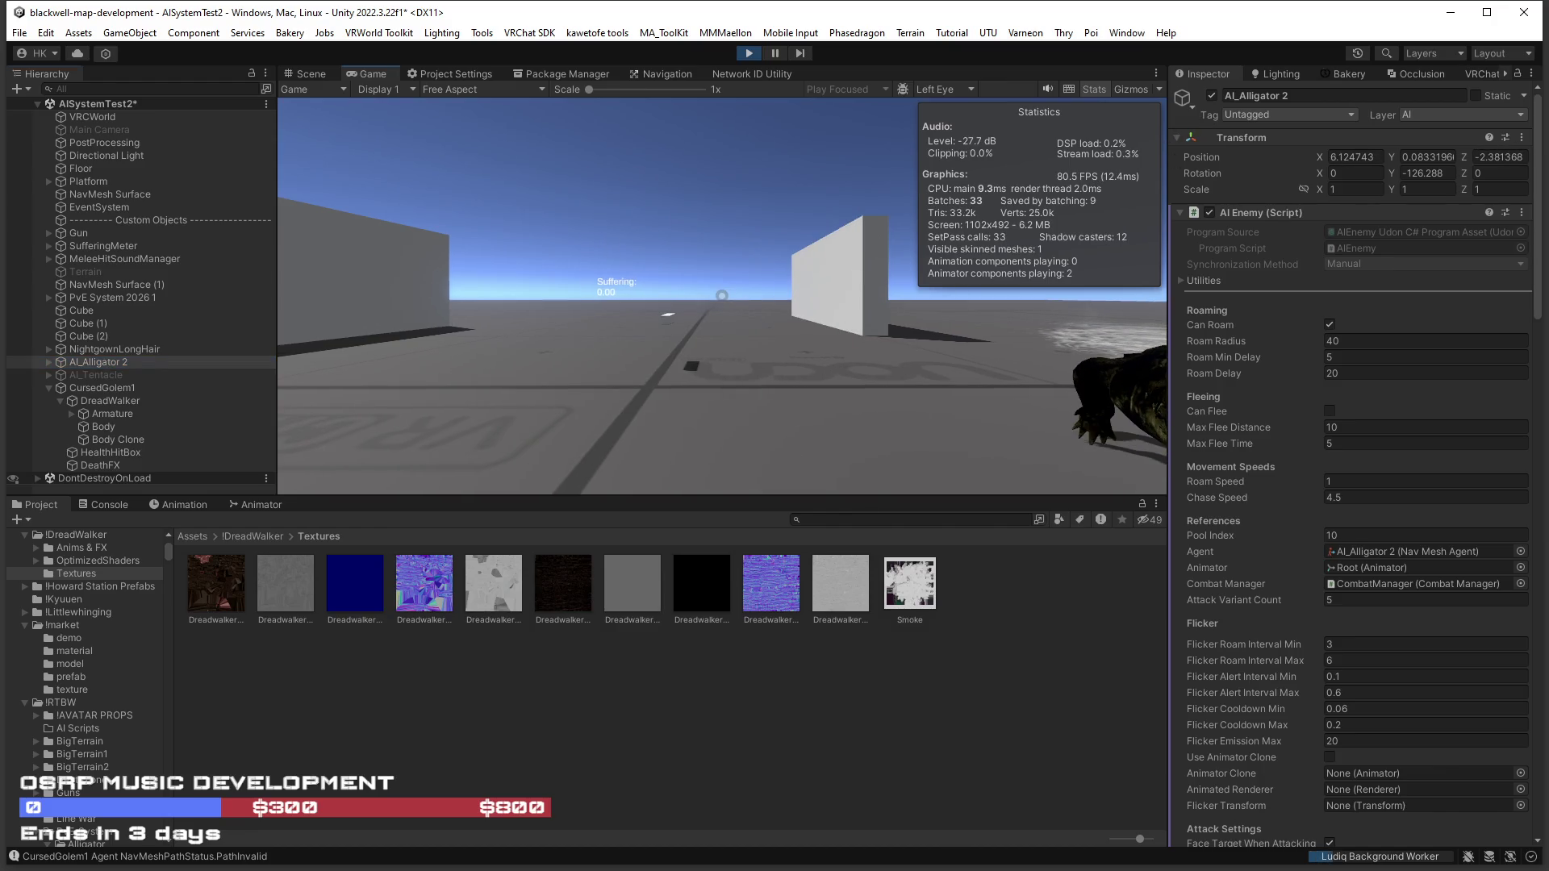
key(Escape)
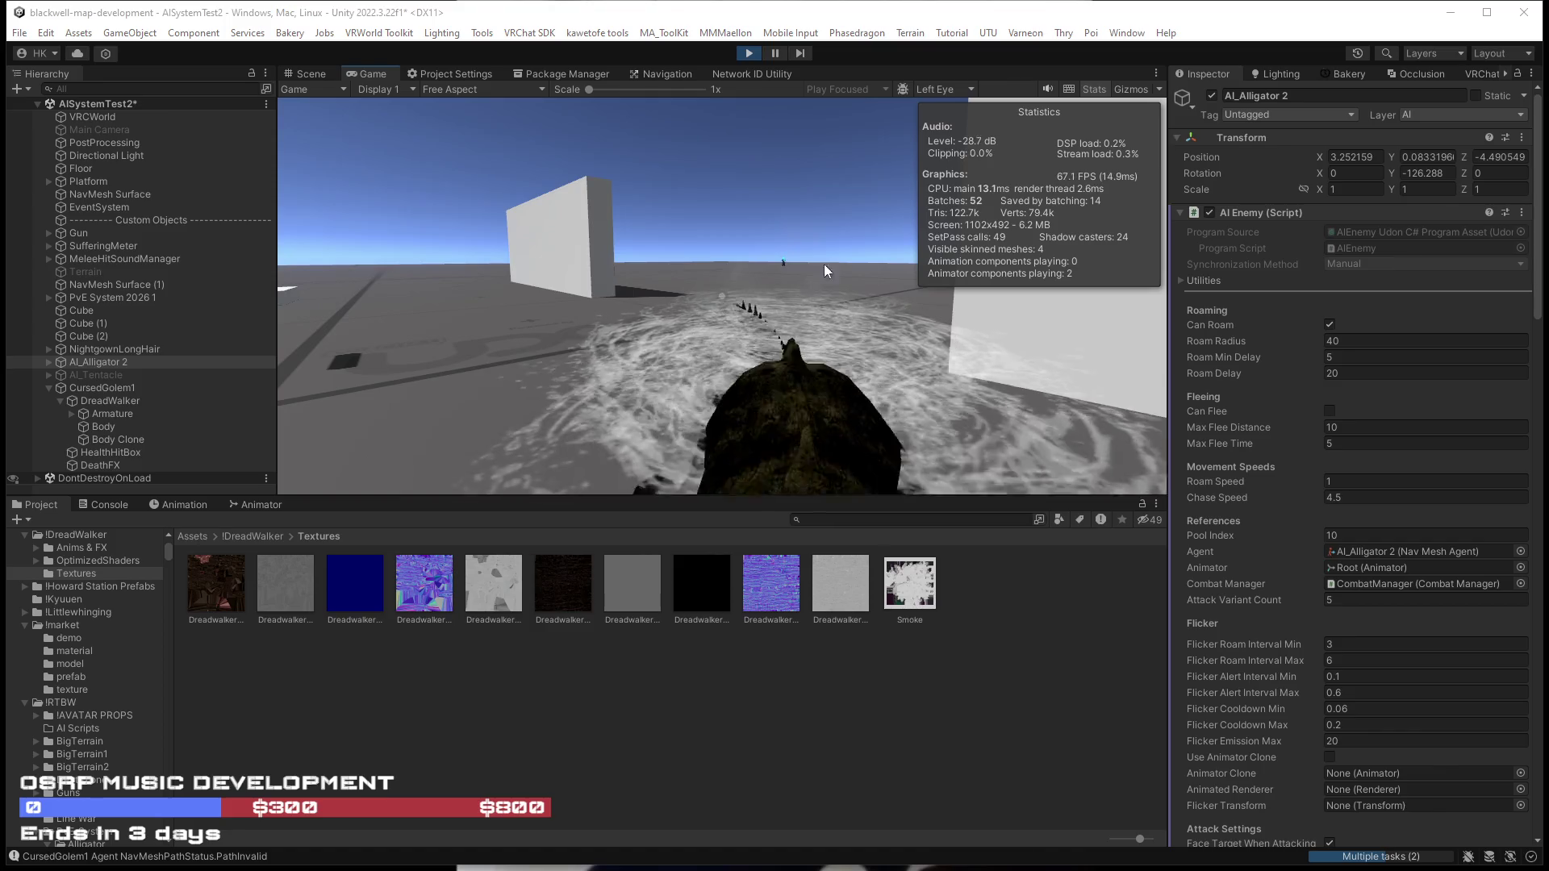
click(1212, 95)
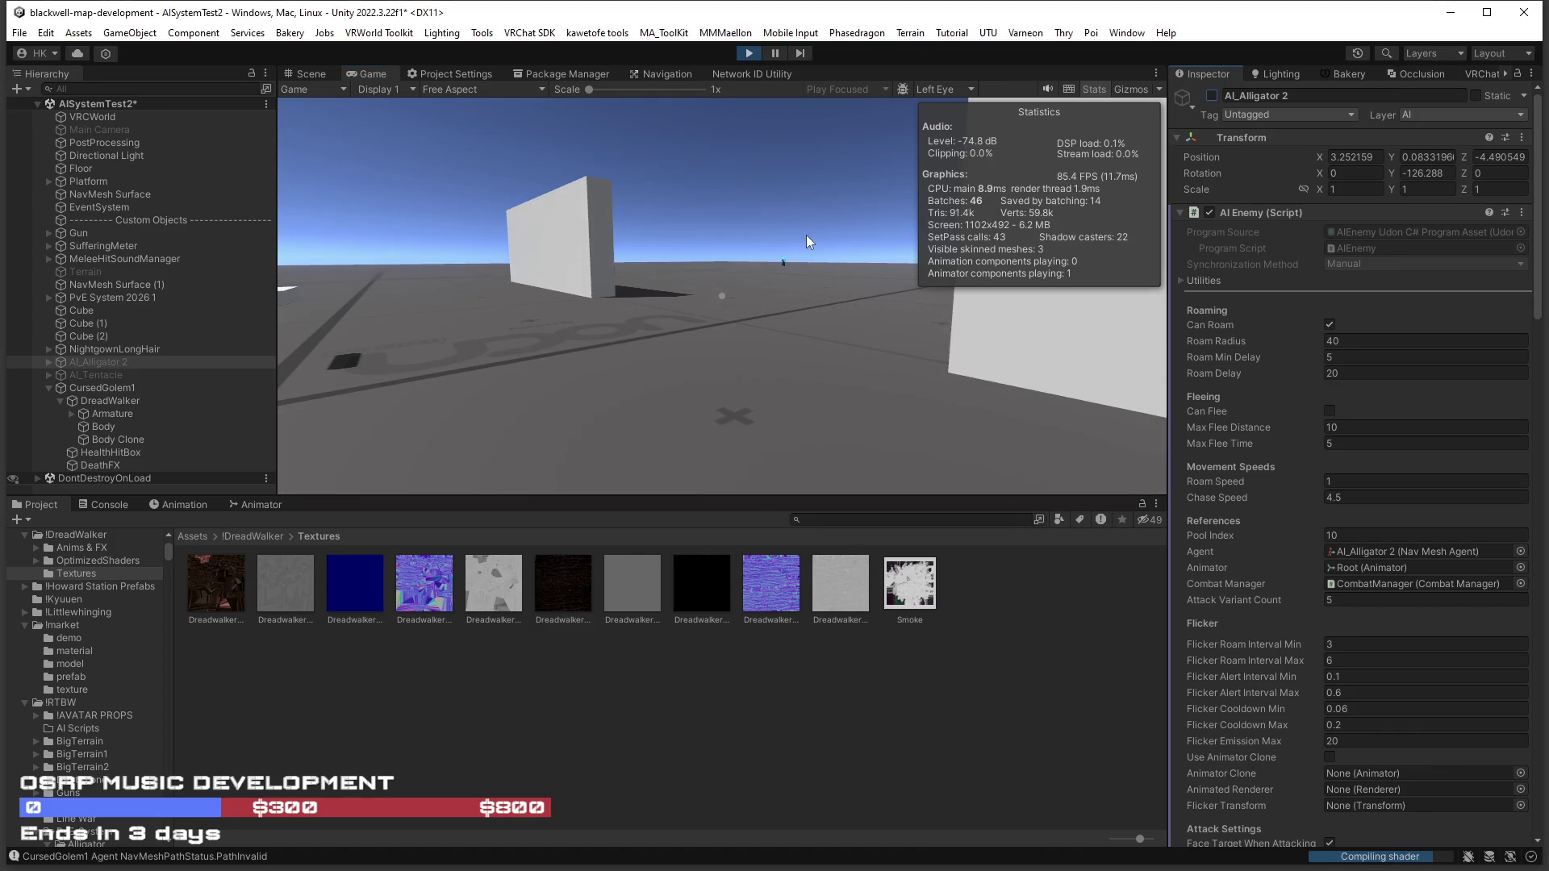
Walk through the level with WASD, then reselect CursedGolem1 in the Scene view.
click(701, 352)
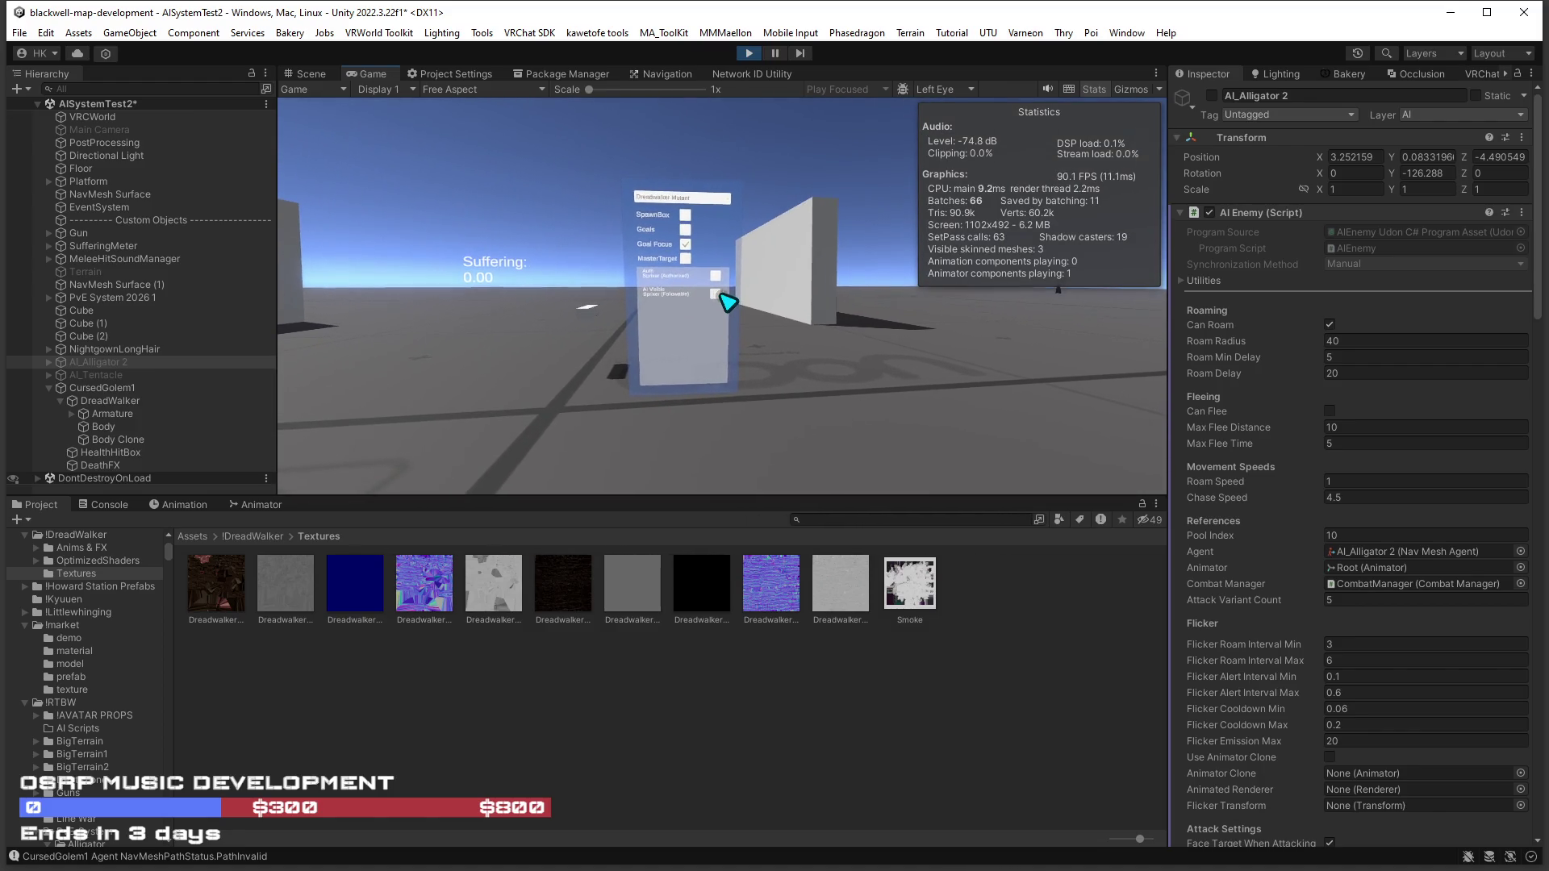
key(w)
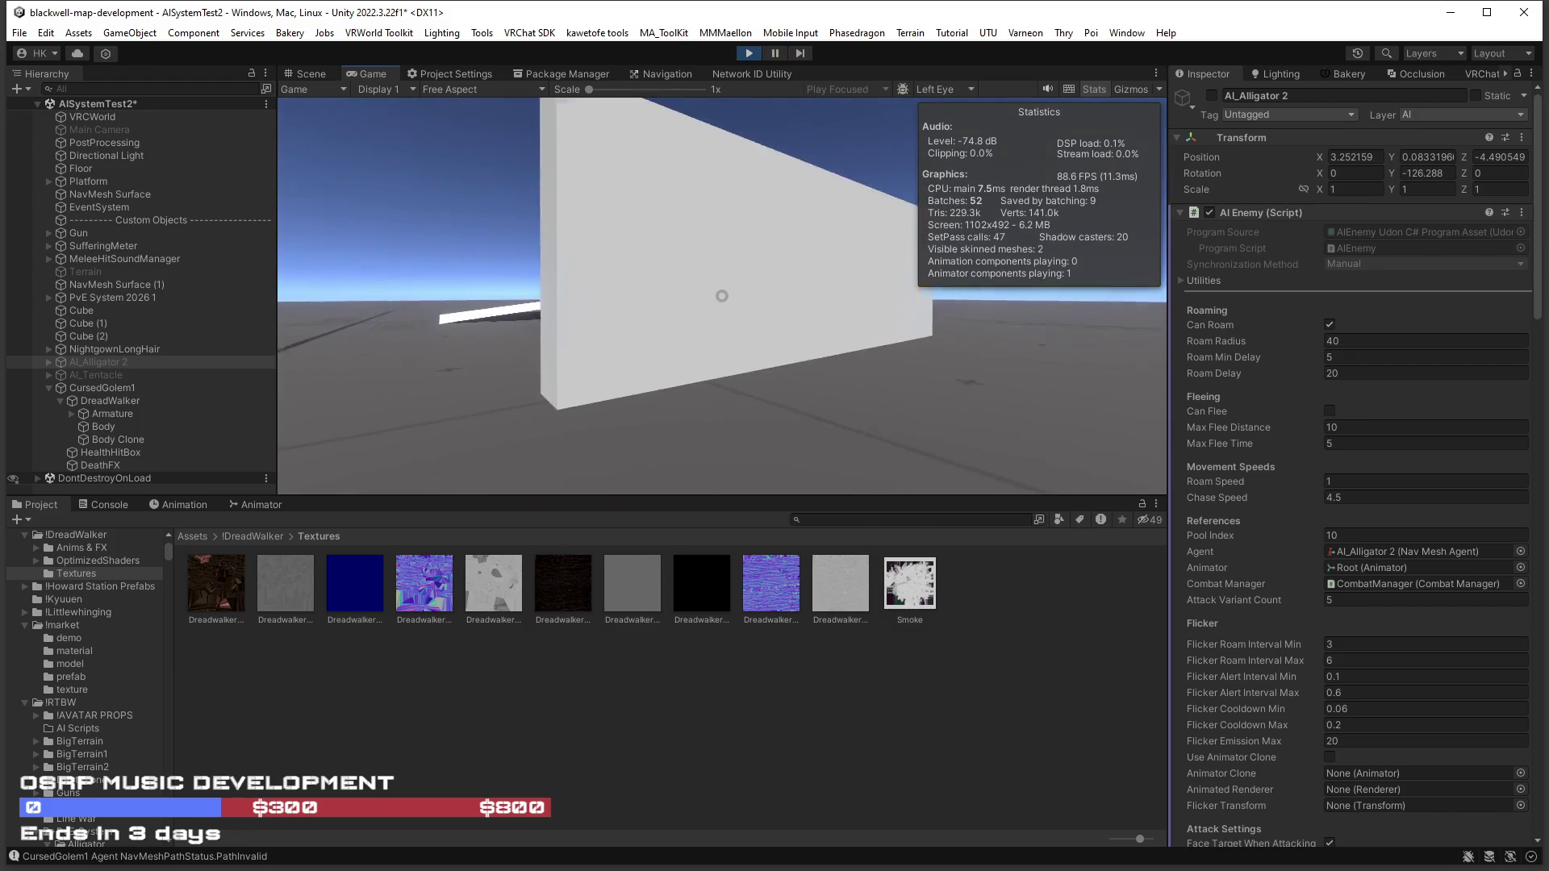
key(a)
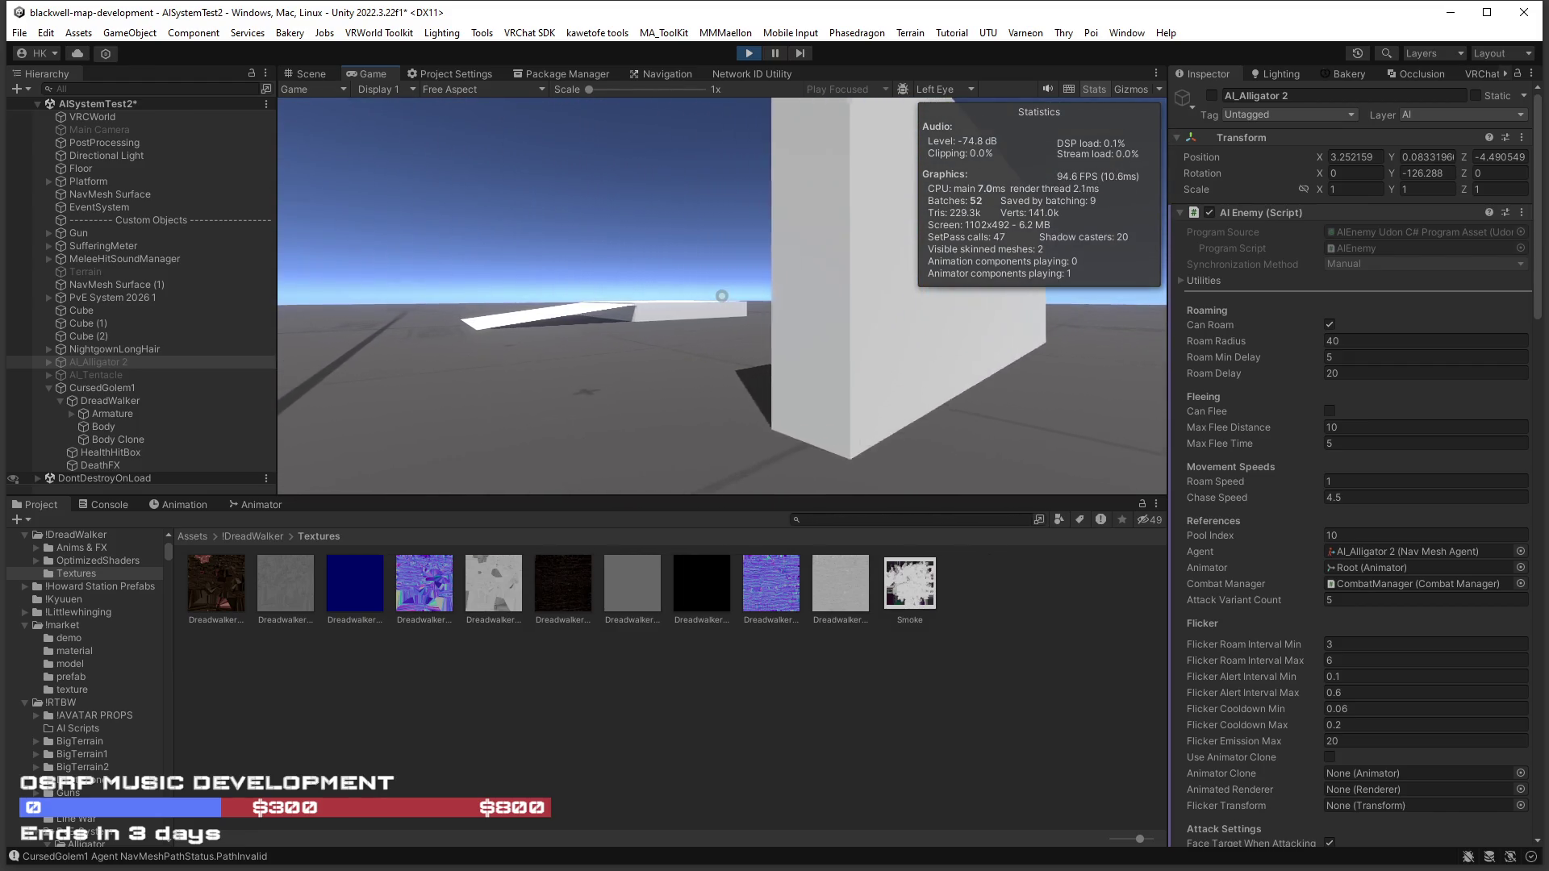
key(a)
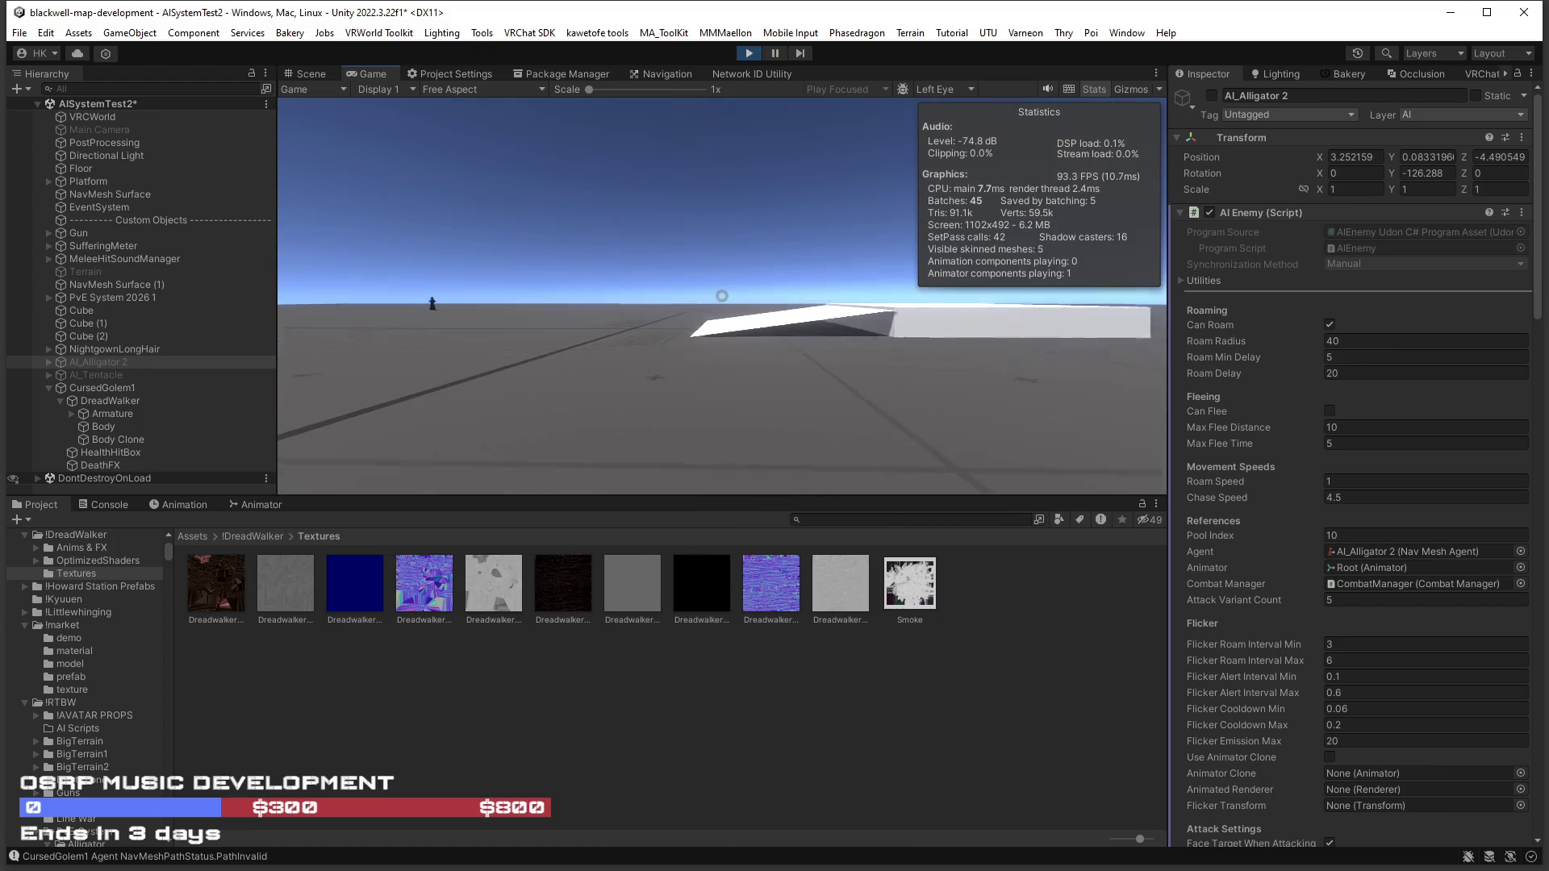
key(s)
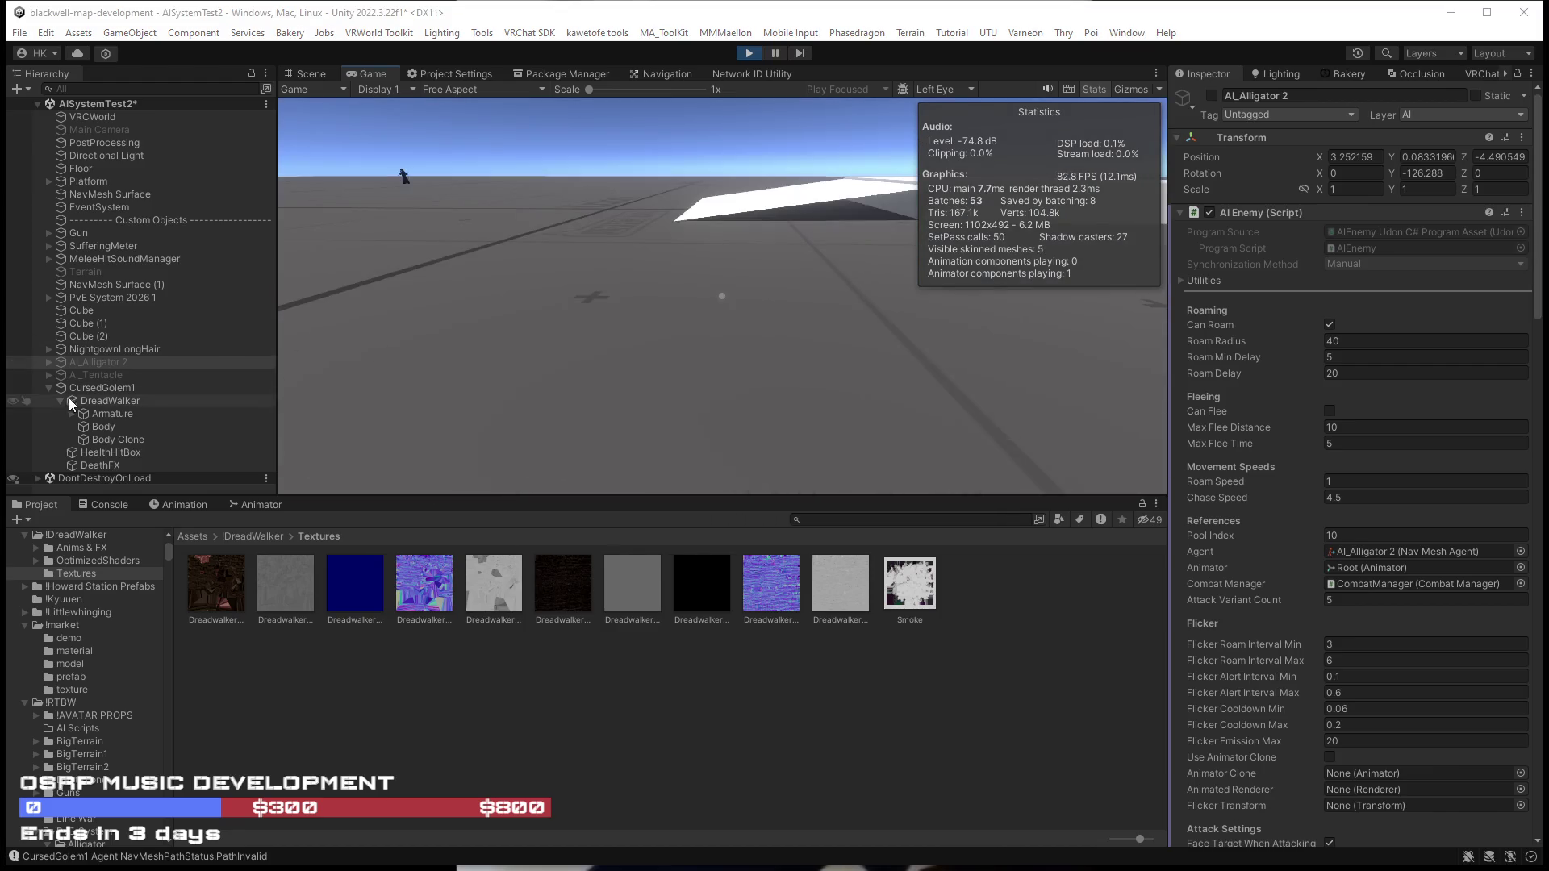
click(74, 389)
click(307, 74)
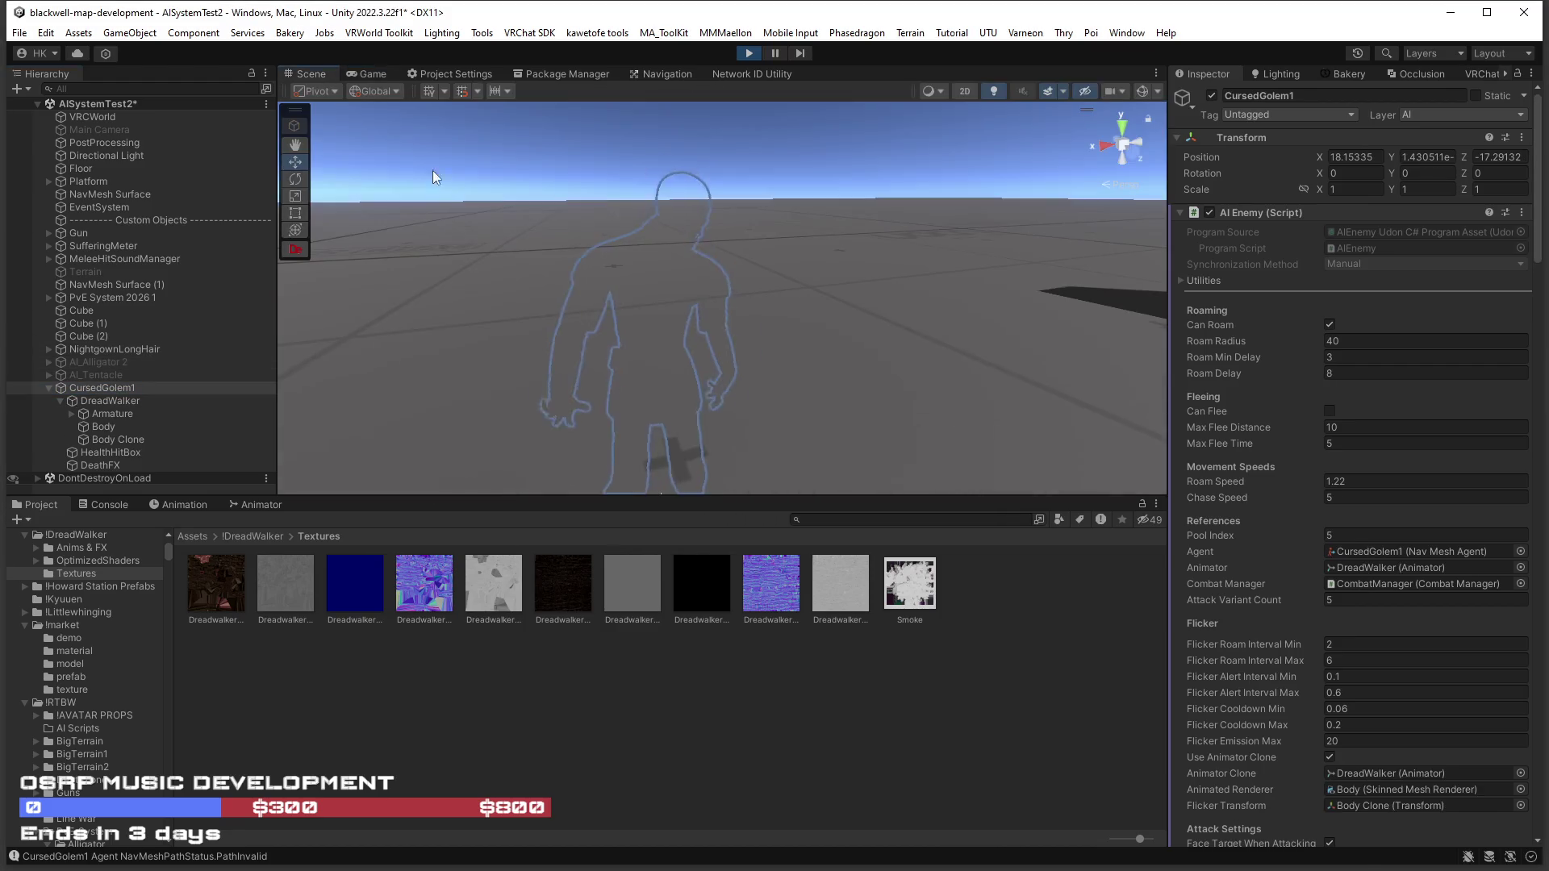
Set the scene's Skybox Material to sky_night in the Lighting Environment settings.
mouse_move(807, 355)
mouse_down()
mouse_move(828, 396)
mouse_move(915, 411)
mouse_up()
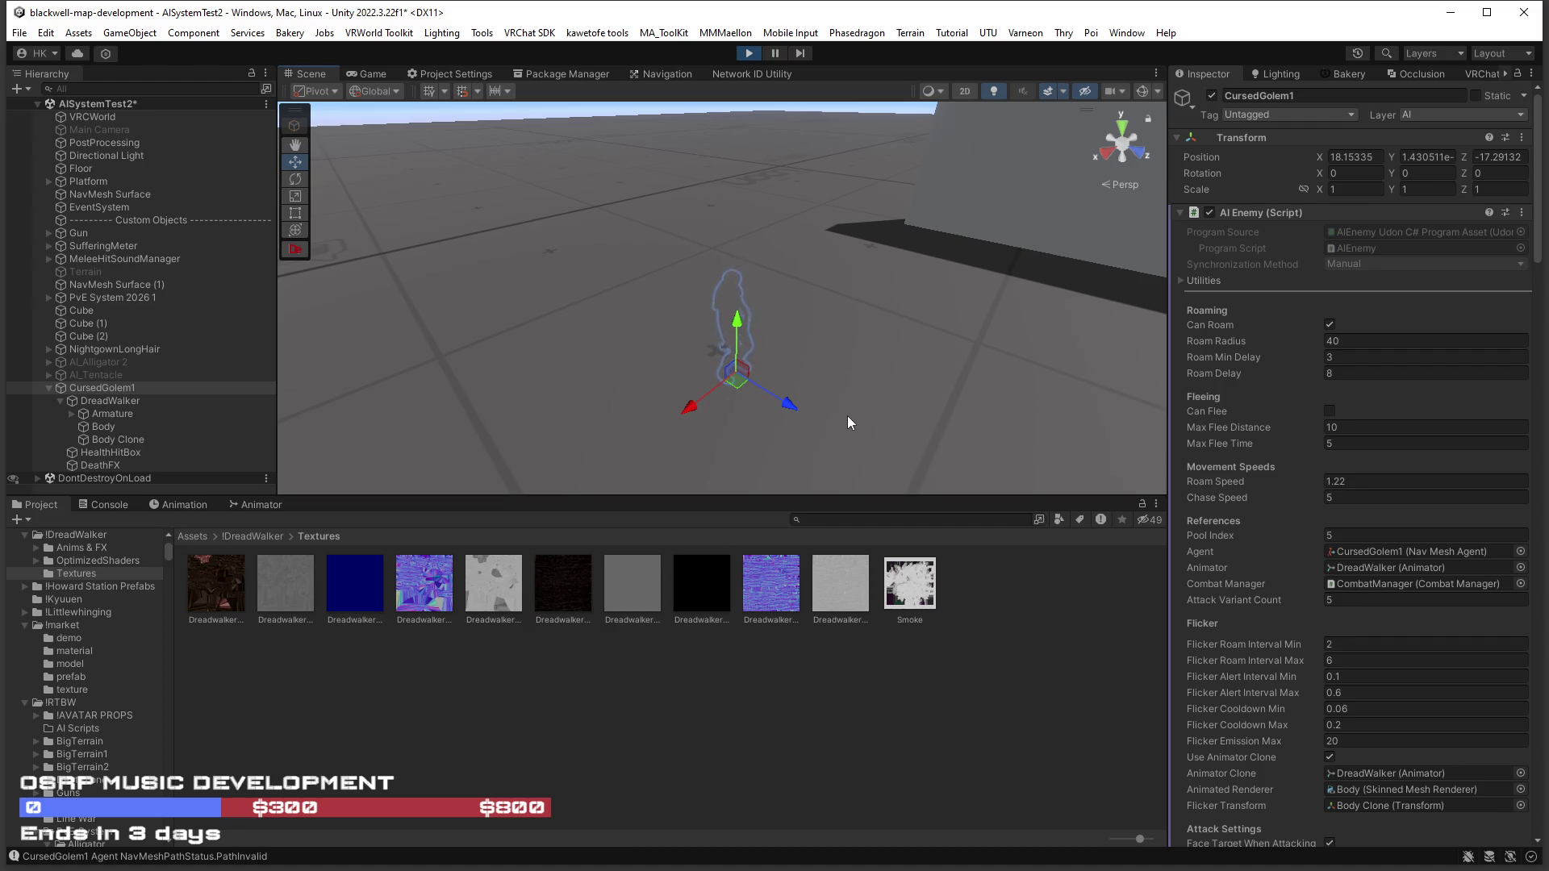
drag(843, 358, 789, 347)
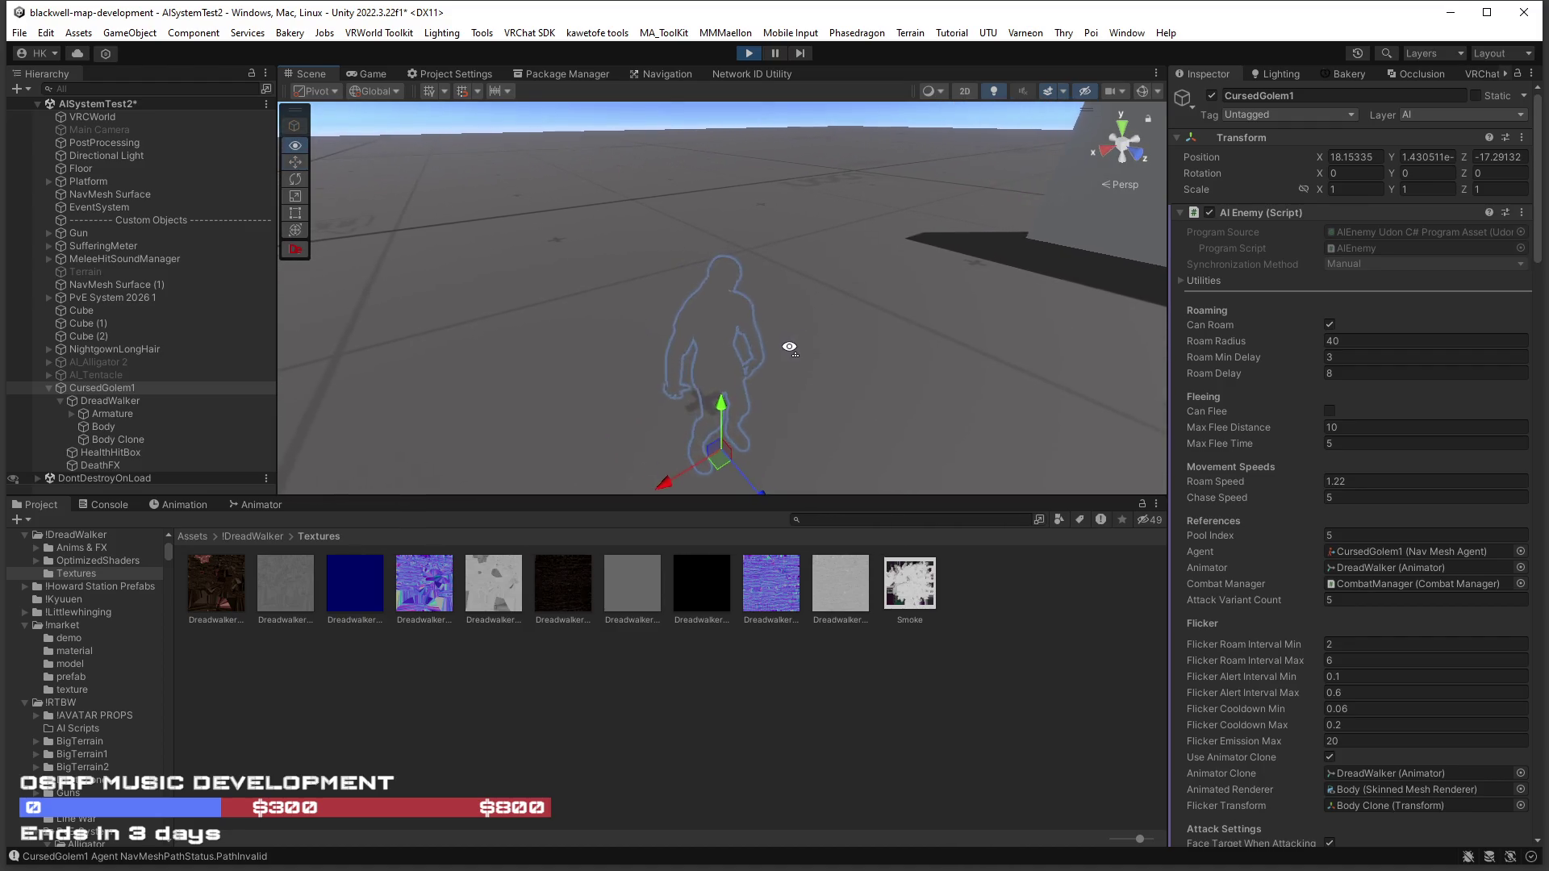
click(1286, 79)
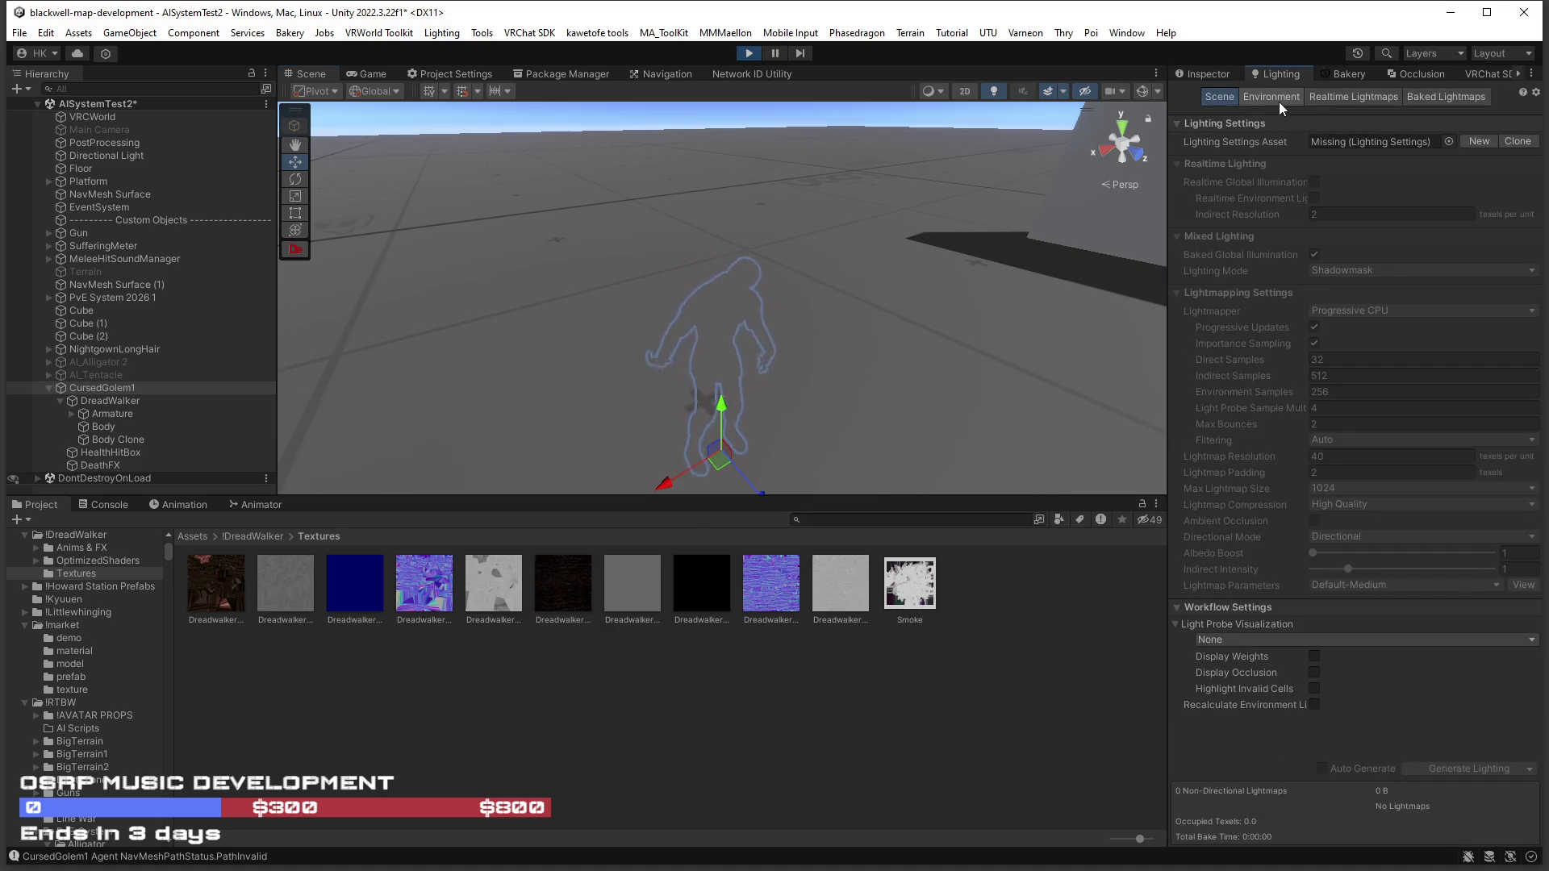
click(1276, 98)
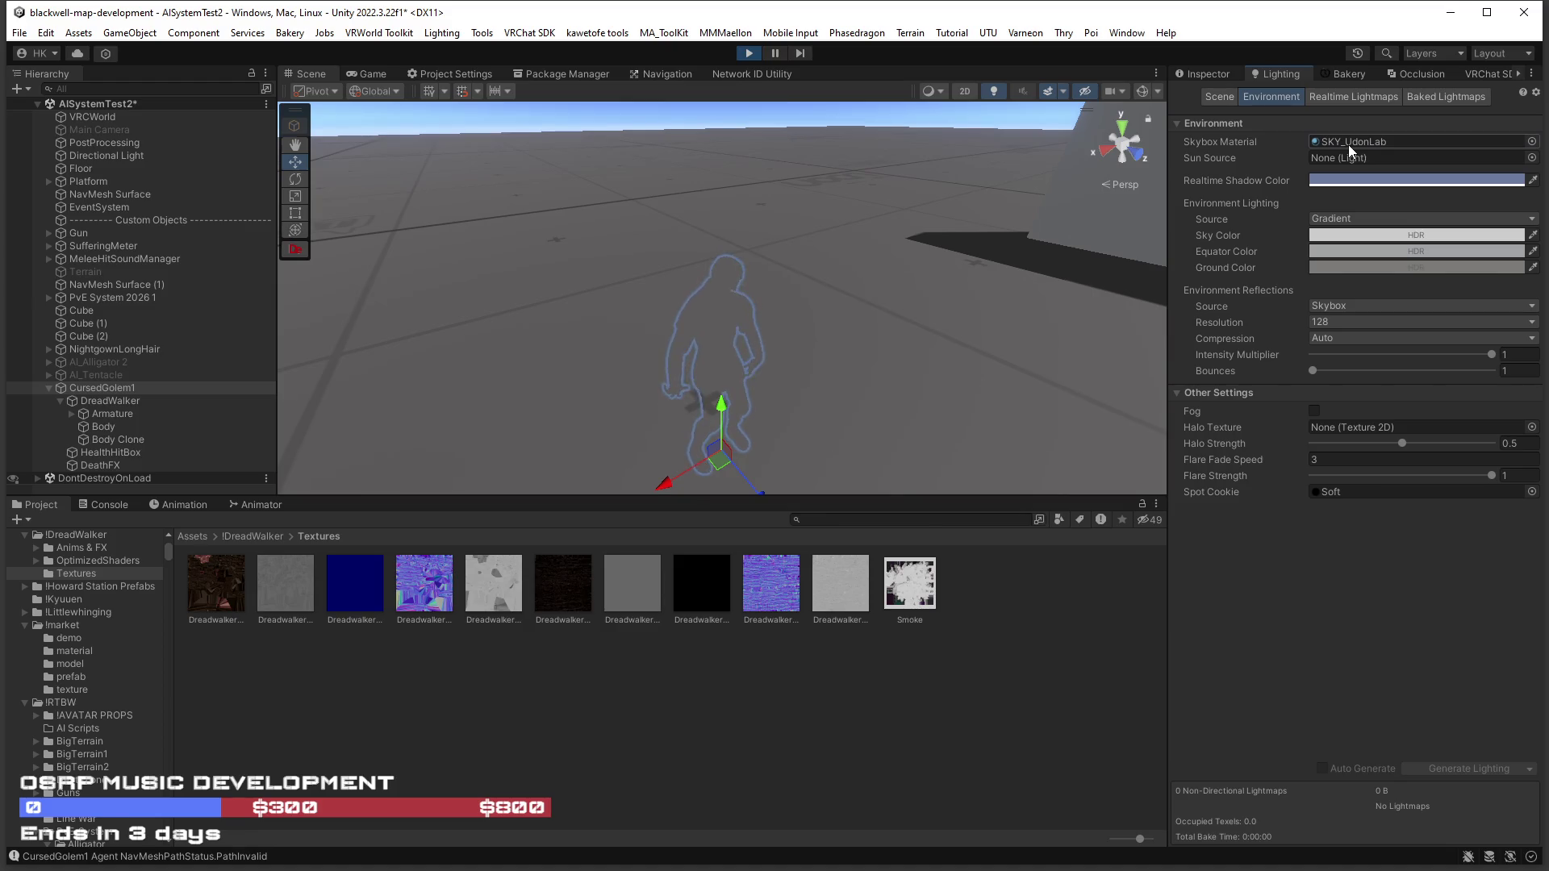
click(1348, 144)
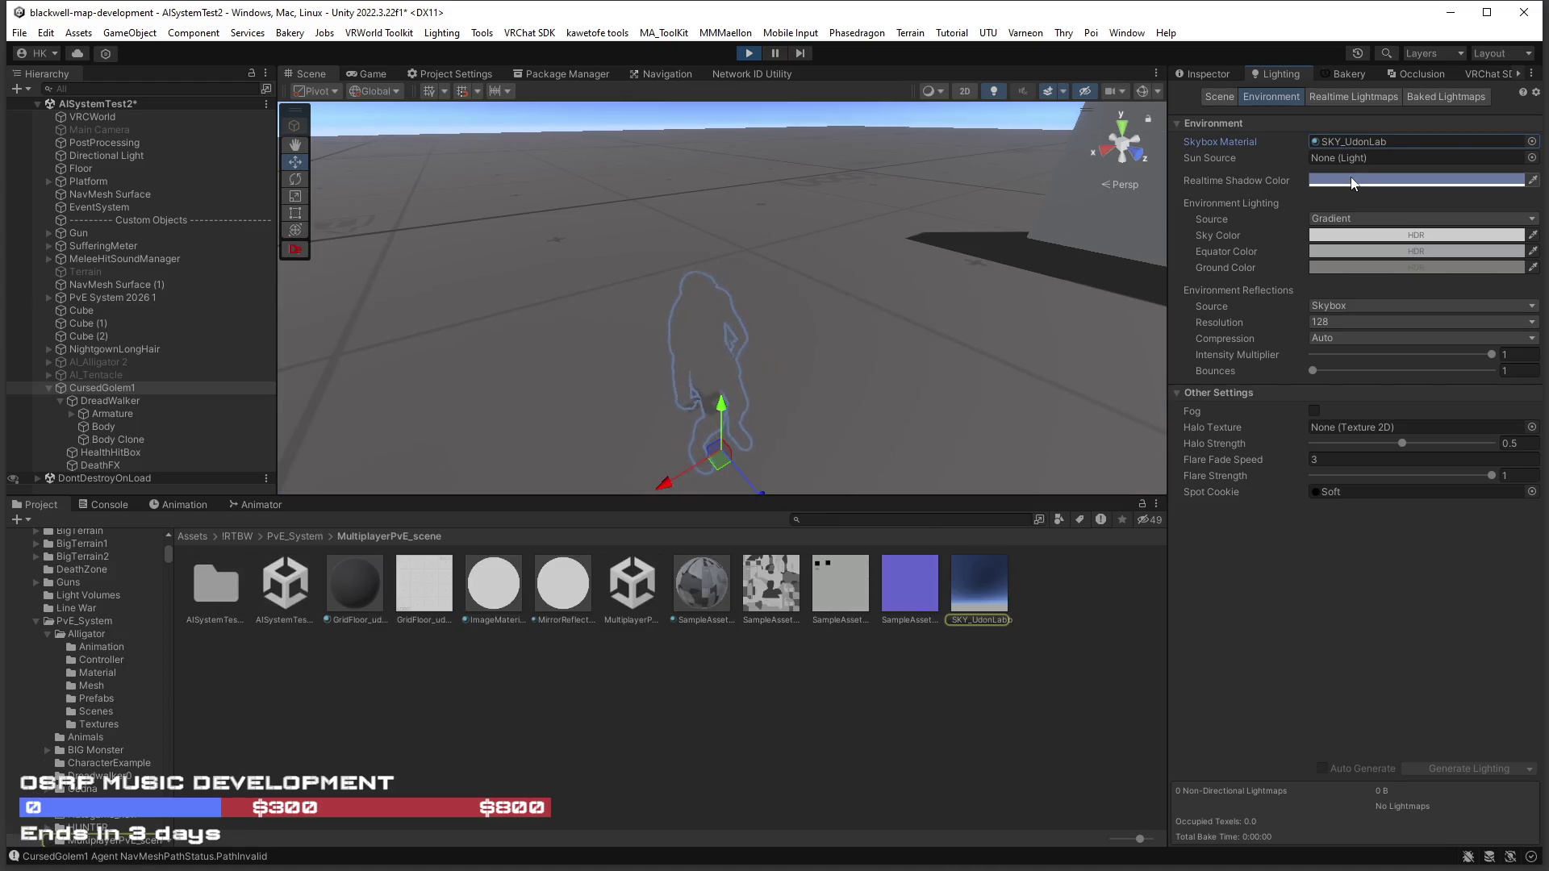
click(1531, 141)
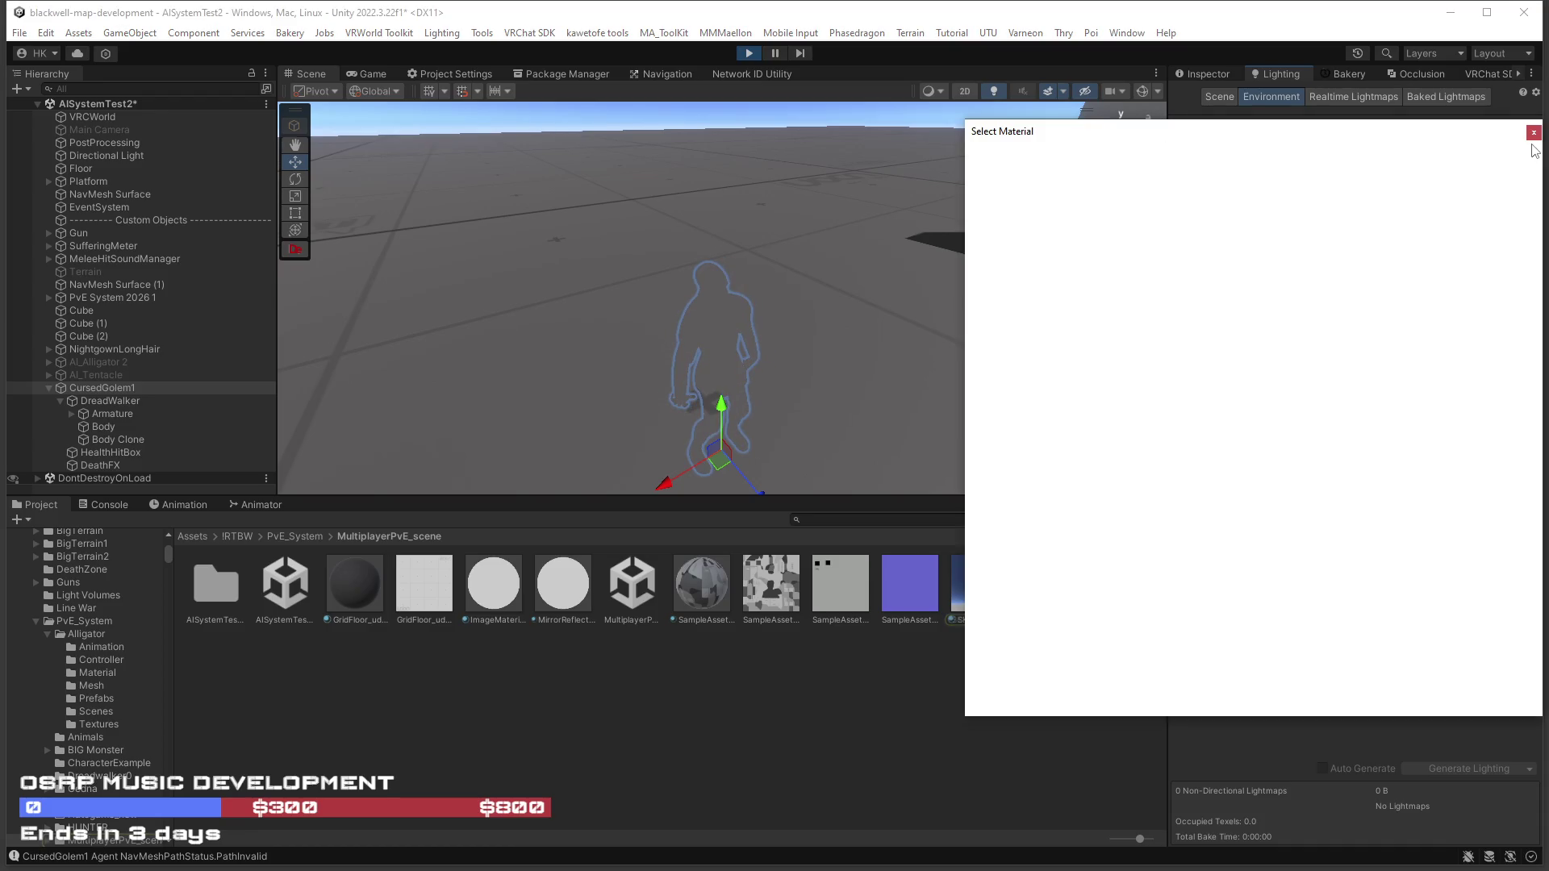
double_click(1385, 282)
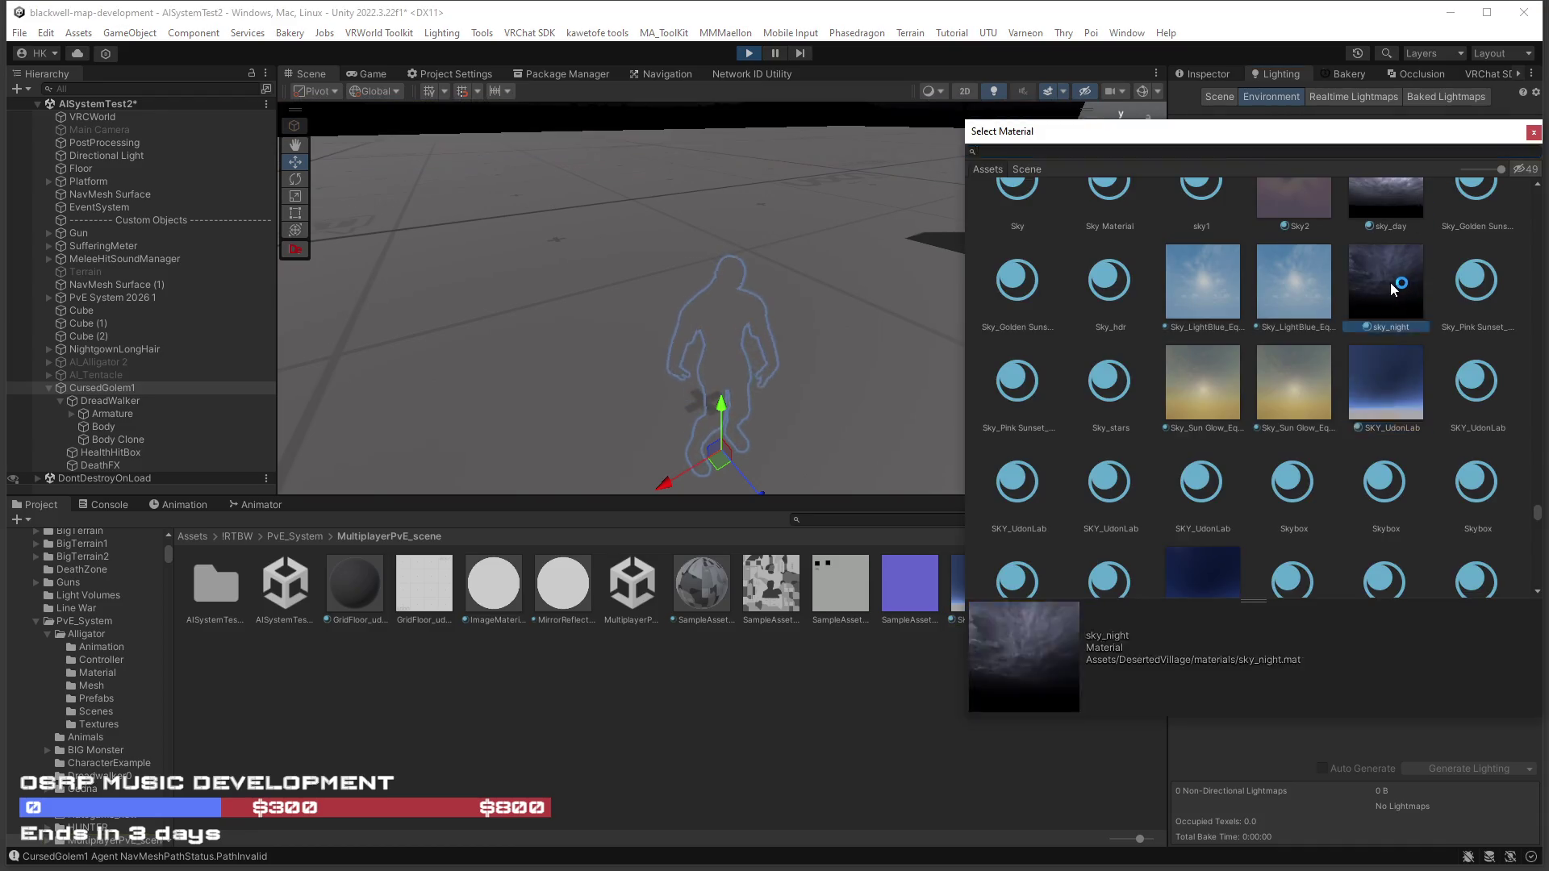
drag(1037, 346, 986, 263)
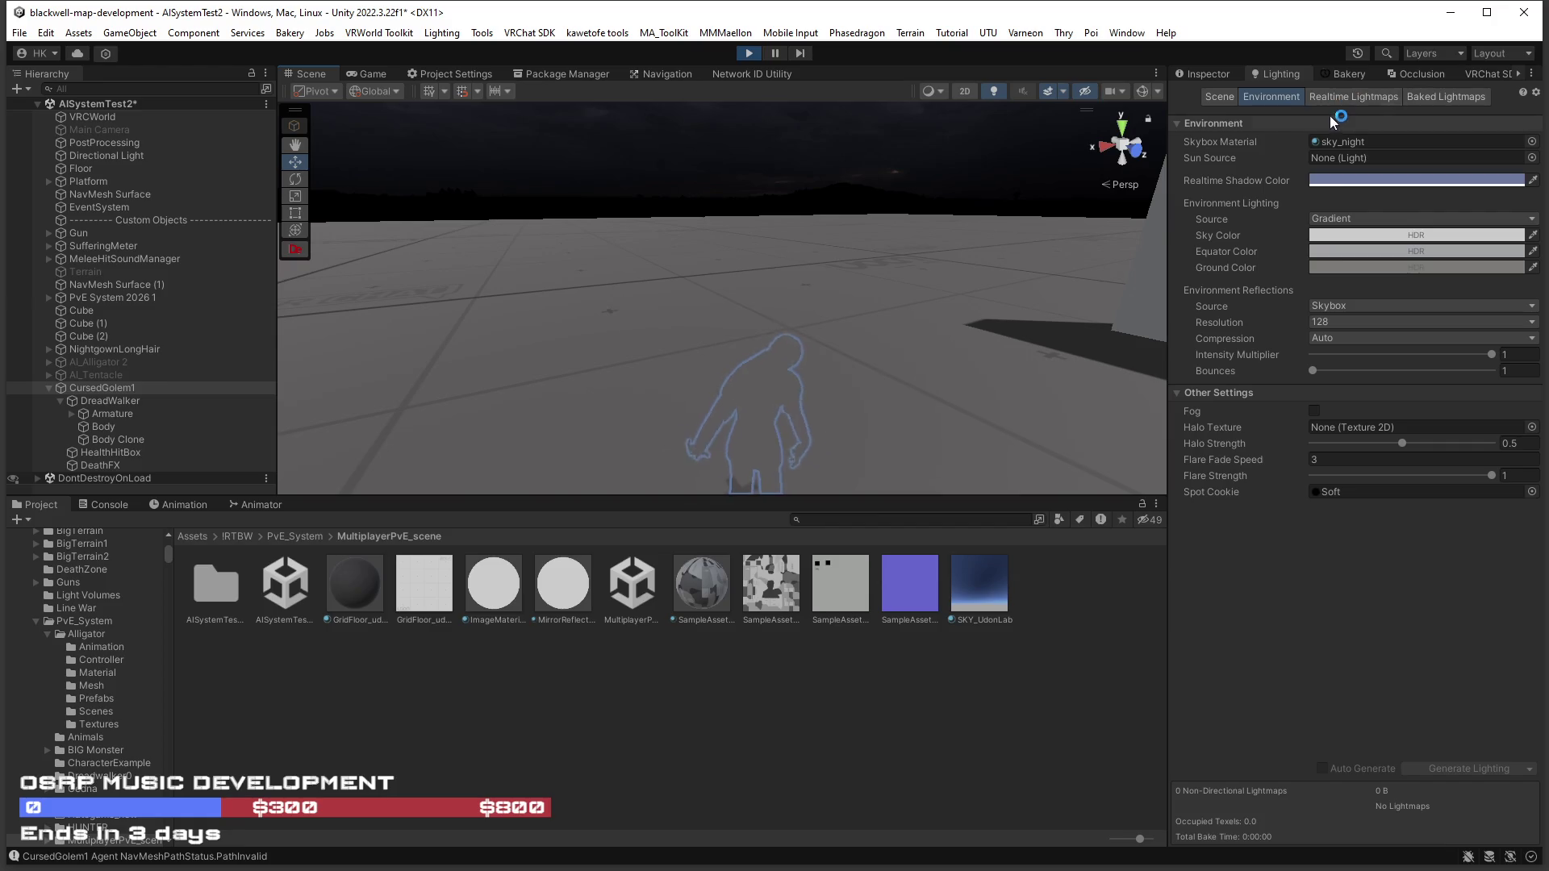
Switch the Environment Lighting Source from Gradient to Skybox.
click(1209, 75)
click(1282, 74)
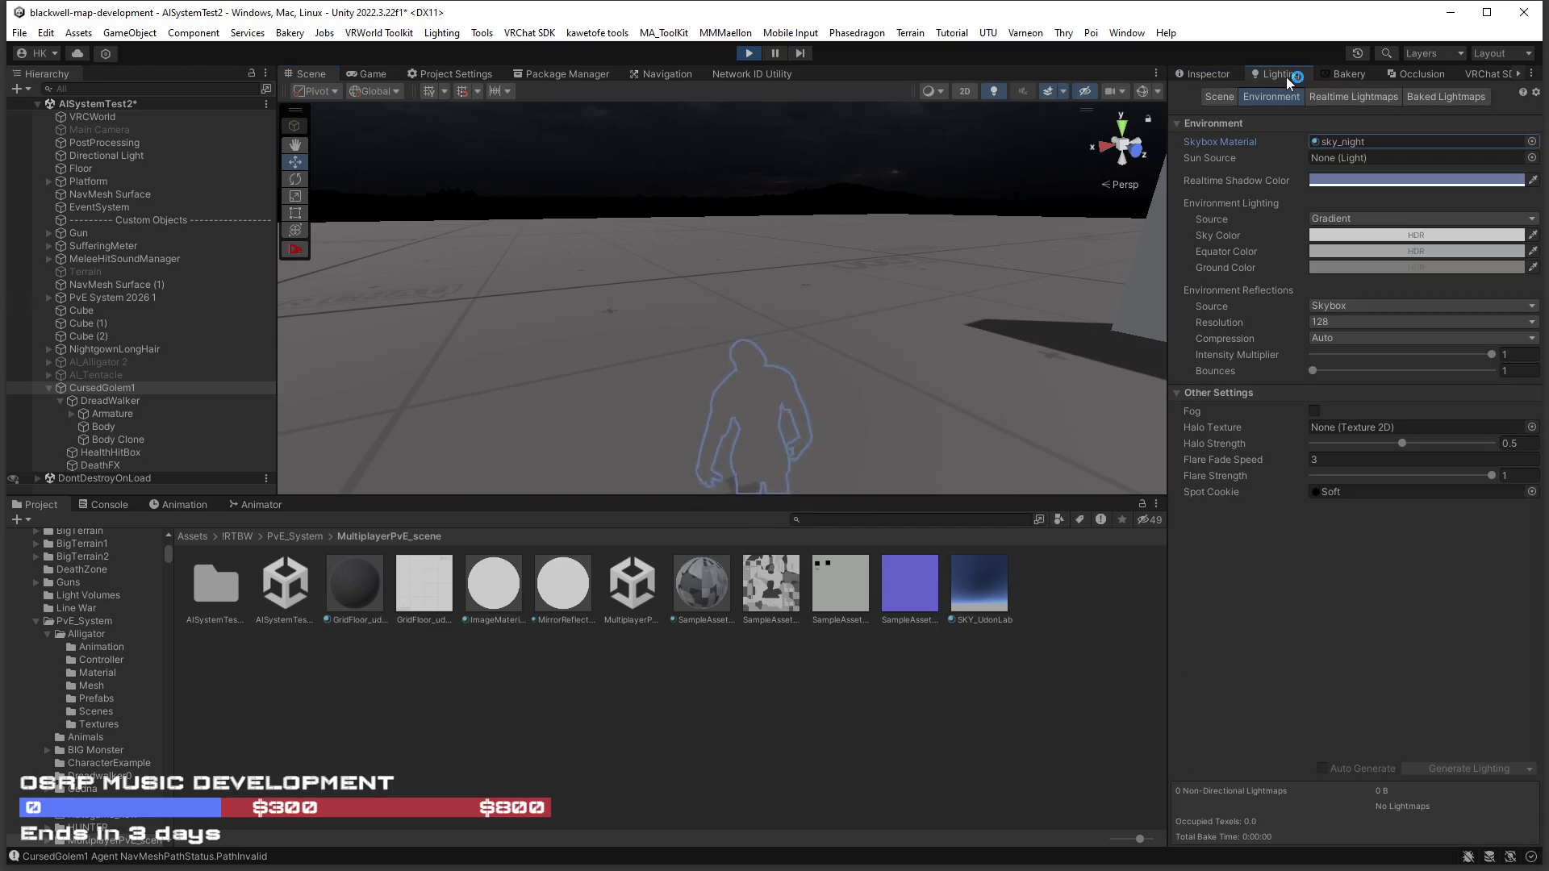
click(1357, 218)
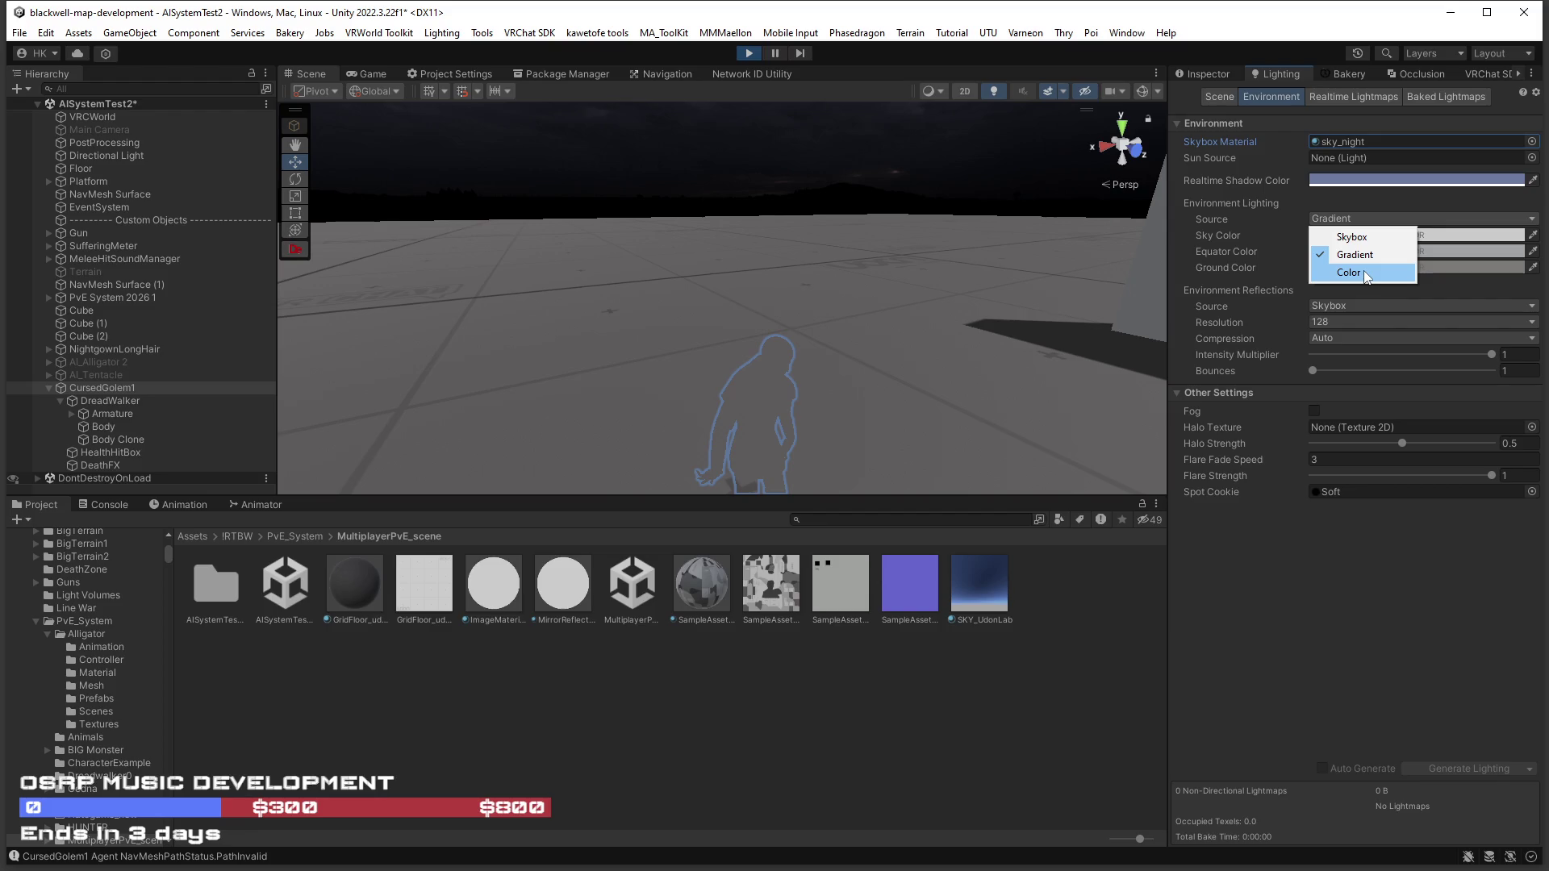
click(1353, 237)
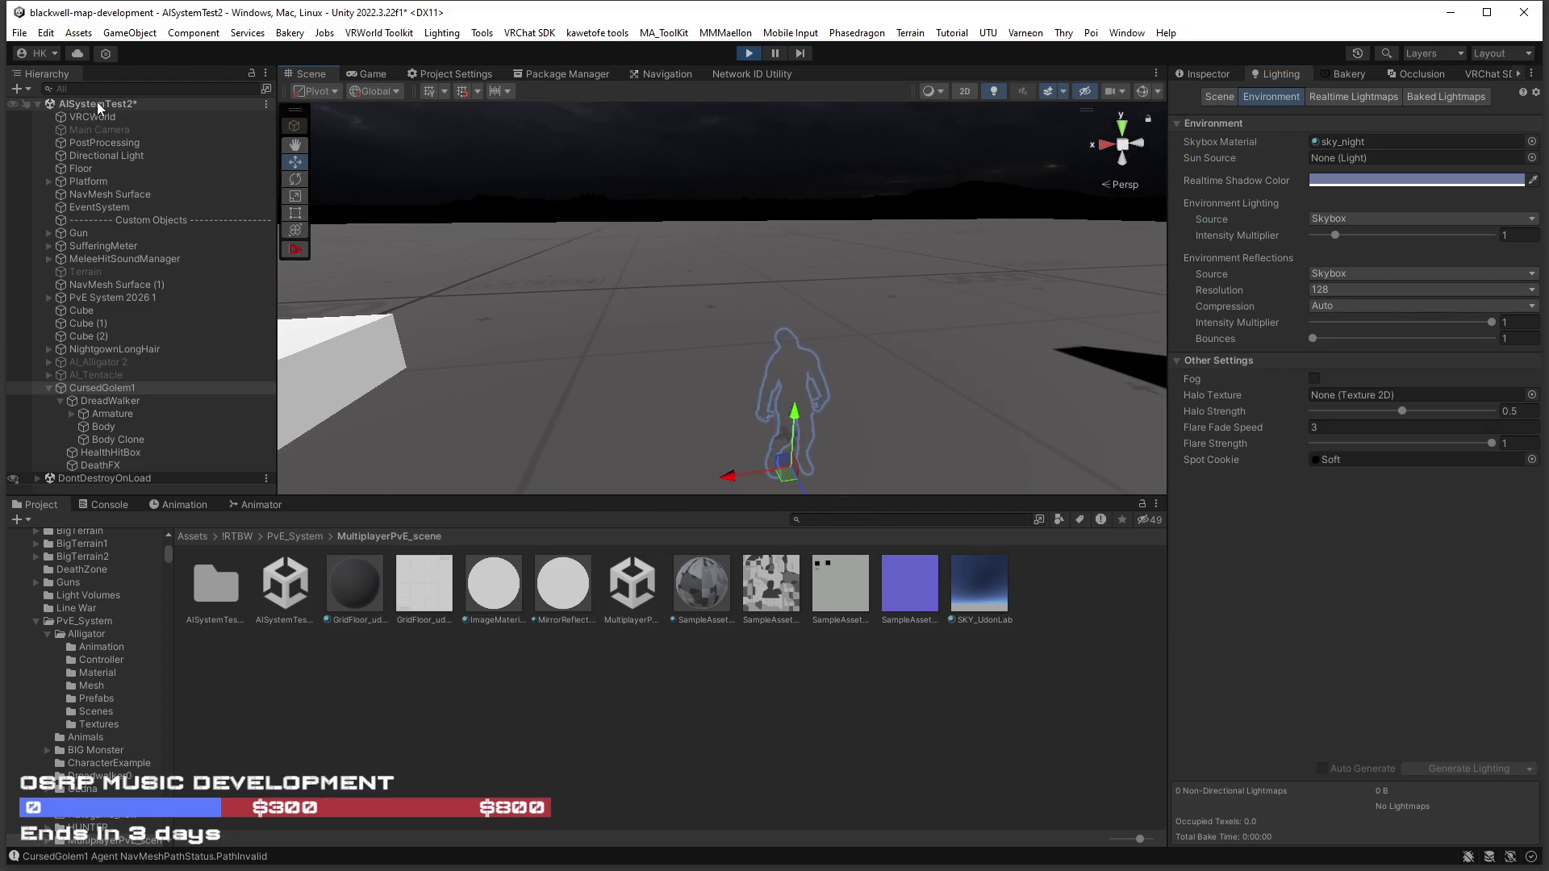
click(107, 158)
Darken the Directional Light's colour to dark grey 313131.
click(1208, 74)
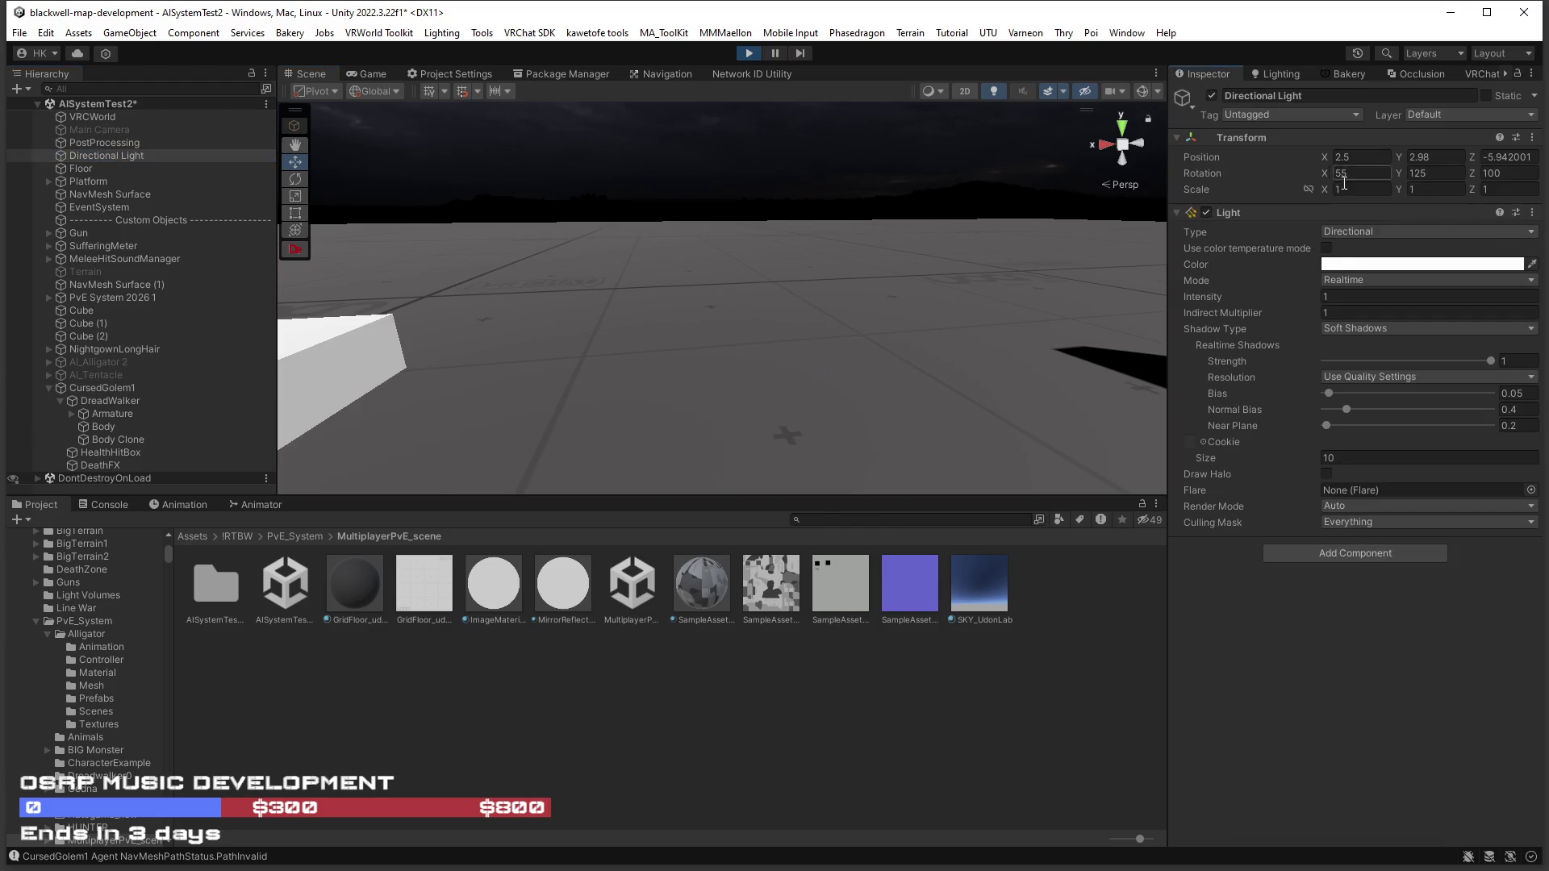
click(1344, 268)
mouse_move(1387, 396)
mouse_down()
mouse_move(1376, 435)
mouse_move(1352, 410)
mouse_up()
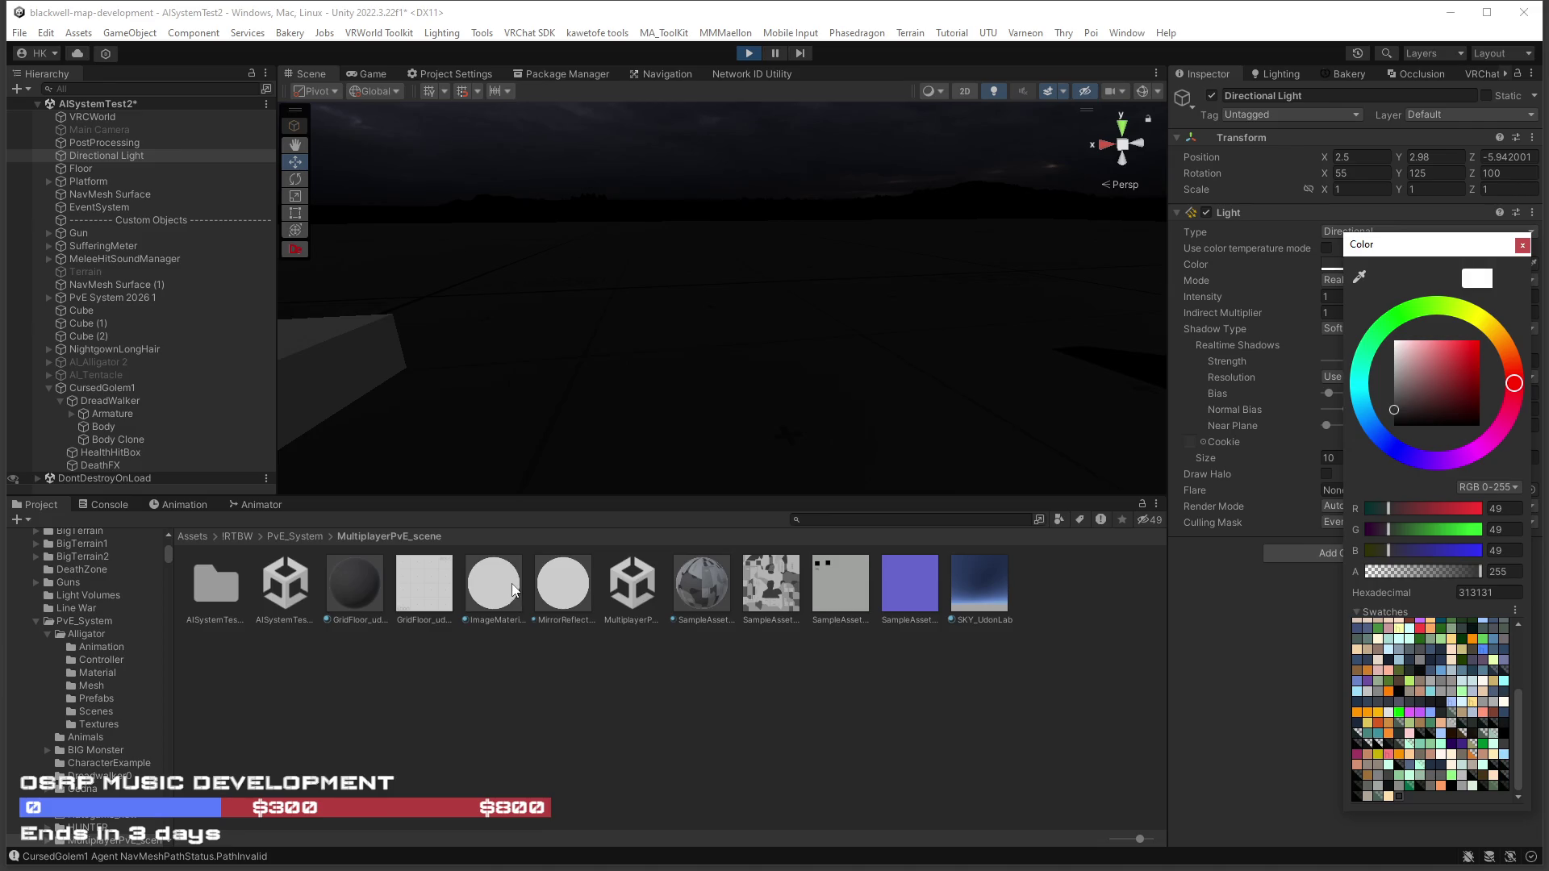
click(102, 426)
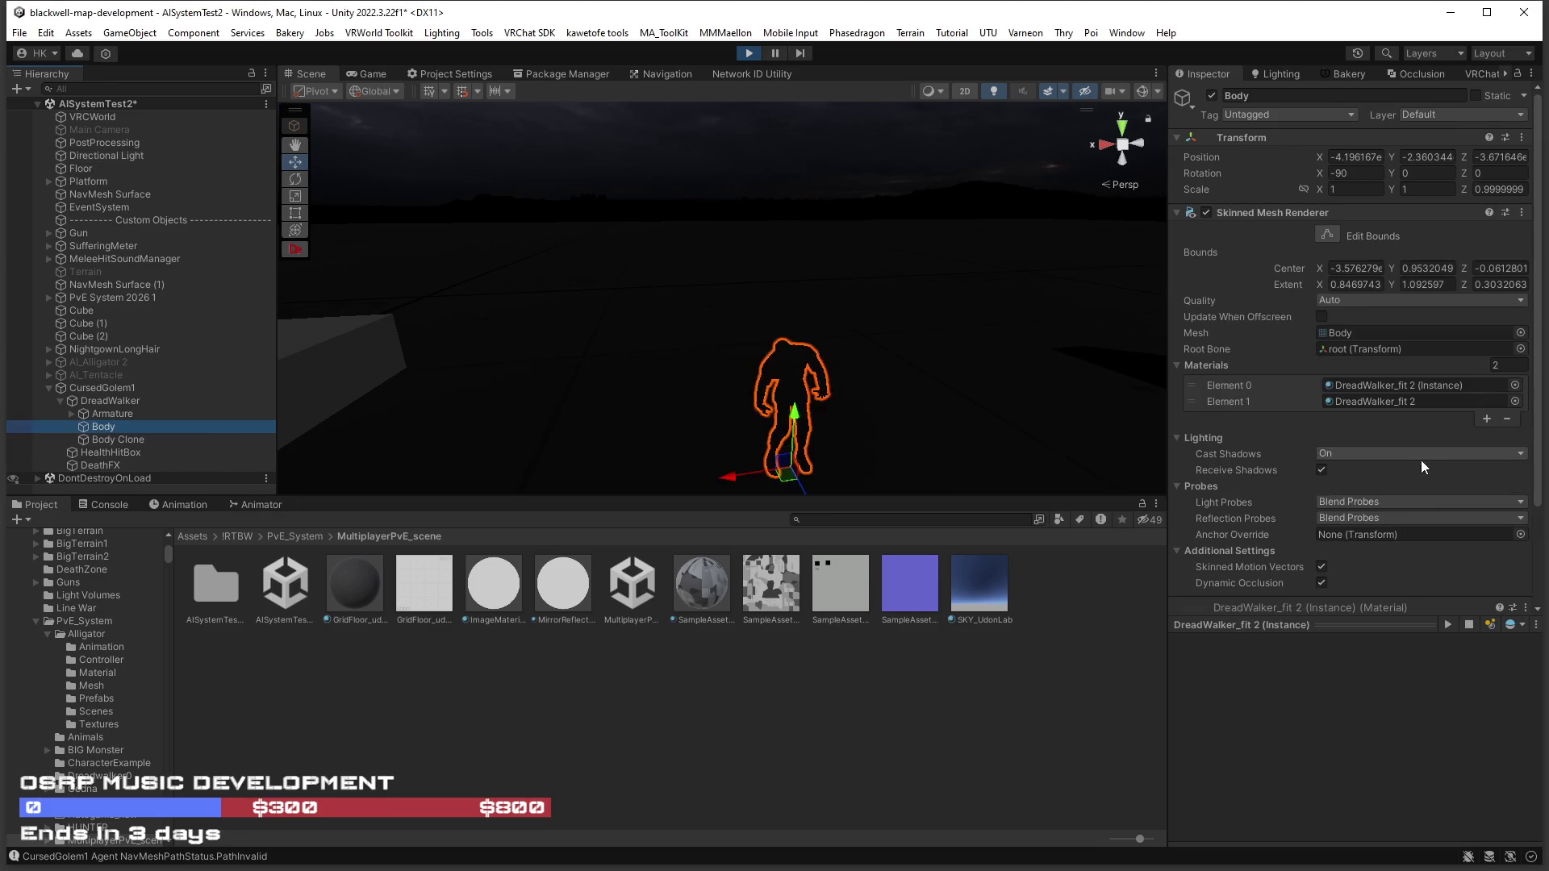
Raise the Body Poiyomi material's Color & Alpha alpha to about 150 so the body shows.
mouse_move(1129, 452)
mouse_down()
mouse_move(1021, 443)
mouse_move(966, 381)
mouse_move(979, 353)
mouse_up()
scroll(1316, 533, down, 3)
scroll(979, 346, up, 3)
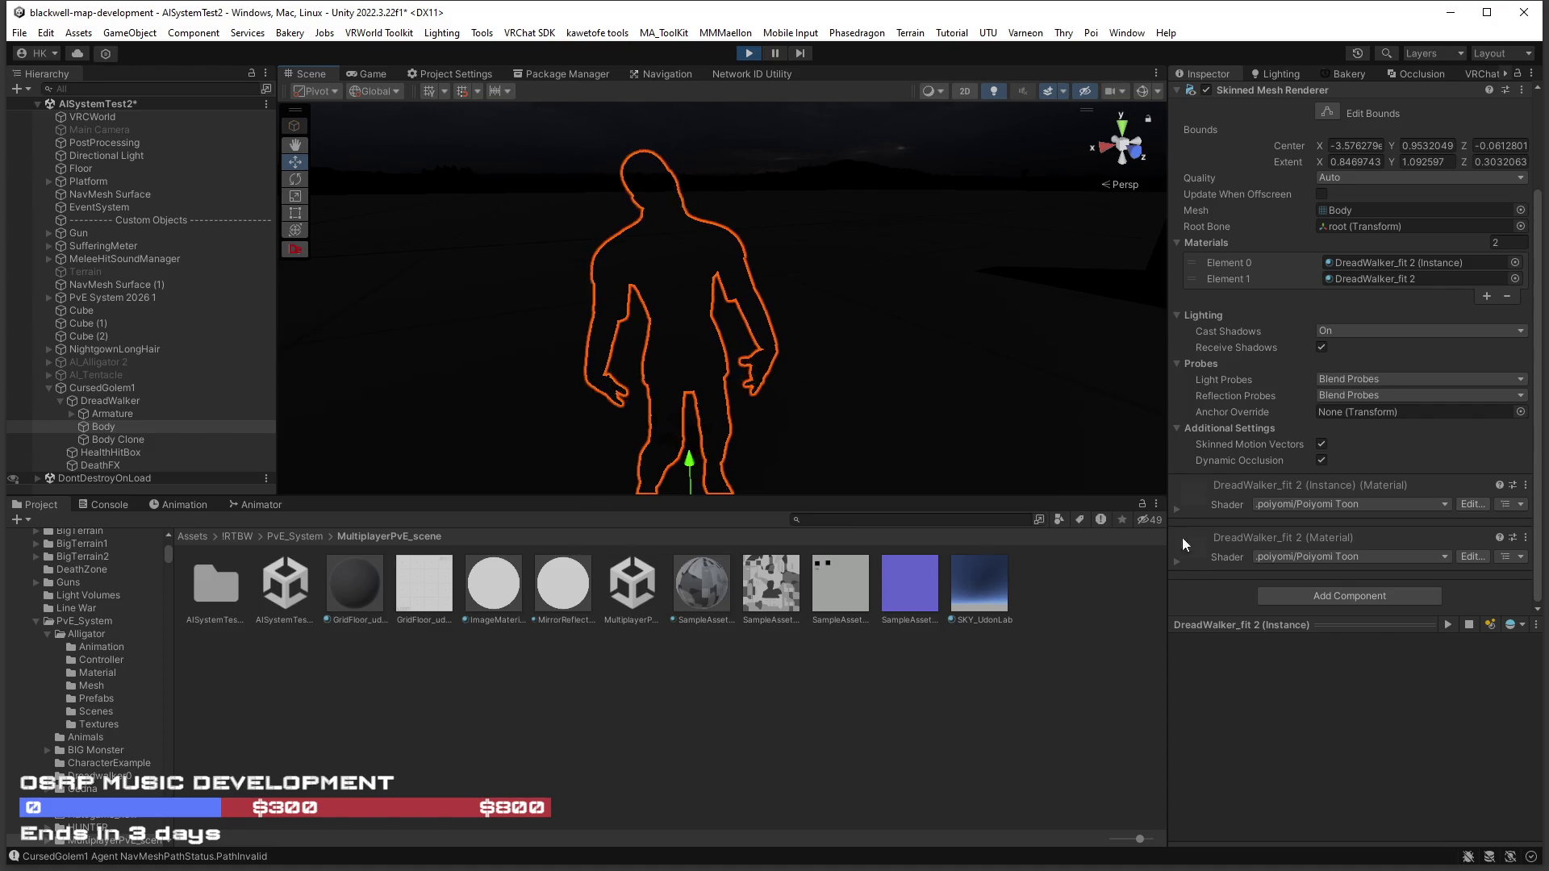
click(1234, 563)
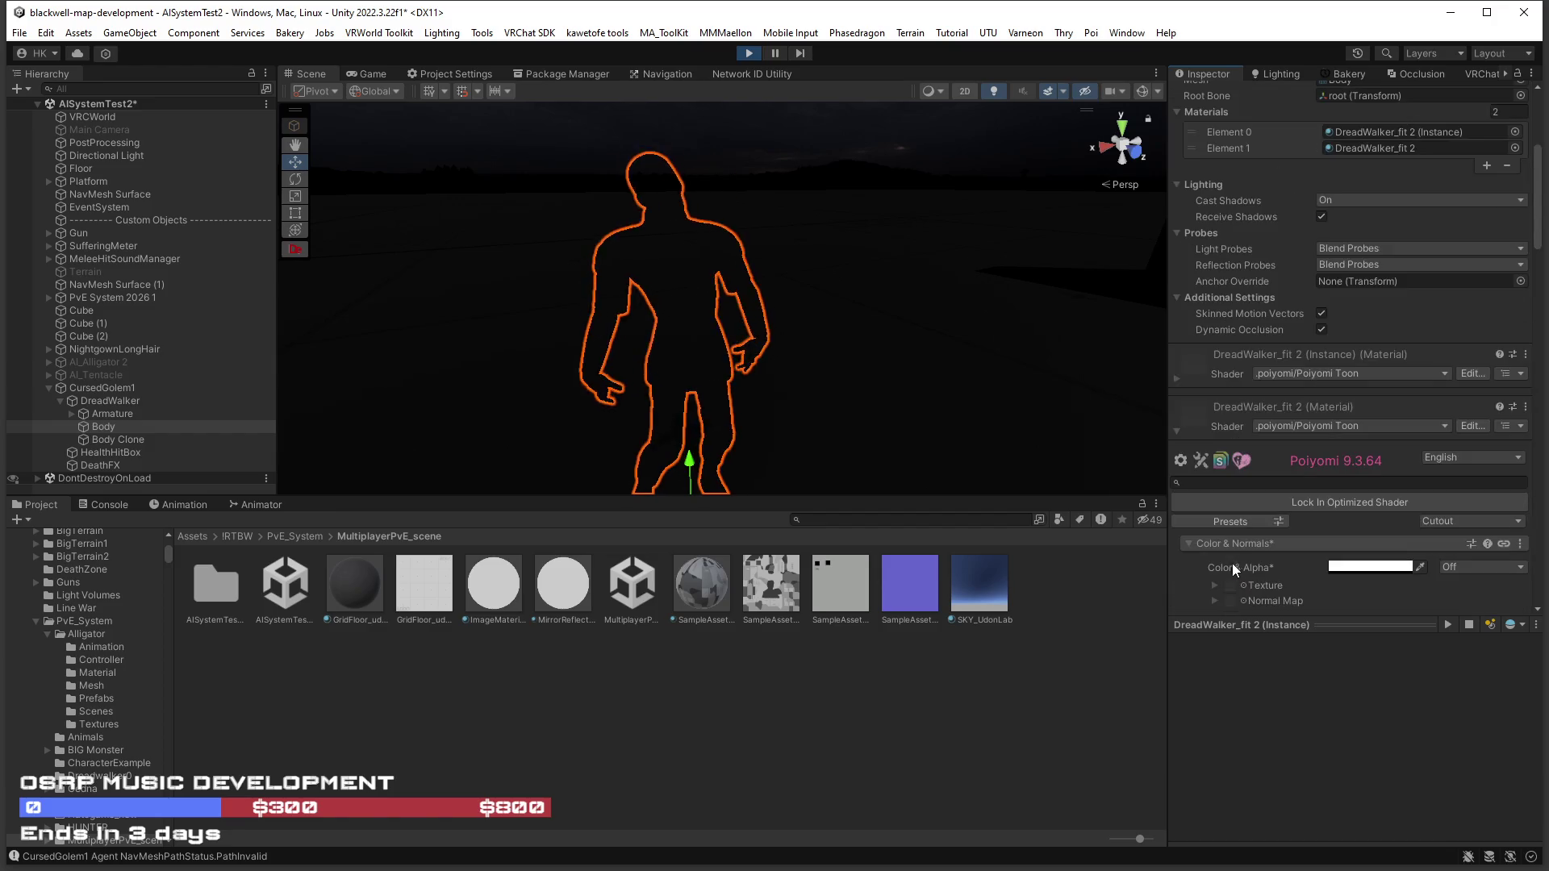
scroll(1228, 563, down, 3)
click(1367, 442)
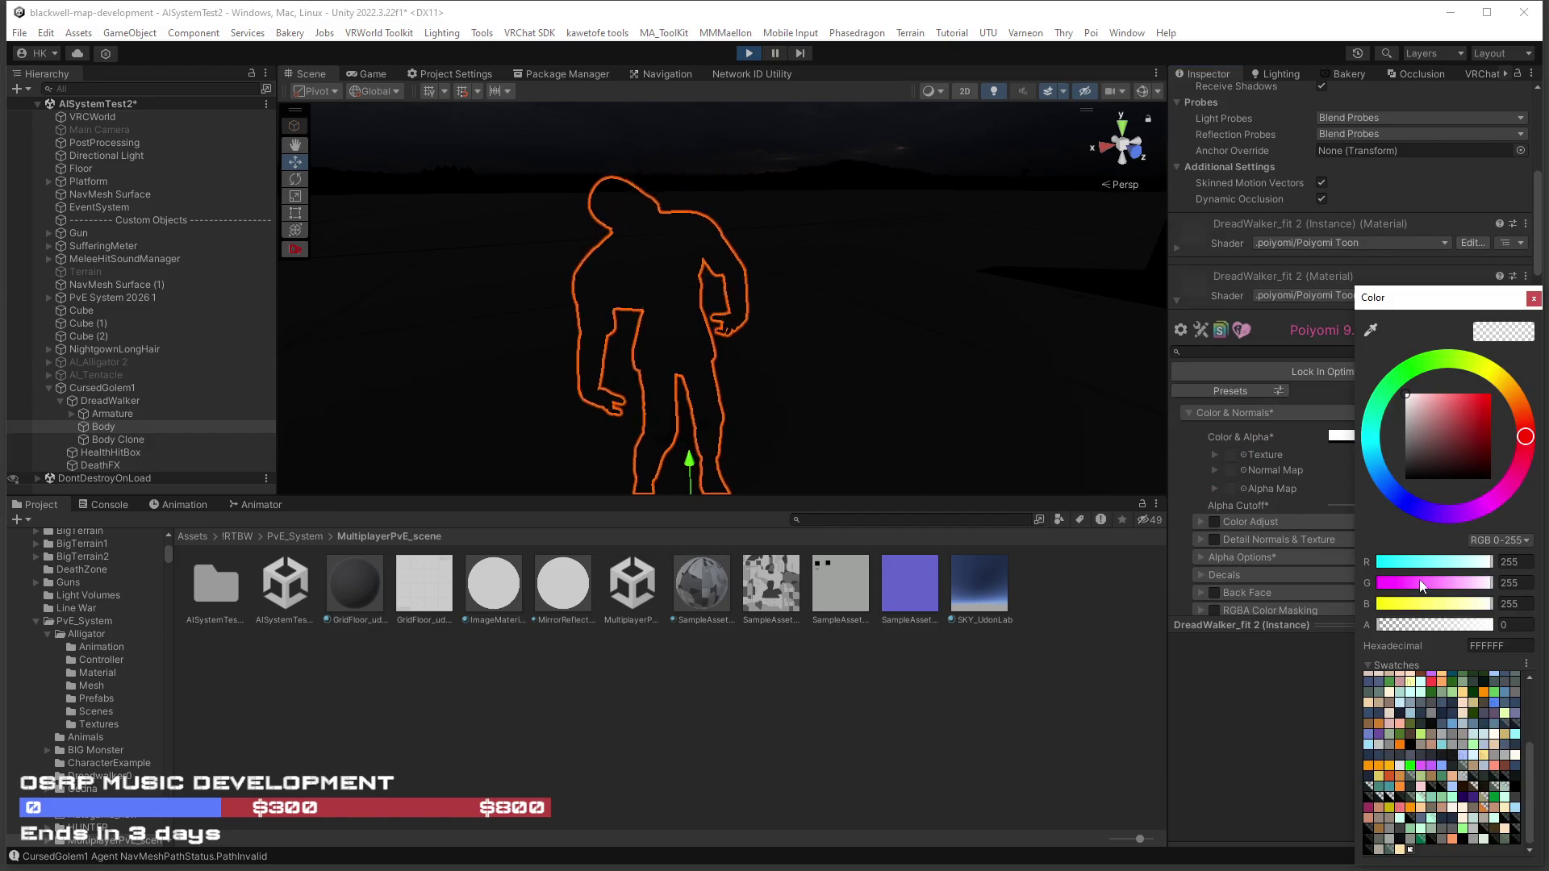
click(1437, 624)
mouse_move(1438, 628)
mouse_down()
mouse_move(1421, 632)
mouse_move(1444, 631)
mouse_up()
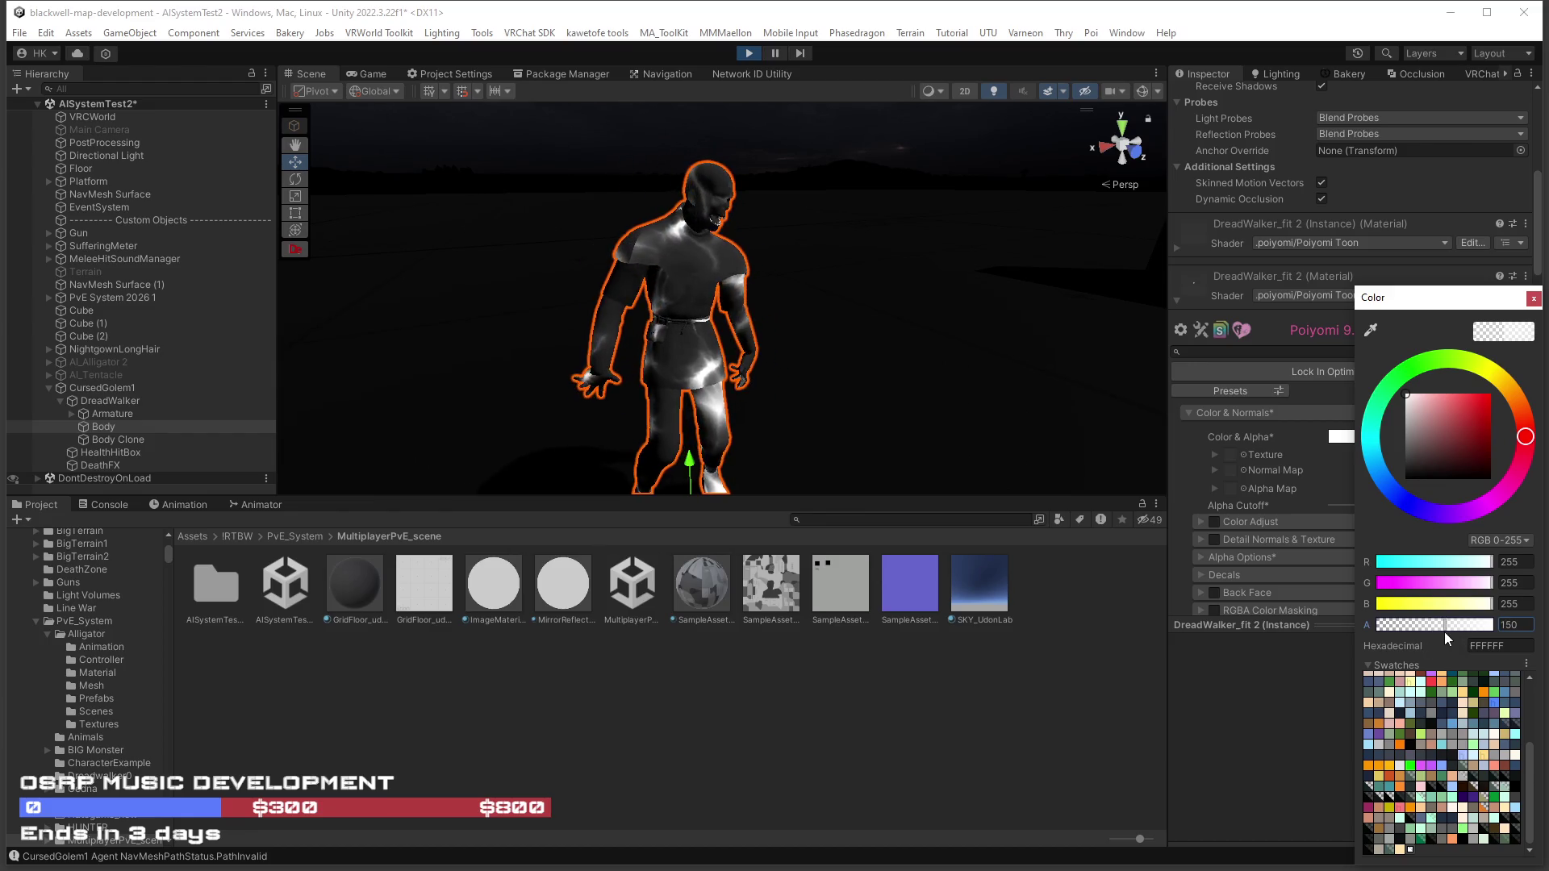
key(Return)
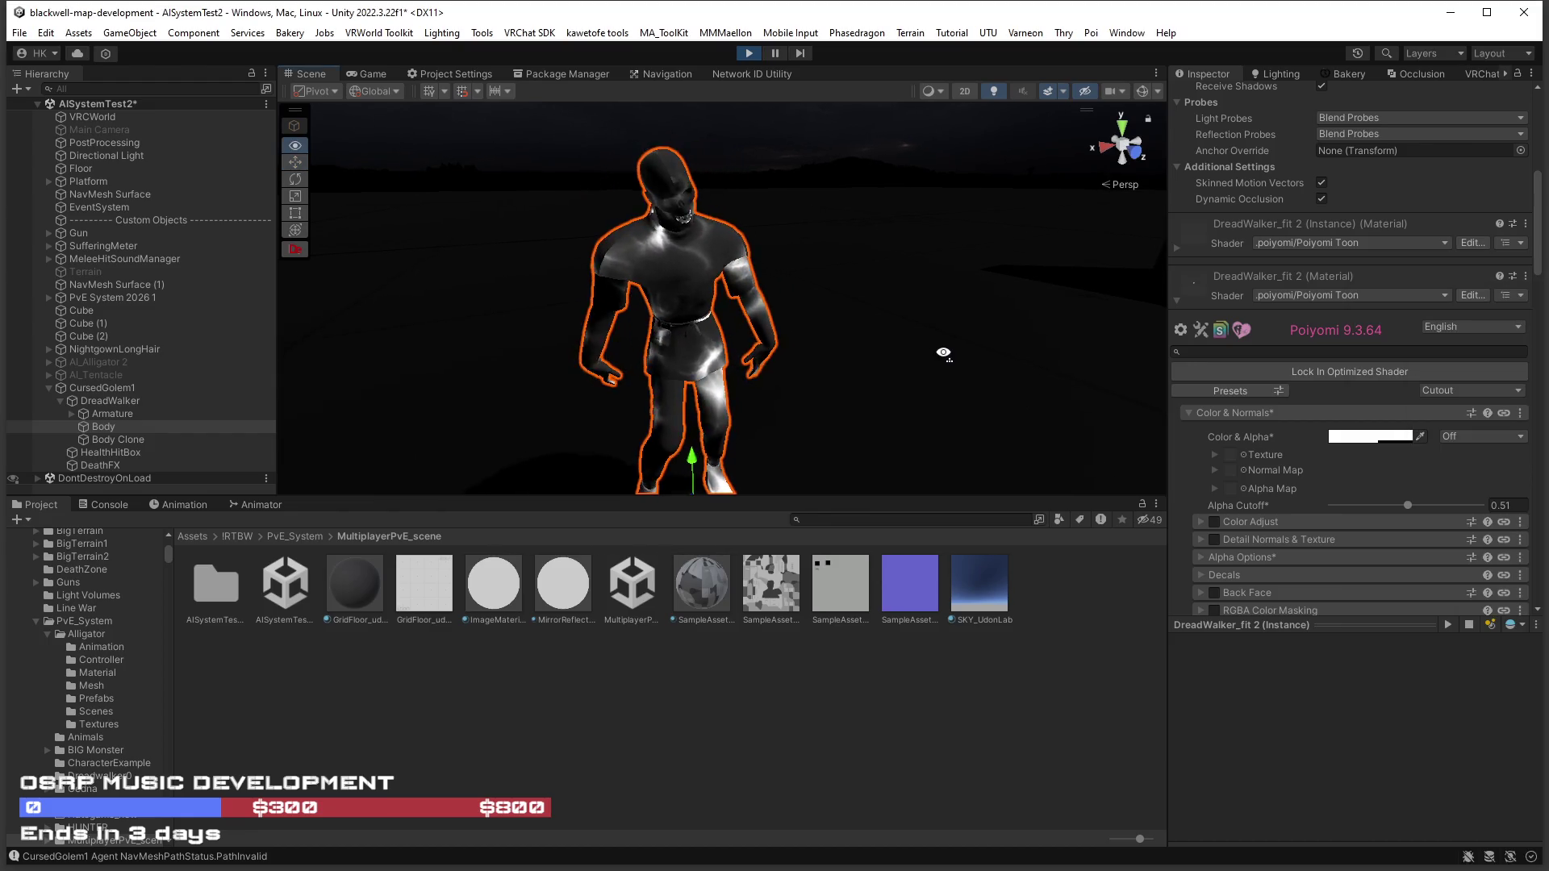
drag(962, 365, 951, 377)
scroll(948, 375, down, 3)
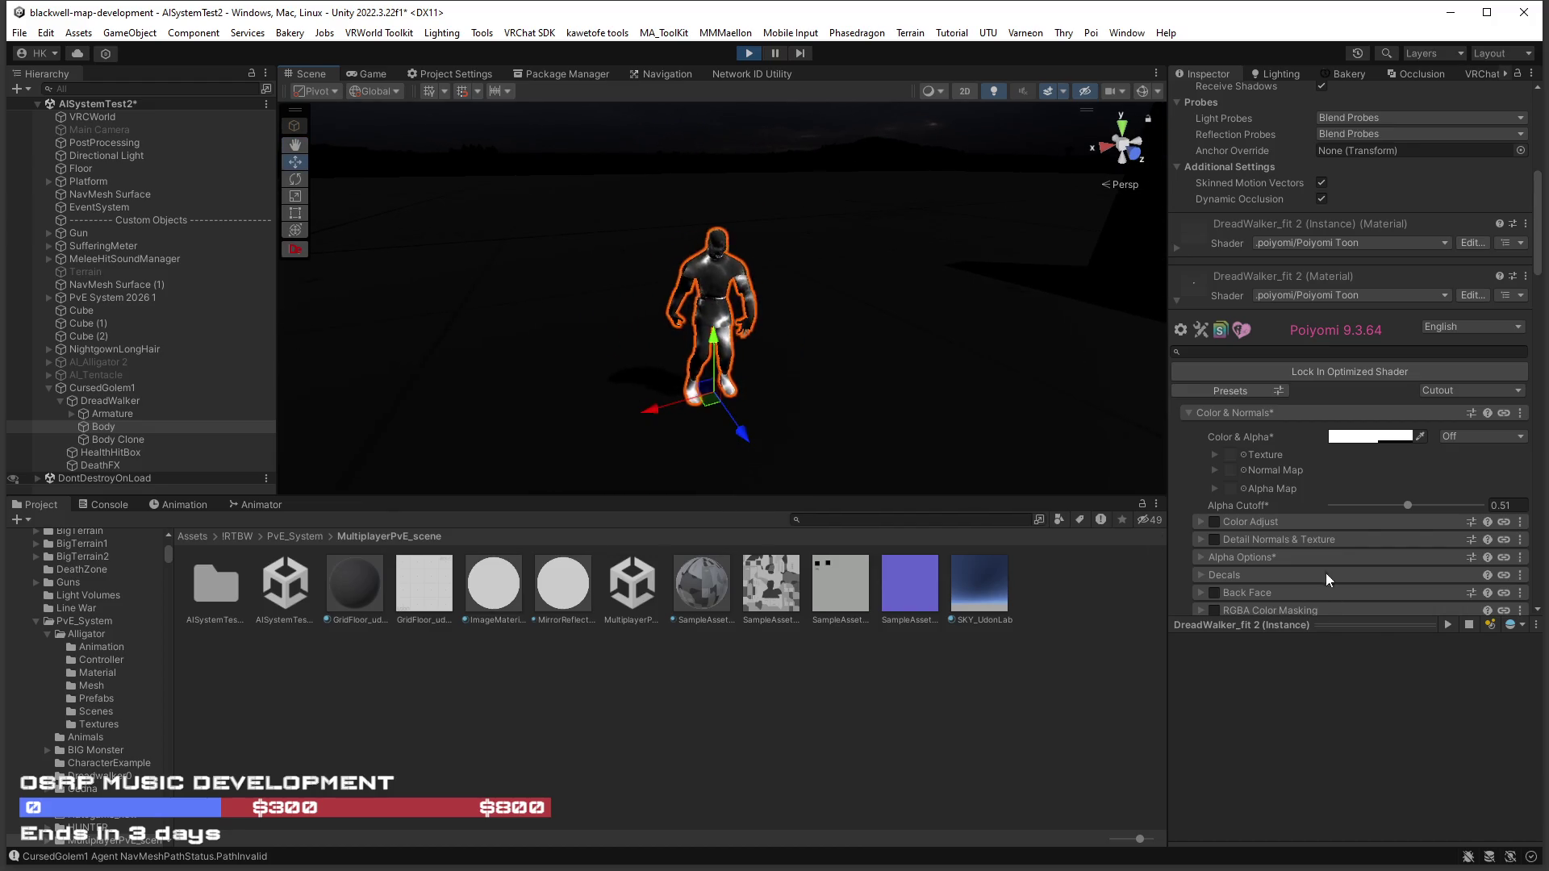
click(1355, 440)
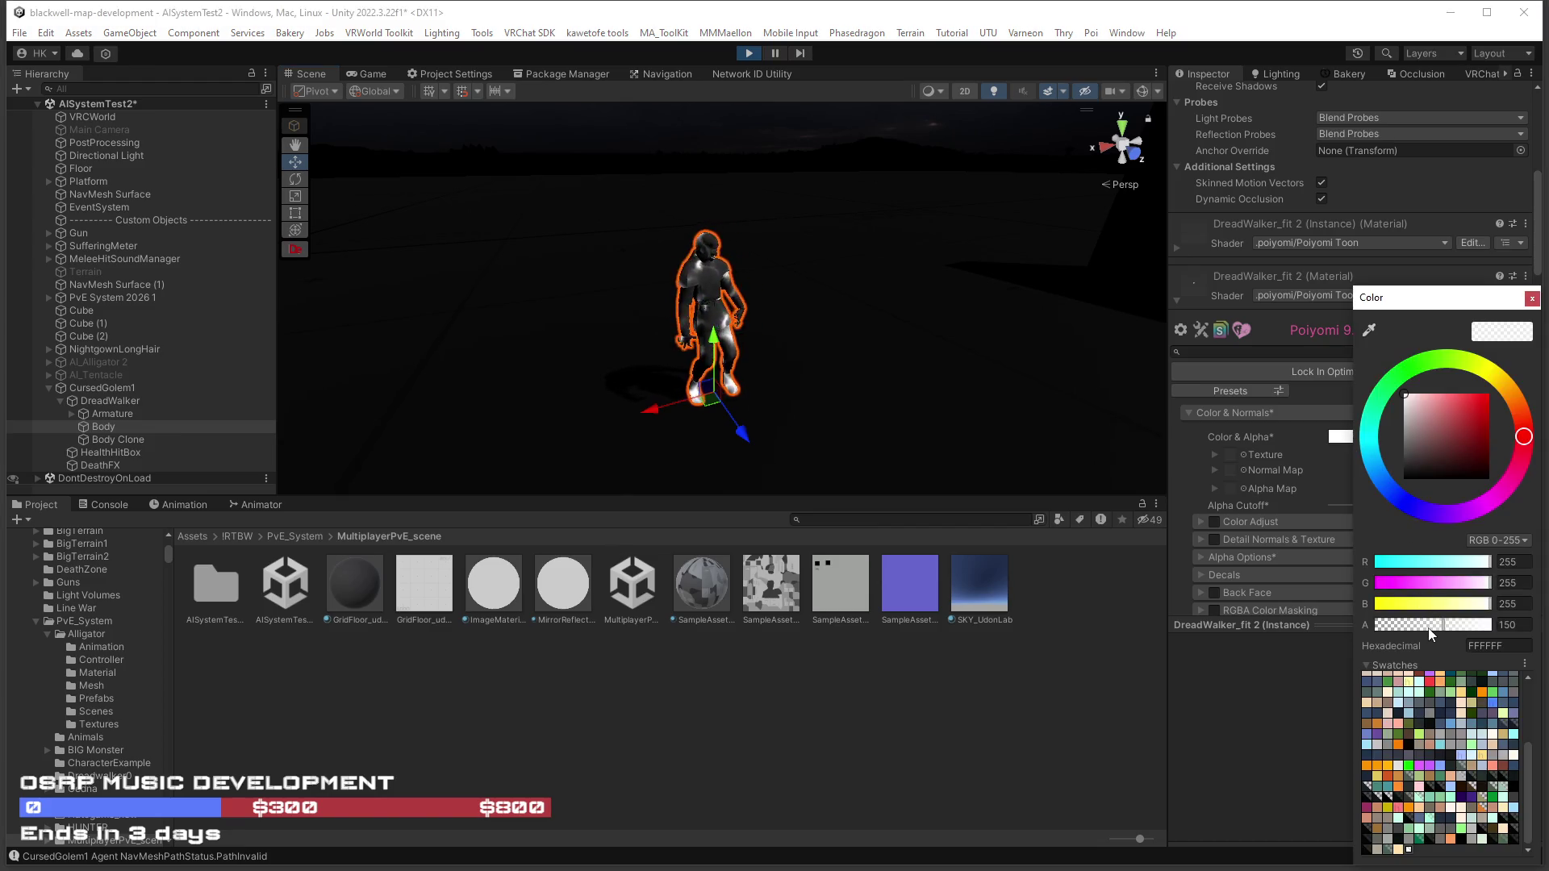
mouse_move(1430, 630)
mouse_down()
mouse_move(1407, 630)
mouse_move(1443, 629)
mouse_up()
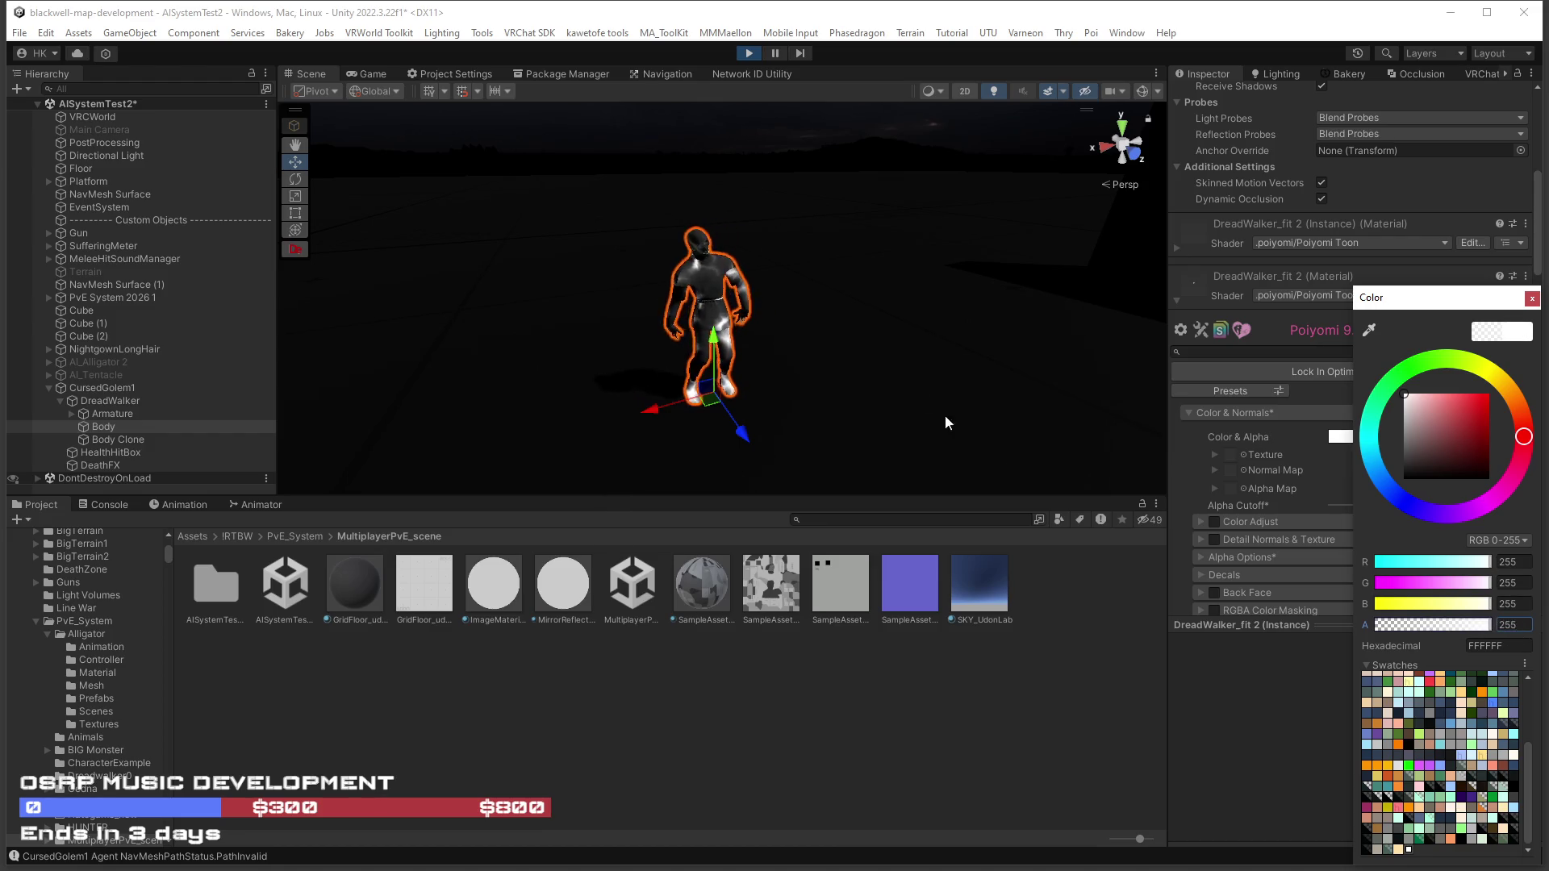
Set the material's Emission Strength to 3.5 and Fluorescence to 0.5.
scroll(971, 439, up, 5)
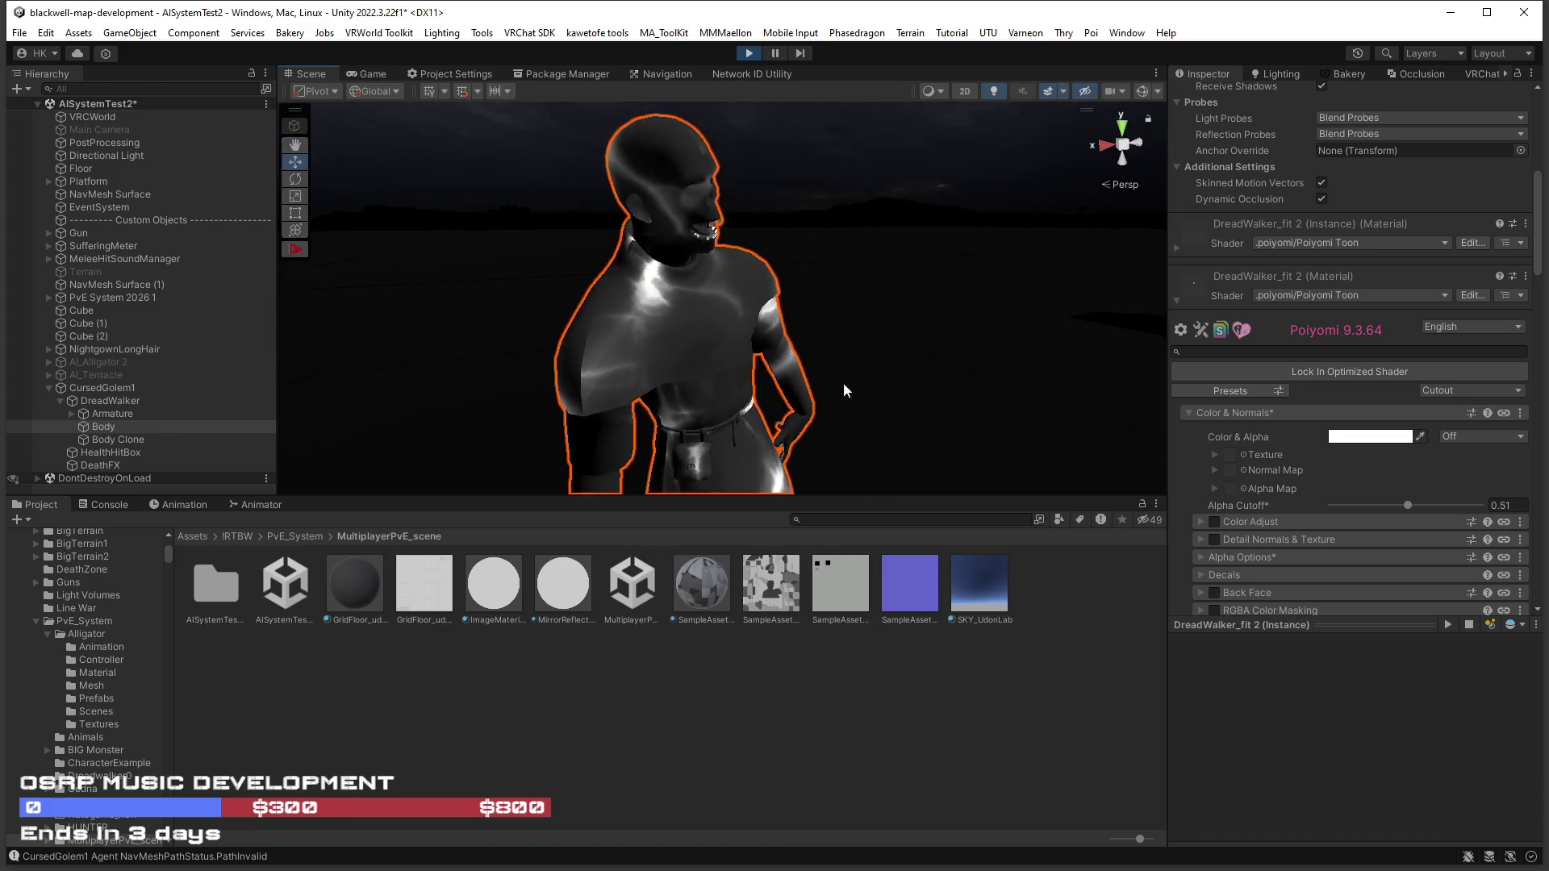
scroll(1404, 505, down, 15)
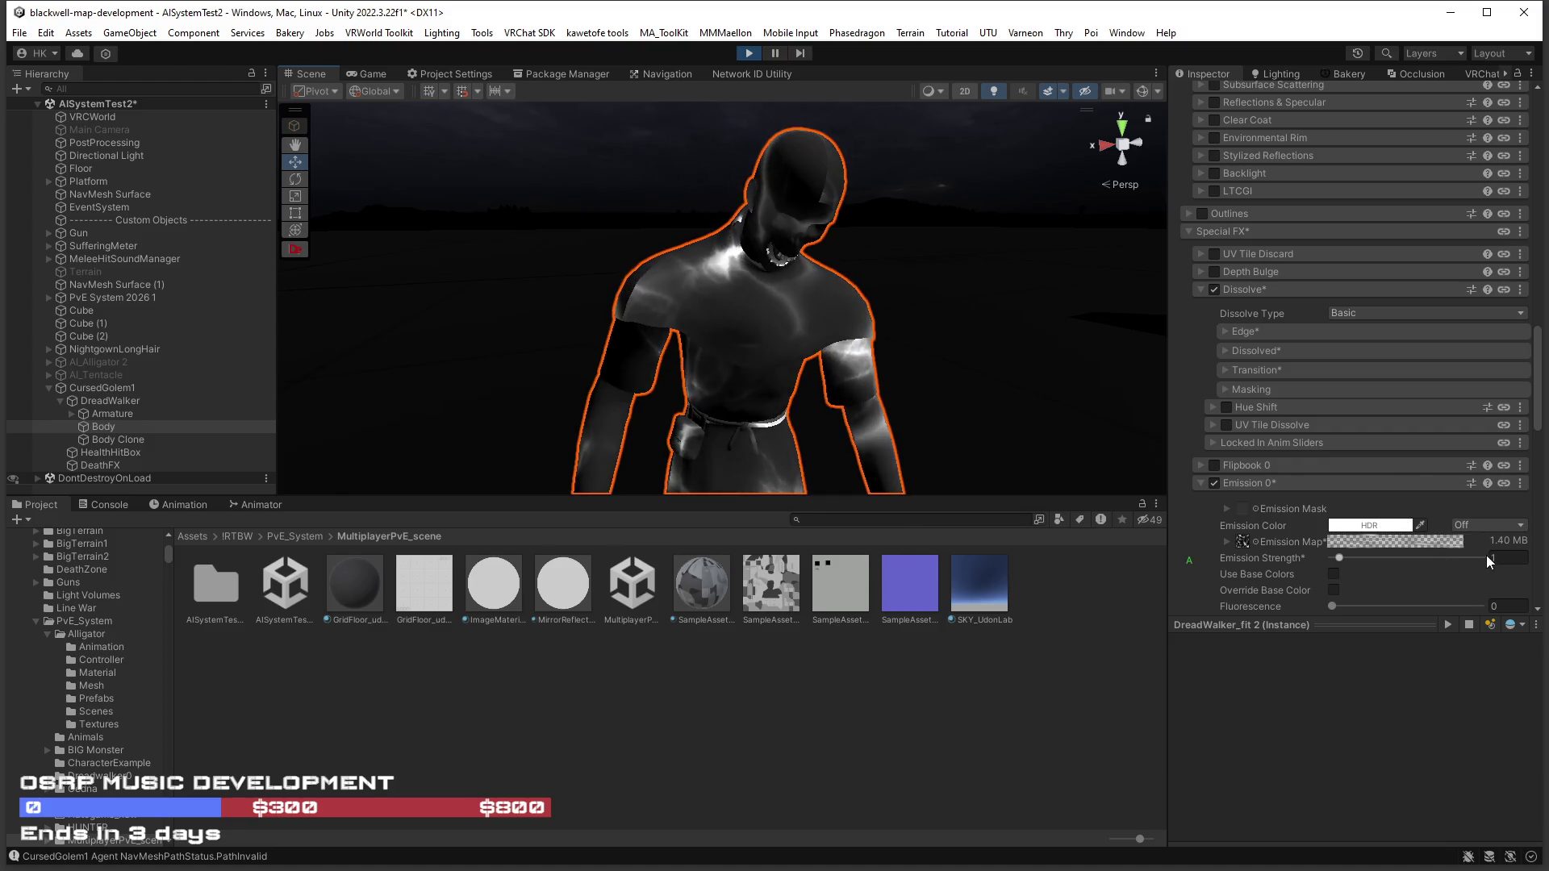
mouse_move(1339, 557)
mouse_down()
mouse_move(1397, 560)
mouse_move(1297, 567)
mouse_move(1356, 563)
mouse_up()
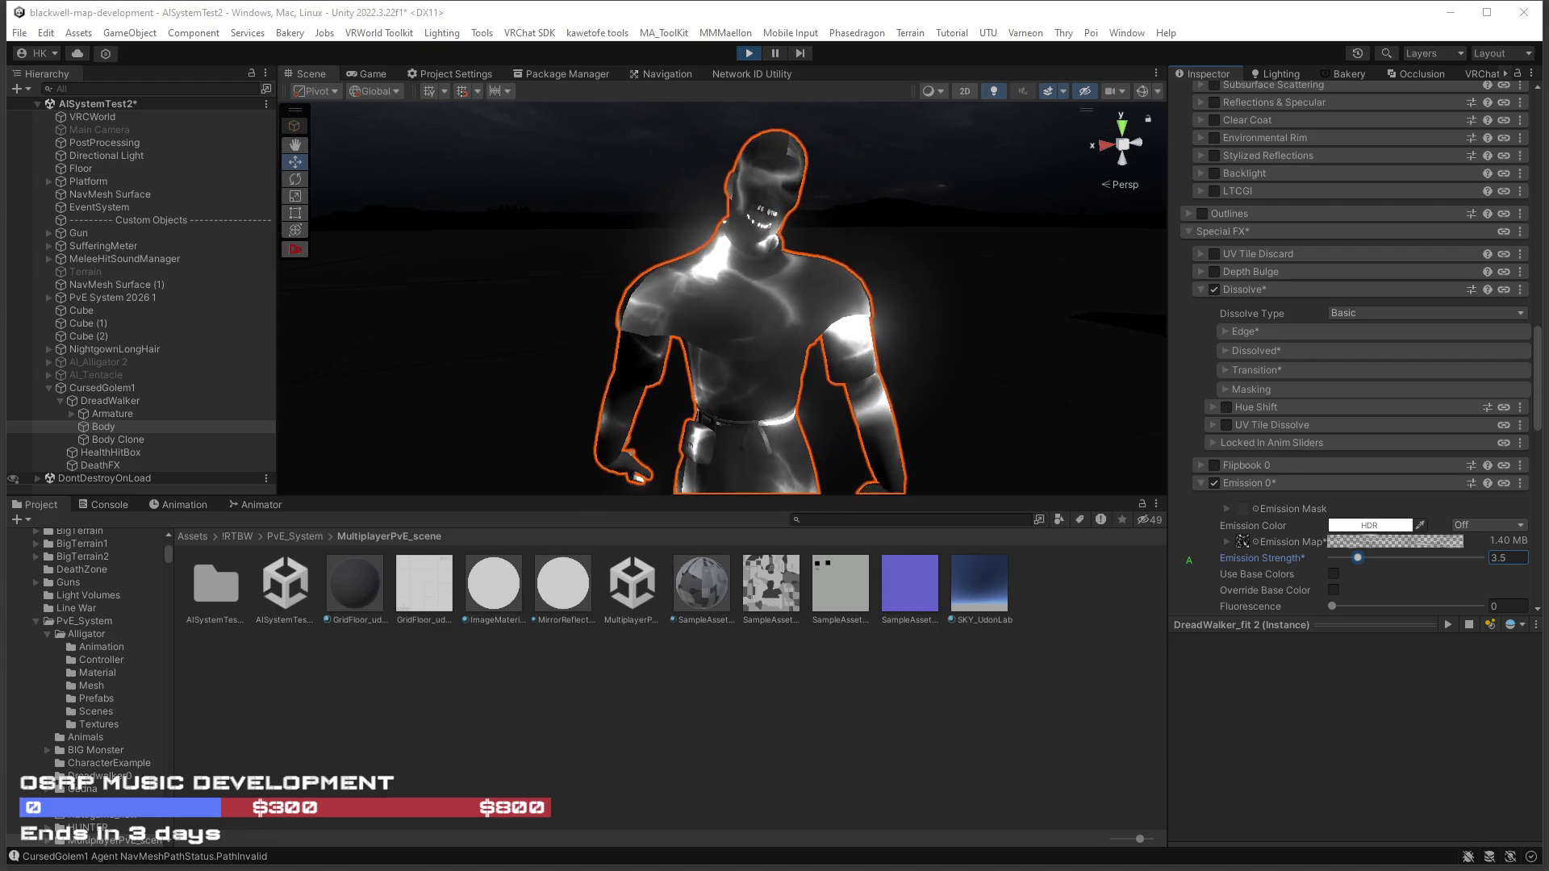
click(1332, 607)
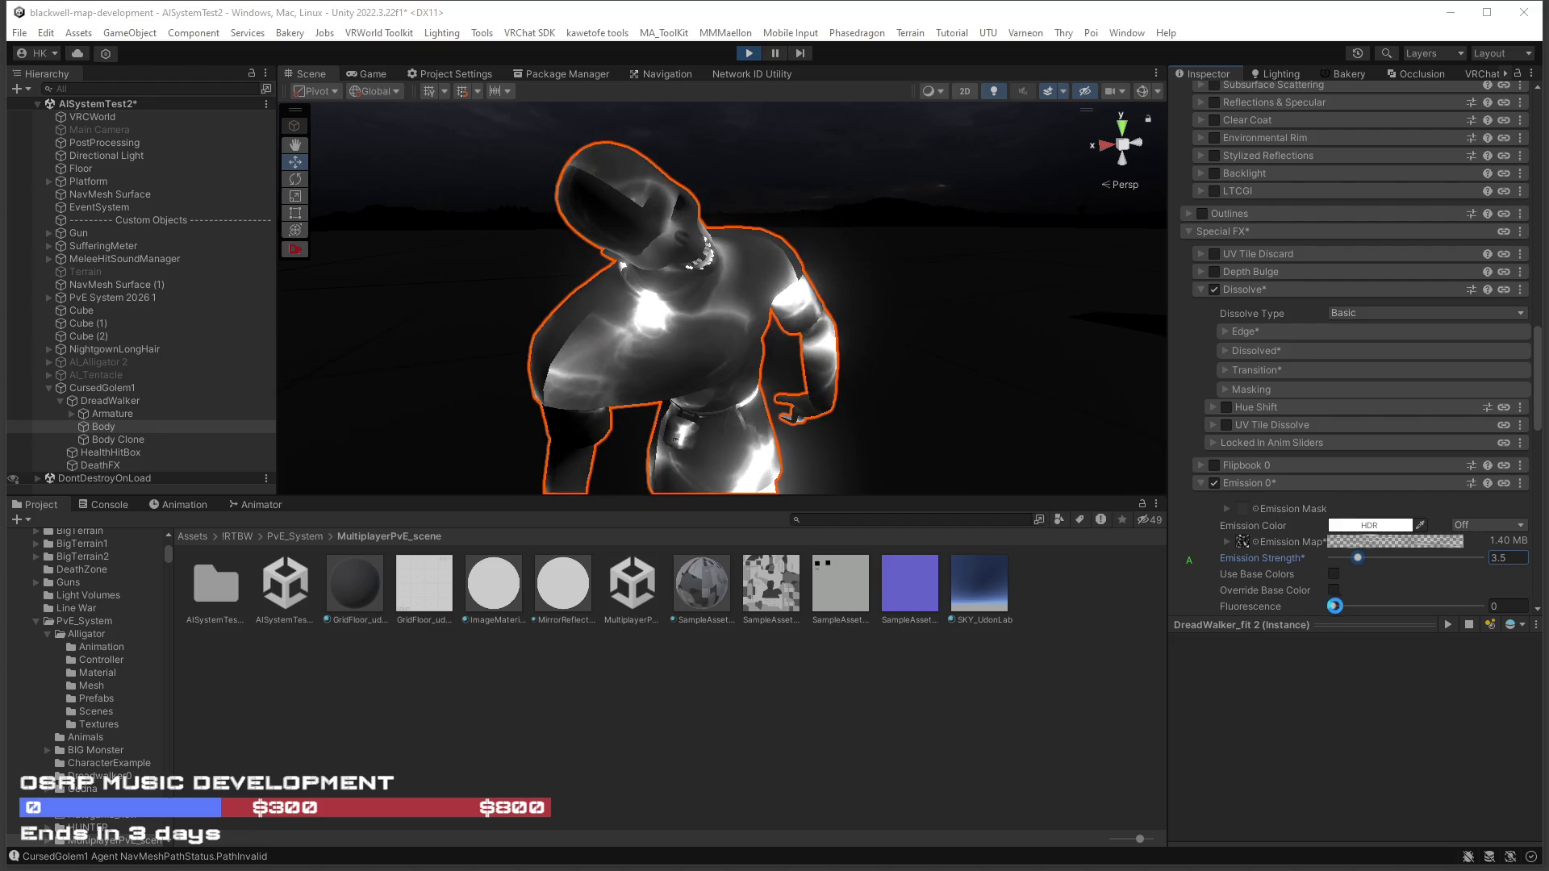
click(1502, 605)
text(0.143)
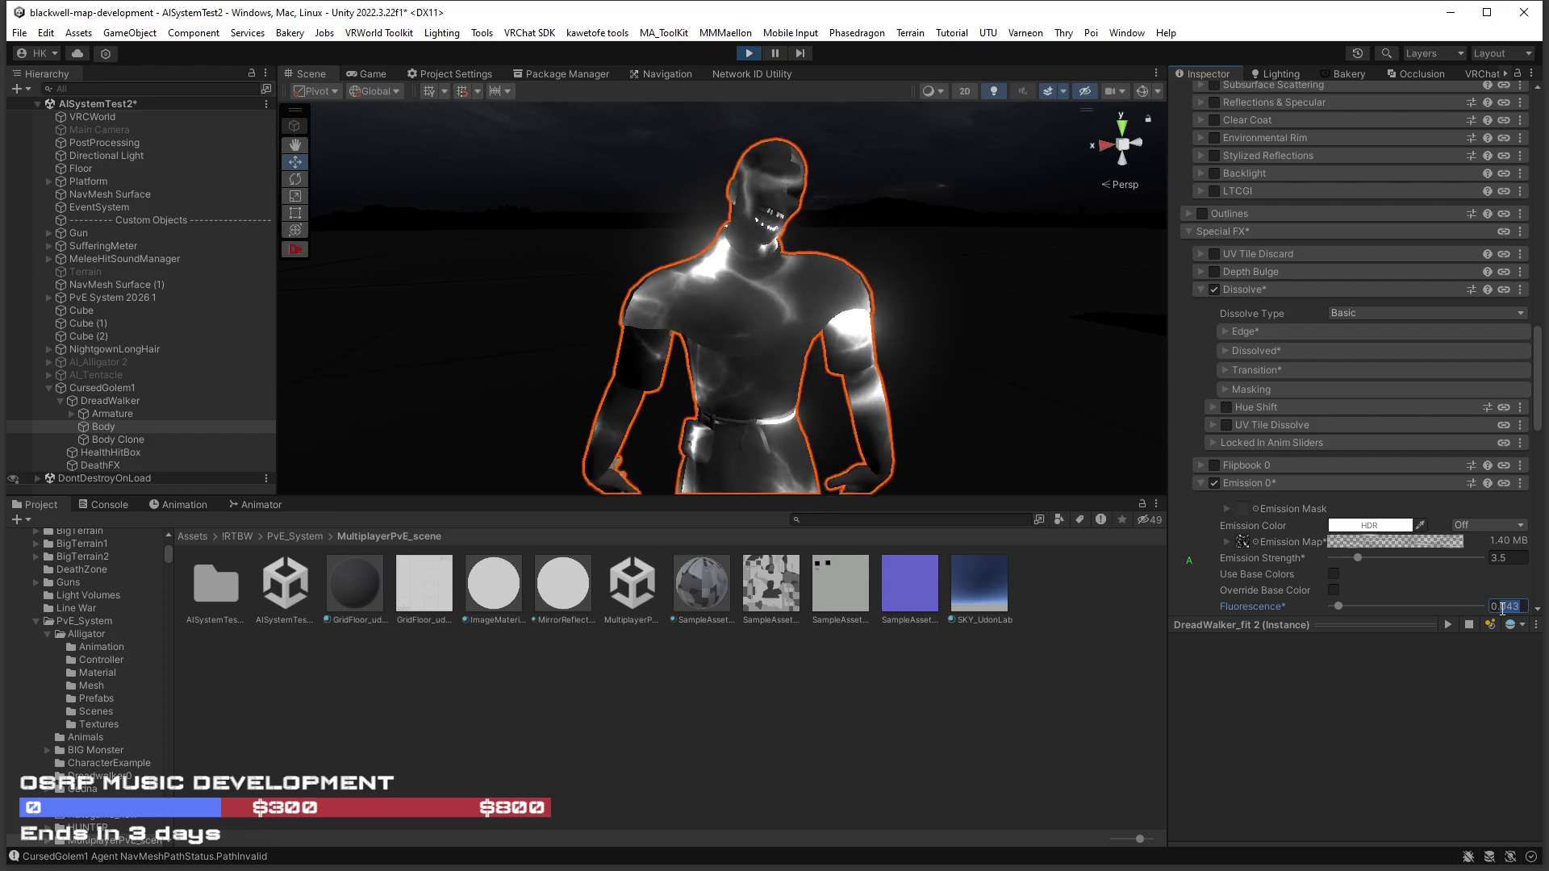
scroll(1419, 579, down, 5)
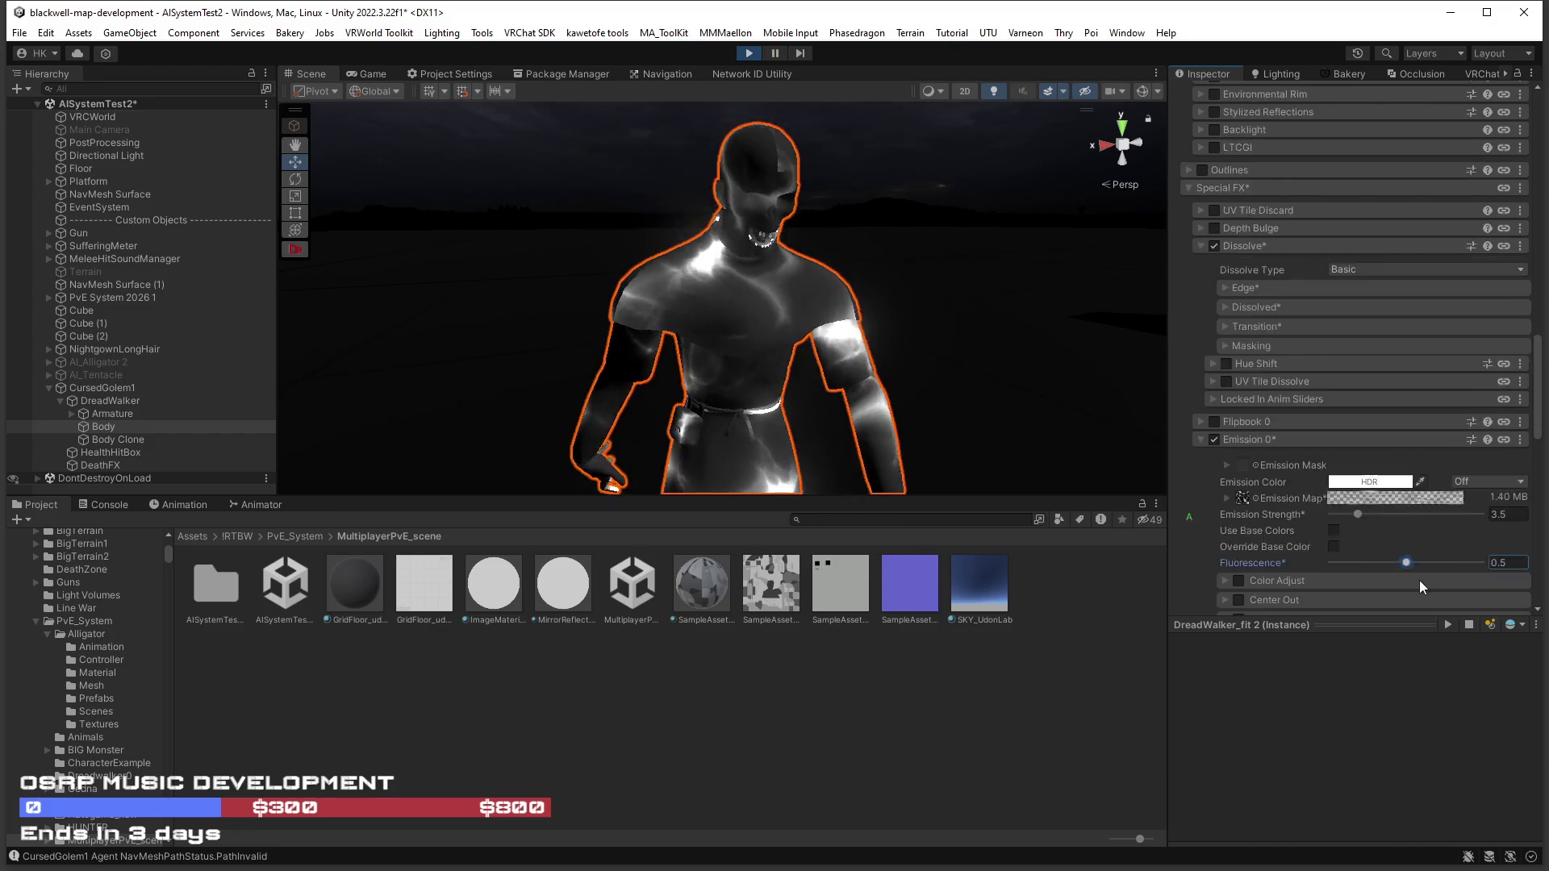
scroll(1389, 557, up, 2)
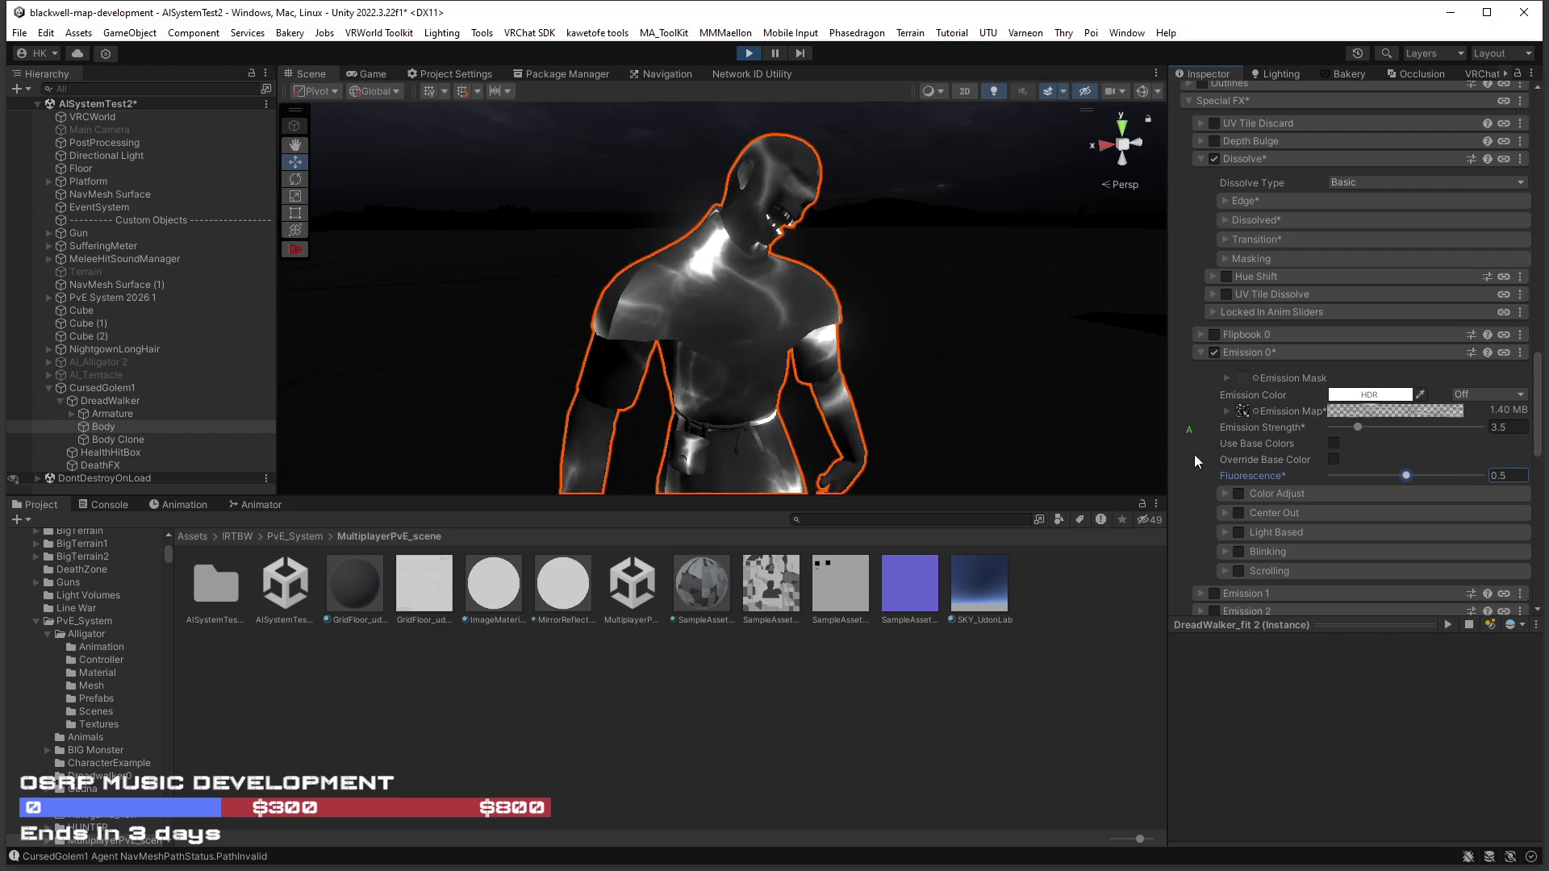
scroll(1302, 415, up, 2)
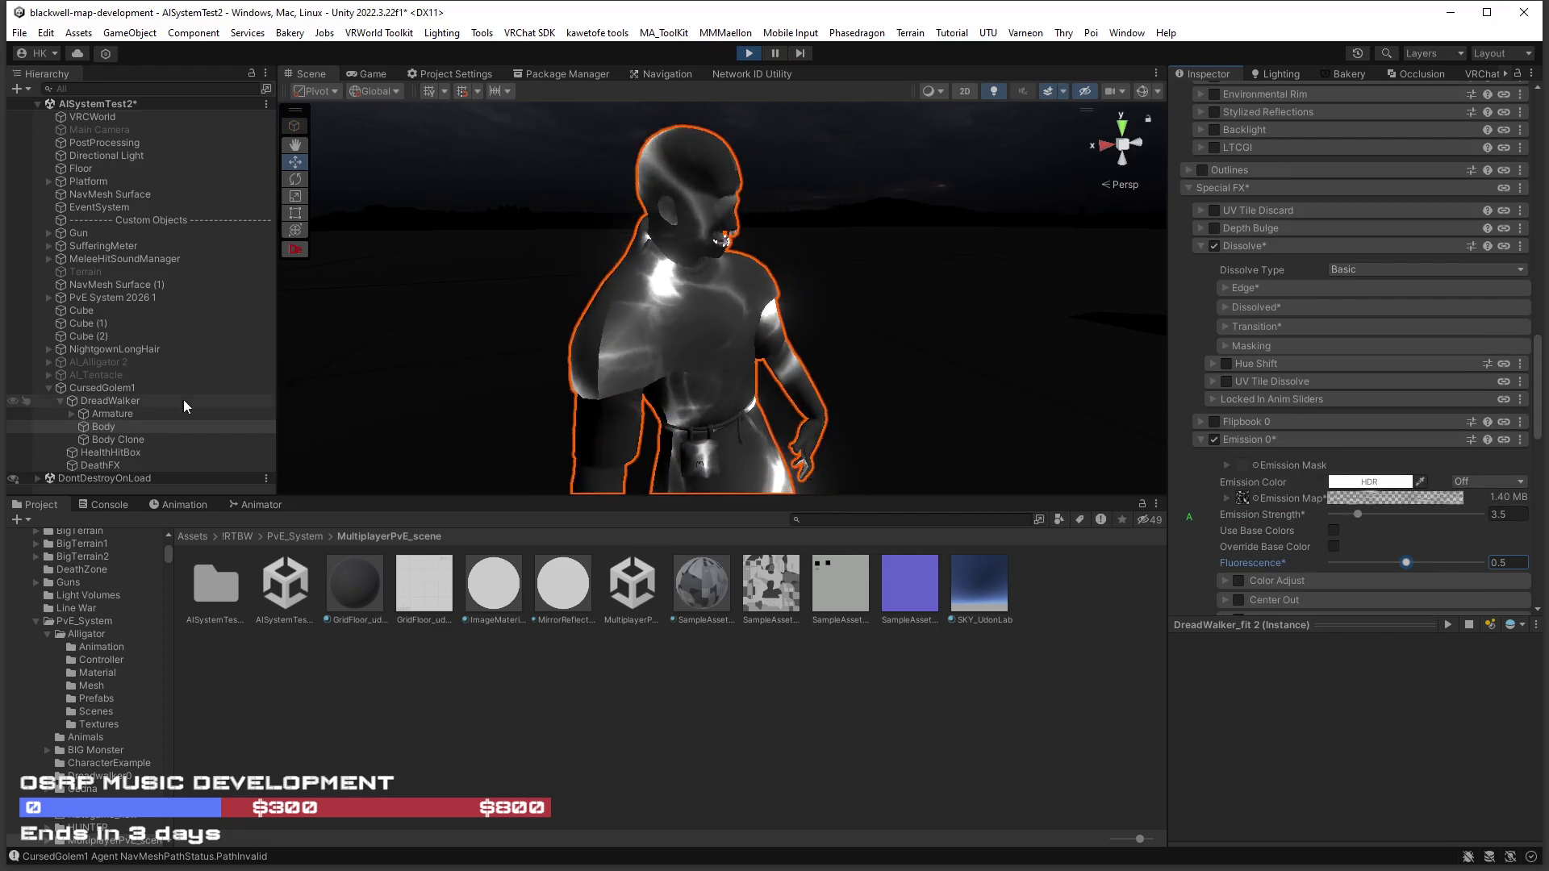
double_click(112, 427)
click(100, 388)
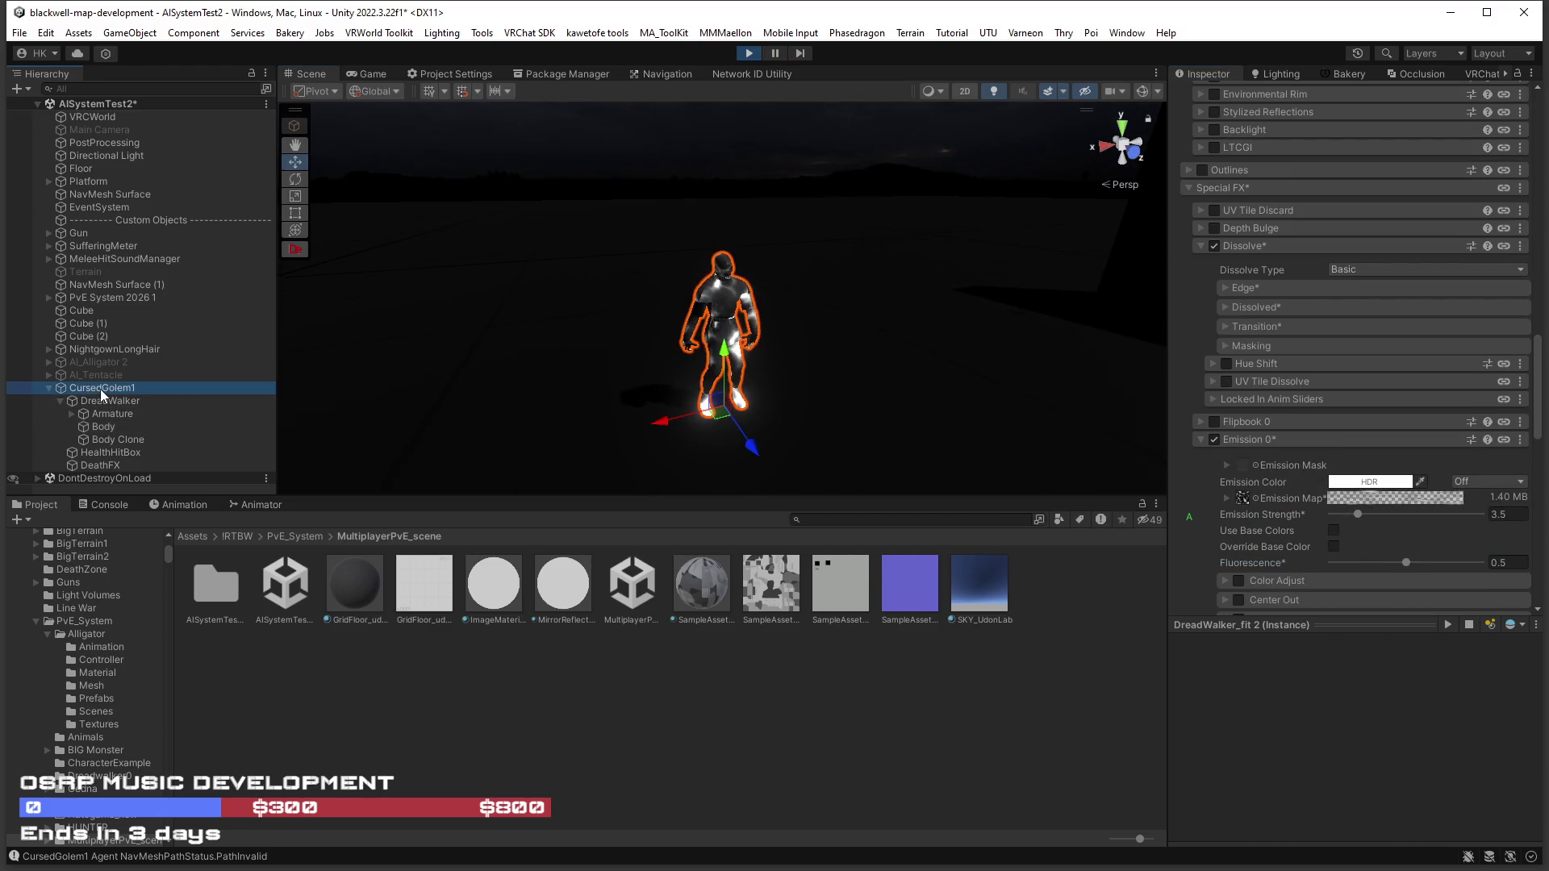
Assign CombatManager to CursedGolem1's AI Enemy and set its Nav Mesh Agent Type to Alligator.
scroll(1237, 463, up, 8)
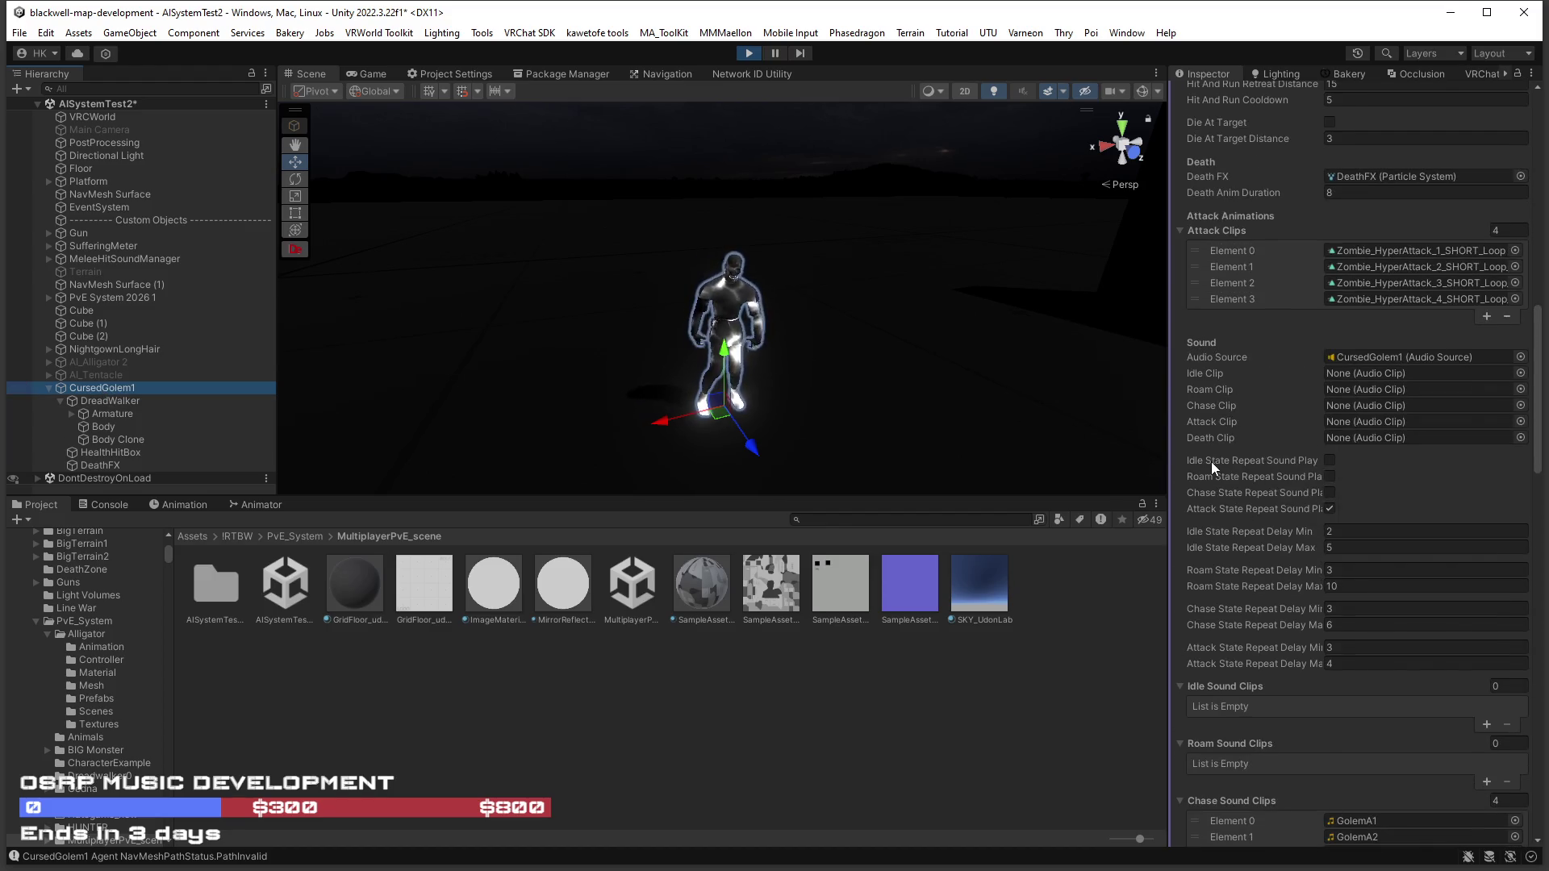
scroll(1216, 461, up, 5)
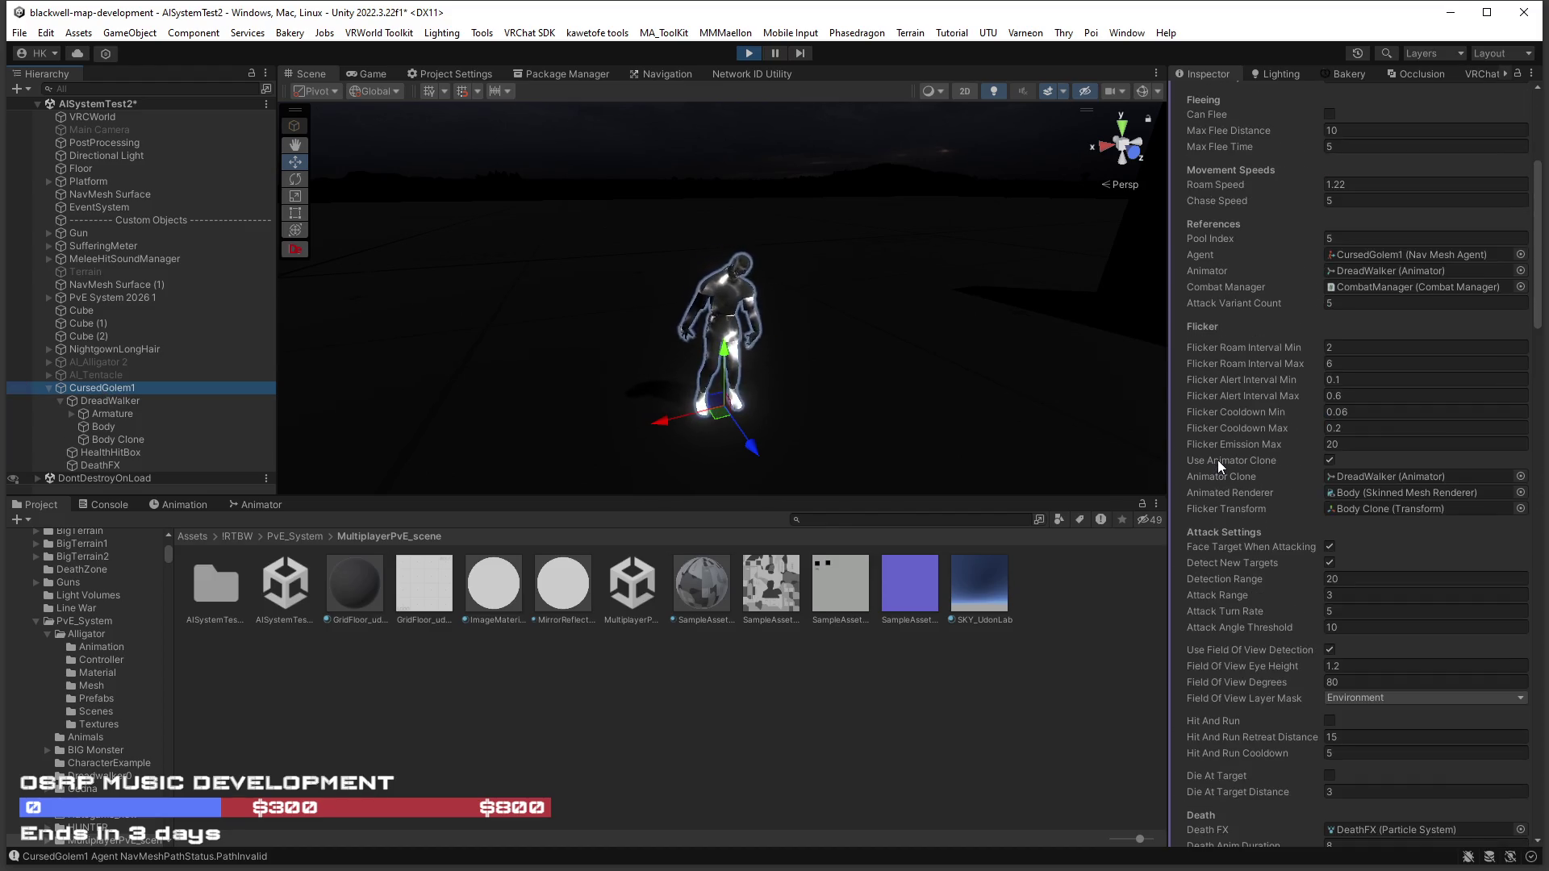
scroll(1217, 459, up, 2)
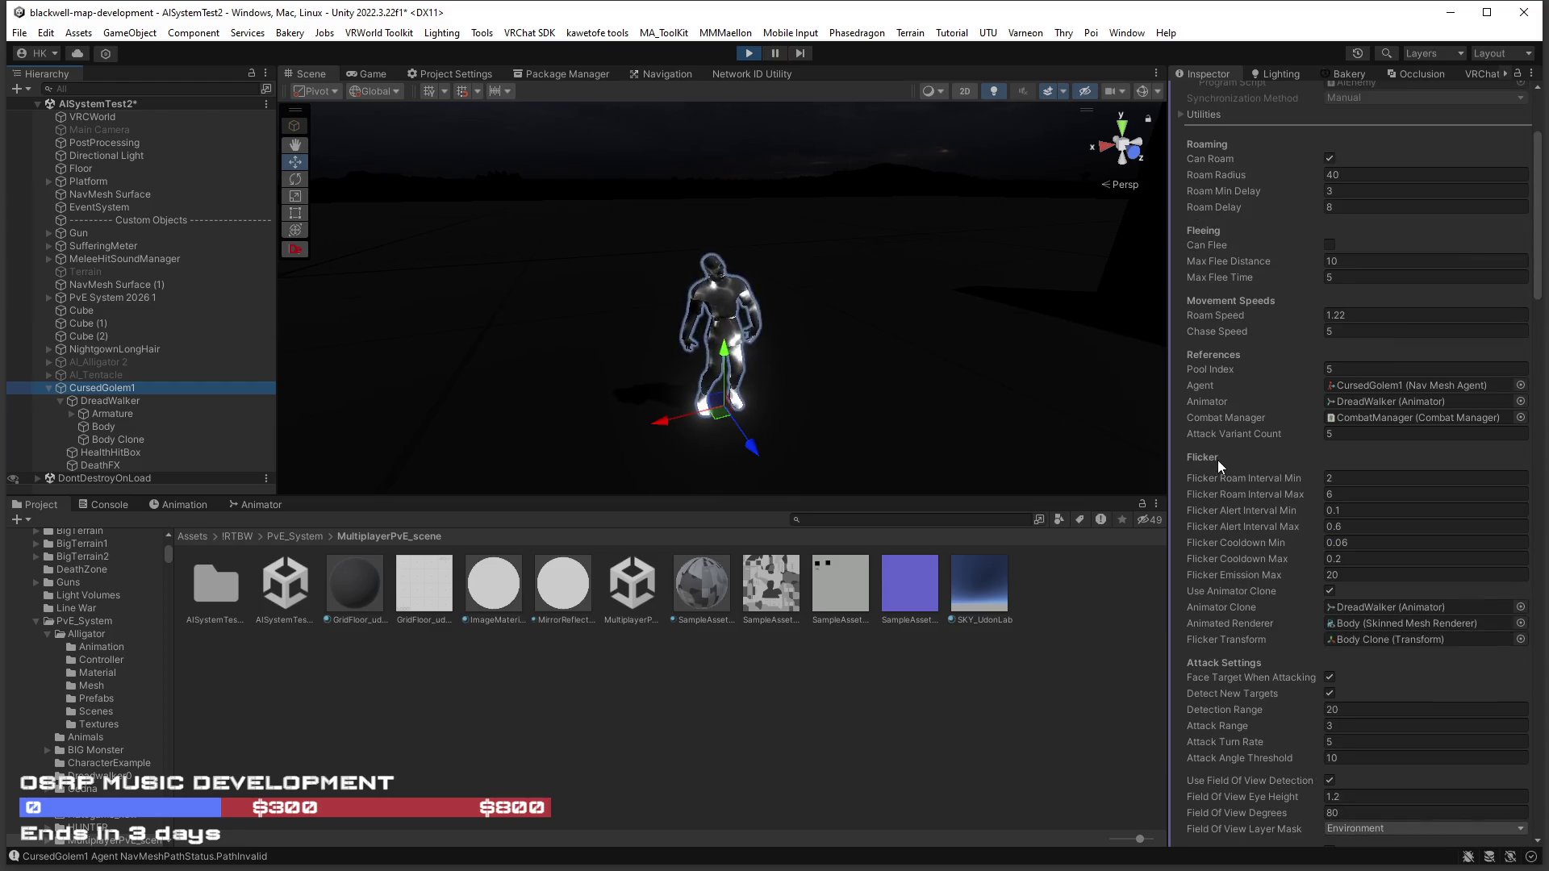
click(1368, 418)
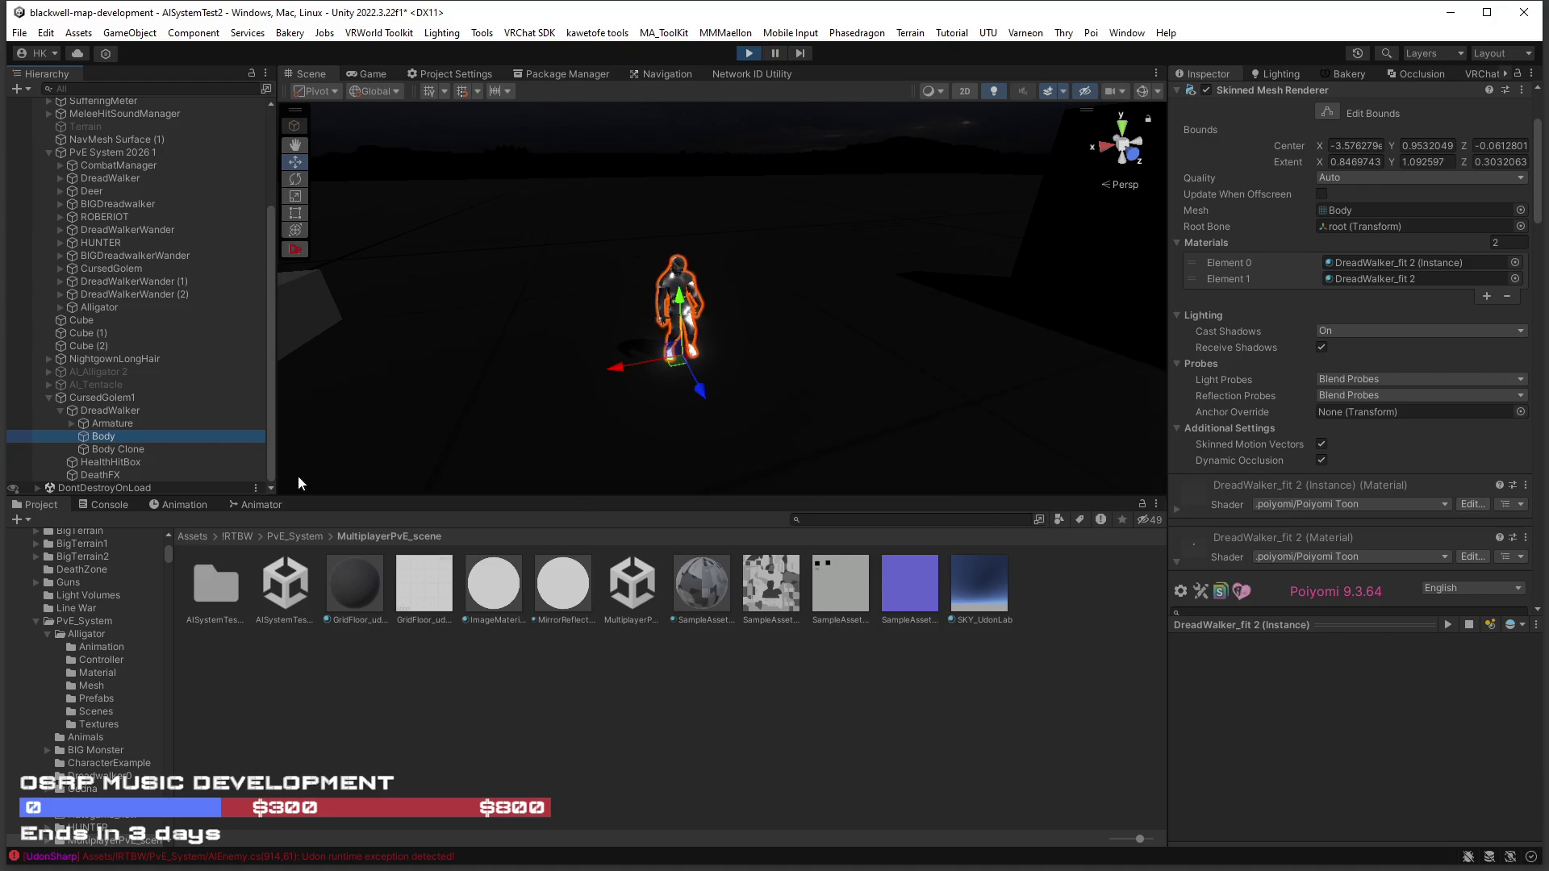
click(147, 396)
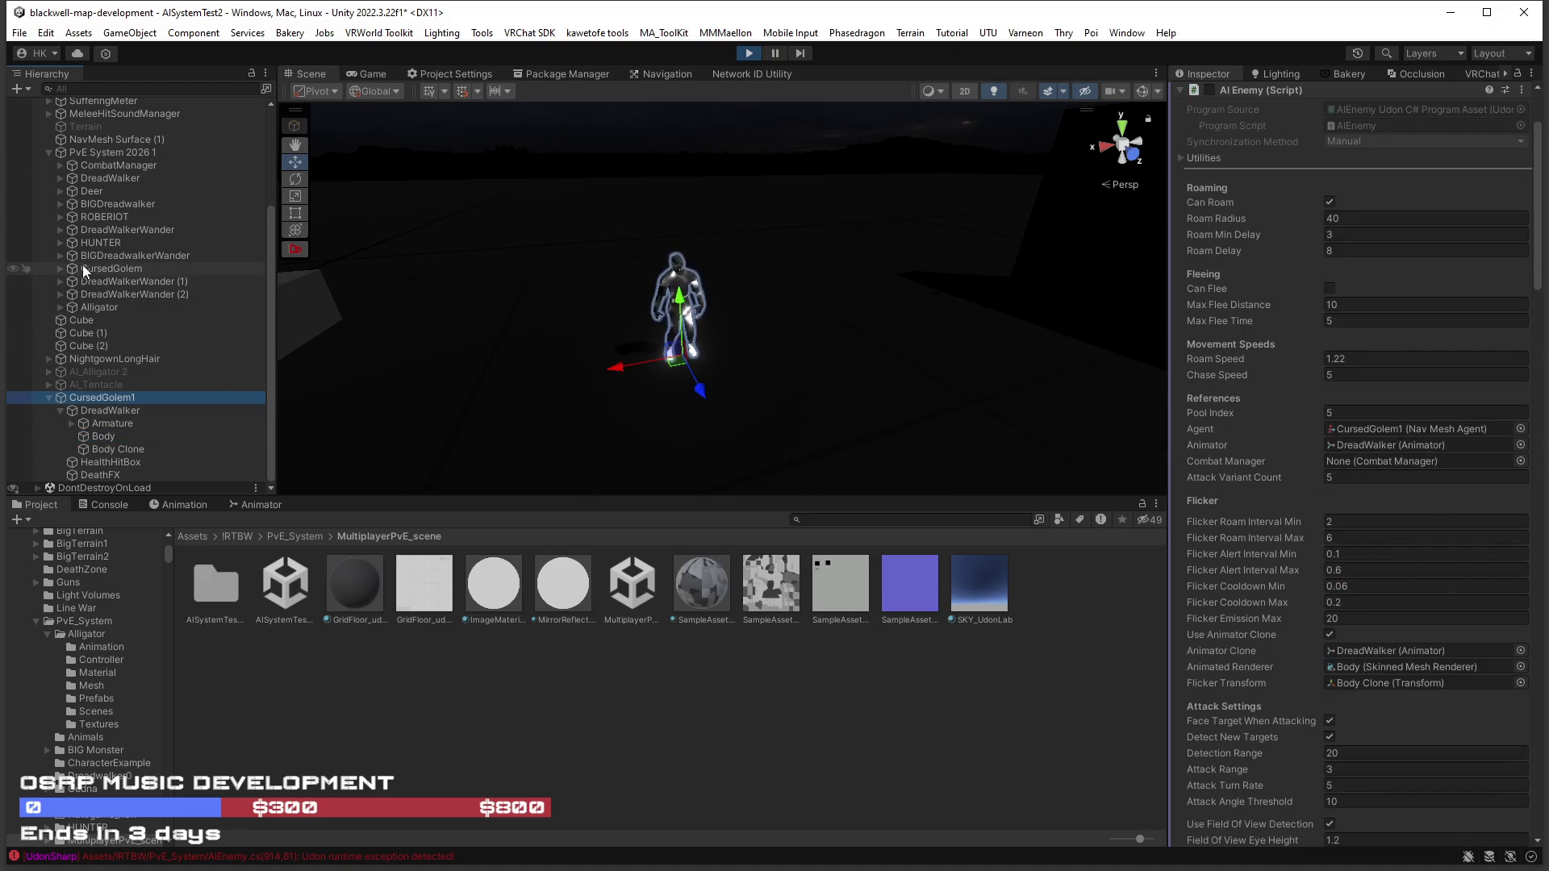
mouse_move(99, 164)
mouse_down()
mouse_move(1230, 370)
mouse_move(1358, 463)
mouse_up()
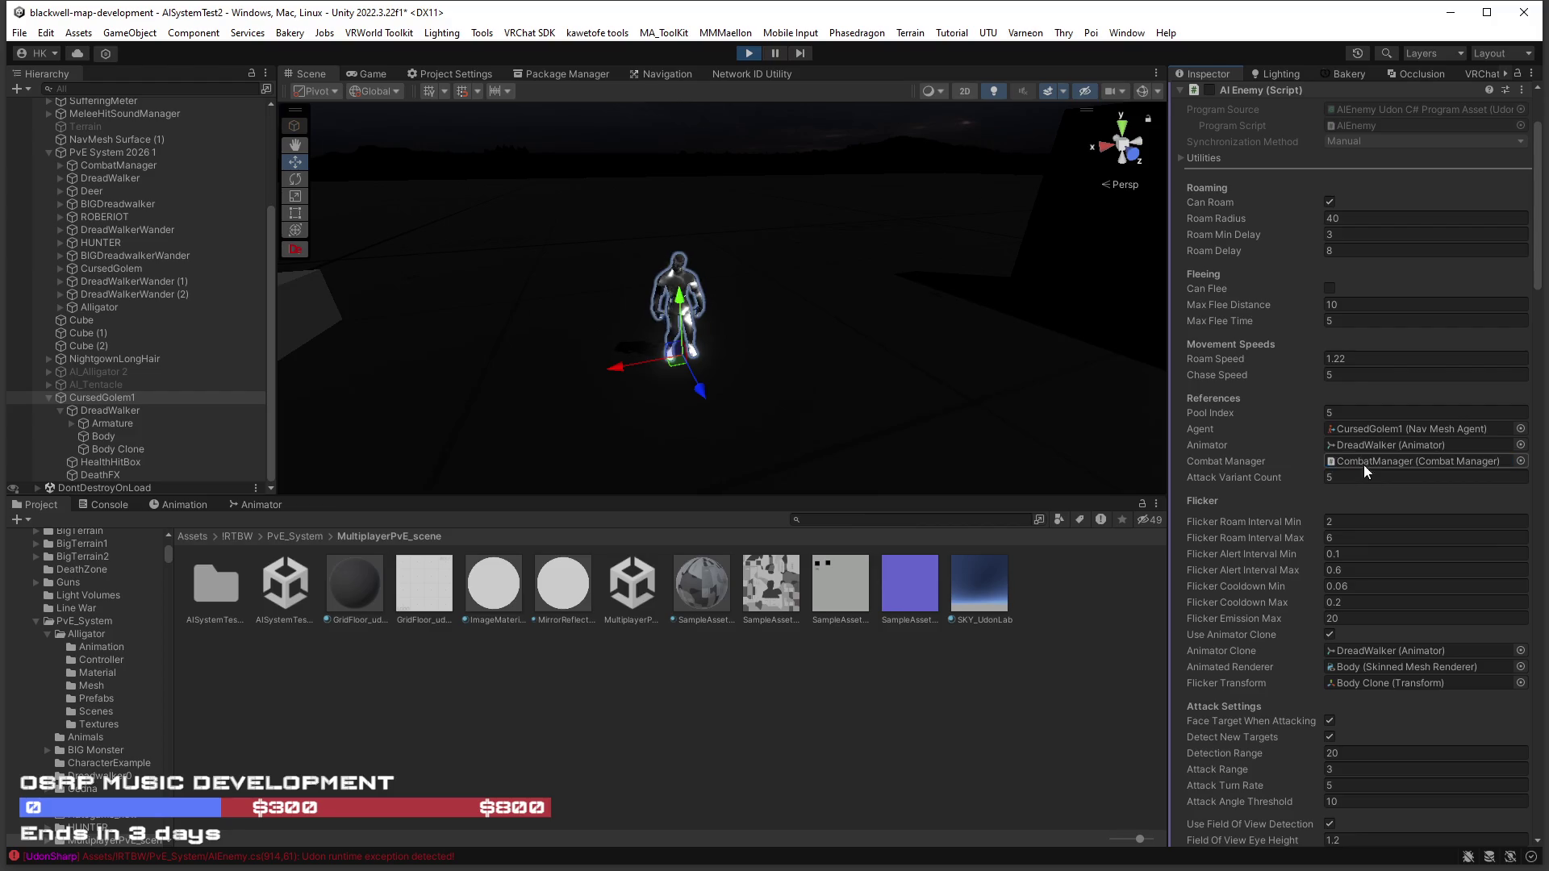
scroll(1310, 539, down, 15)
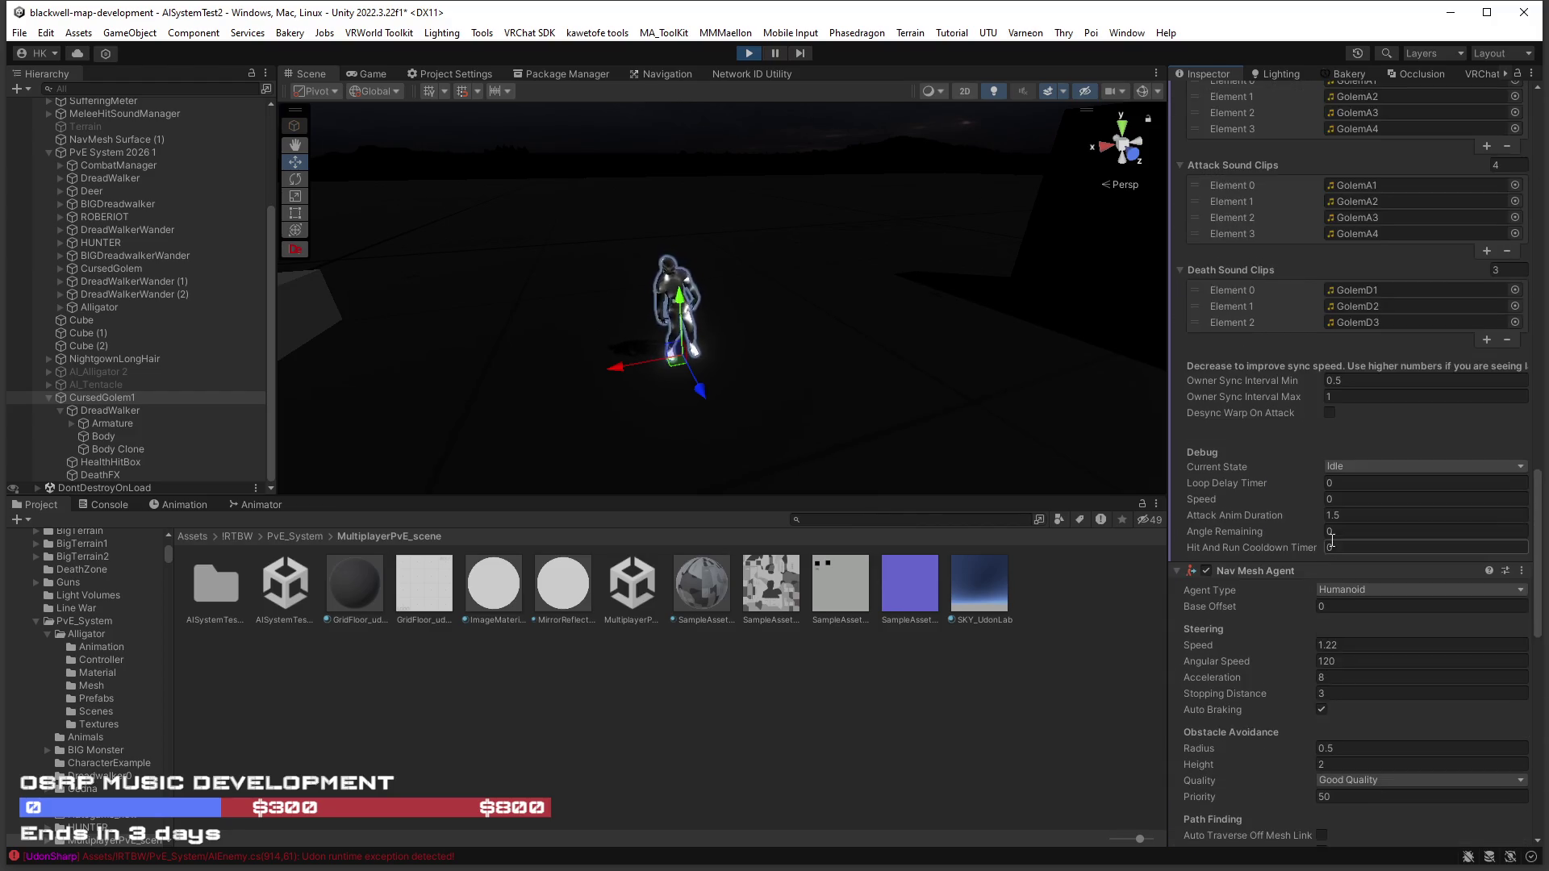
scroll(1332, 540, down, 4)
click(1347, 326)
click(1379, 349)
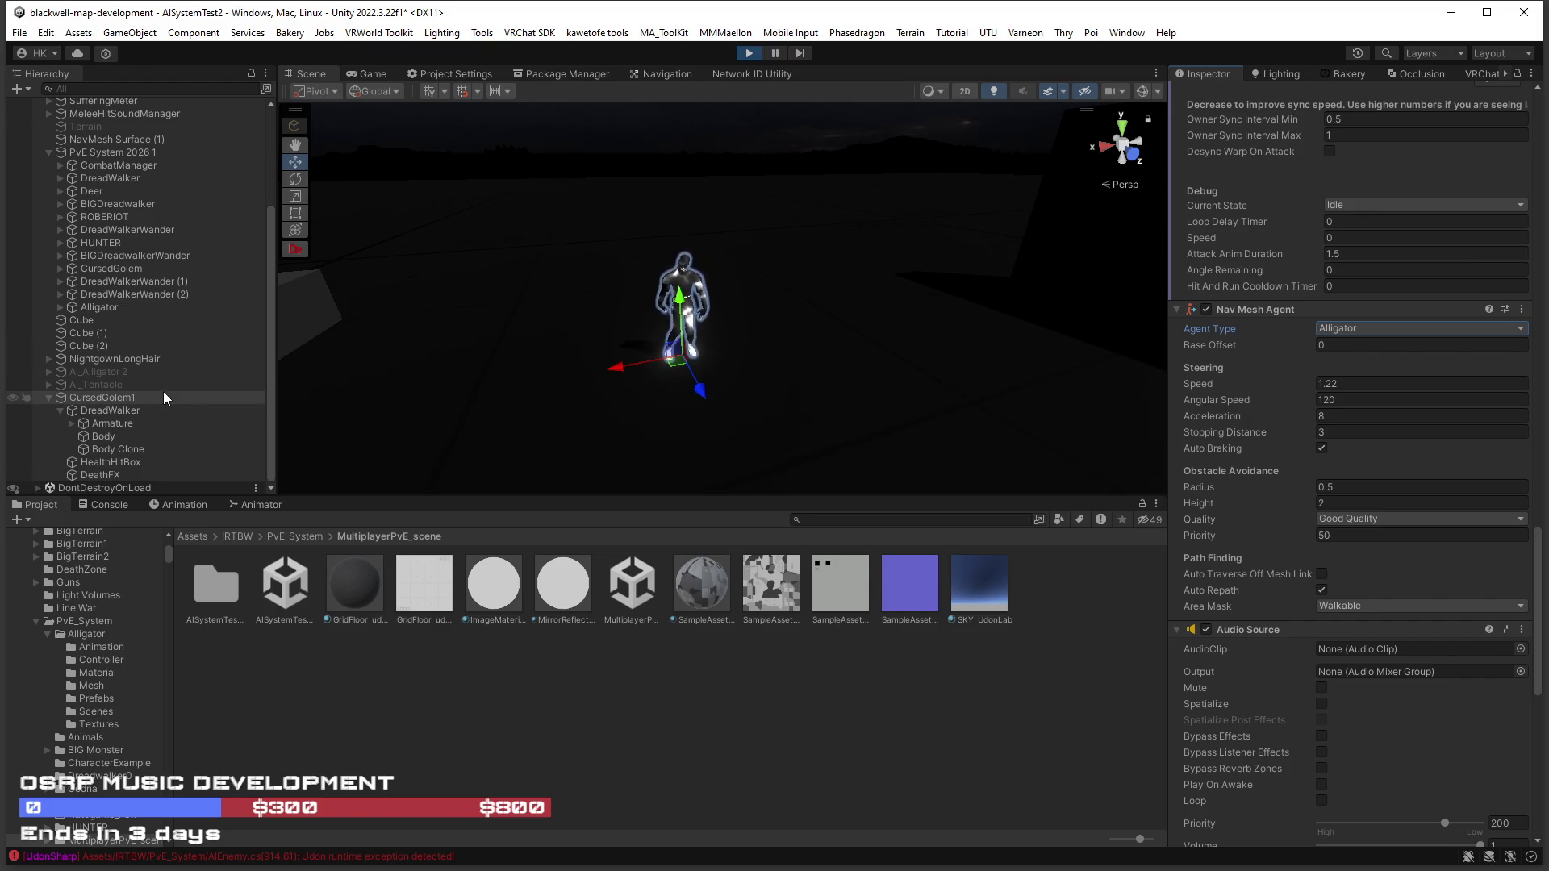
Set Roam Min Delay to 2 and Roam Delay to 3, then toggle CursedGolem1's active checkbox.
click(113, 403)
scroll(1377, 409, up, 15)
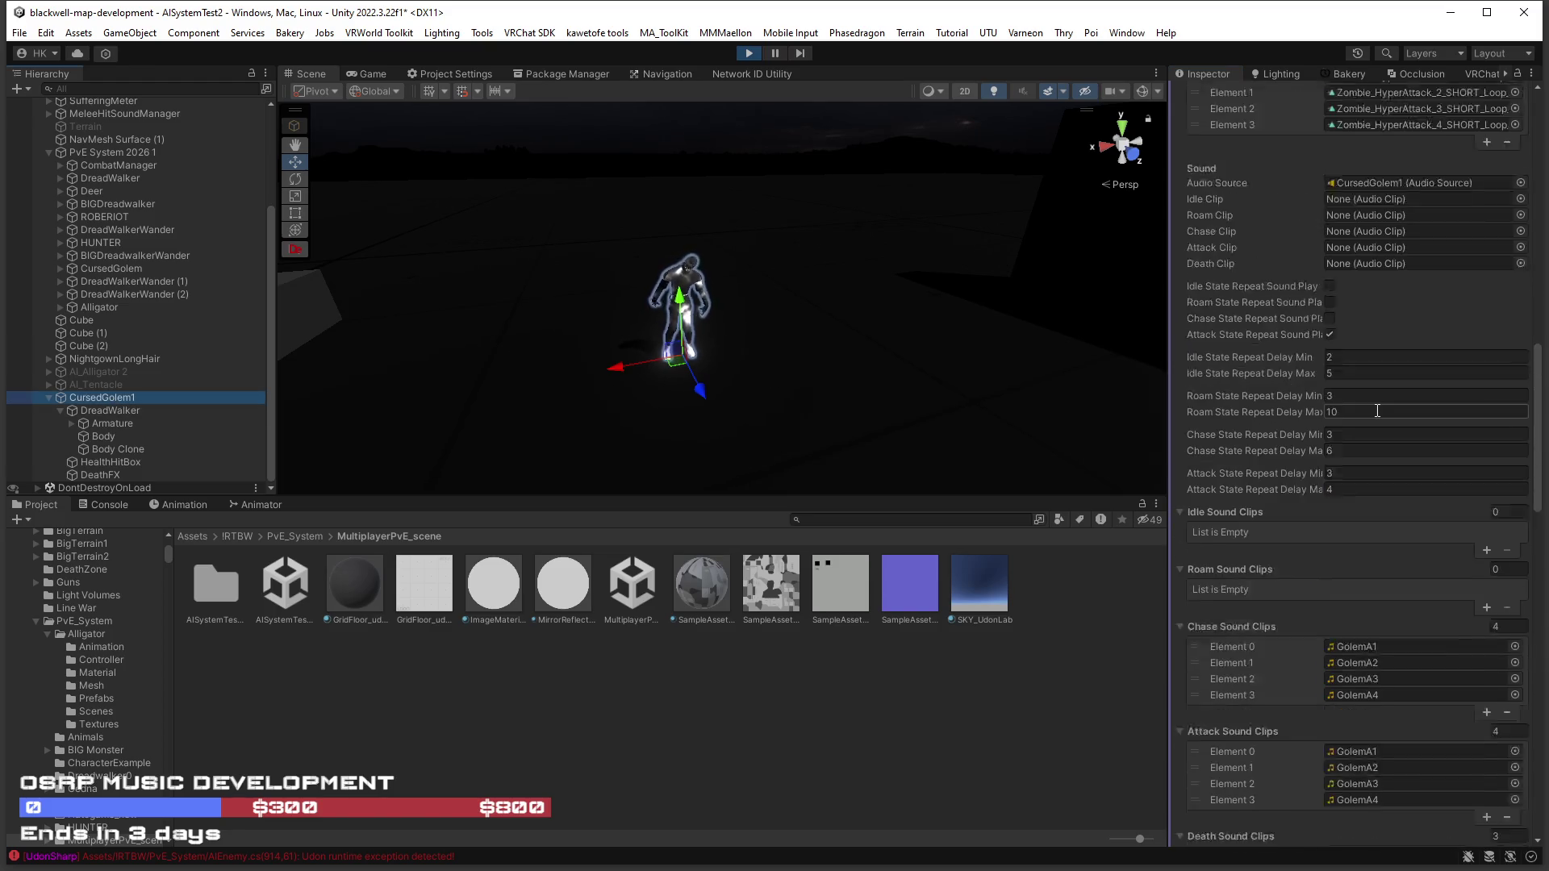
scroll(1372, 409, up, 10)
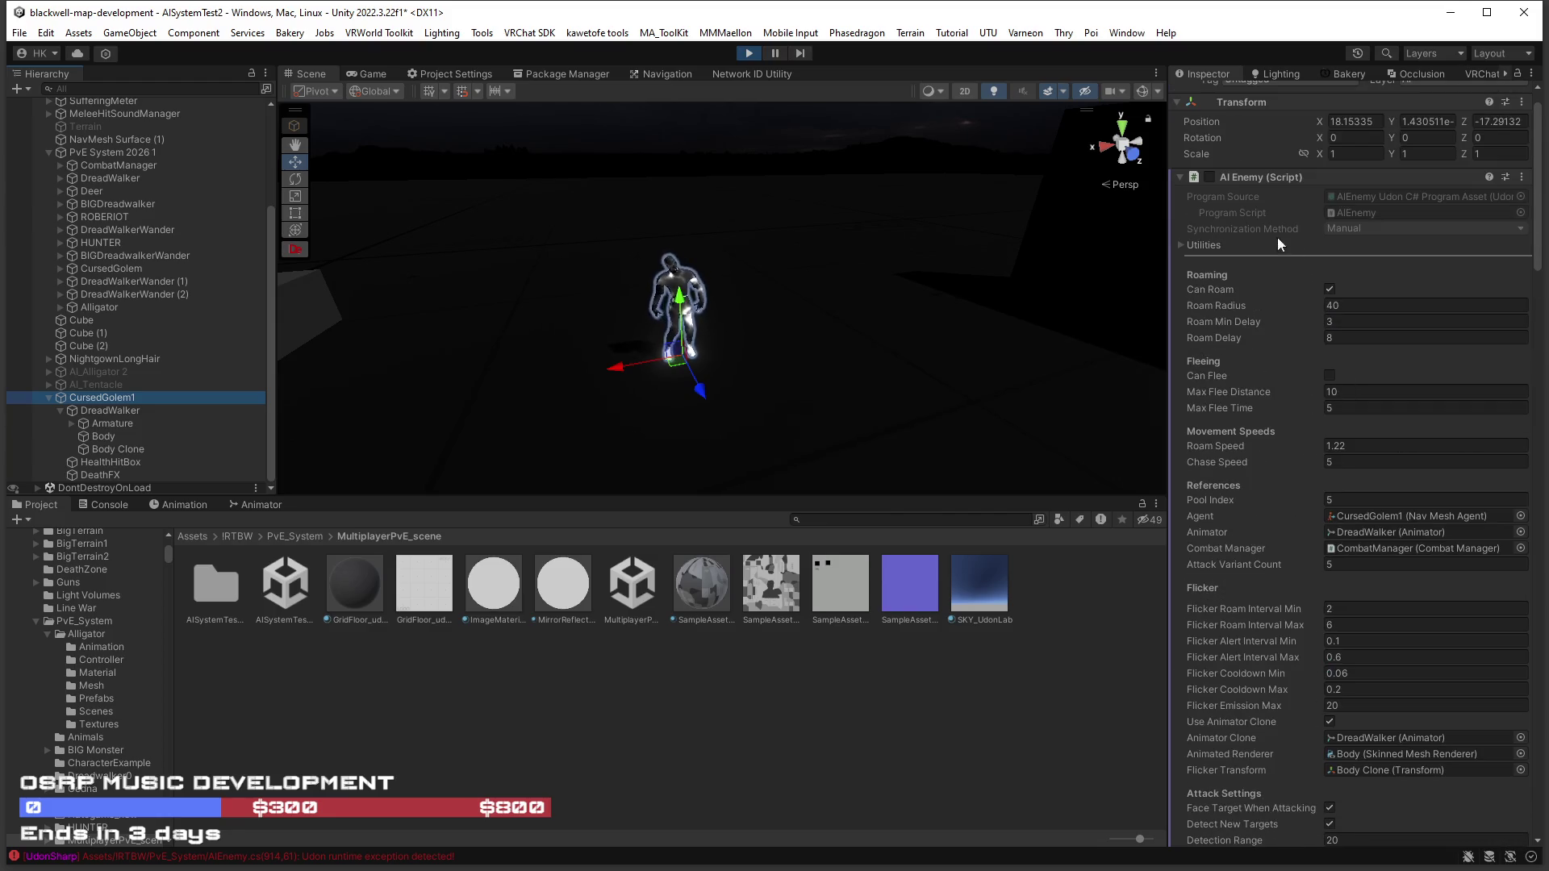
click(1302, 323)
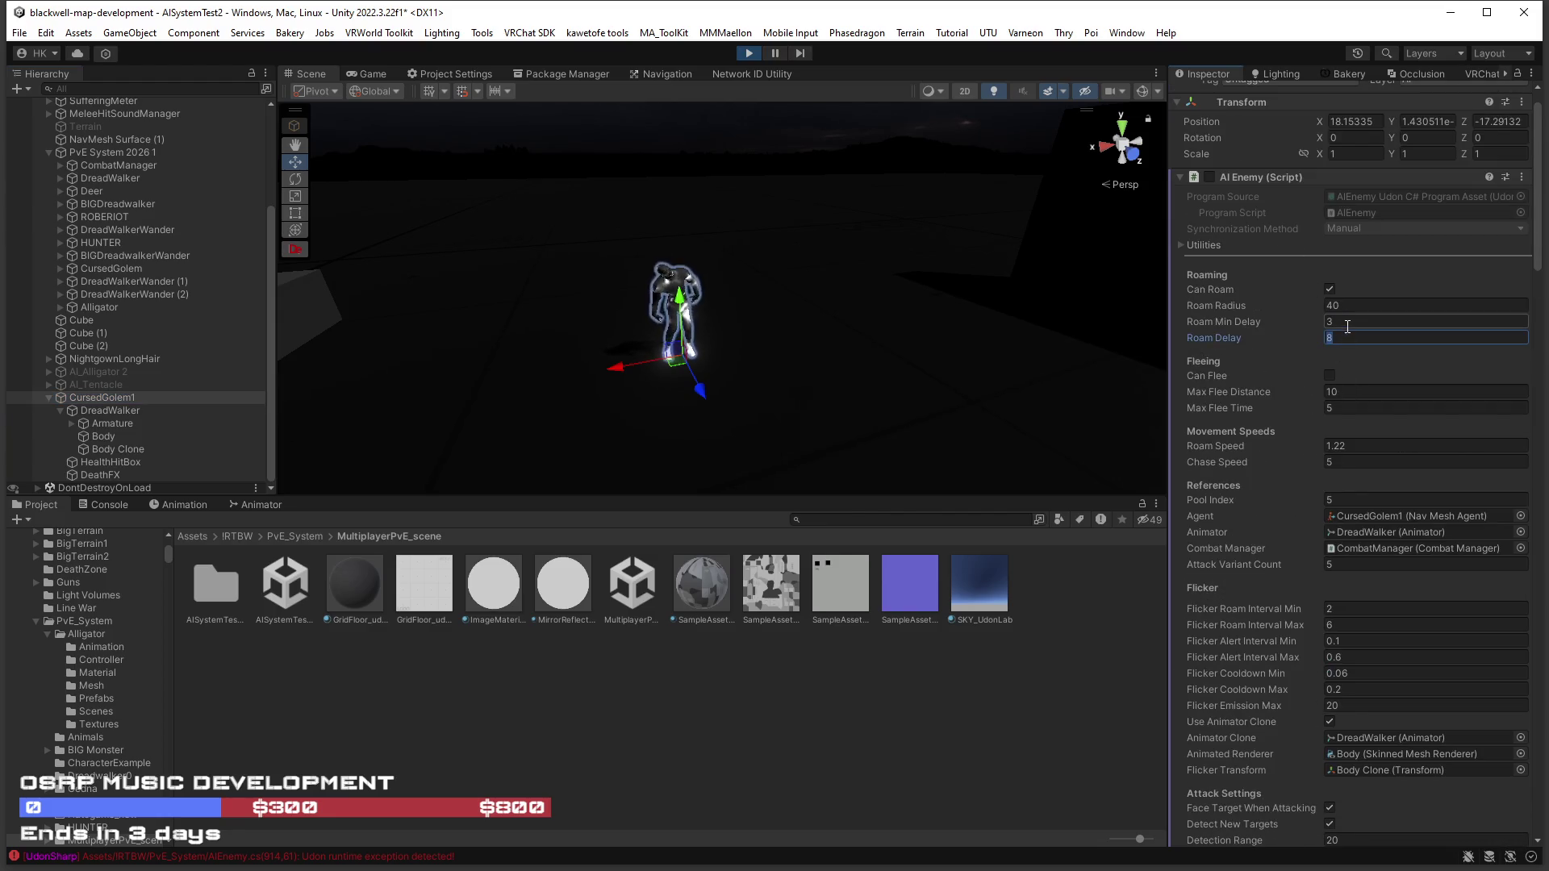
text(2)
key(Tab)
text(3)
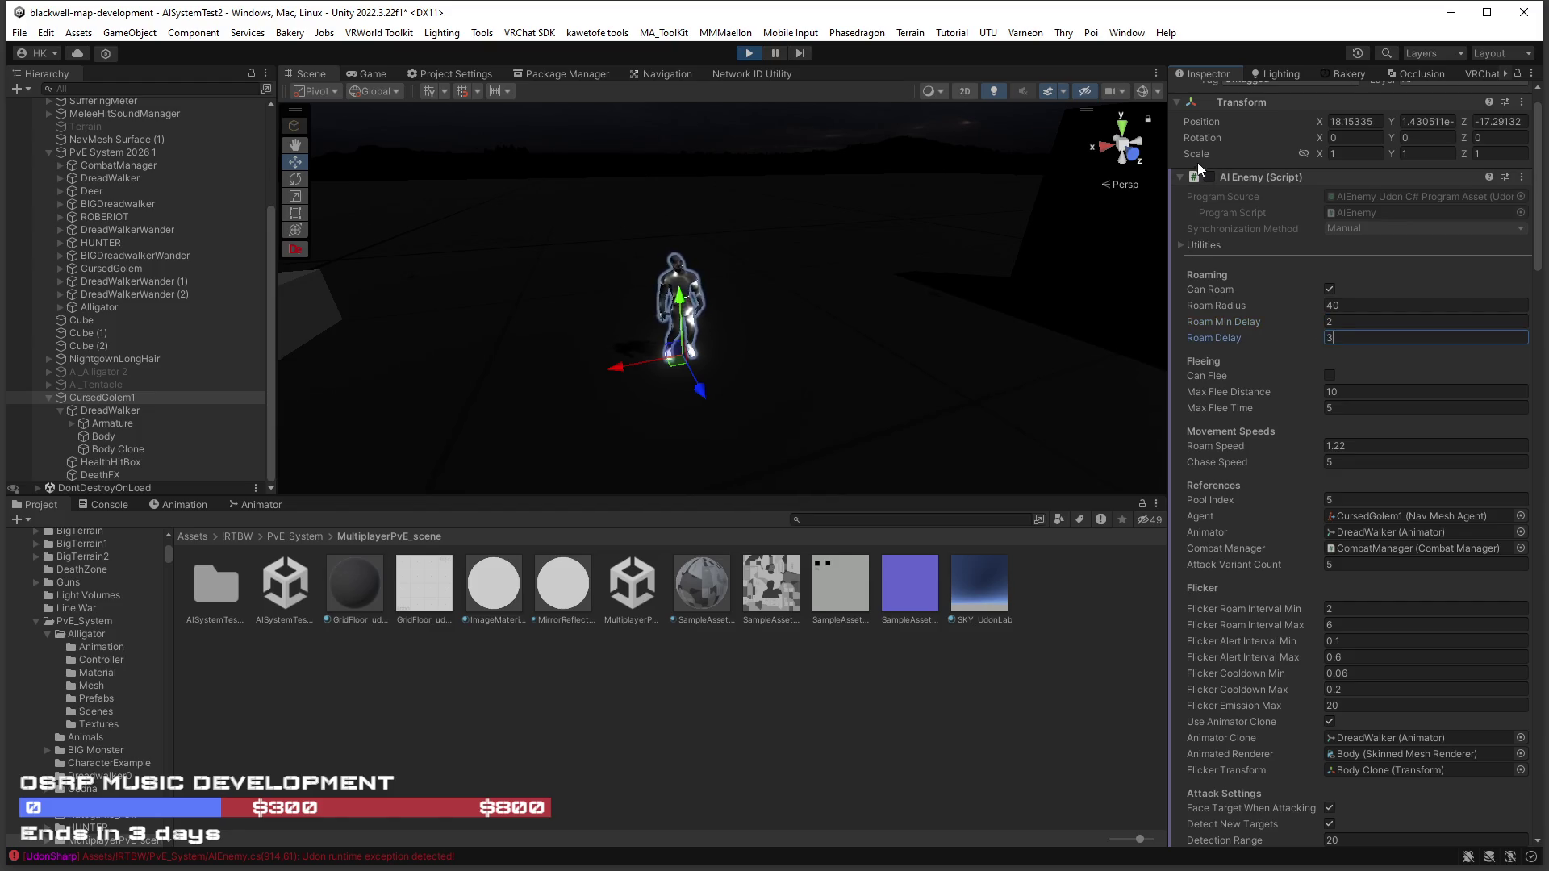
scroll(1208, 163, up, 1)
click(1212, 95)
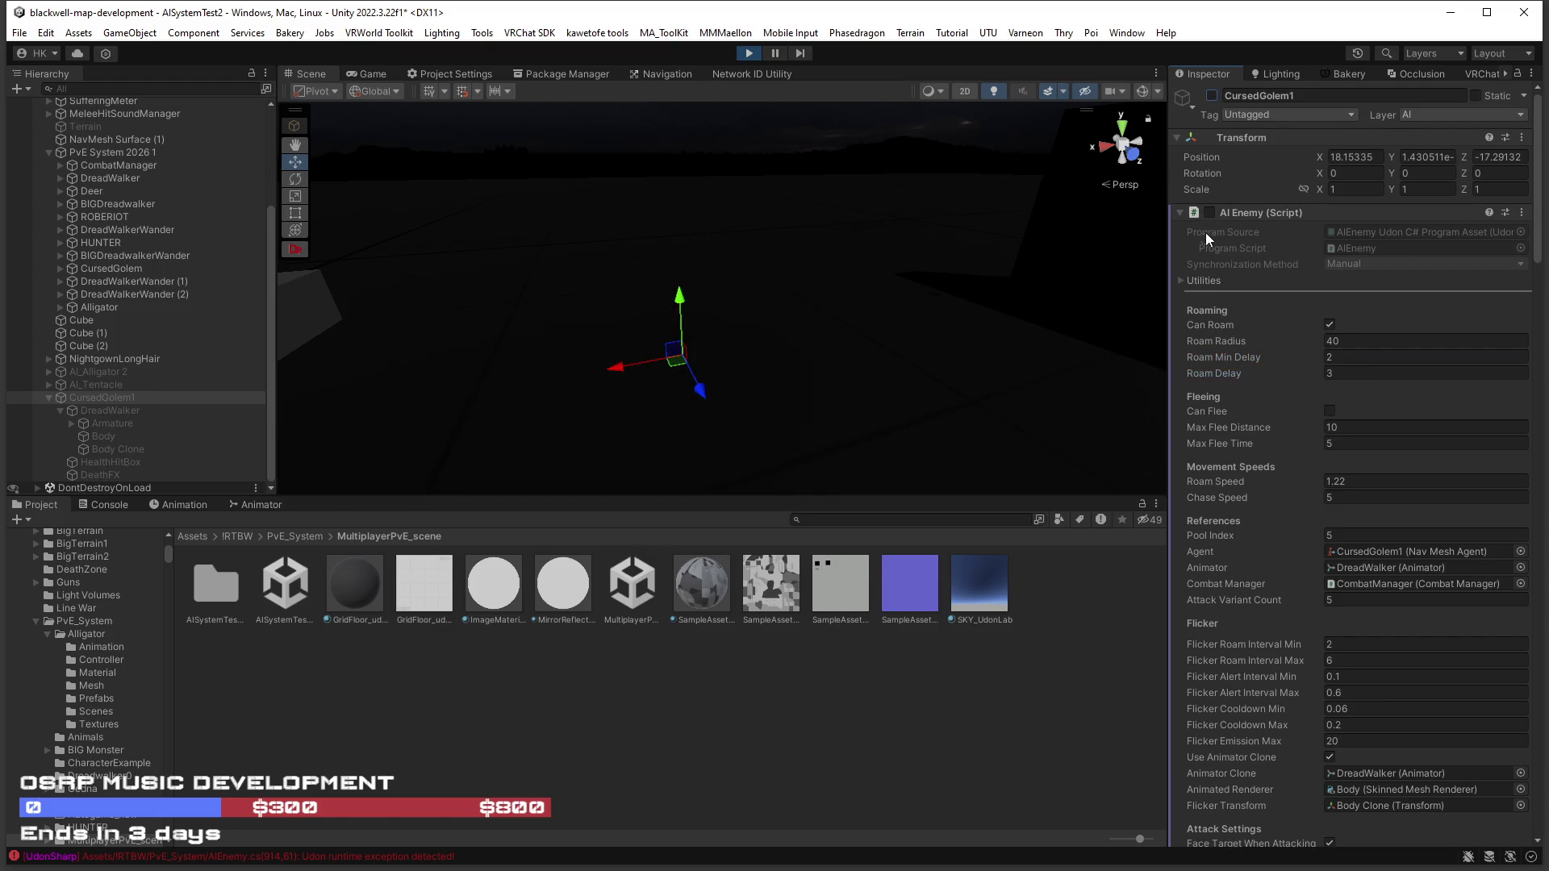
click(1212, 95)
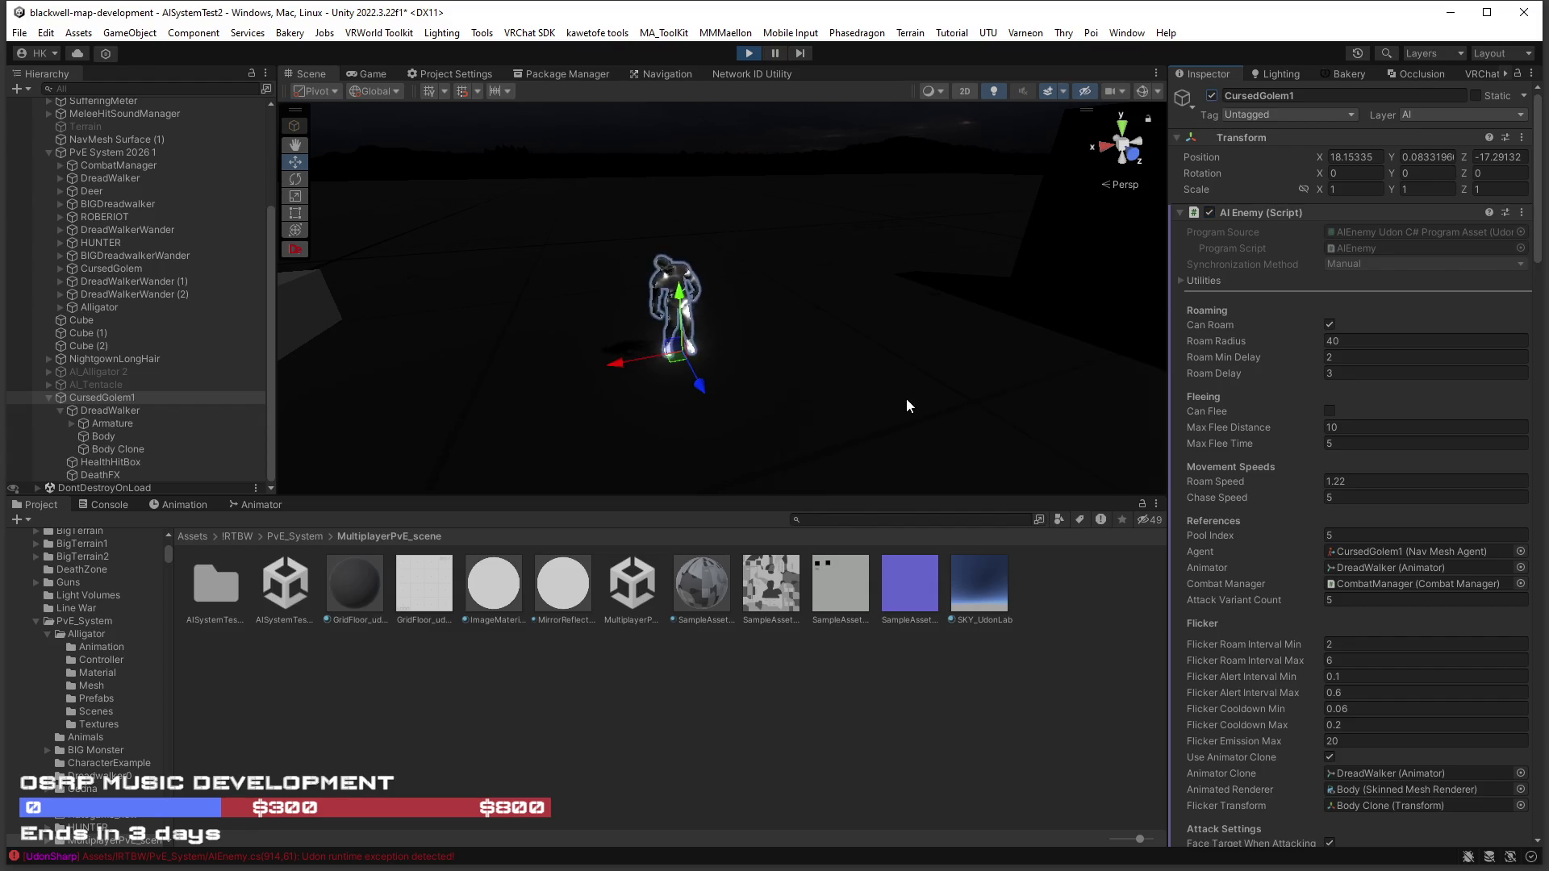
Exit Play mode and reselect CursedGolem1 to view its components.
click(95, 397)
ctrl+click(95, 396)
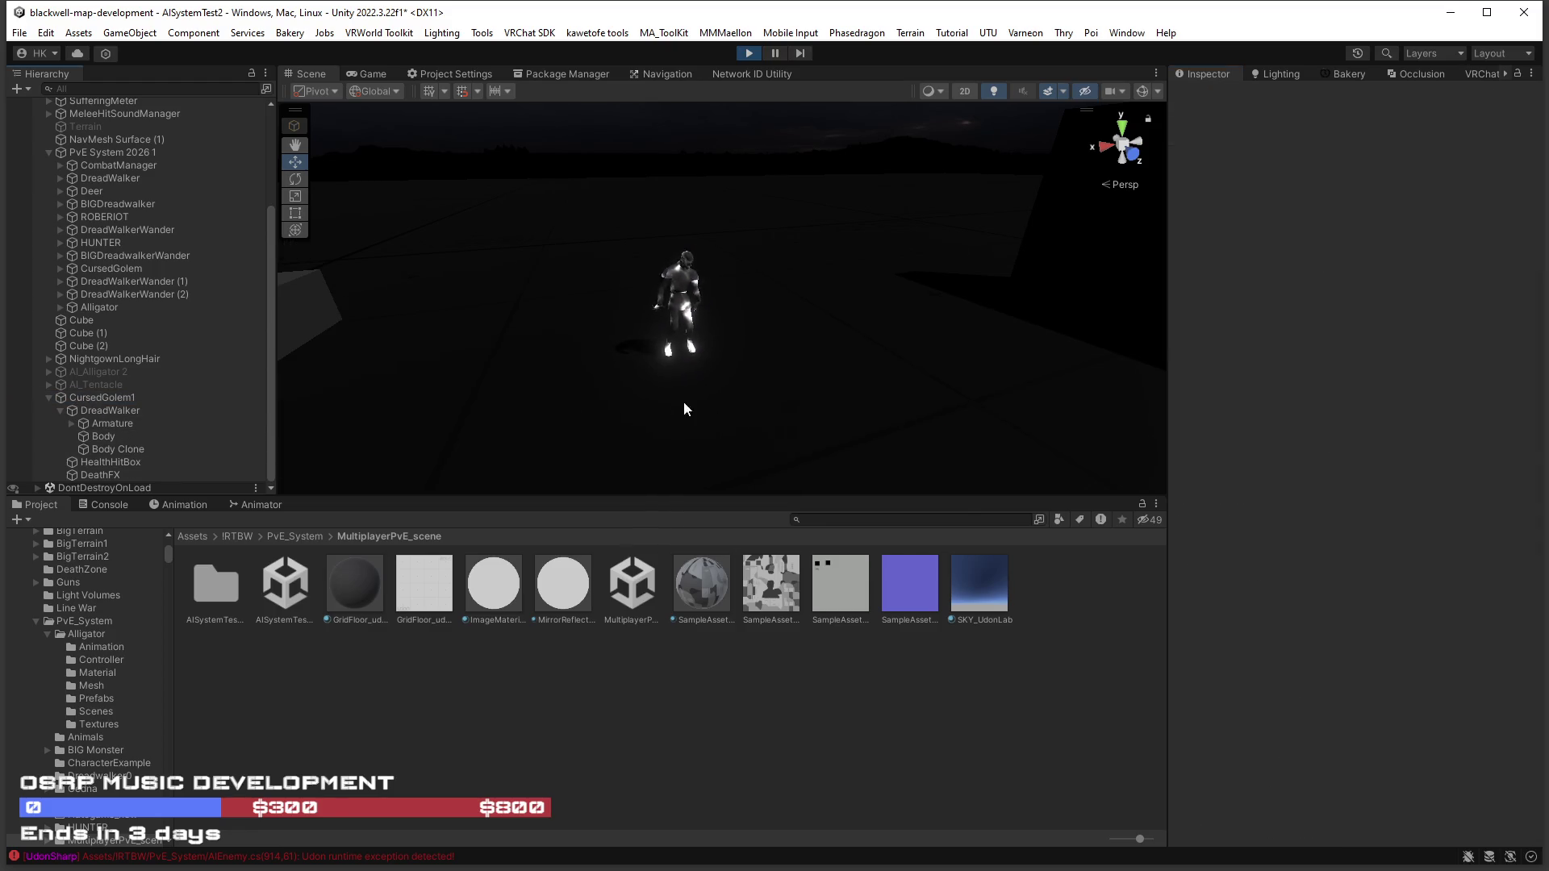
click(748, 55)
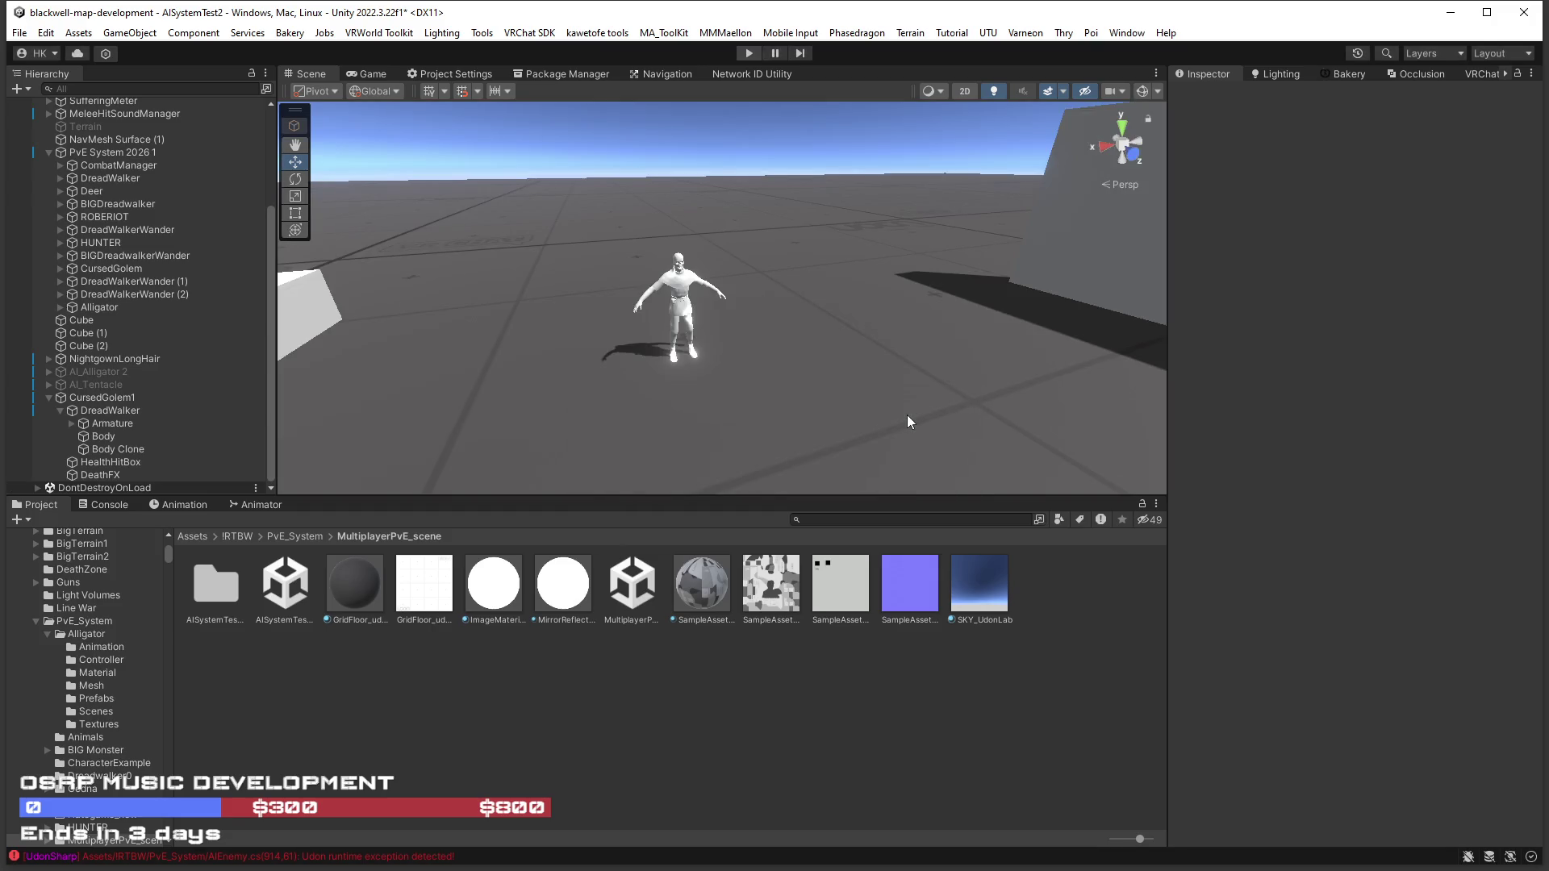
click(91, 411)
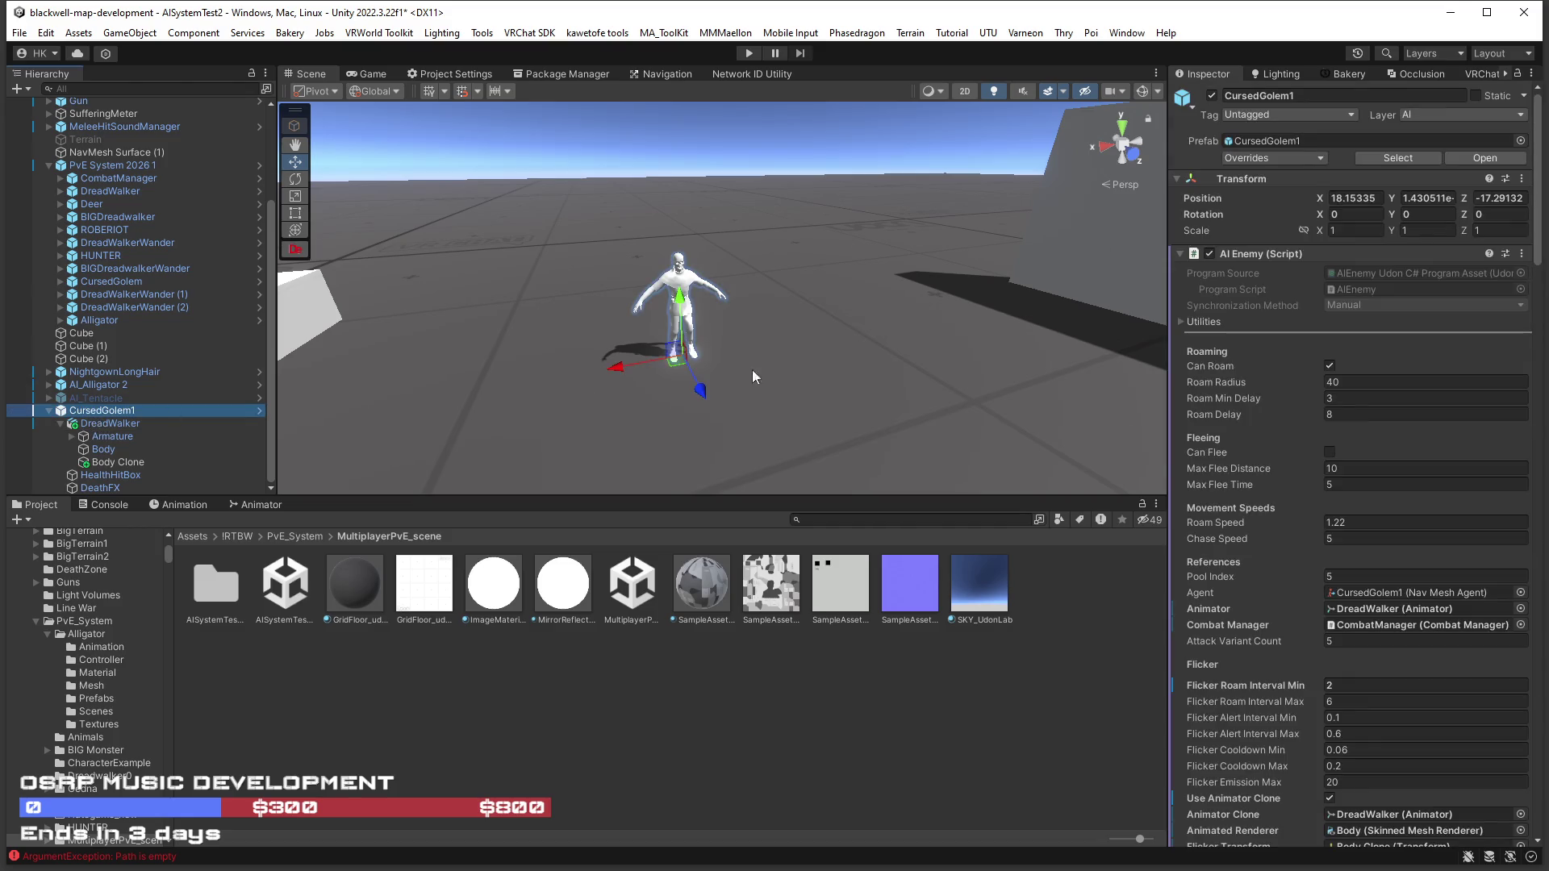
Set the Skybox Material to sky_night and the Environment Lighting Source to Skybox.
click(1280, 74)
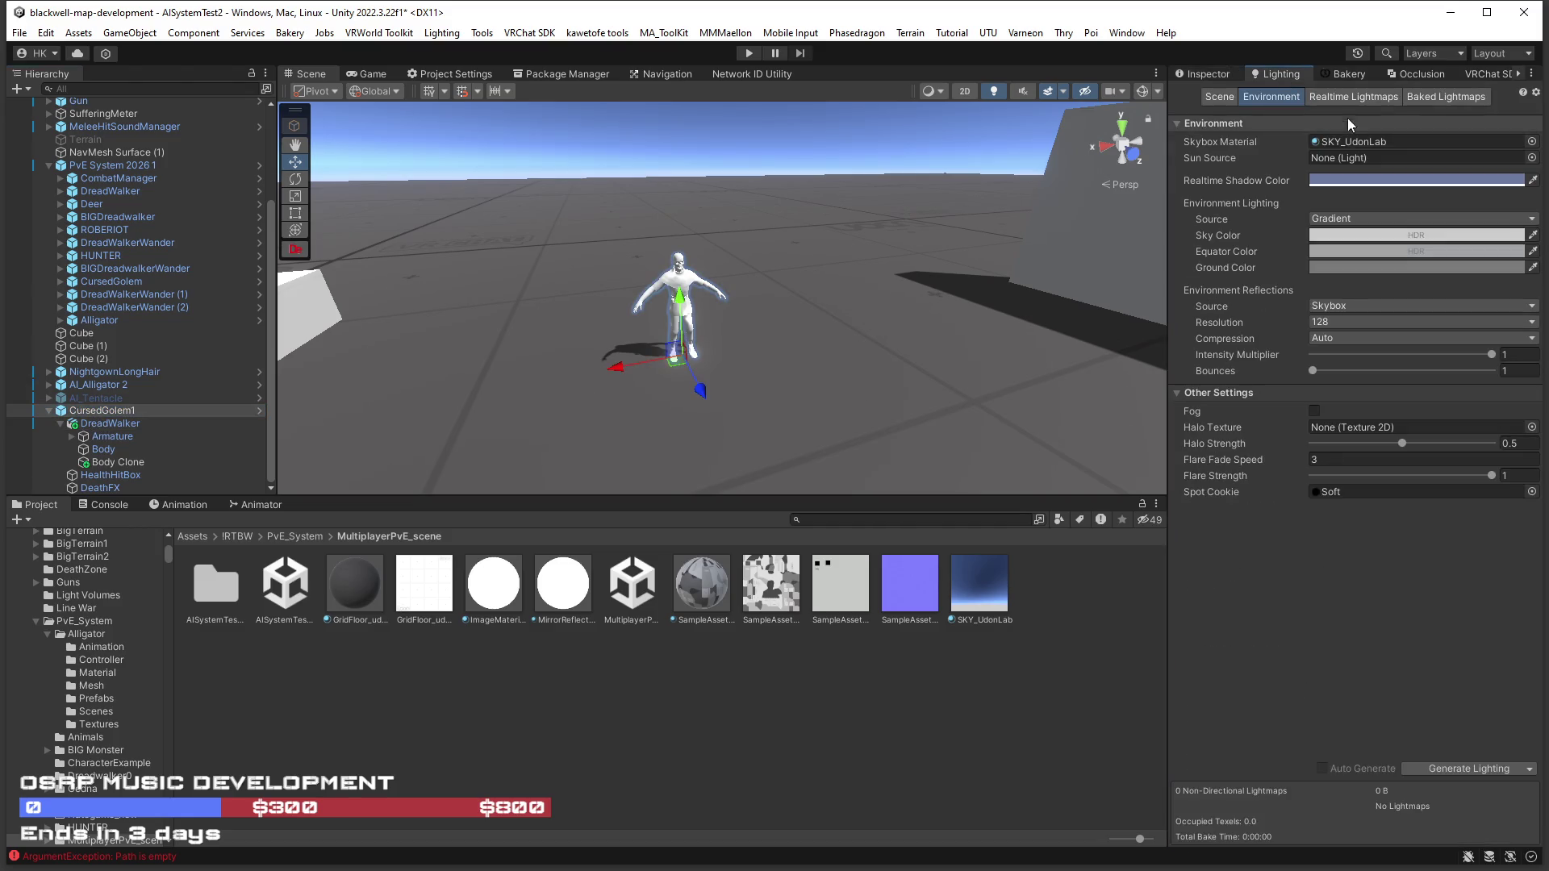
click(1531, 143)
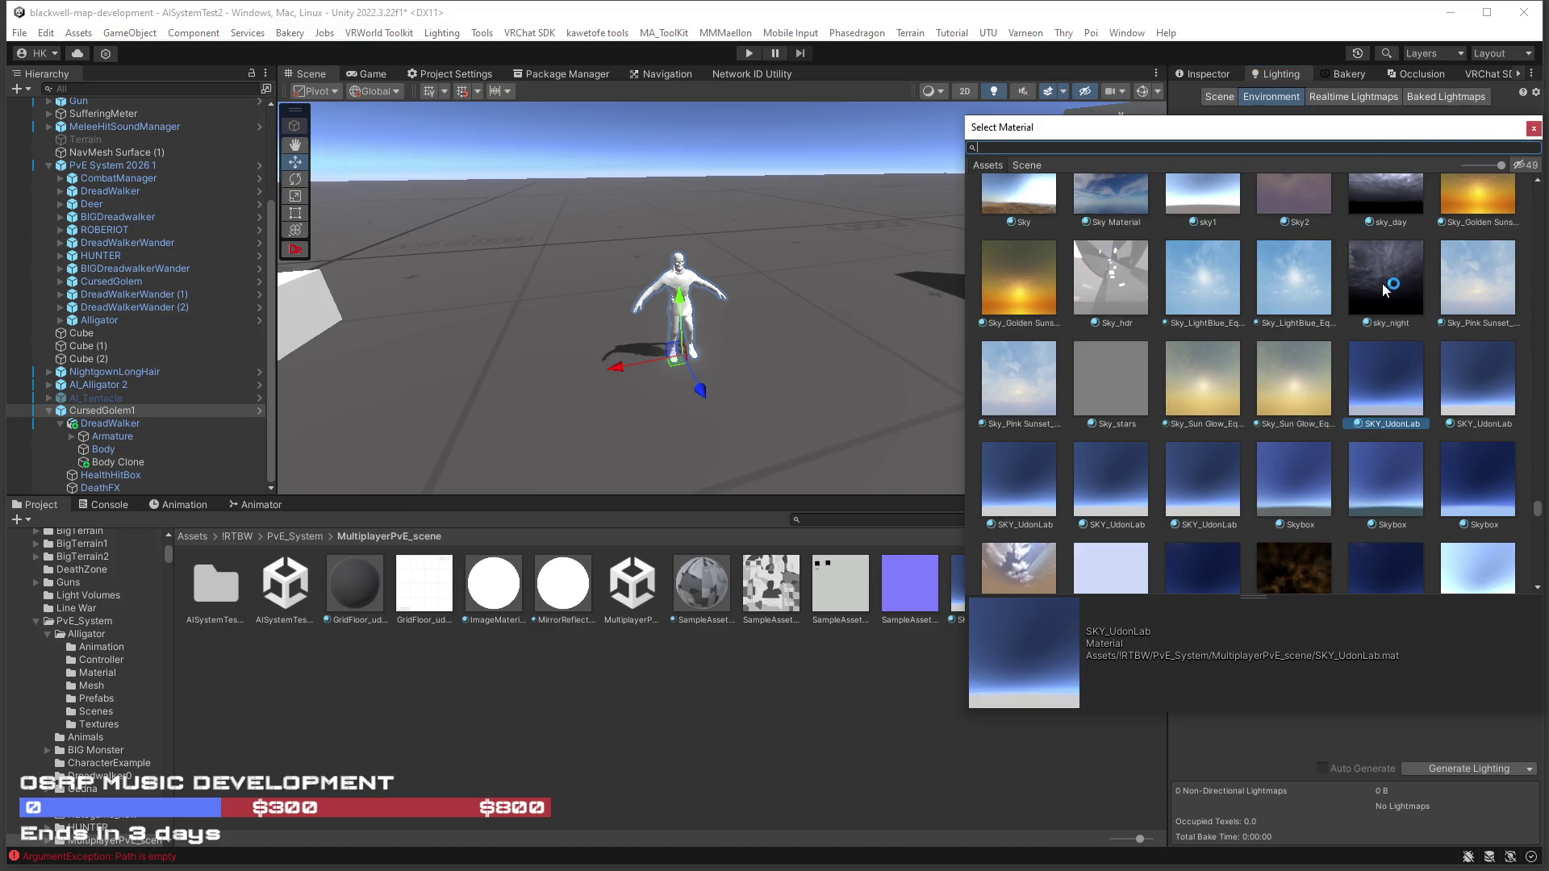
double_click(1383, 282)
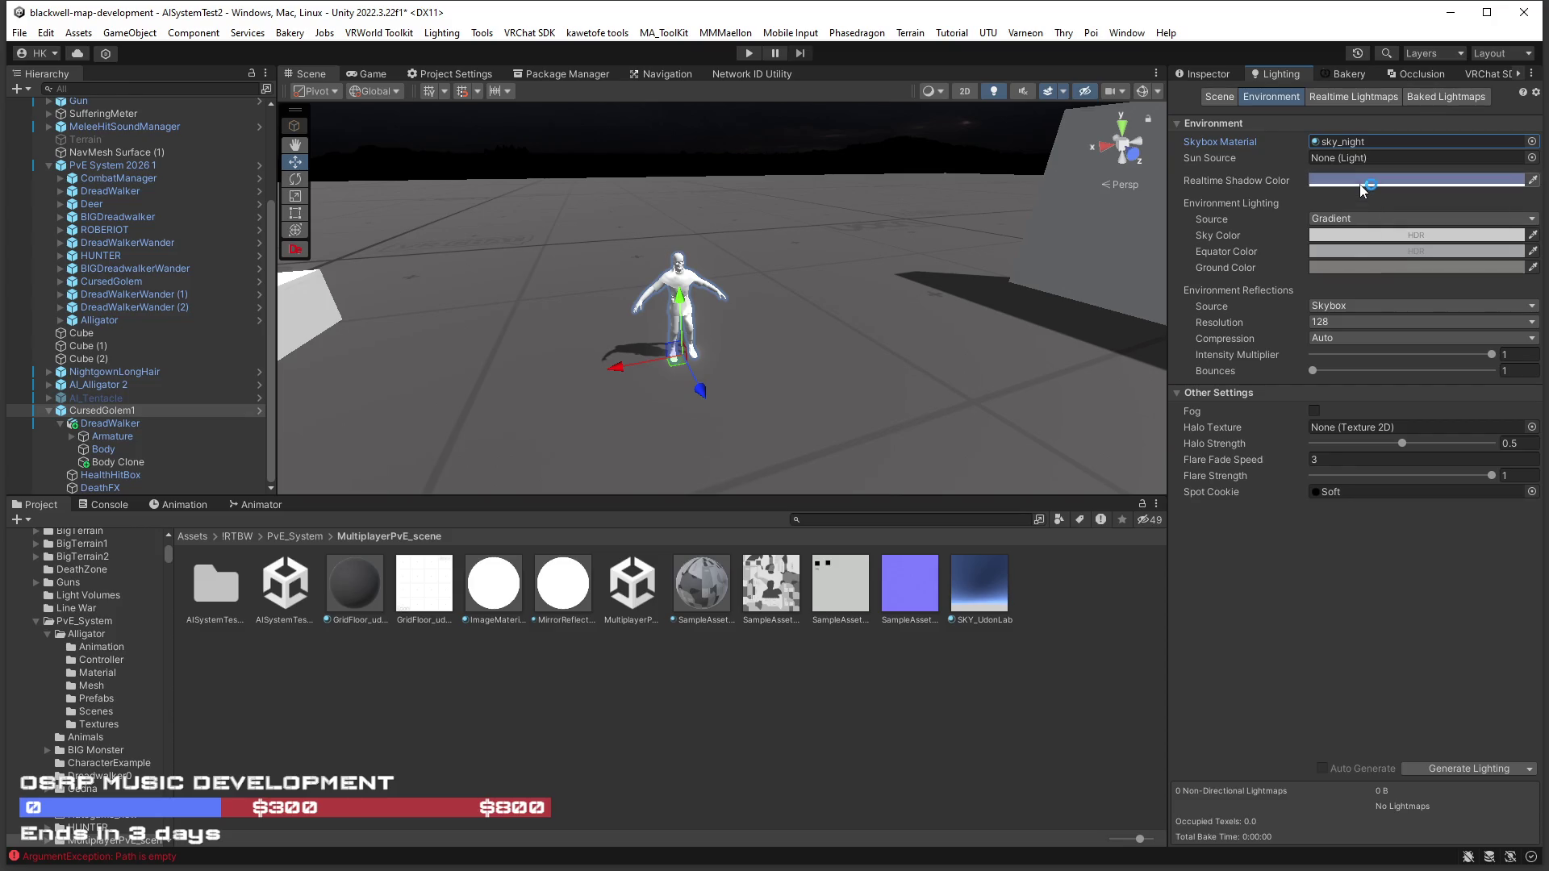
click(1363, 218)
click(1362, 236)
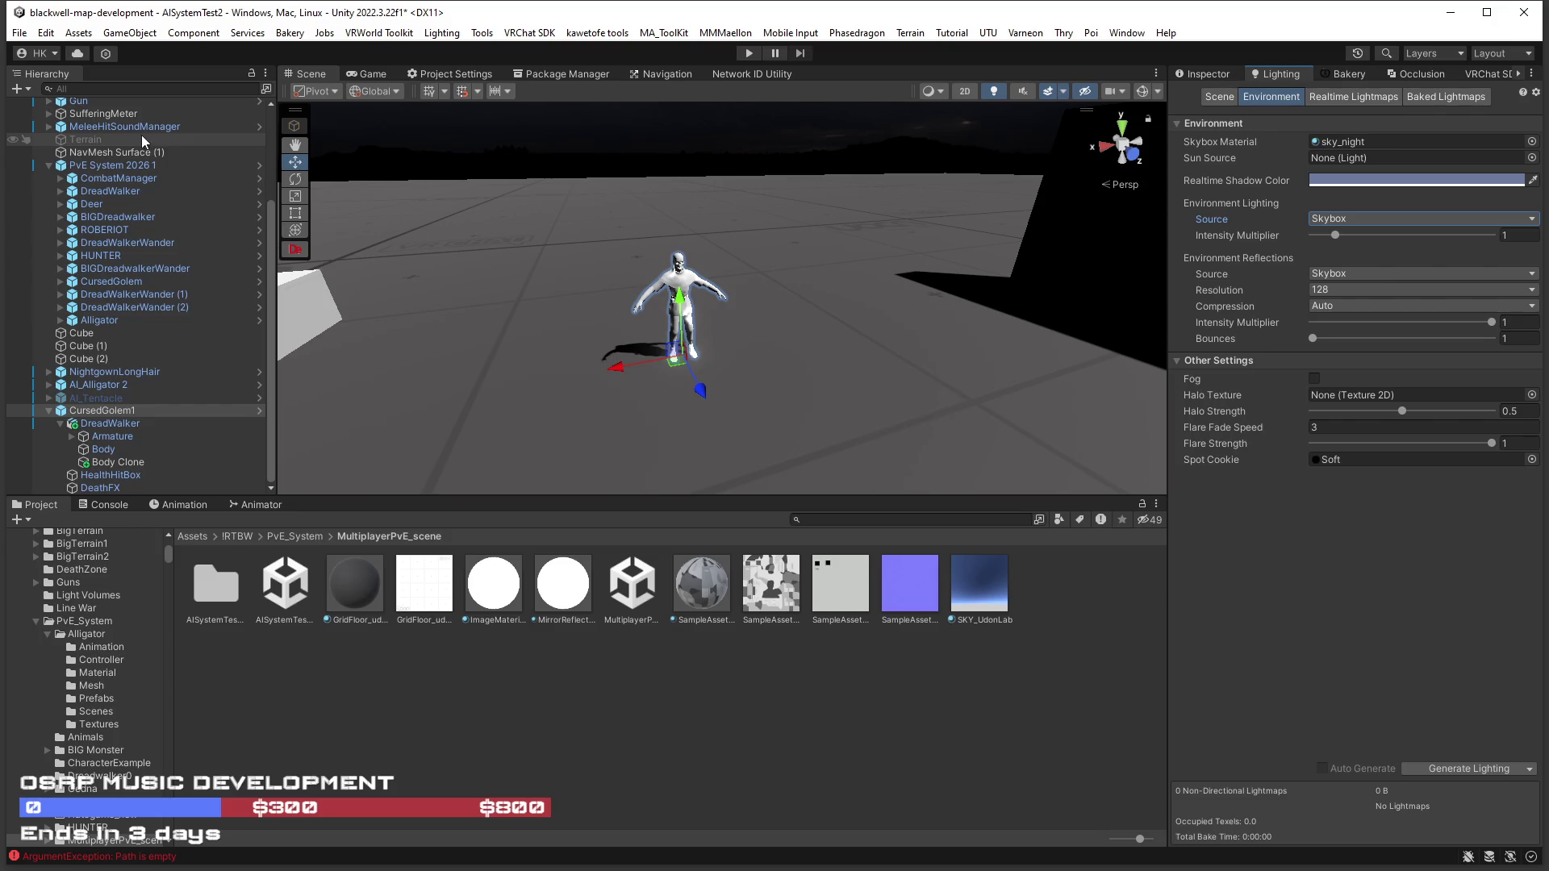
Darken the Directional Light's colour from white to grey 525252.
scroll(150, 145, up, 5)
click(99, 155)
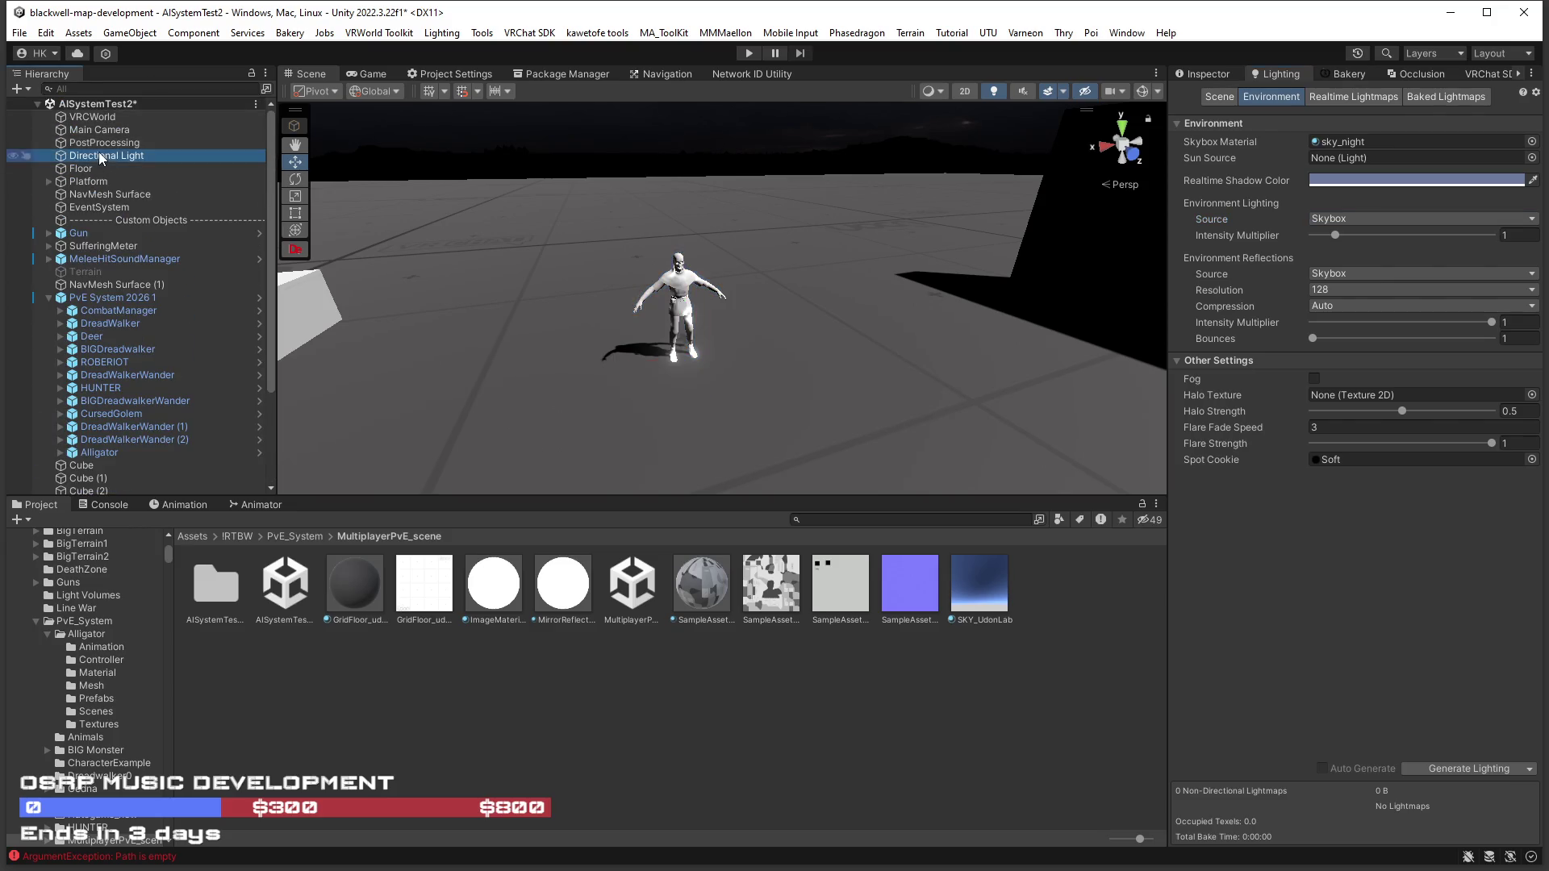
click(1208, 76)
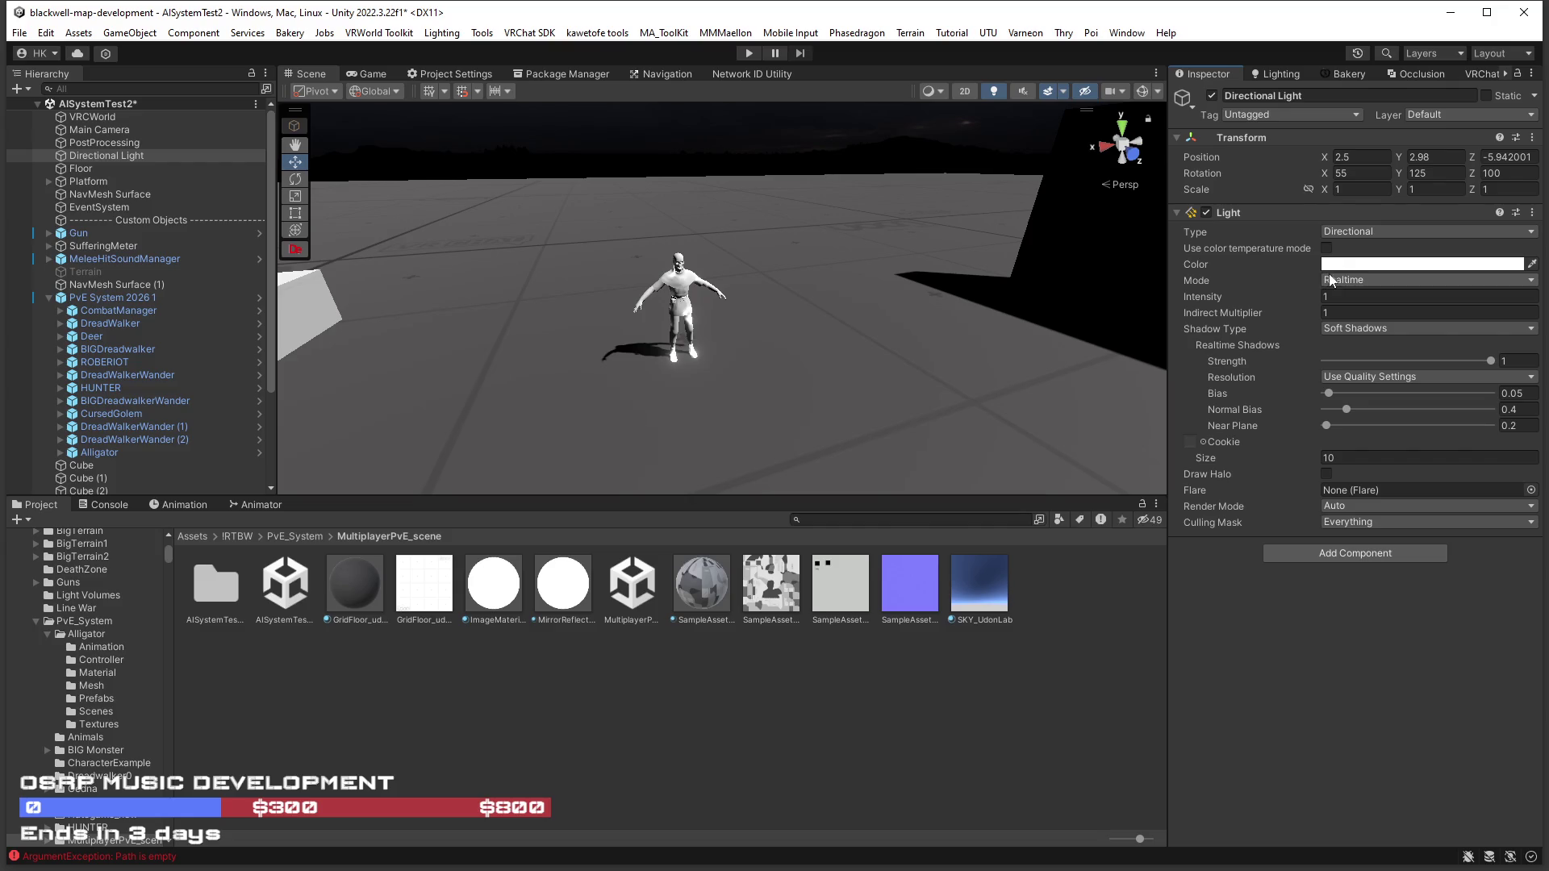
click(1348, 265)
mouse_move(1412, 404)
mouse_down()
mouse_move(1366, 416)
mouse_move(1352, 452)
mouse_move(1350, 405)
mouse_up()
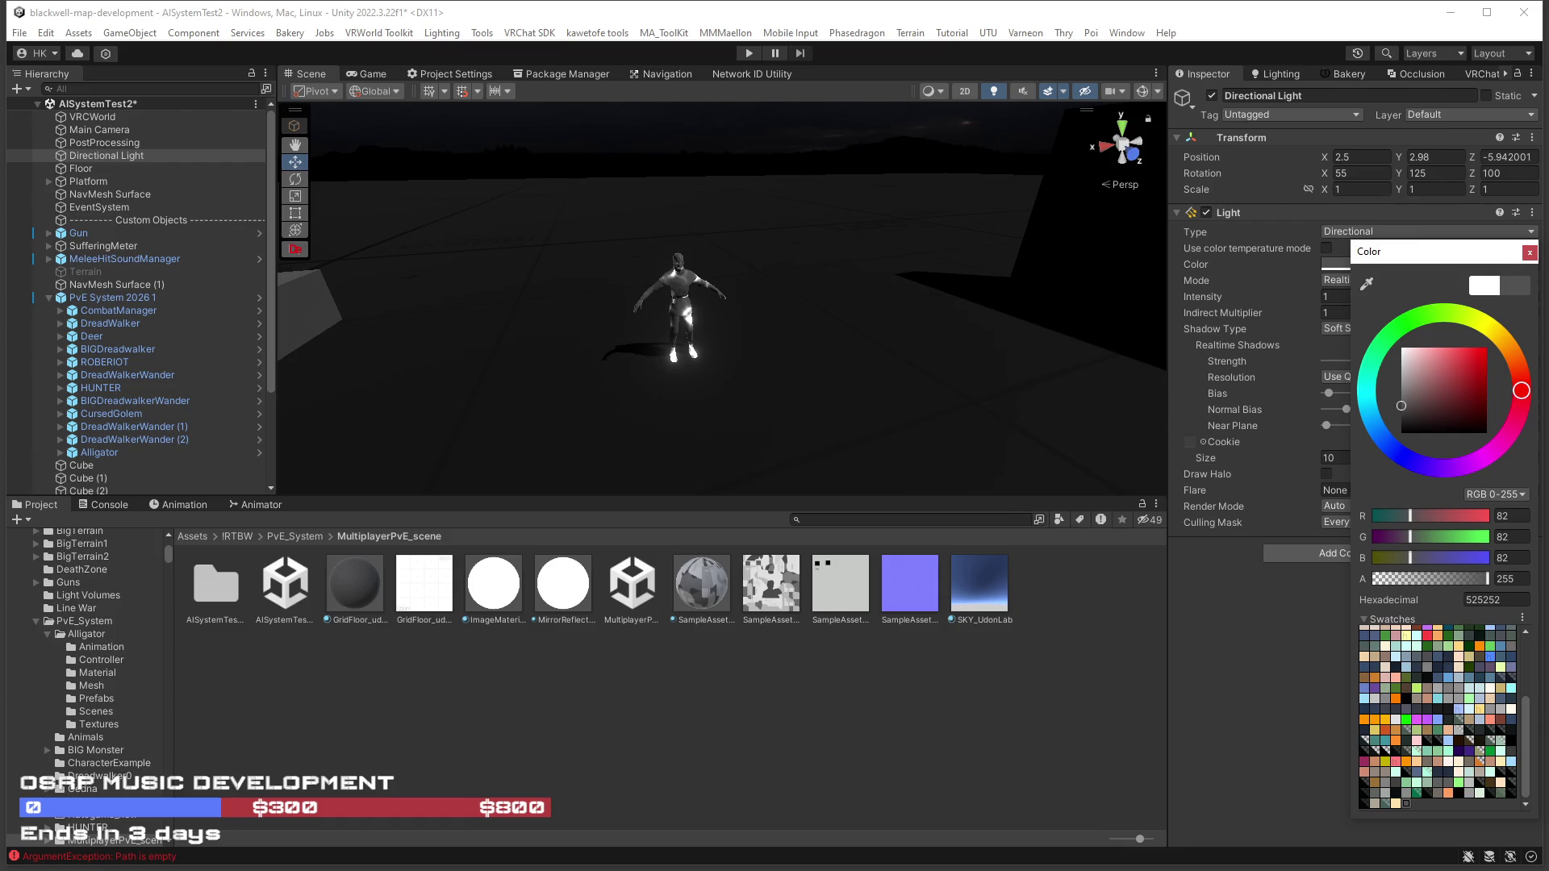
Dismiss the light colour picker, check the Light Type list, and select the DreadWalker character.
key(Escape)
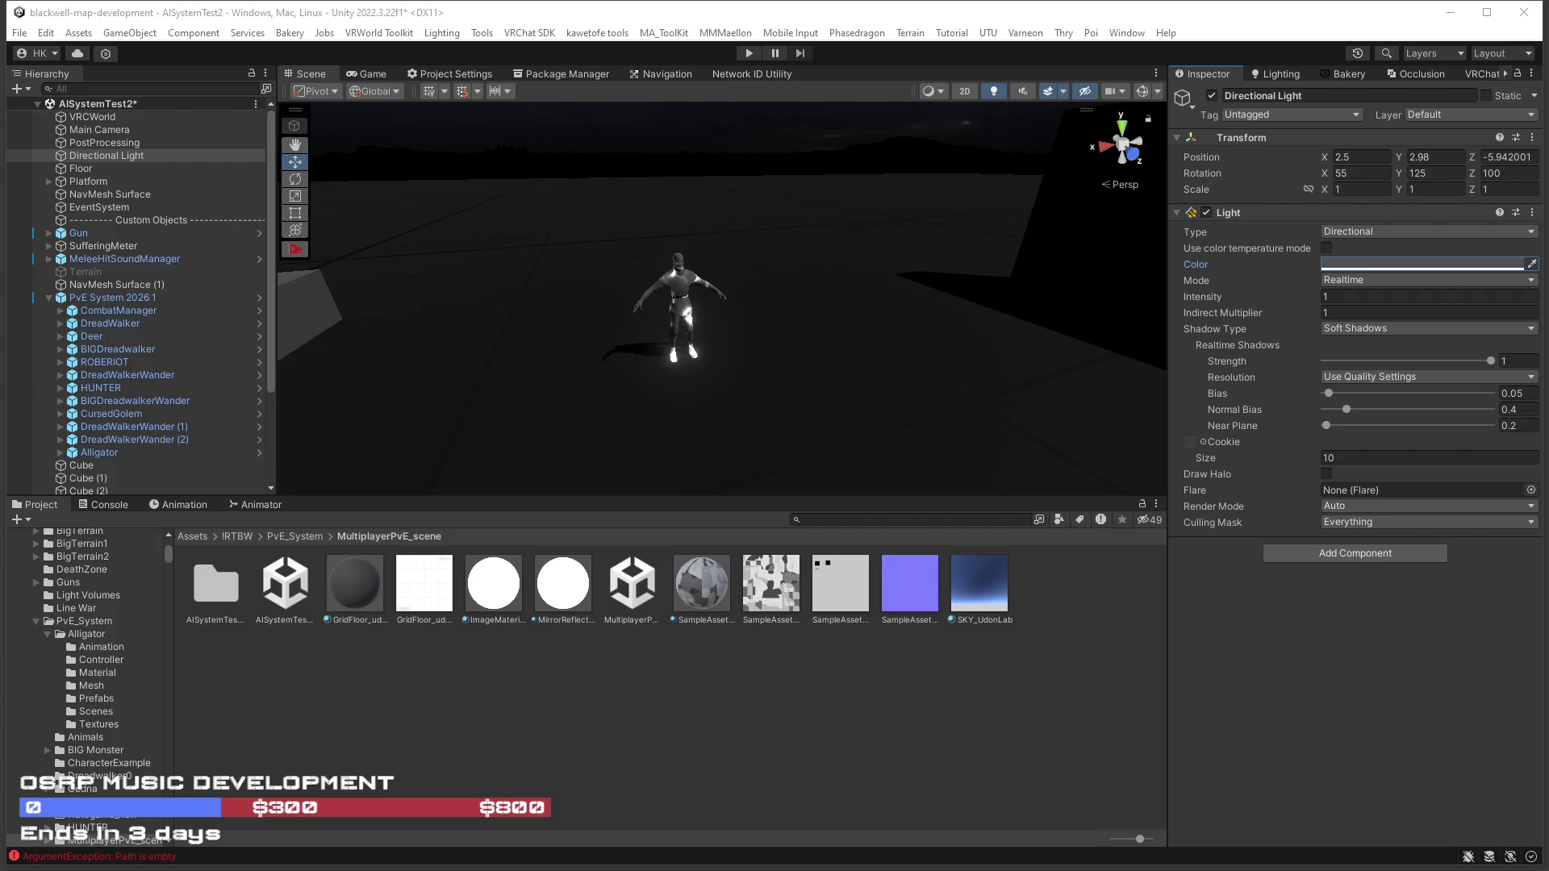
scroll(821, 263, up, 5)
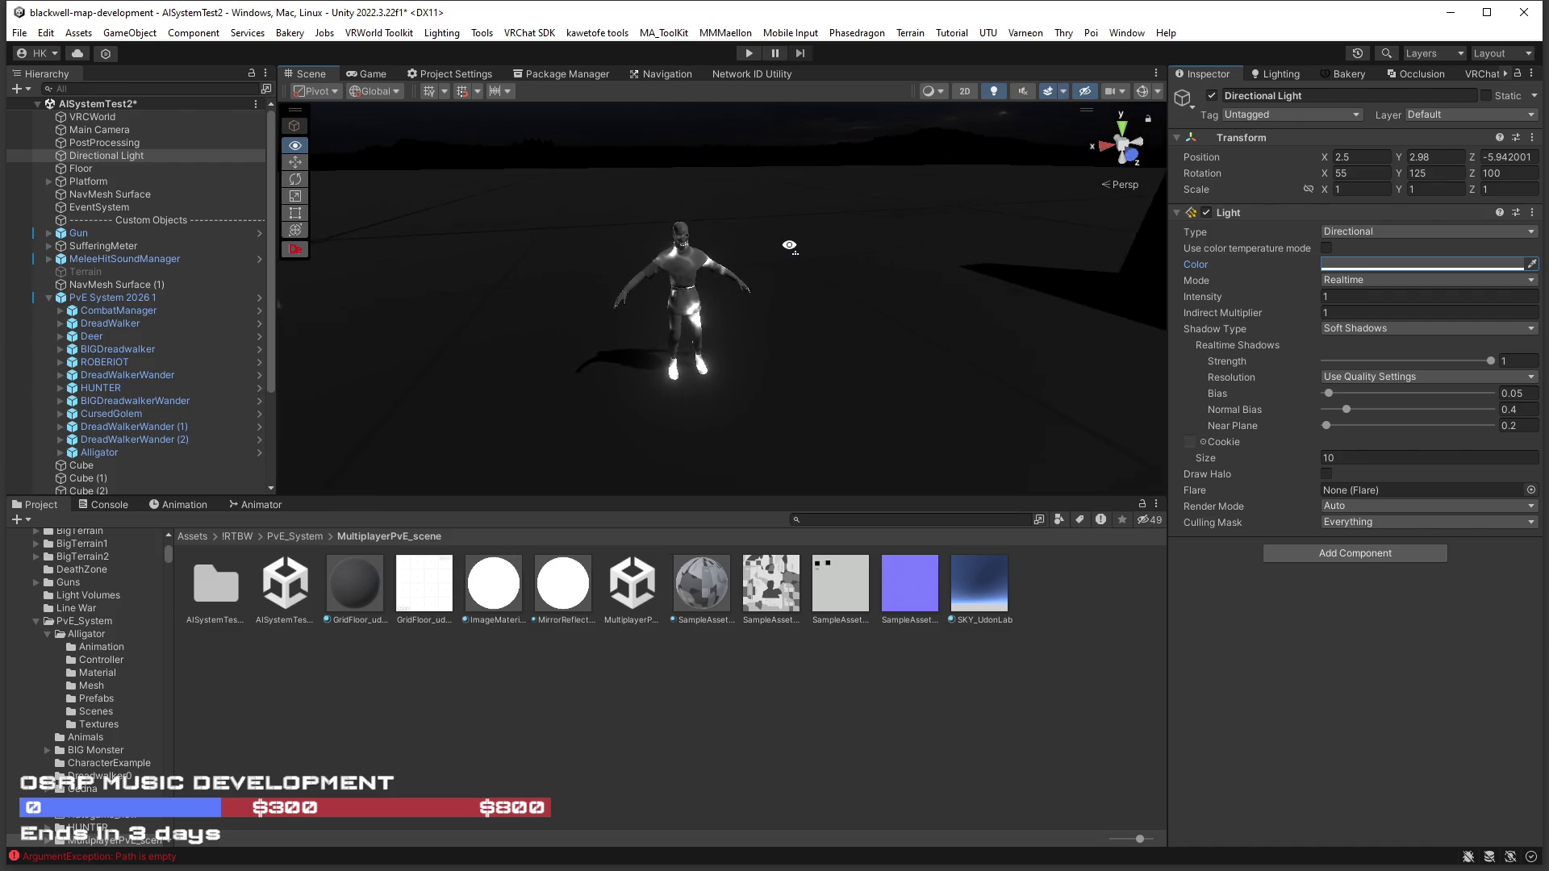
click(1387, 232)
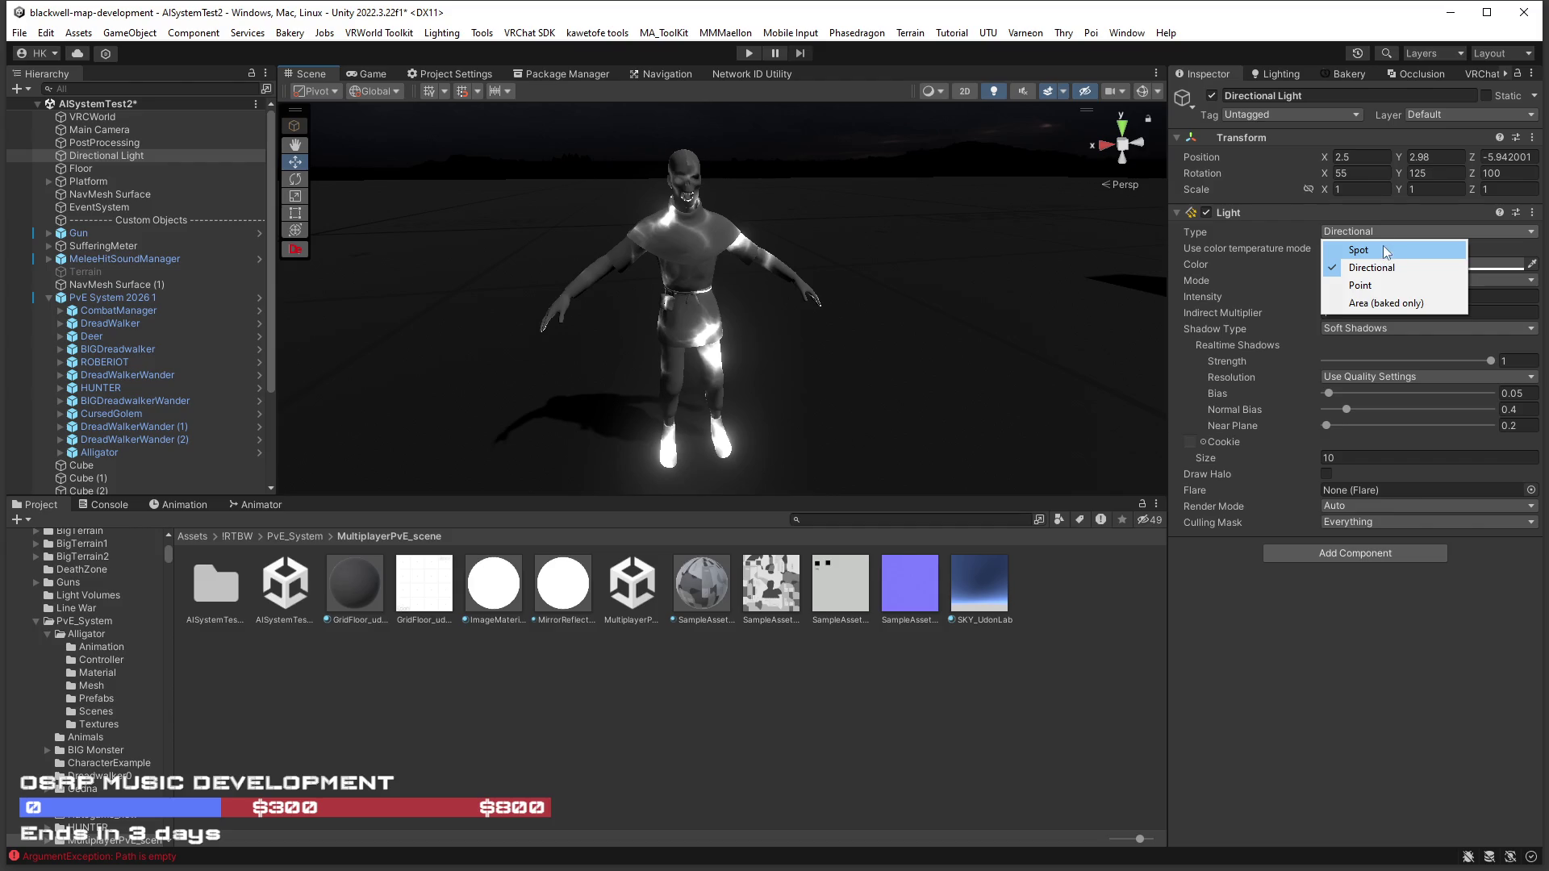
click(674, 304)
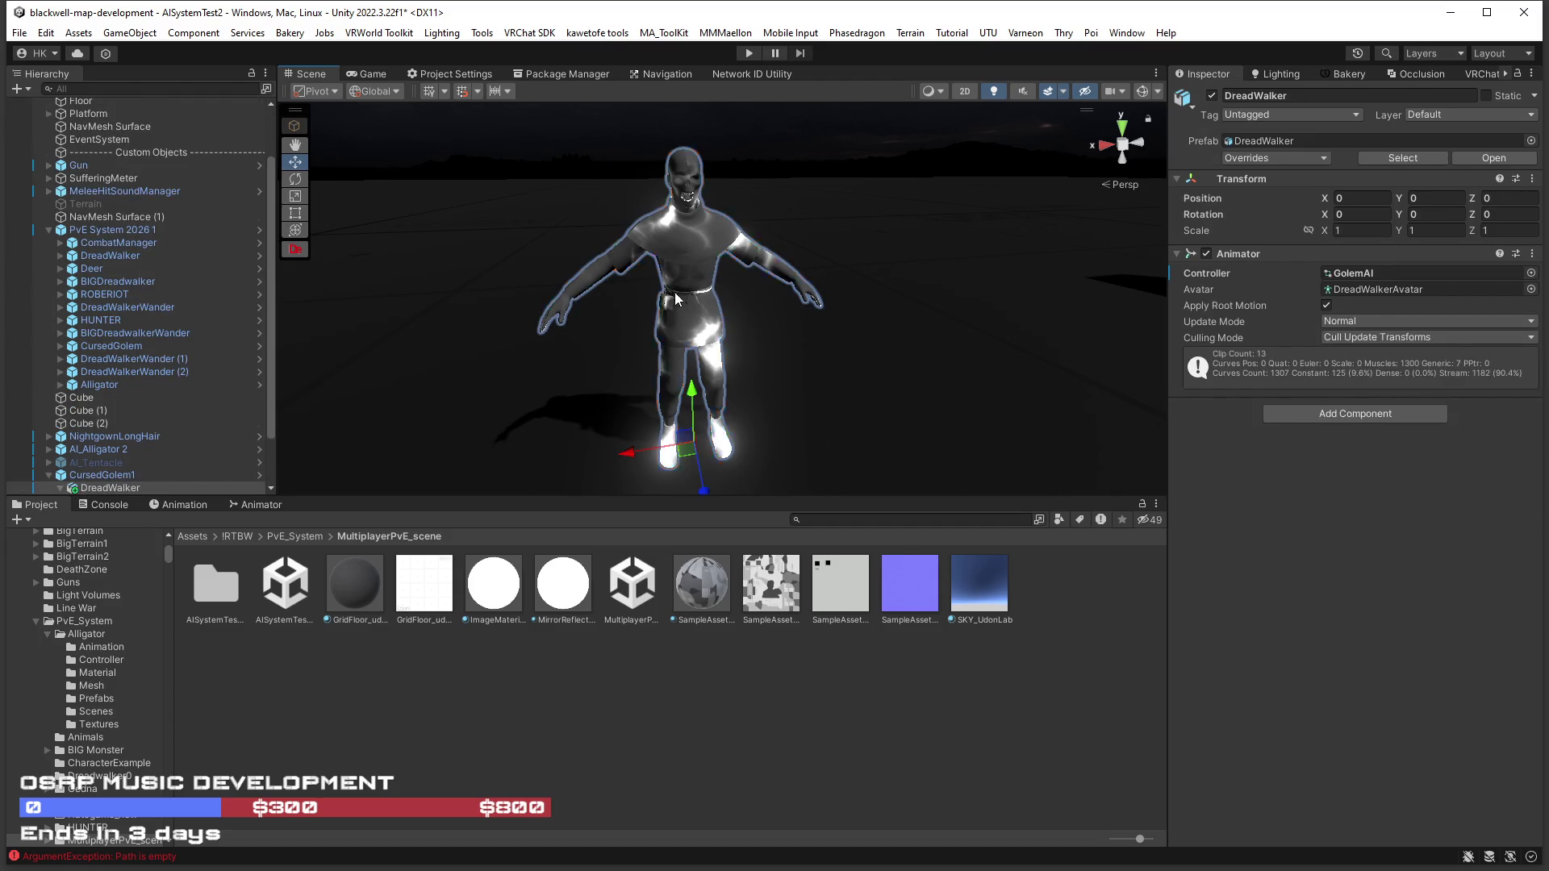
Select the Body mesh and compare its material's Shading off and on, leaving it enabled.
click(675, 300)
scroll(1307, 429, down, 10)
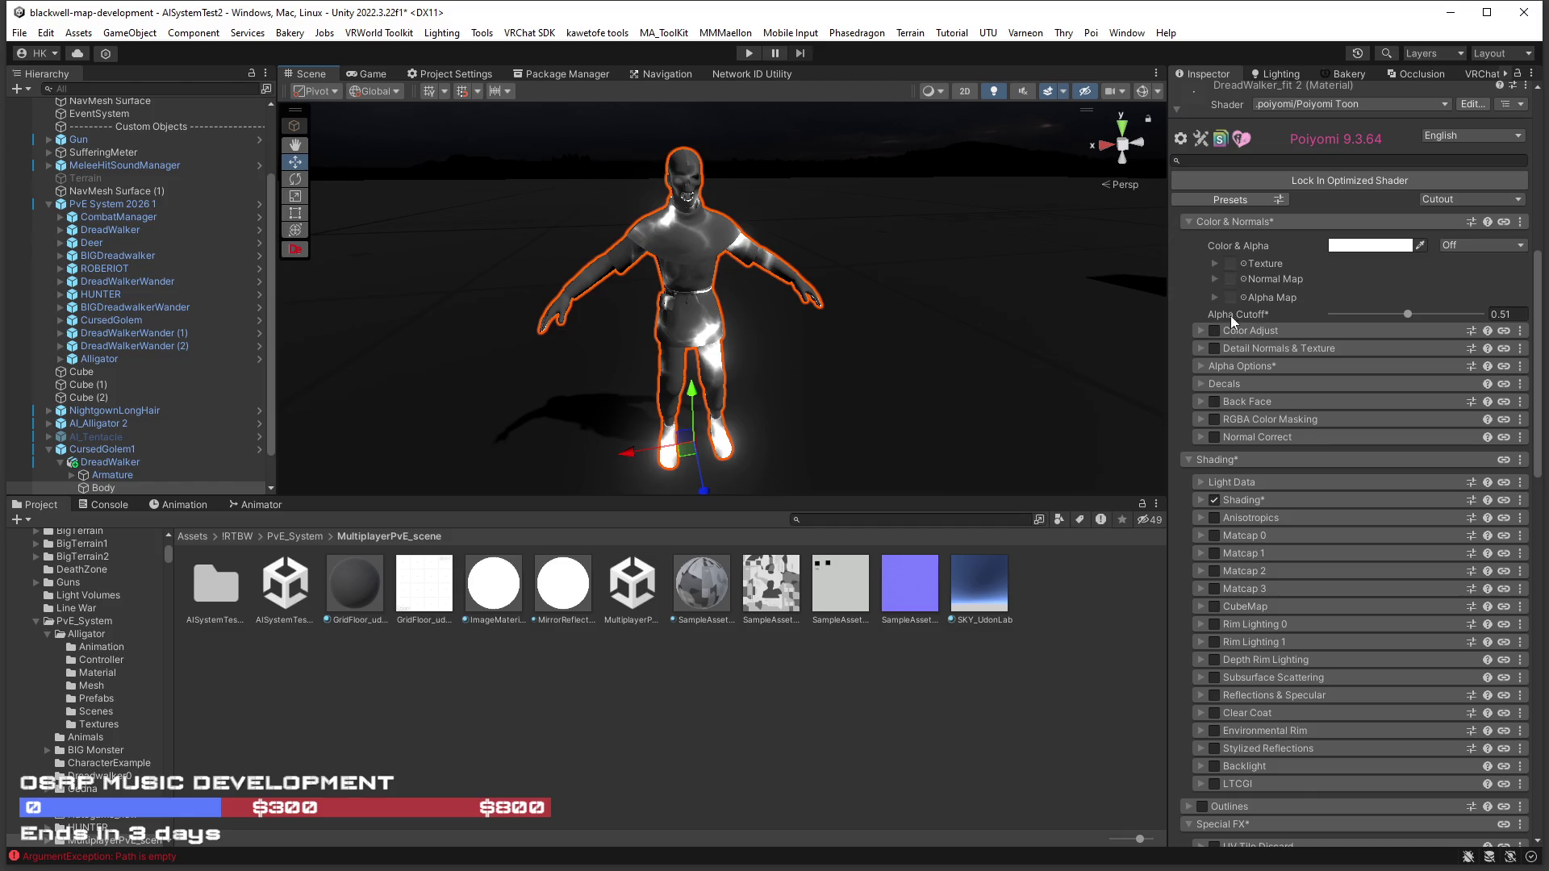
click(1200, 499)
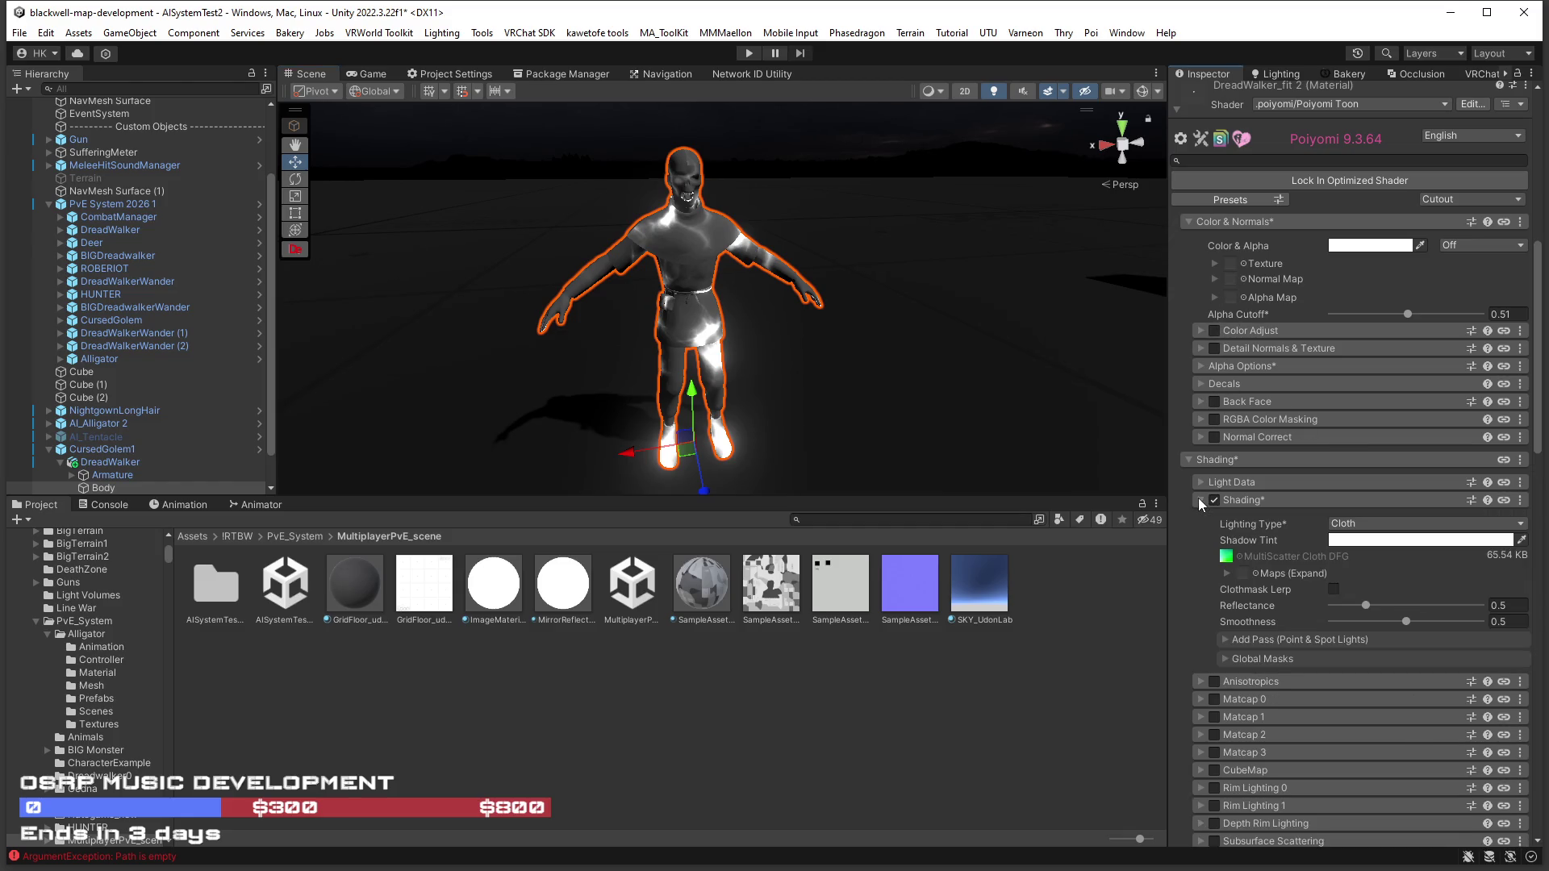
click(1215, 501)
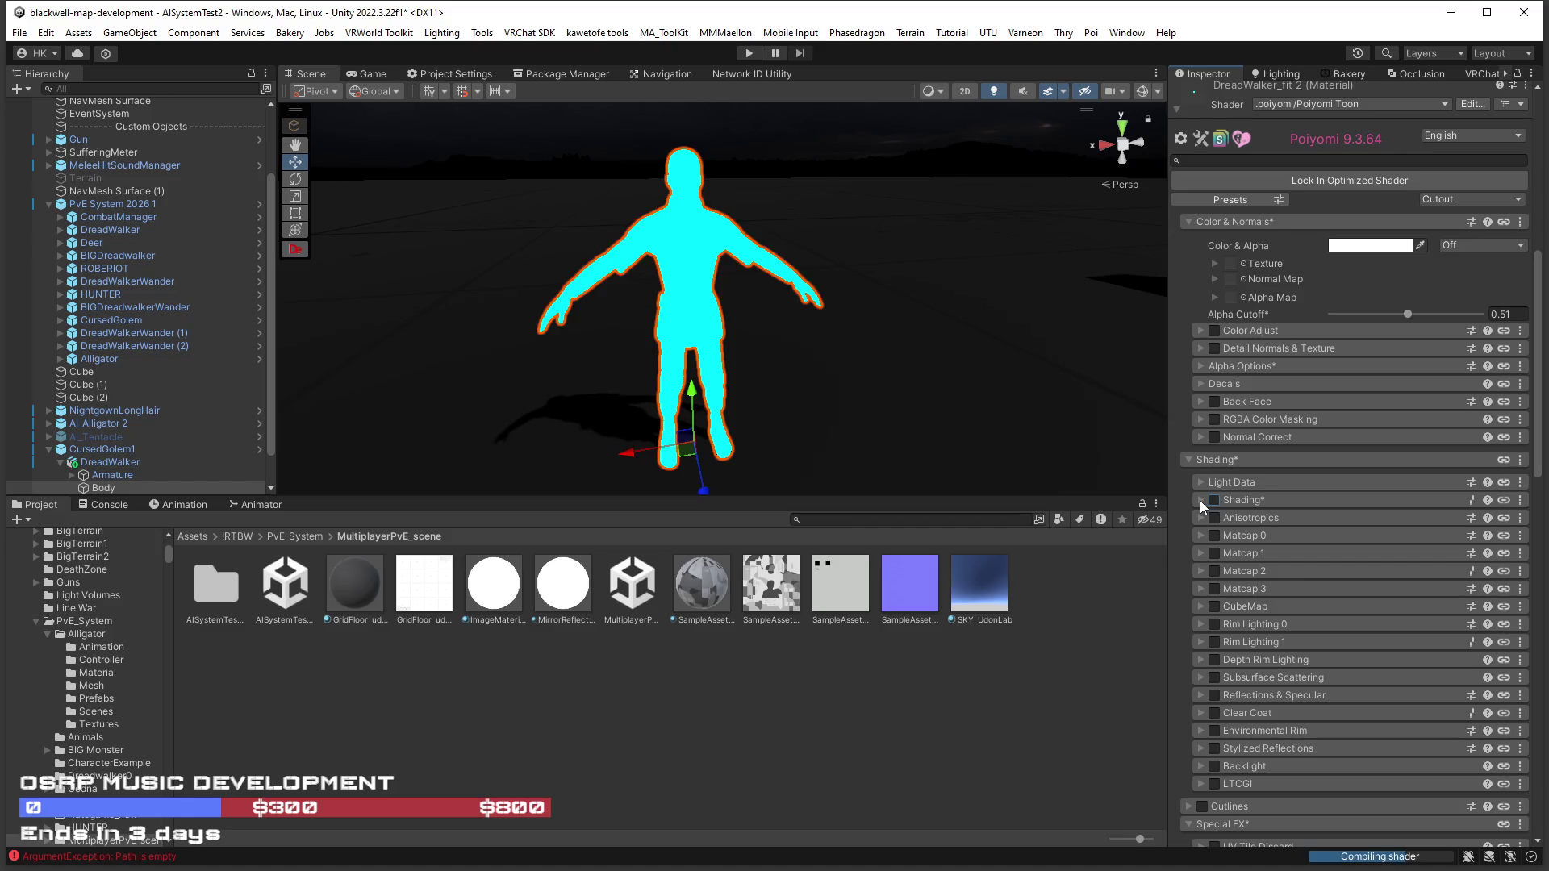
scroll(912, 393, up, 3)
drag(908, 389, 940, 384)
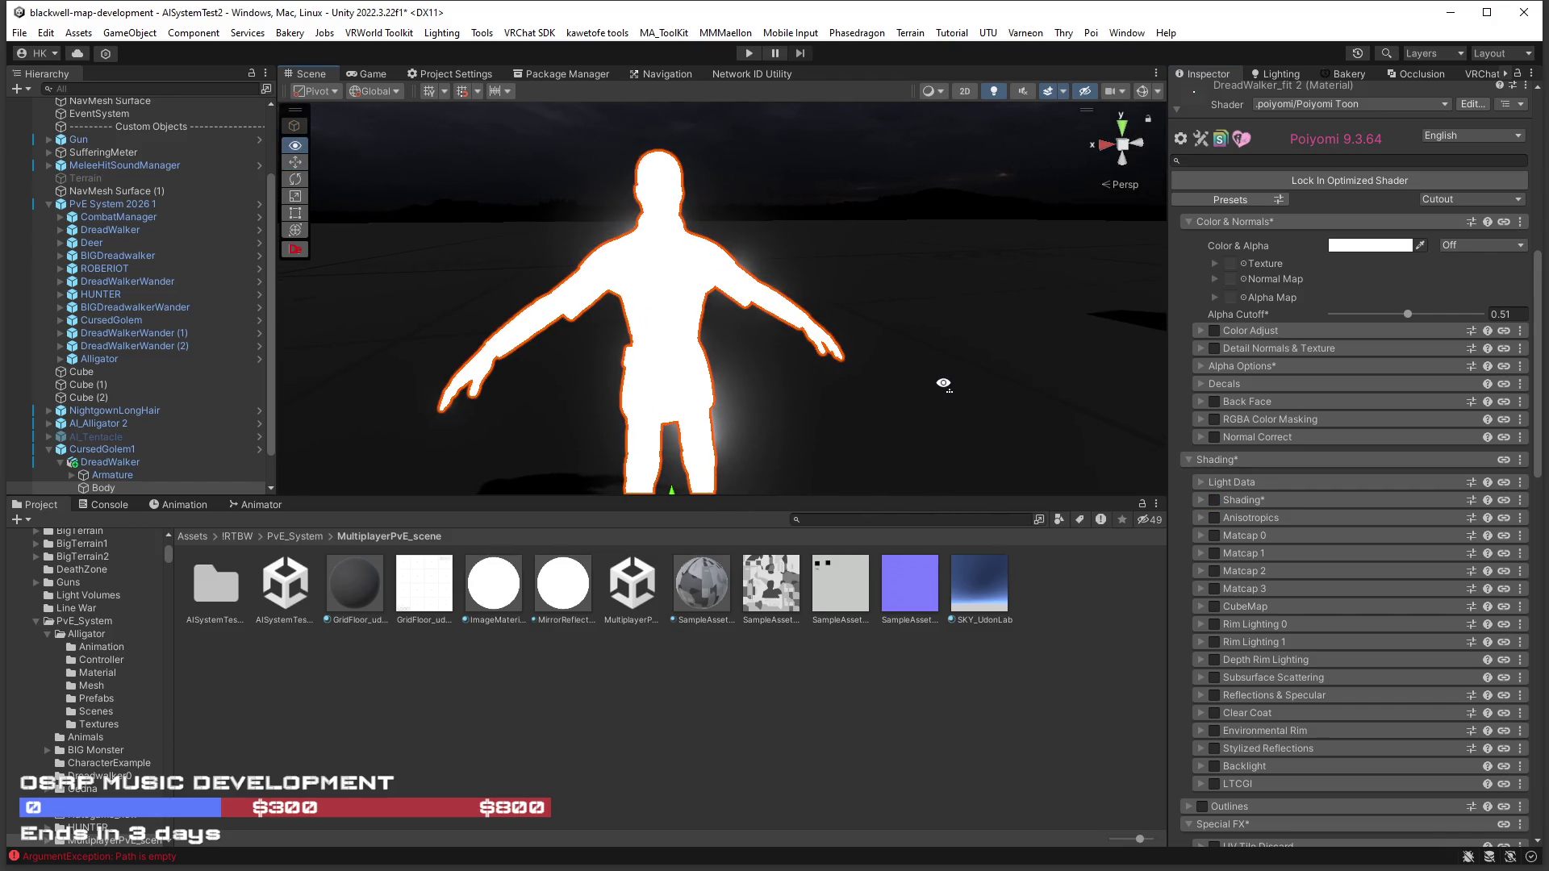
click(1214, 500)
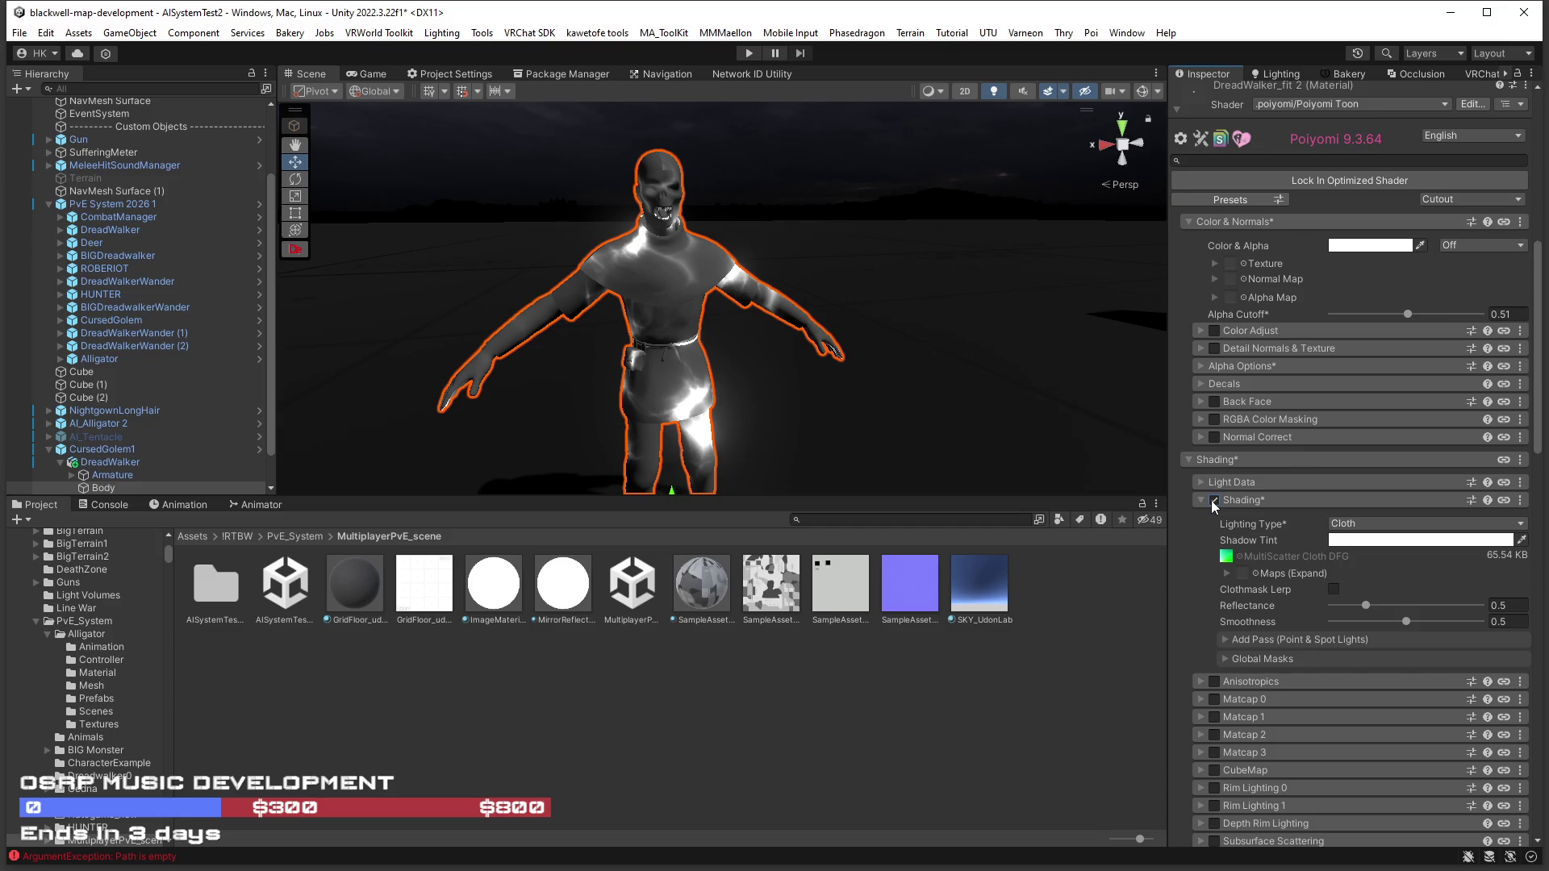
drag(788, 331, 989, 342)
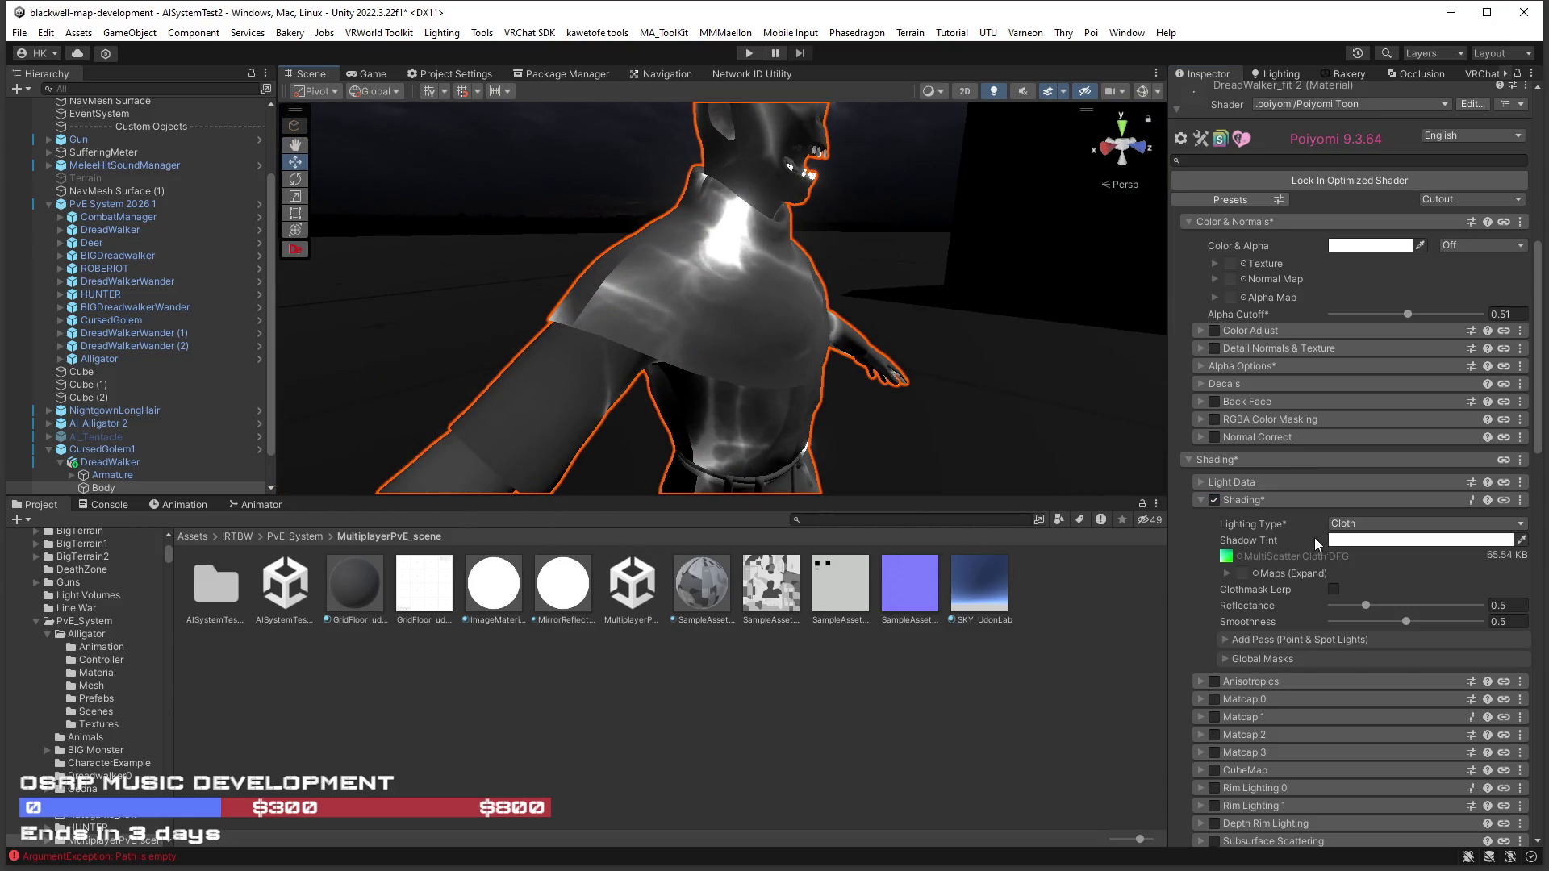
click(1213, 500)
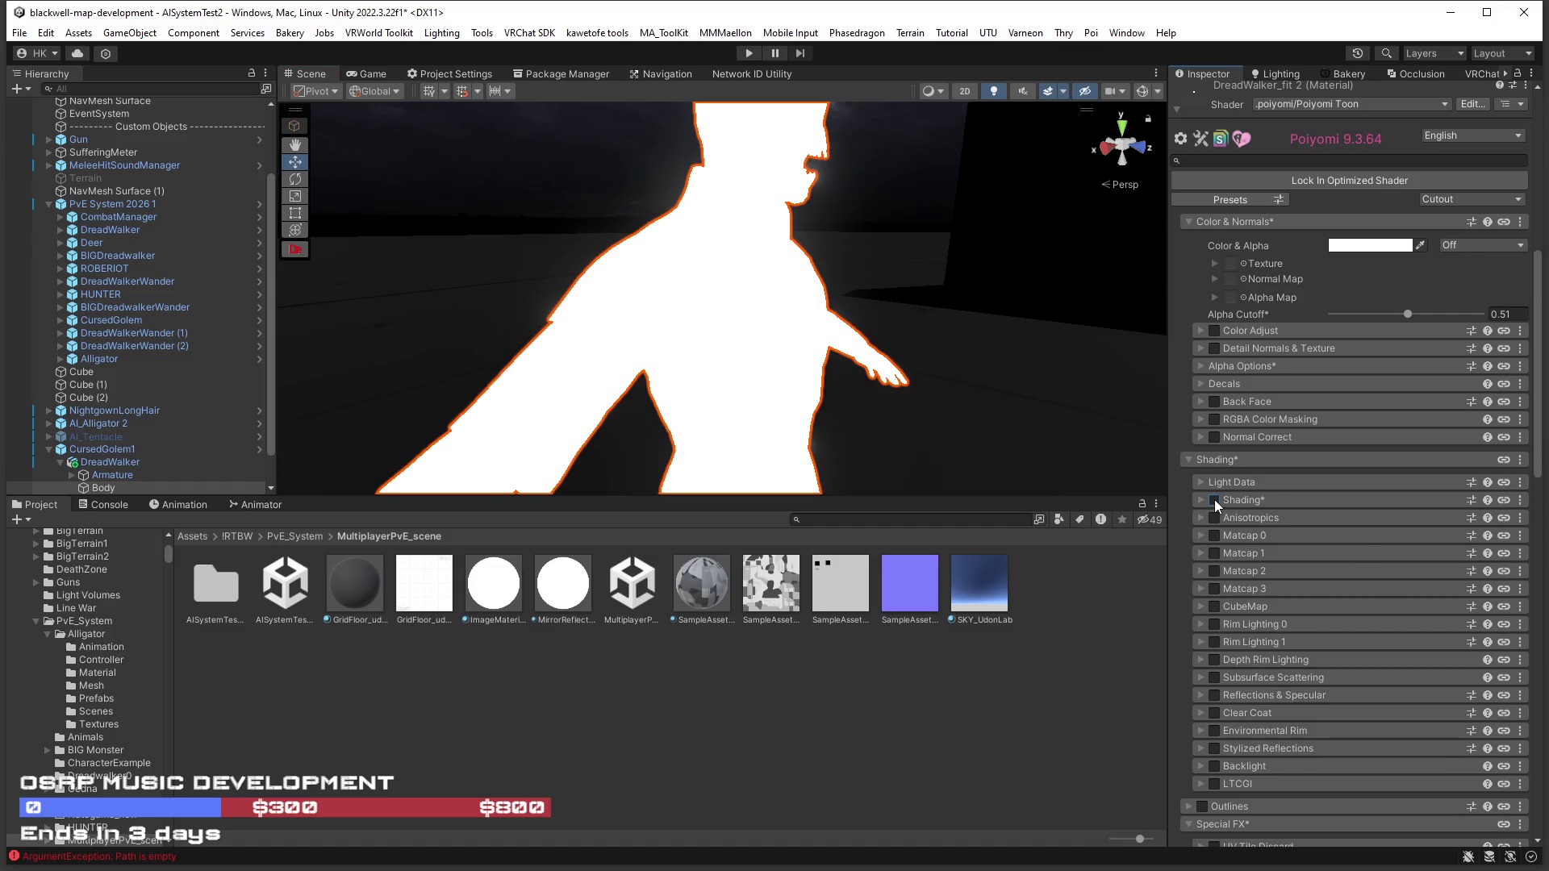
click(1213, 500)
Return to a full-body front view and select CursedGolem1 to show its AI enemy settings.
drag(940, 397, 781, 370)
scroll(1406, 539, down, 5)
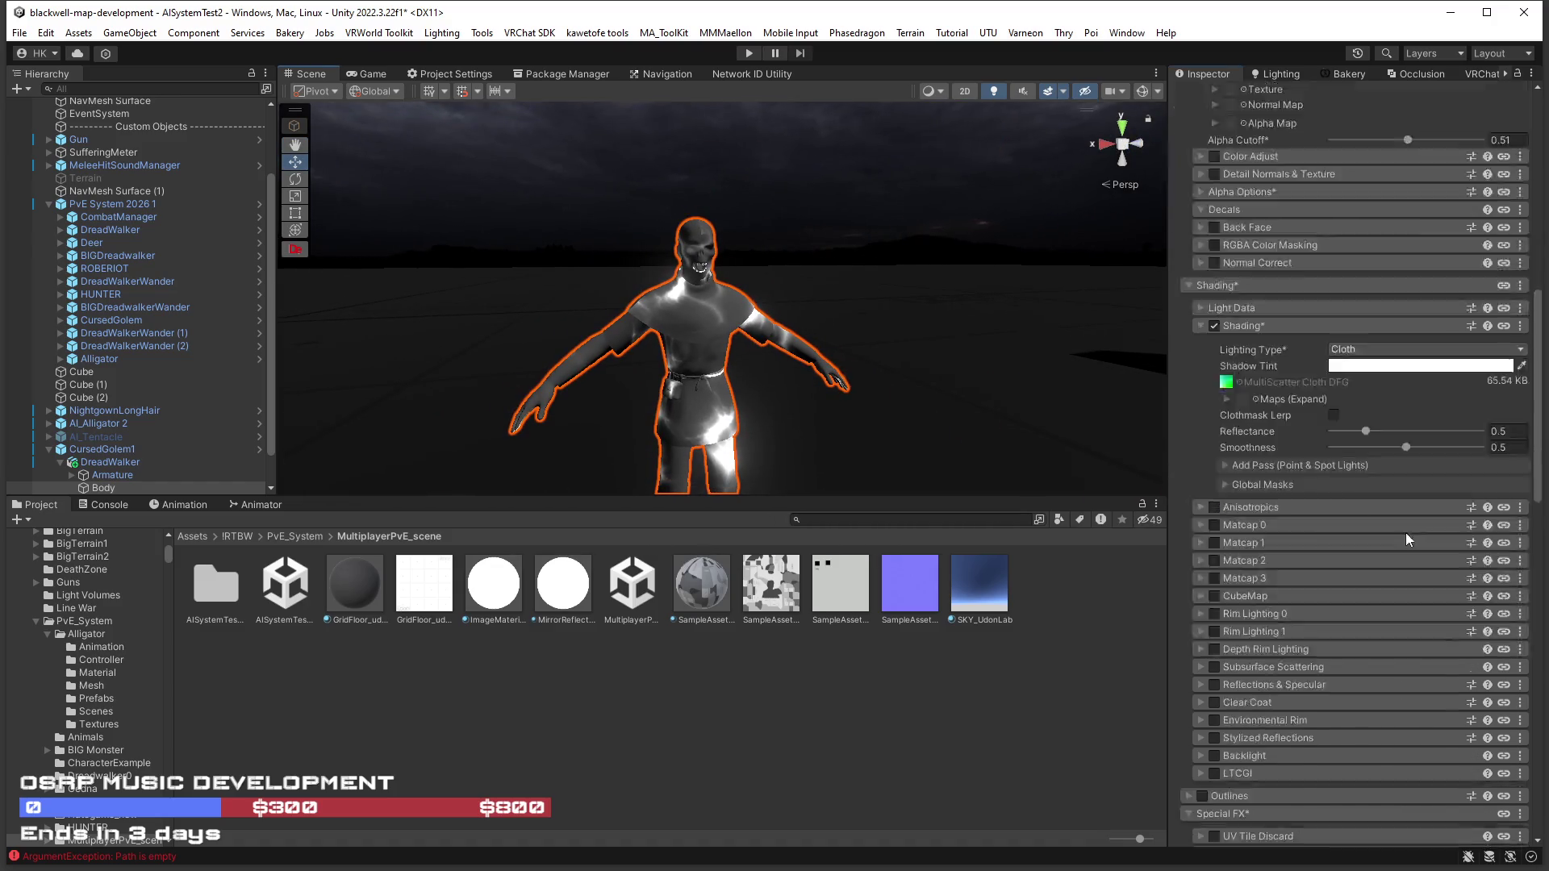
click(106, 448)
scroll(174, 331, up, 3)
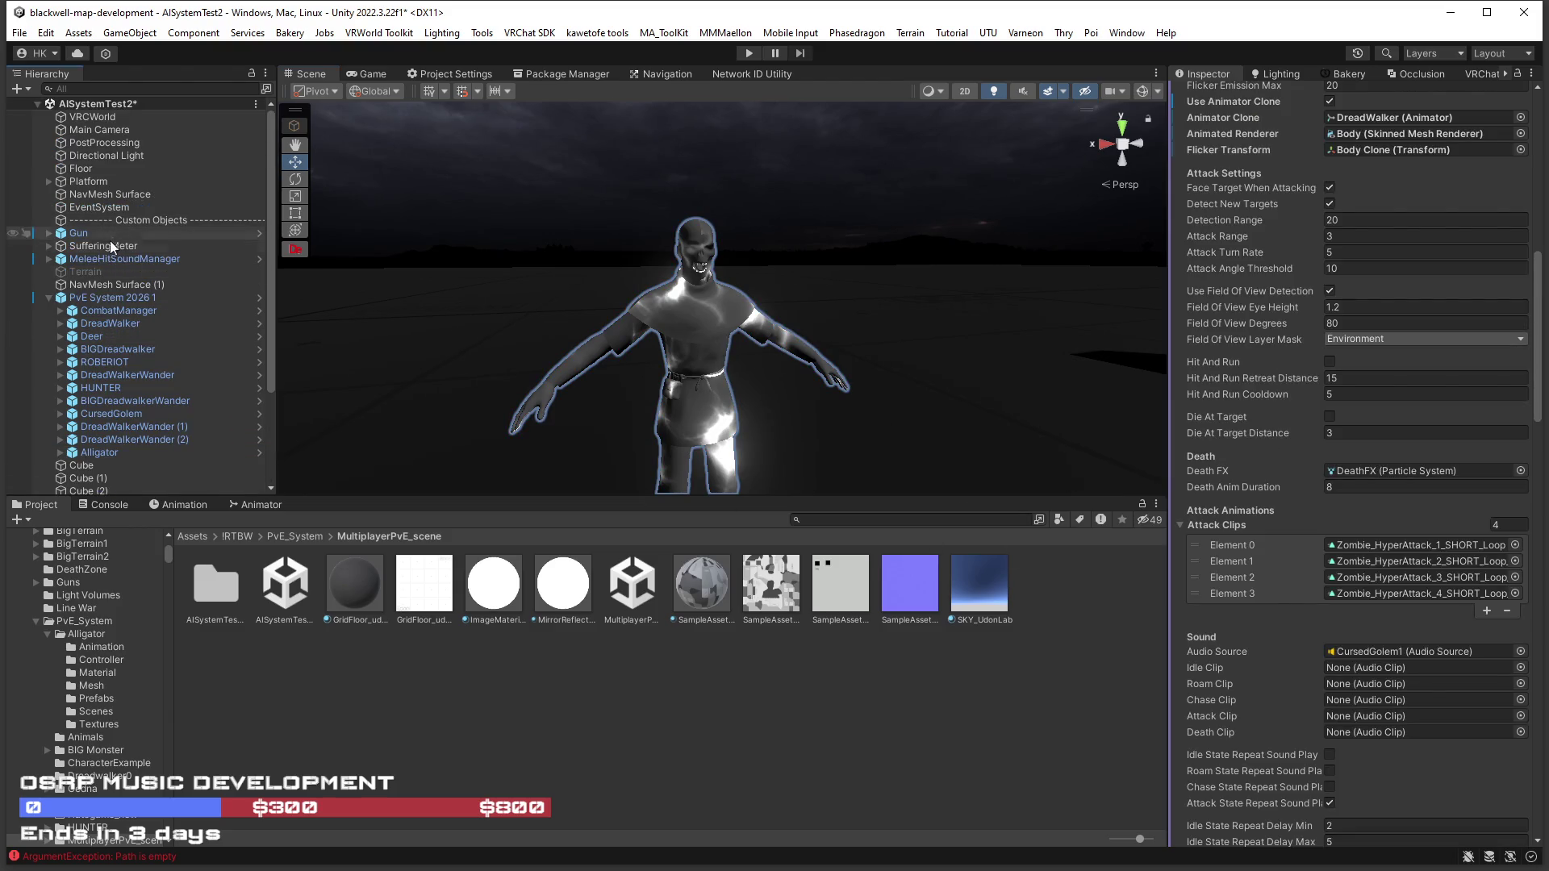
Inspect the NavMesh Surface, then bring CursedGolem1's AI Enemy settings back into view.
click(116, 195)
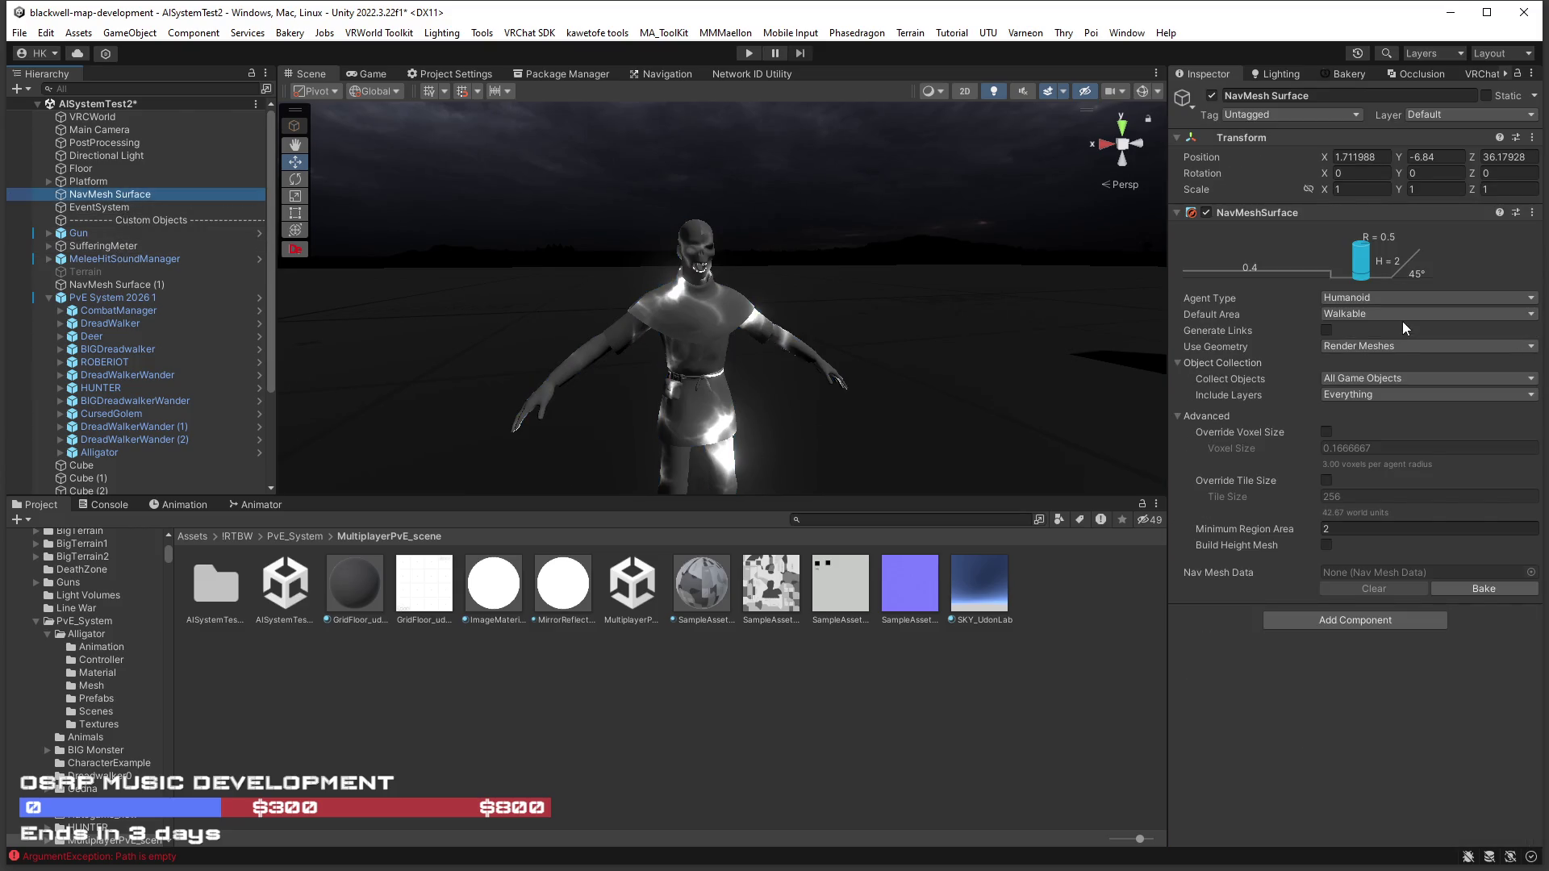
mouse_move(887, 337)
mouse_down()
mouse_move(578, 335)
mouse_move(730, 378)
mouse_move(710, 367)
mouse_up()
scroll(242, 381, down, 2)
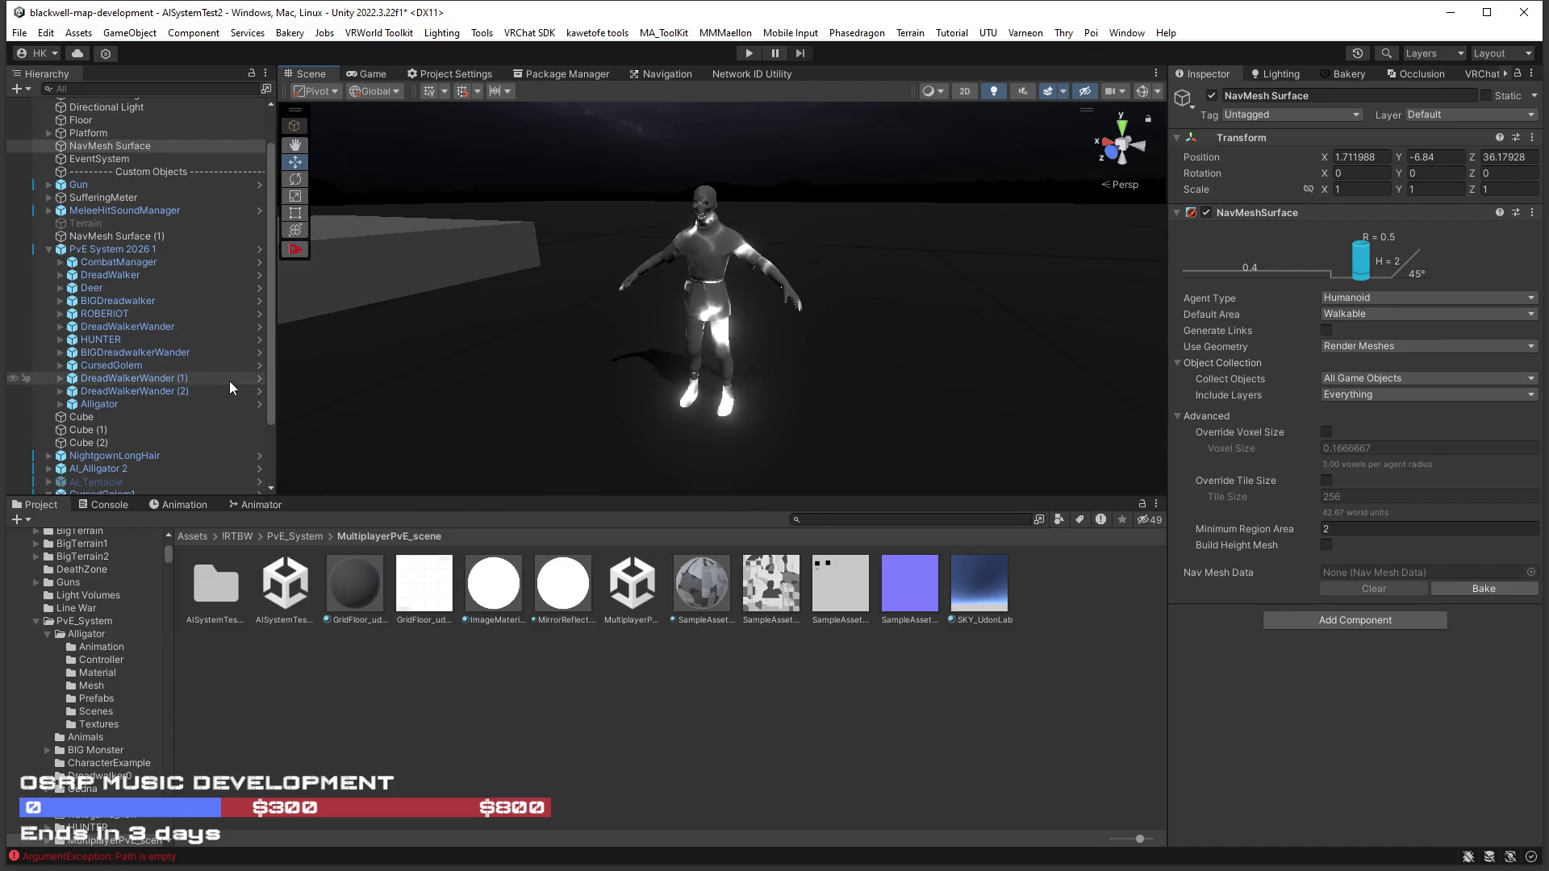
scroll(236, 423, down, 3)
click(122, 407)
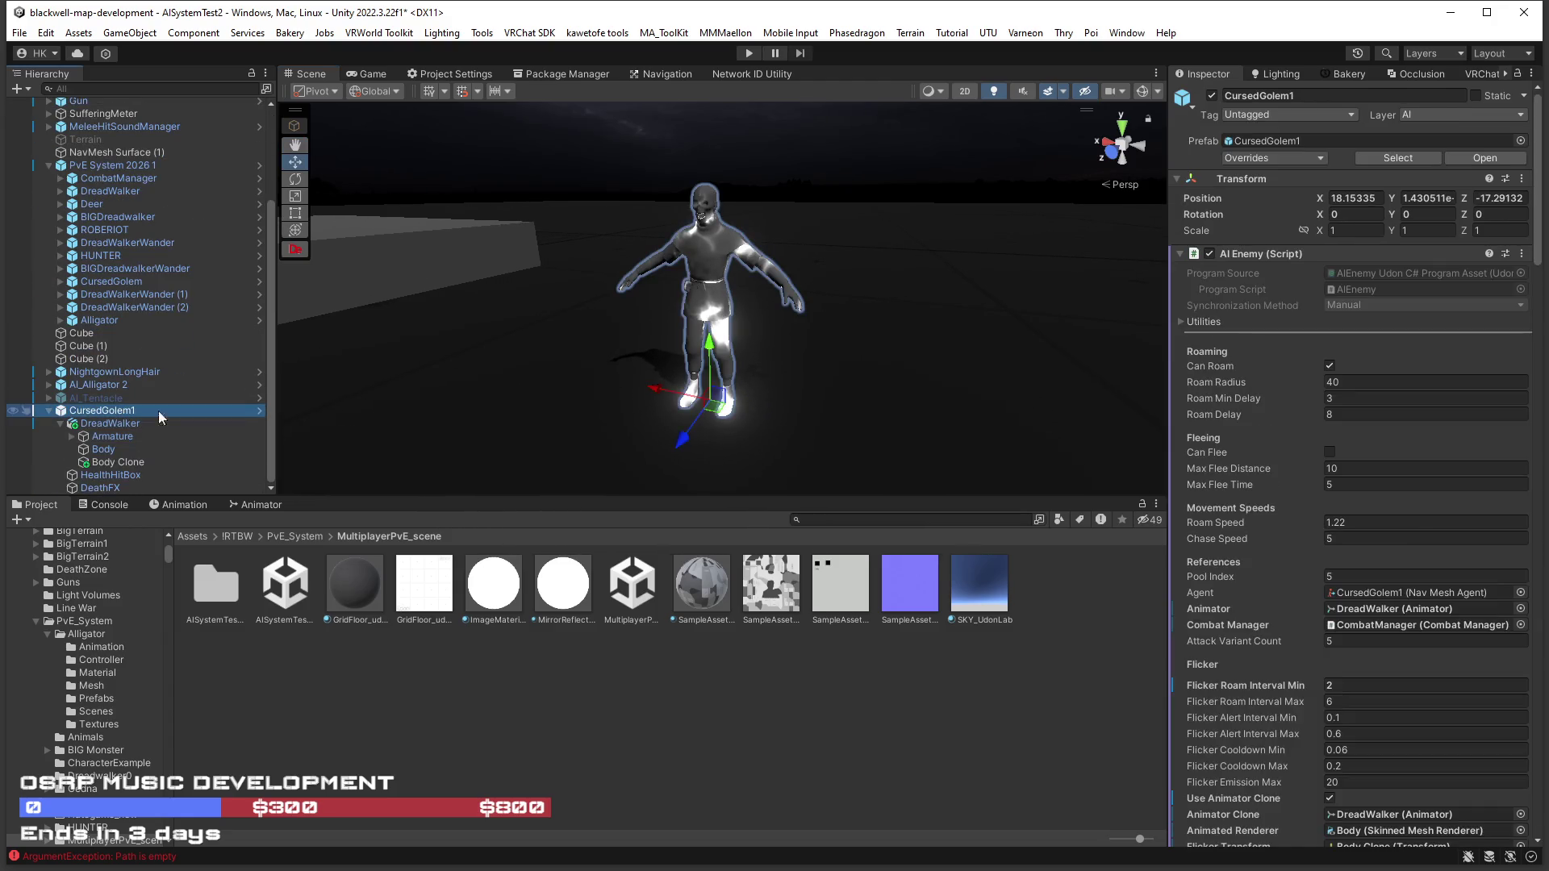
scroll(1297, 506, down, 2)
Lower Roam Min Delay to 2, set Roam Delay to 3, and select the DreadWalker clone.
click(1322, 239)
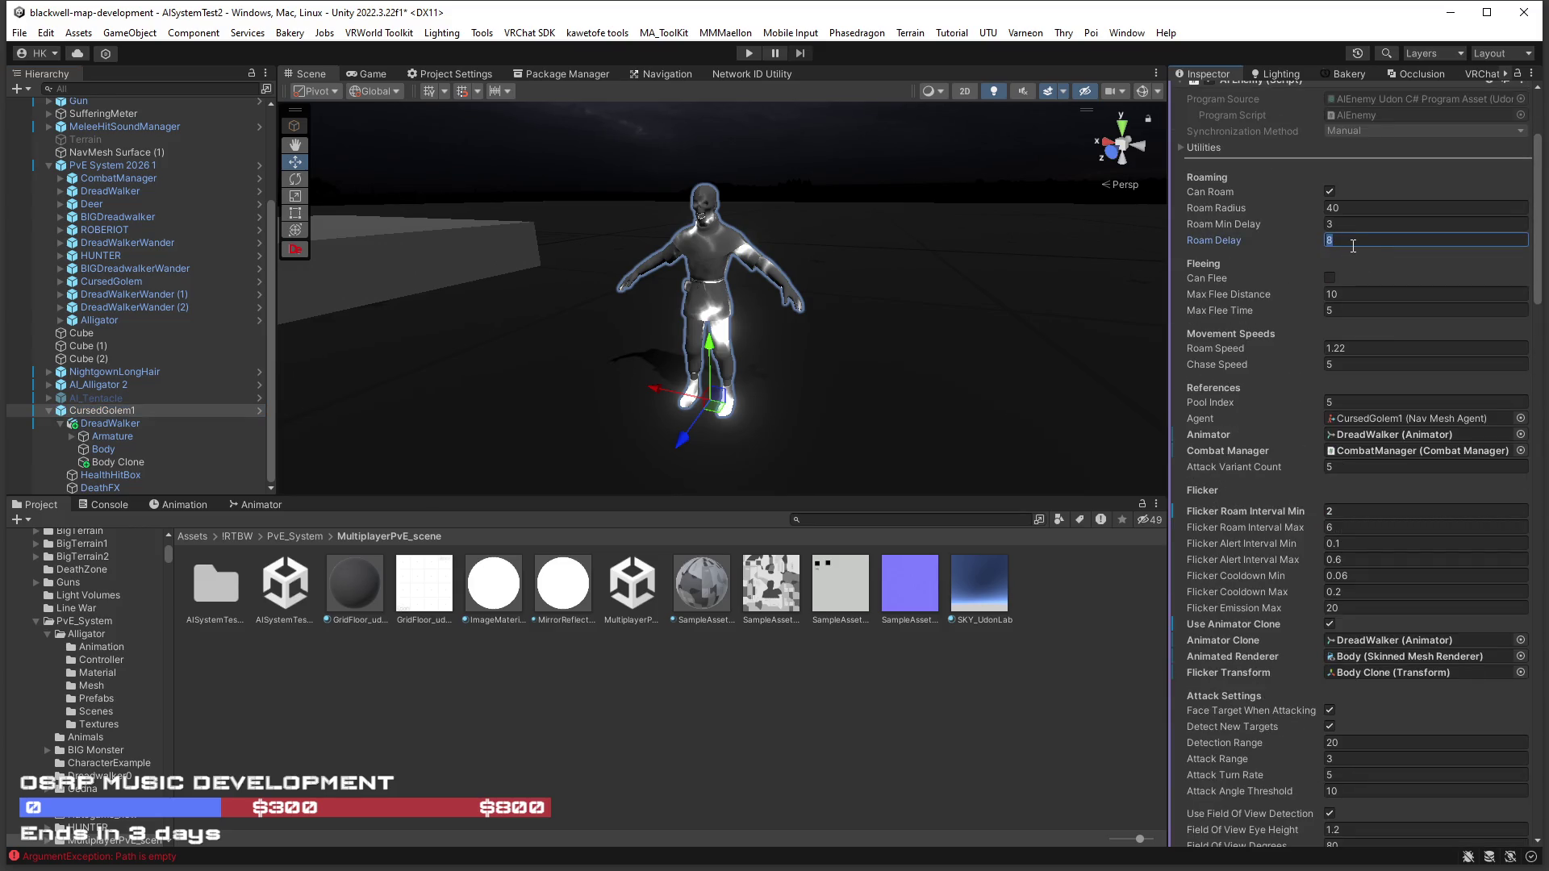
drag(1274, 224, 1267, 225)
text(3)
scroll(1255, 388, up, 4)
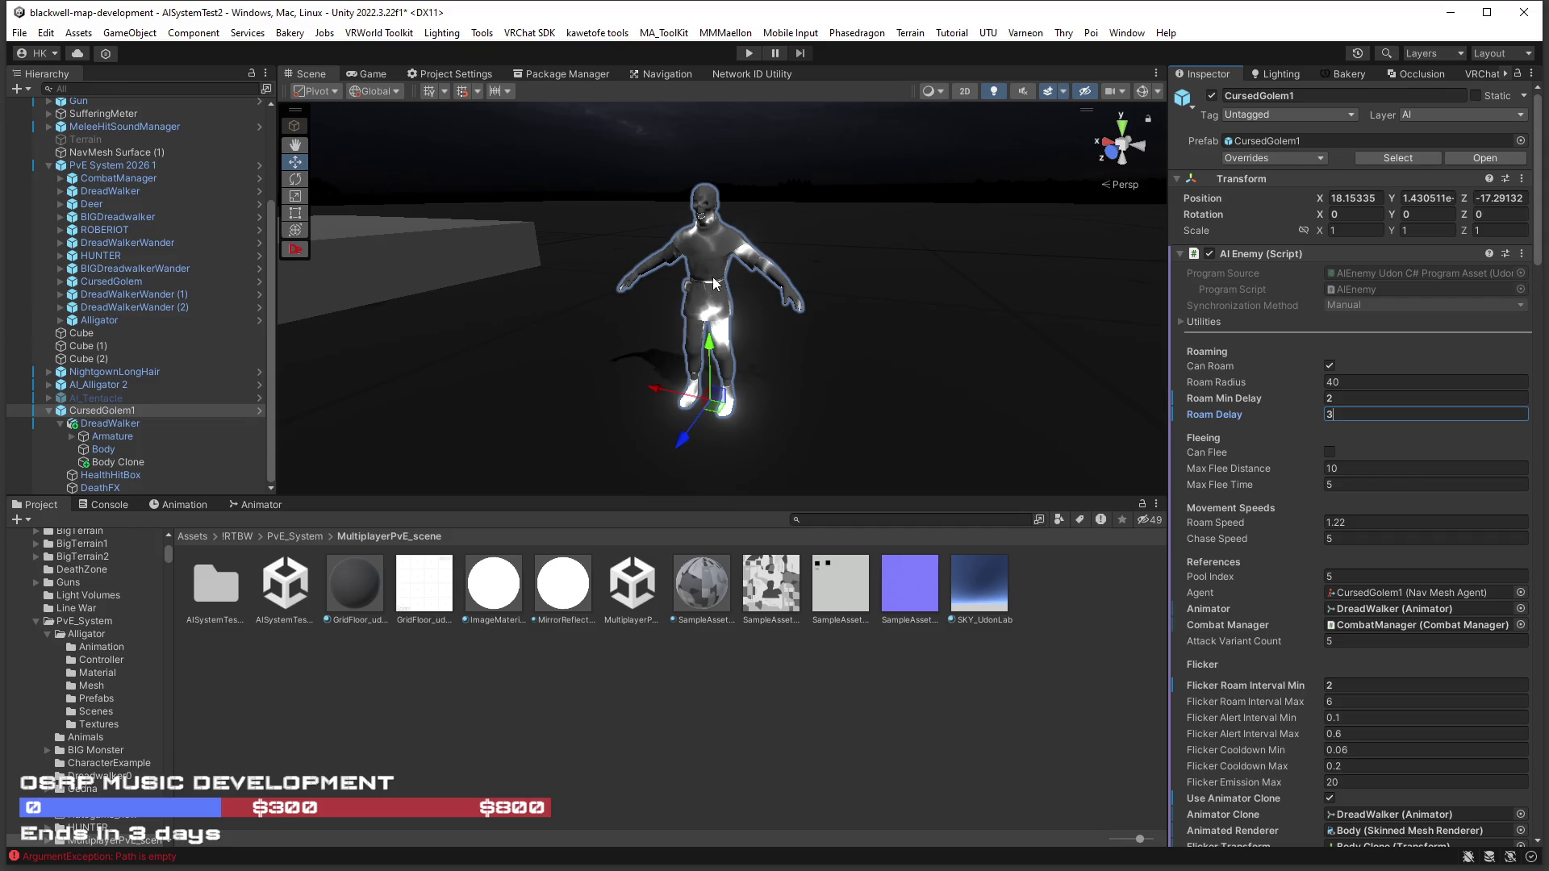
click(713, 283)
Select the clone's Body mesh and switch its DreadWalker_fit 2 material to Additive rendering.
click(770, 288)
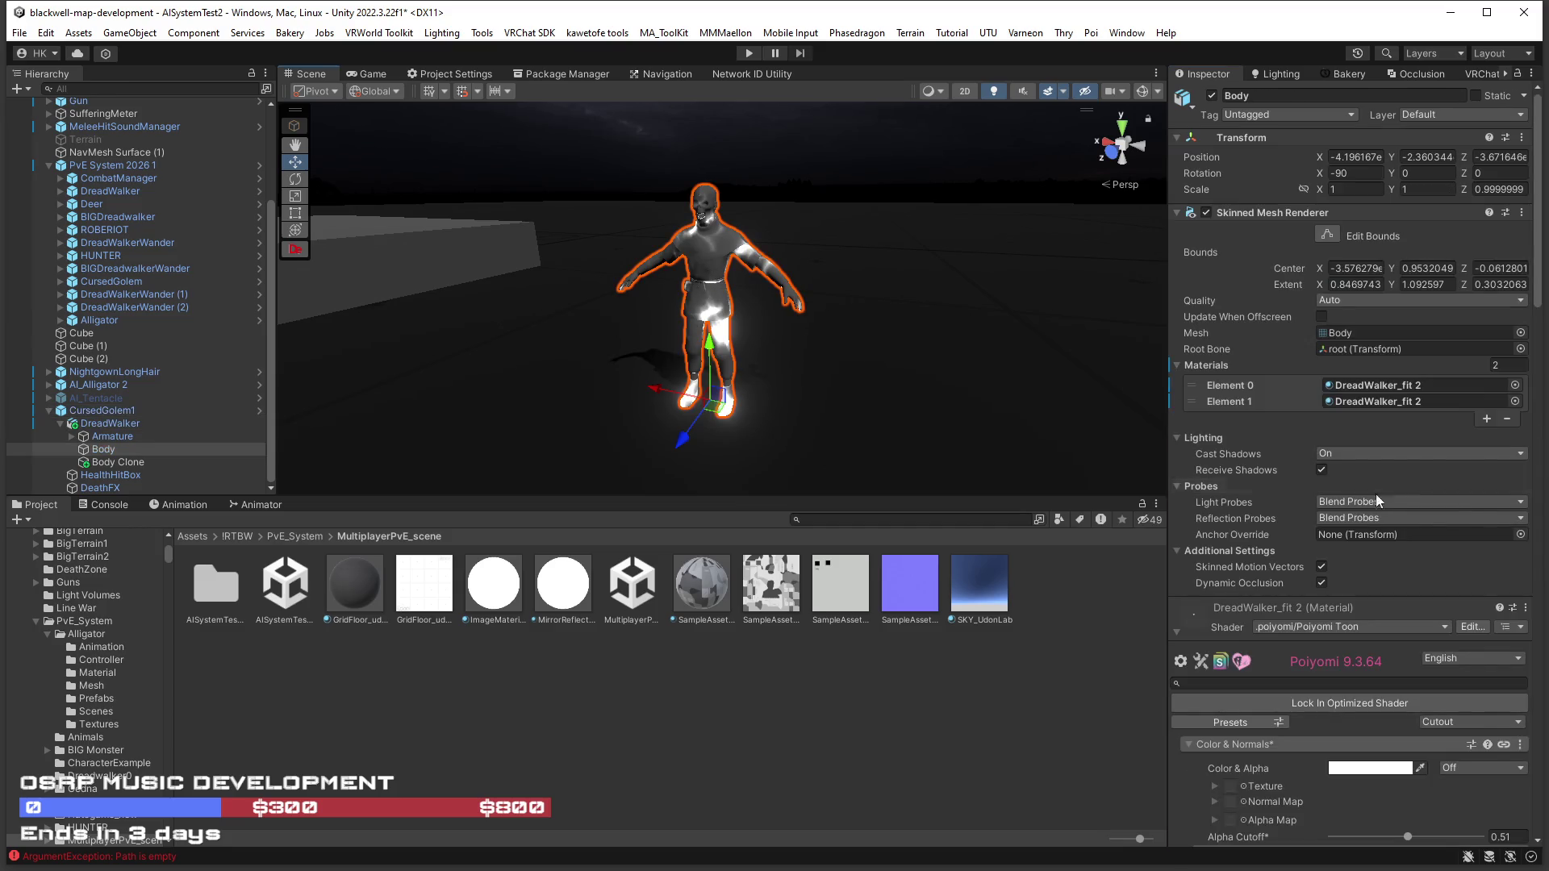
scroll(1401, 607, down, 5)
click(1458, 503)
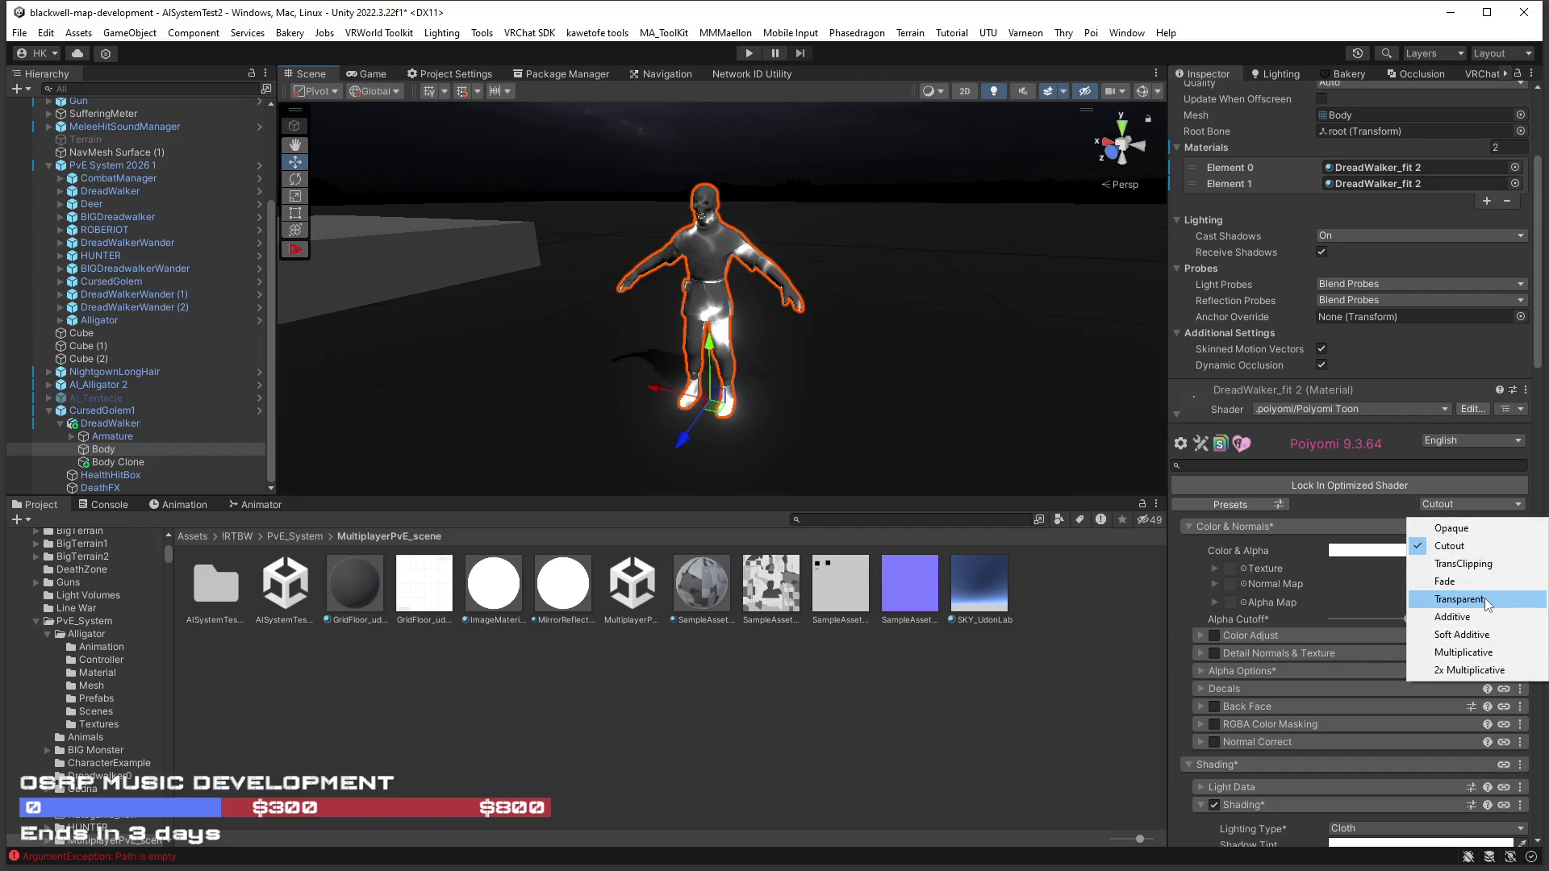
click(1452, 615)
mouse_move(744, 356)
mouse_down()
mouse_move(1079, 320)
mouse_move(1086, 390)
mouse_up()
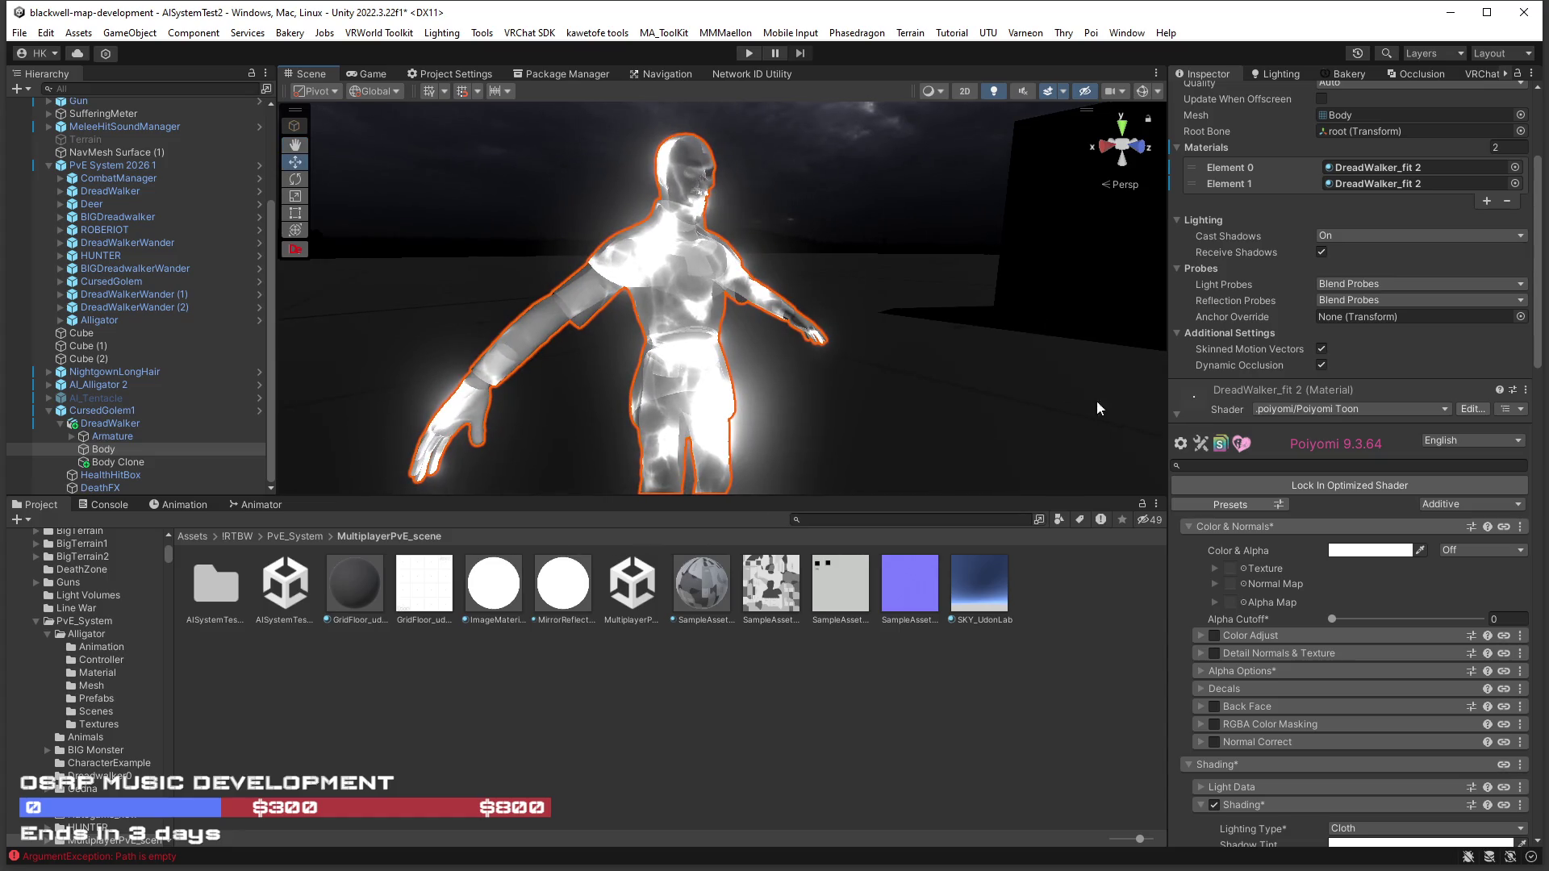
Turn the material's Emission Strength down to 0 and check the glow around the character.
scroll(1337, 616, down, 10)
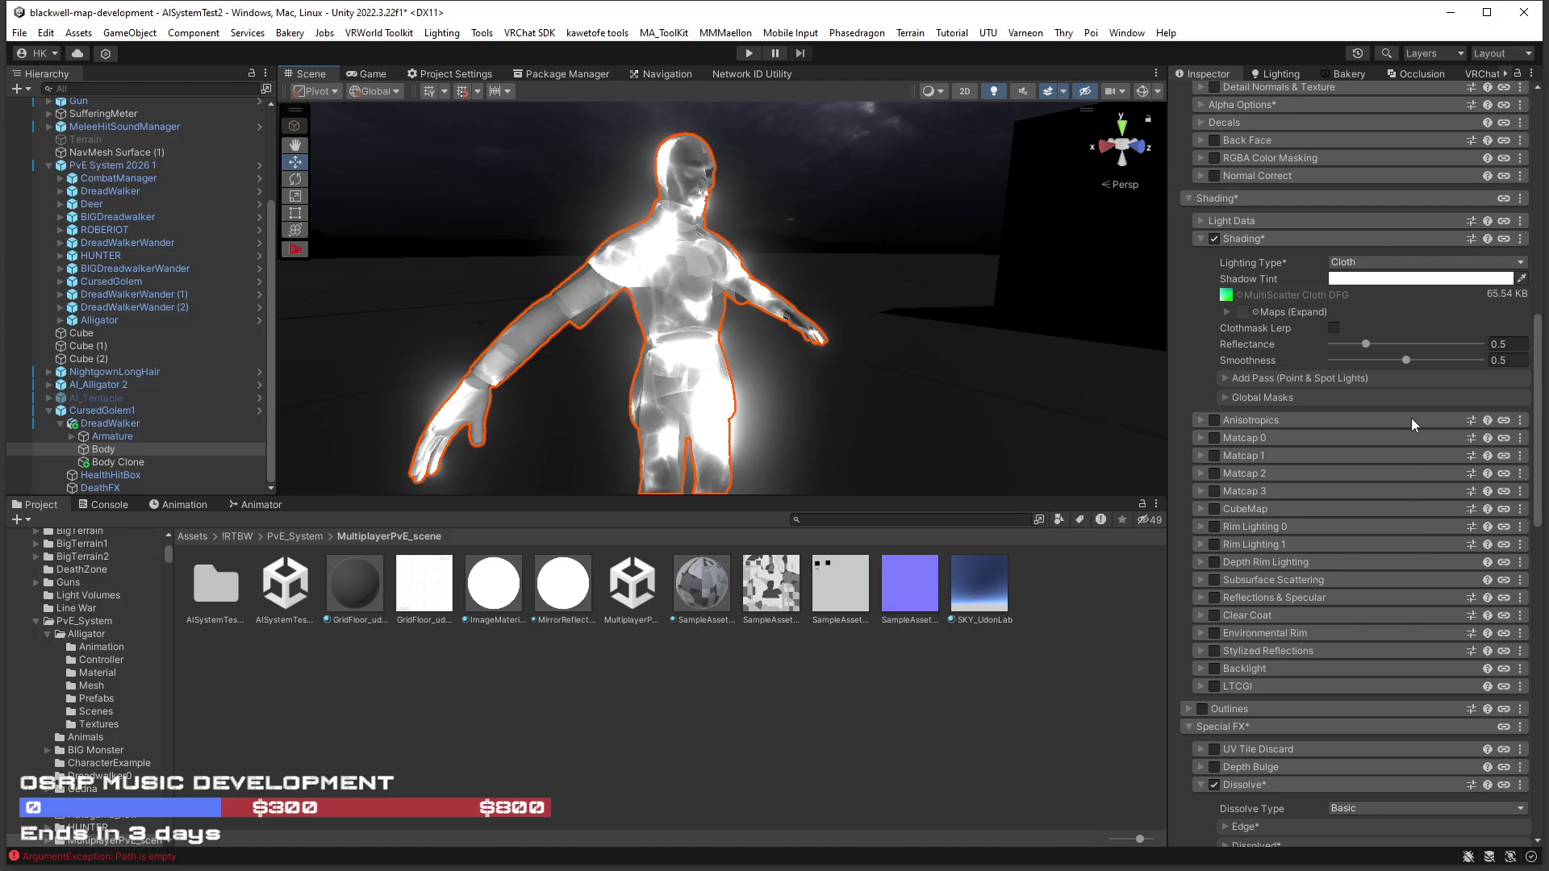
scroll(1410, 421, down, 12)
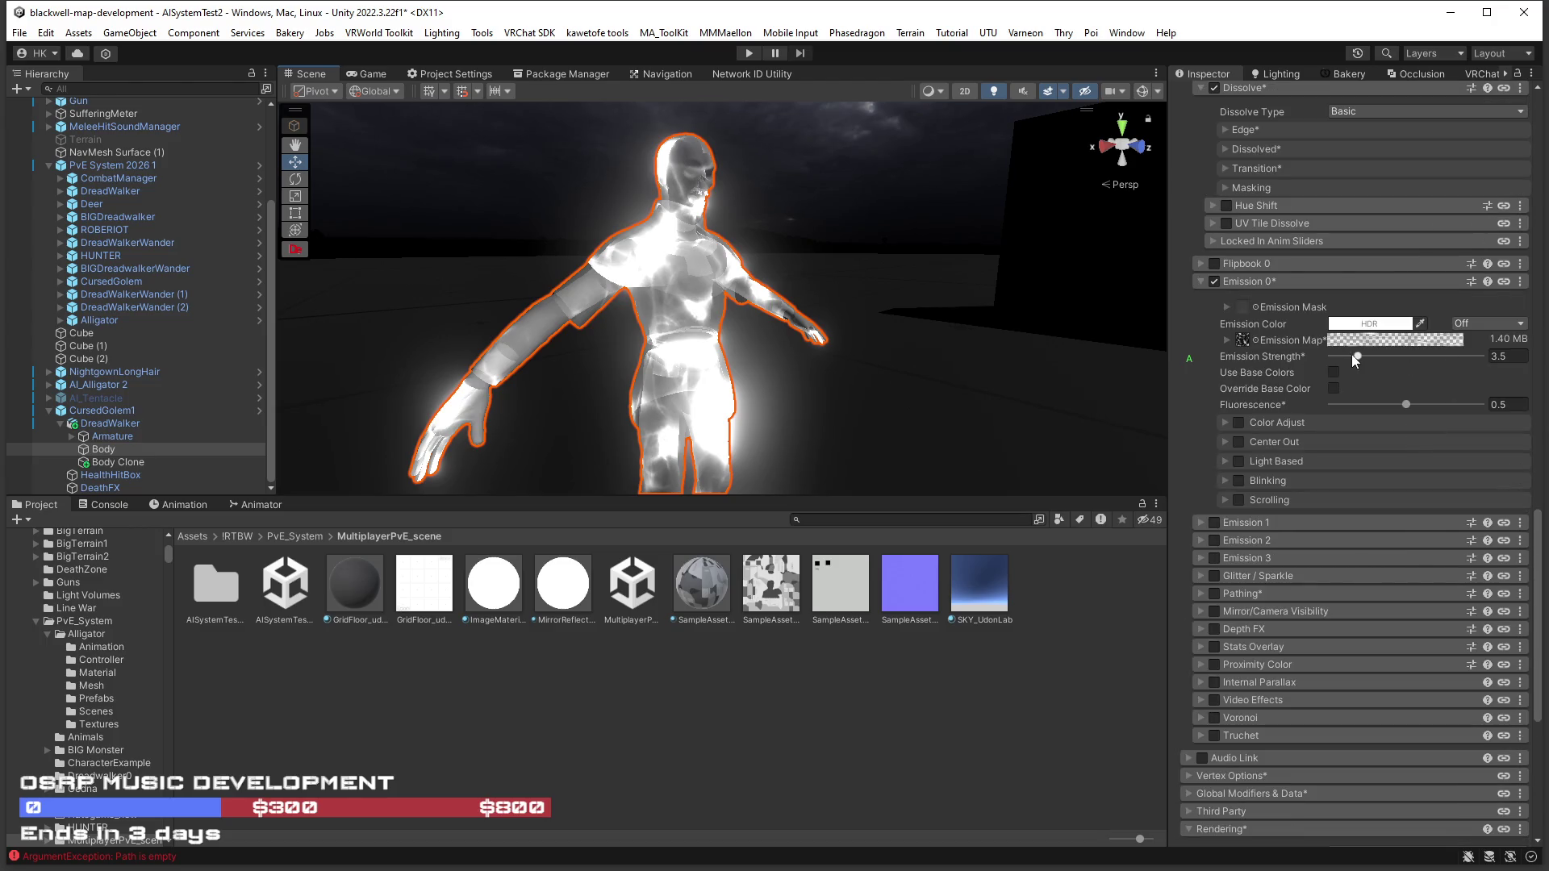
drag(1354, 356, 1278, 361)
mouse_move(726, 363)
mouse_down()
mouse_move(820, 388)
mouse_move(665, 368)
mouse_up()
scroll(665, 367, up, 5)
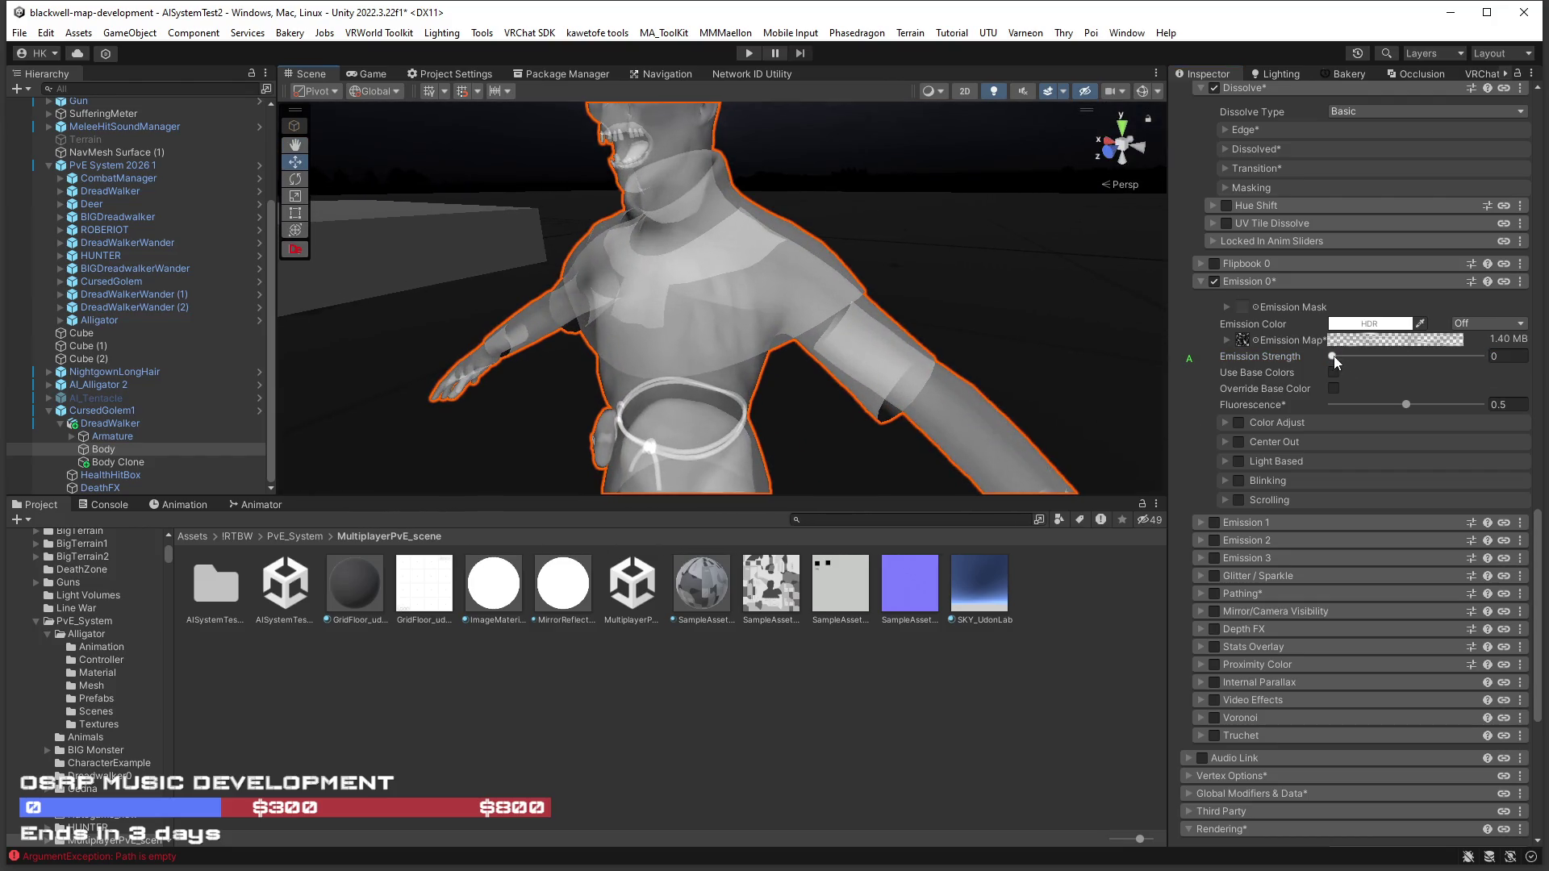
mouse_move(1333, 355)
mouse_down()
mouse_move(1358, 357)
mouse_move(1300, 345)
mouse_up()
Turn off the material's Shading and frame the character in the scene view.
scroll(1308, 530, up, 15)
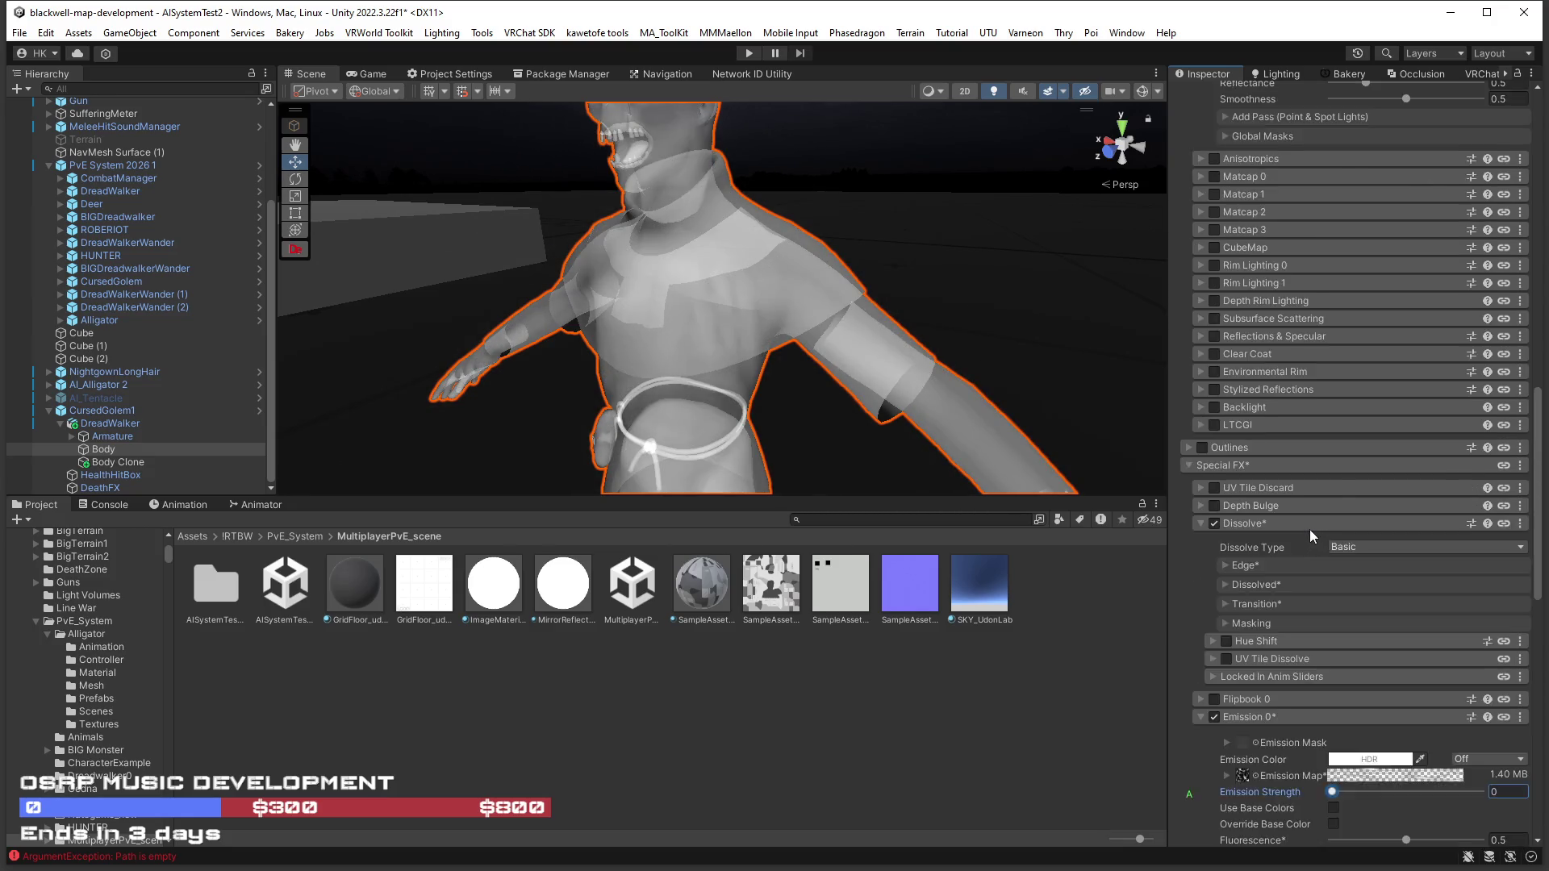
click(1215, 369)
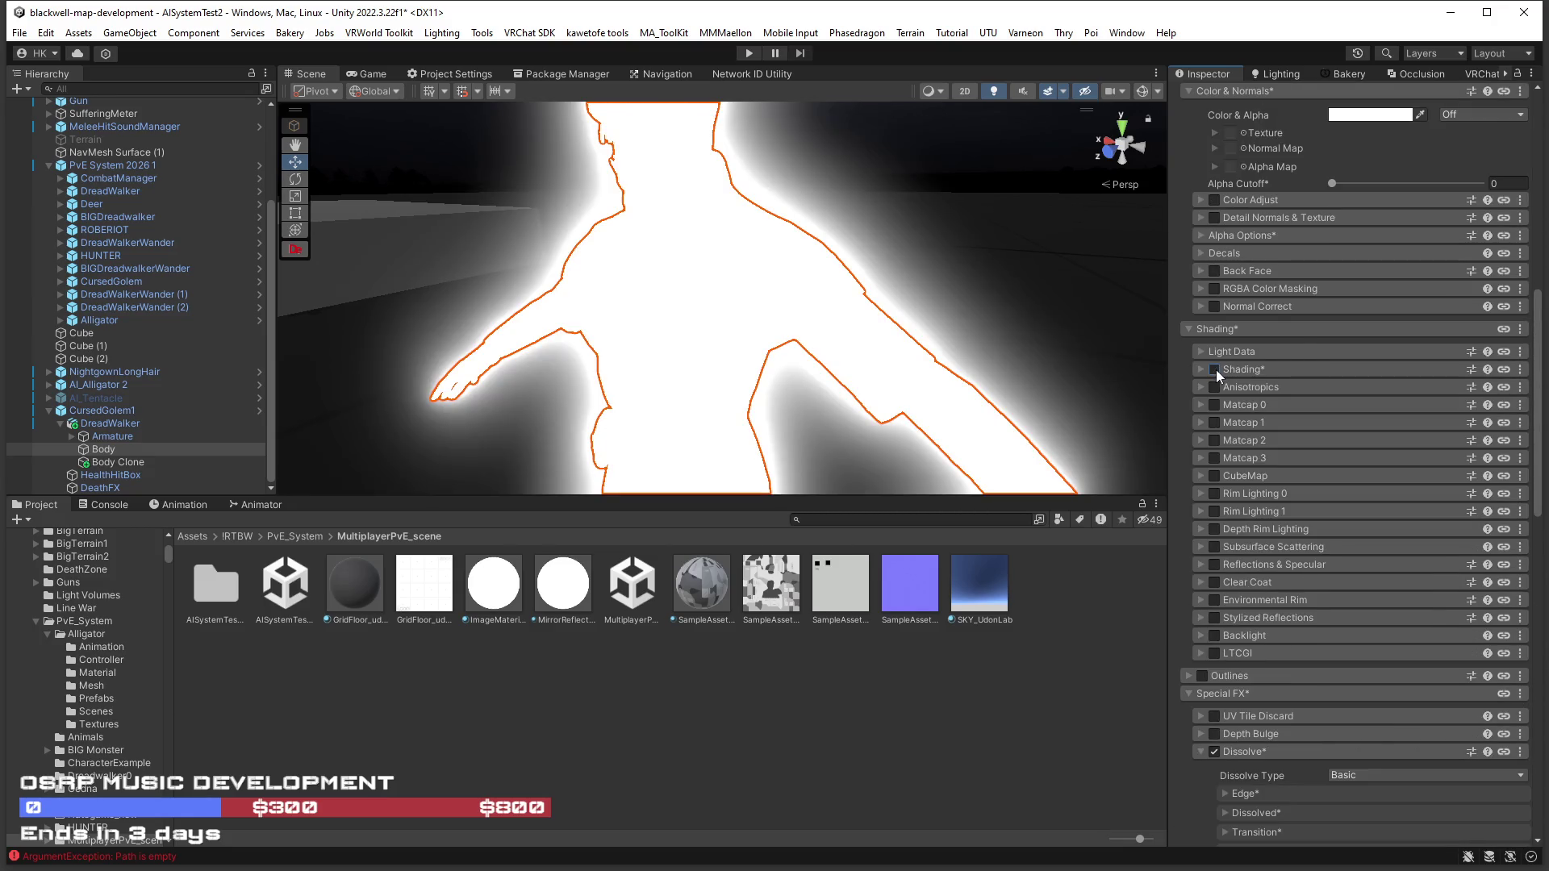
drag(1014, 407, 1041, 386)
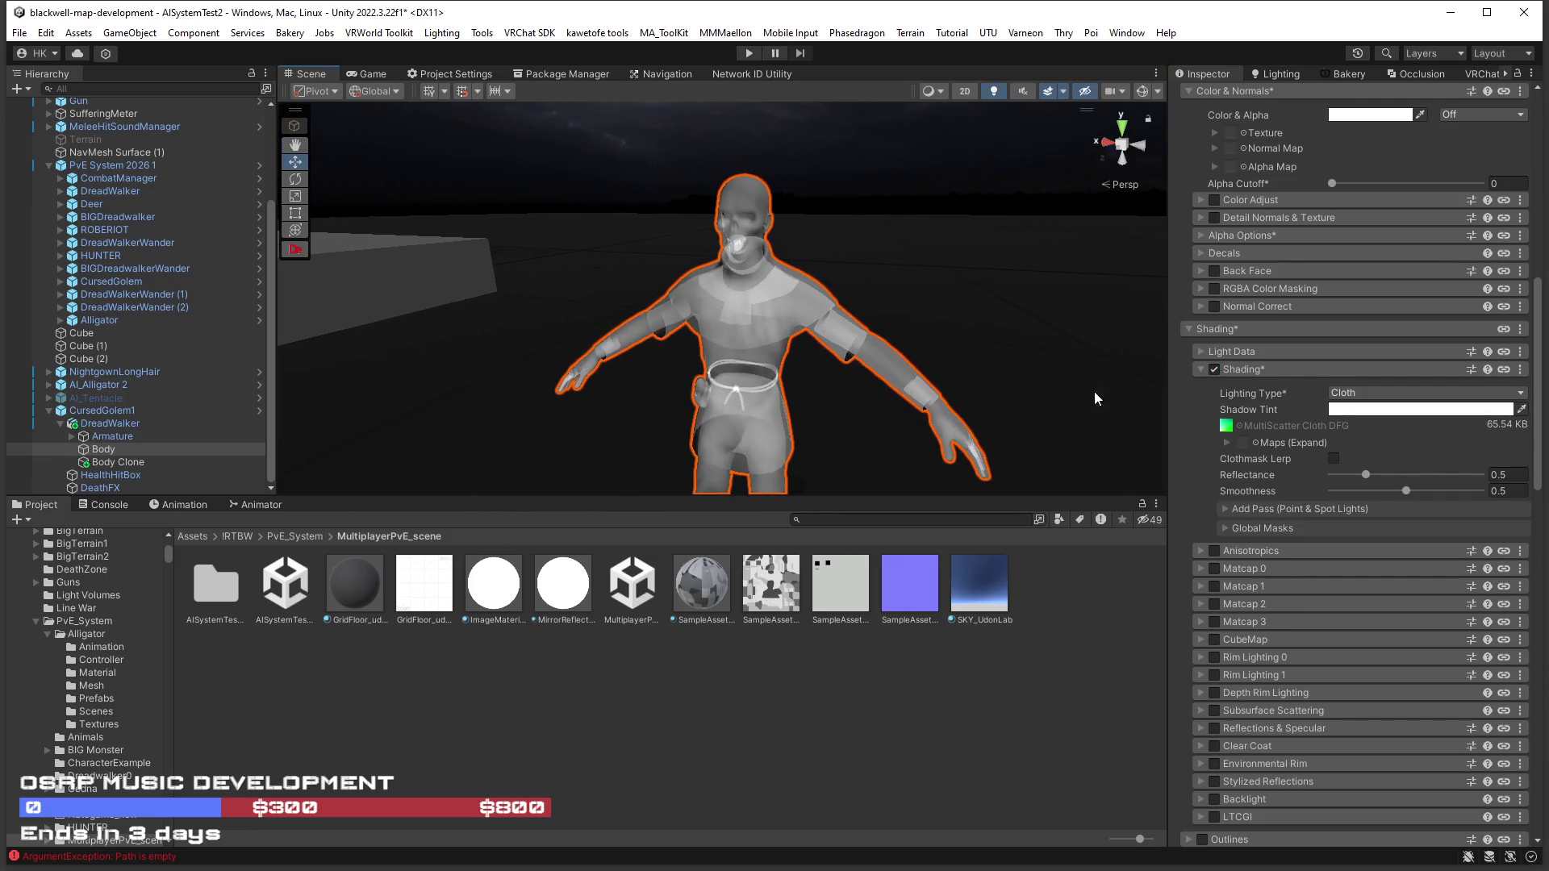
scroll(1390, 499, up, 6)
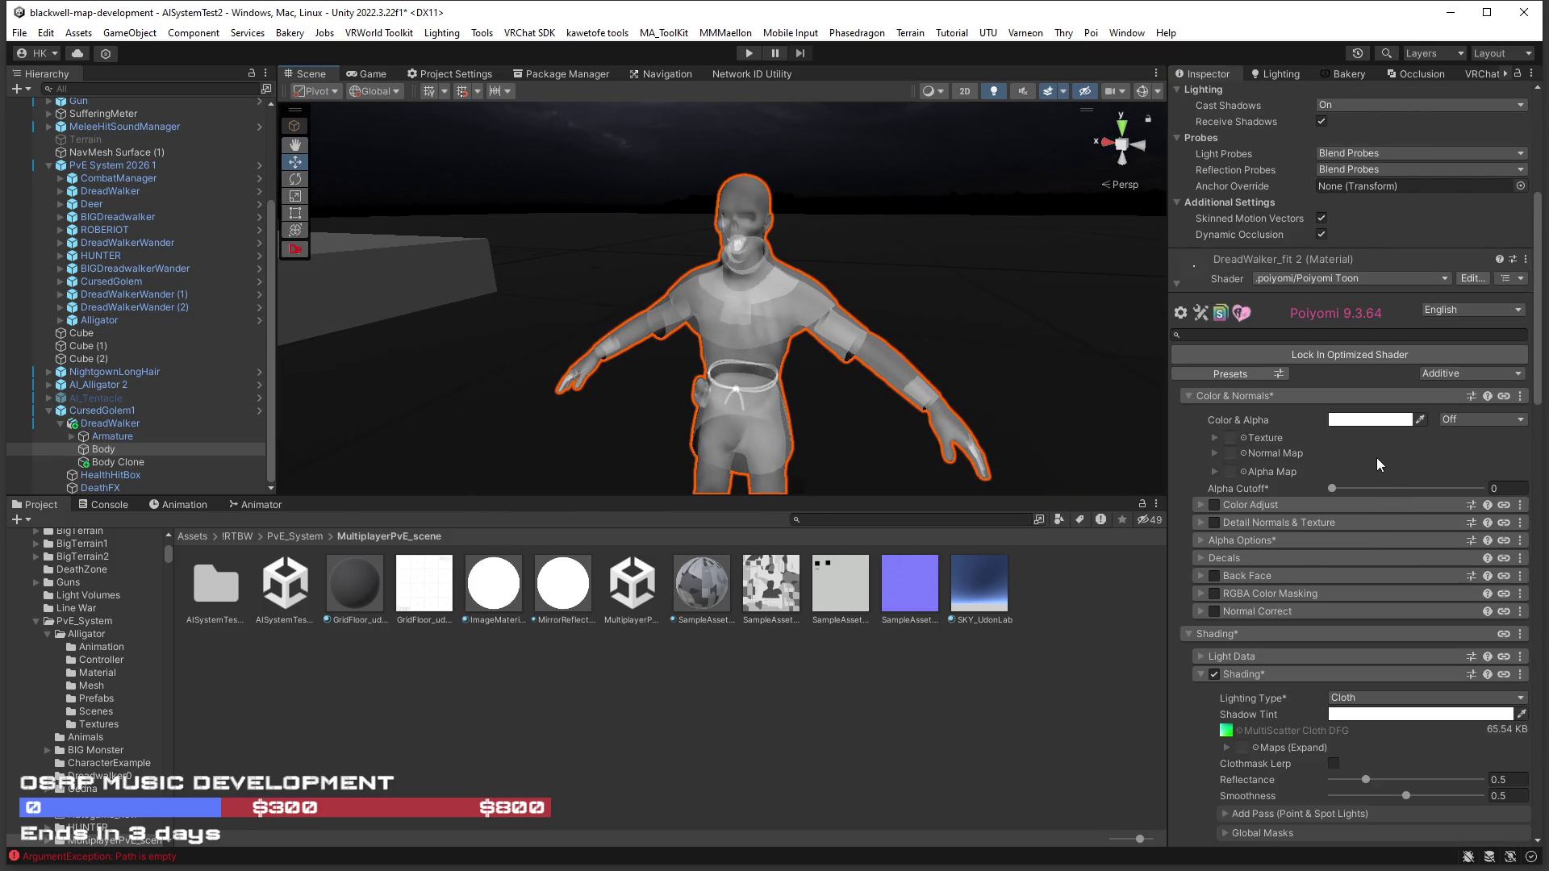
key(f)
Experiment with Alpha Cutoff, ending at 0, and open the Color & Alpha picker at white FFFFFF.
mouse_move(1333, 489)
mouse_down()
mouse_move(1513, 506)
mouse_move(1224, 485)
mouse_up()
mouse_move(1332, 488)
mouse_down()
mouse_move(1492, 491)
mouse_move(1231, 494)
mouse_up()
scroll(1320, 567, down, 5)
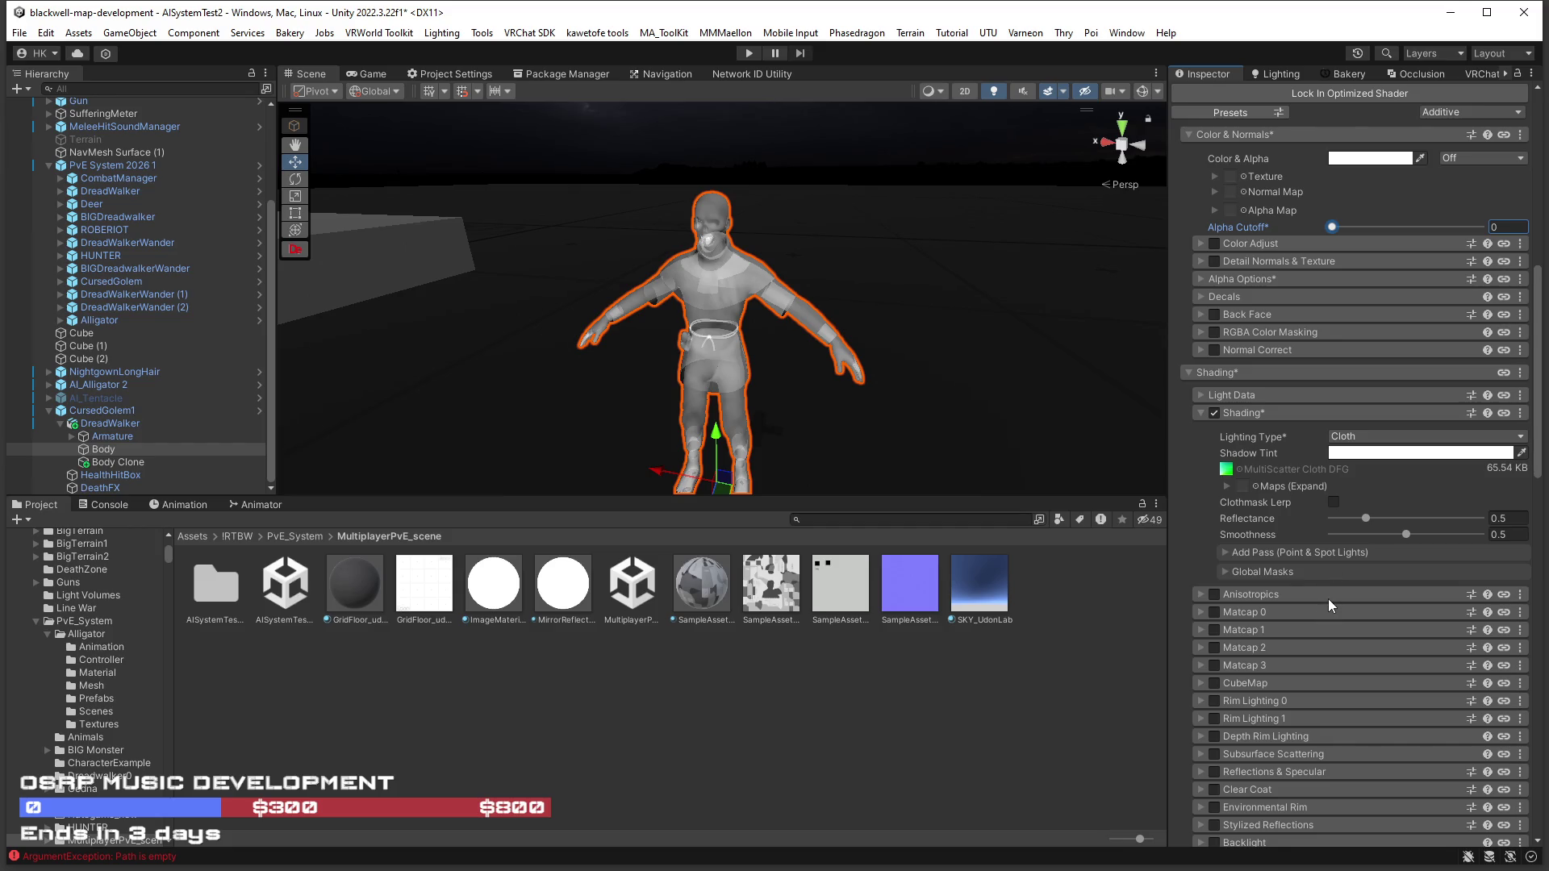
scroll(1295, 505, up, 4)
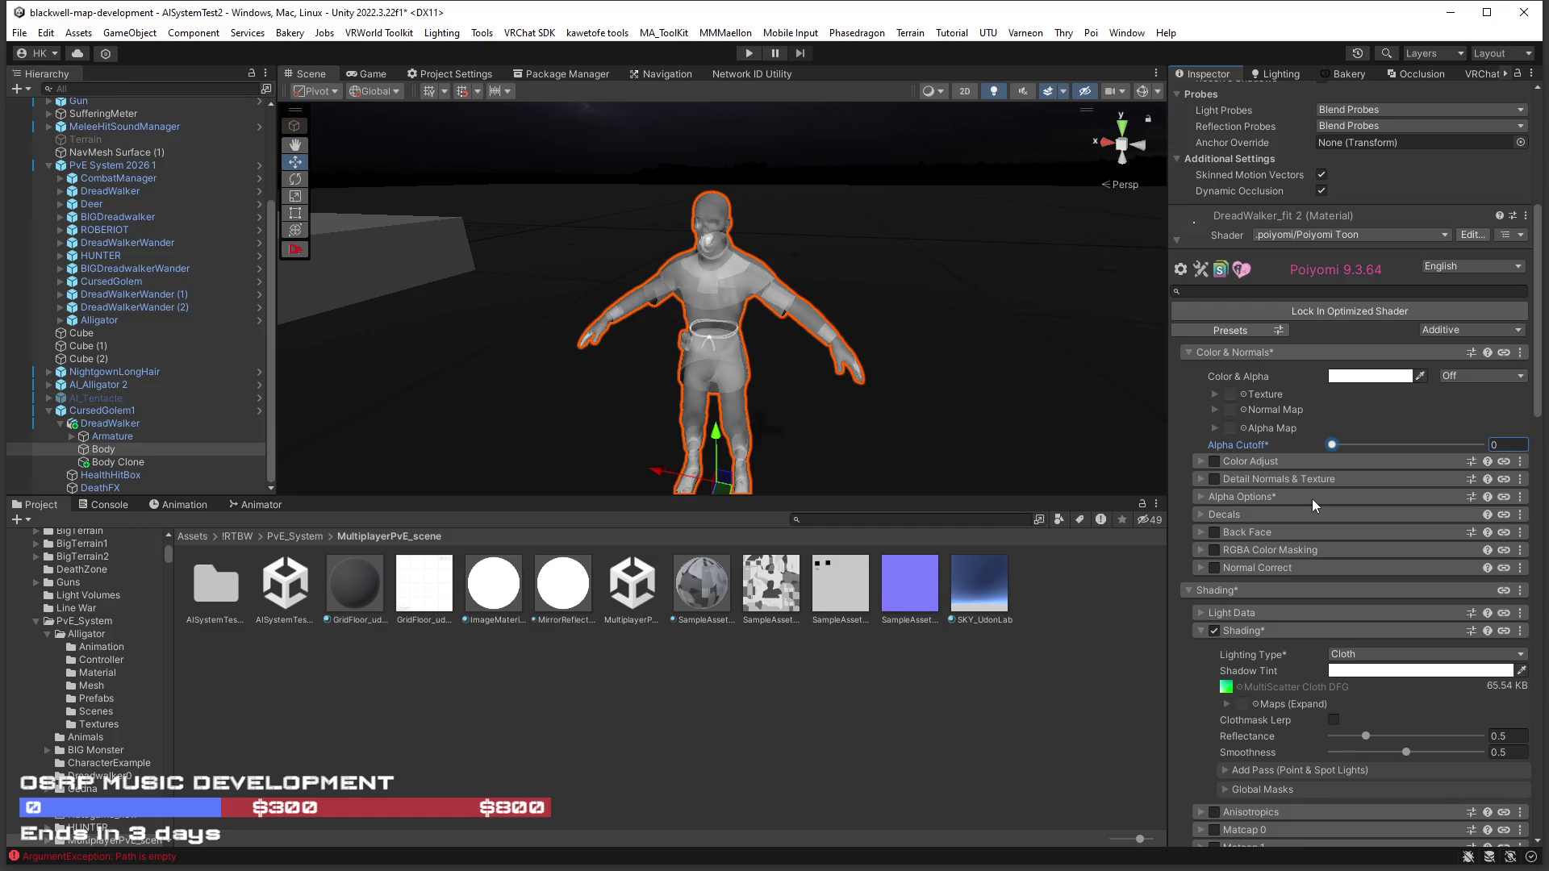
click(1389, 377)
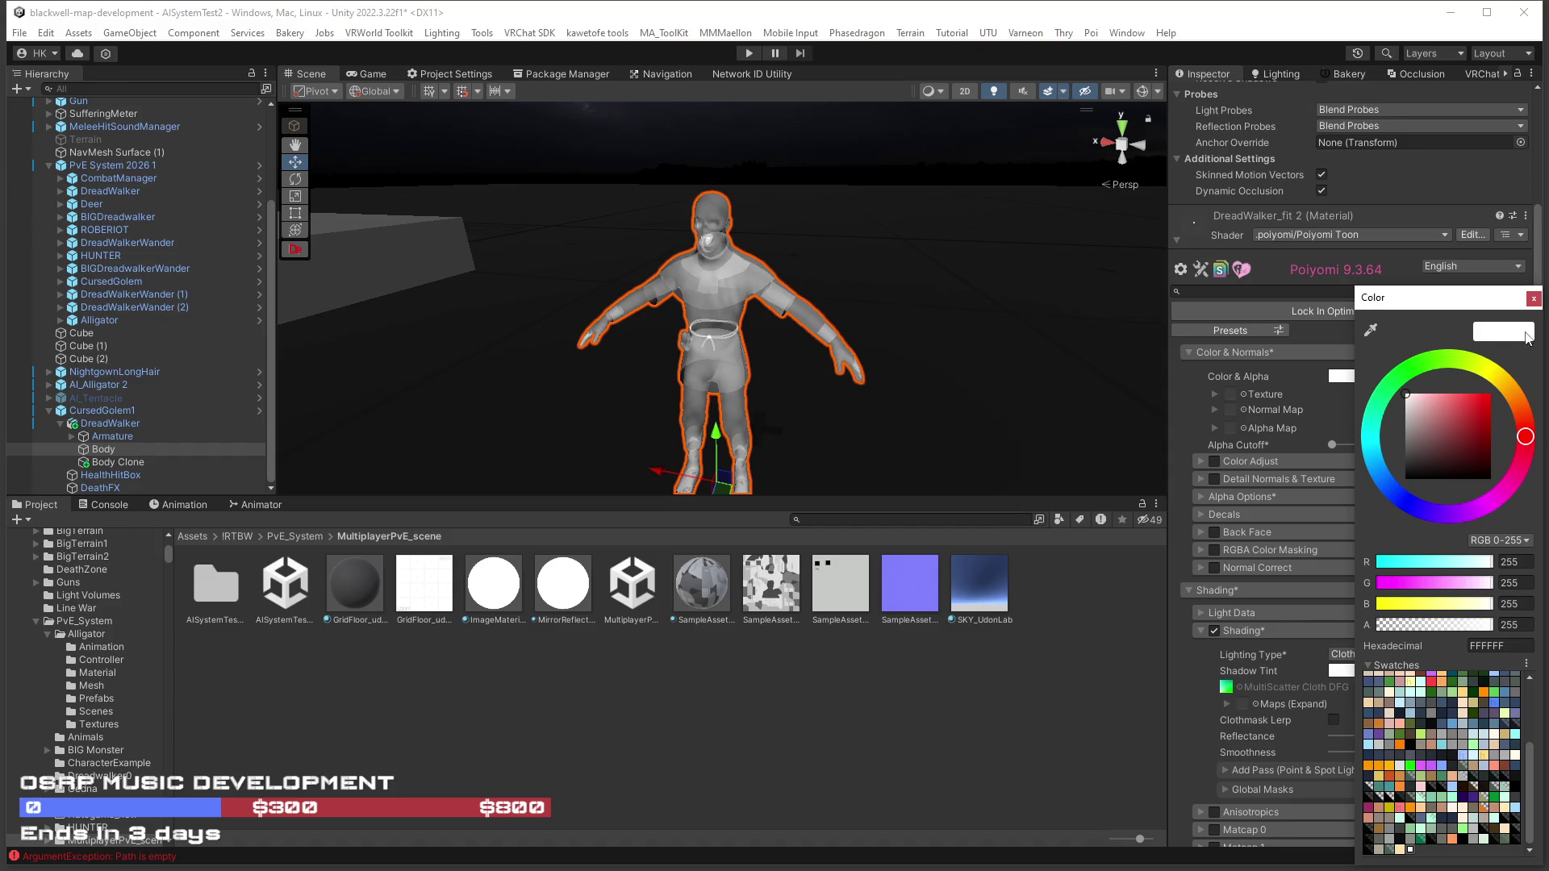
Close the colour picker and set the Emission 0 Emission Strength to 1.
click(1534, 299)
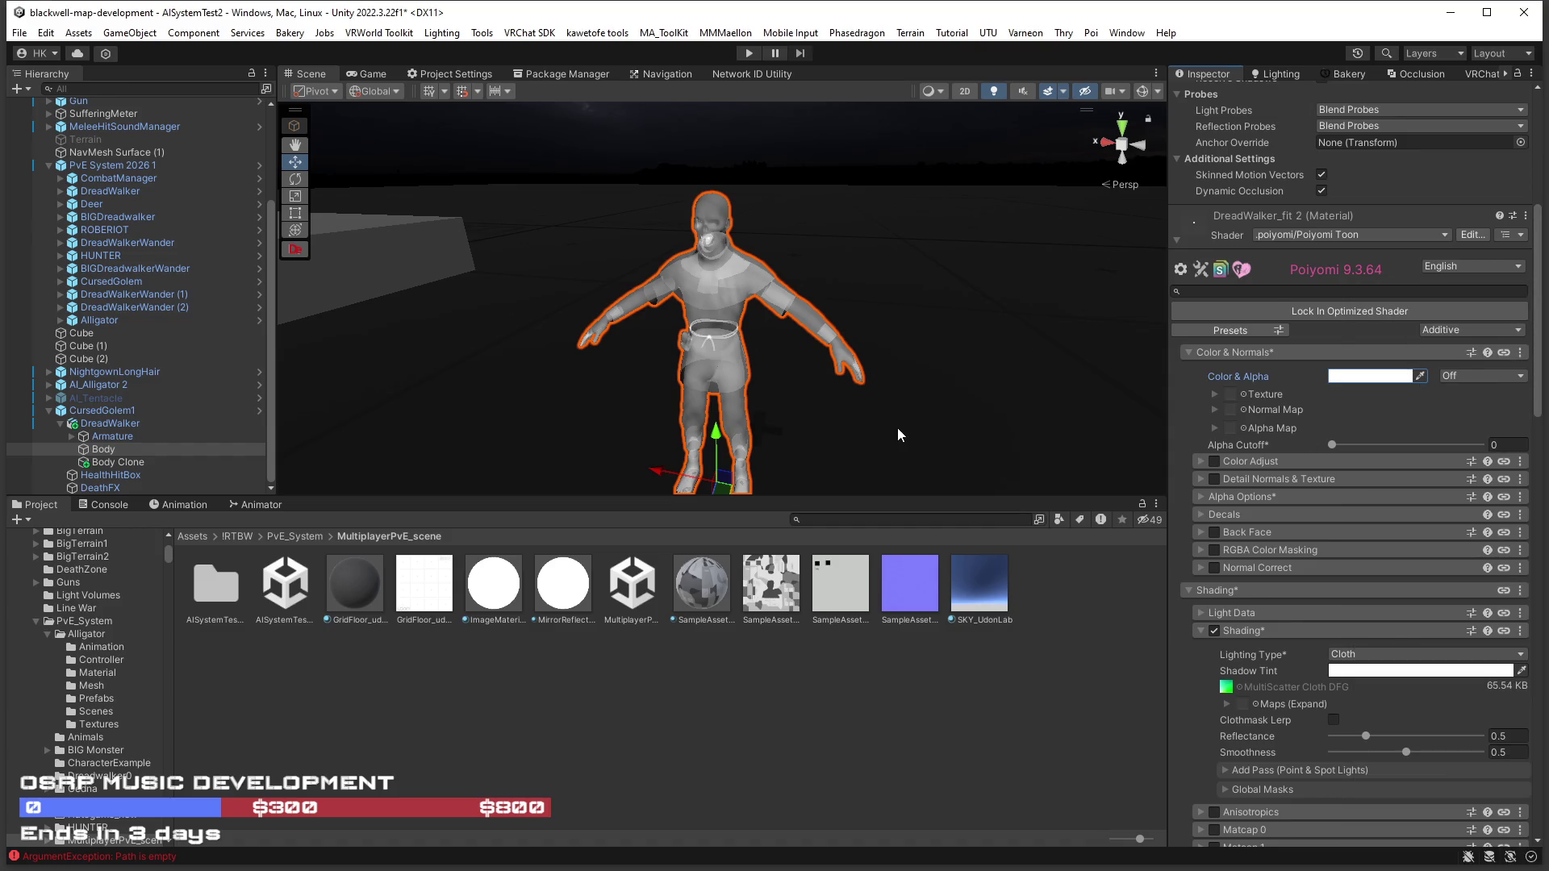
scroll(900, 428, up, 5)
scroll(894, 411, down, 5)
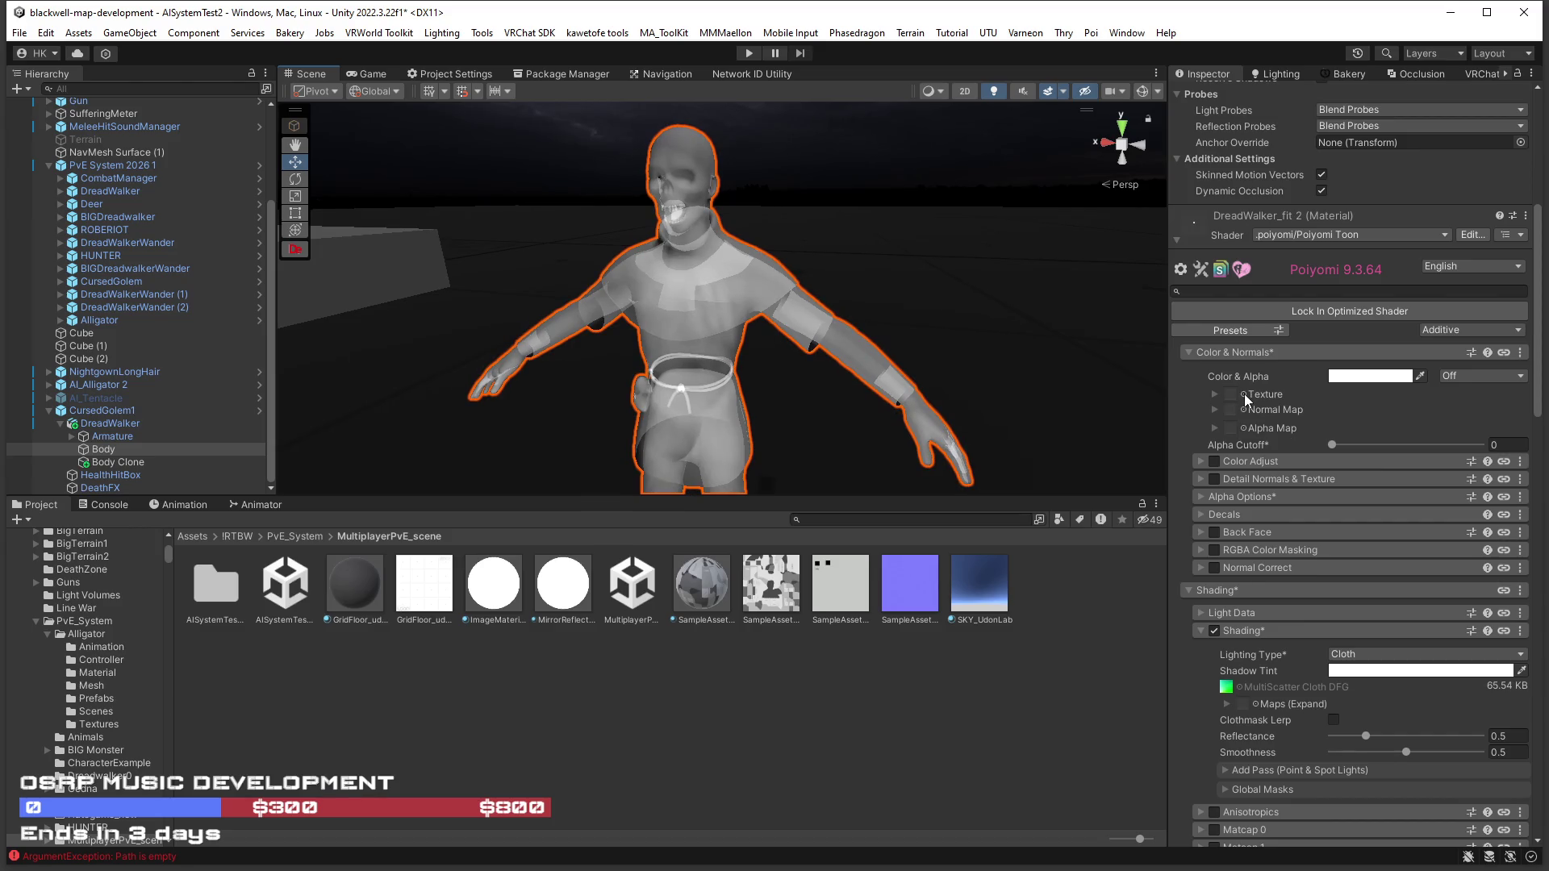
scroll(1304, 482, down, 5)
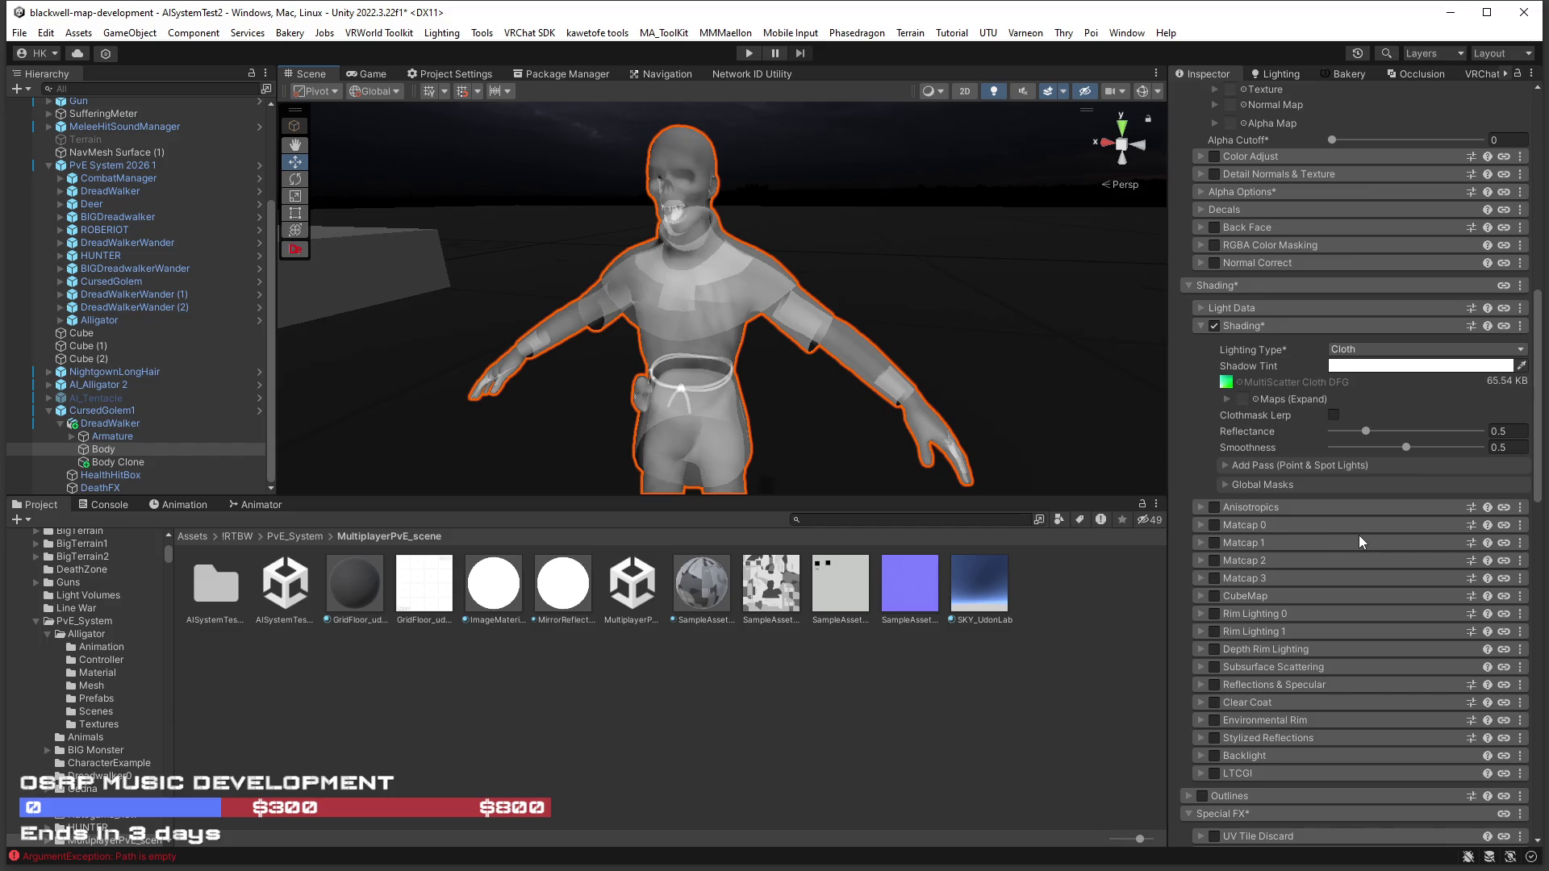
scroll(1358, 535, down, 9)
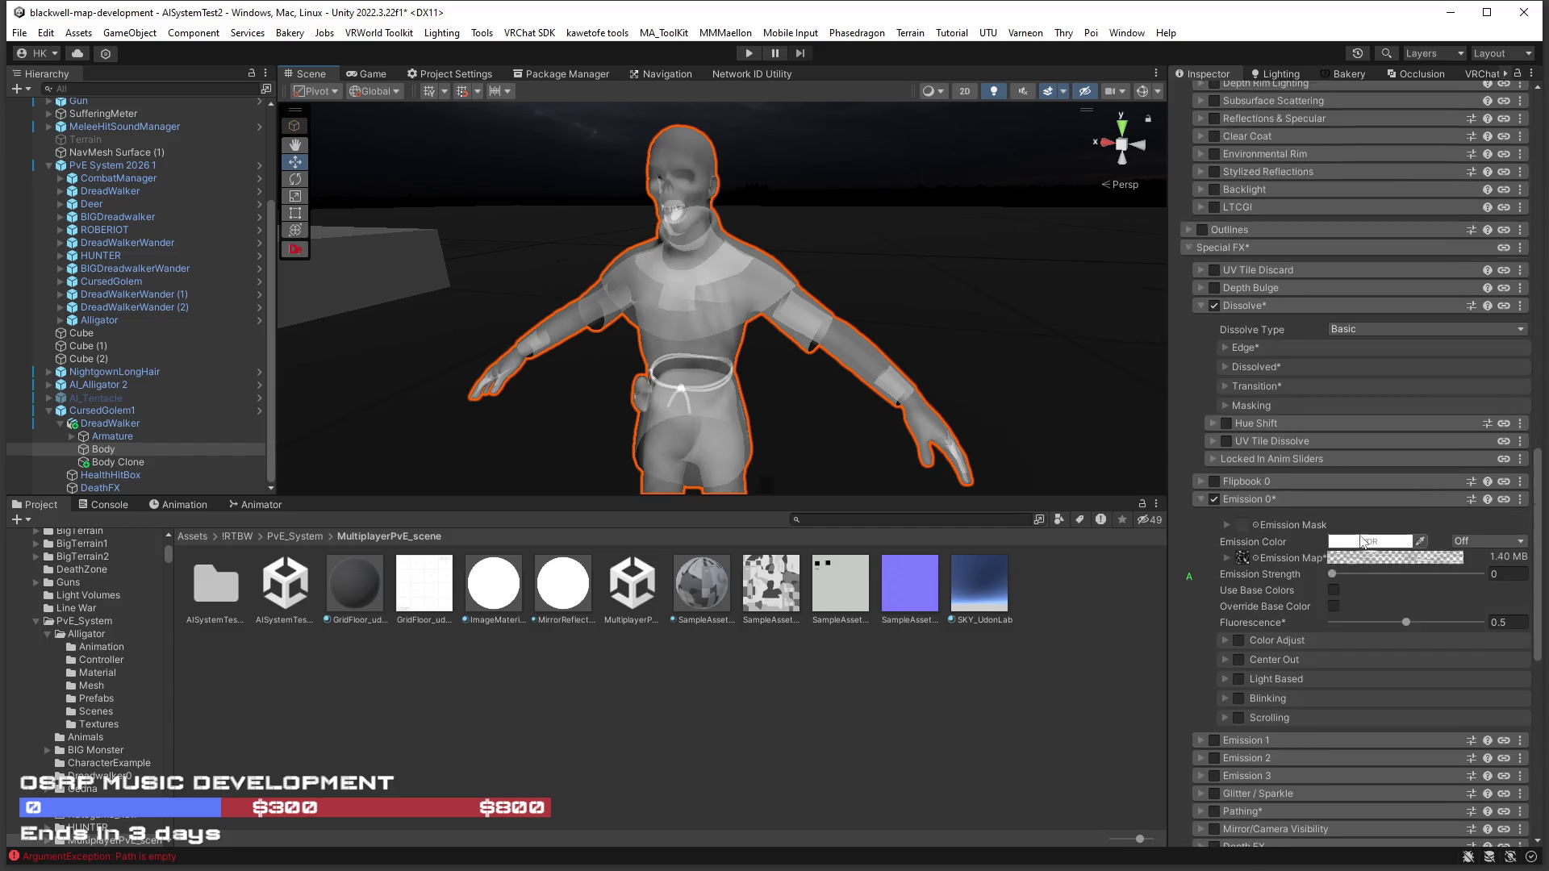
scroll(1362, 539, down, 1)
click(1509, 530)
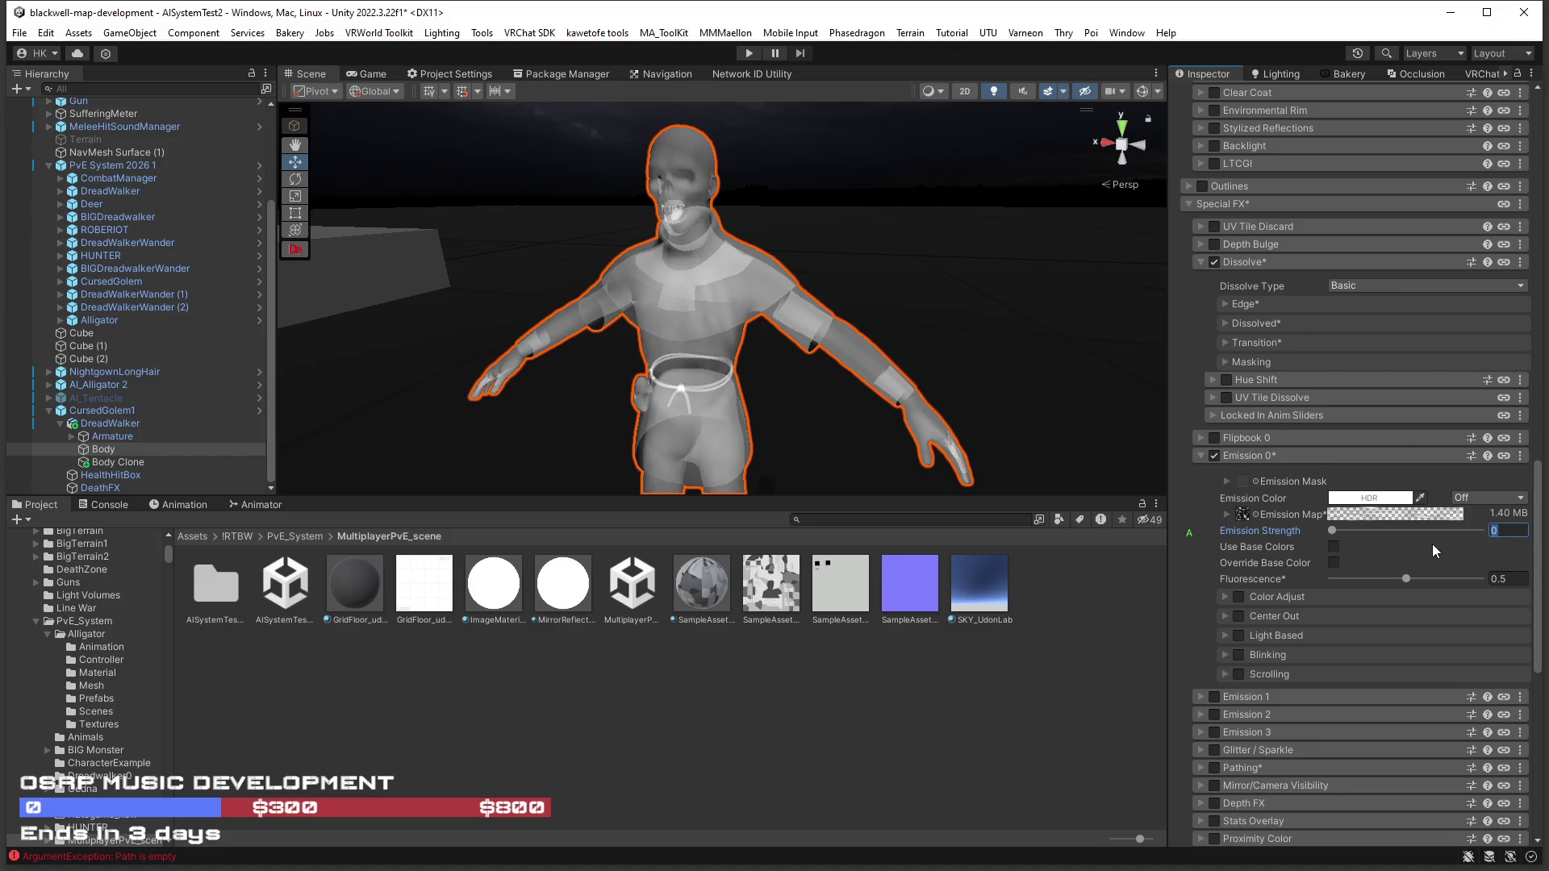
text(1)
scroll(1274, 433, up, 3)
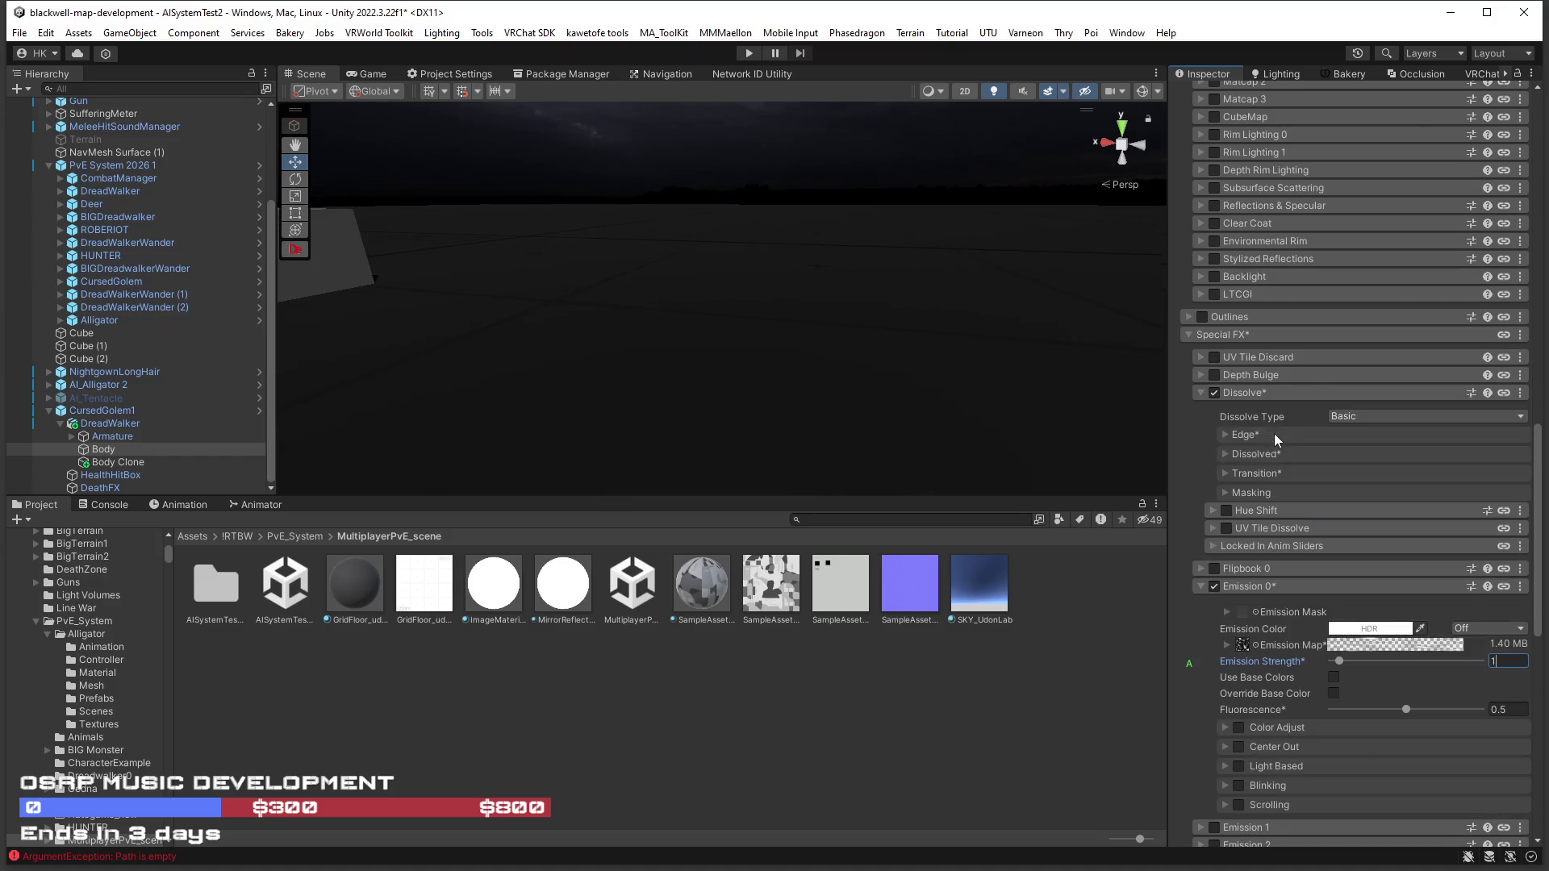
scroll(1315, 476, up, 15)
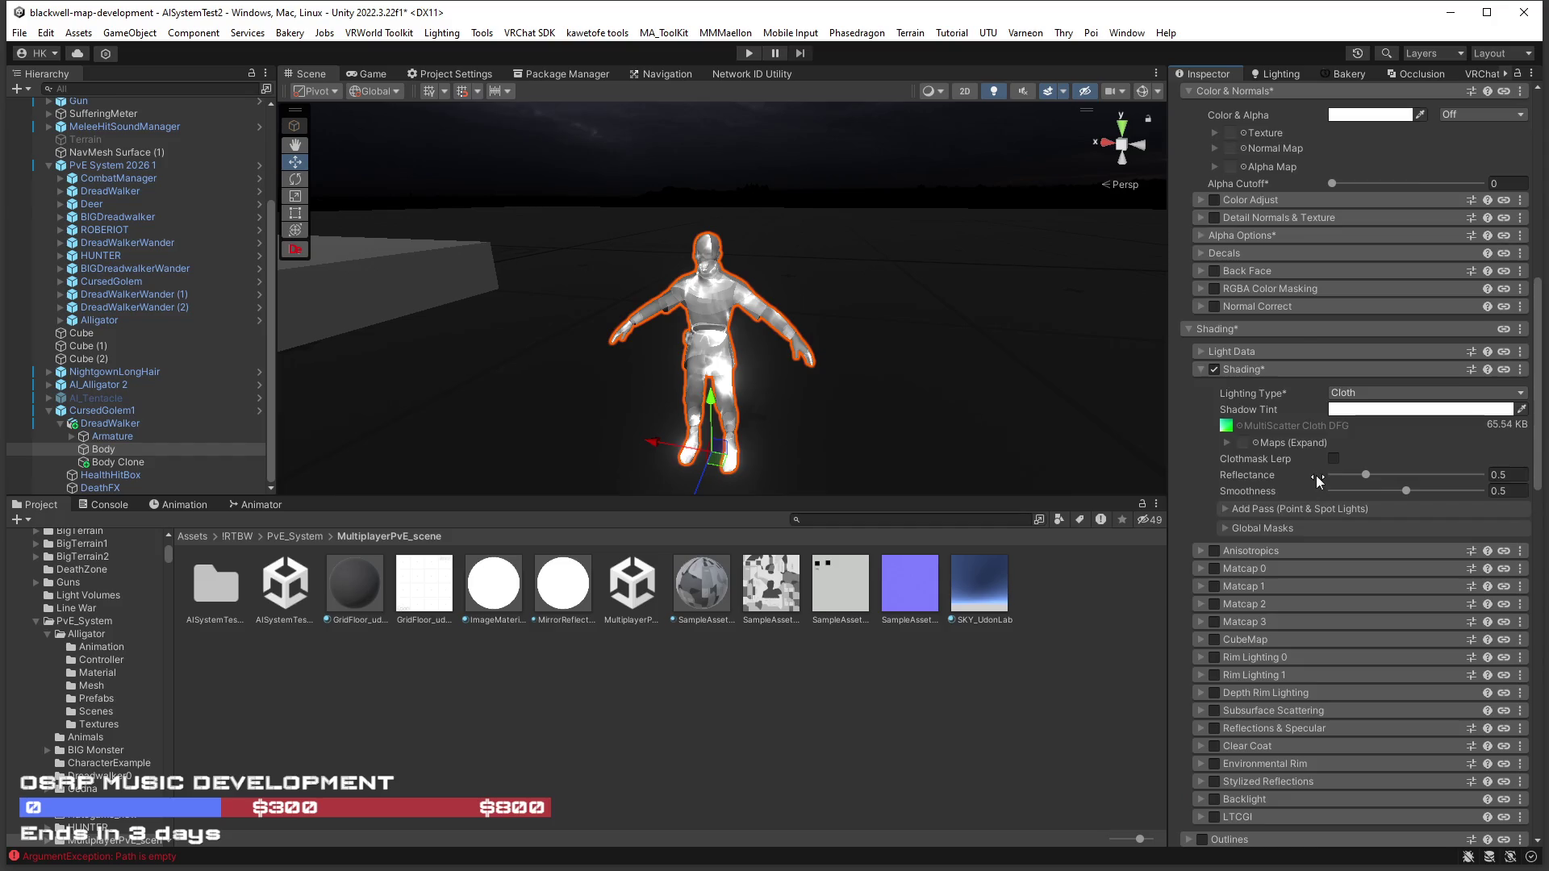
scroll(1301, 472, up, 8)
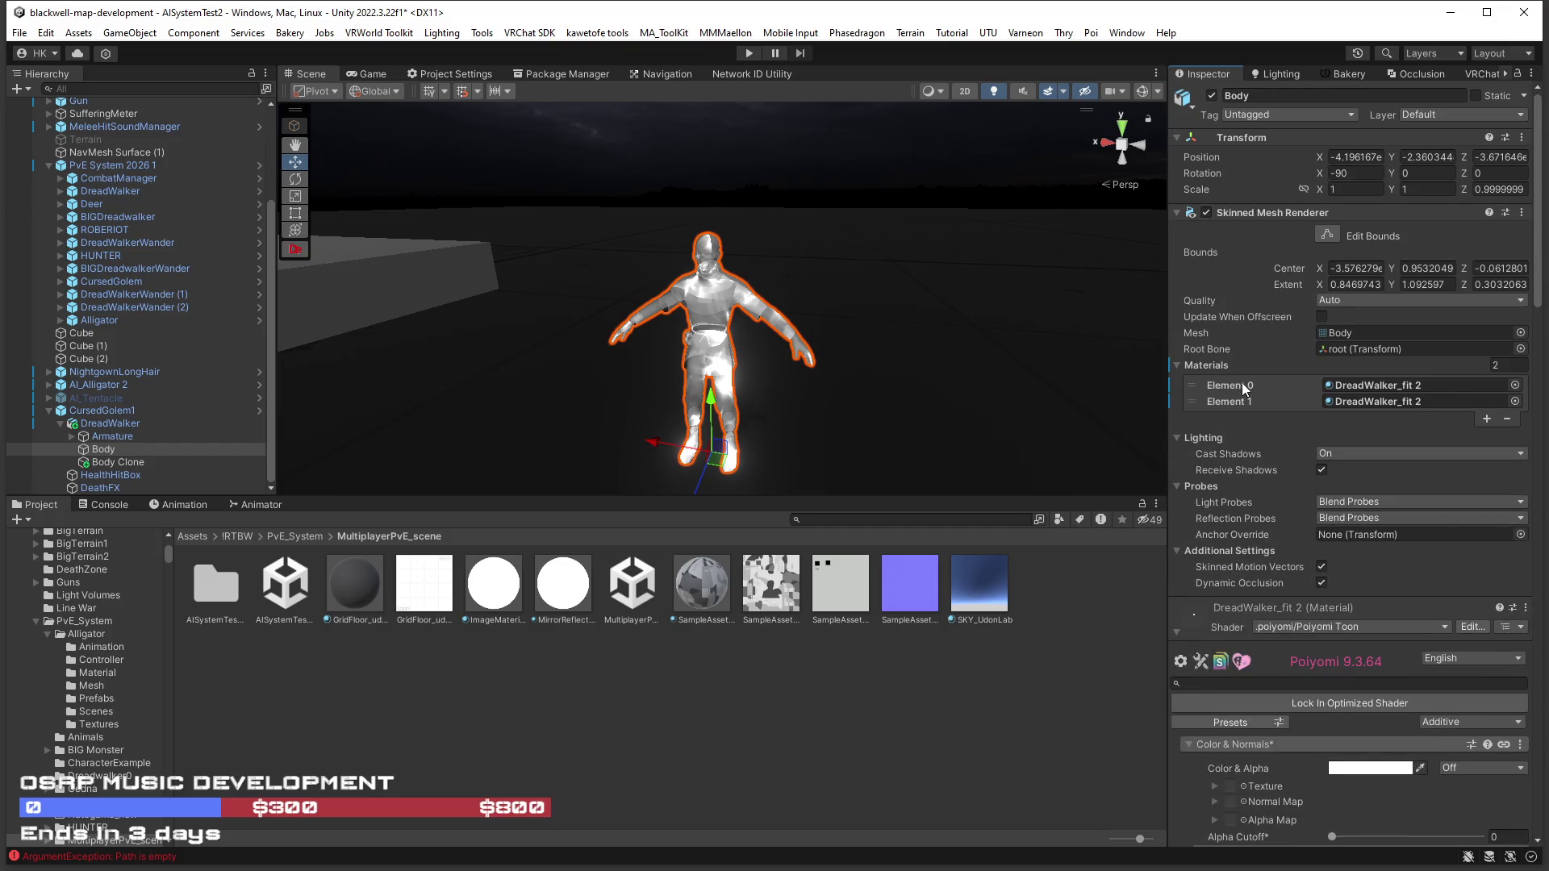
Find the texture used by the original Dreadwalker material, then reselect the clone's Body mesh.
click(1371, 385)
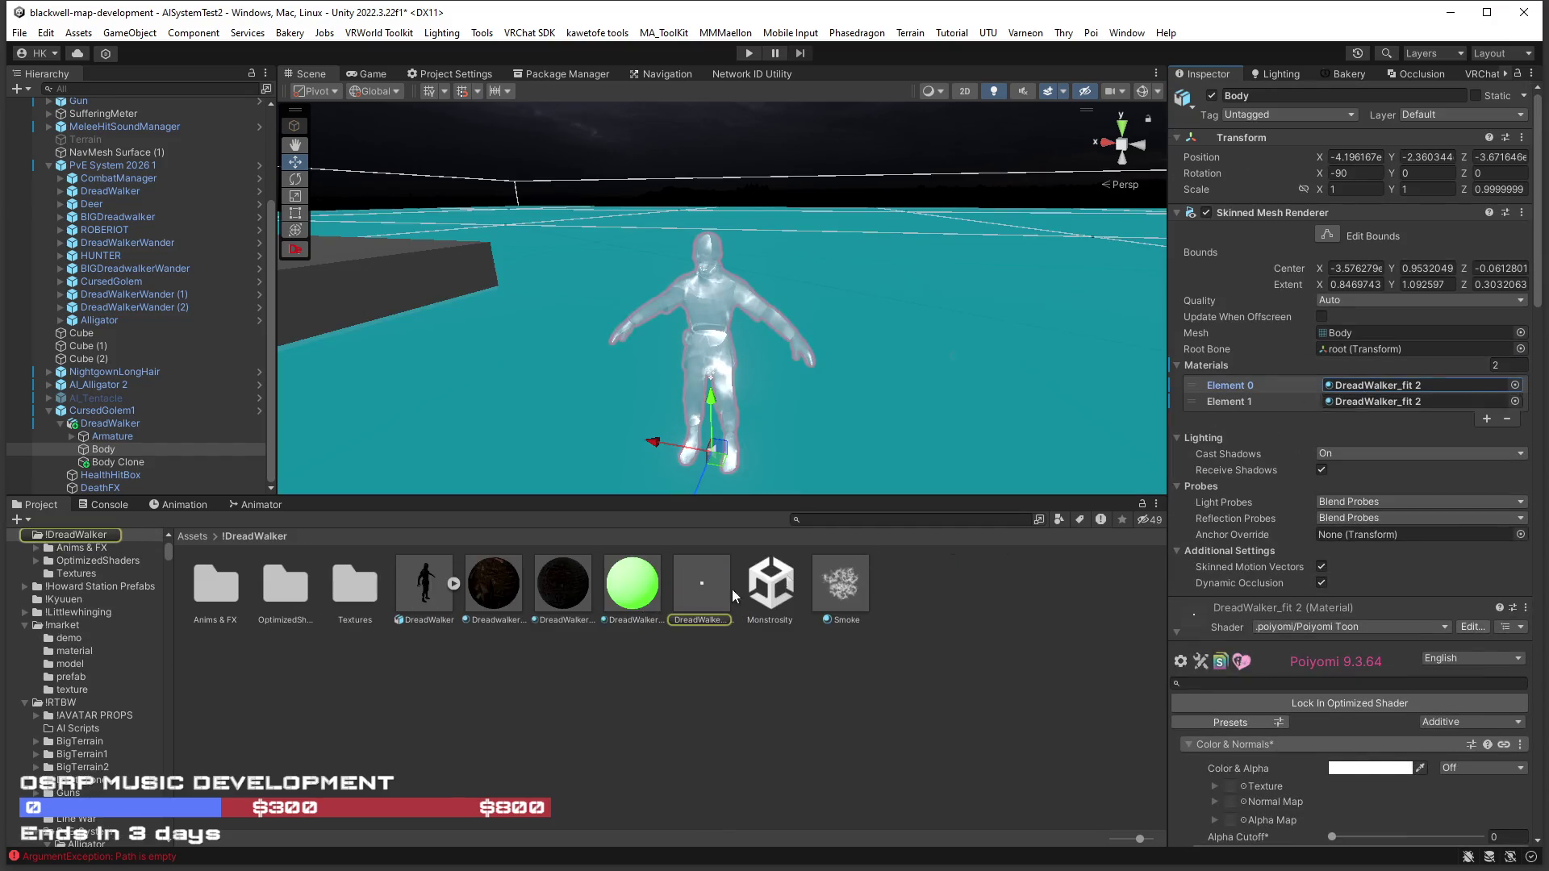
click(501, 593)
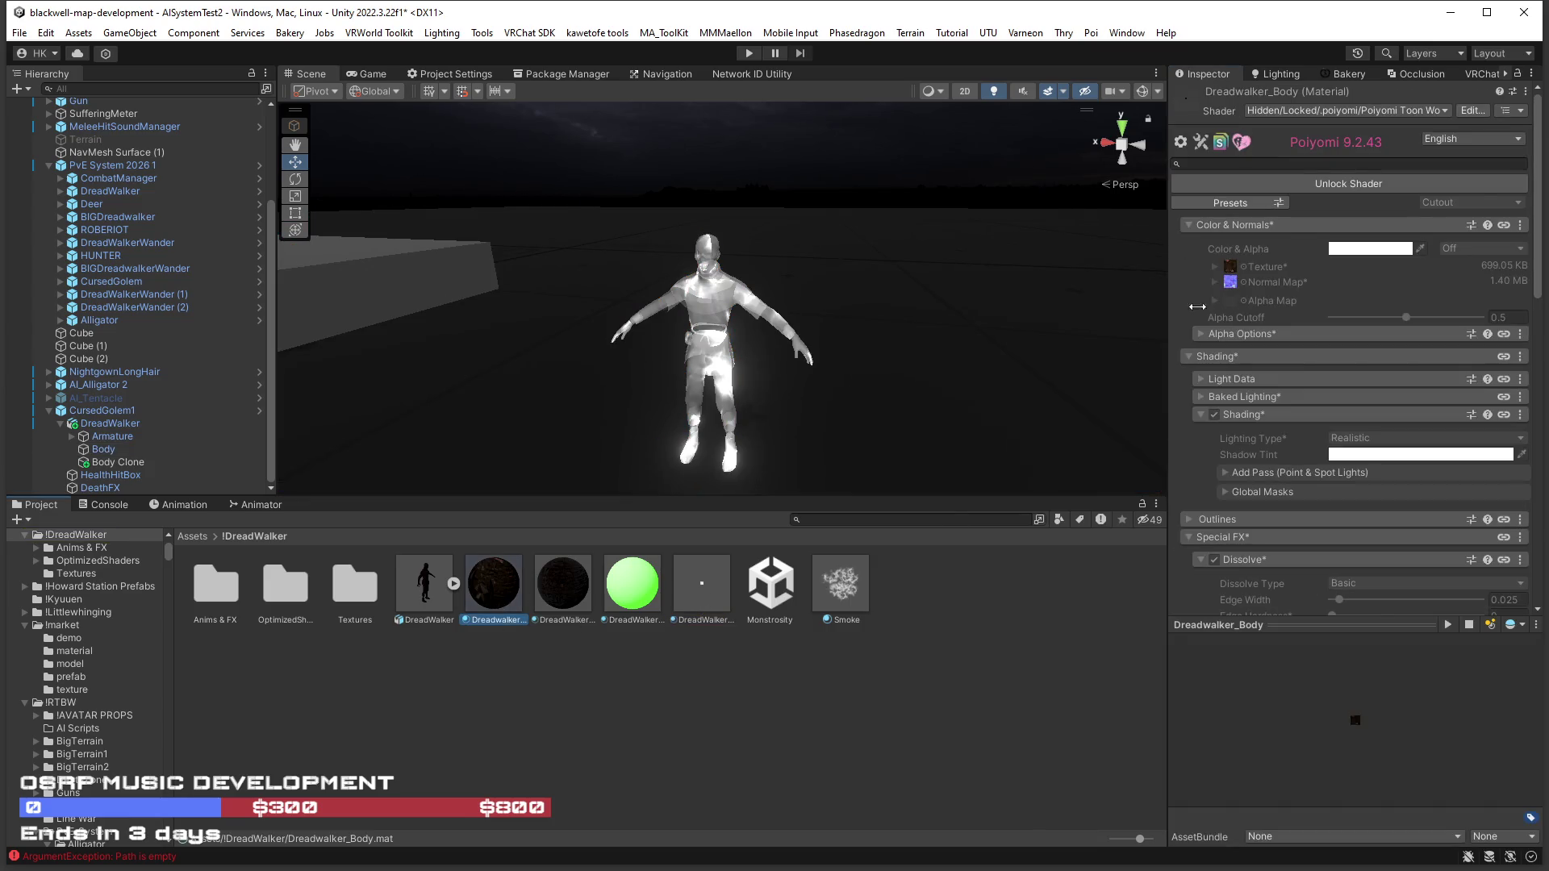
click(1231, 268)
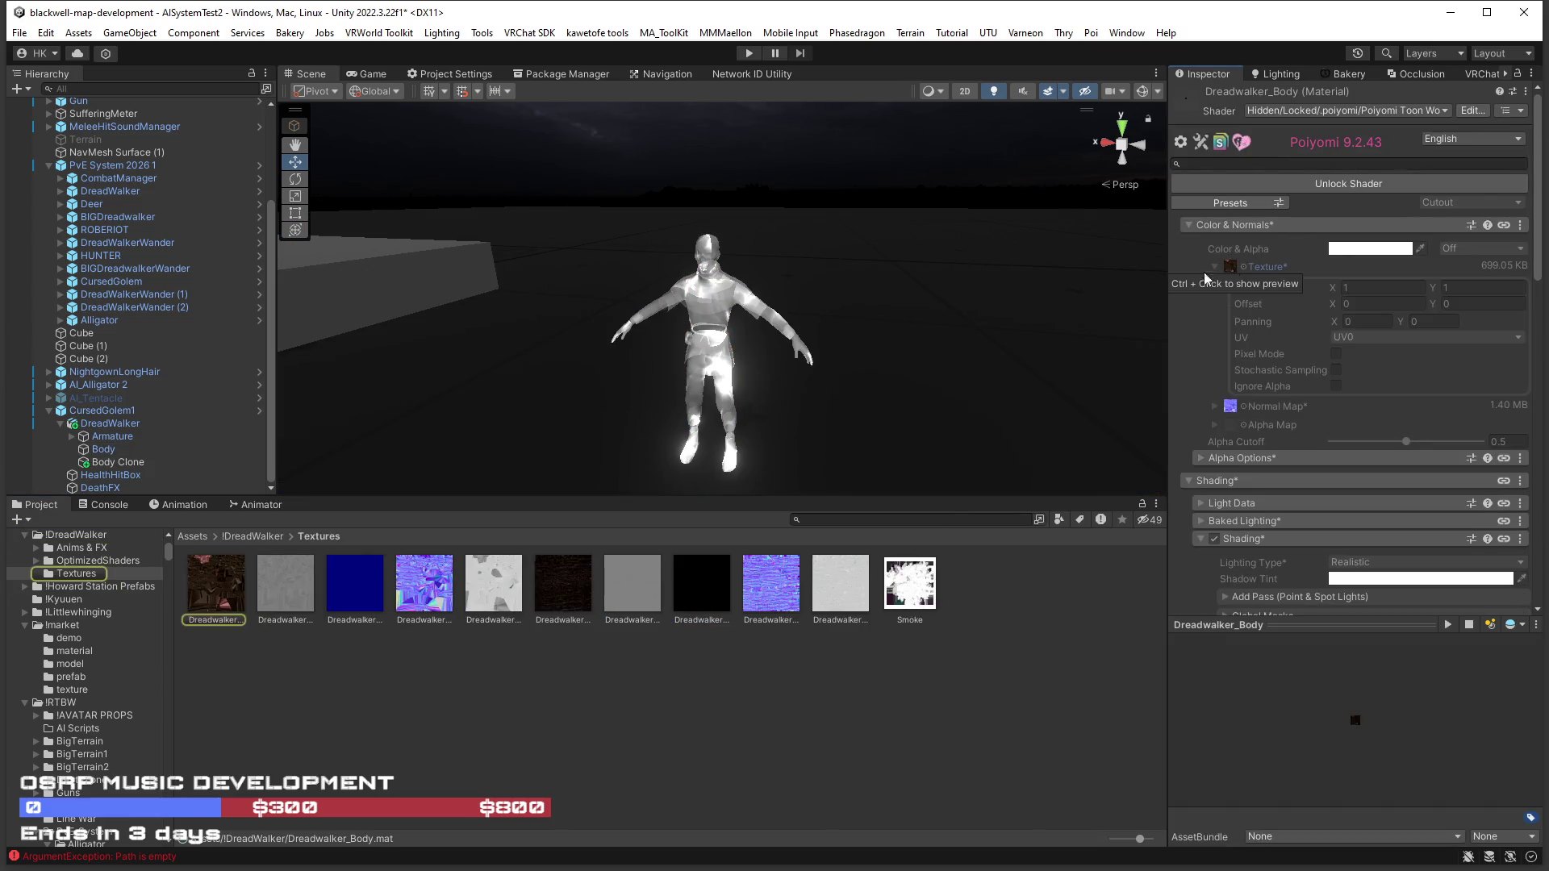
click(720, 356)
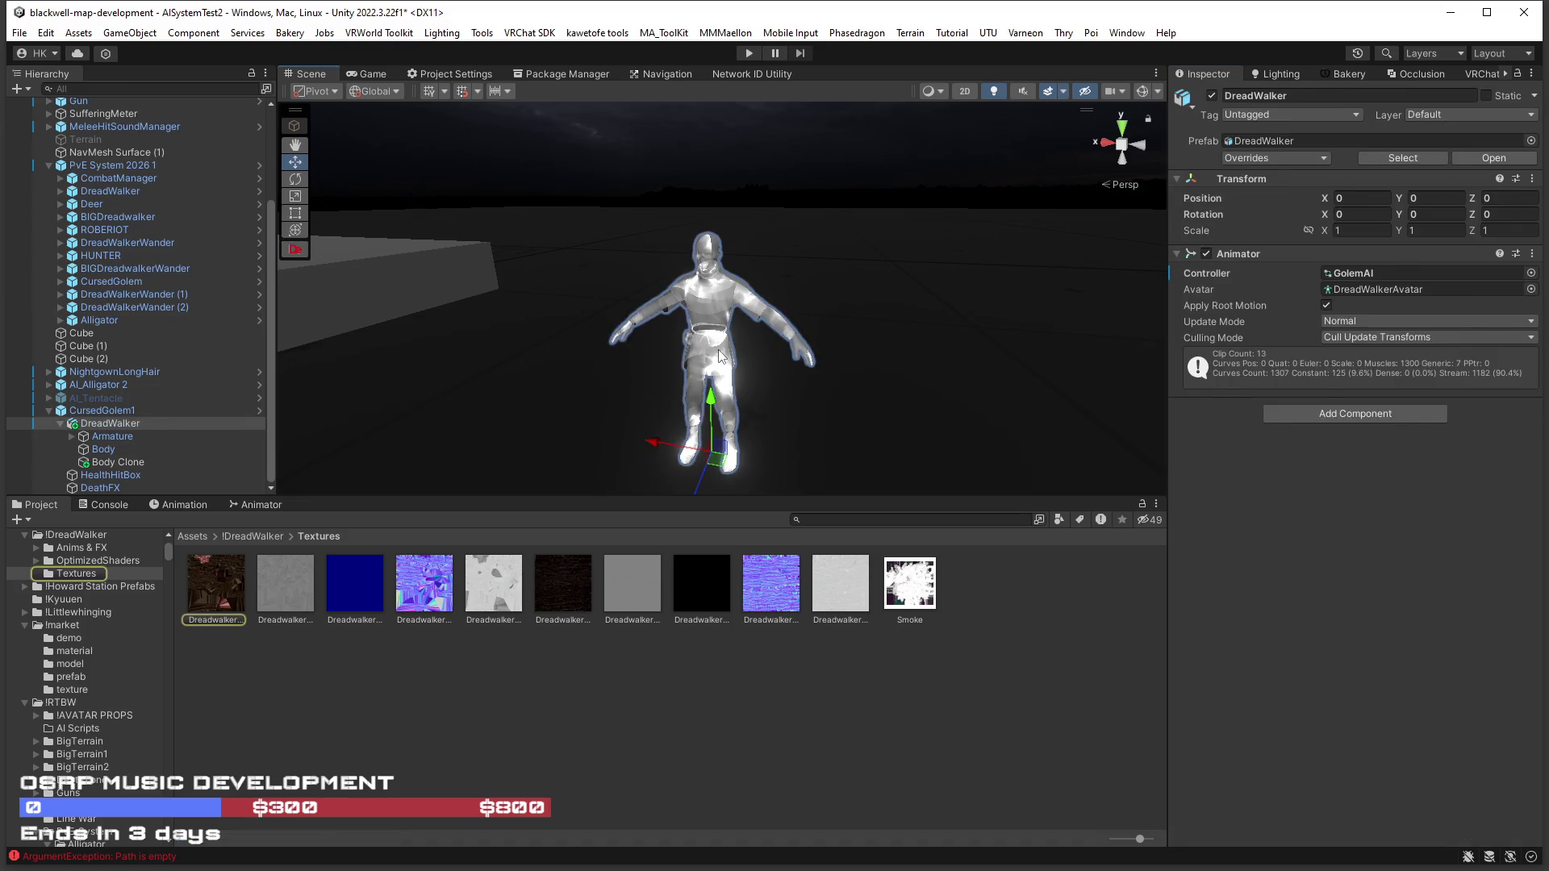
click(721, 356)
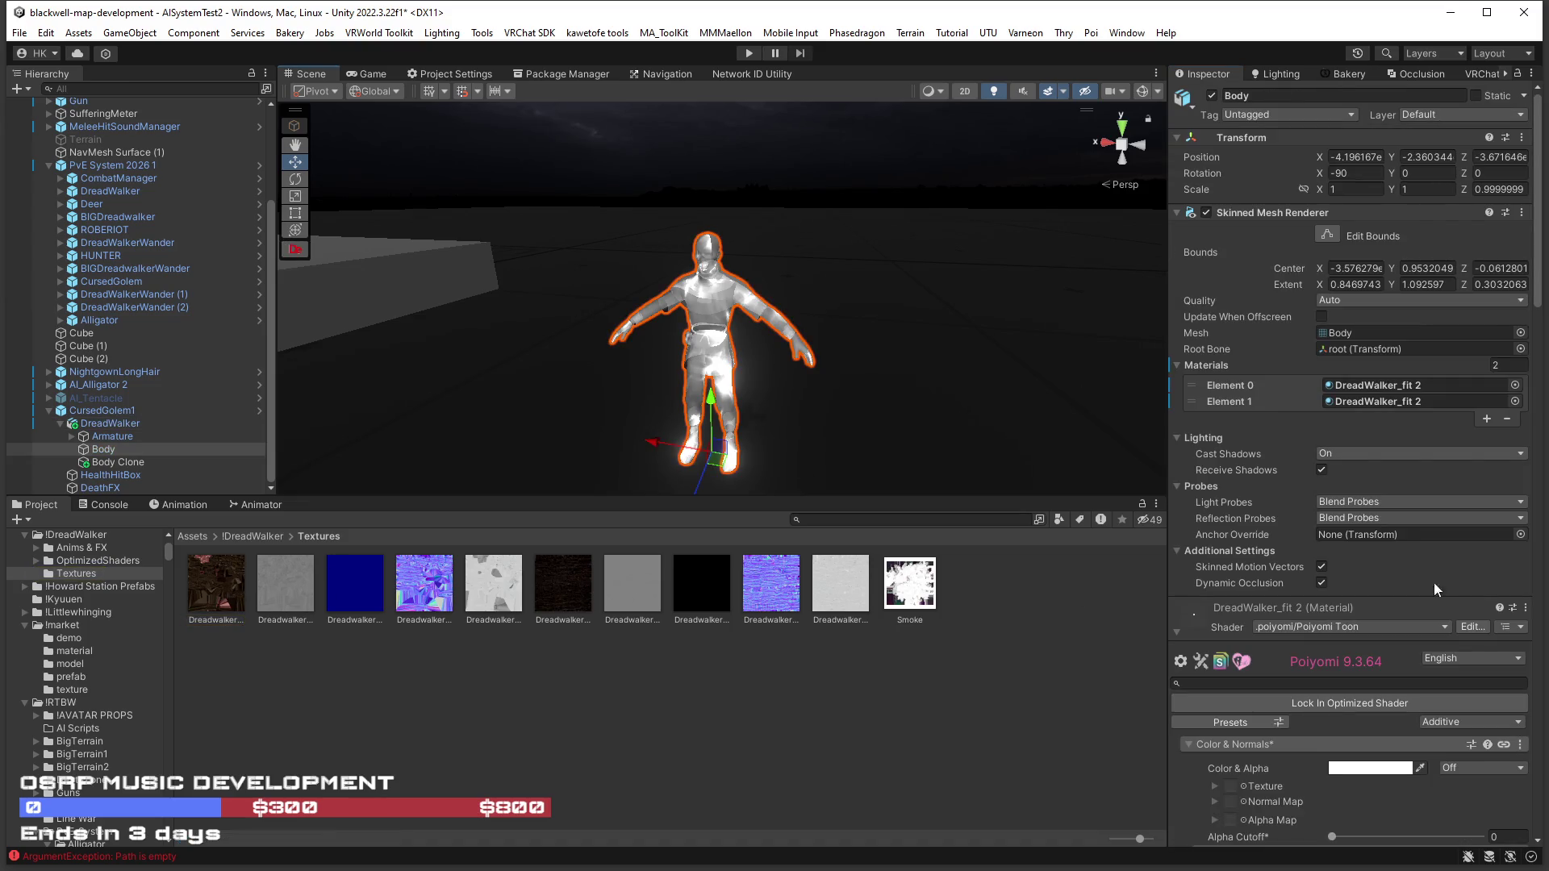
Try several Dreadwalker textures in the ghost material's main Texture slot, undoing back to the lighter one.
mouse_move(198, 614)
mouse_down()
mouse_move(1137, 561)
mouse_move(1230, 524)
mouse_up()
drag(855, 403, 882, 404)
scroll(882, 405, up, 5)
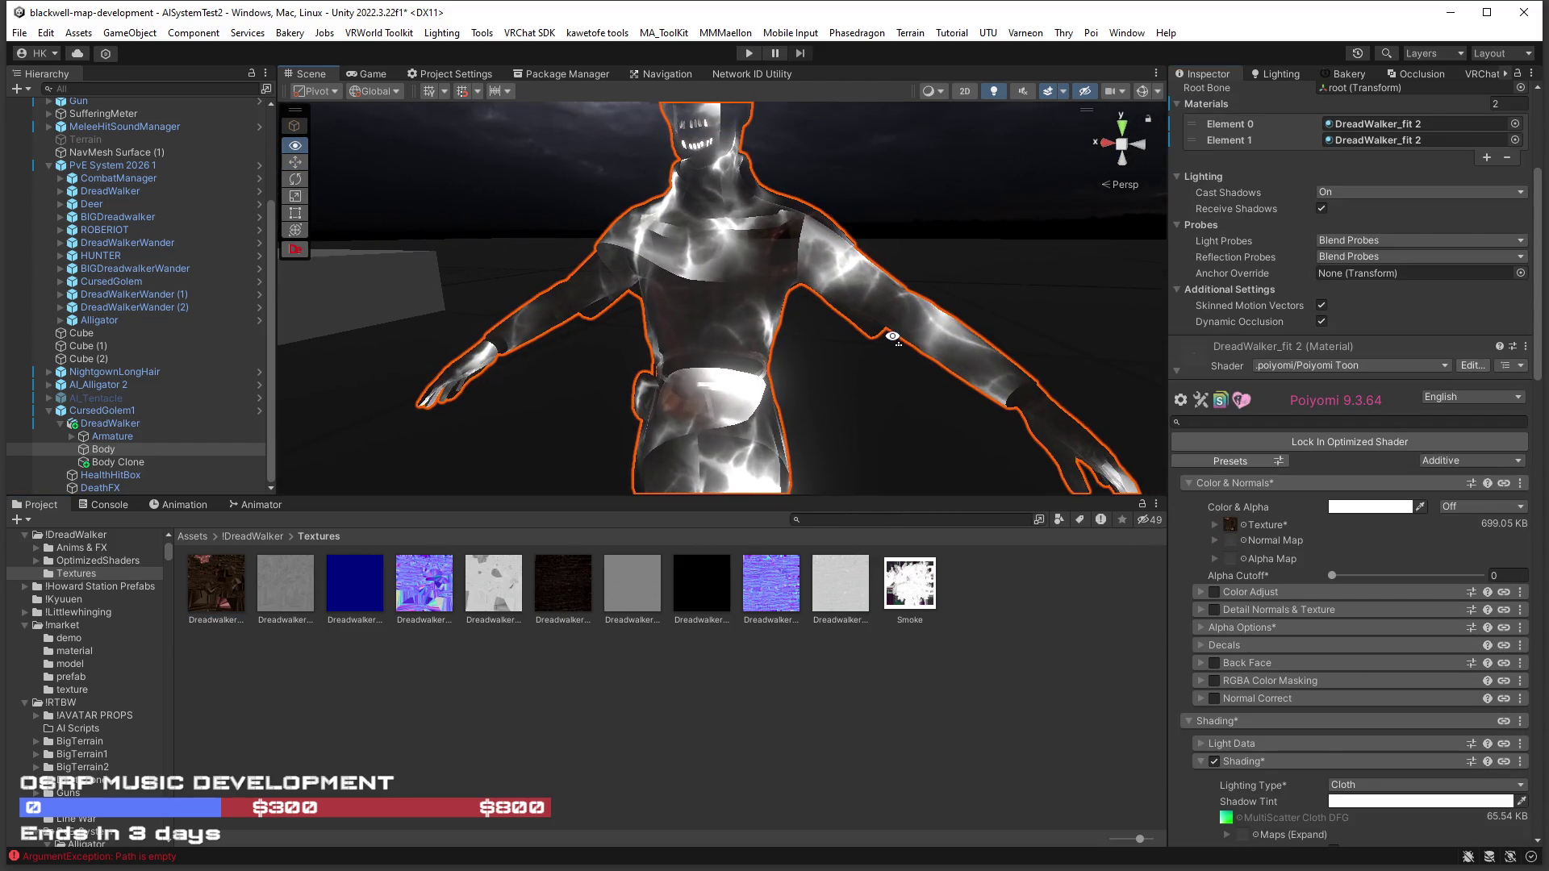
mouse_move(569, 592)
mouse_down()
mouse_move(1352, 530)
mouse_move(1232, 526)
mouse_up()
mouse_move(811, 582)
mouse_down()
mouse_move(1195, 503)
mouse_move(1238, 532)
mouse_up()
mouse_move(560, 574)
mouse_down()
mouse_move(1266, 516)
mouse_move(1232, 529)
mouse_up()
mouse_move(907, 421)
mouse_down()
mouse_move(839, 424)
mouse_move(977, 416)
mouse_move(952, 413)
mouse_up()
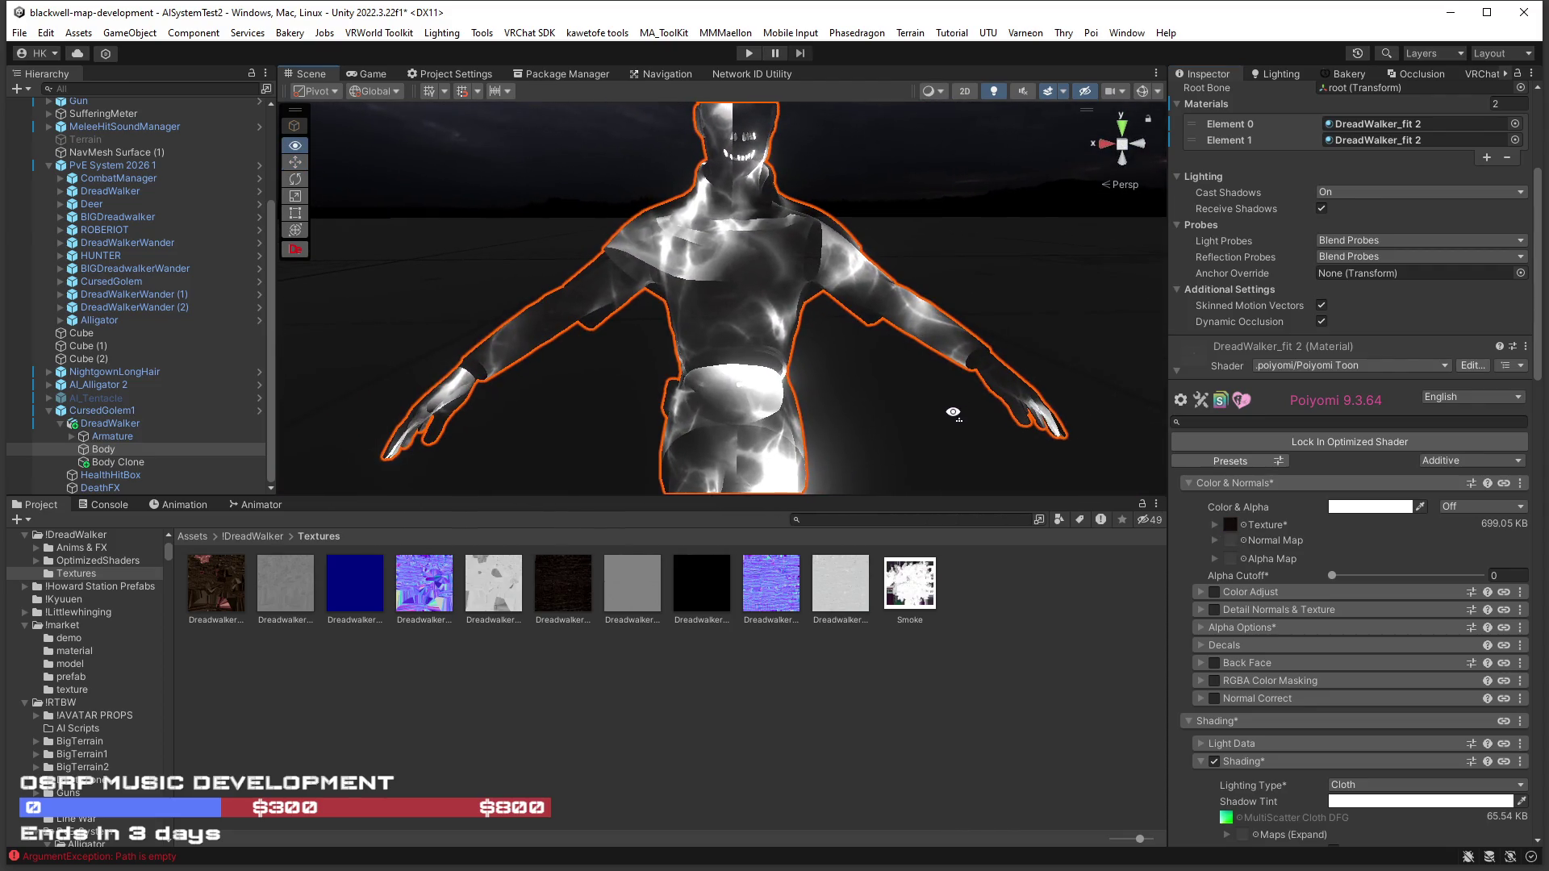
key(ctrl+z)
scroll(895, 387, down, 3)
scroll(883, 371, up, 3)
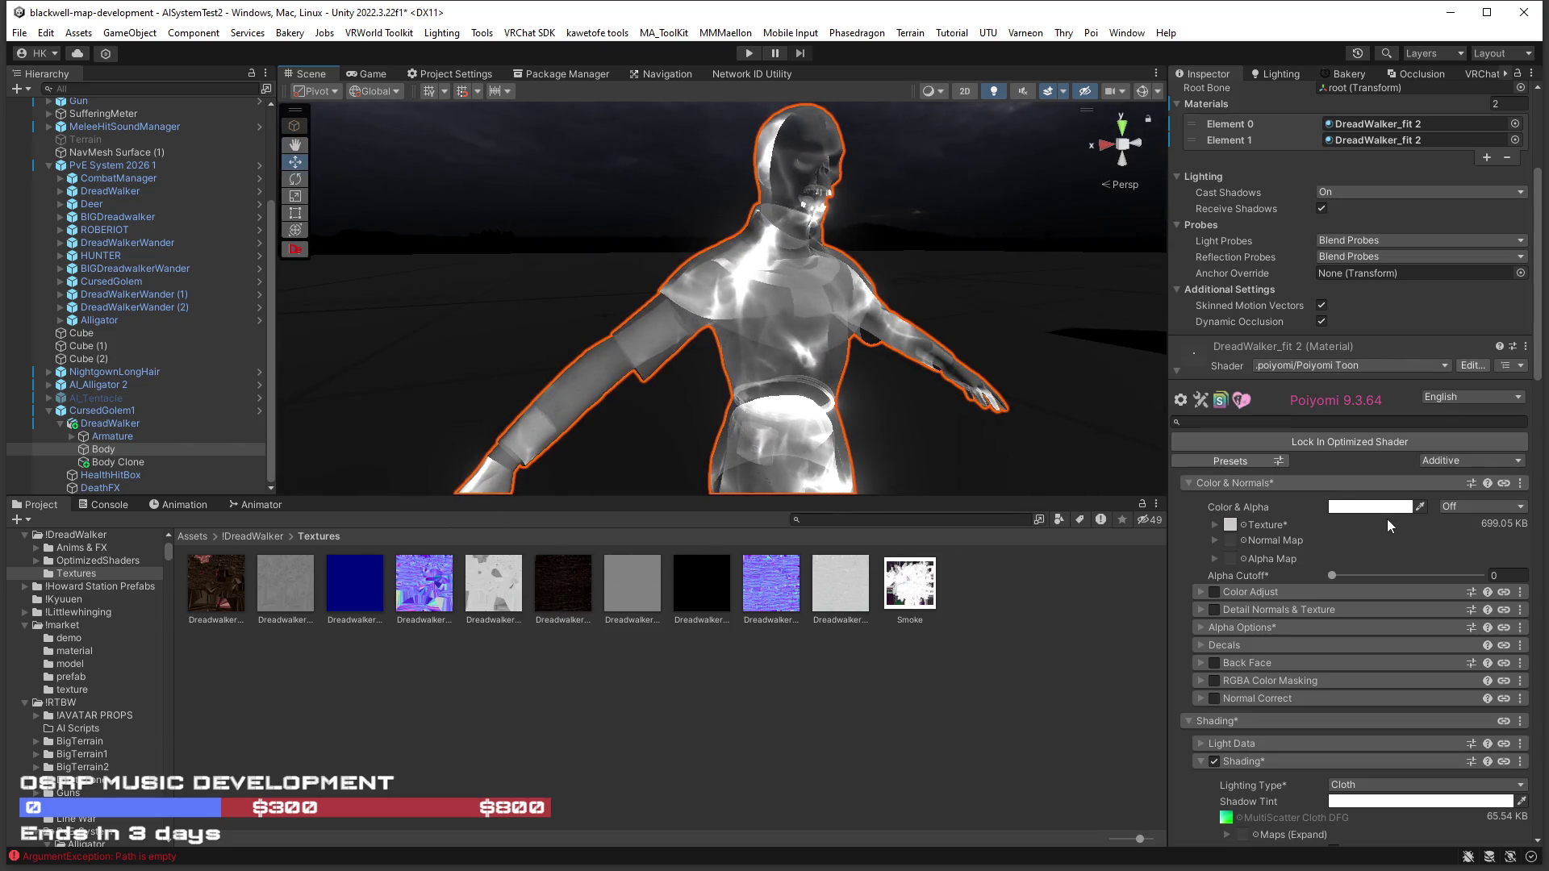
Expand the main texture's tiling and offset settings and adjust the Alpha Cutoff slider.
click(1230, 525)
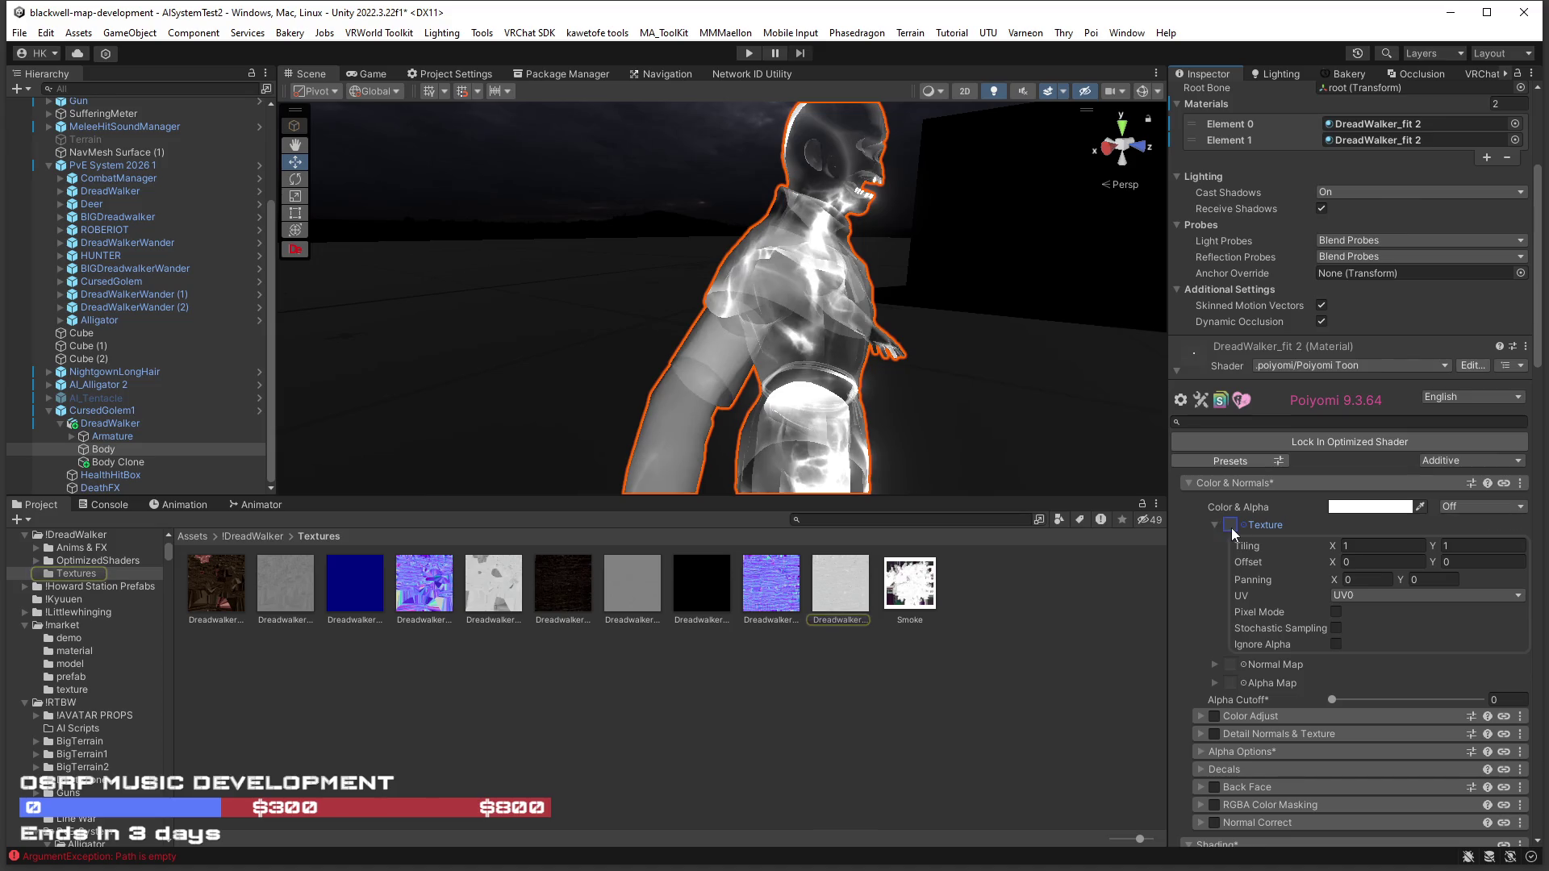
mouse_move(1334, 700)
mouse_down()
mouse_move(1520, 717)
mouse_move(1105, 693)
mouse_up()
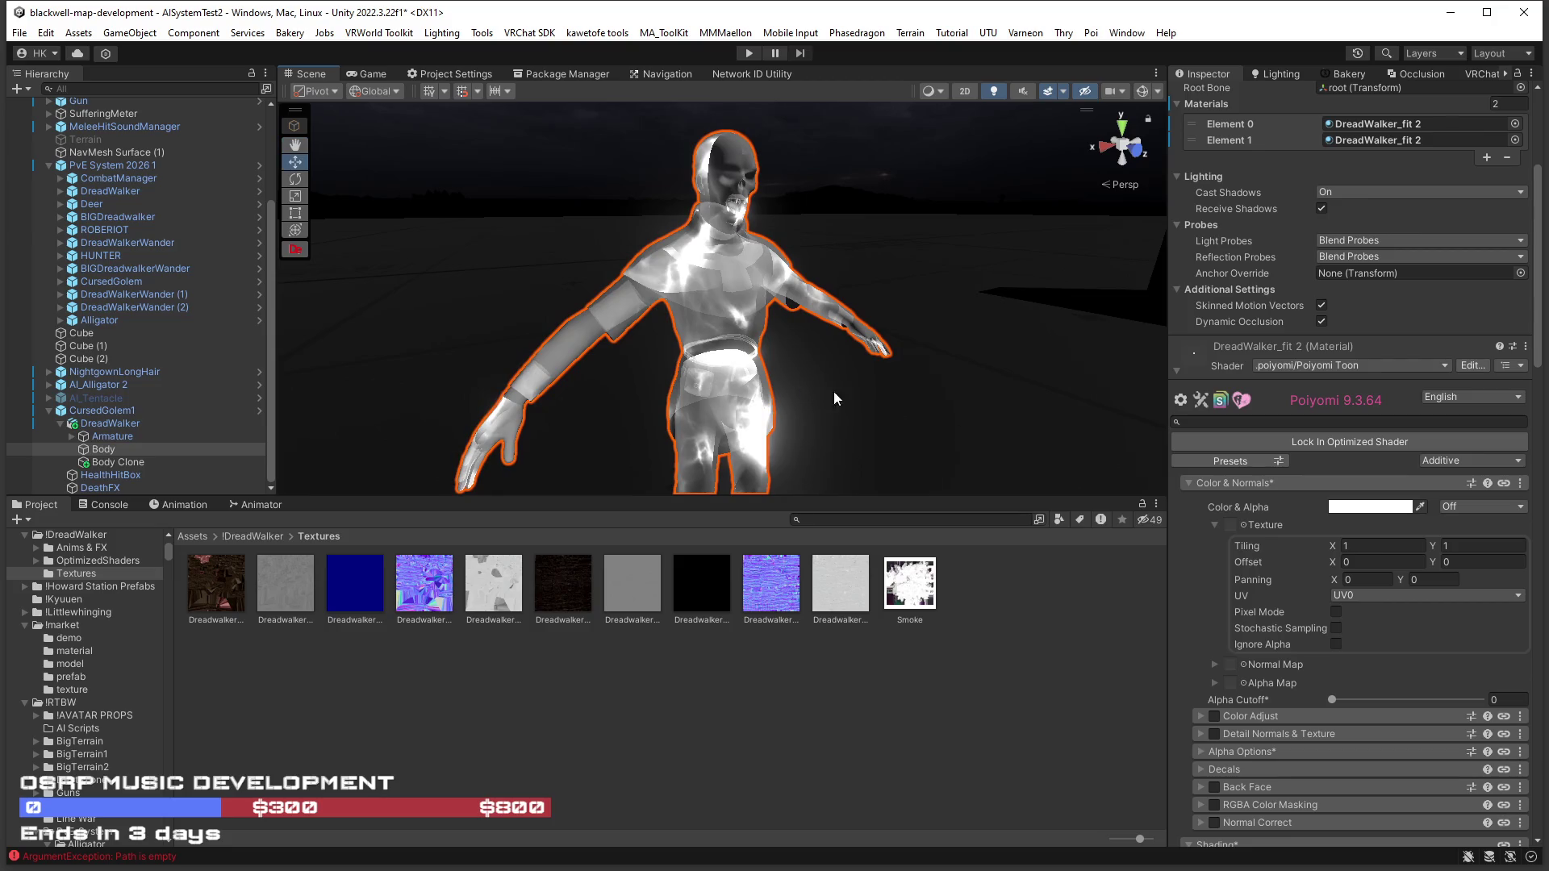
scroll(1324, 768, down, 10)
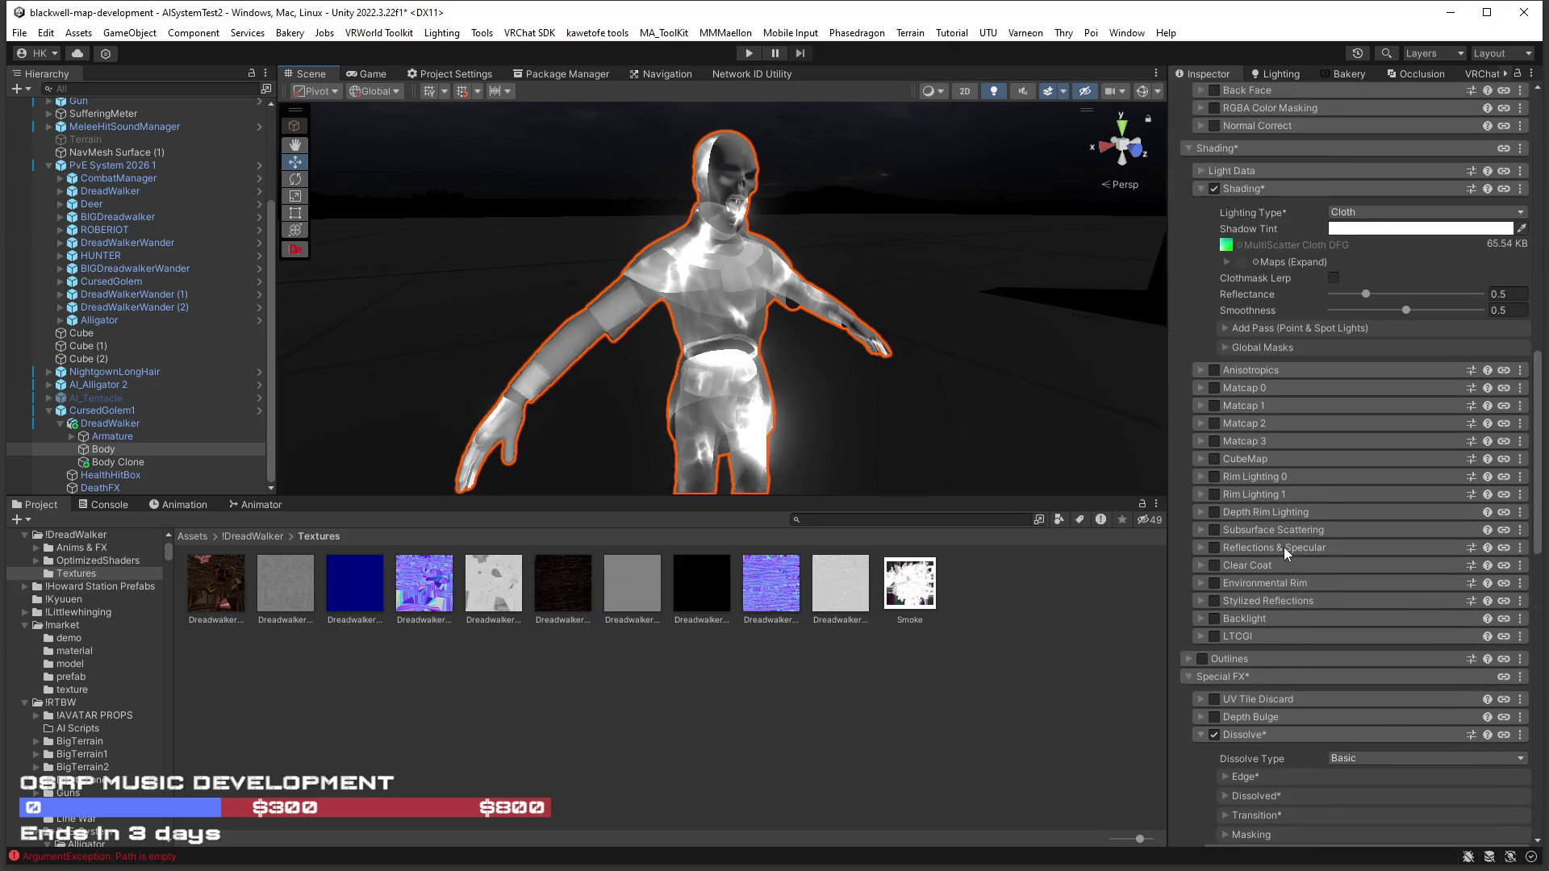
Disable Dissolve under Special FX and bring up the Shading Lighting Type choices.
scroll(1284, 547, down, 5)
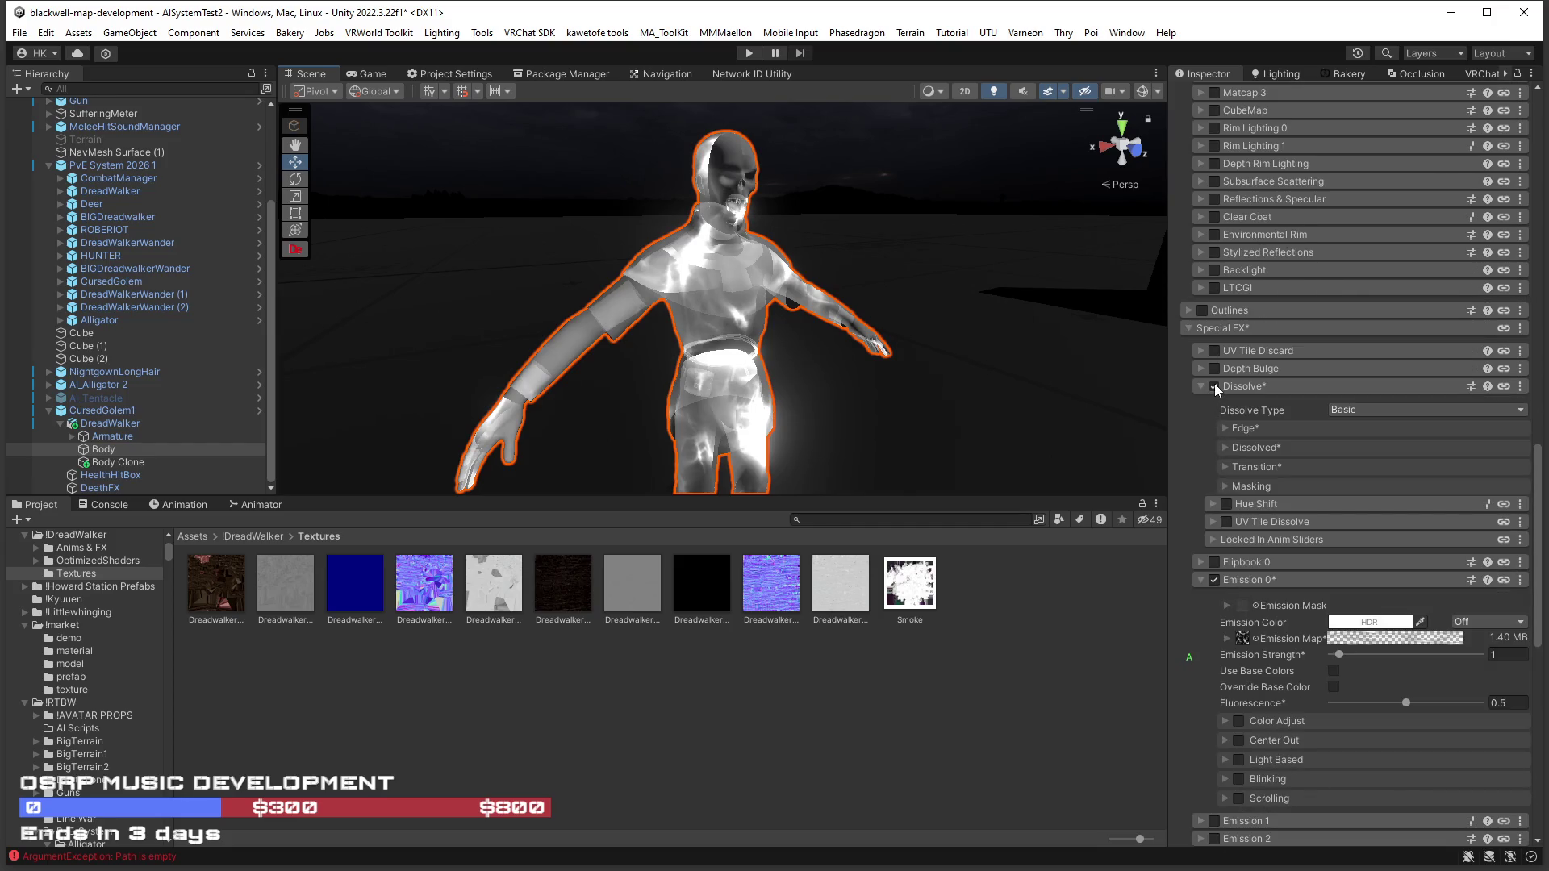
click(1215, 386)
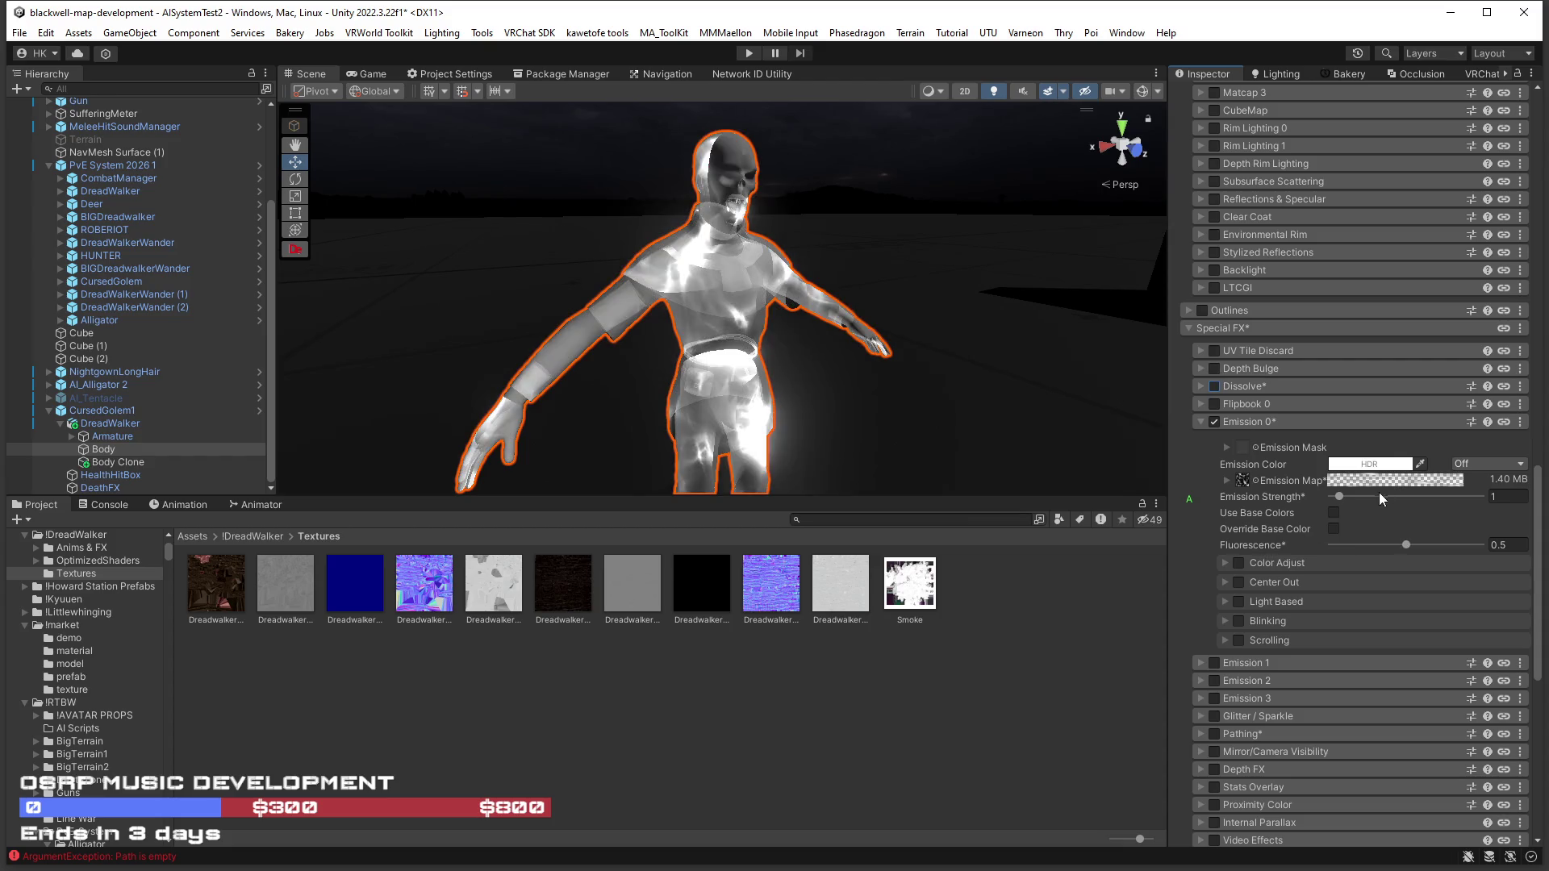
scroll(1352, 572, down, 10)
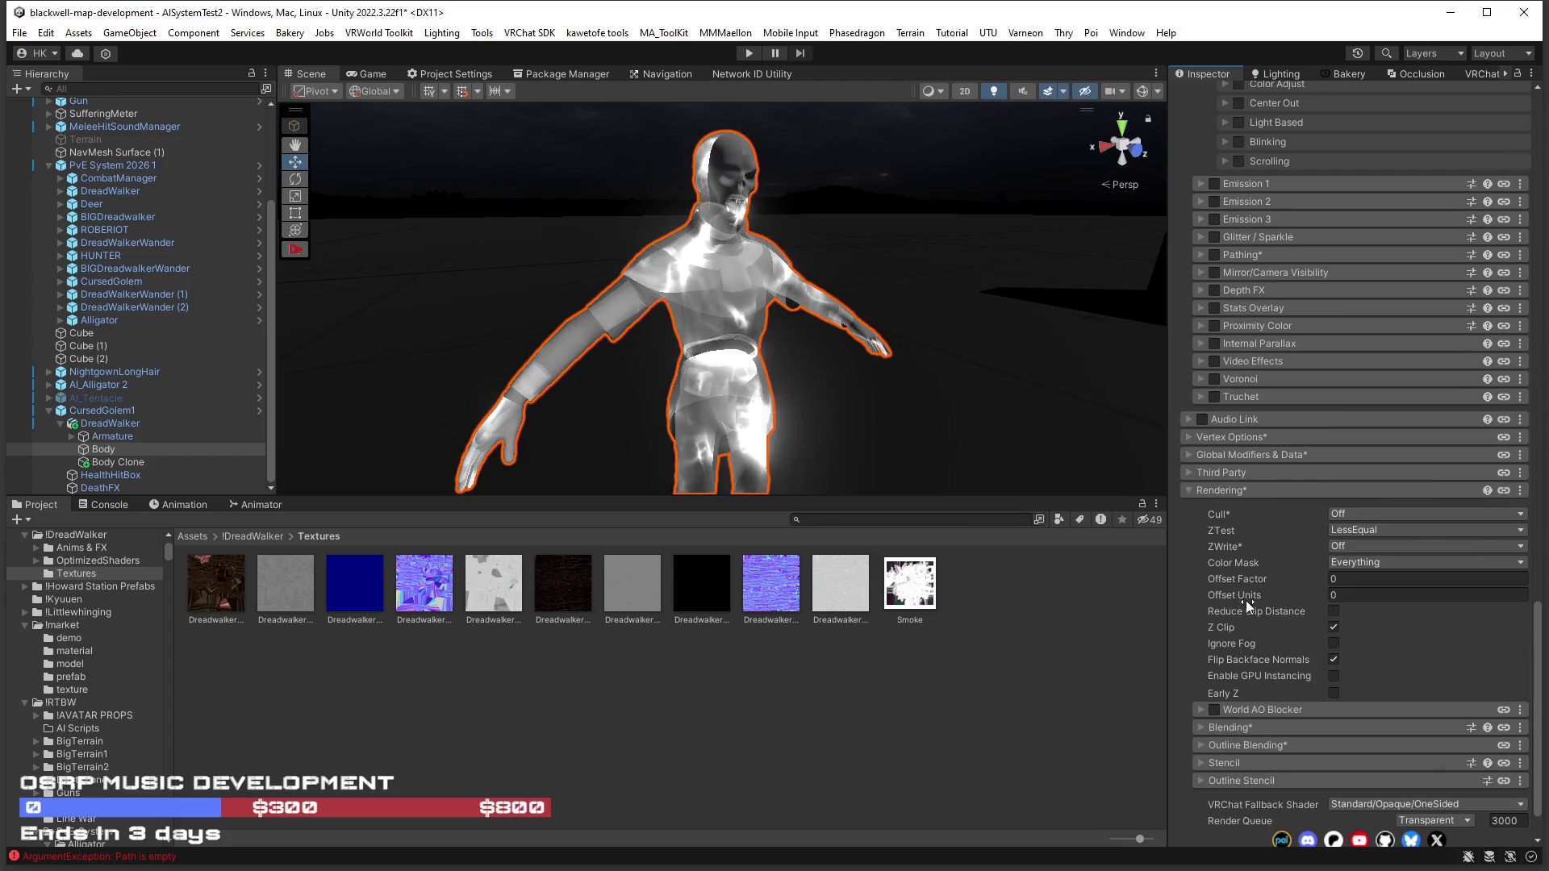
scroll(1246, 600, up, 12)
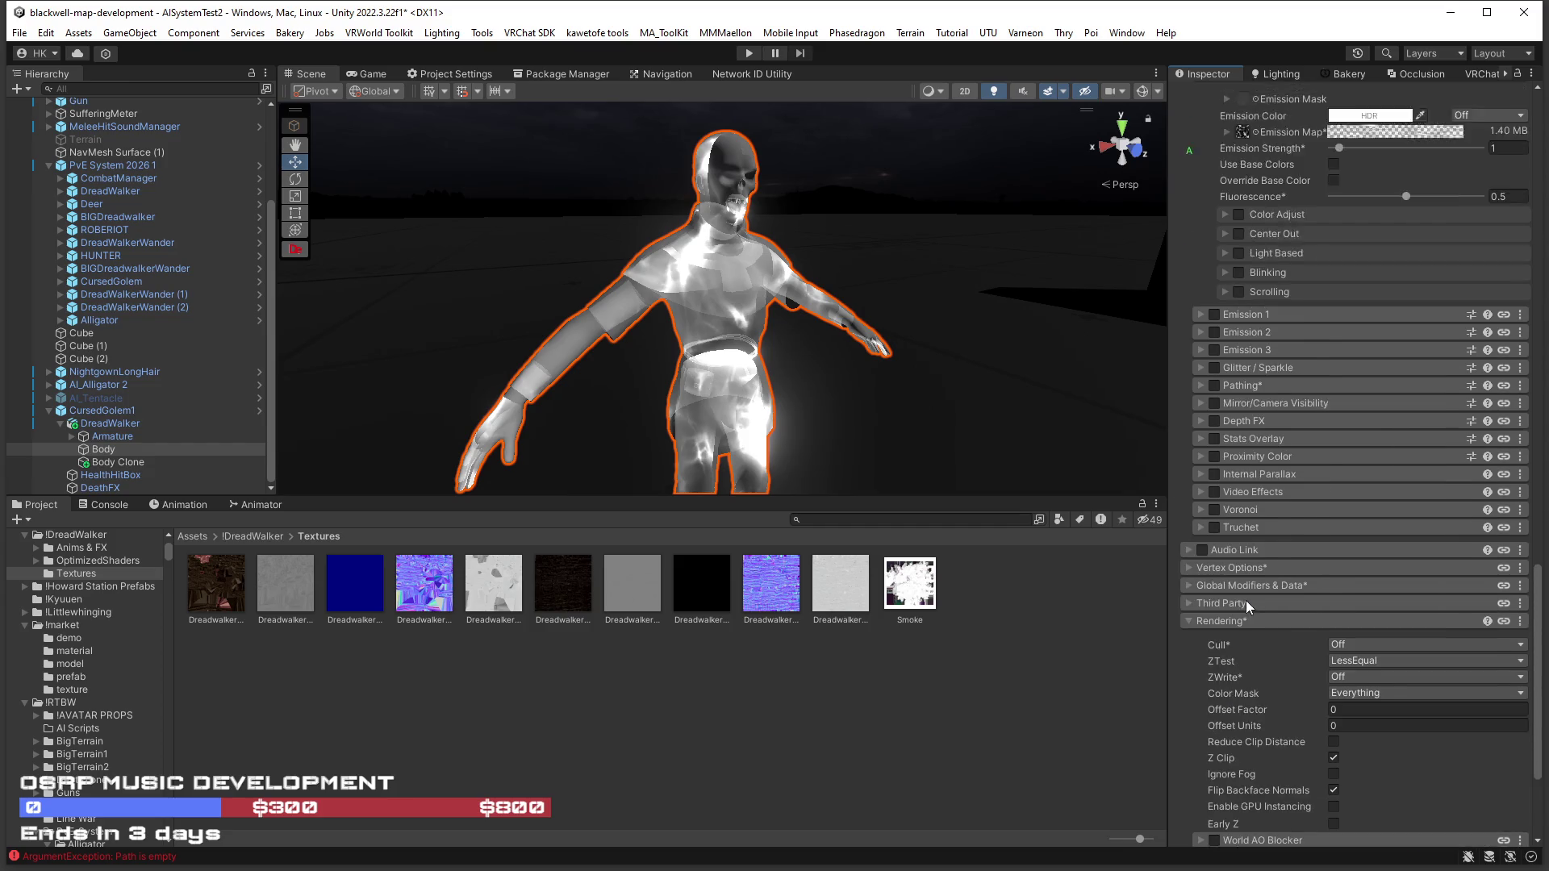
scroll(1245, 600, up, 8)
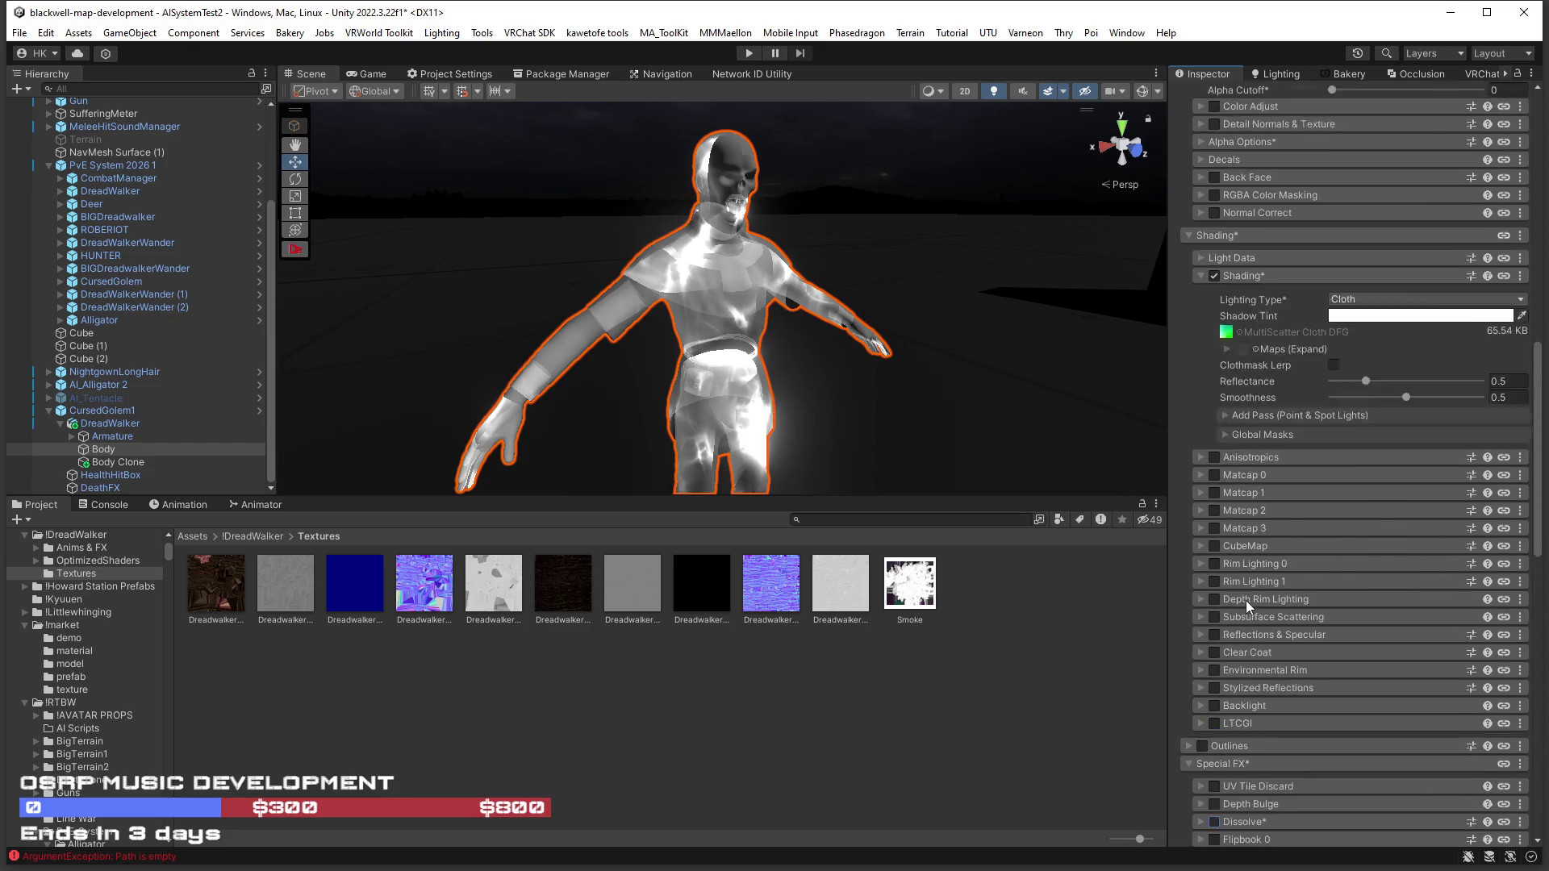
scroll(1245, 600, up, 4)
click(1395, 517)
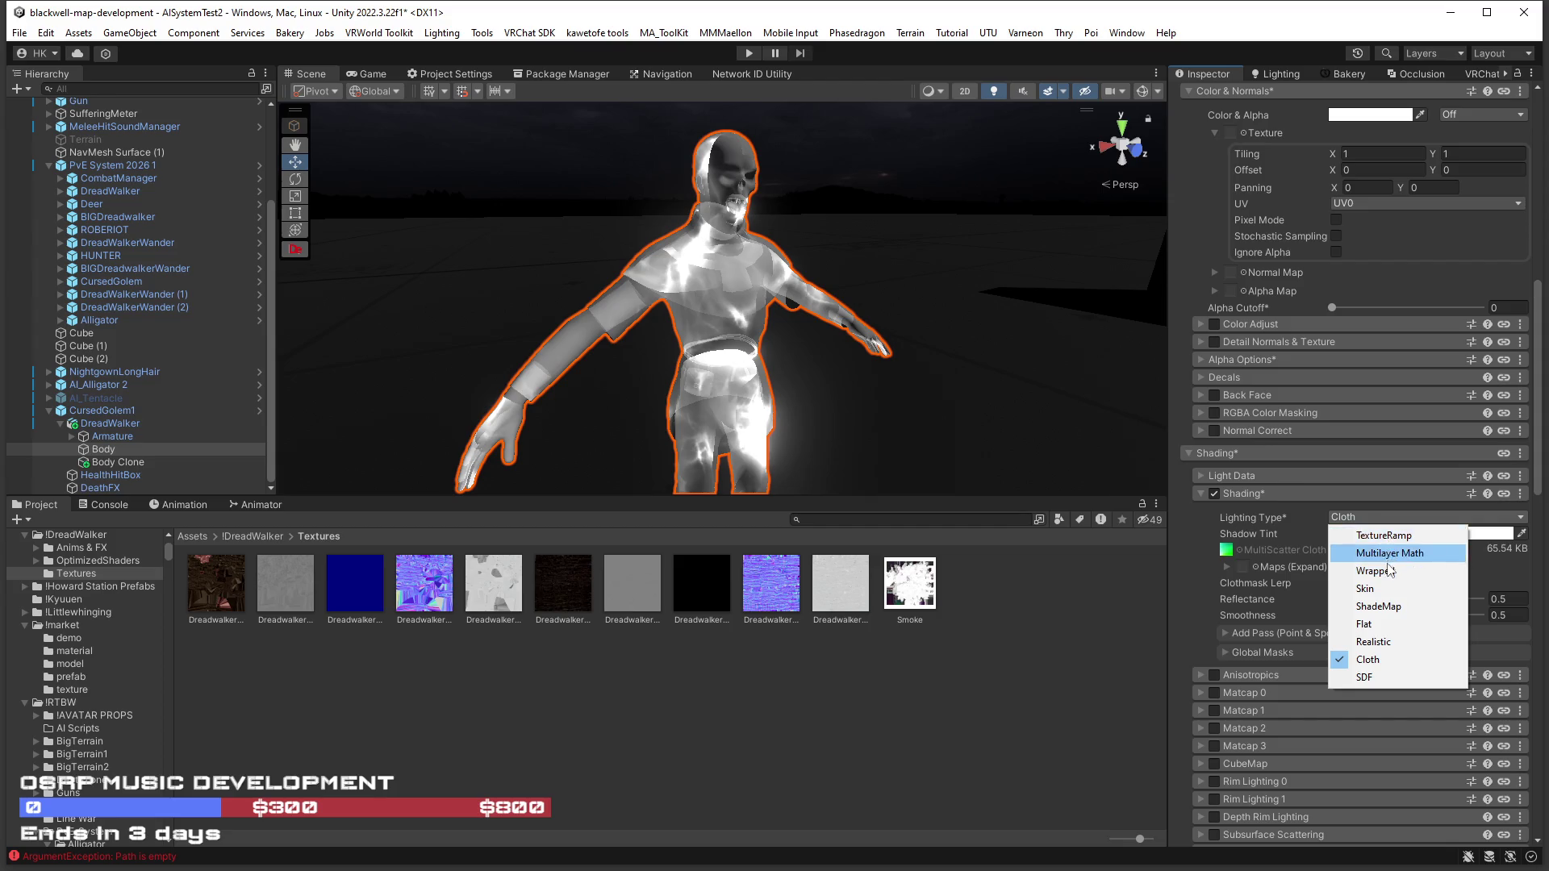
Try Flat and Multilayer Math lighting, settle on Realistic, and expand Light Data.
click(1386, 628)
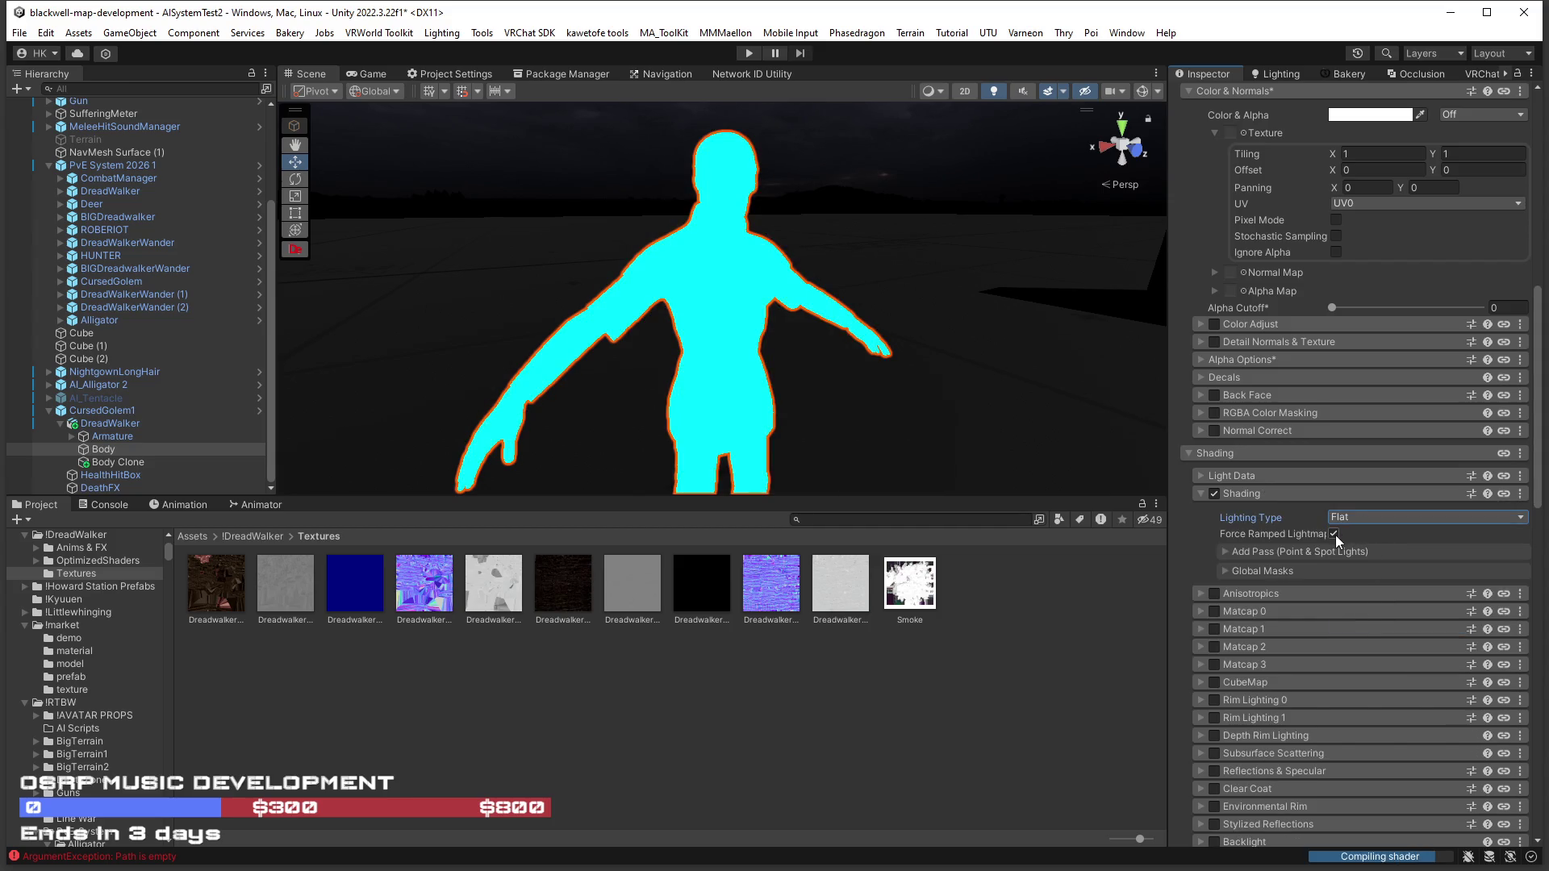
click(1382, 519)
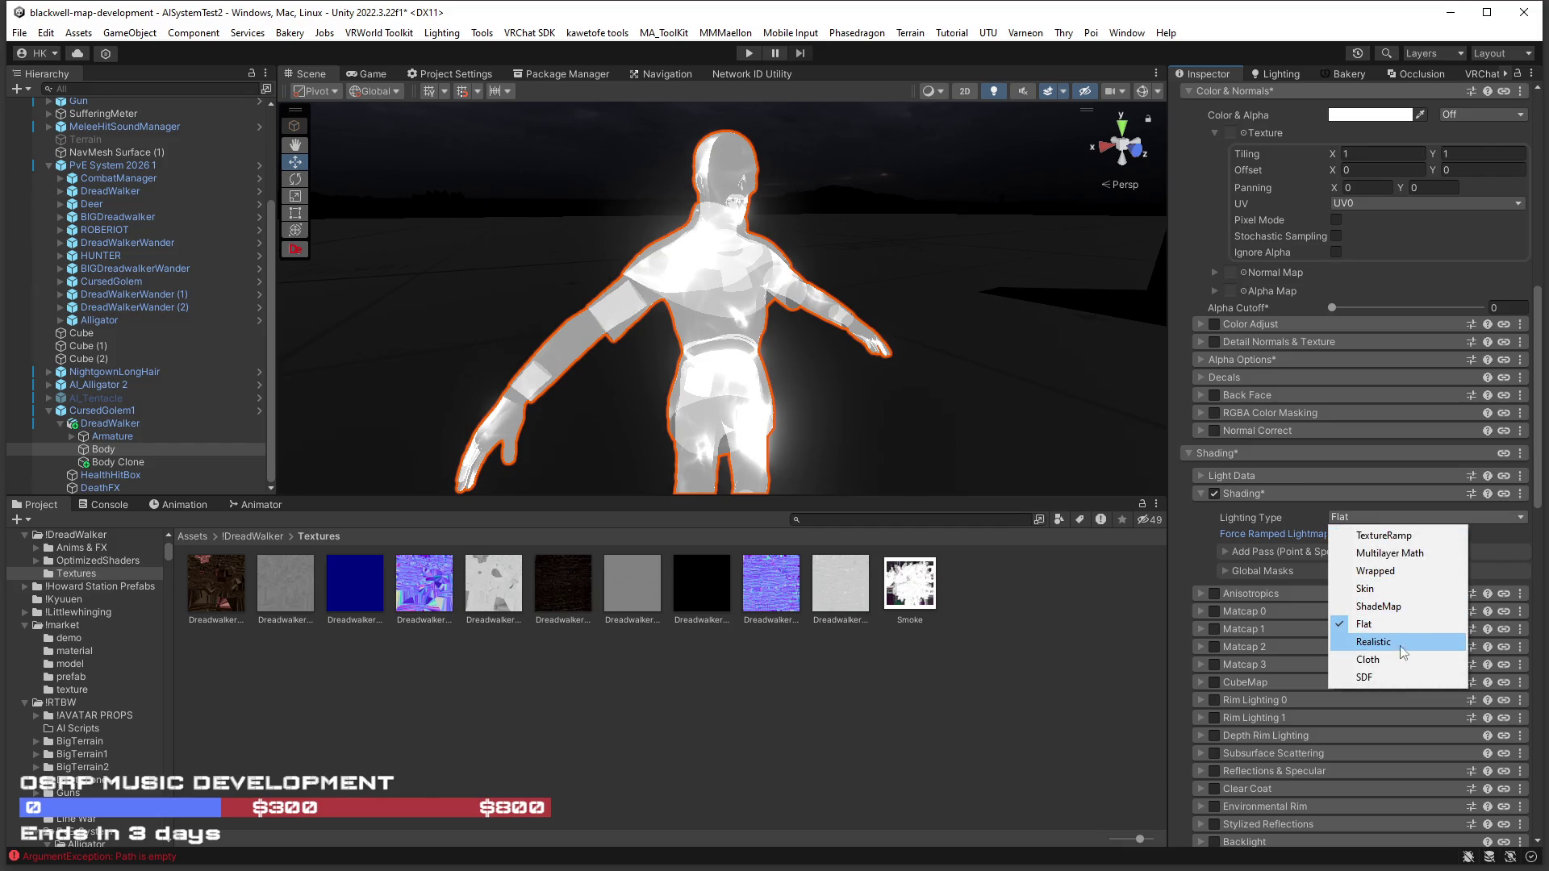
click(1388, 555)
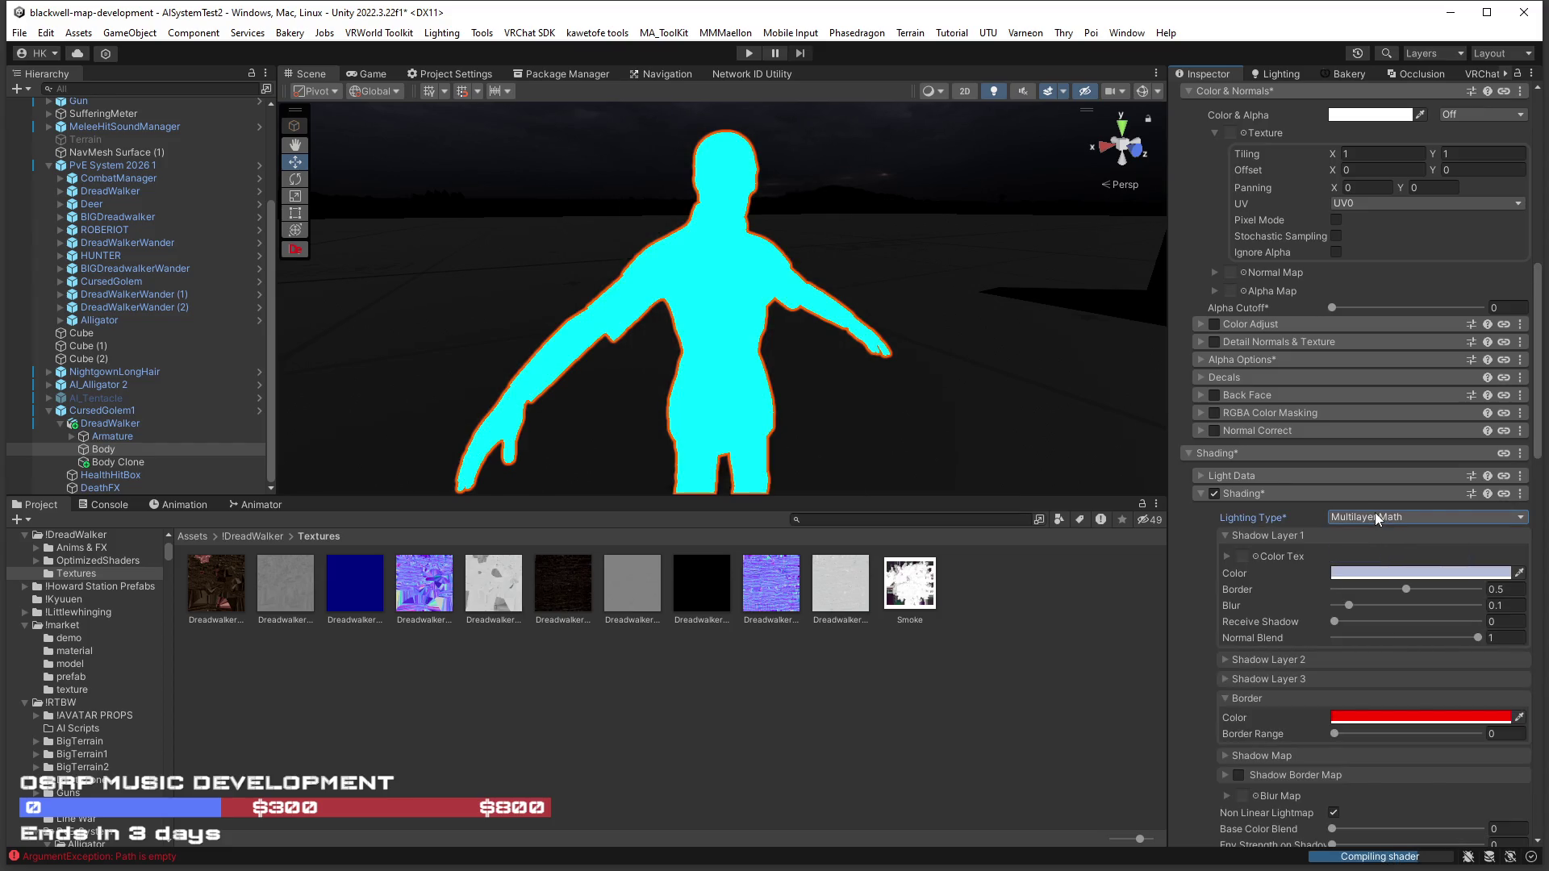
click(1376, 517)
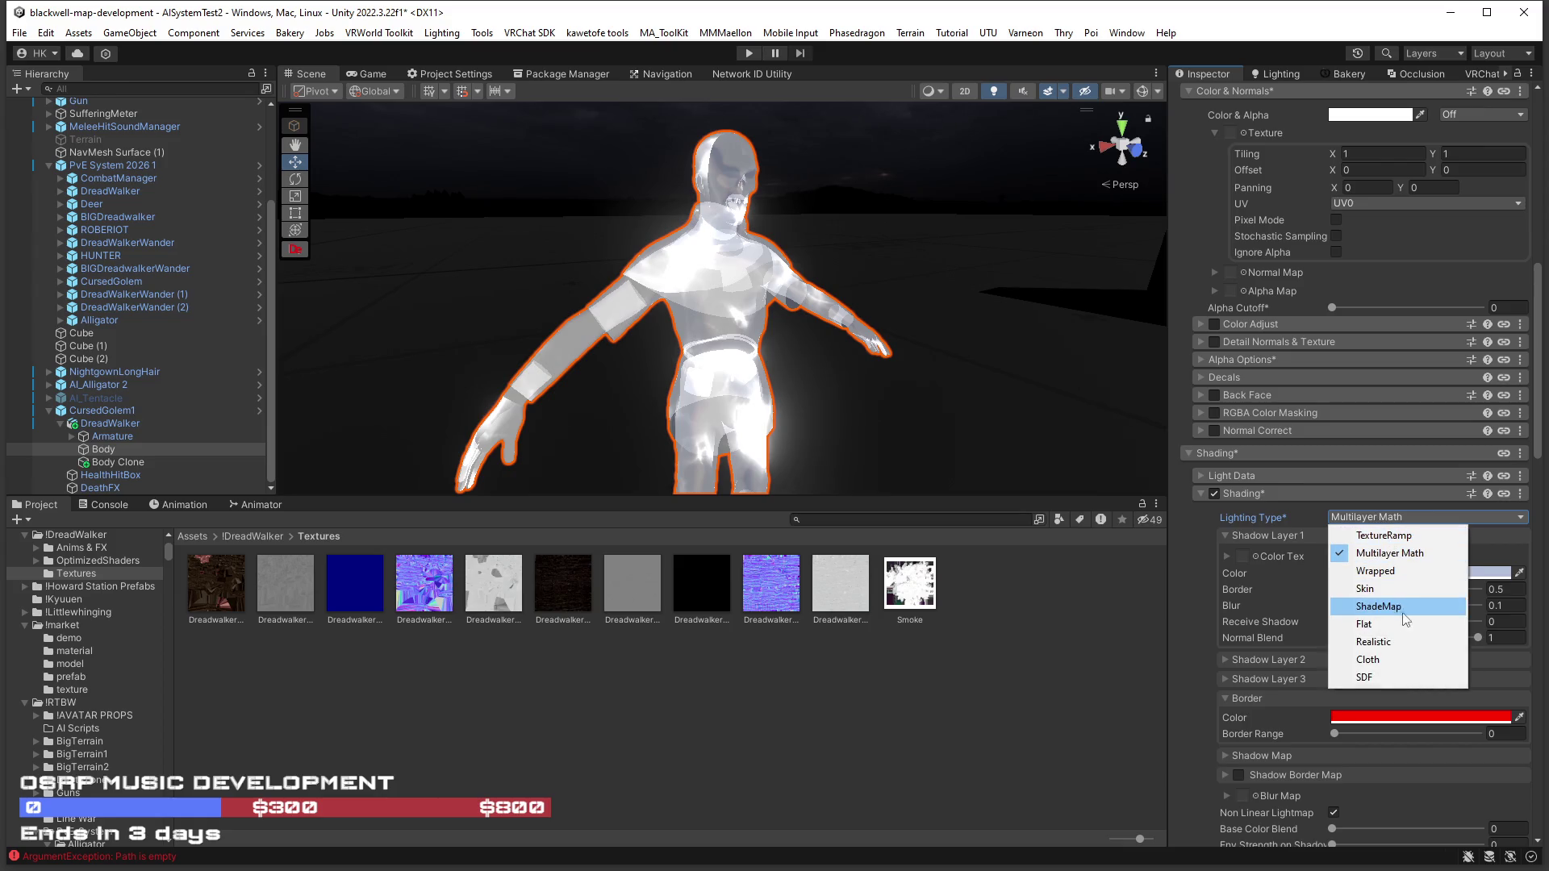
click(1393, 643)
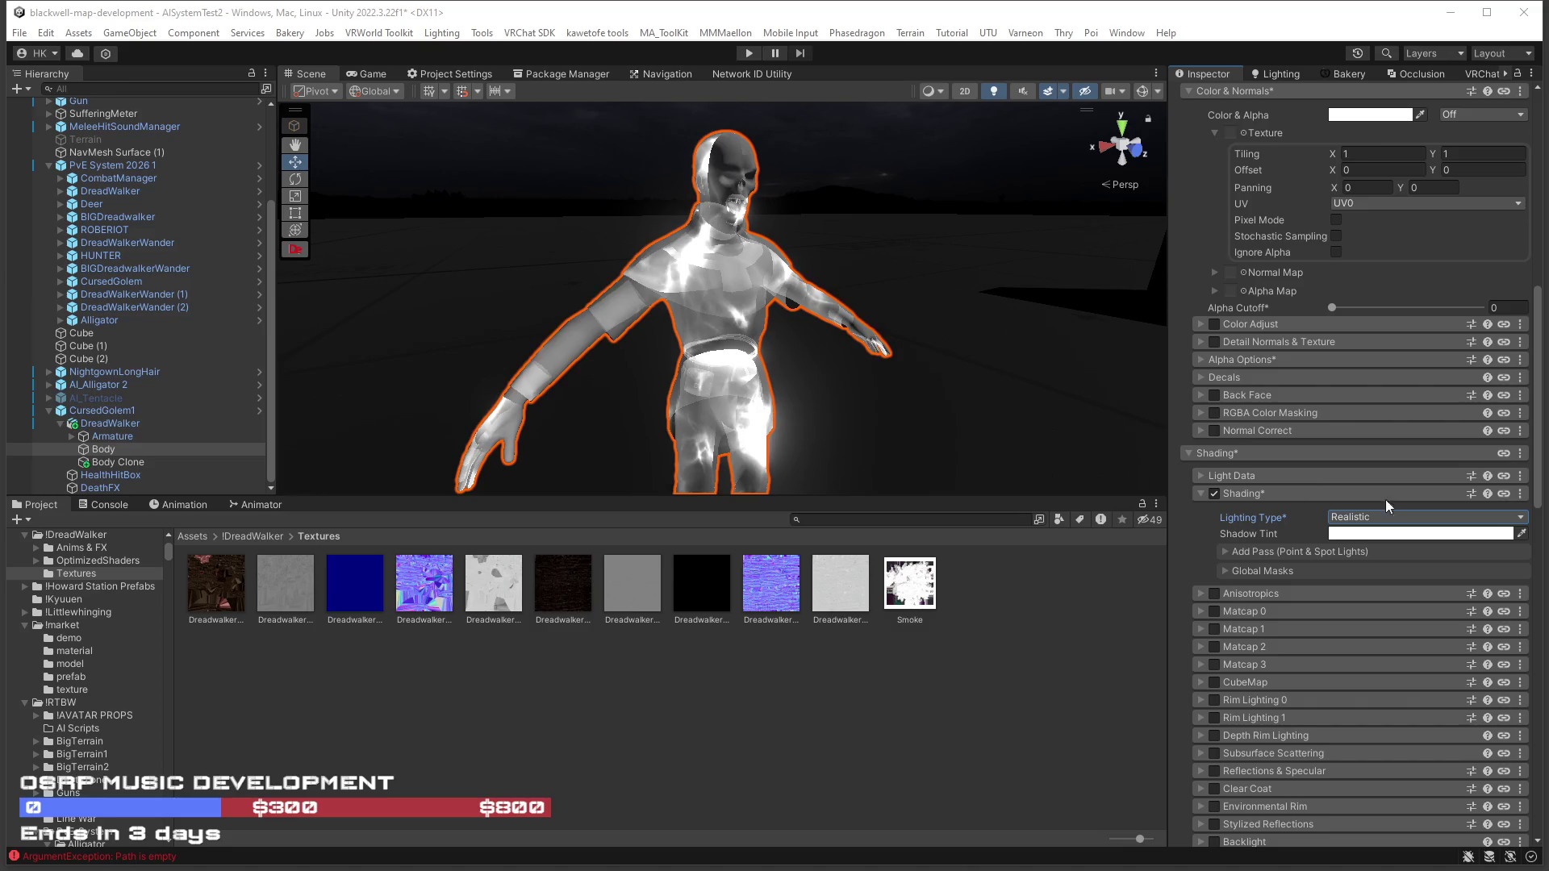
click(1355, 519)
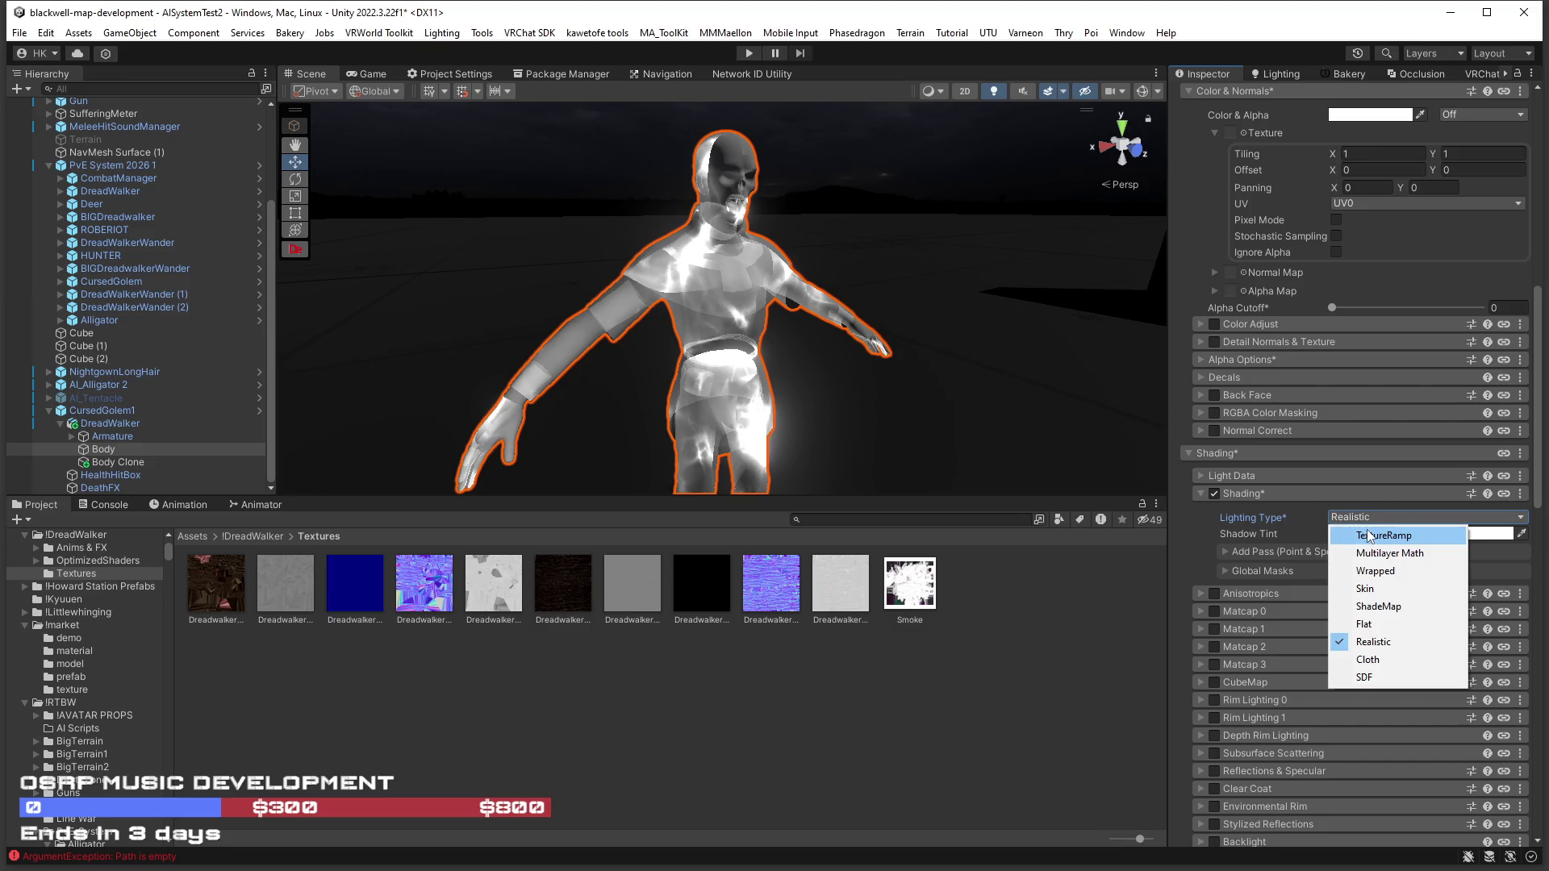
click(1200, 476)
scroll(1198, 522, down, 5)
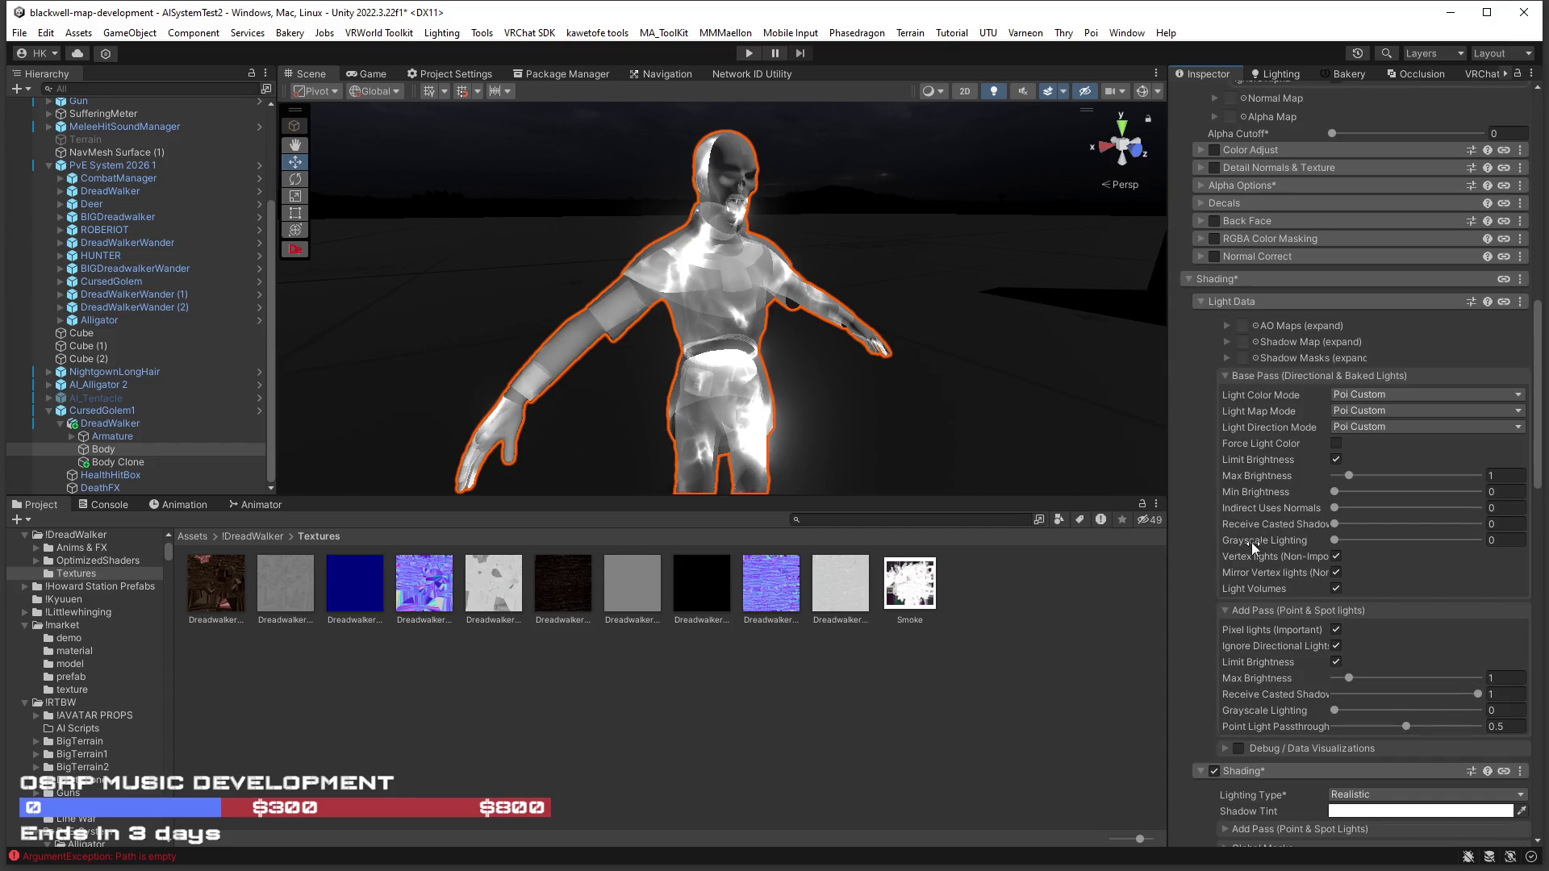
scroll(1250, 542, down, 5)
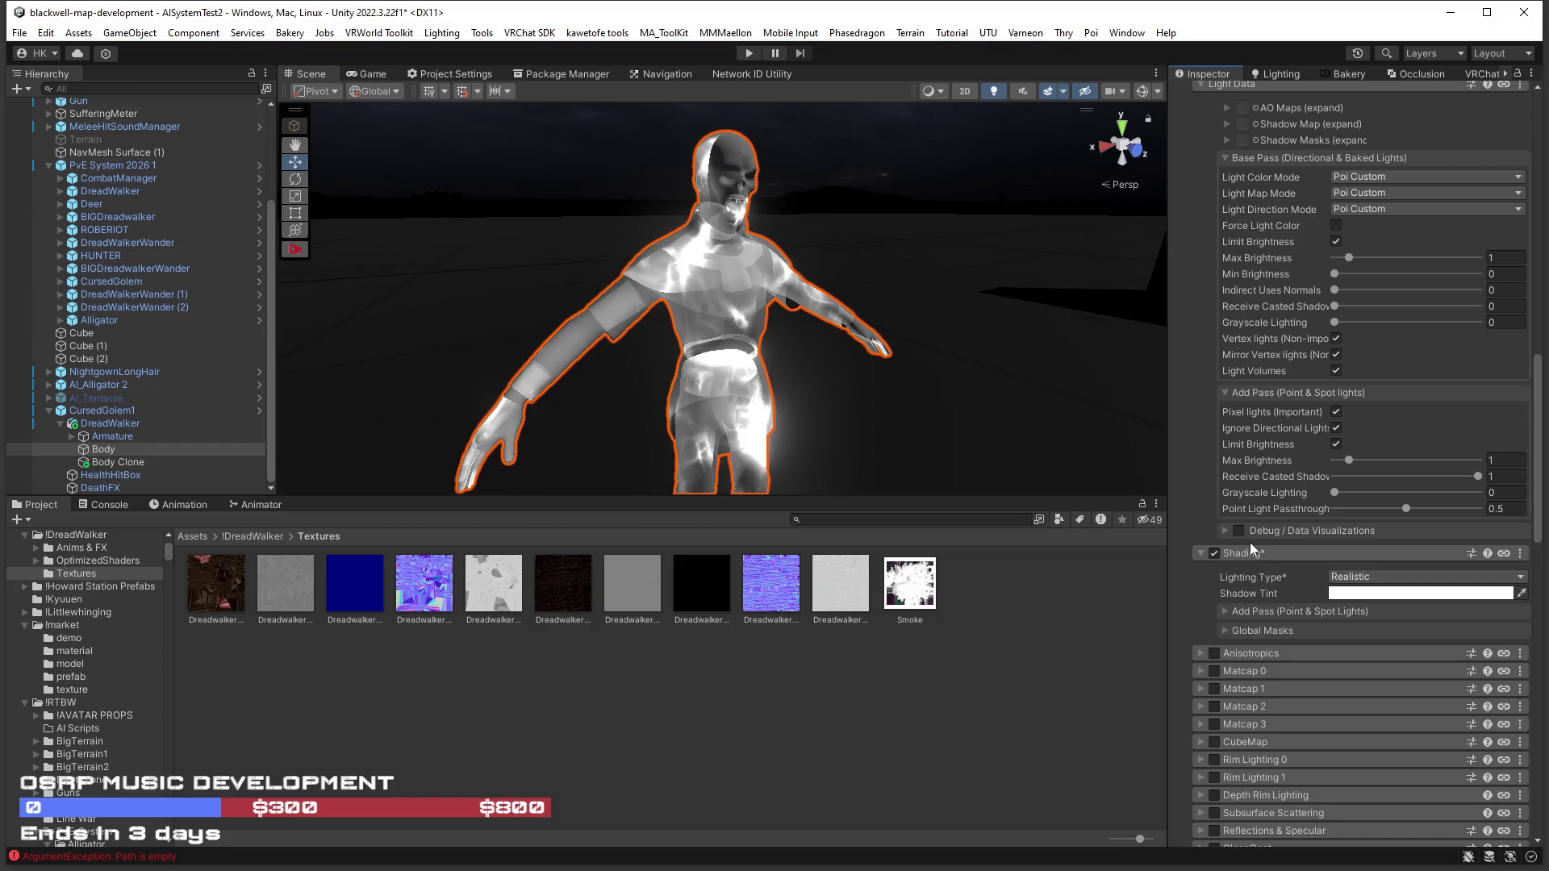
scroll(1250, 542, up, 15)
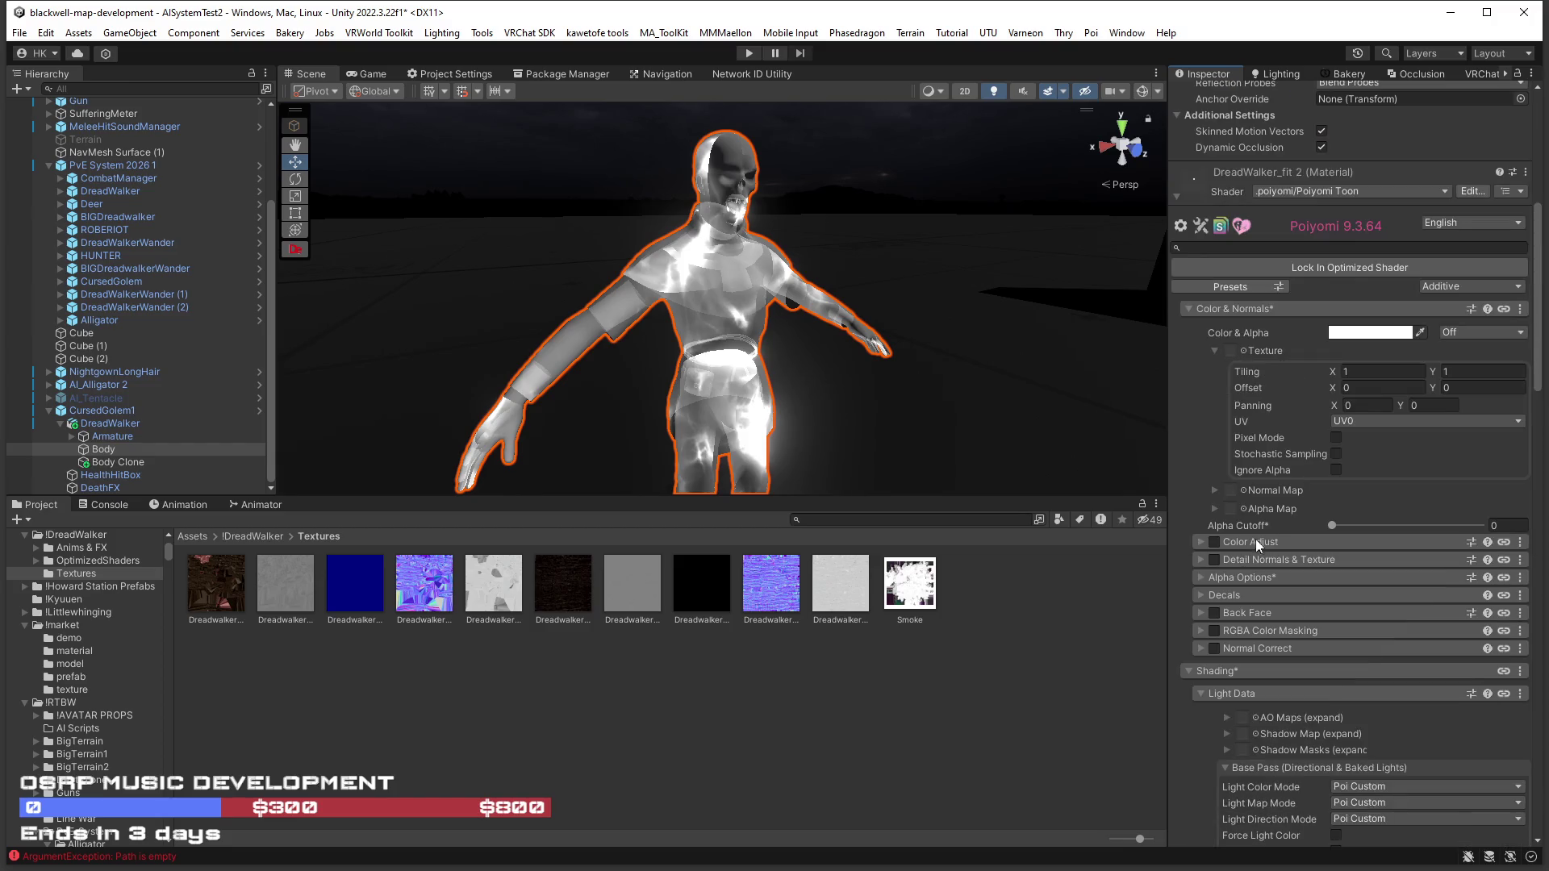
click(1367, 334)
click(1515, 625)
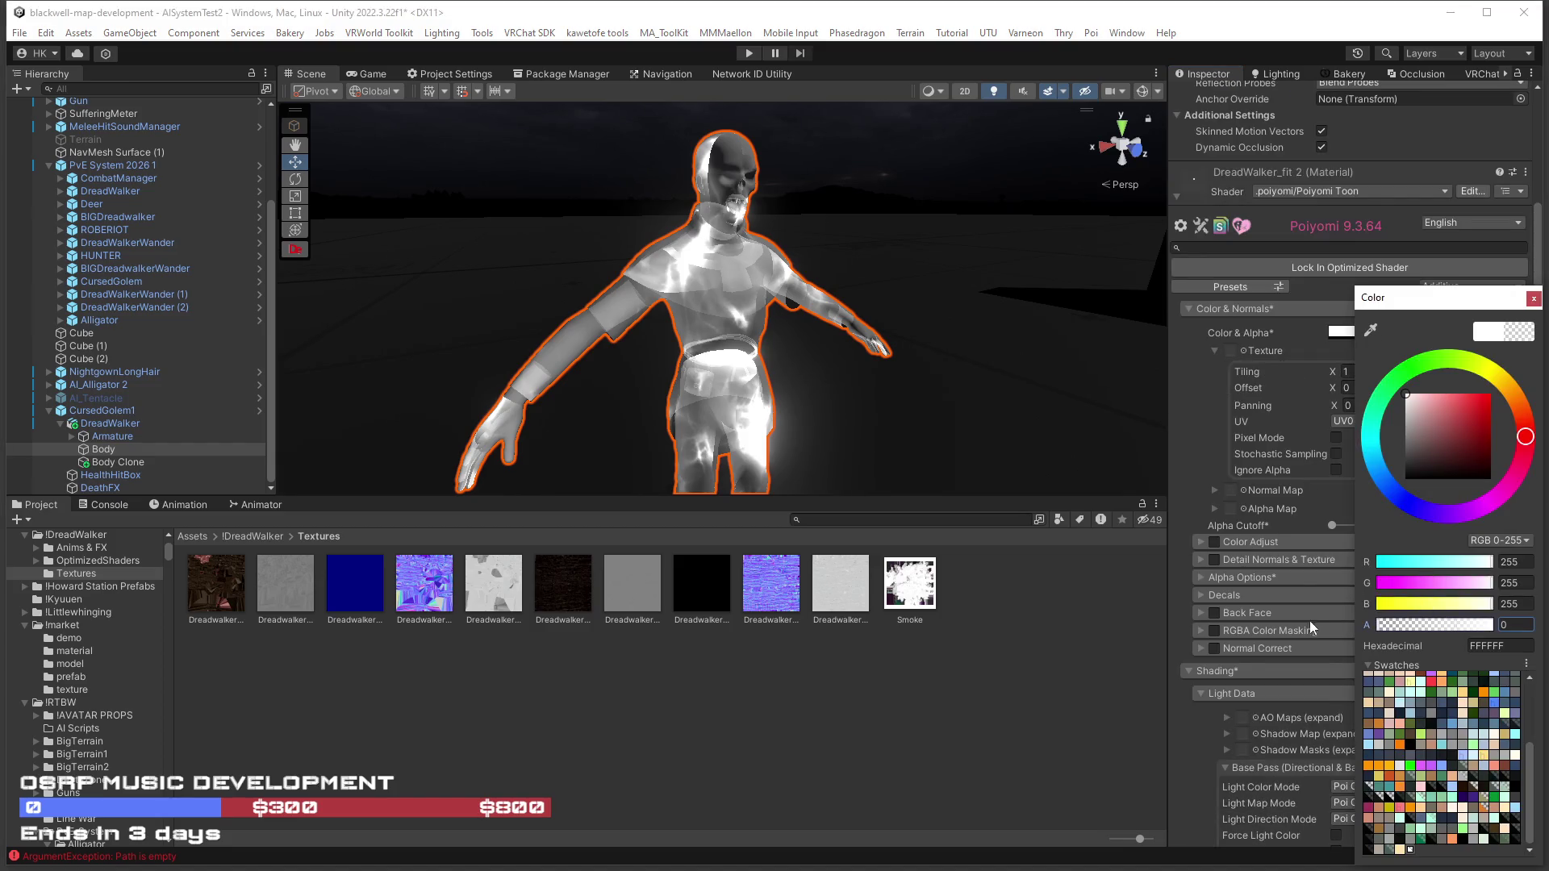
text(235)
key(BackSpace)
key(BackSpace)
text(55)
click(1533, 298)
scroll(1299, 574, down, 6)
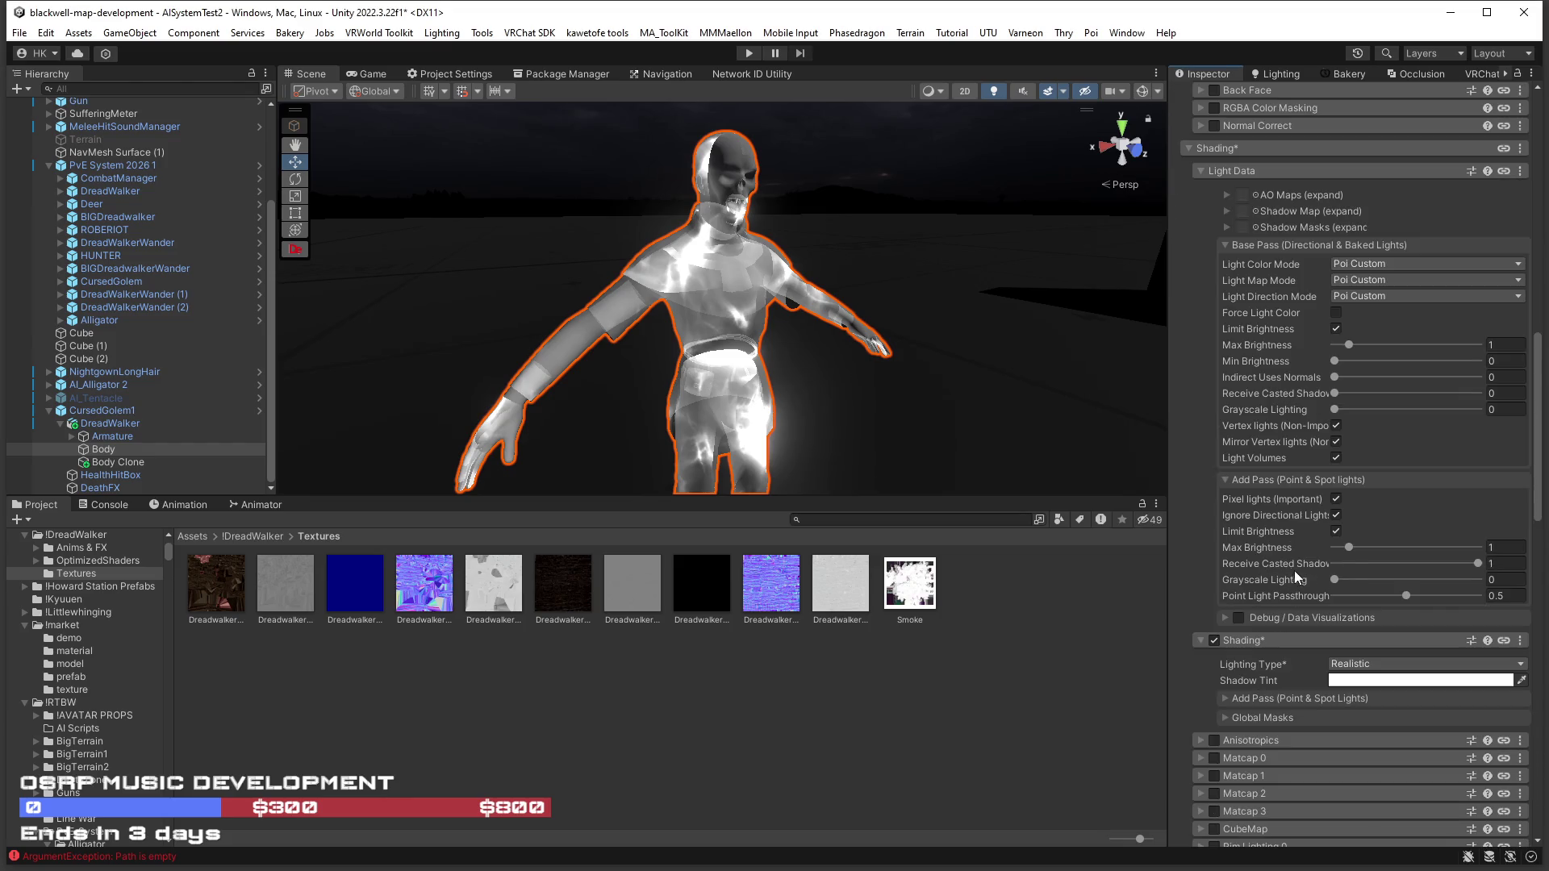
Turn off Shading, enable the Emission 0 layer, and set its Emission Strength to 0.
click(1217, 637)
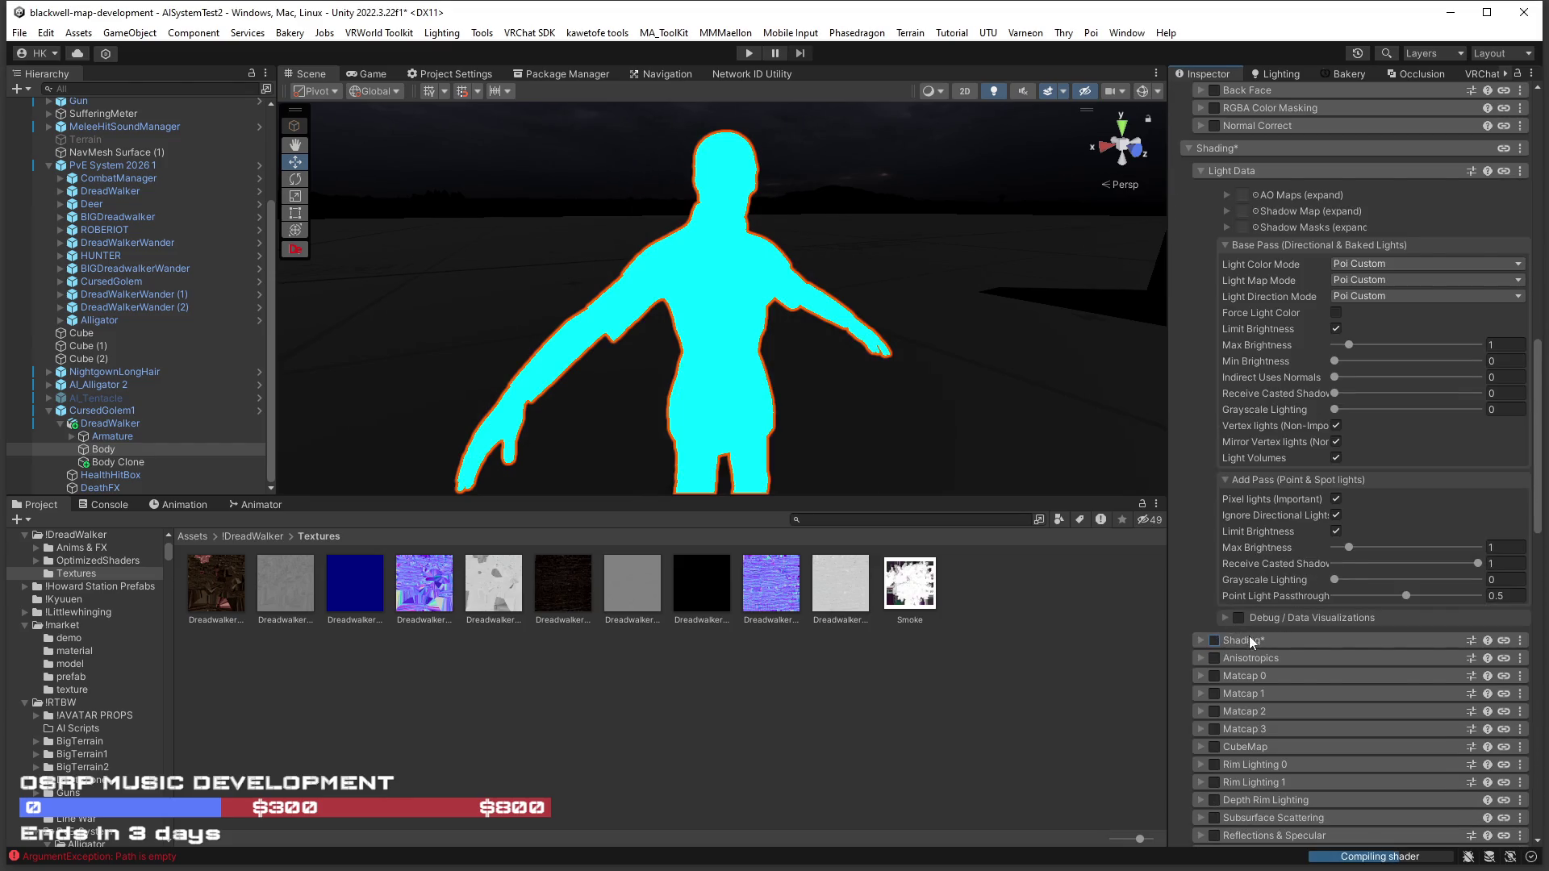
scroll(1279, 646, down, 2)
scroll(1280, 645, down, 3)
click(1281, 645)
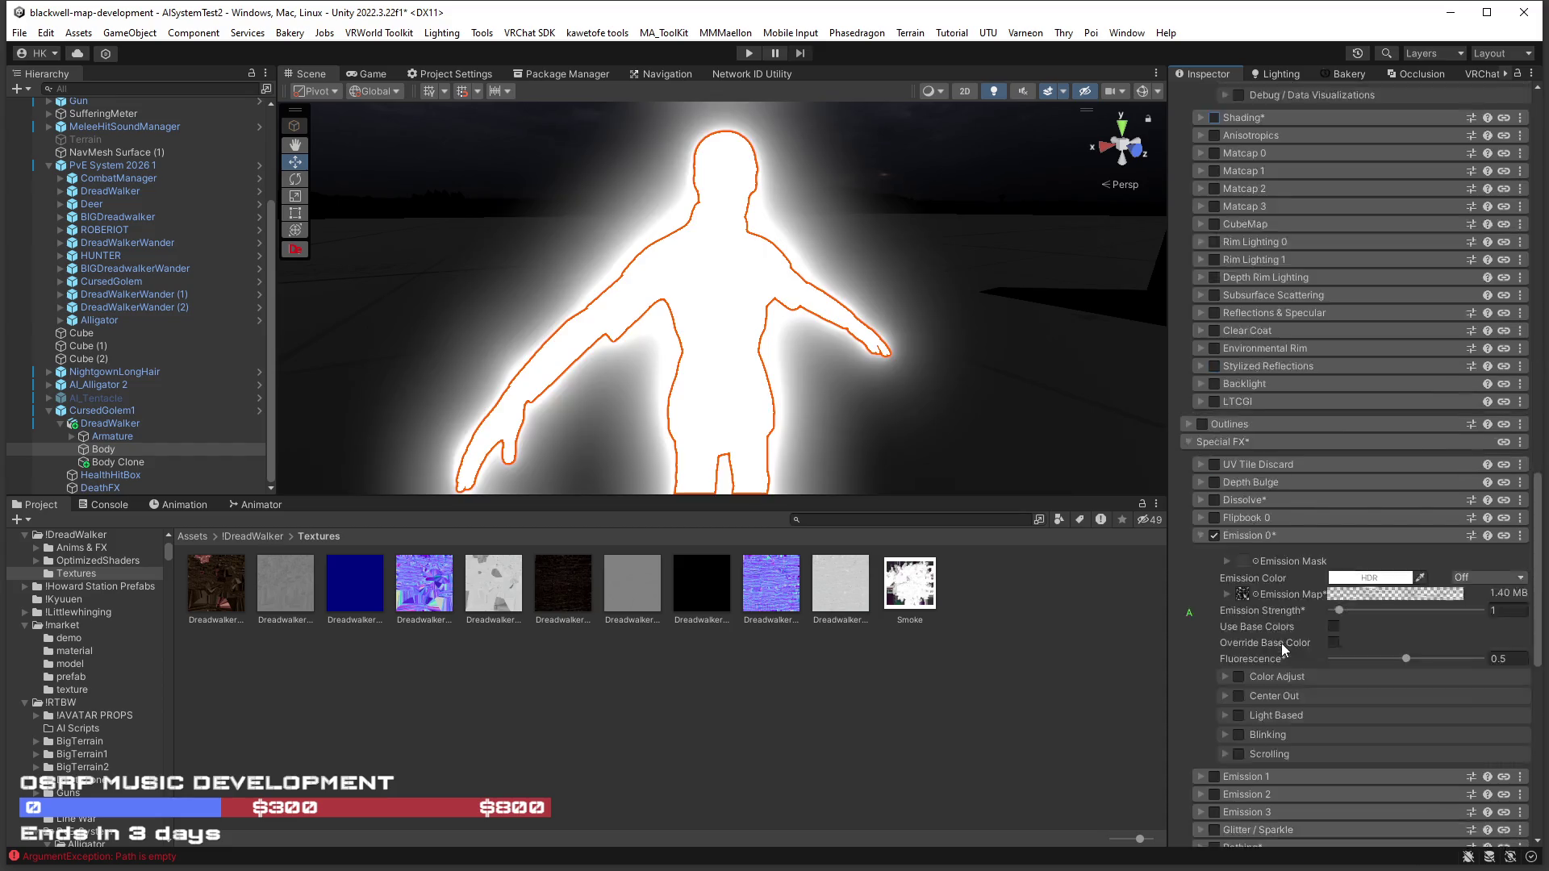
scroll(1280, 642, down, 2)
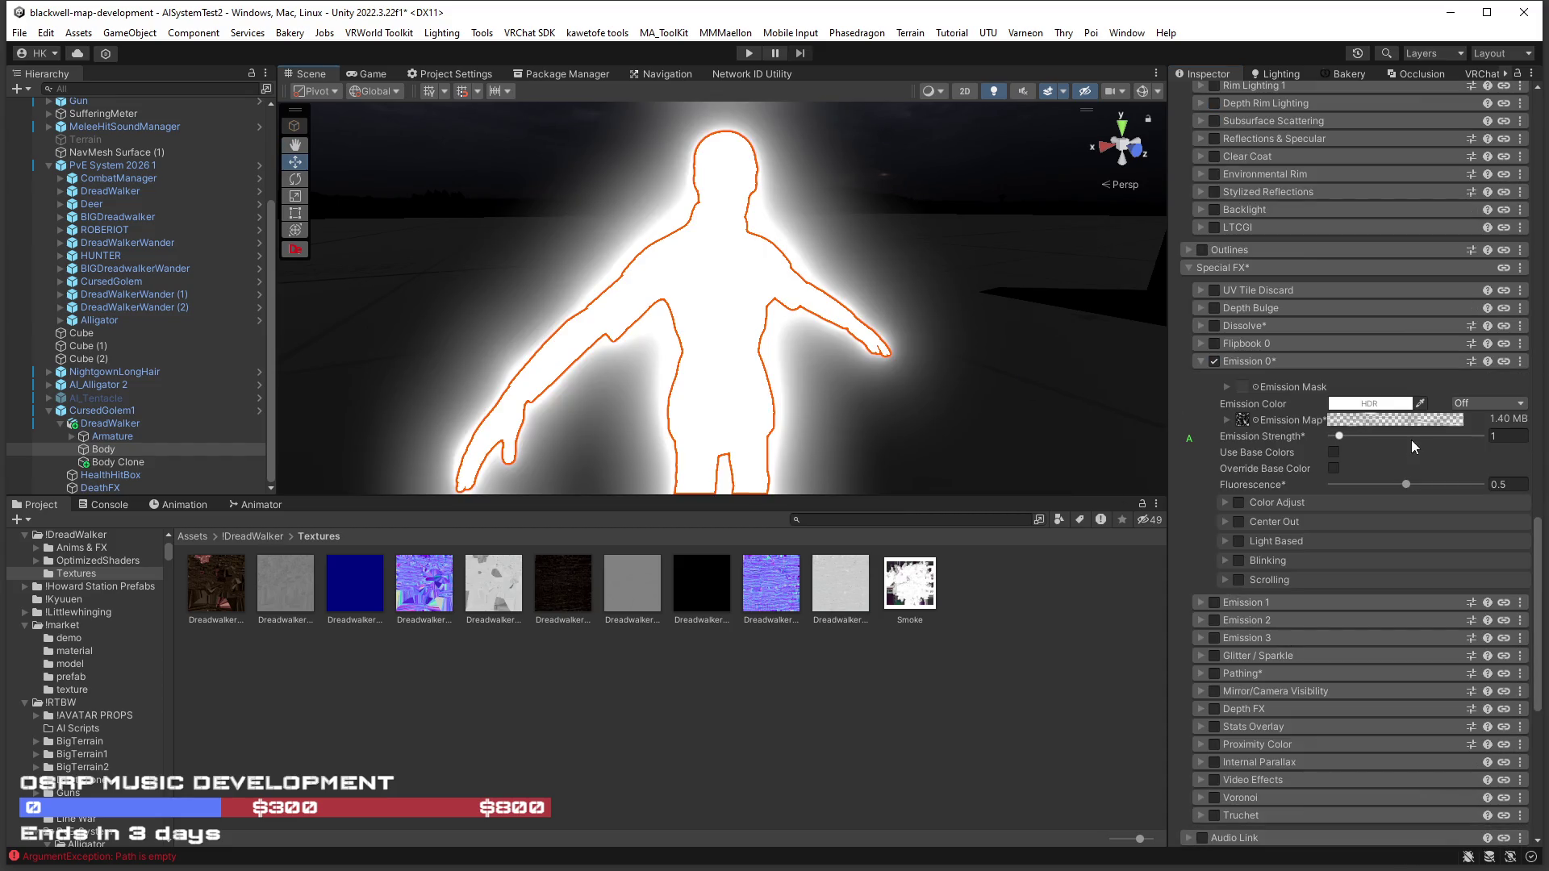
drag(1340, 435, 1324, 436)
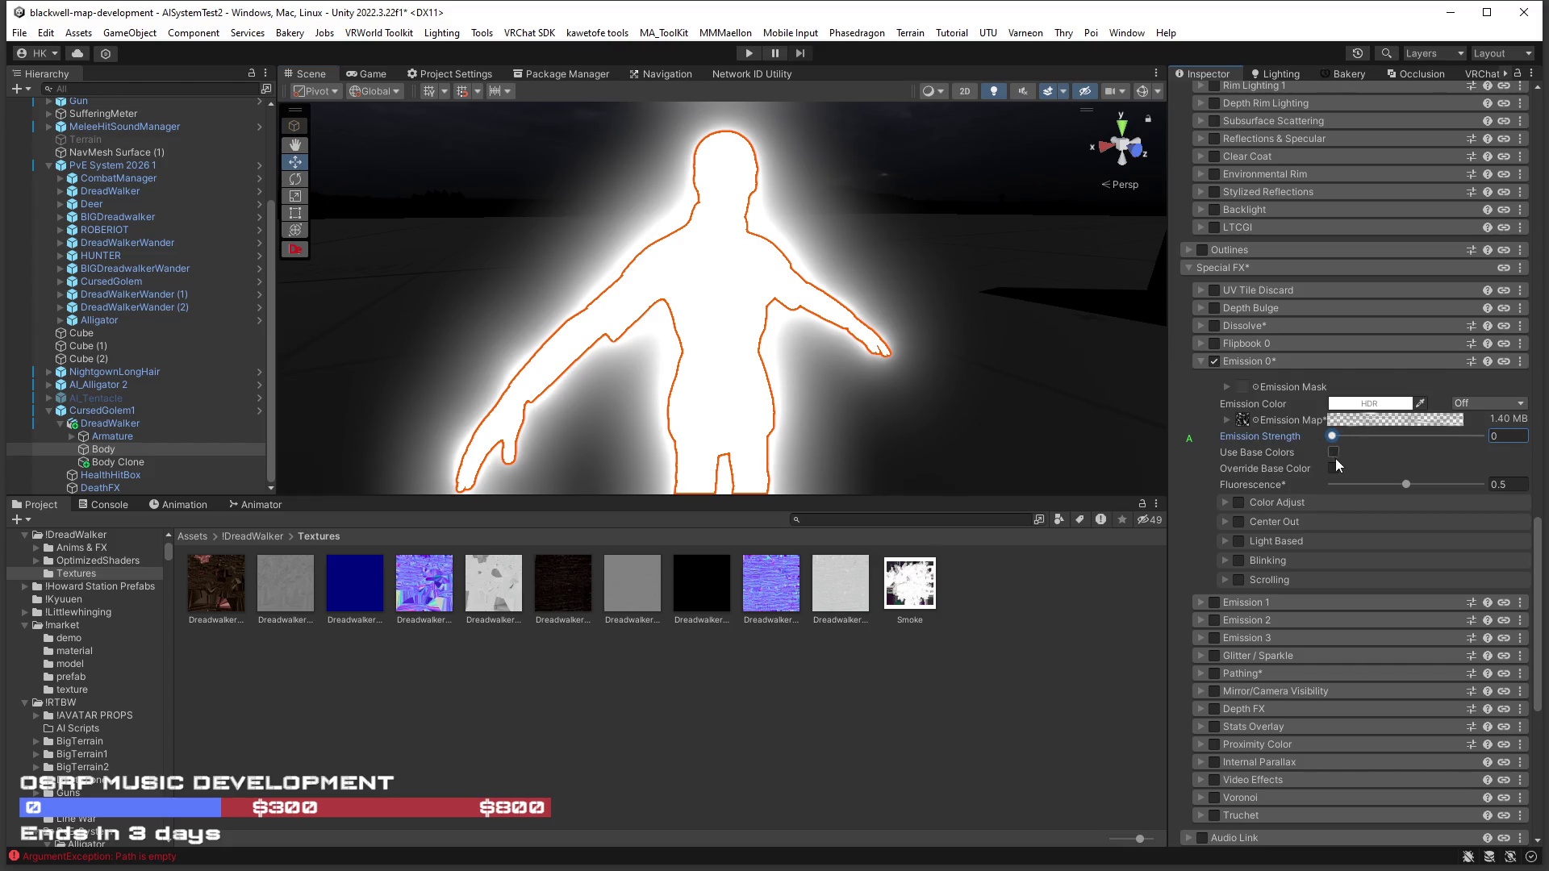
Try grey and darker tints for the Color & Alpha base colour.
scroll(1328, 482, up, 15)
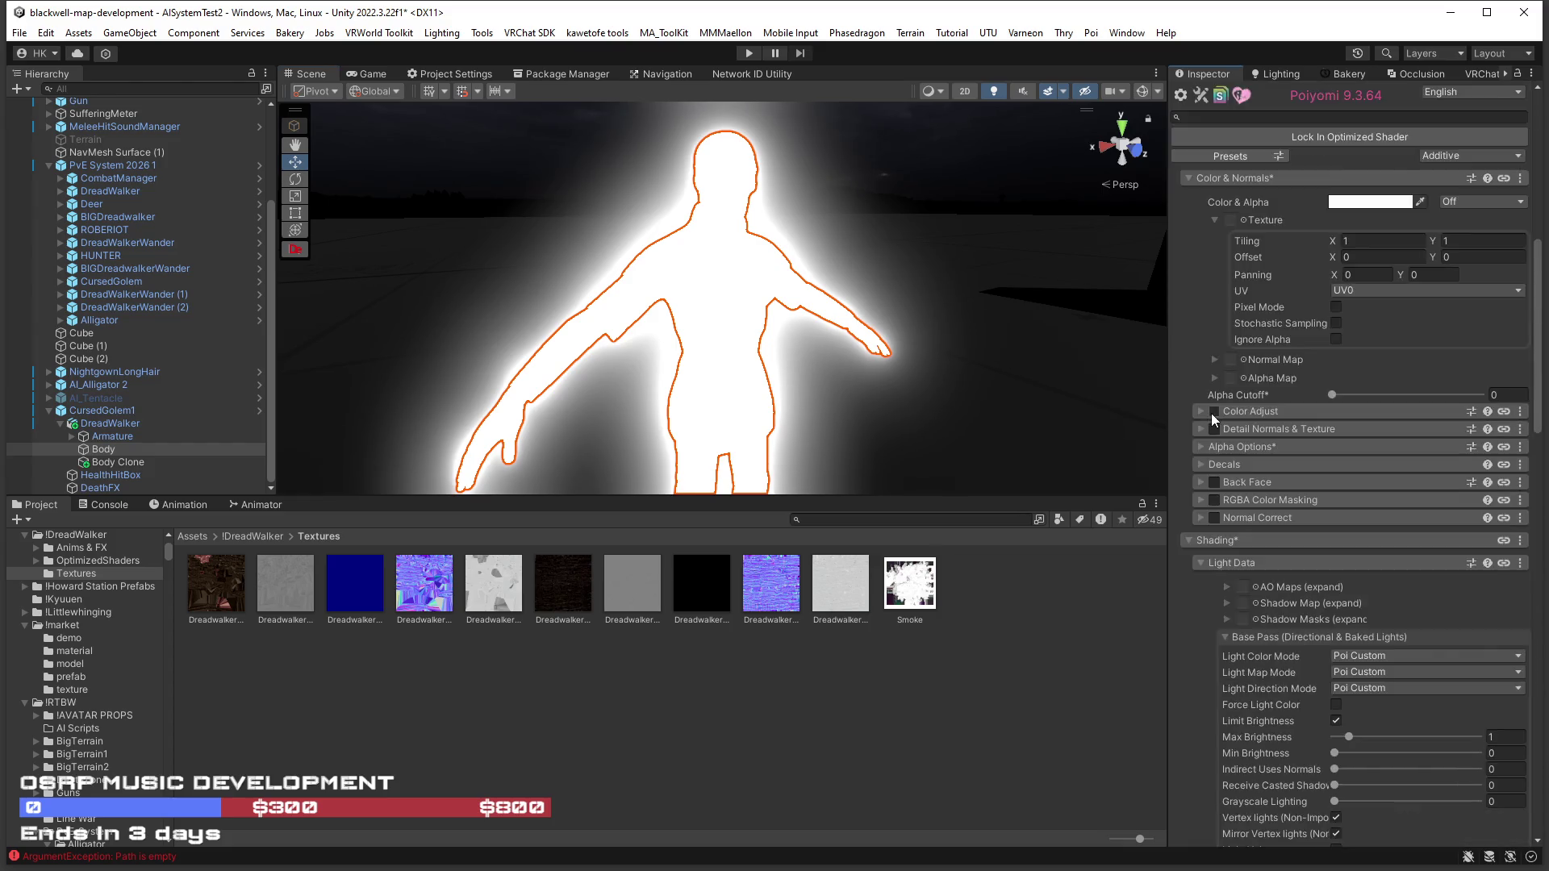
scroll(1212, 419, up, 5)
click(1371, 376)
click(1410, 437)
mouse_move(1401, 458)
mouse_down()
mouse_move(1388, 474)
mouse_move(1372, 347)
mouse_up()
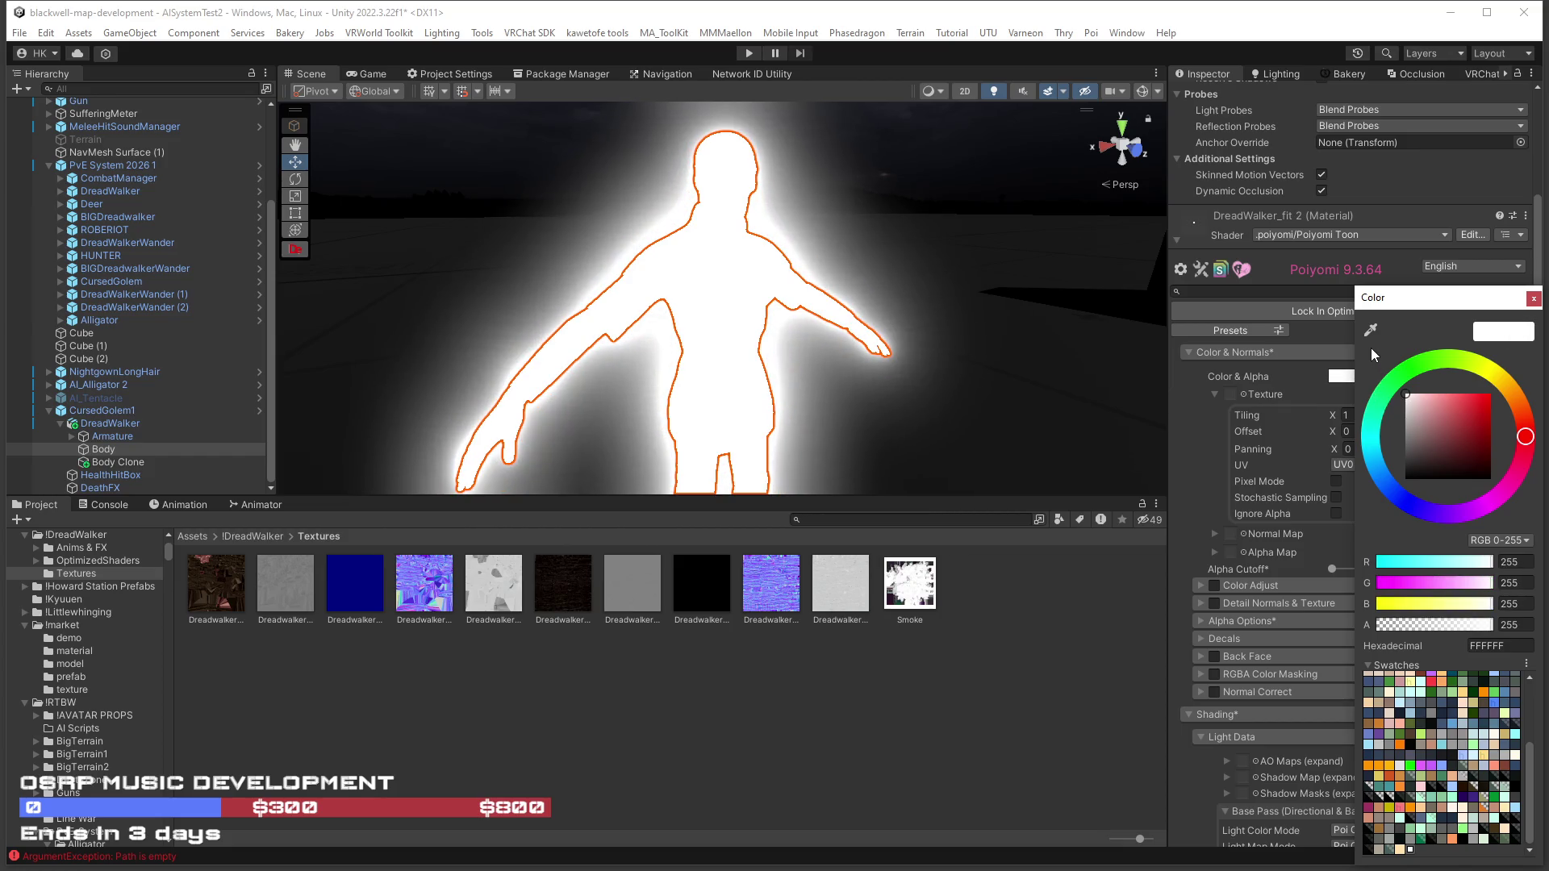
Close the colour picker and uncheck Hue Replace under Color Adjust.
click(1532, 299)
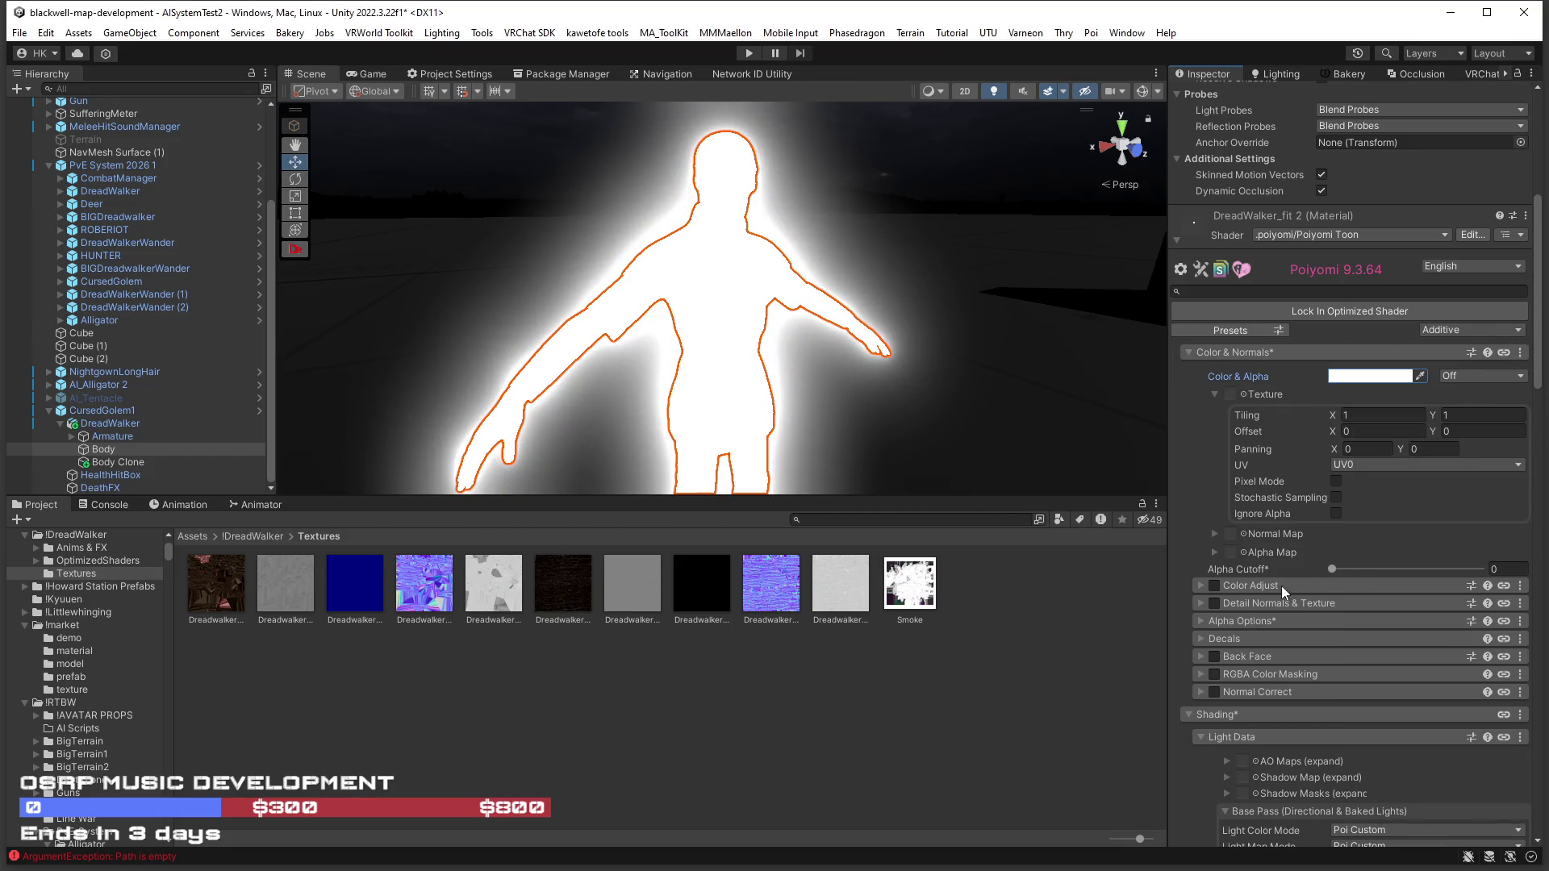
click(1198, 585)
click(1197, 585)
click(1200, 586)
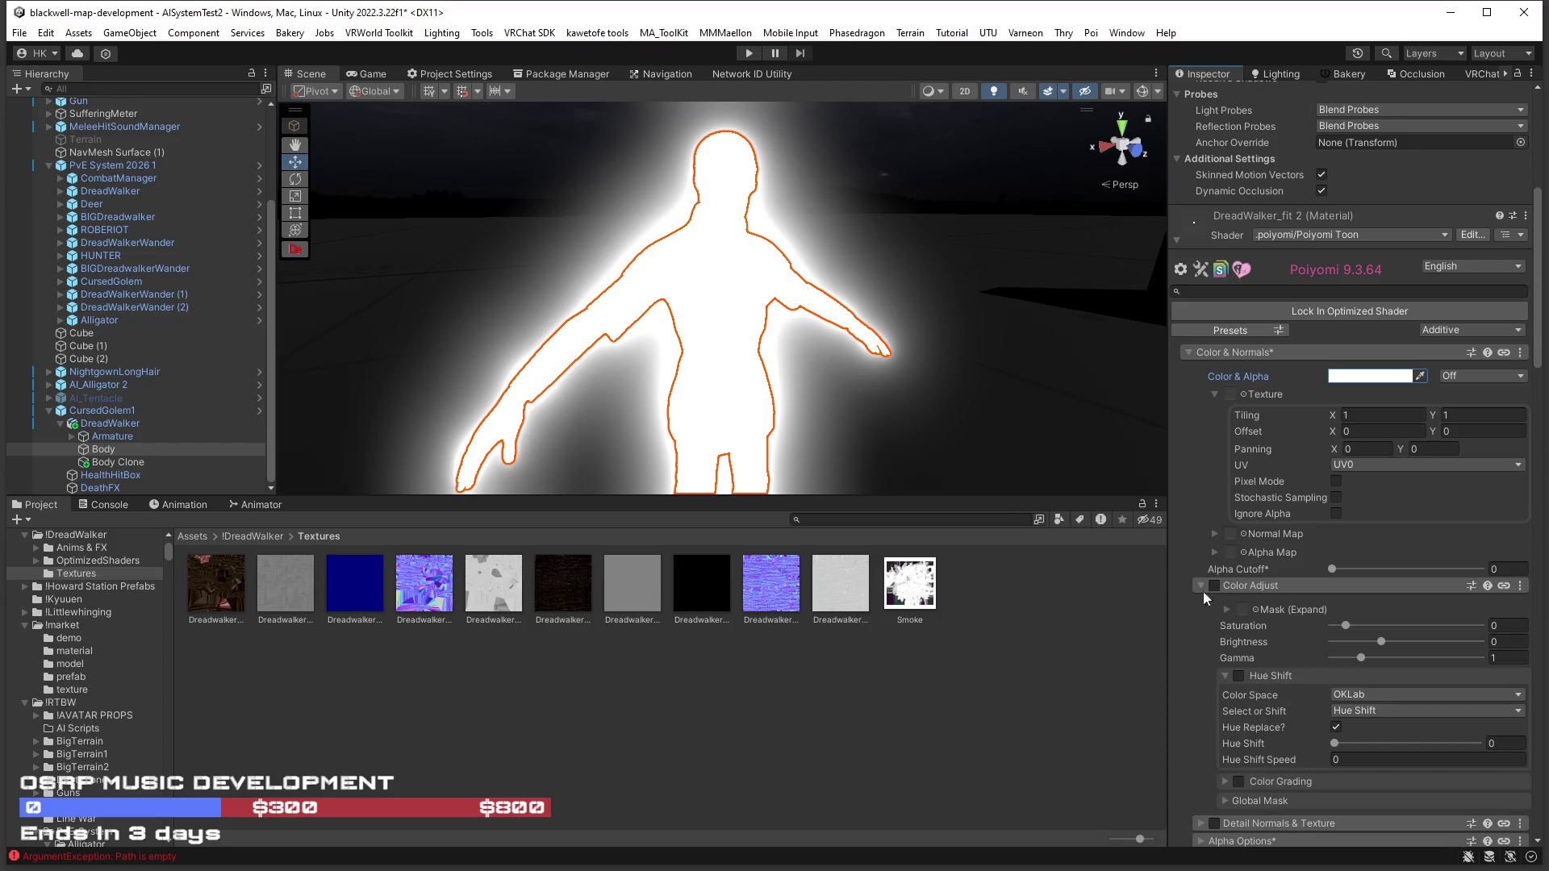
click(1335, 727)
click(1200, 586)
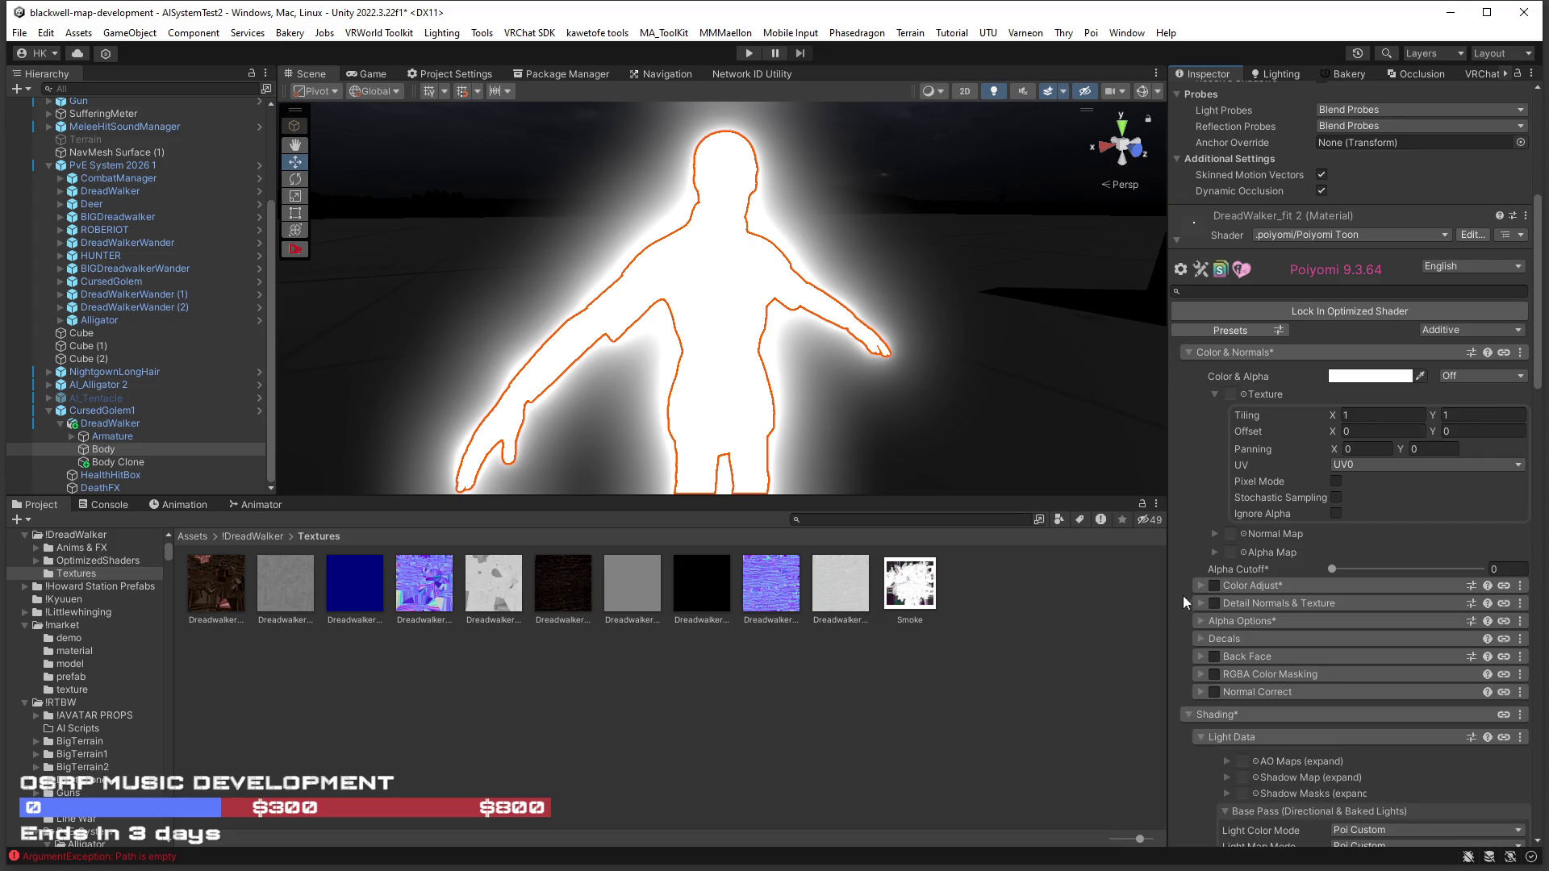
Look through and collapse the Detail, Alpha Options, Light Data and Shading sections.
click(1193, 603)
click(1194, 604)
click(1197, 621)
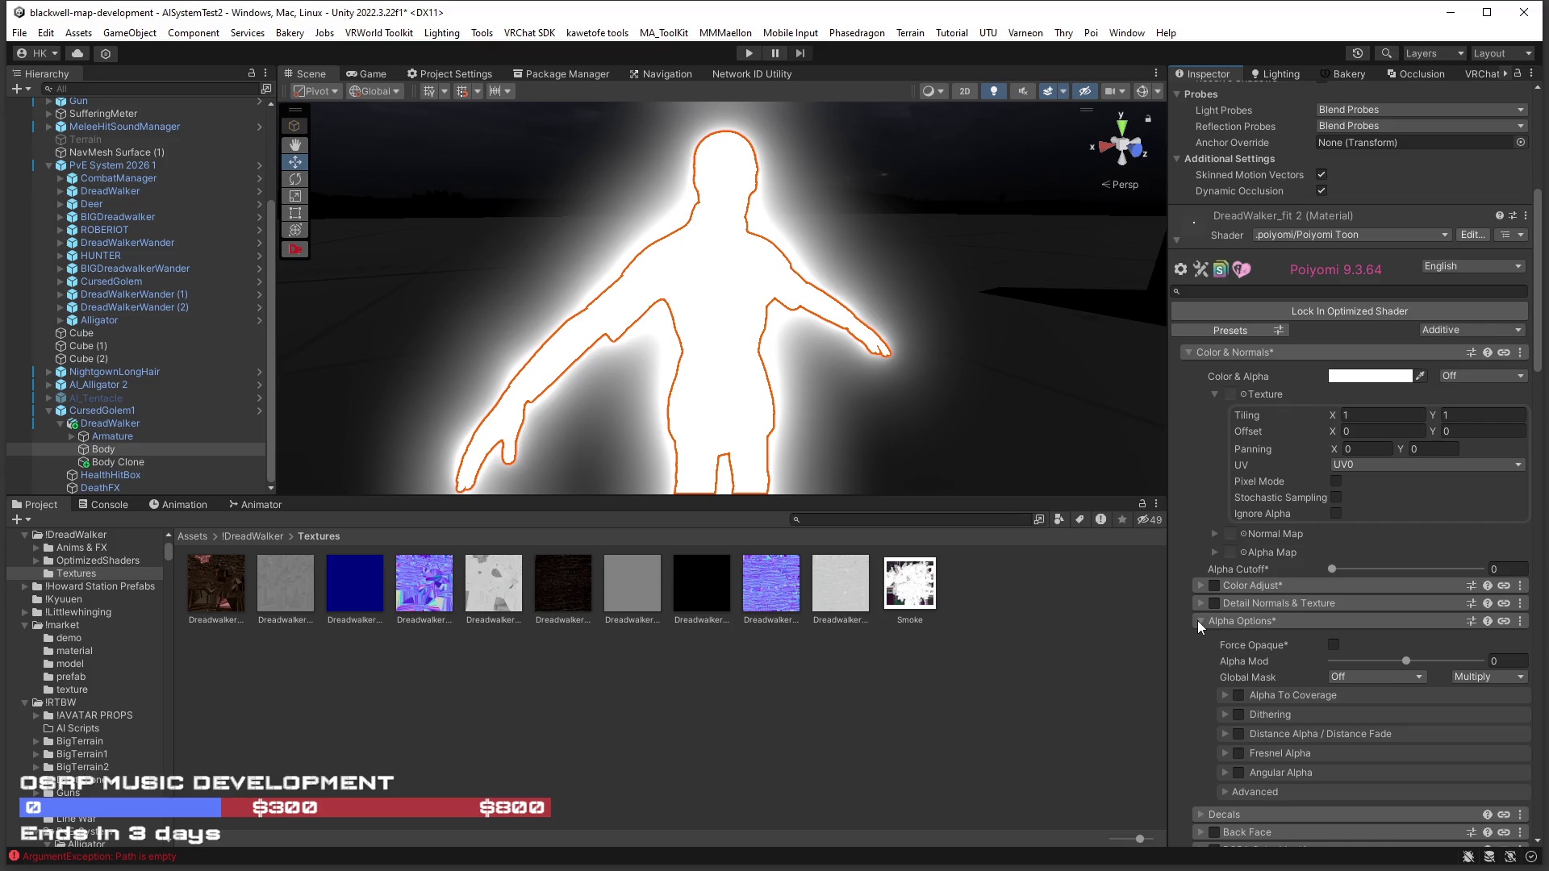
click(1197, 621)
scroll(1199, 634, down, 4)
scroll(1206, 582, down, 4)
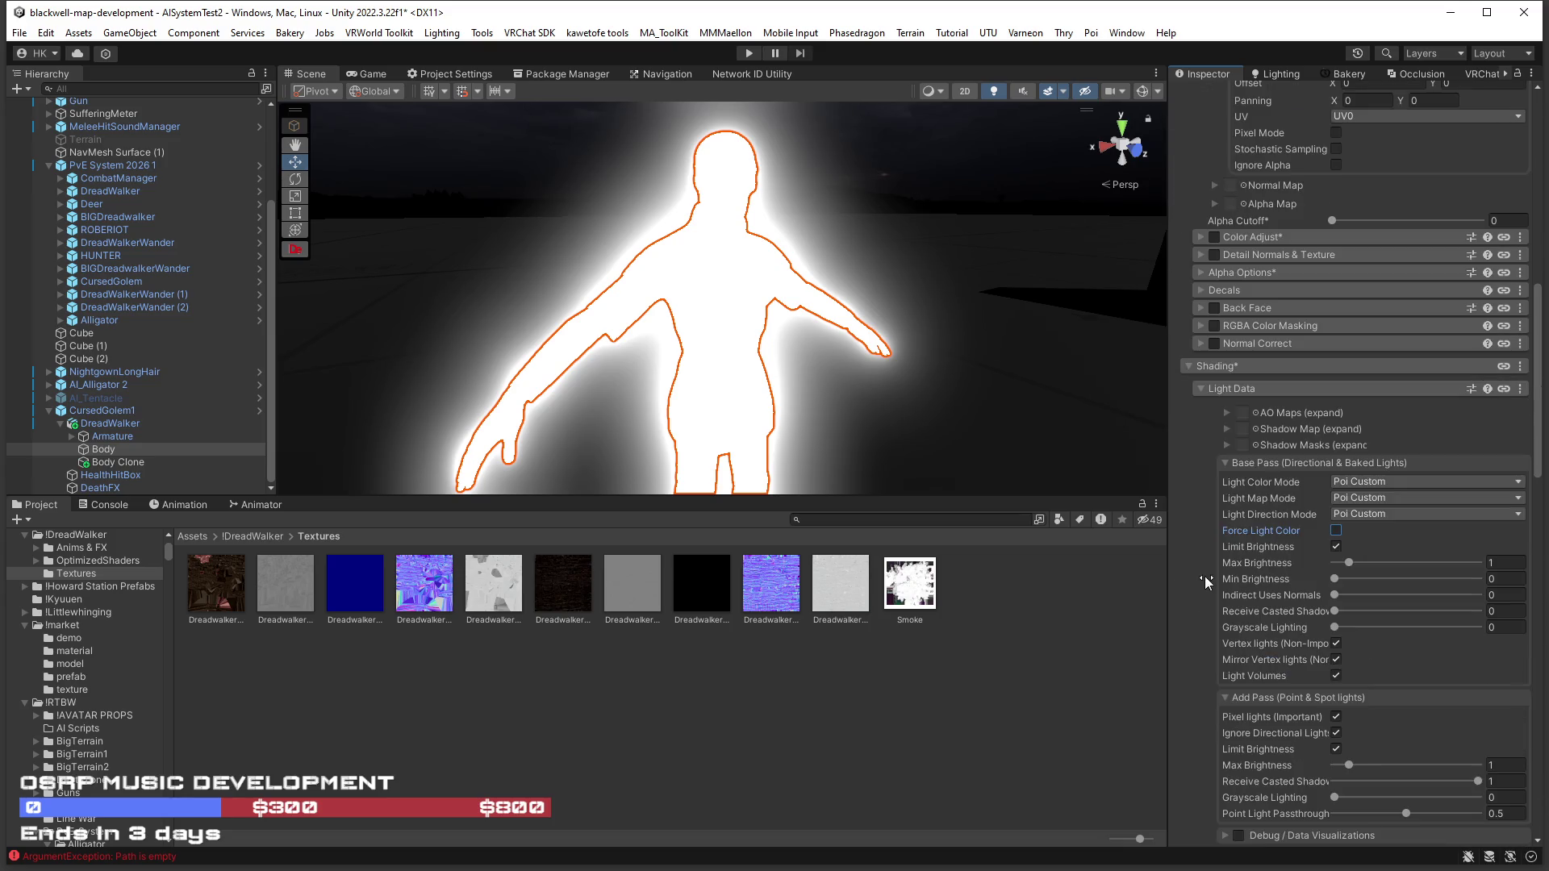
click(1202, 389)
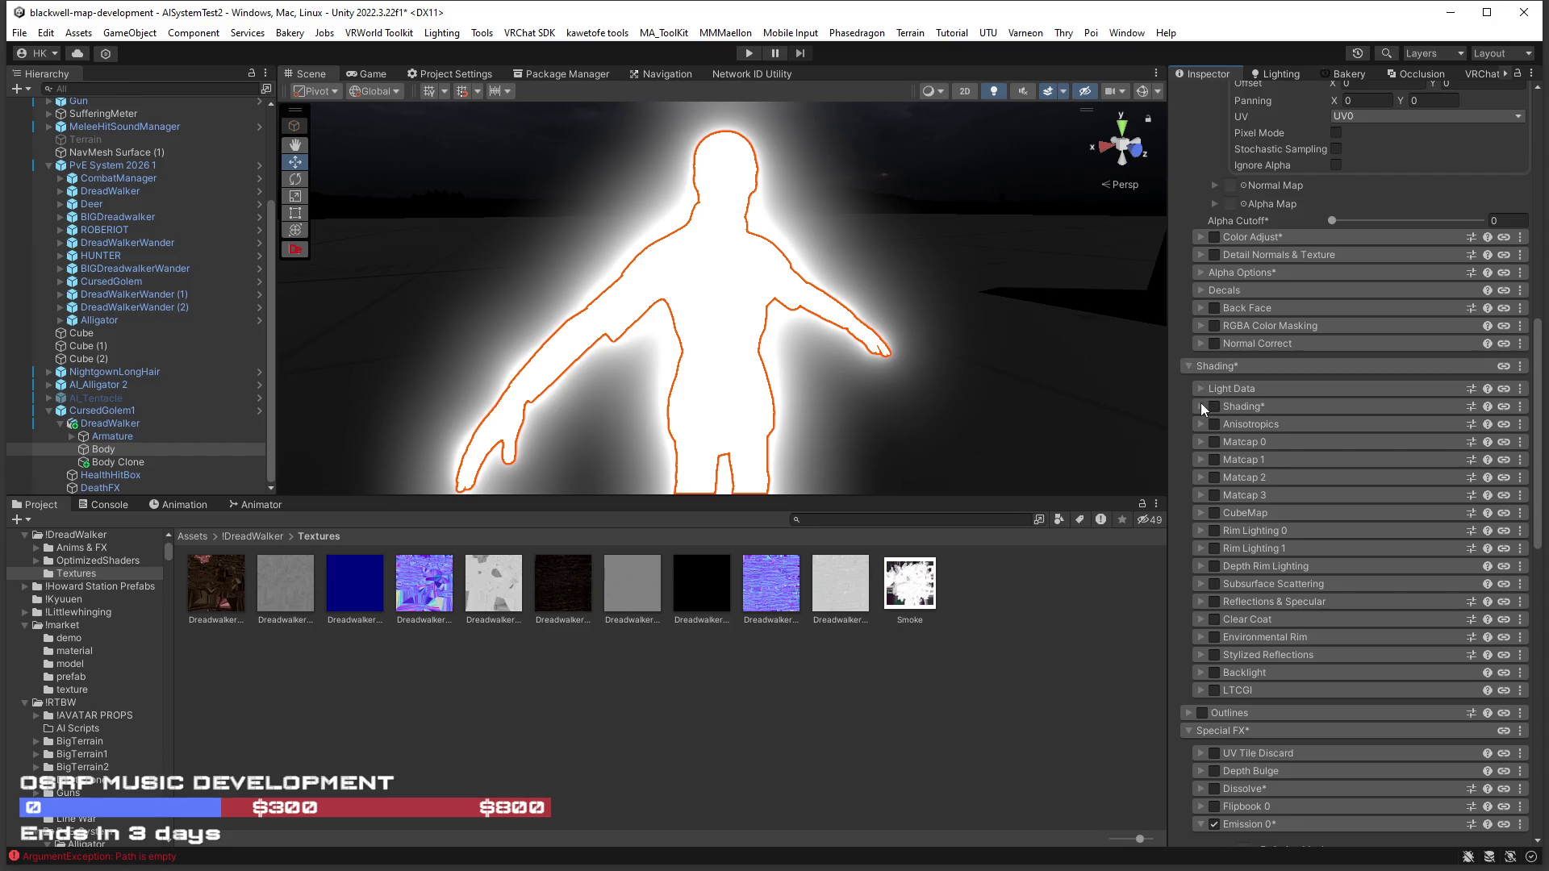
click(1200, 406)
click(1197, 407)
Expand Emission 0 and its emission map to locate the Hovl Studio texture.
scroll(1210, 535, down, 6)
click(1209, 538)
scroll(1208, 539, down, 4)
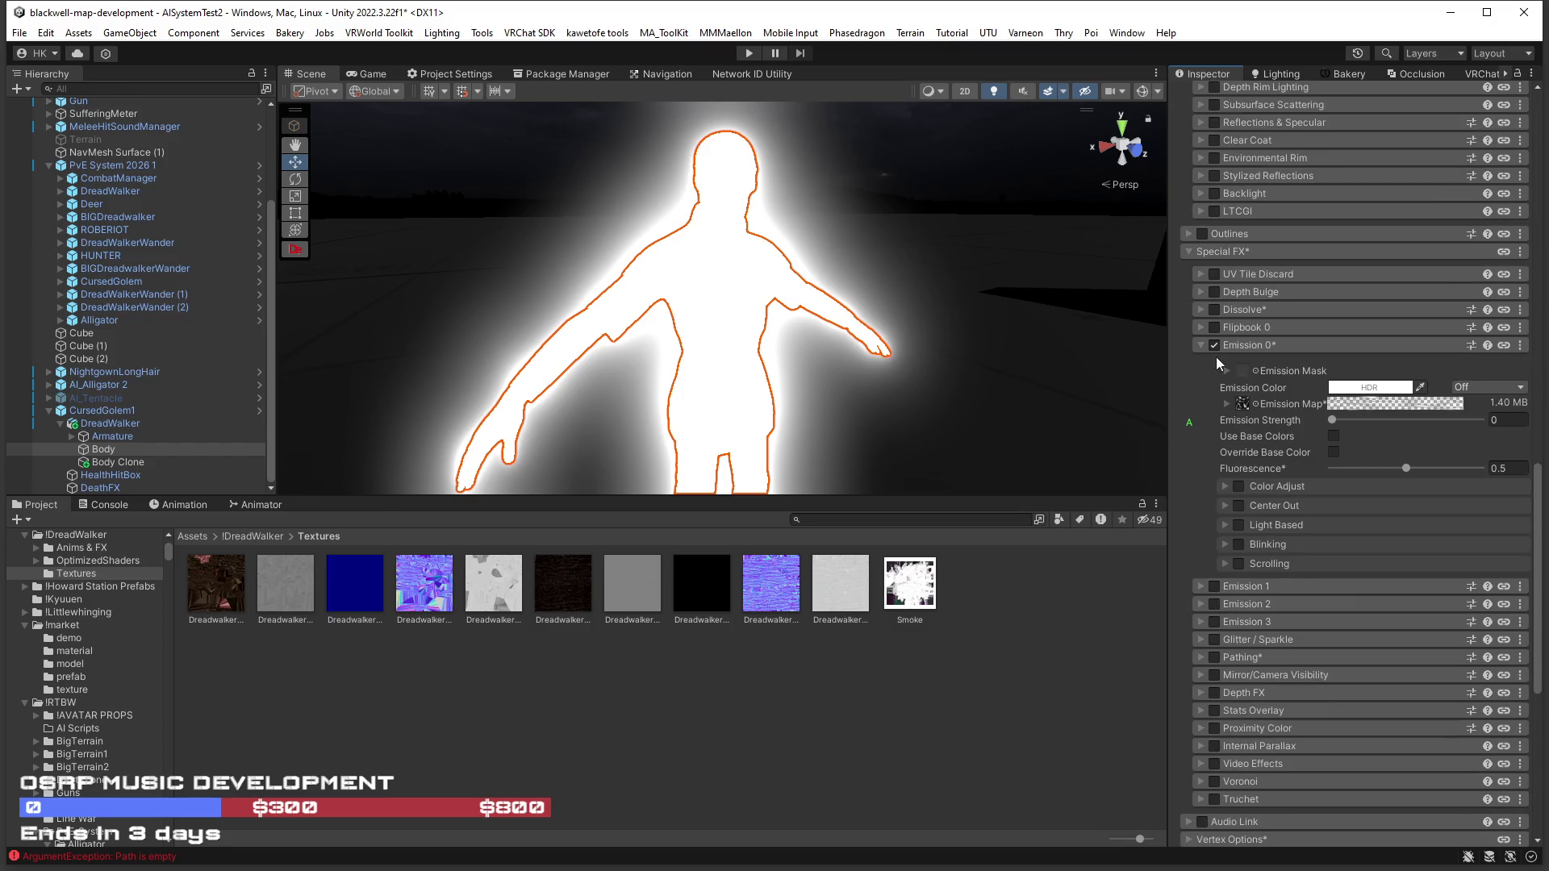
click(1244, 404)
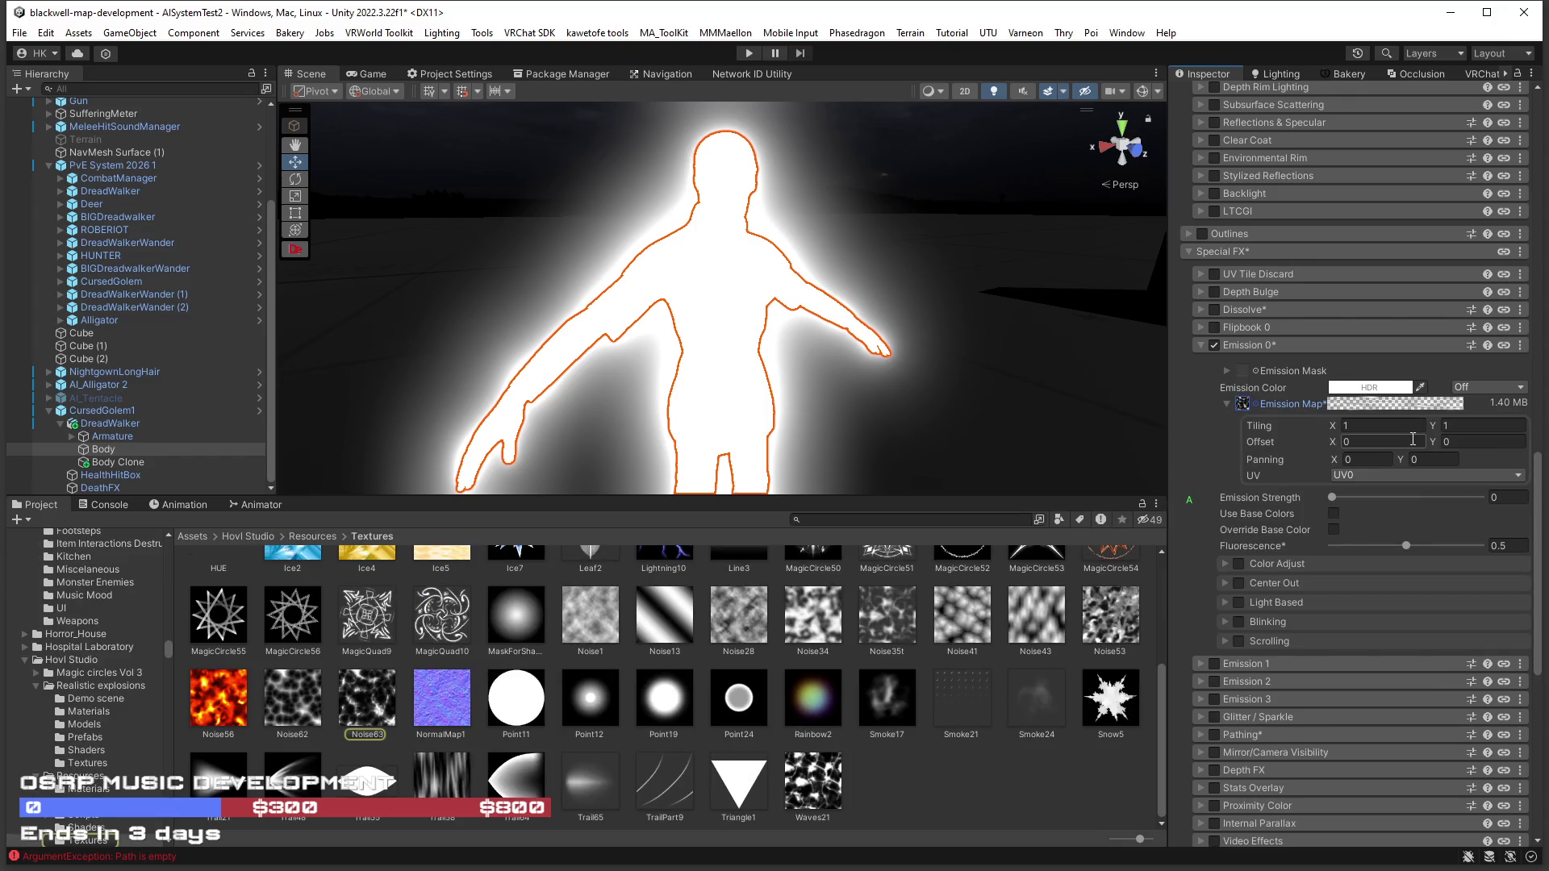
Try an emission colour intensity of 8.2, then reset it to zero and close the picker.
click(1376, 388)
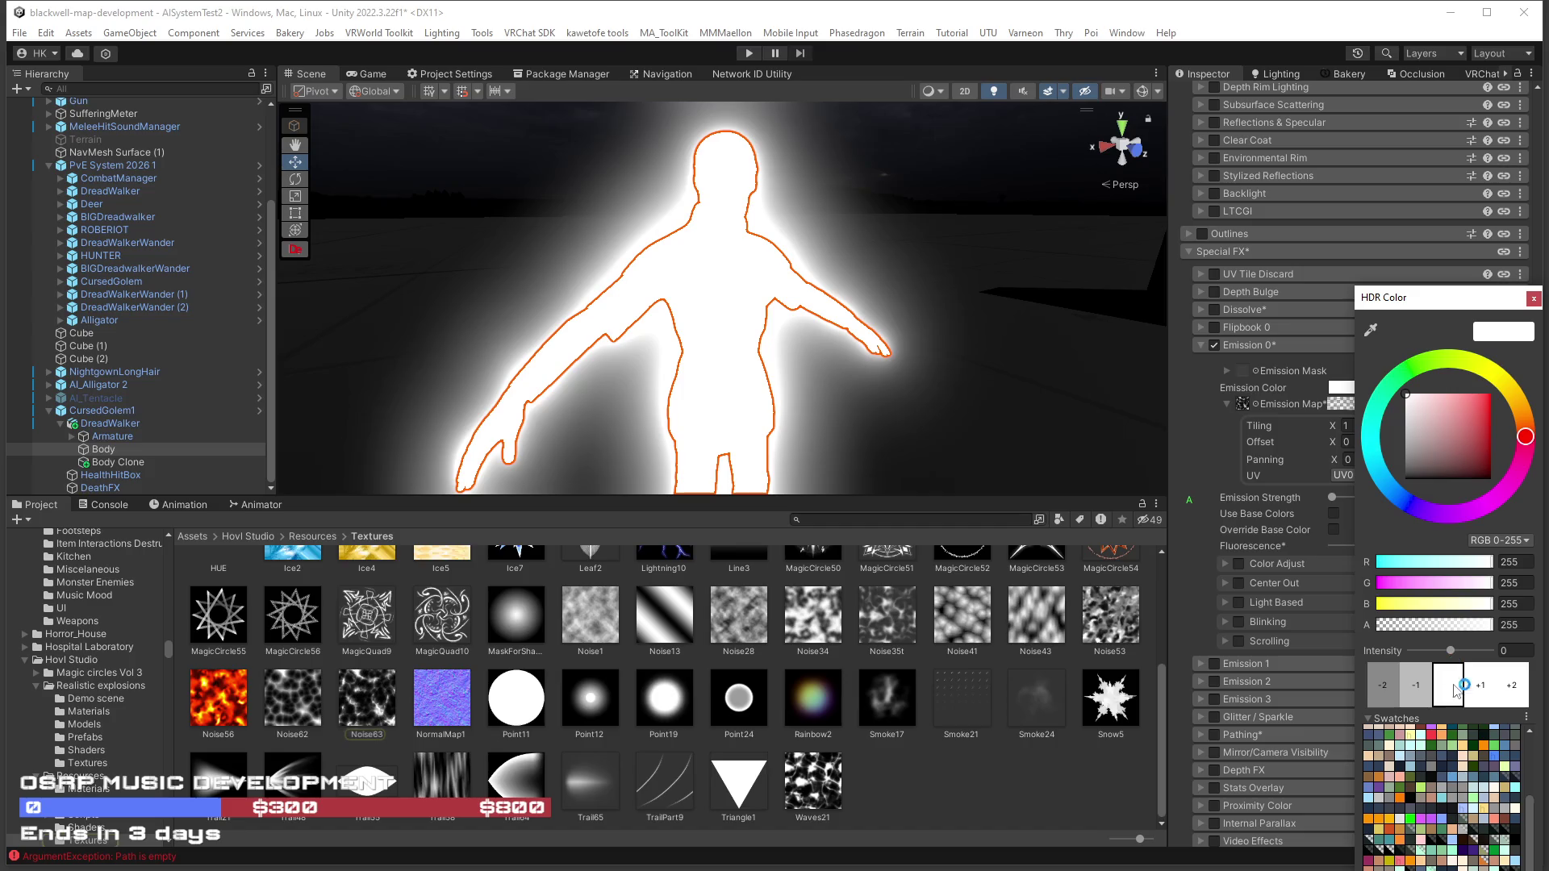
drag(1451, 657, 1483, 651)
click(1515, 650)
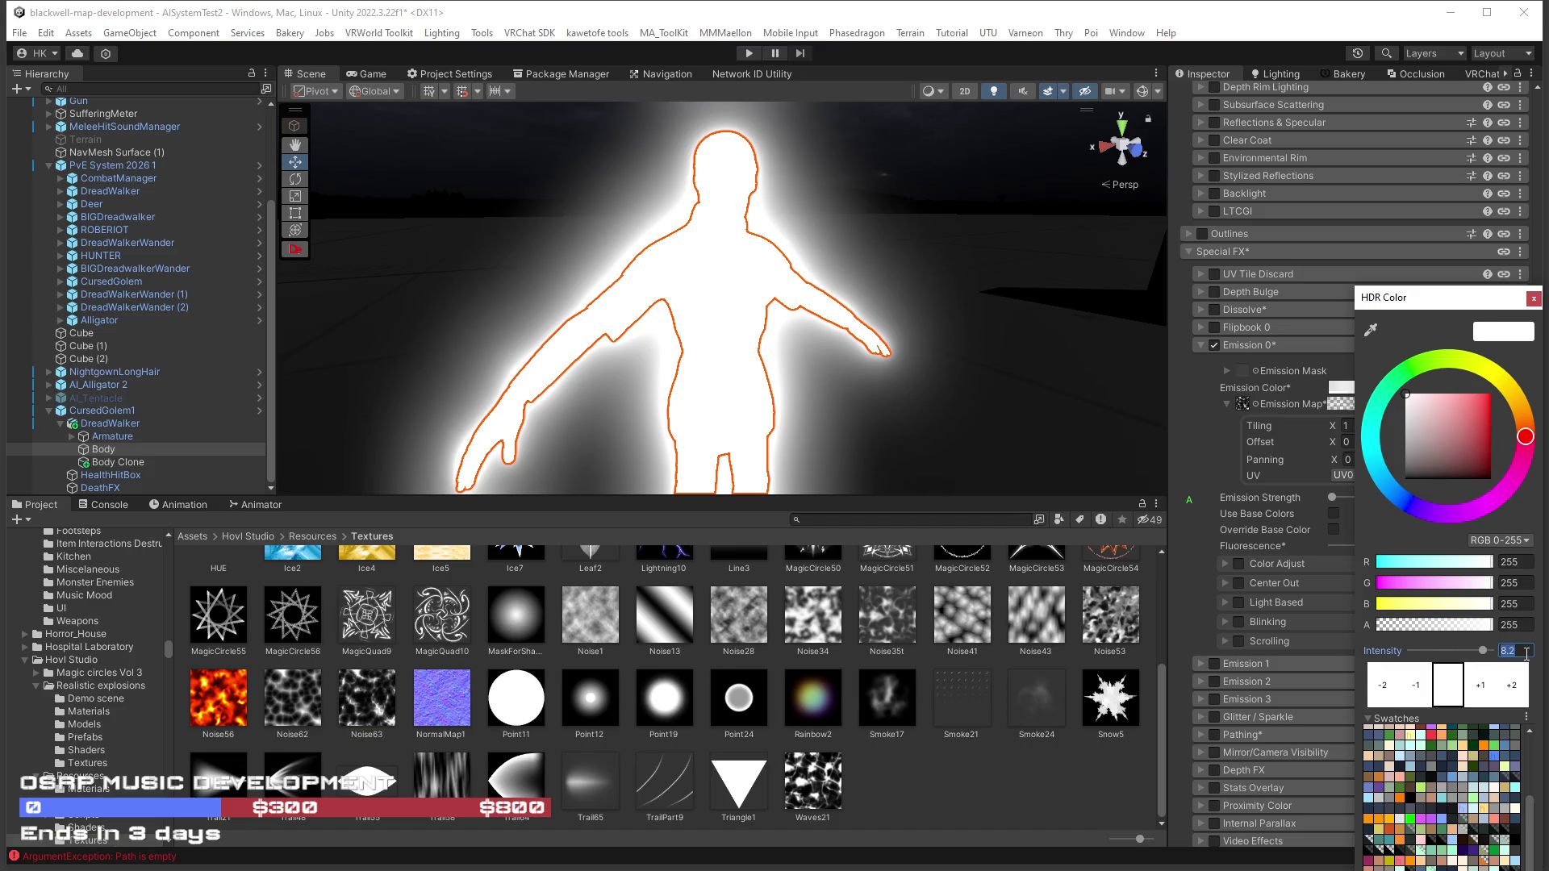
key(BackSpace)
click(1533, 298)
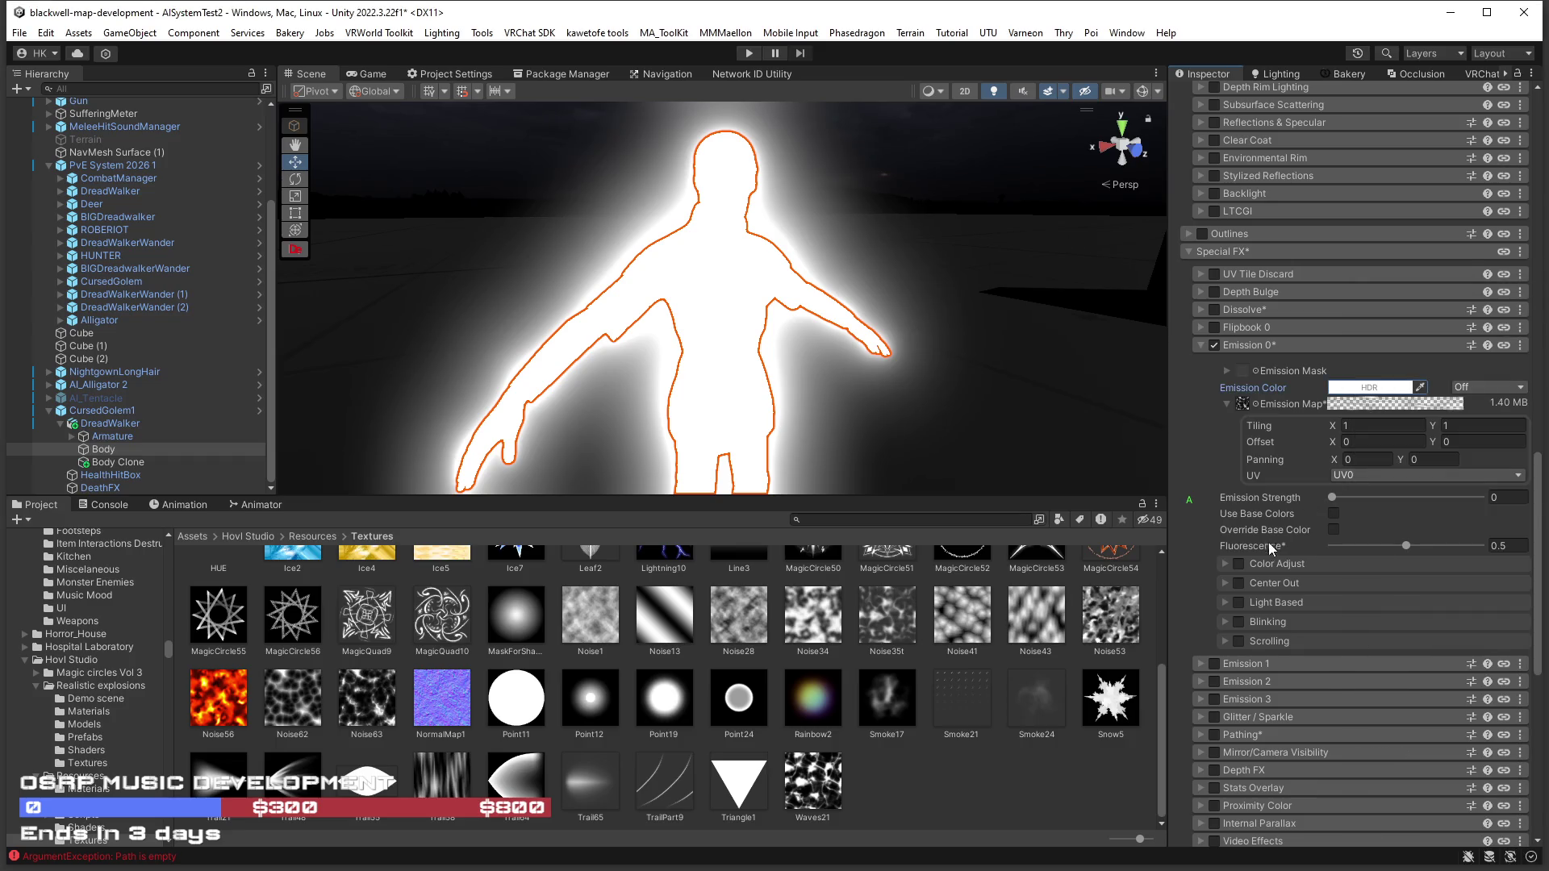
scroll(1268, 545, down, 10)
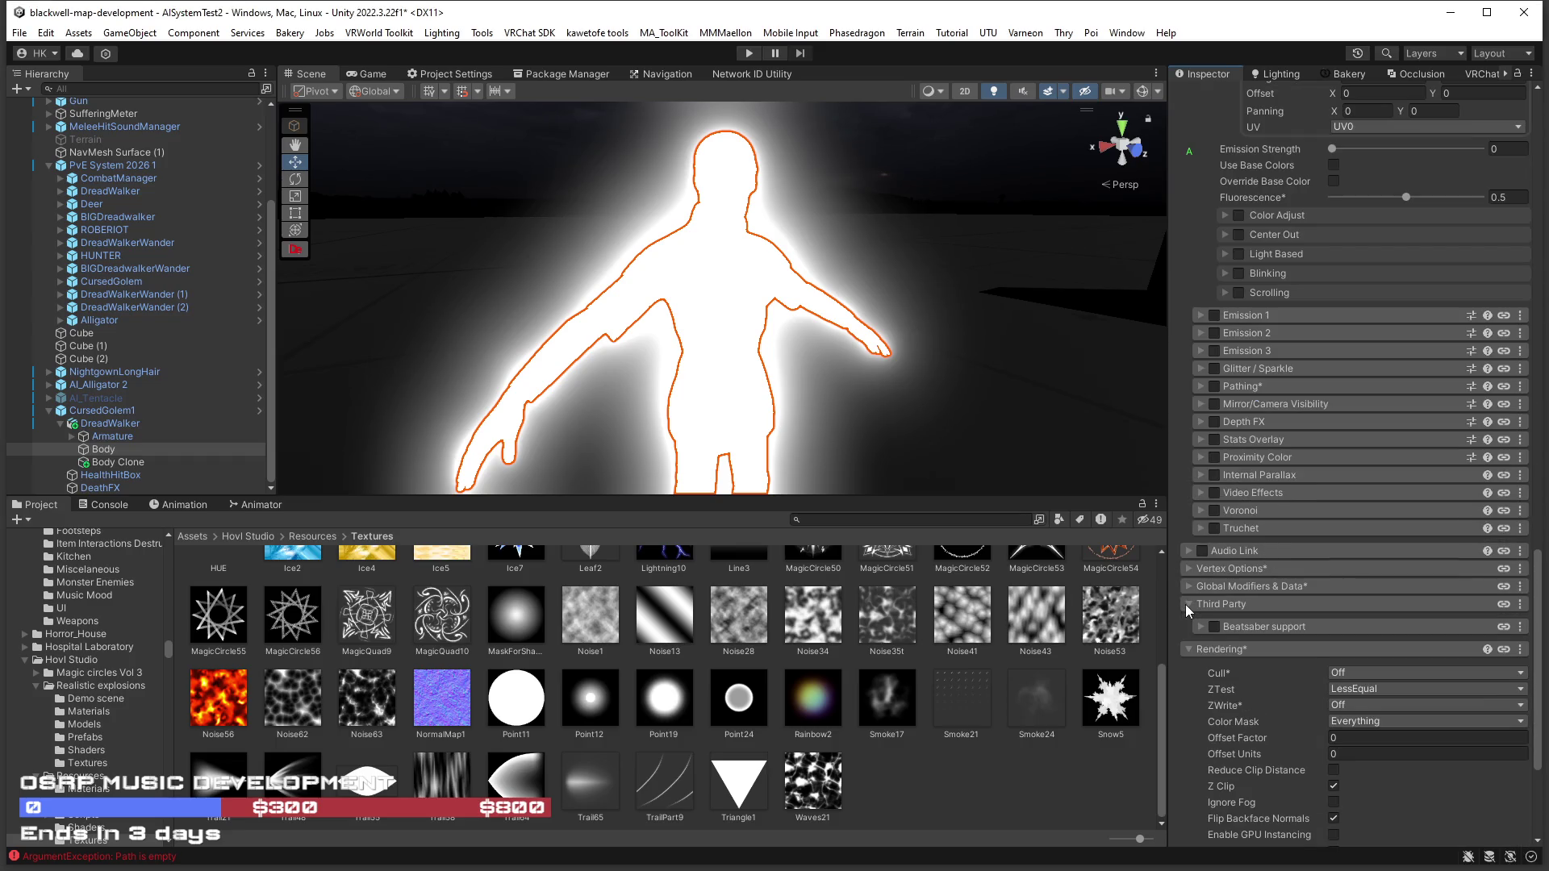
scroll(1187, 580, down, 5)
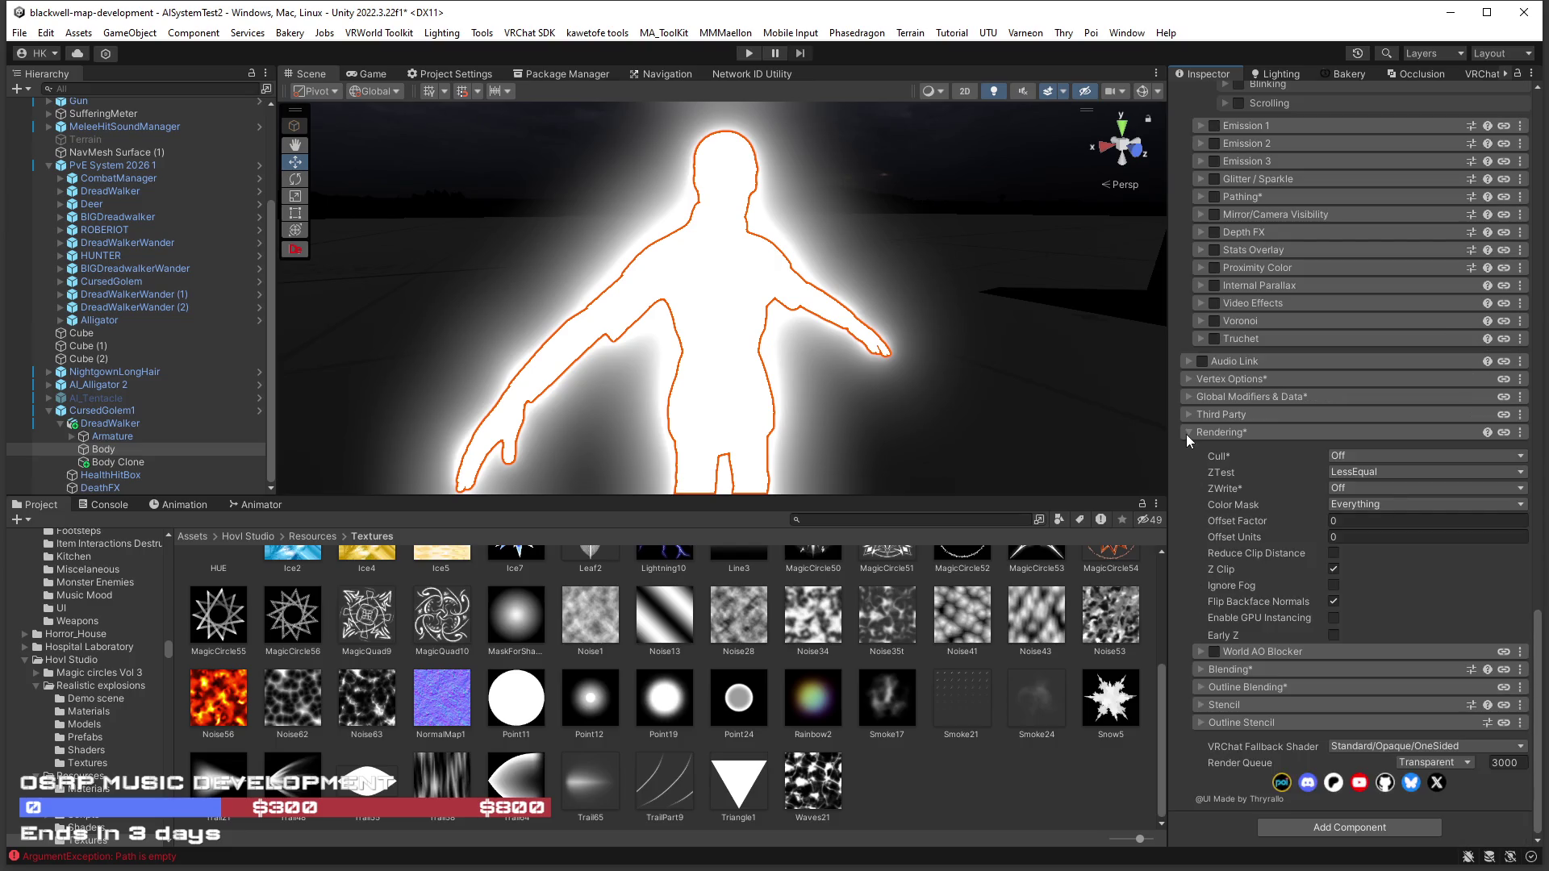
click(1362, 454)
click(1383, 513)
mouse_move(911, 388)
mouse_down()
mouse_move(904, 363)
mouse_move(855, 366)
mouse_up()
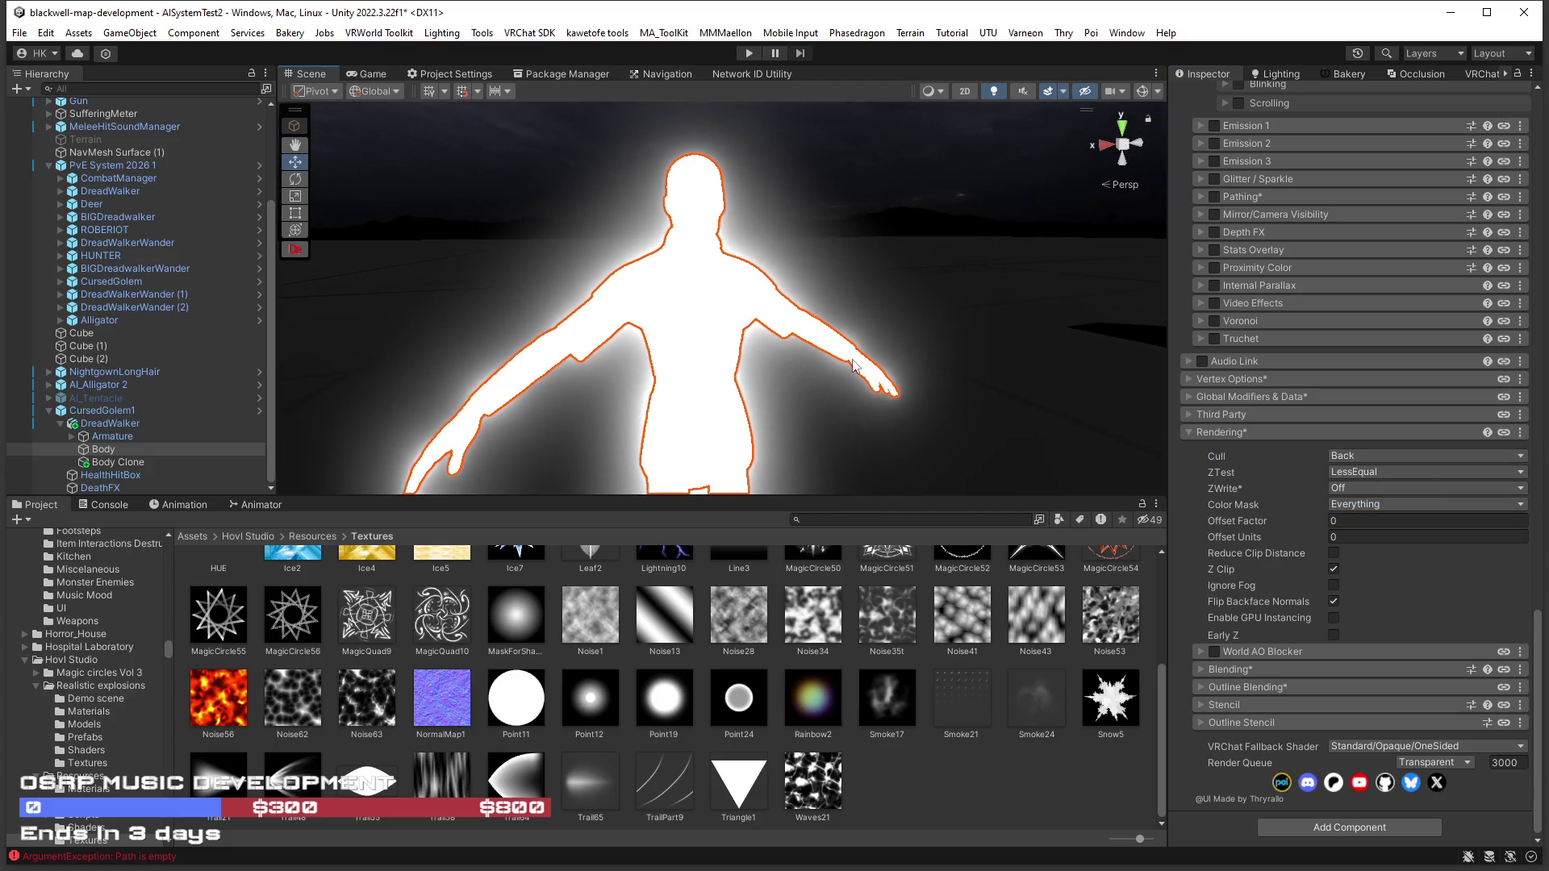
scroll(1241, 473, up, 10)
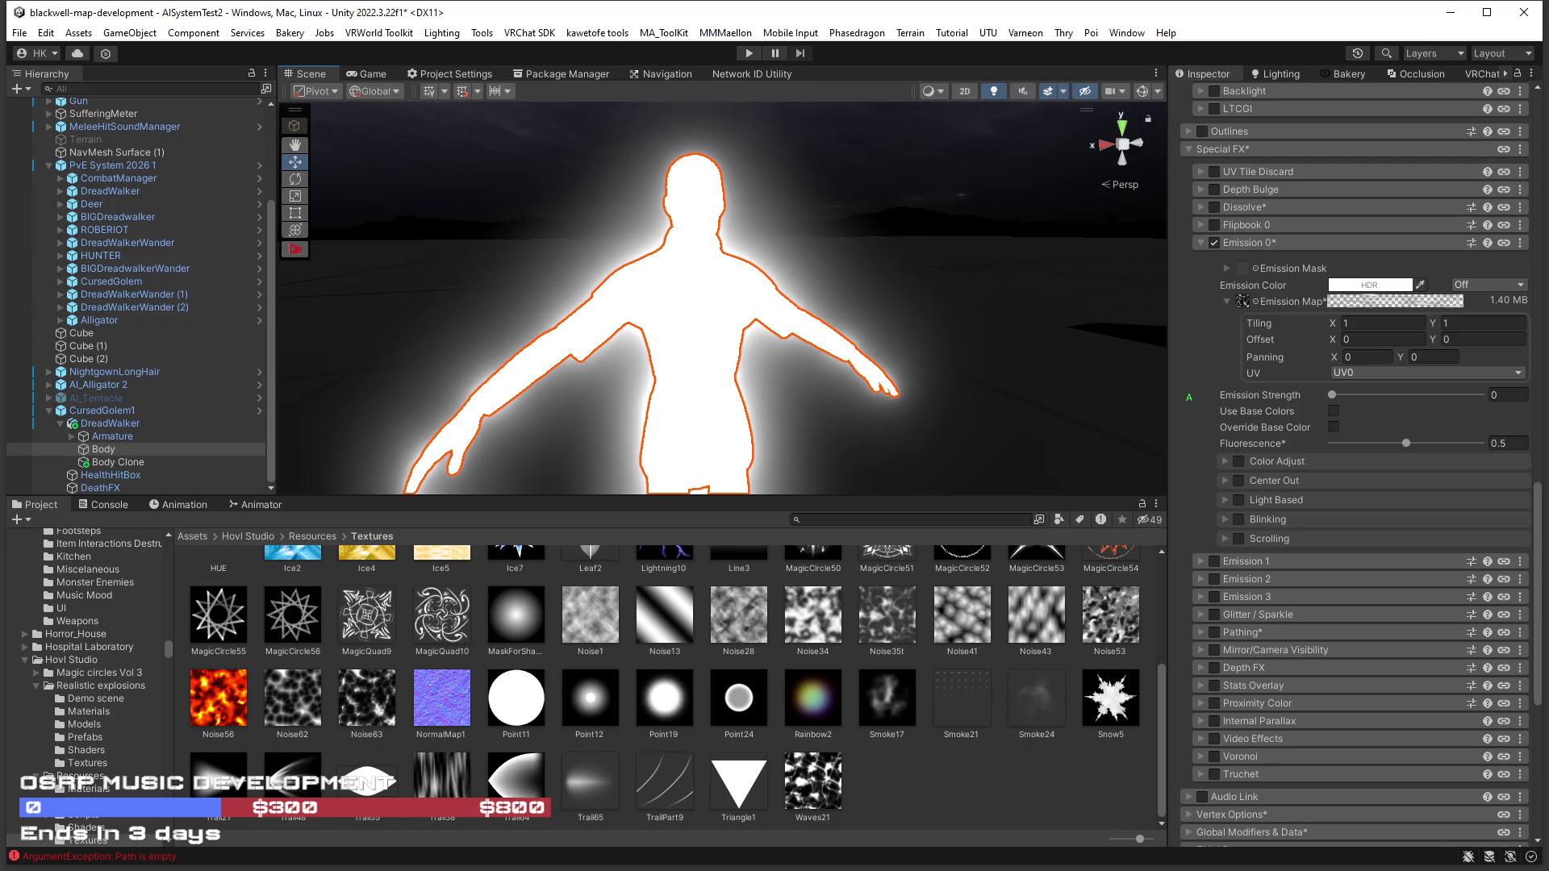
click(1227, 301)
drag(1192, 326, 1248, 274)
drag(921, 356, 930, 351)
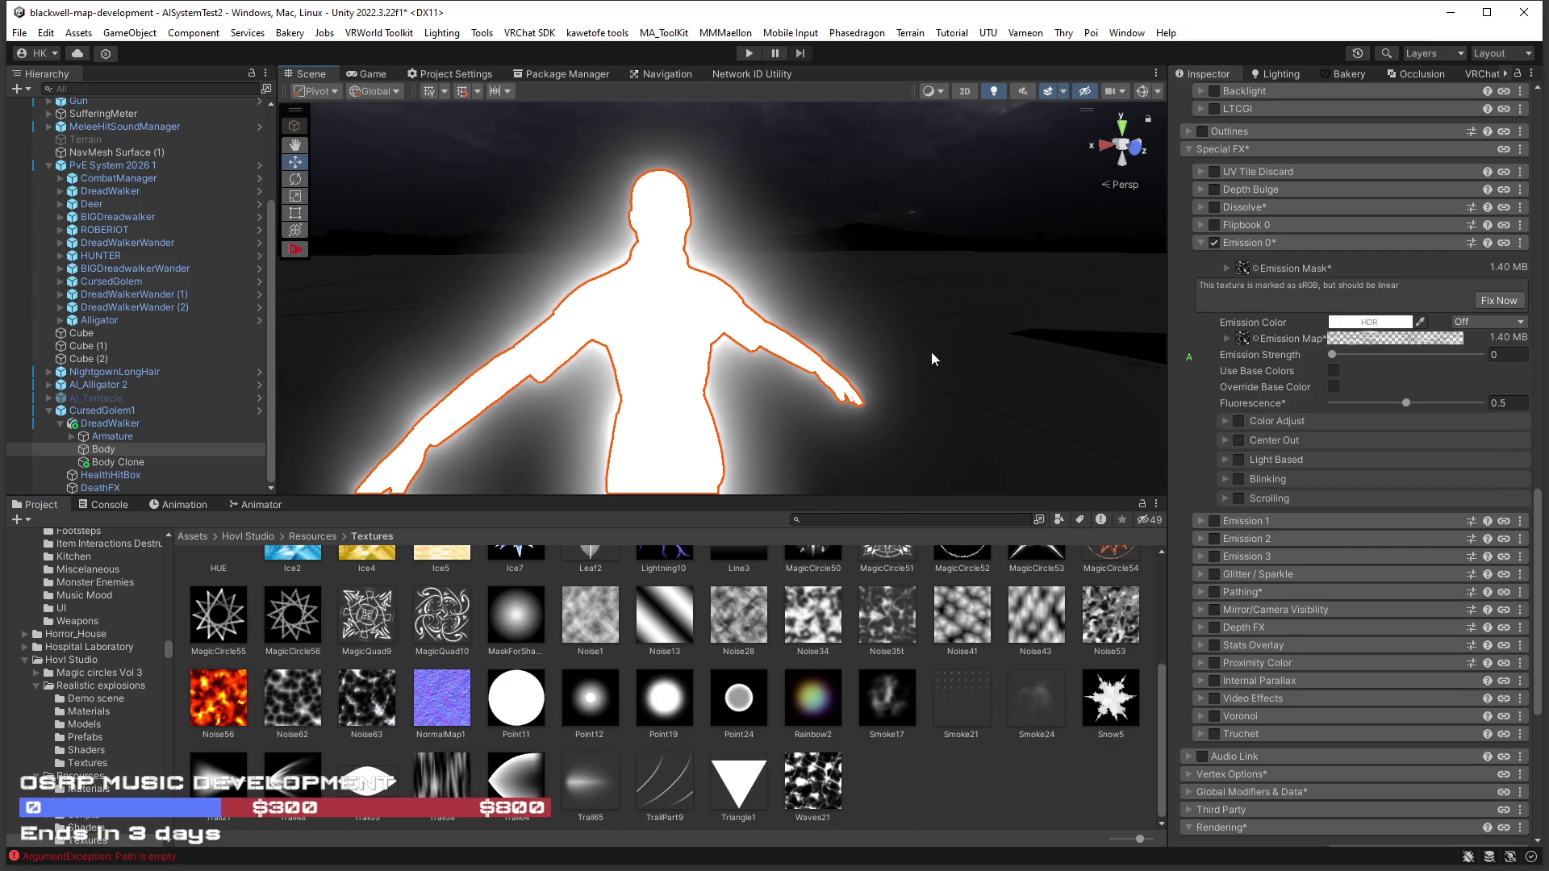
key(ctrl+z)
drag(1002, 288, 961, 302)
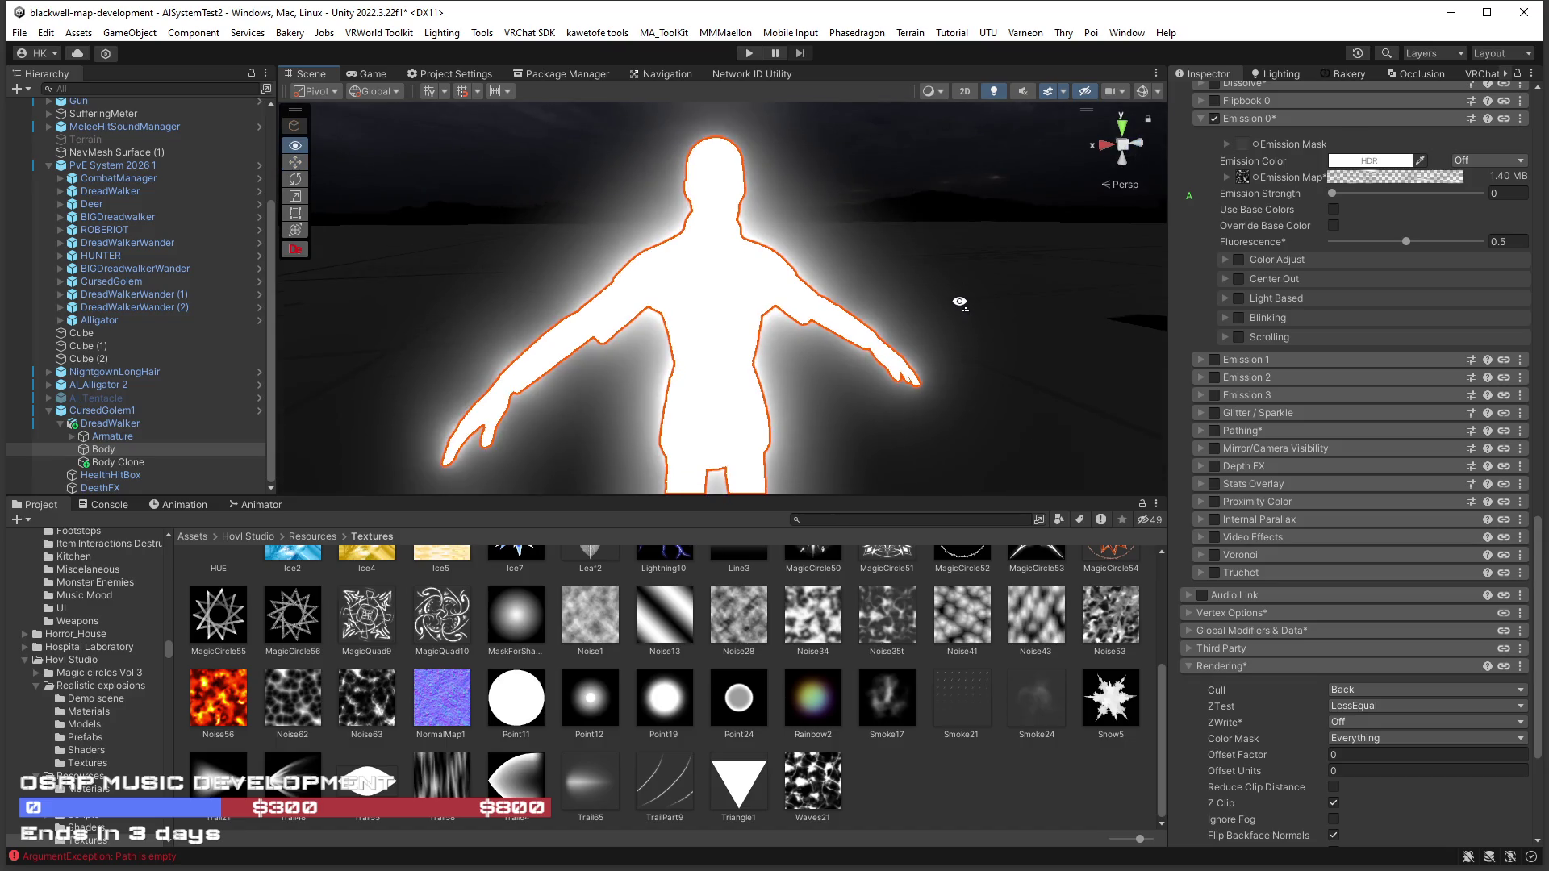
mouse_move(1410, 239)
mouse_down()
mouse_move(1363, 240)
mouse_move(1380, 243)
mouse_up()
mouse_move(1152, 396)
mouse_down()
mouse_move(978, 350)
mouse_move(1060, 261)
mouse_move(1194, 199)
mouse_up()
key(ctrl+z)
scroll(1241, 291, up, 15)
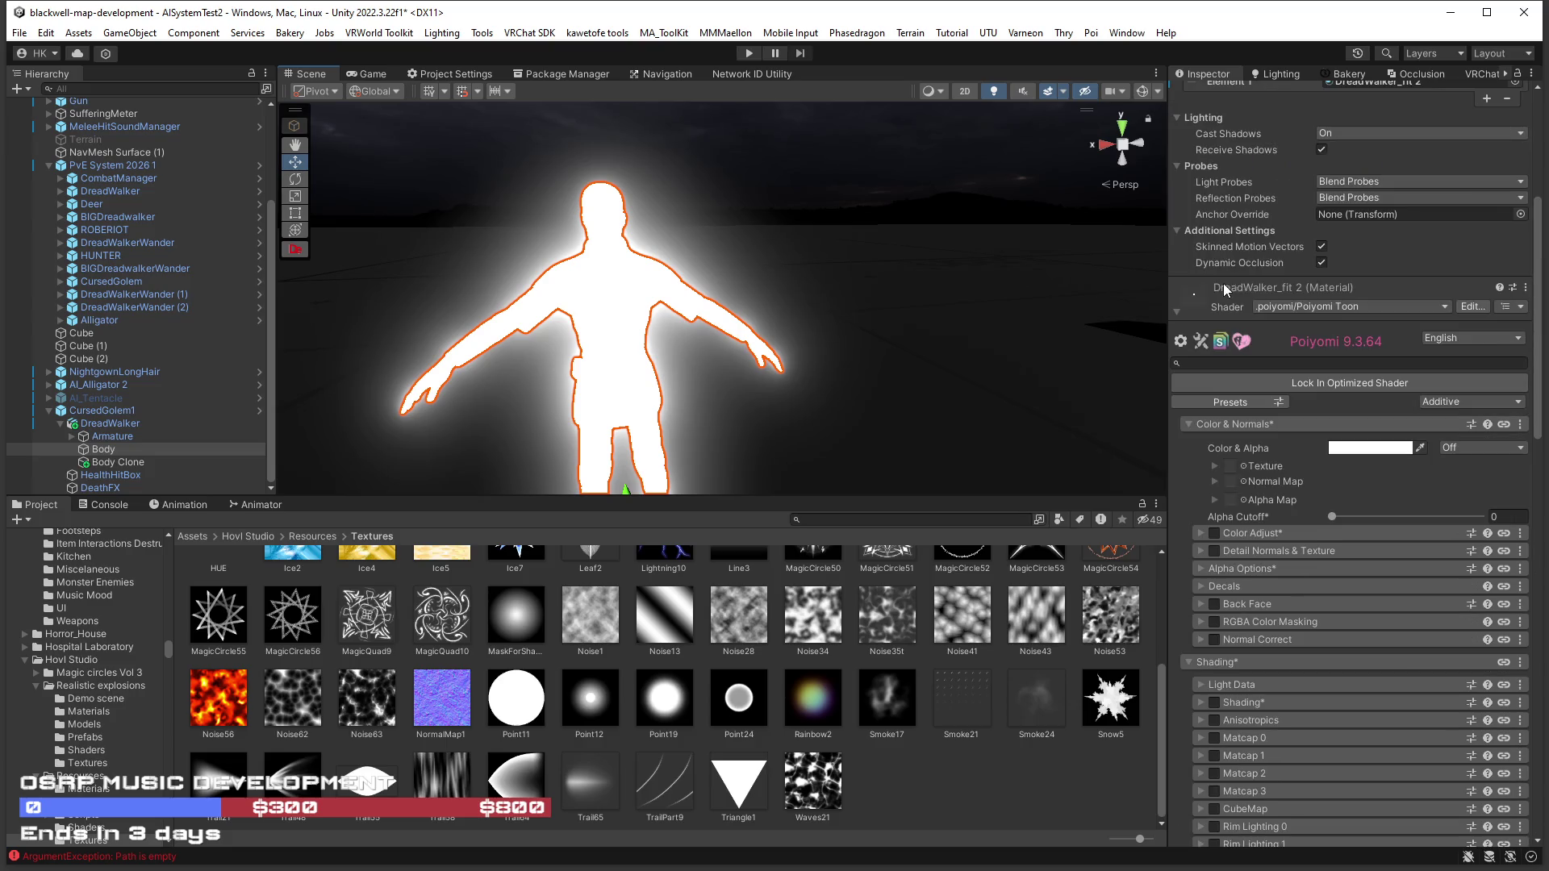
Locate the body's material in the project and create a new material named Ghost beside it.
right_click(1190, 289)
click(1234, 356)
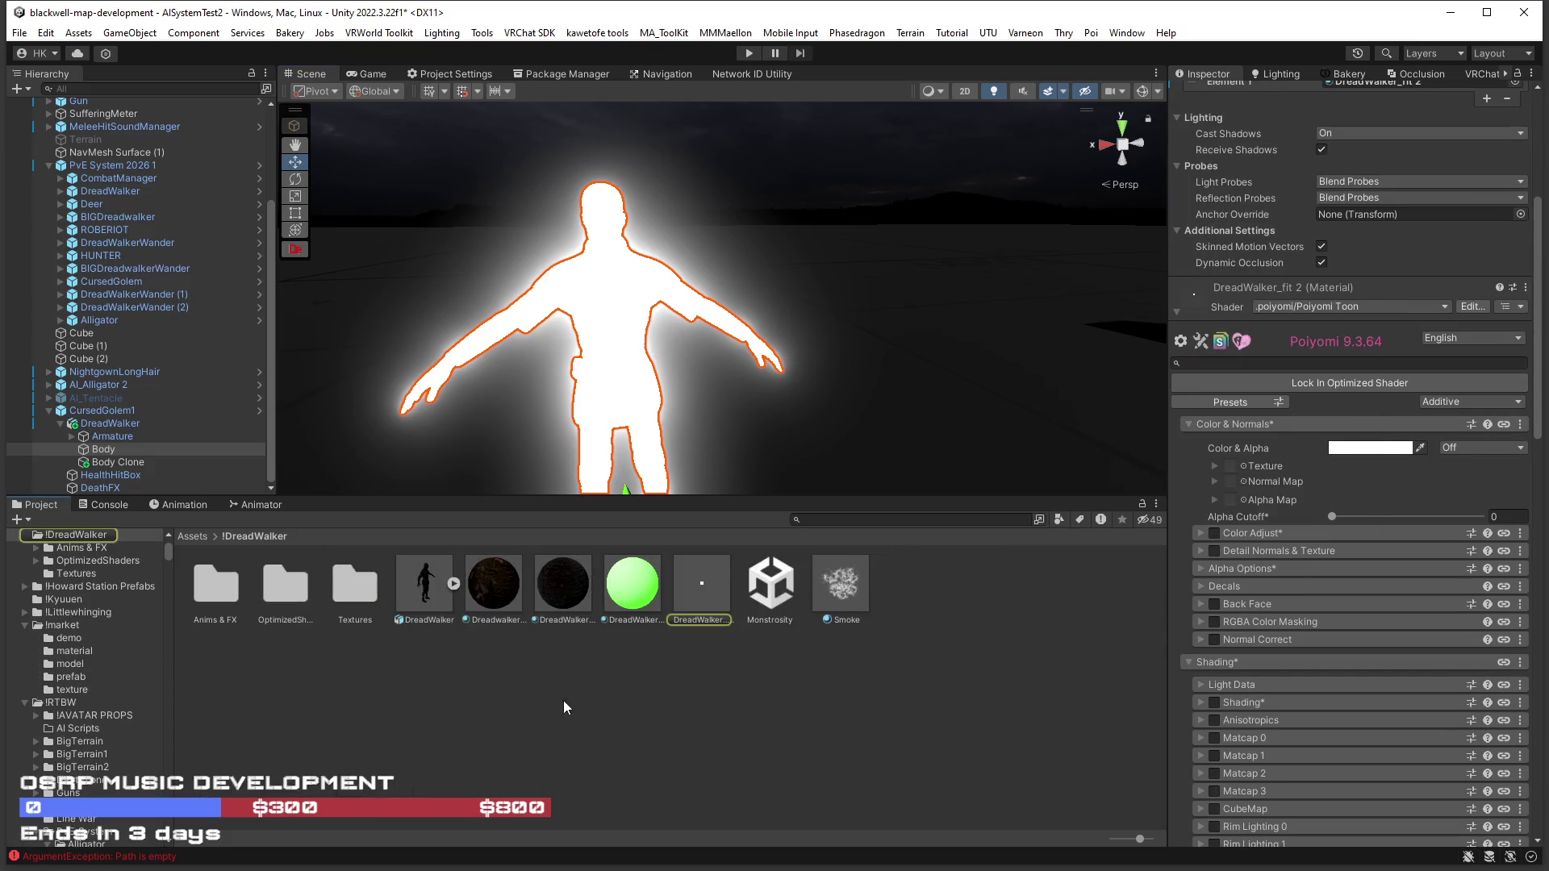
right_click(991, 605)
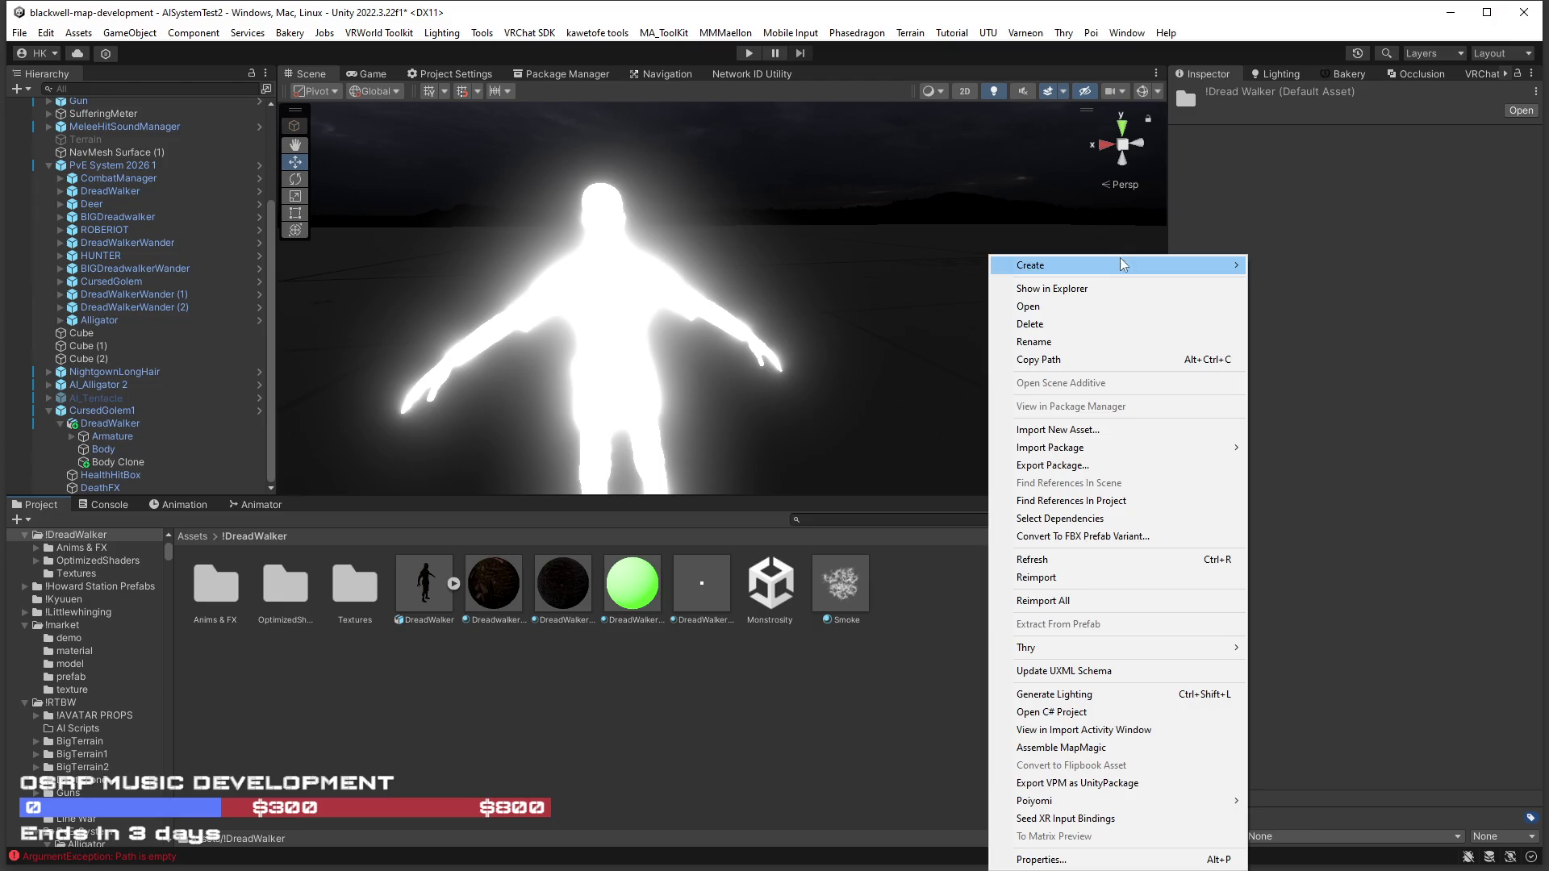
mouse_move(1120, 264)
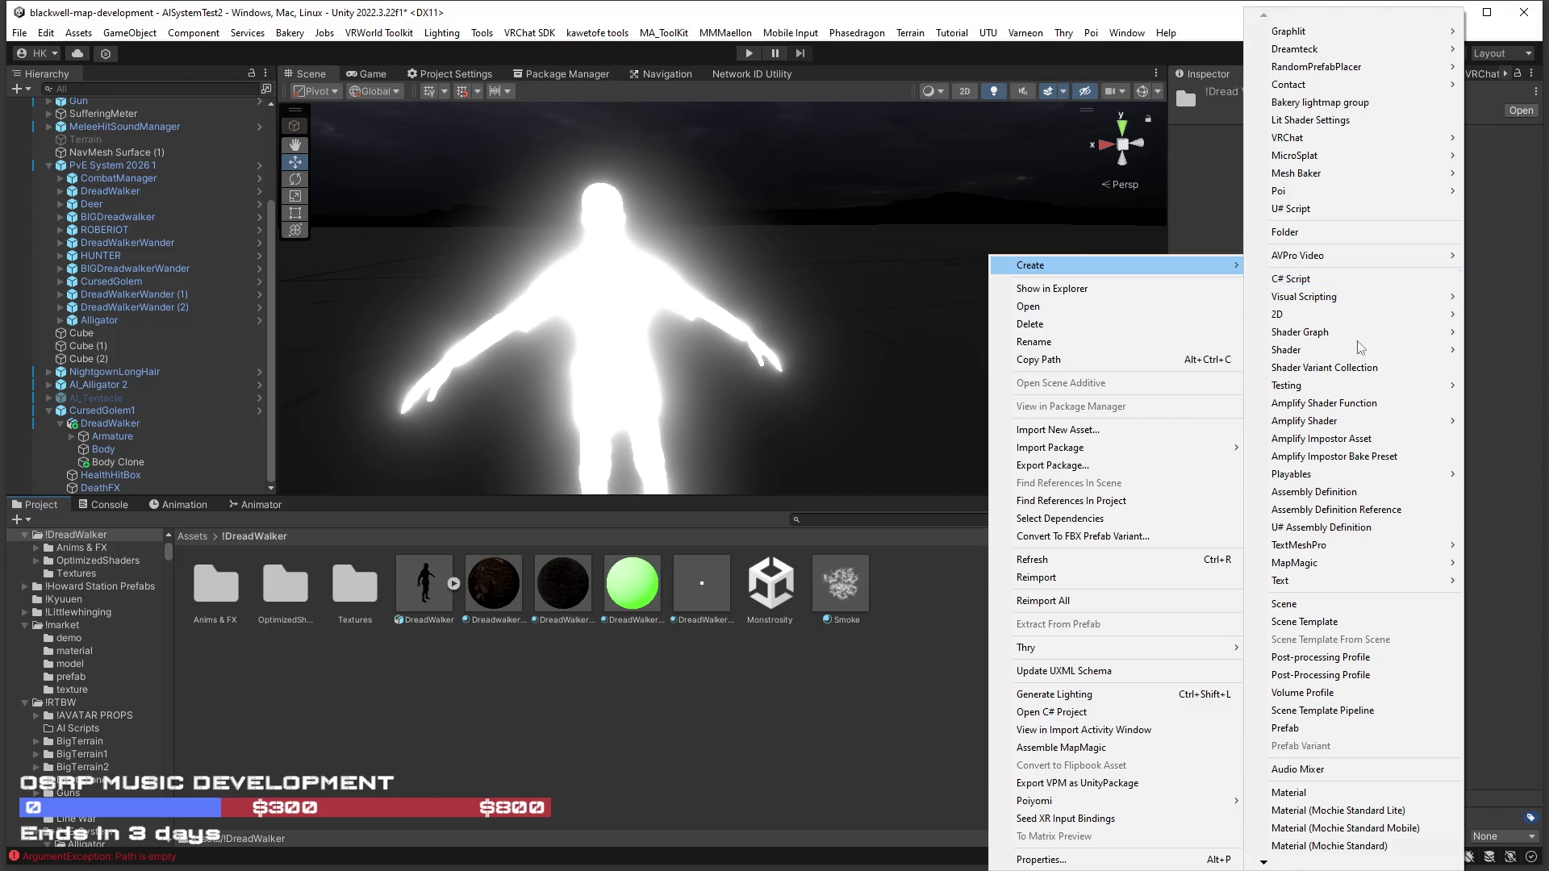
click(1355, 797)
text(Ghost)
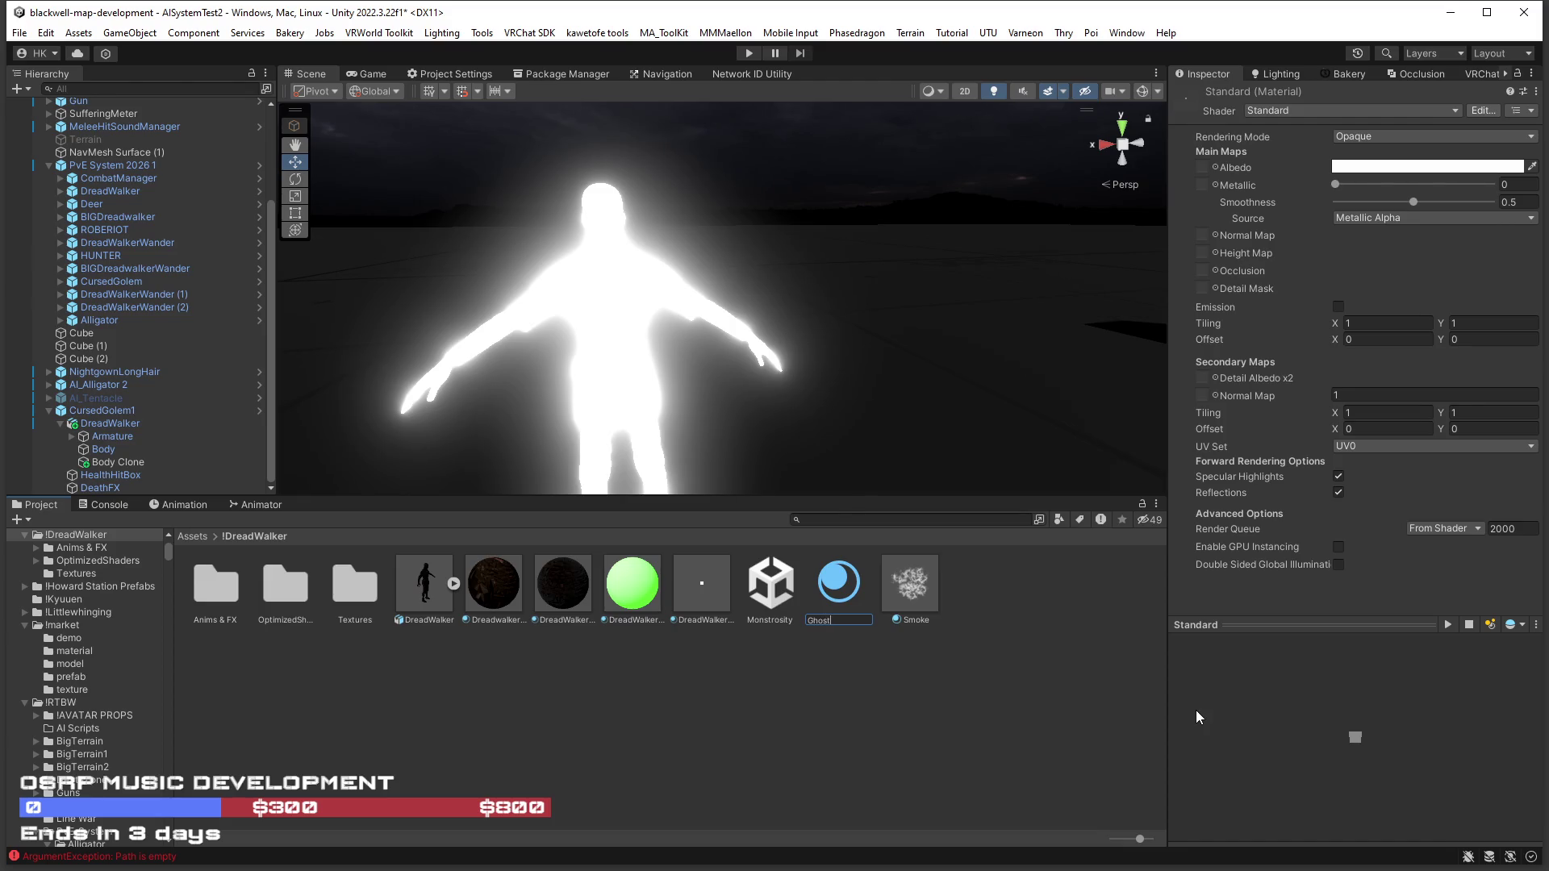
key(Return)
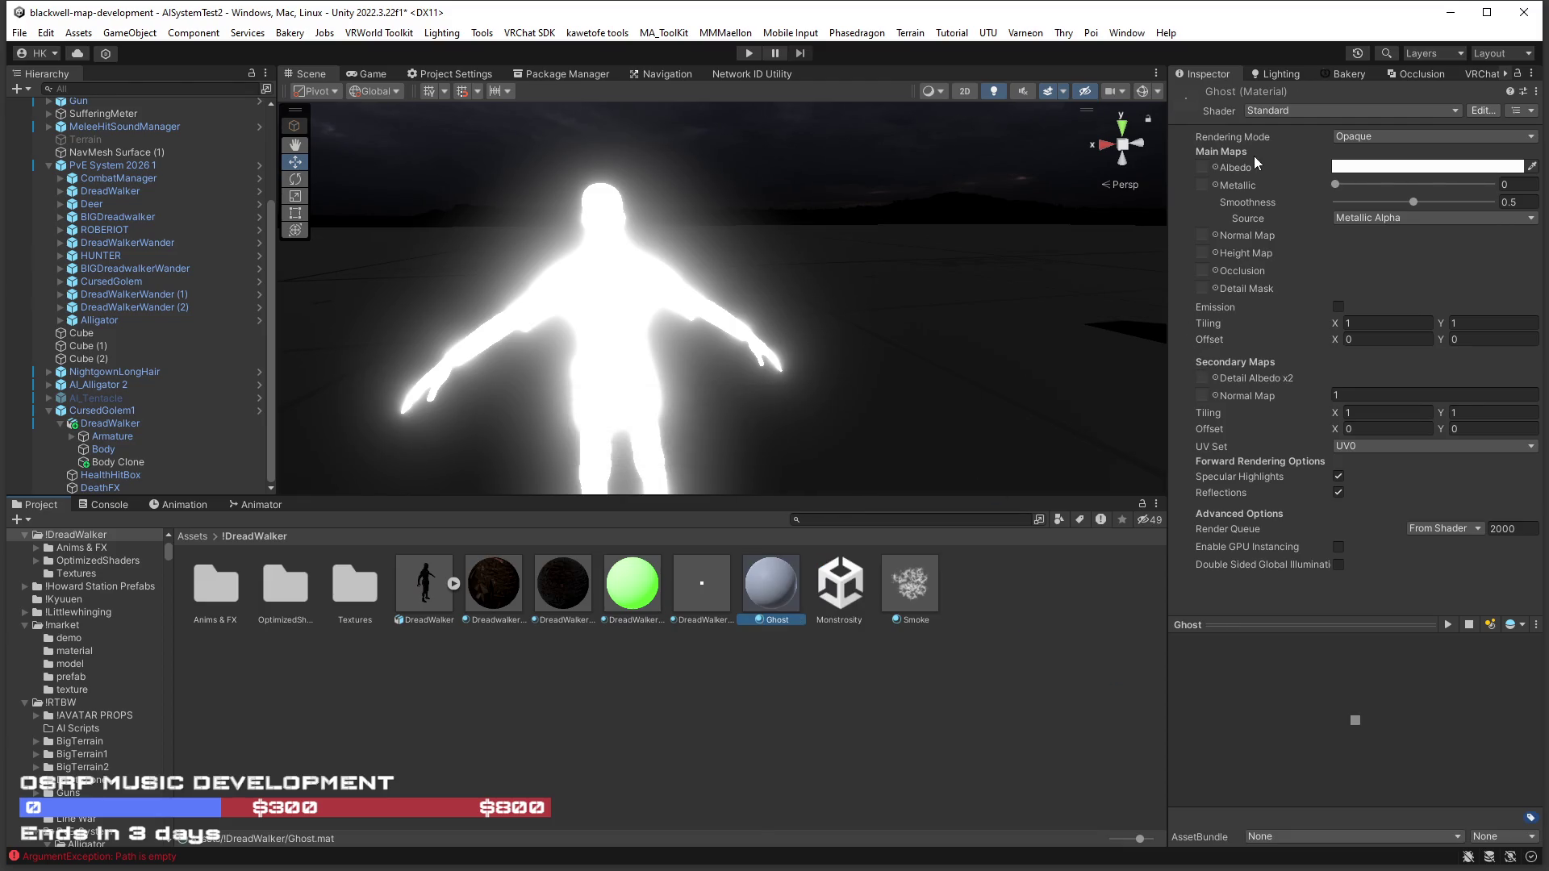
Set the Ghost material's shader to .poiyomi/Poiyomi Toon.
click(1278, 110)
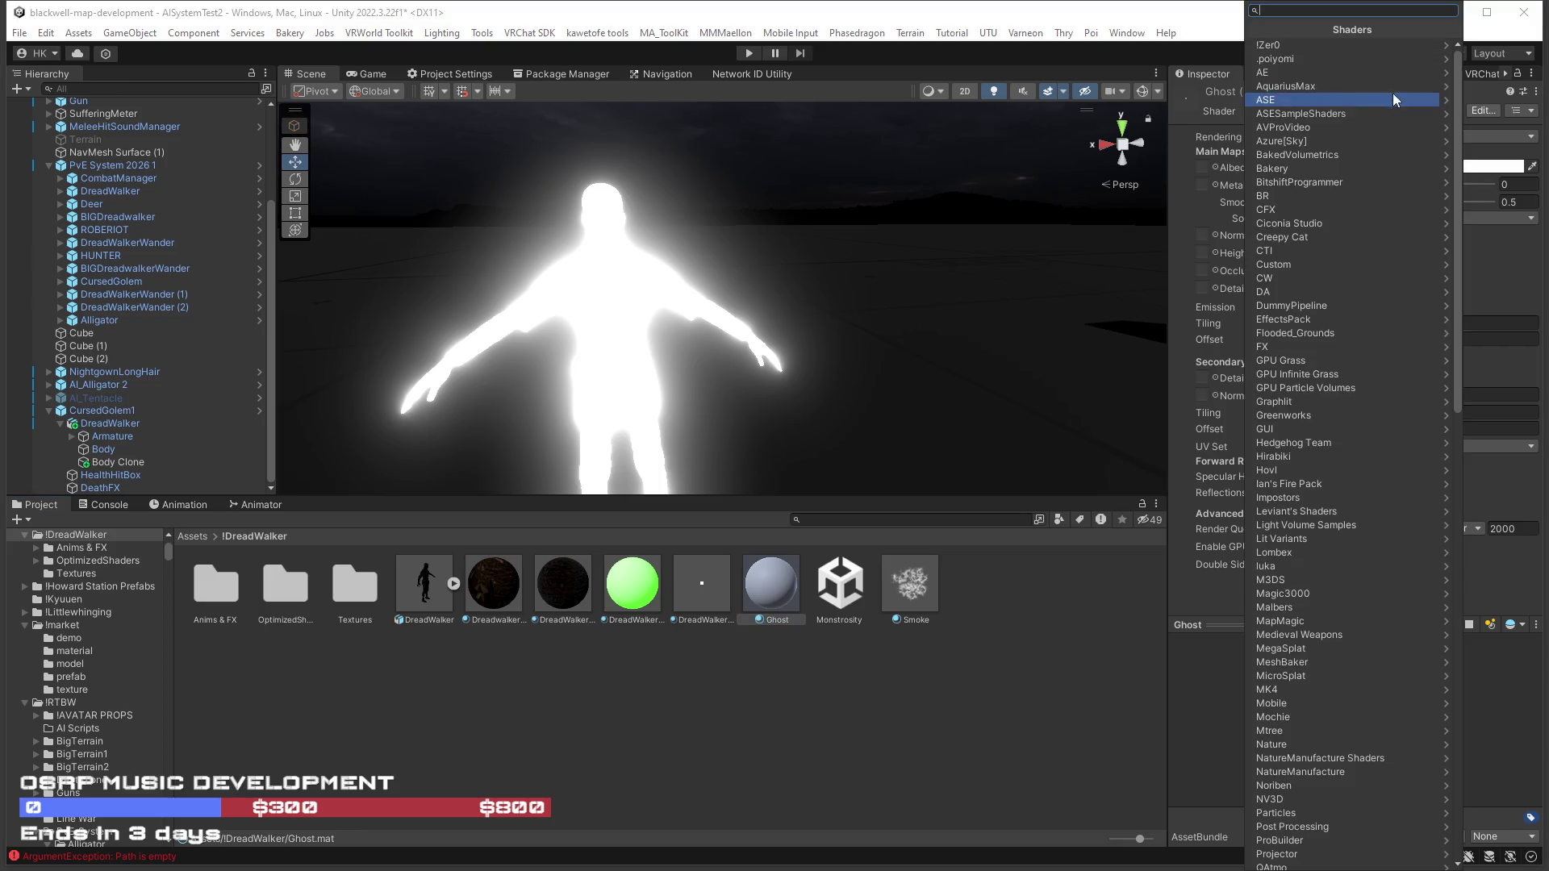
click(1333, 61)
click(1313, 72)
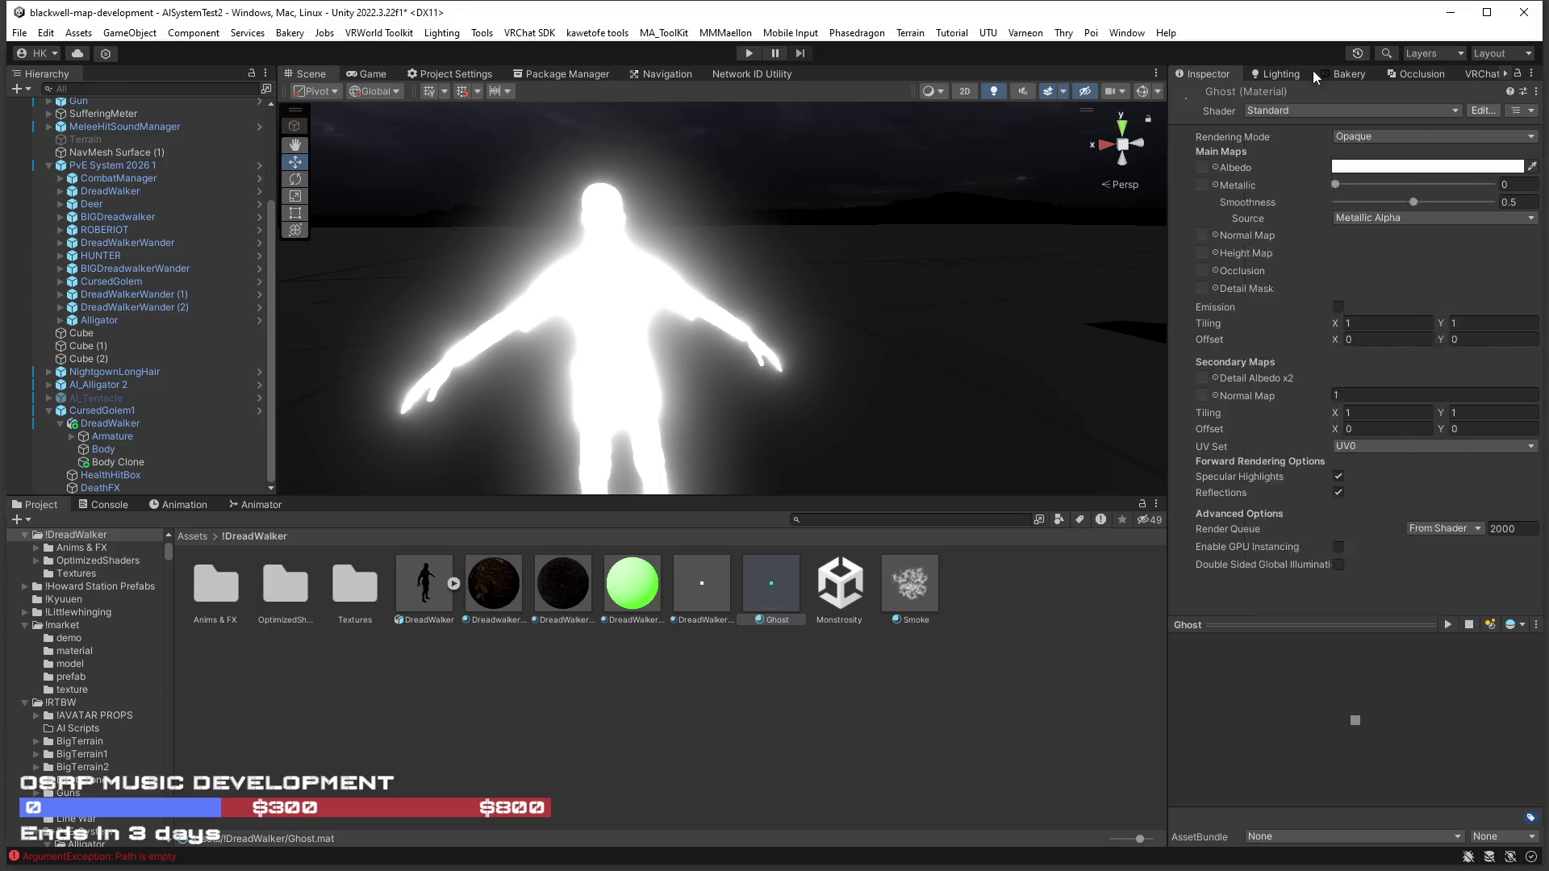
click(1184, 246)
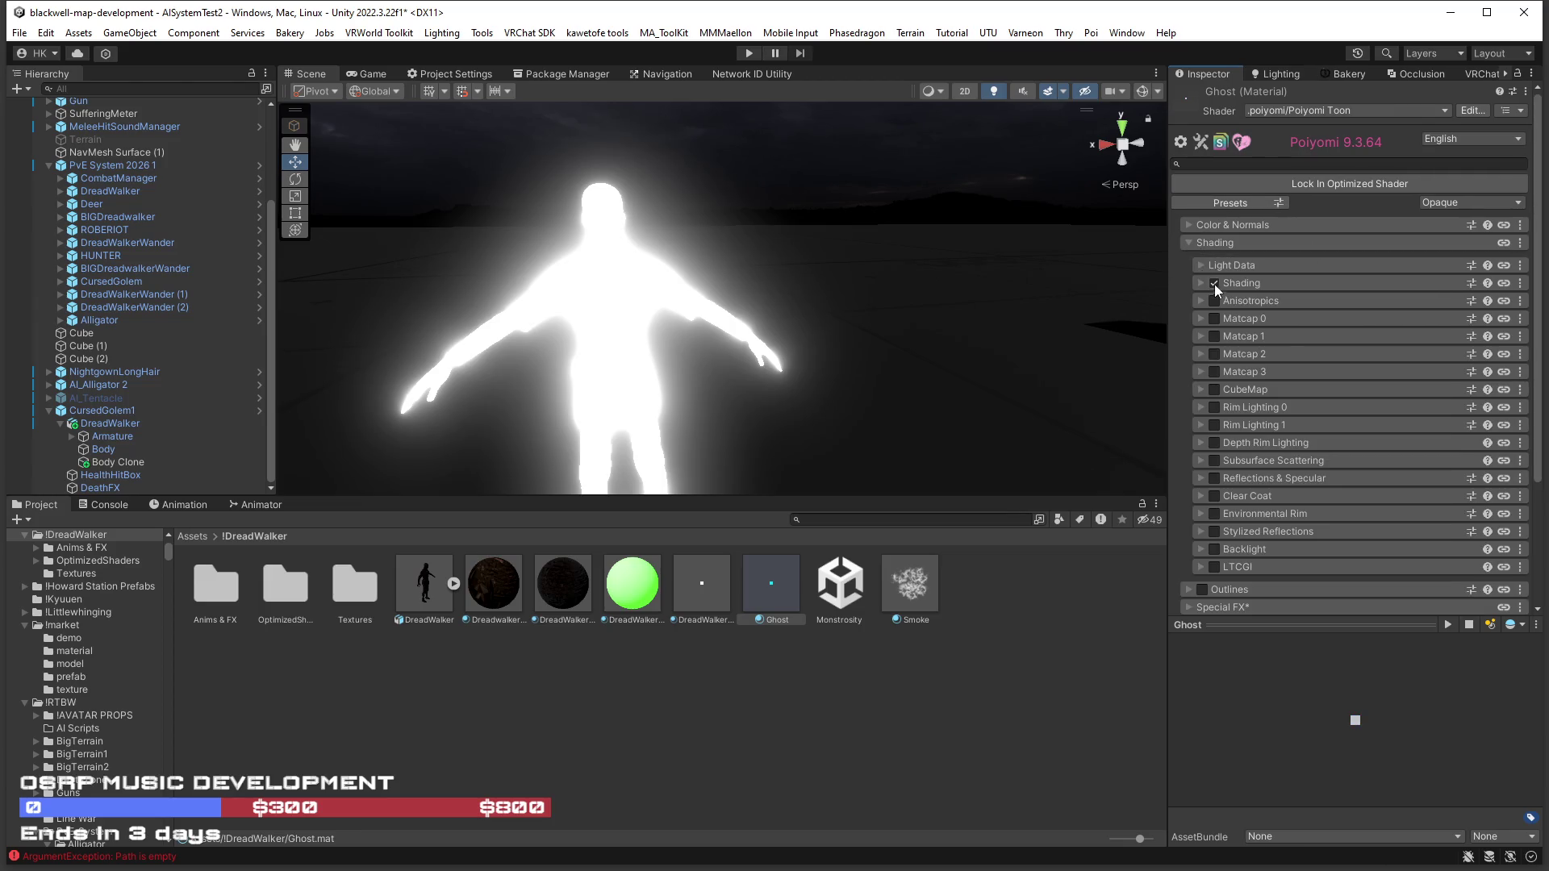
Switch the Ghost material's render preset from Opaque to Additive under Color & Normals.
click(1187, 244)
click(1188, 226)
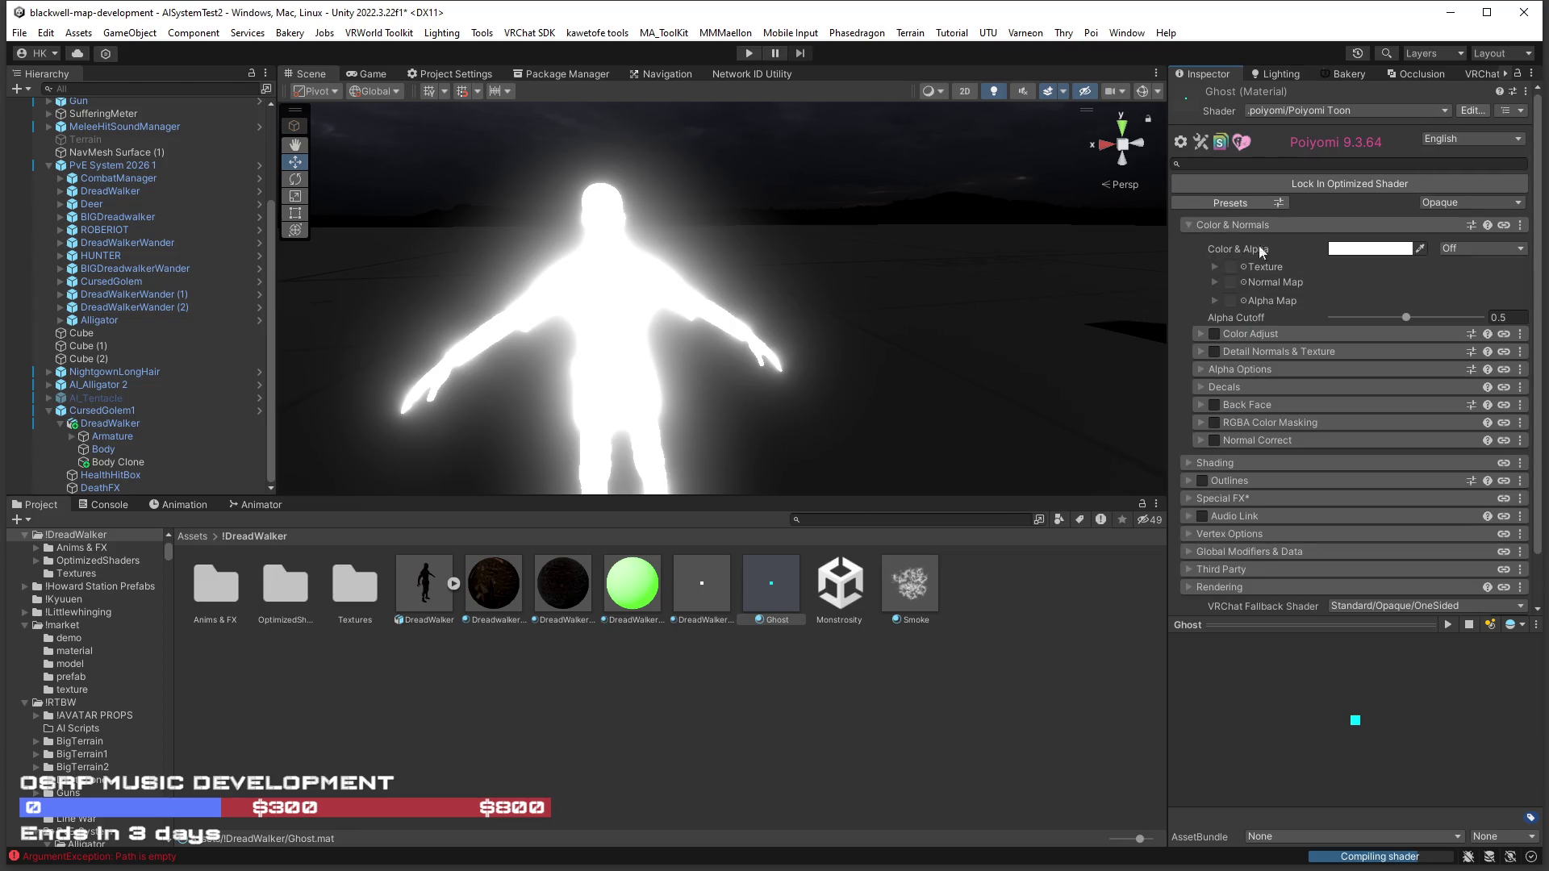
click(1444, 202)
click(1444, 304)
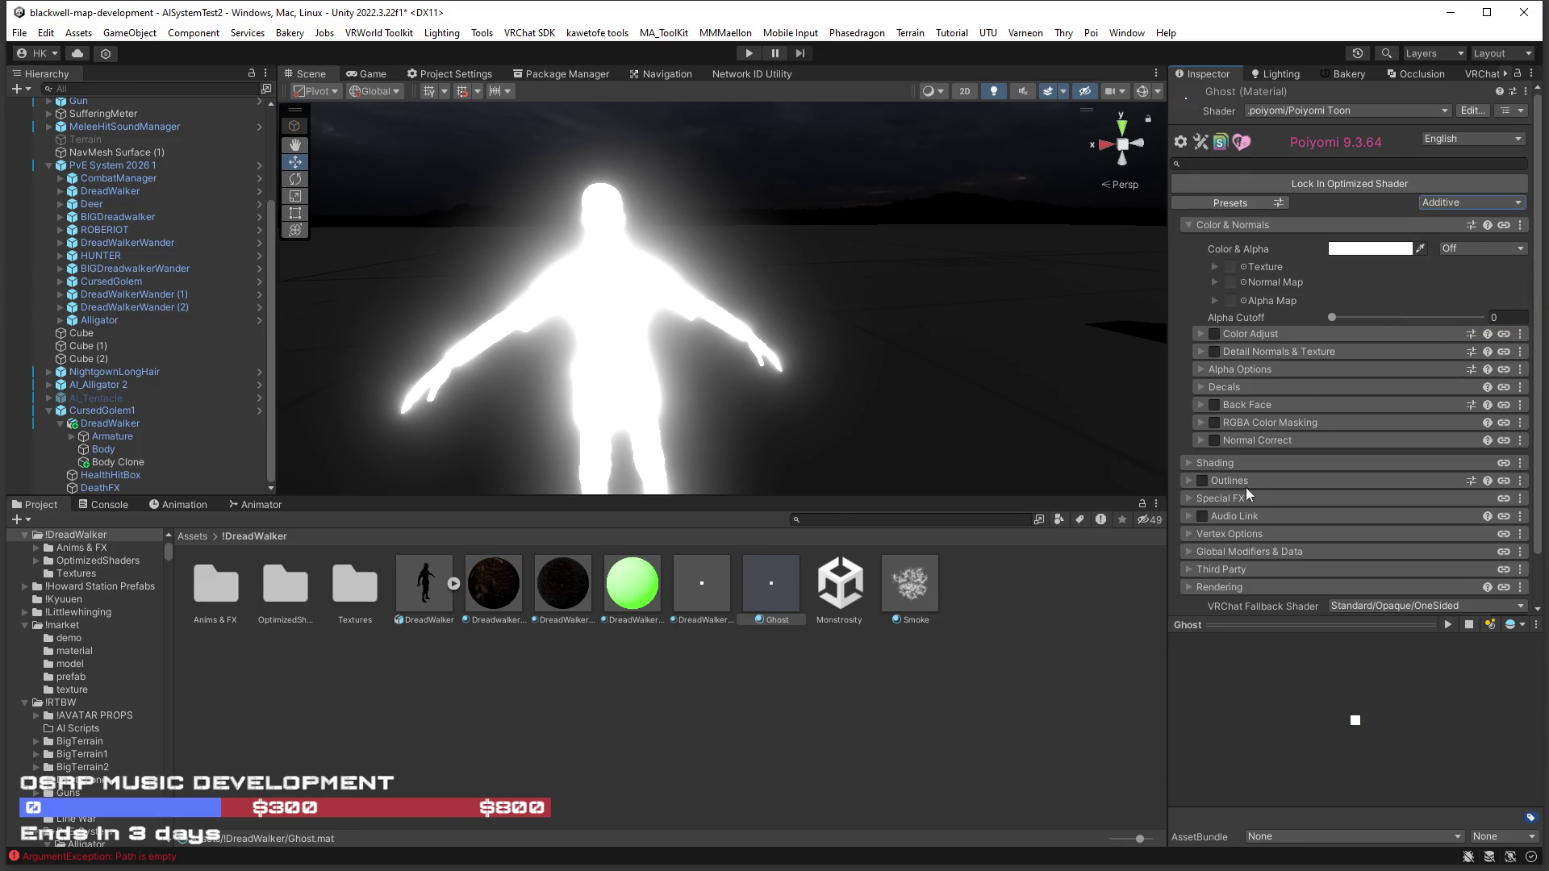
Enable Emission 0 under Special FX and drop Ghost onto the character.
click(1187, 502)
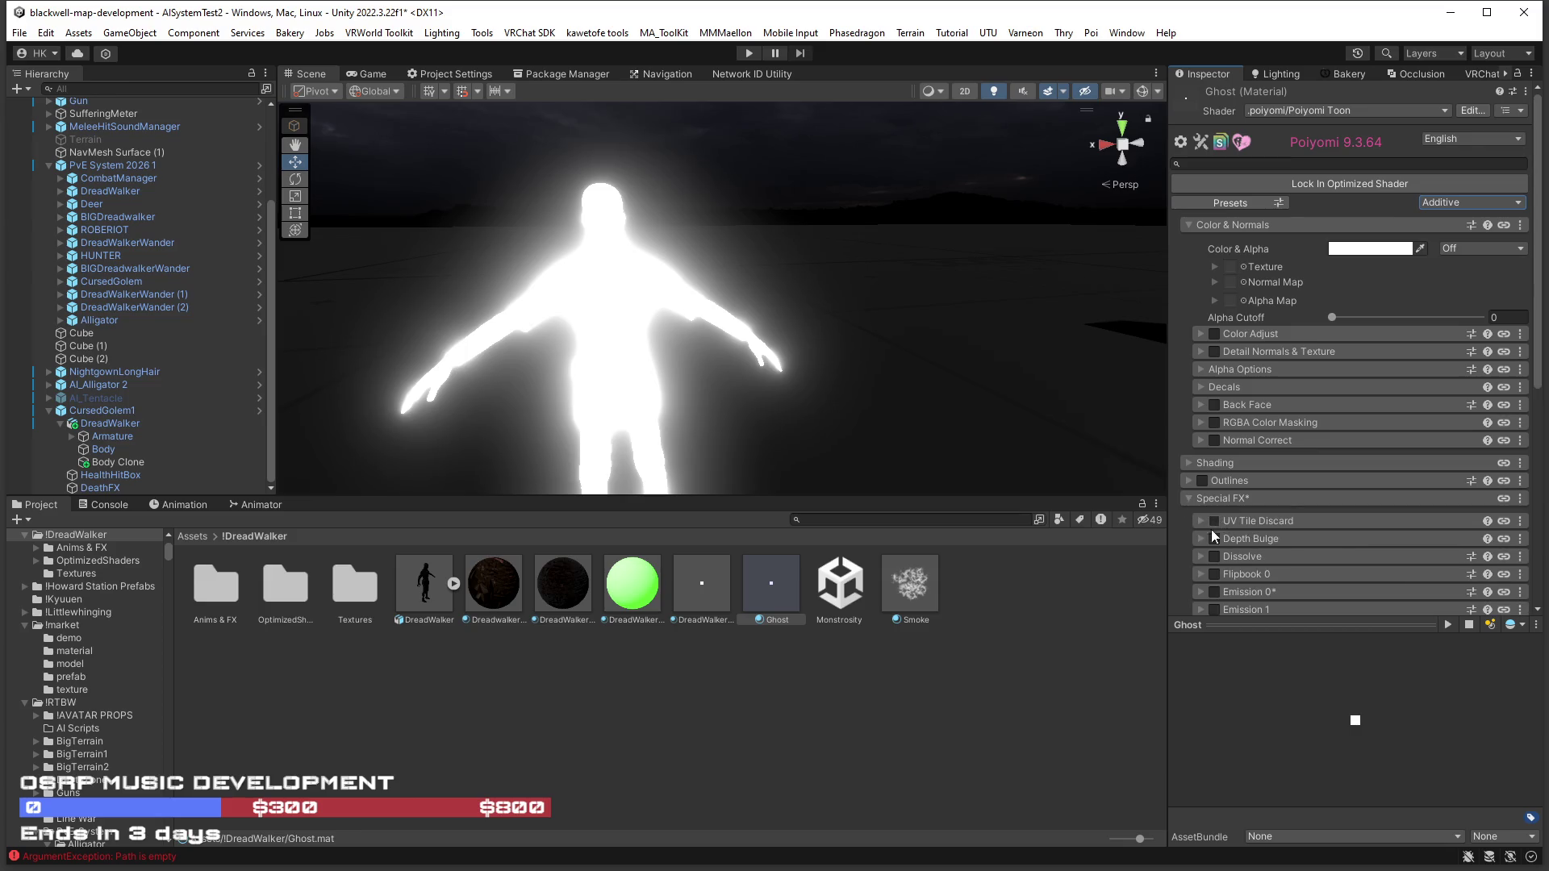
click(1215, 574)
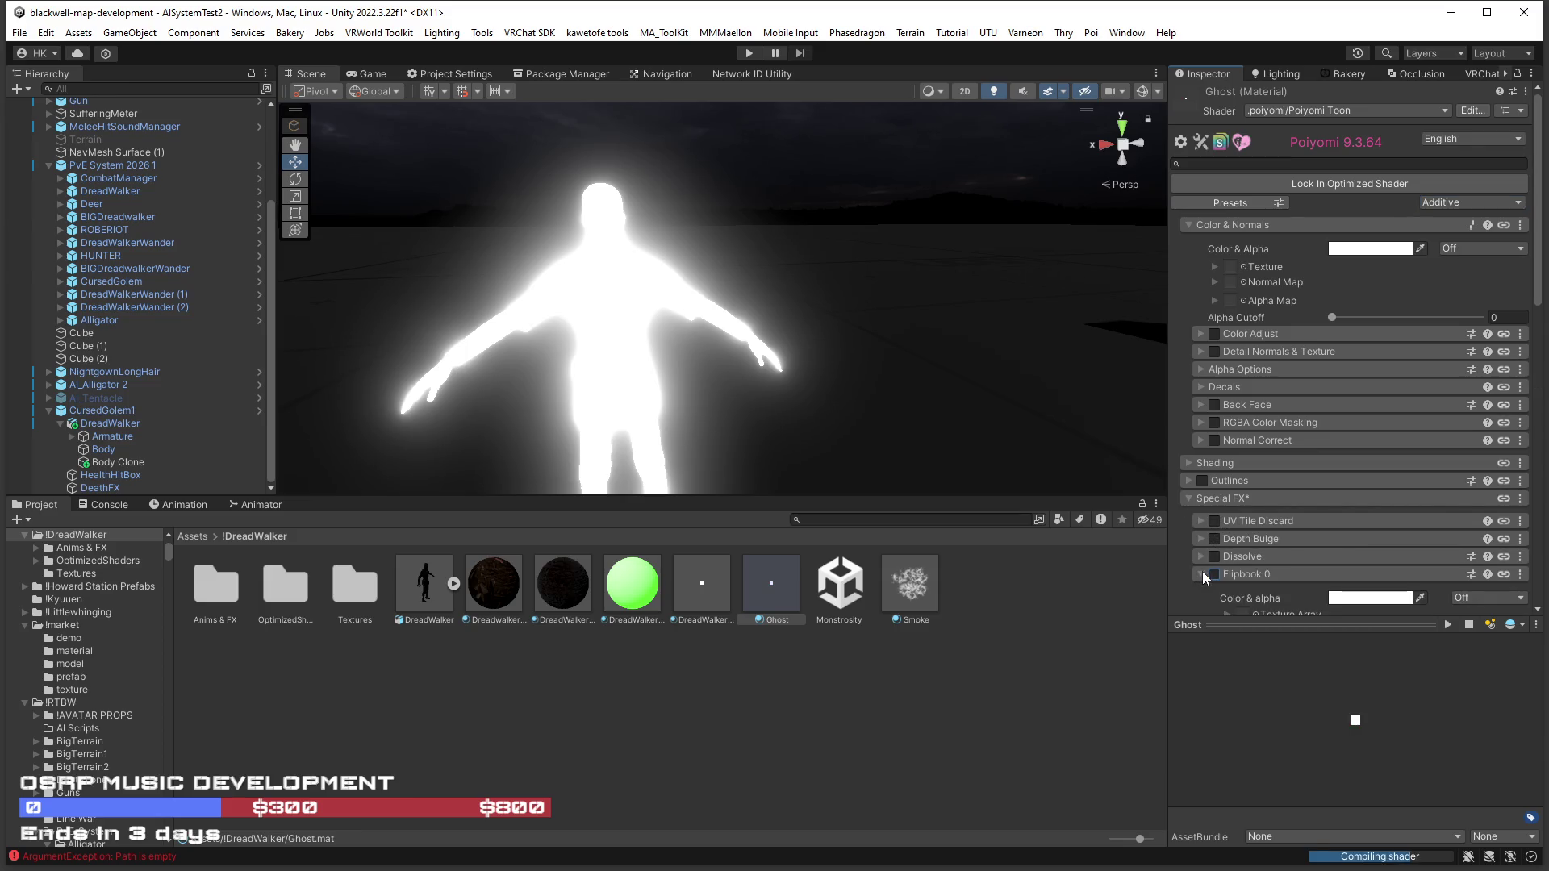
click(1214, 592)
click(1199, 590)
scroll(1198, 588, down, 3)
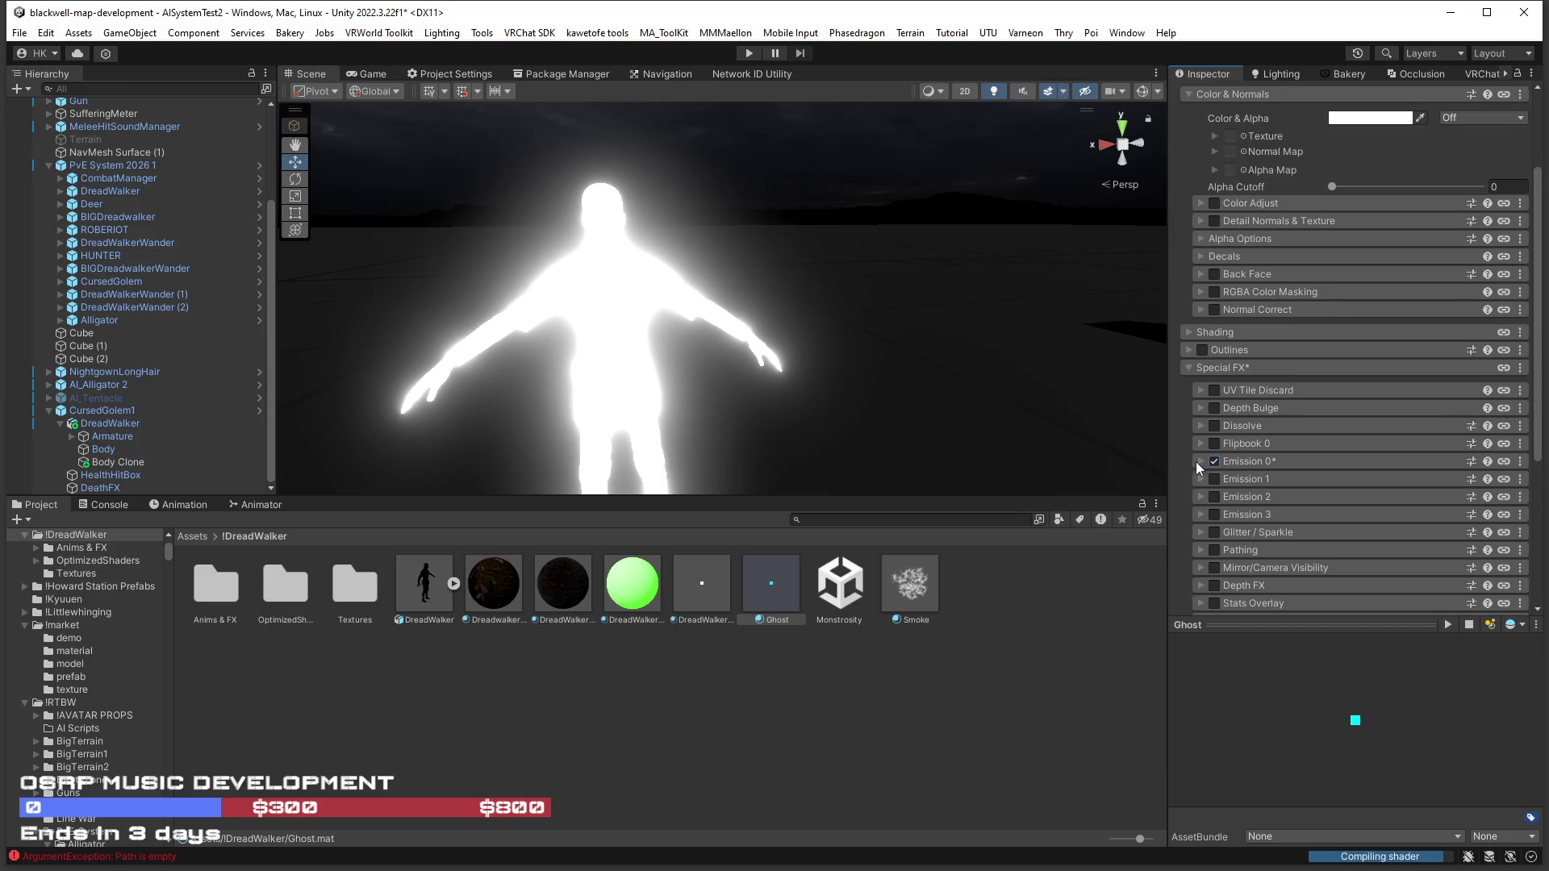
scroll(1210, 472, down, 2)
mouse_move(774, 589)
mouse_down()
mouse_move(622, 355)
mouse_move(609, 273)
mouse_up()
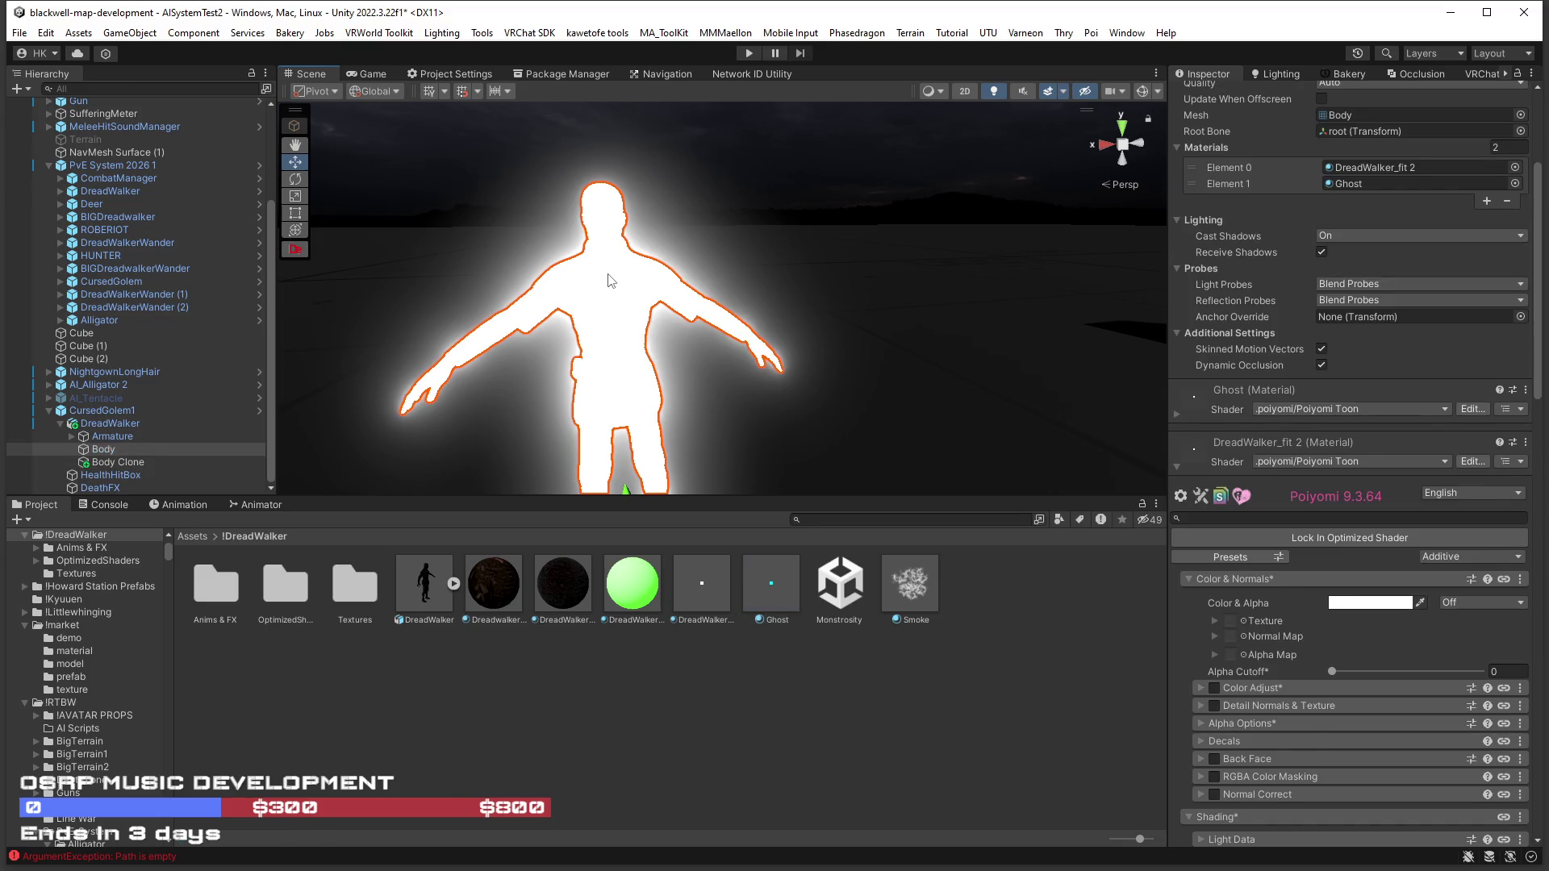
Put the Ghost material into Element 0 and Element 1 of the Body's materials.
key(ctrl+z)
mouse_move(776, 584)
mouse_down()
mouse_move(646, 339)
mouse_move(1389, 171)
mouse_up()
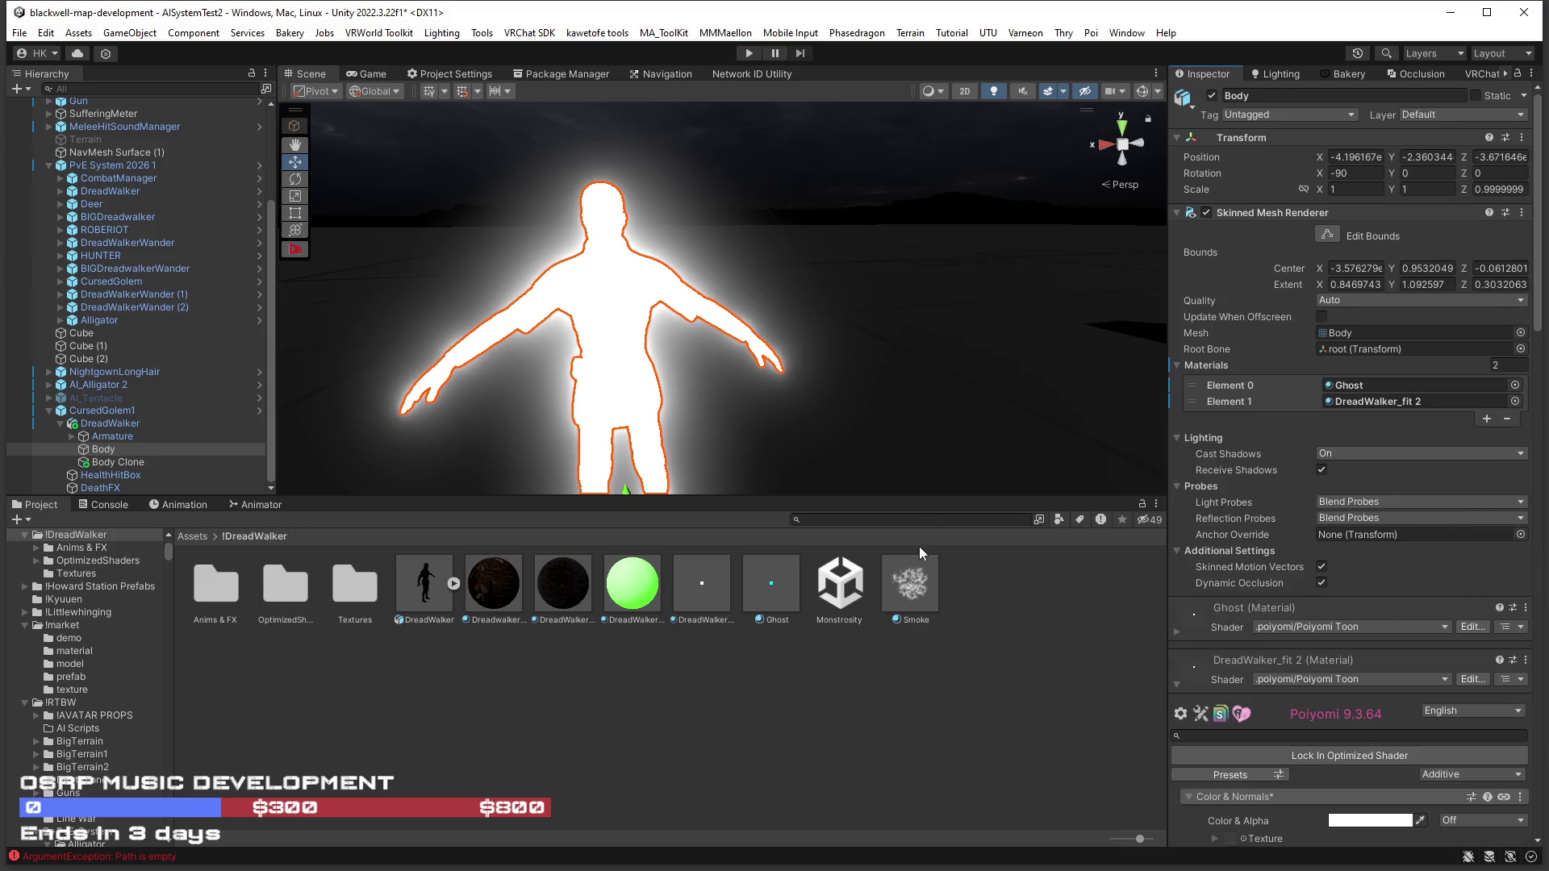
click(626, 316)
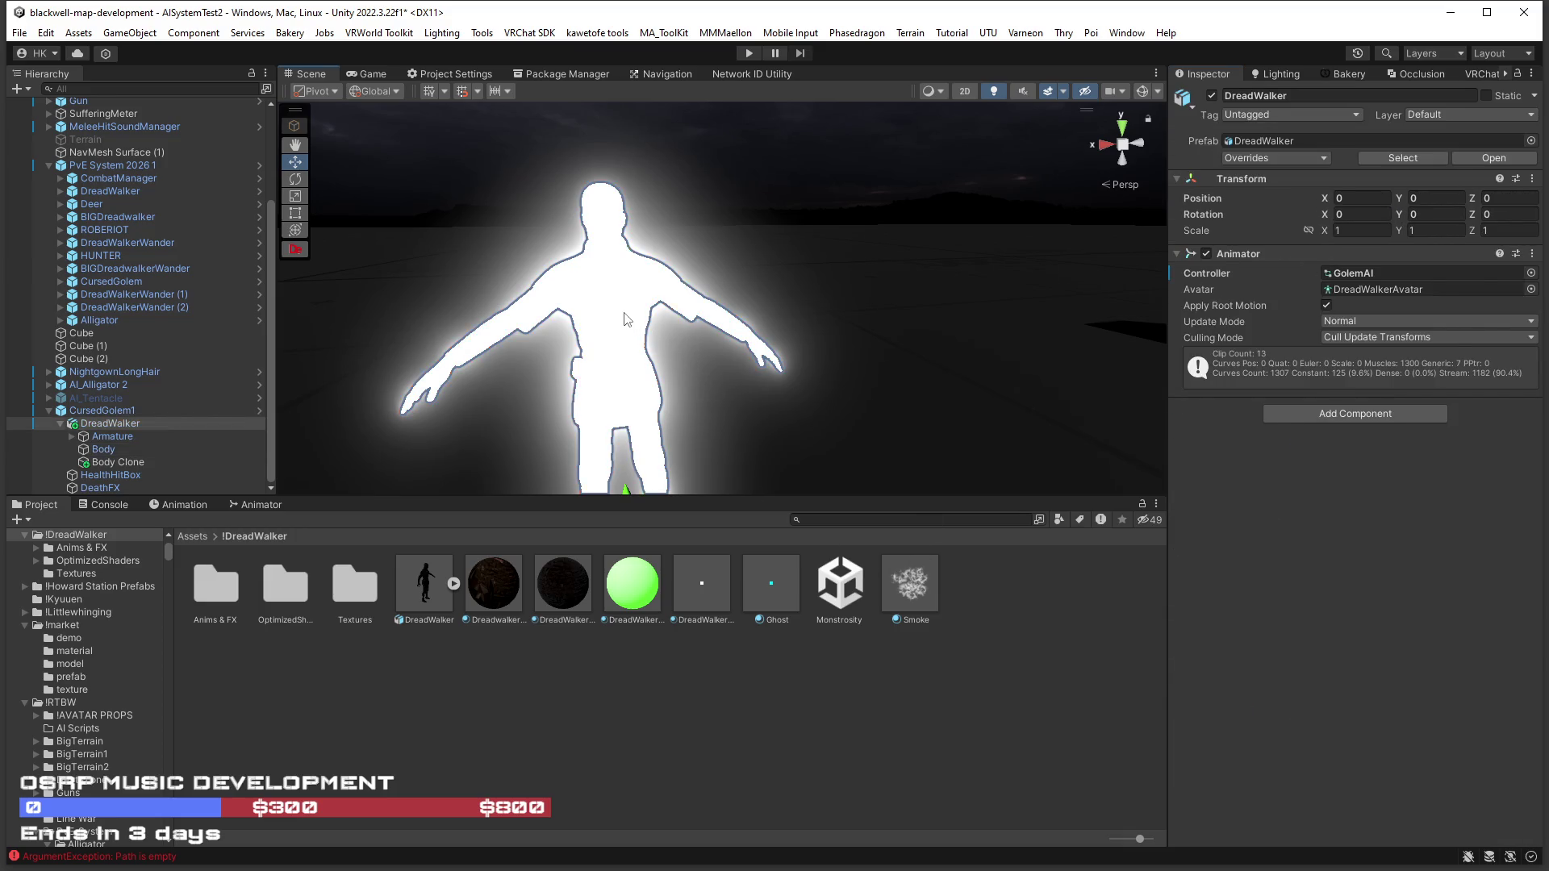
click(625, 316)
mouse_move(812, 613)
mouse_down()
mouse_move(1311, 400)
mouse_move(1355, 408)
mouse_up()
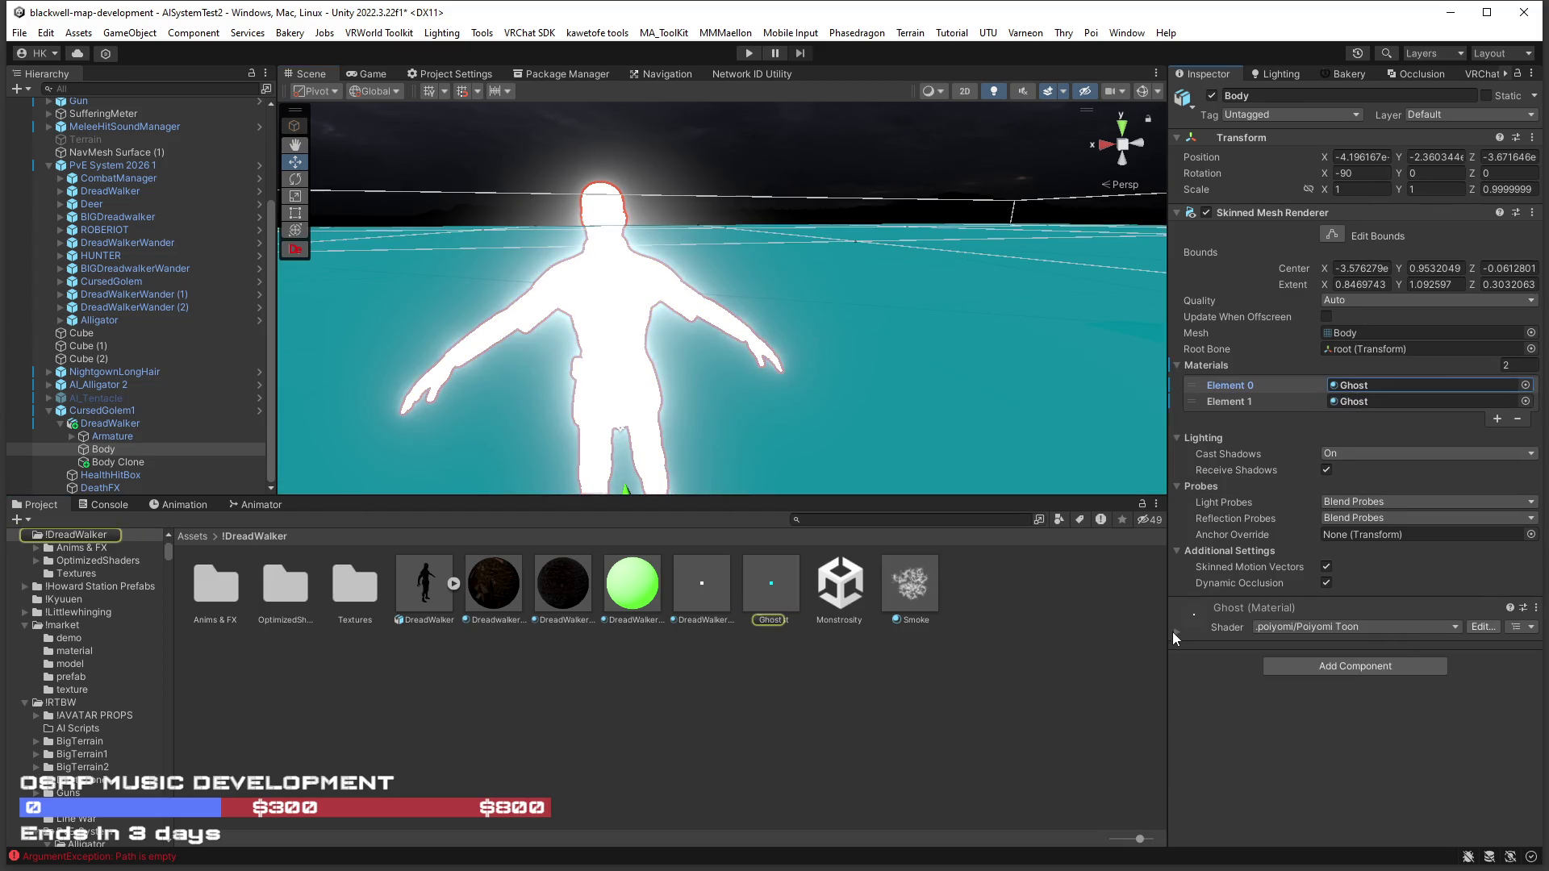
Collapse the Emission 0 settings and view the glowing figure from the side.
scroll(1226, 645, down, 5)
scroll(1275, 663, down, 10)
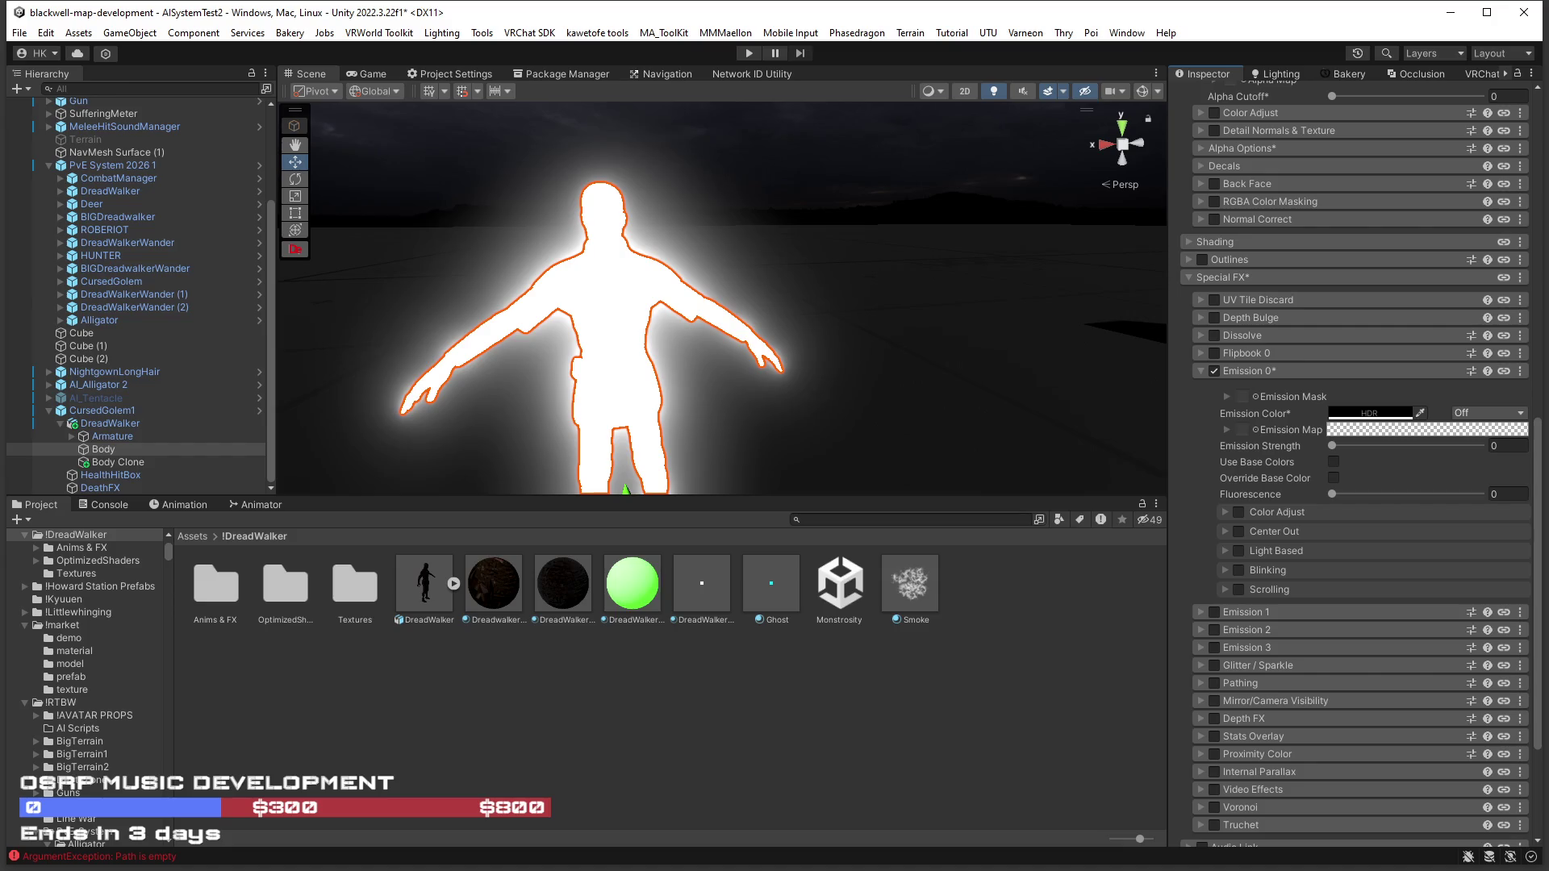
click(1215, 372)
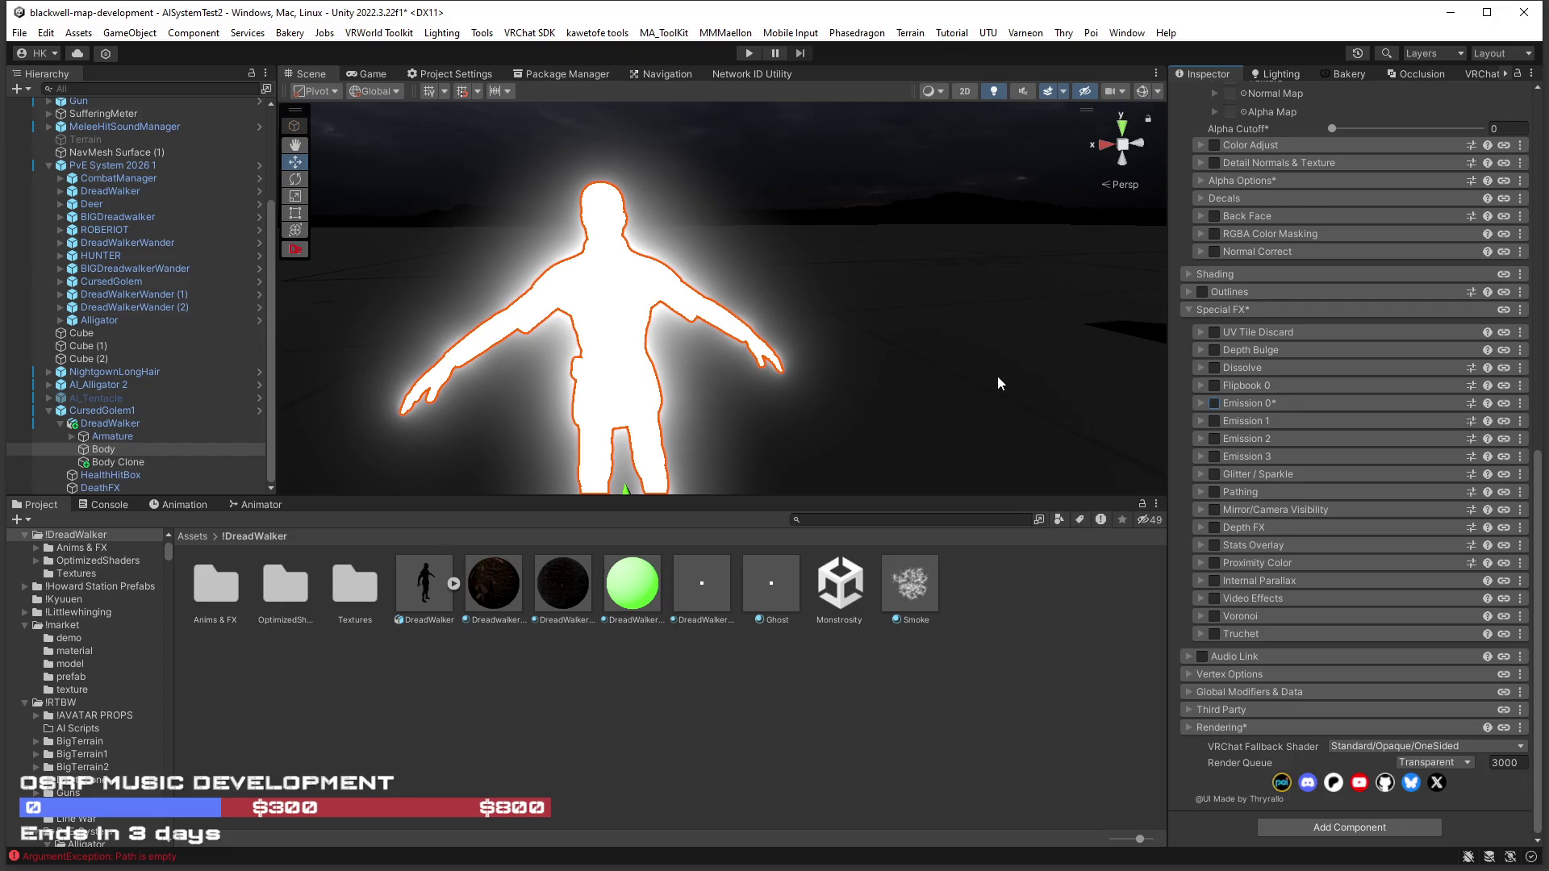
scroll(954, 375, up, 3)
mouse_move(954, 377)
mouse_down()
mouse_move(514, 388)
mouse_move(593, 375)
mouse_up()
scroll(514, 389, down, 3)
scroll(1417, 400, up, 3)
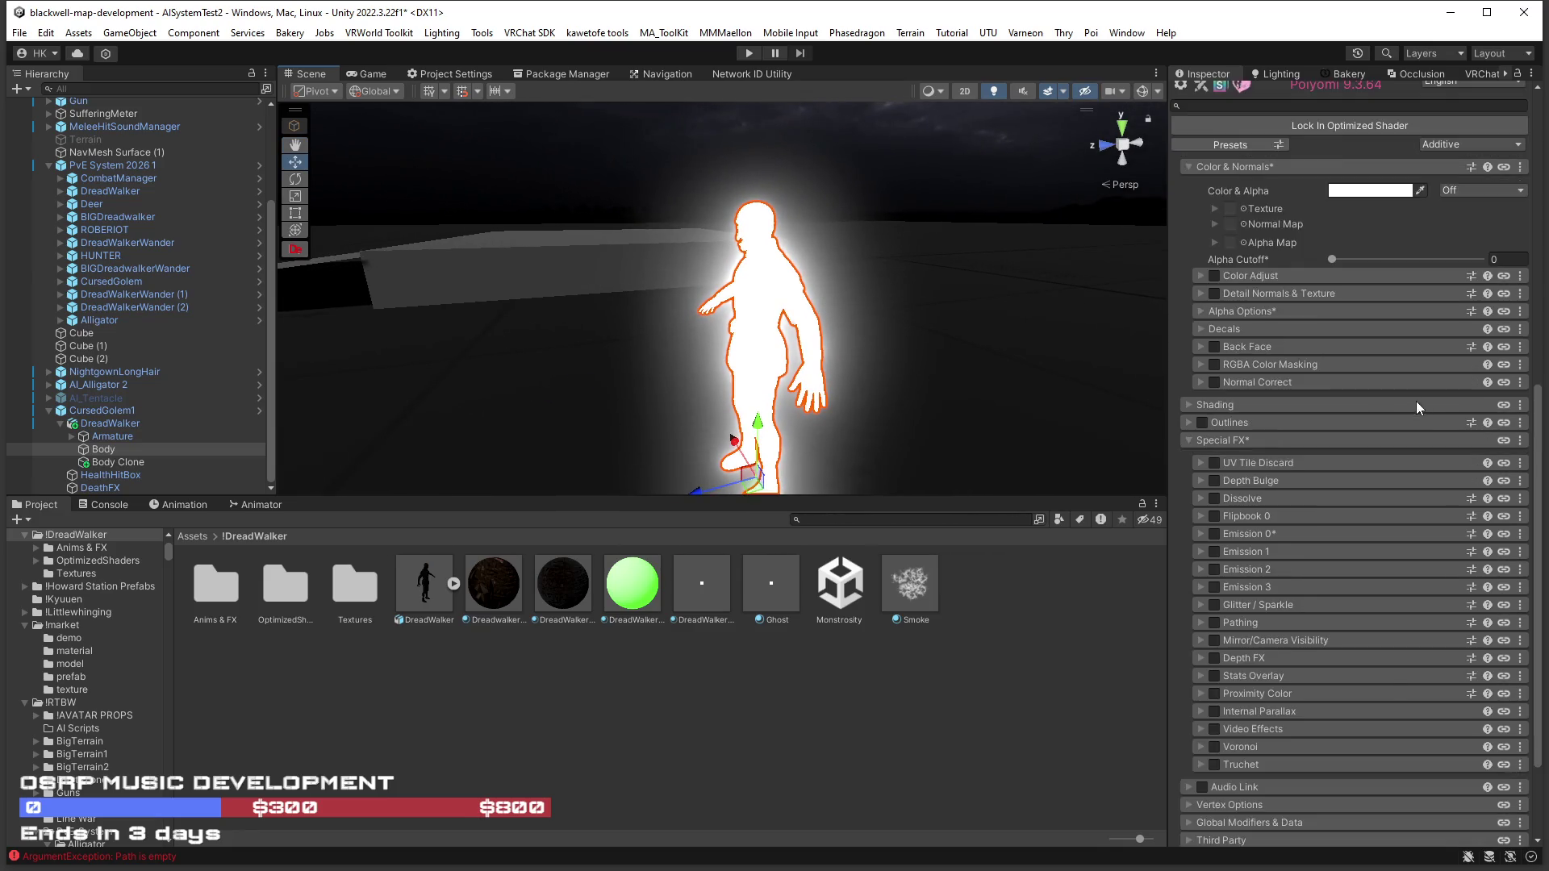
Leave the Color & Alpha theme Off and view the glowing figure close up.
scroll(1416, 400, up, 5)
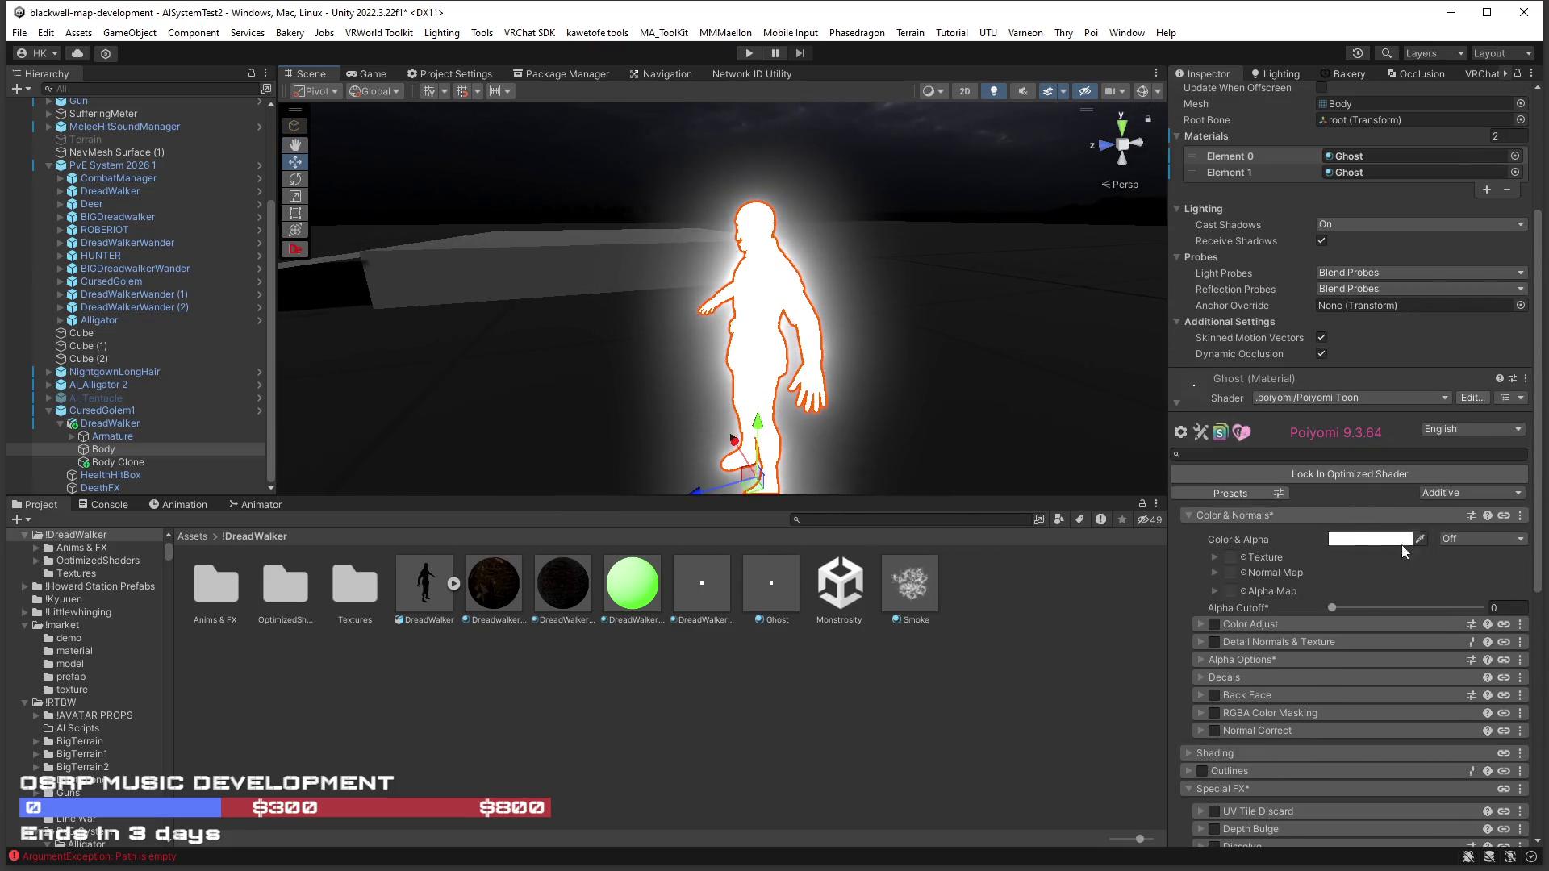
click(1462, 536)
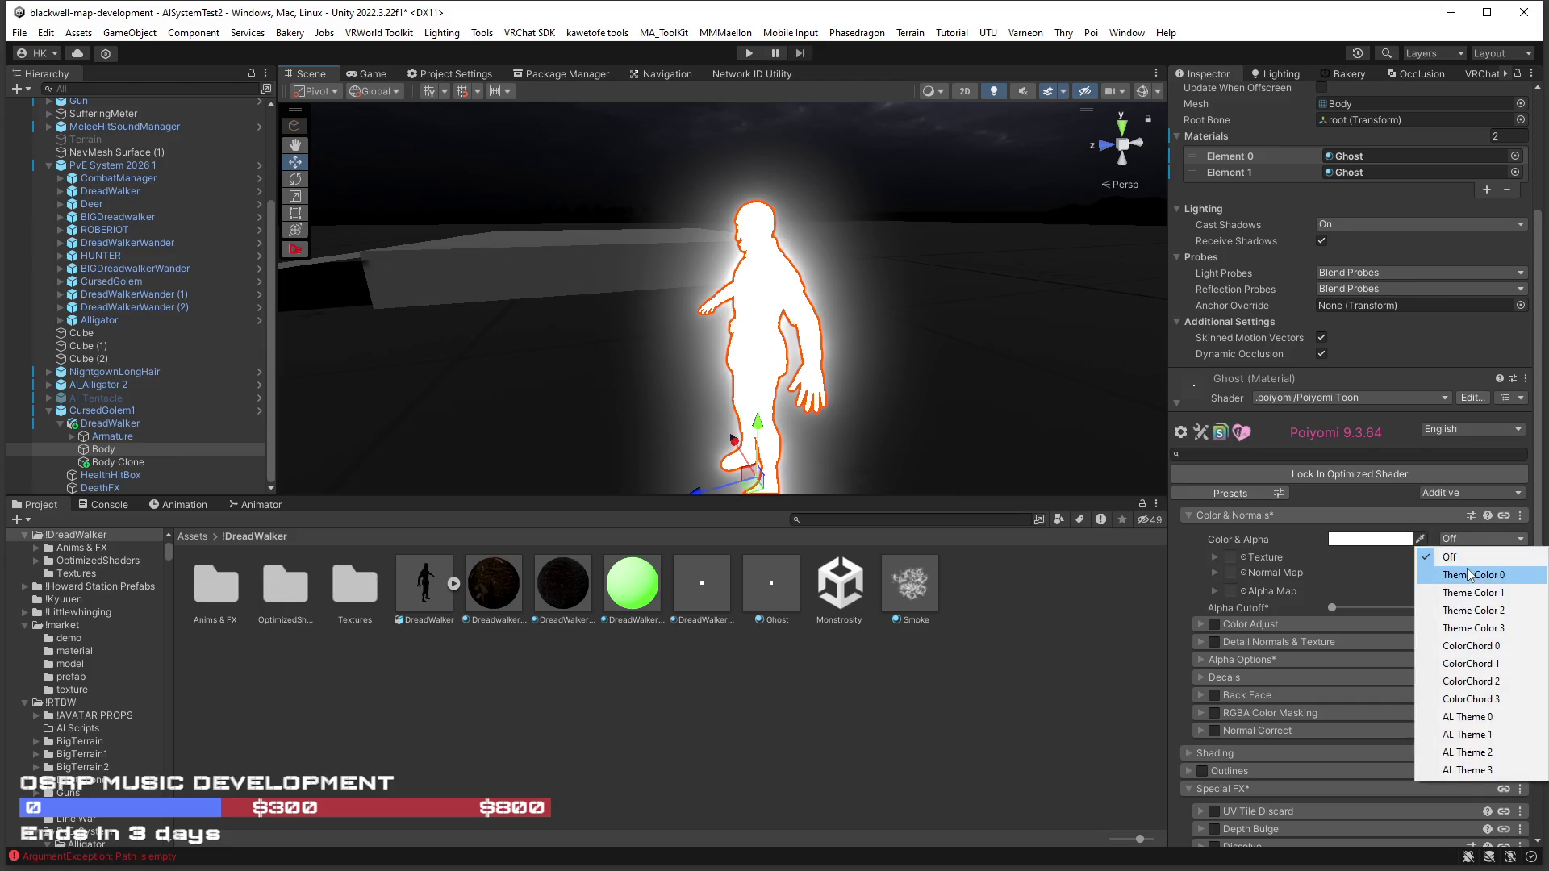
click(1465, 538)
click(1465, 538)
click(1444, 561)
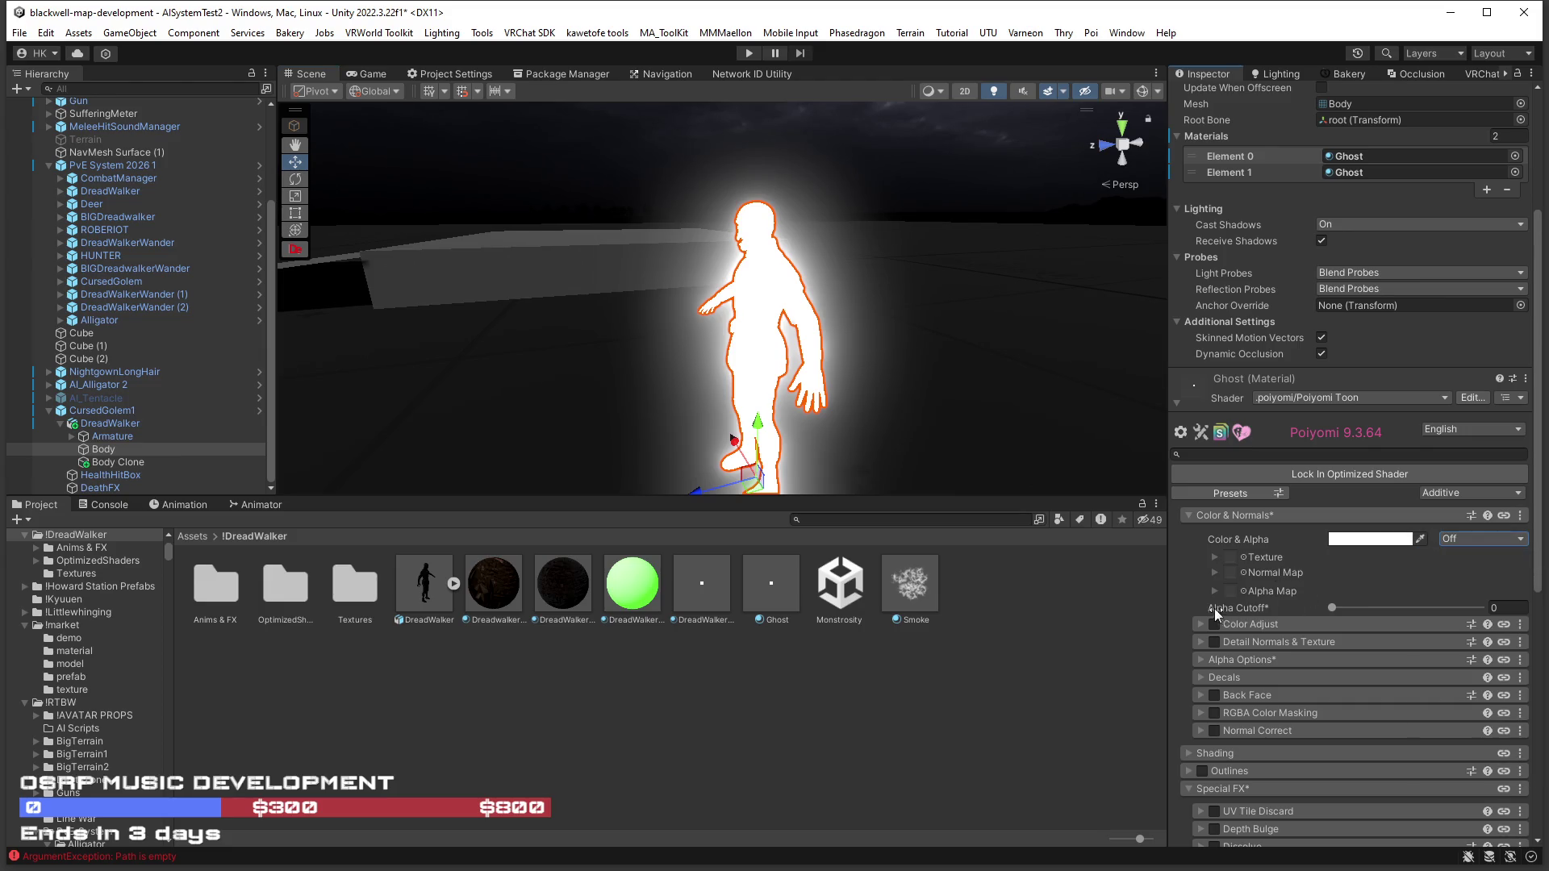
scroll(1399, 587, down, 3)
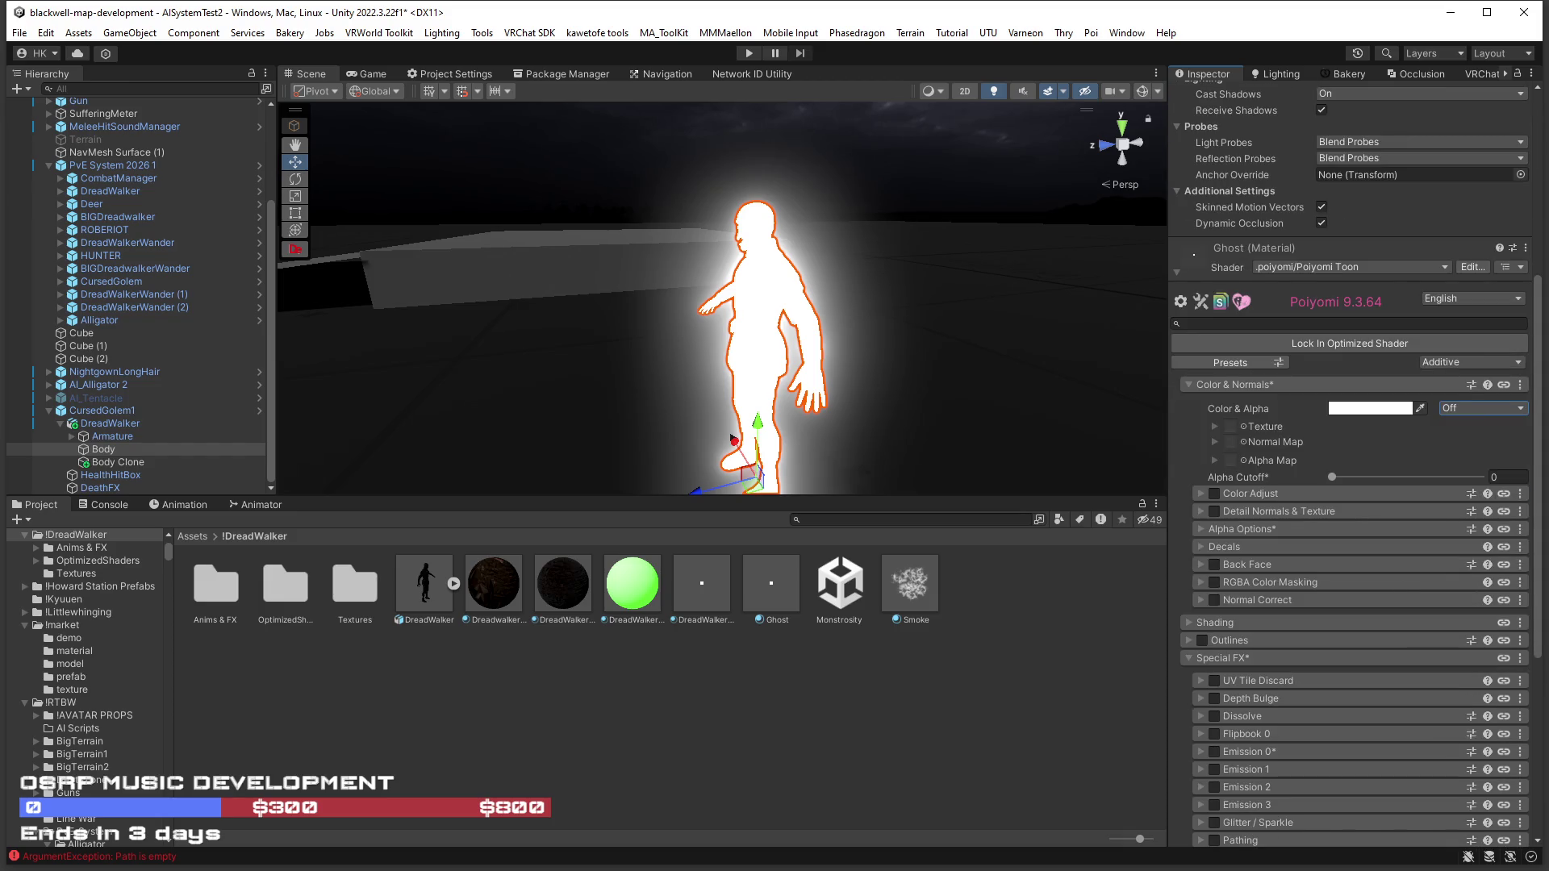
drag(879, 344, 1061, 332)
scroll(1362, 463, down, 8)
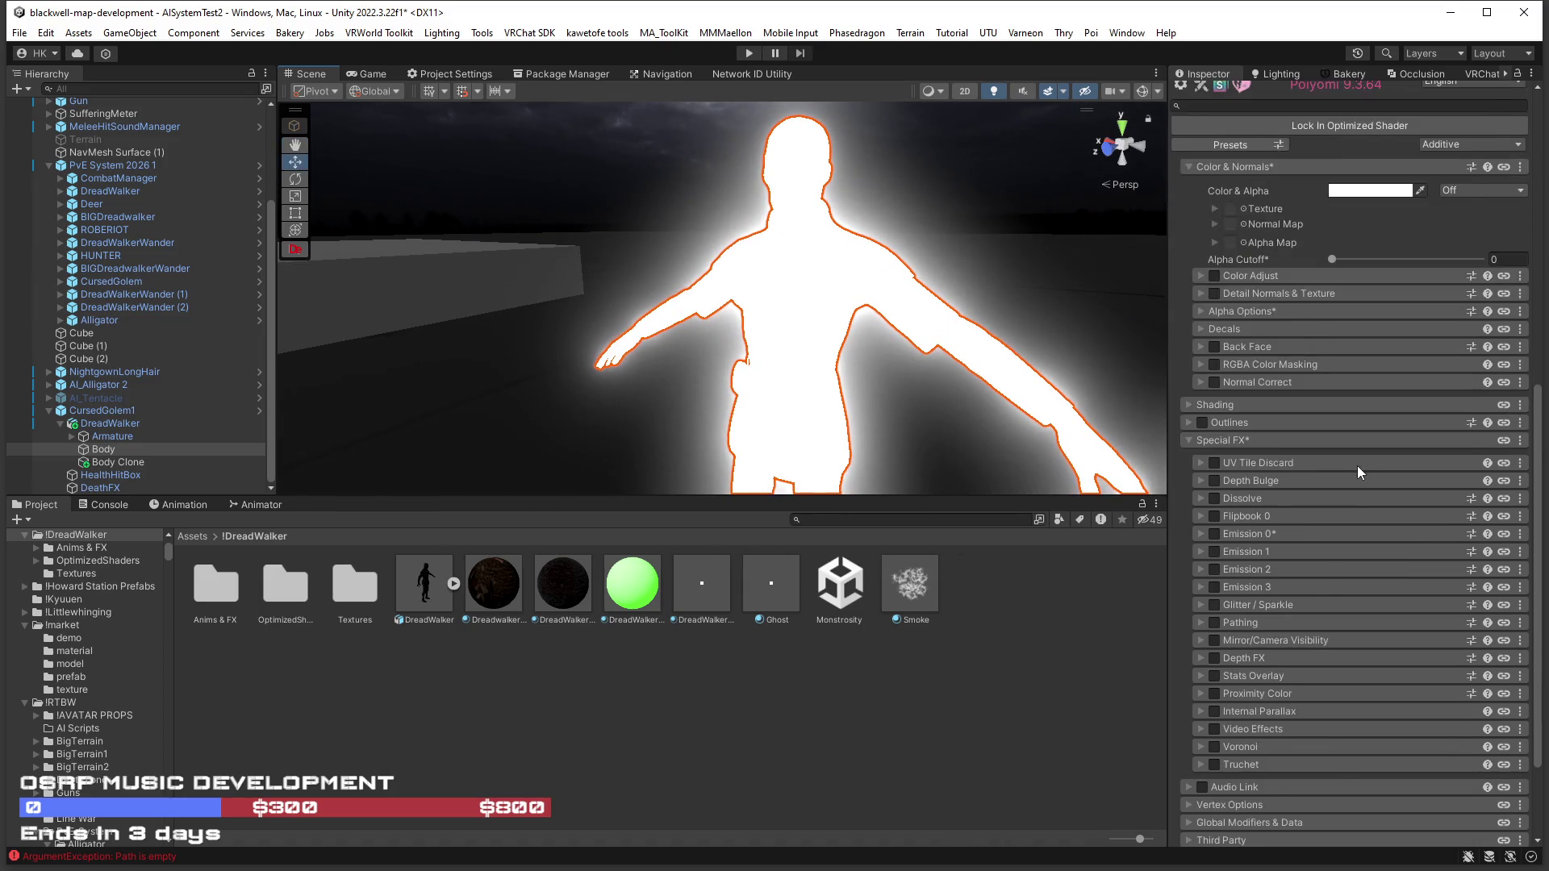
scroll(1353, 466, up, 9)
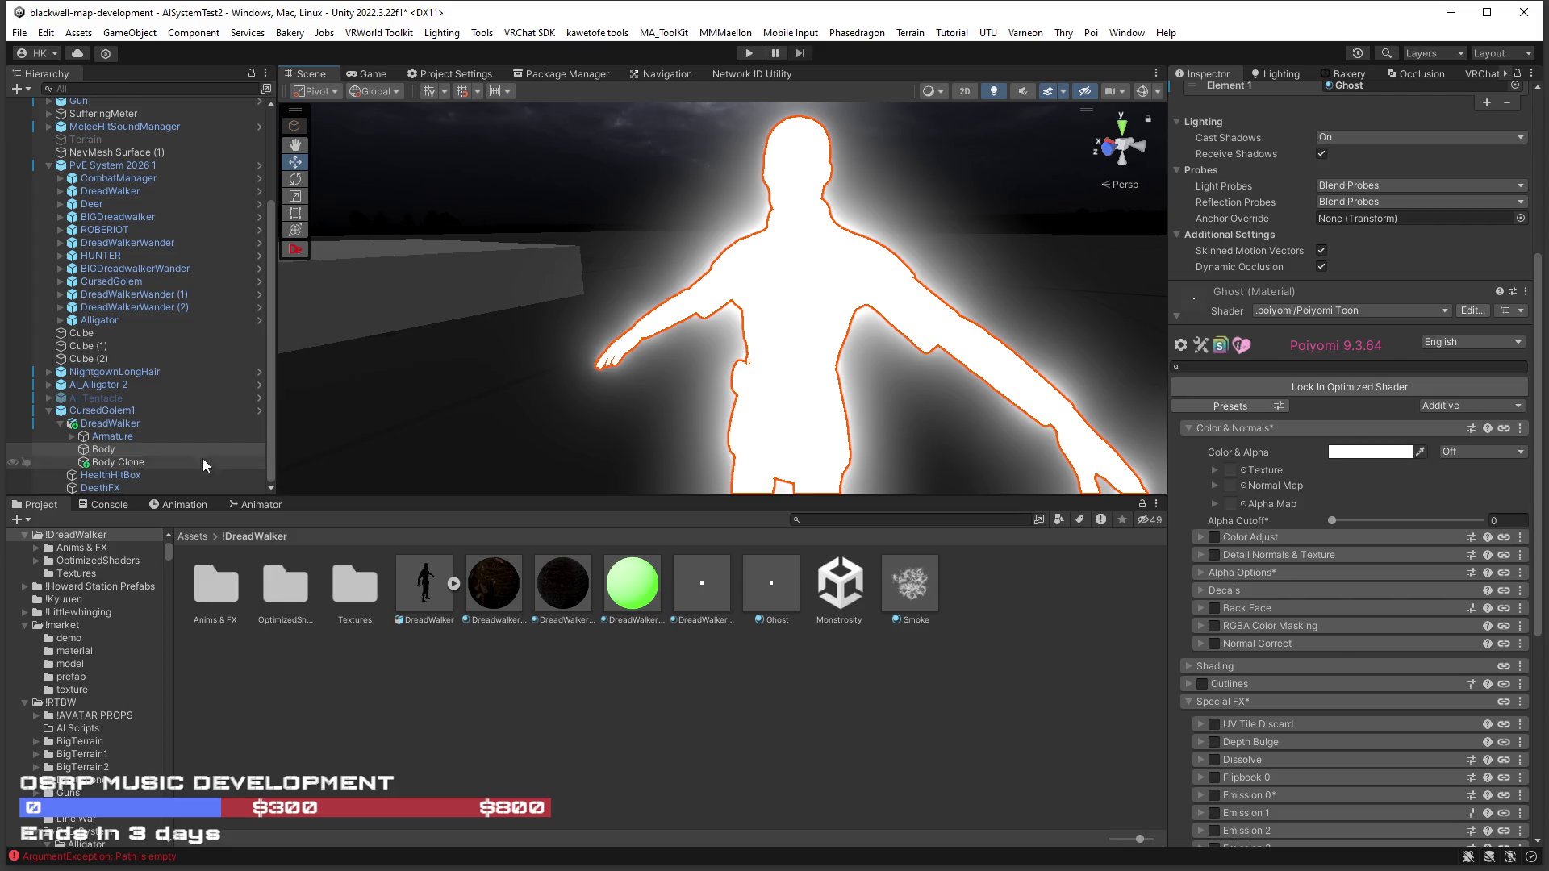
Put Ghost into Body Clone's first material slot and deactivate Body Clone.
click(118, 461)
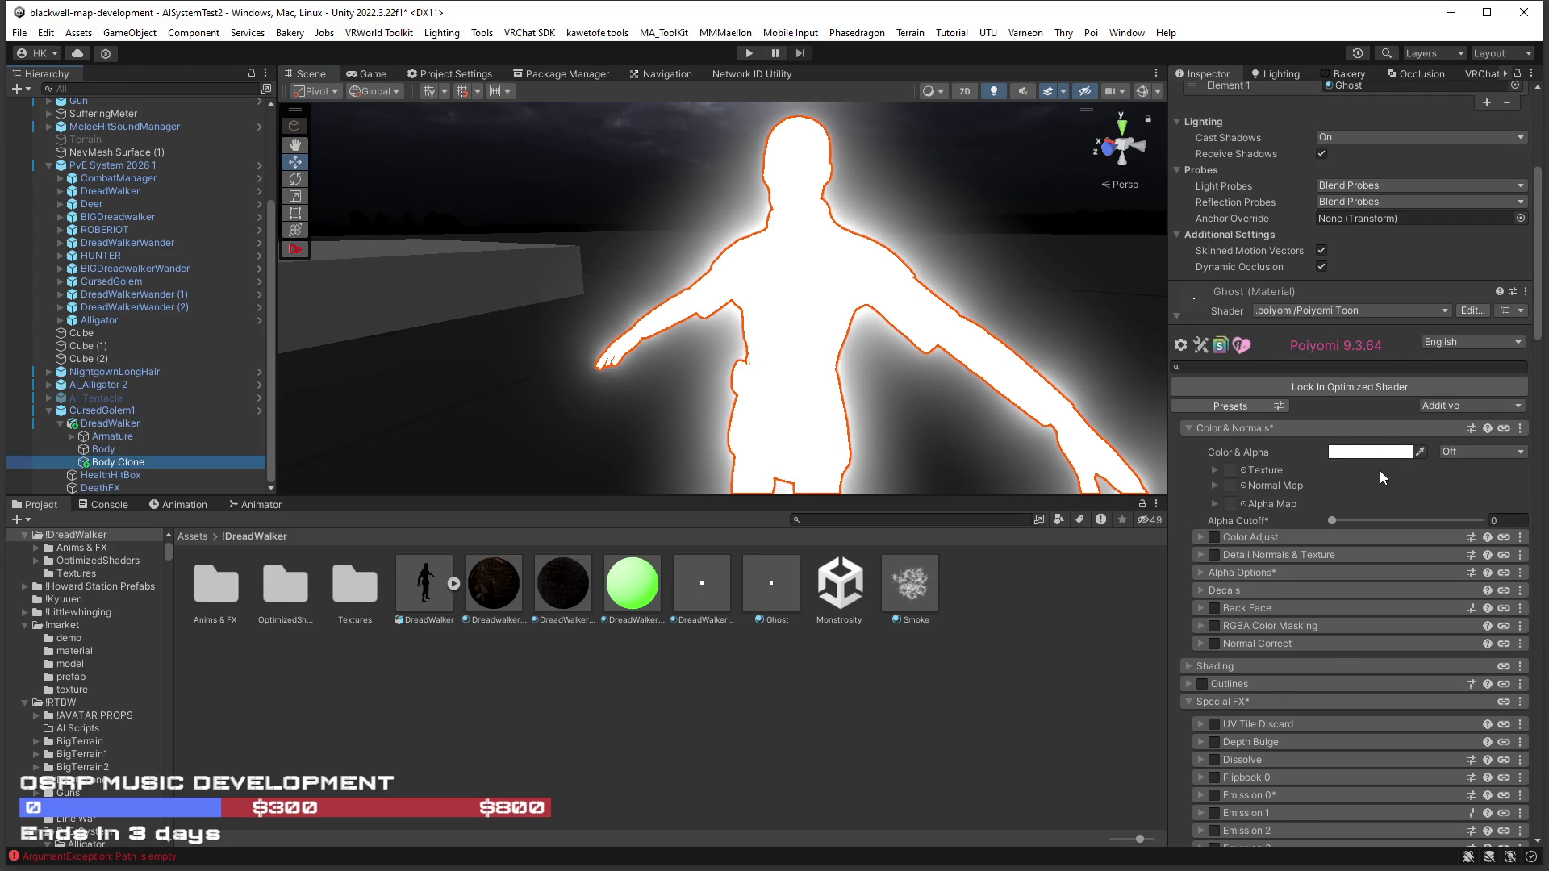
scroll(1375, 466, down, 2)
scroll(1351, 447, up, 3)
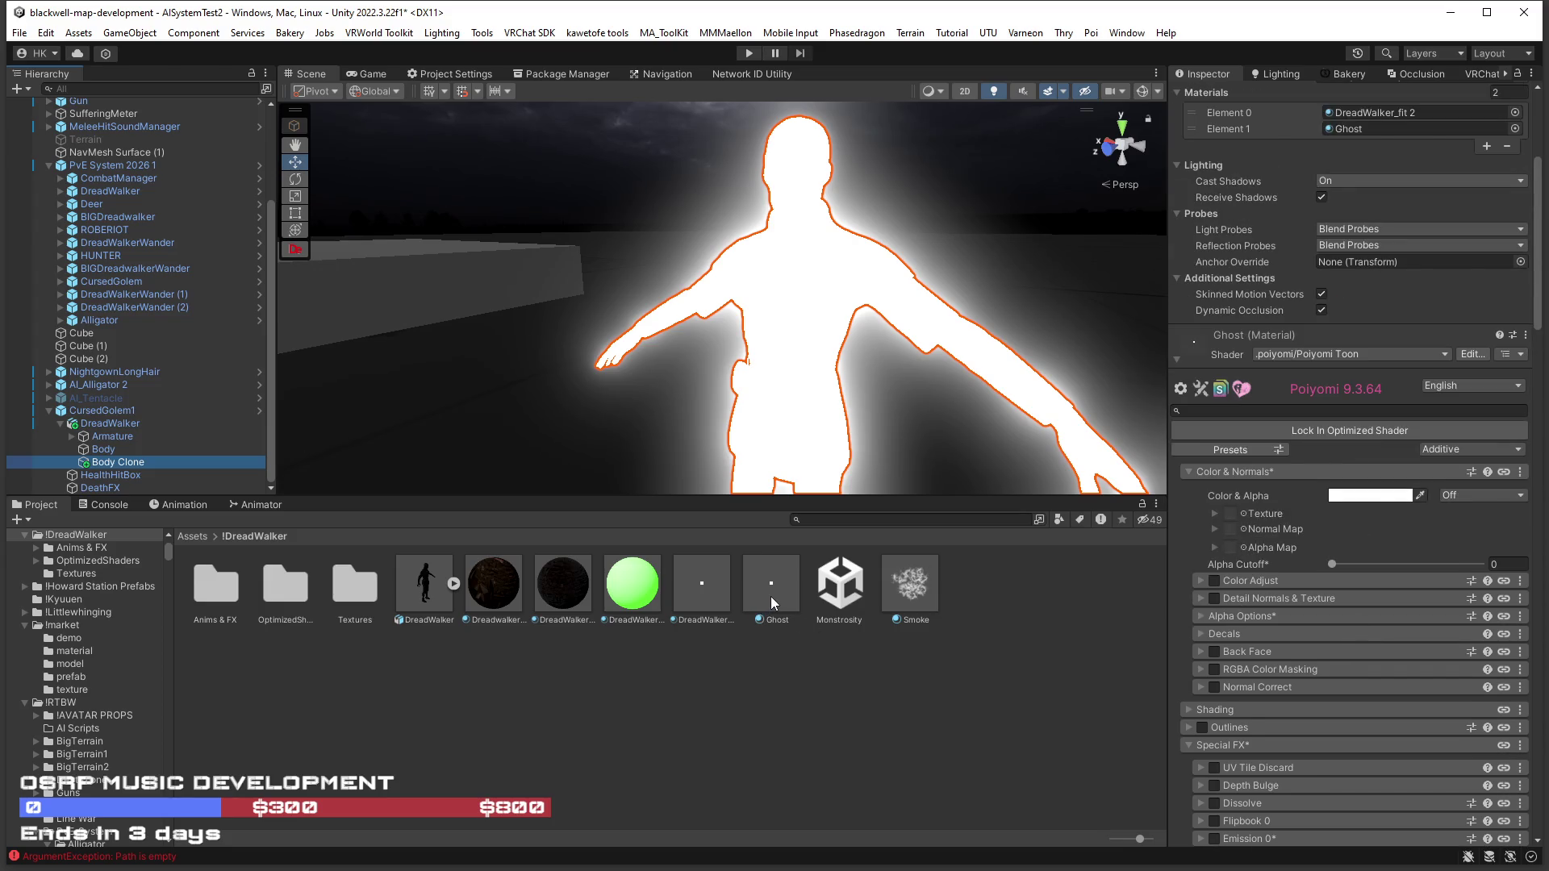
mouse_move(762, 584)
mouse_down()
mouse_move(798, 363)
mouse_move(1367, 223)
mouse_move(1360, 119)
mouse_up()
scroll(1242, 162, up, 5)
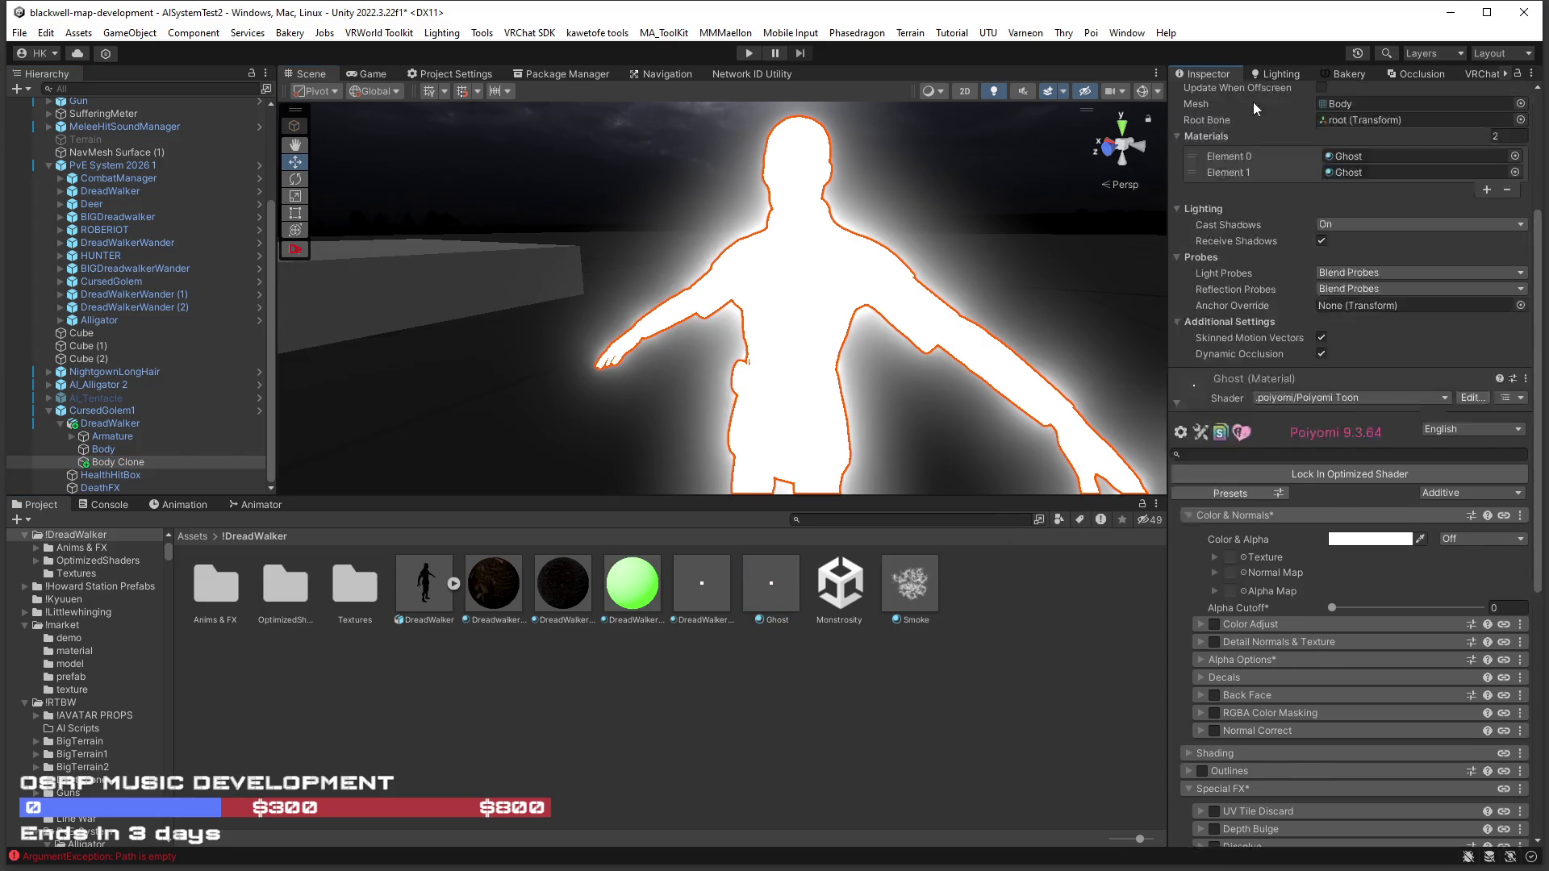
click(1211, 95)
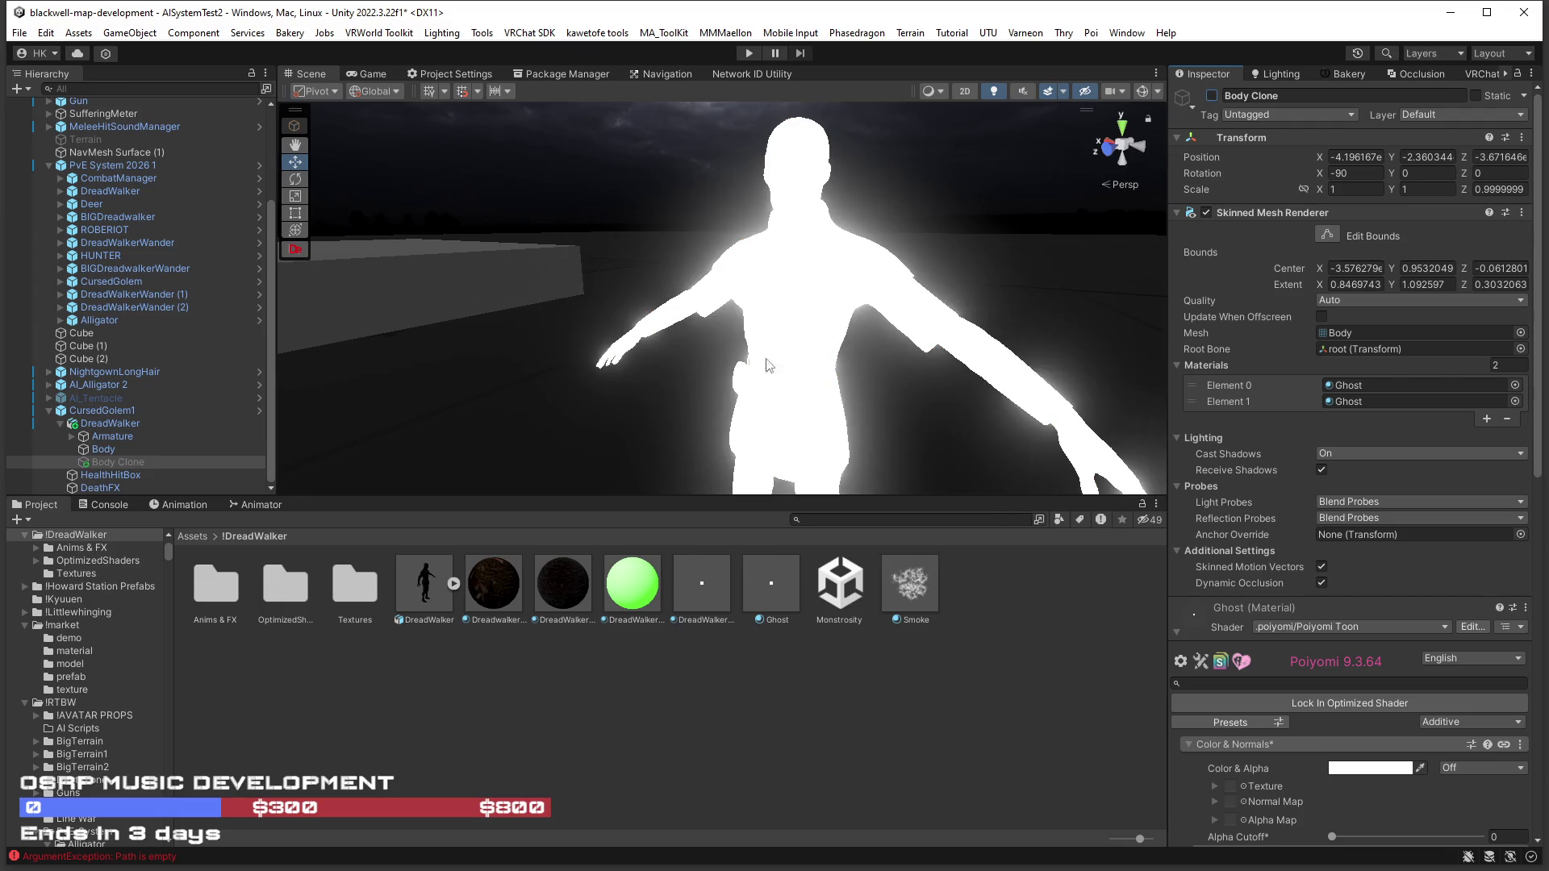
Select the original Body mesh and turn on its first emission layer.
click(105, 450)
scroll(1299, 541, down, 15)
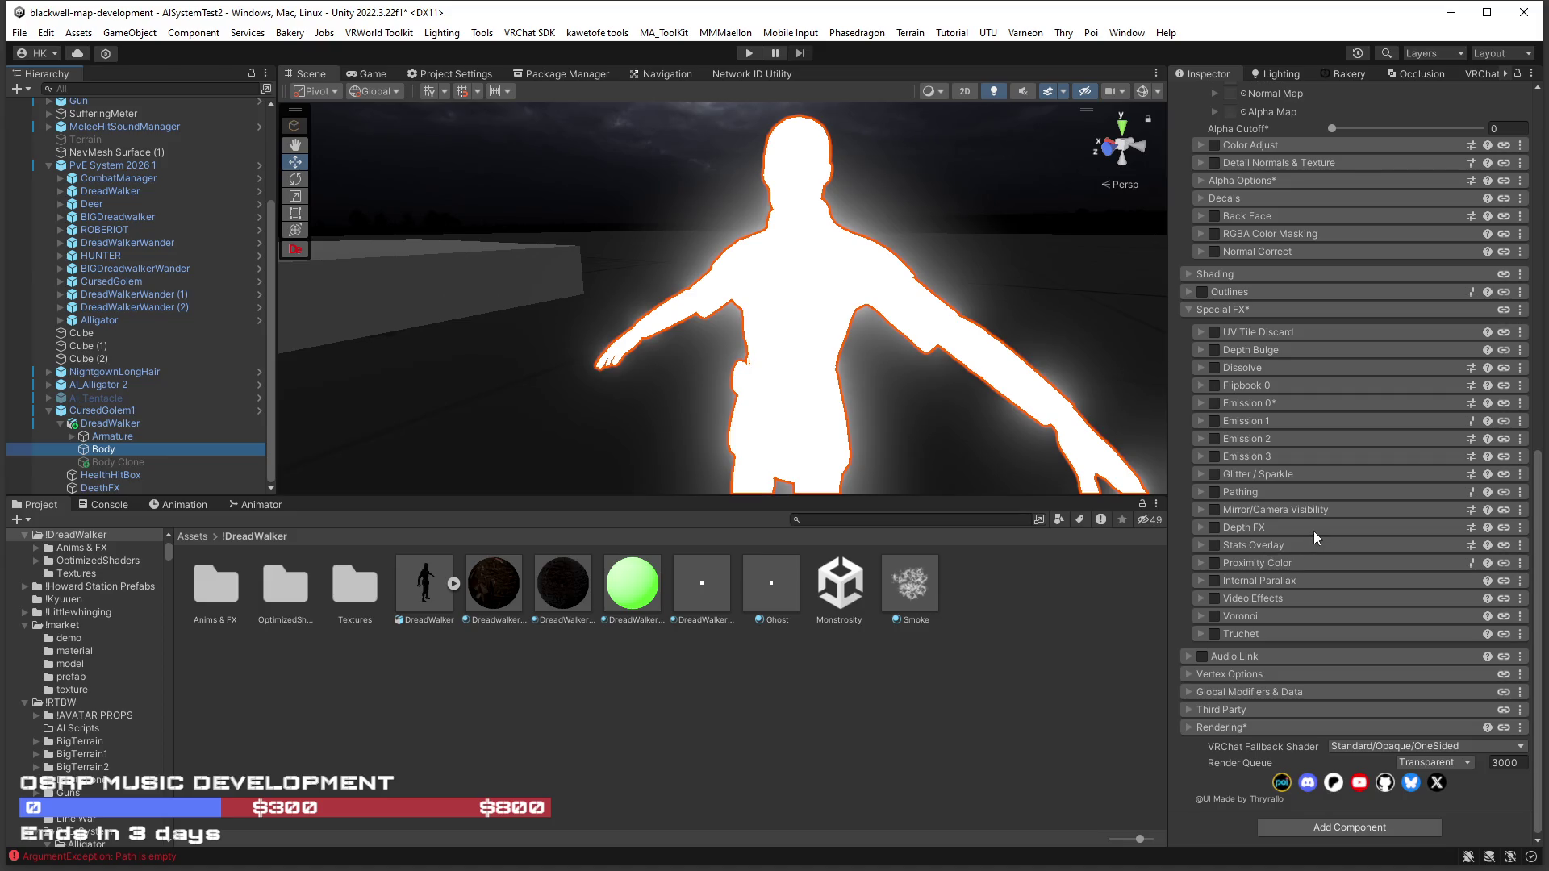
scroll(1310, 532, up, 2)
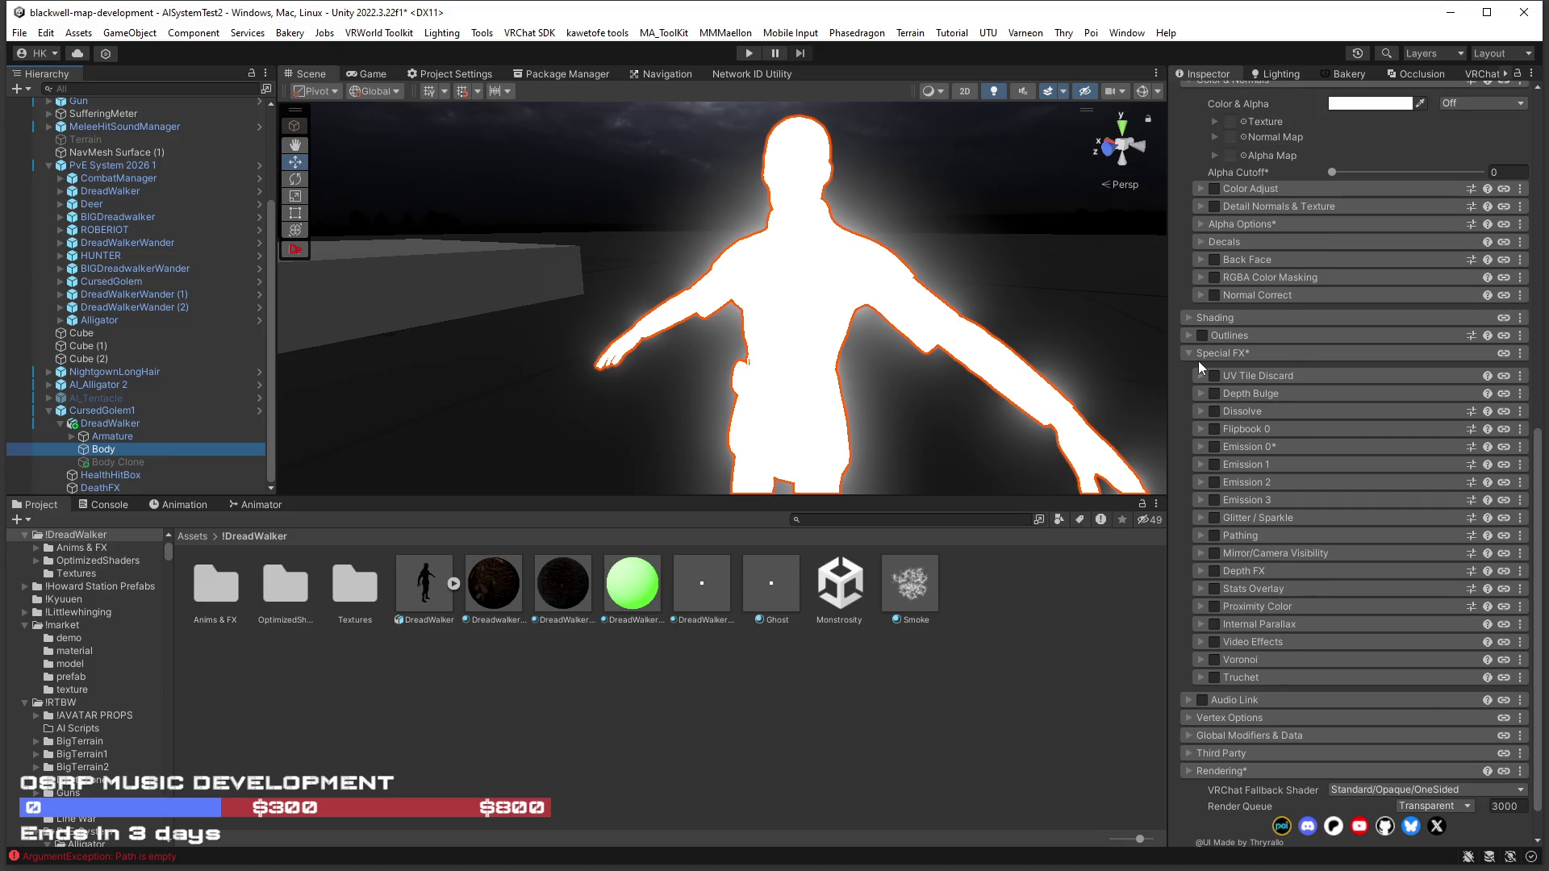
click(1213, 447)
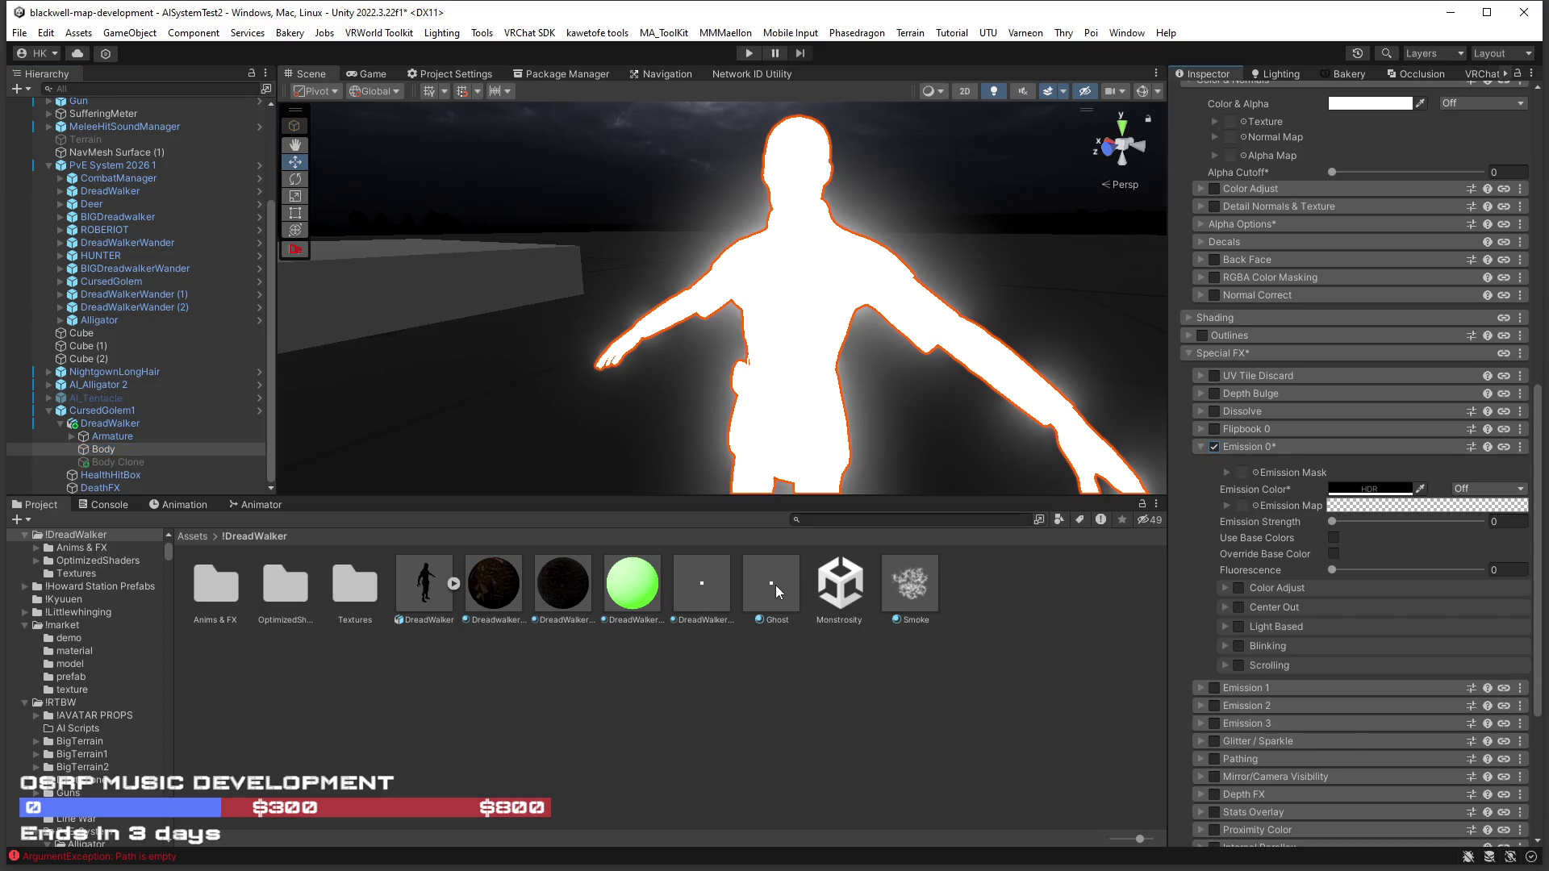
Search 'noise', preview Noise1 and others, and apply a noise texture as the Emission Map.
click(1255, 505)
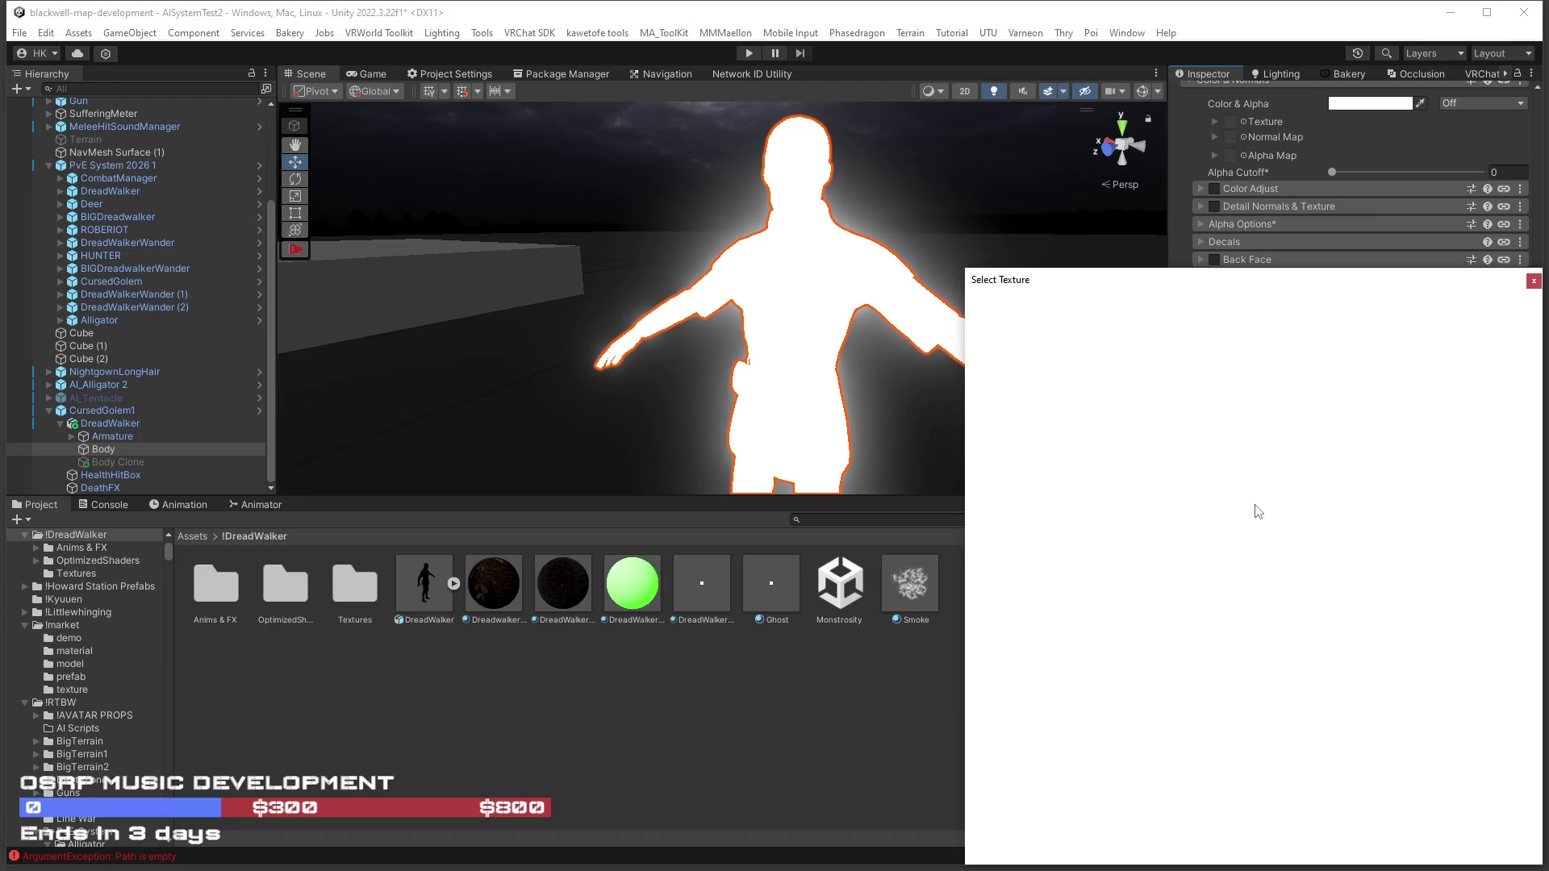
text(noise)
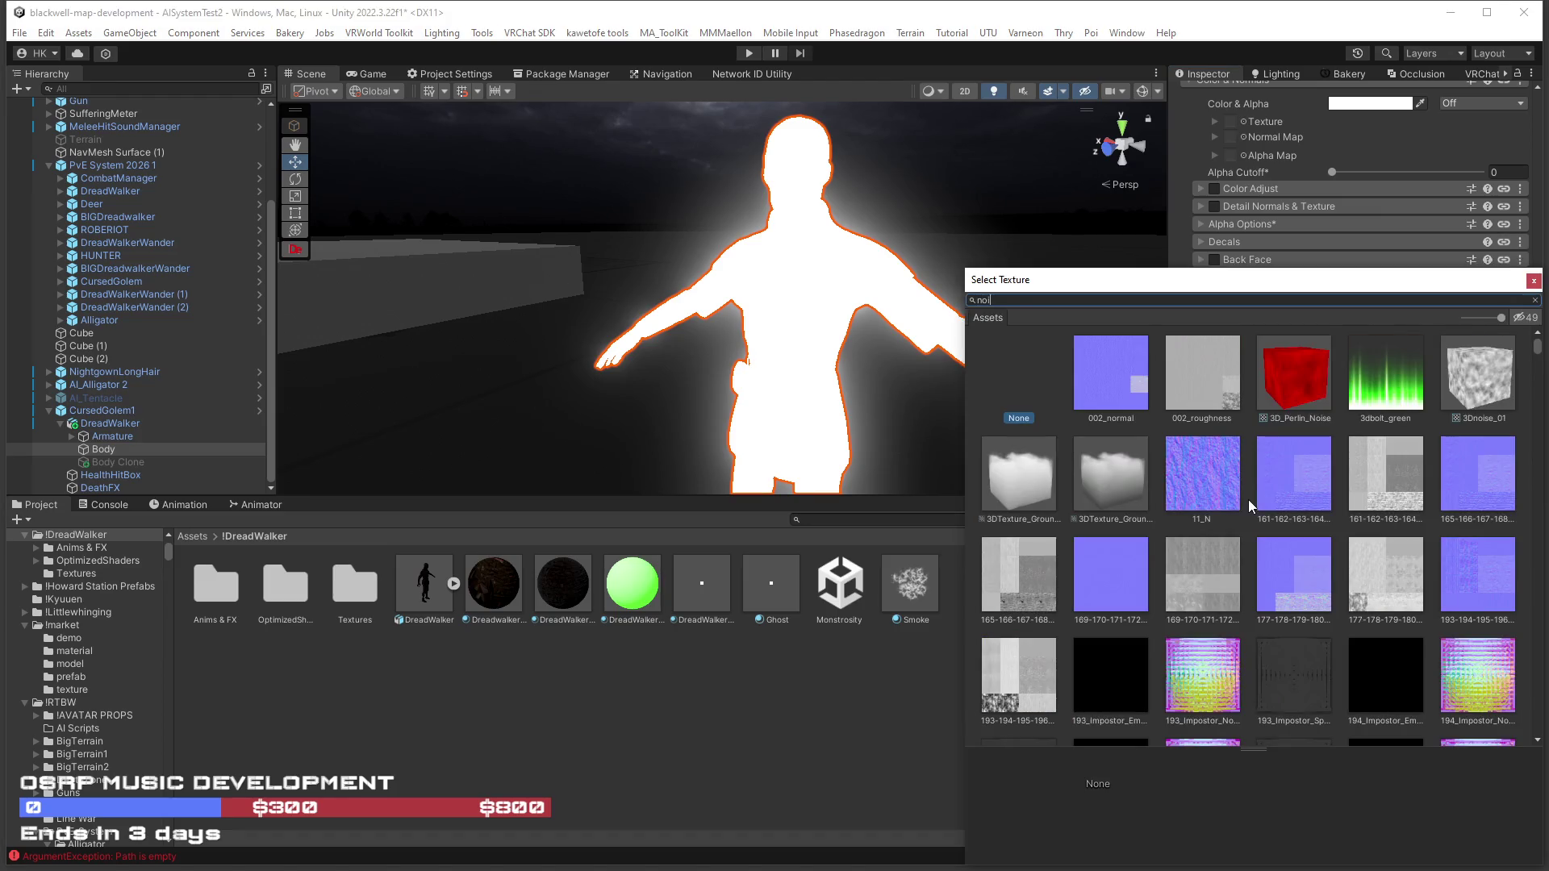
scroll(1242, 500, down, 6)
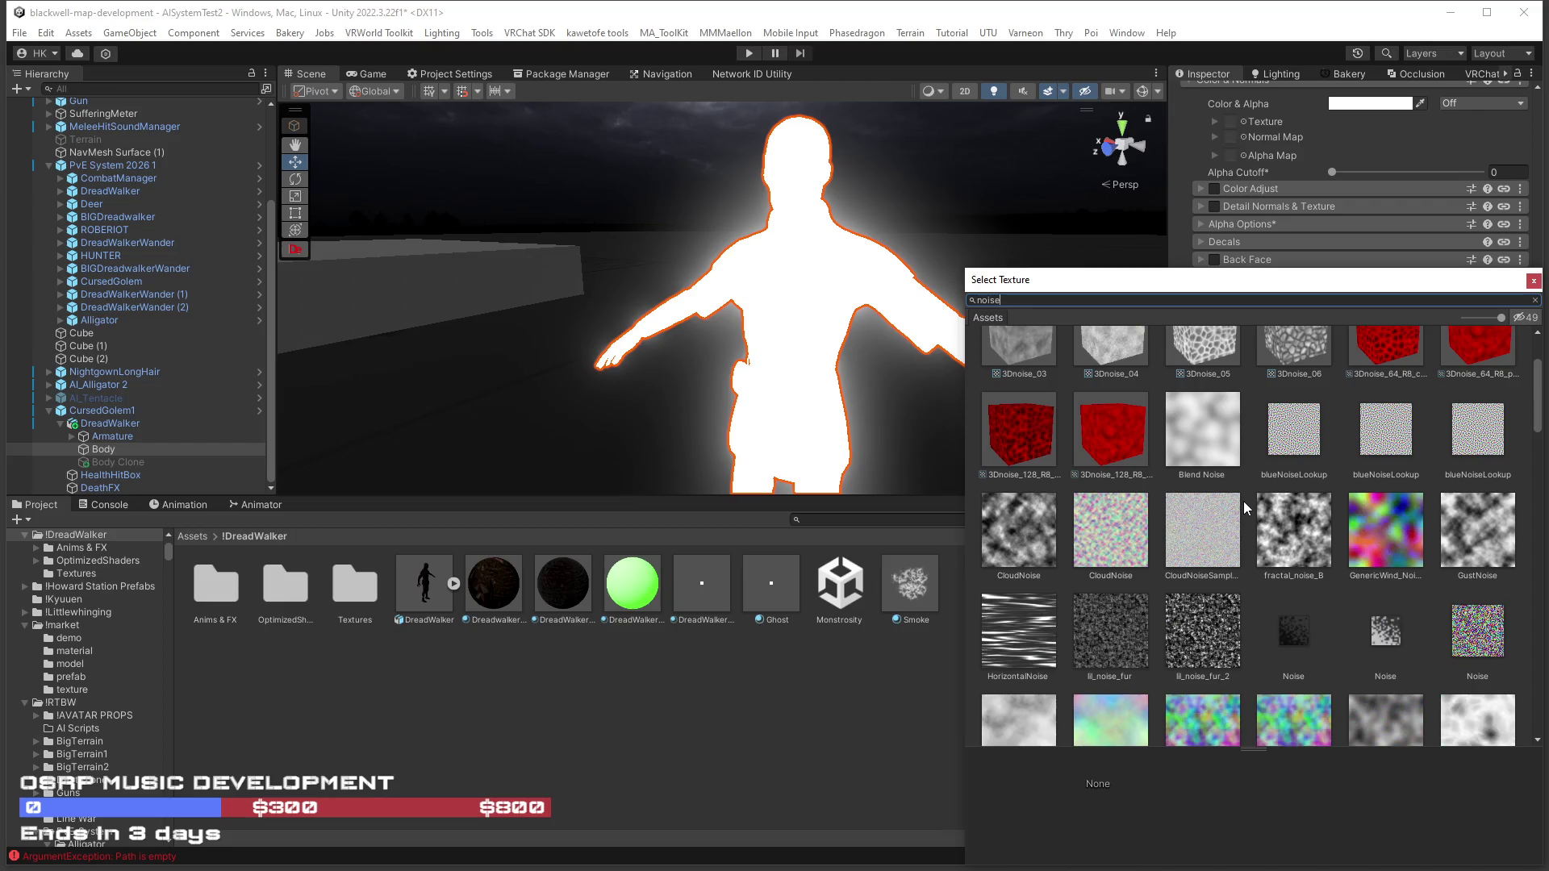
scroll(1237, 505, down, 4)
click(1198, 499)
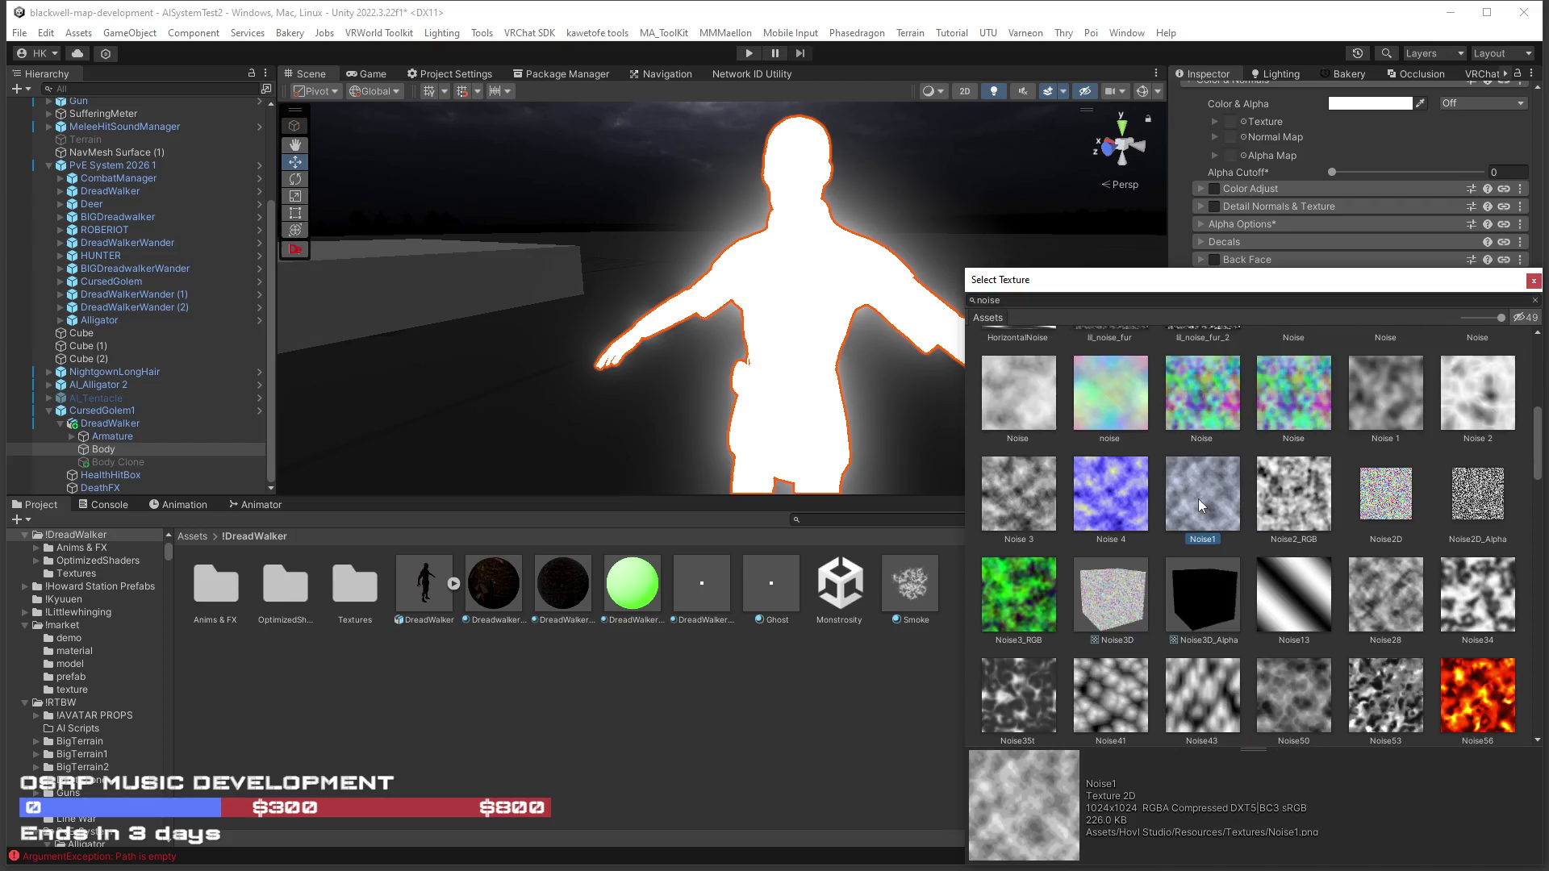
scroll(1163, 526, down, 2)
click(1038, 558)
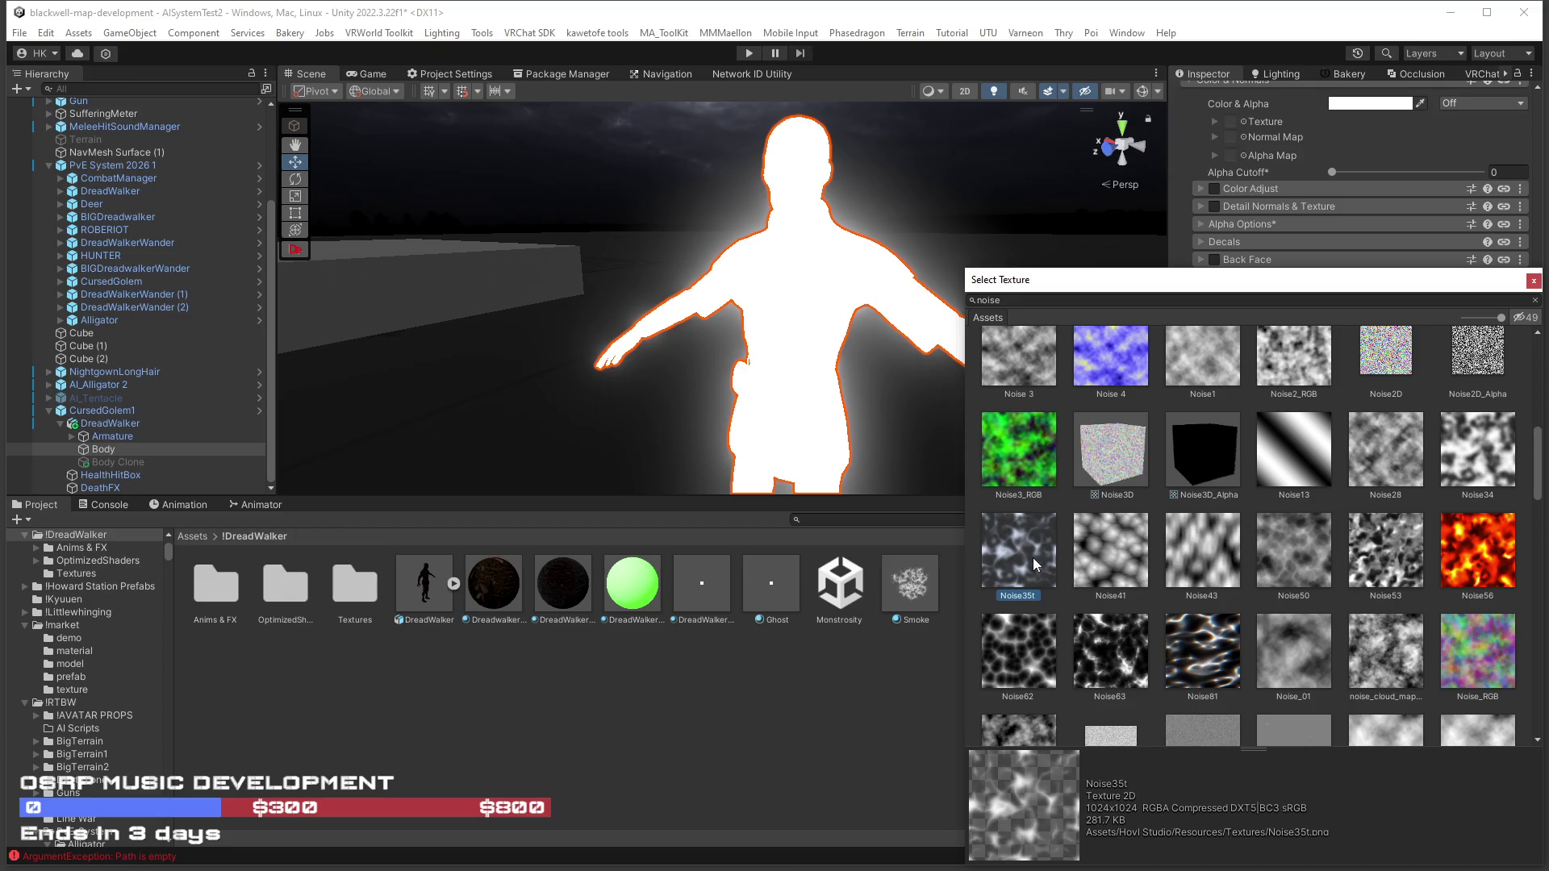
click(1139, 636)
double_click(1033, 545)
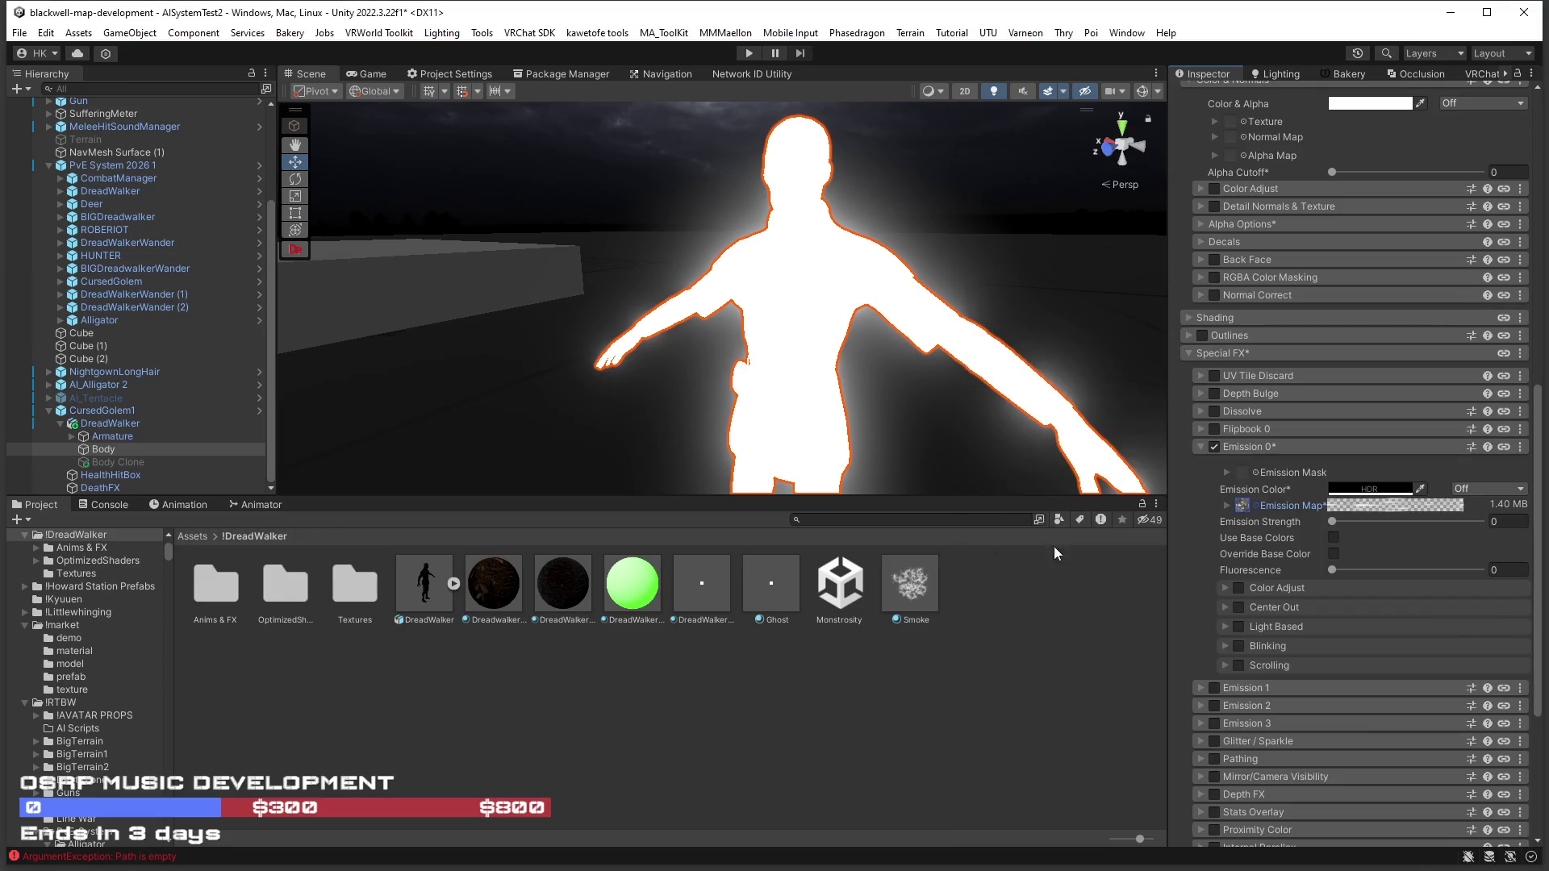
Set Emission Strength to 1 and the emission colour to white.
click(1338, 521)
scroll(1291, 540, up, 3)
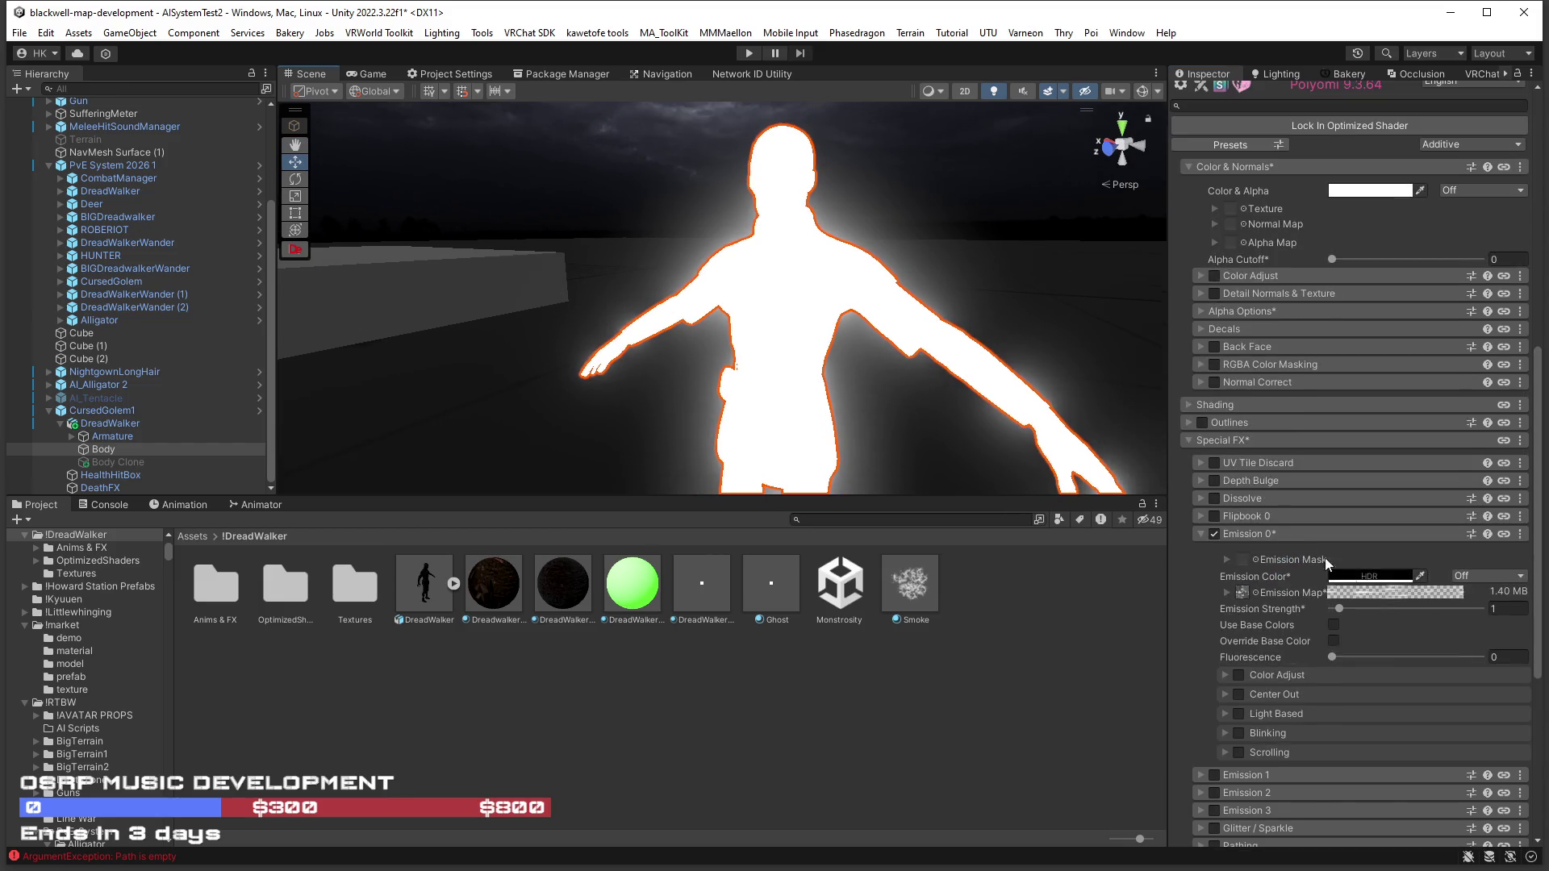
click(1375, 578)
drag(1445, 390, 1371, 320)
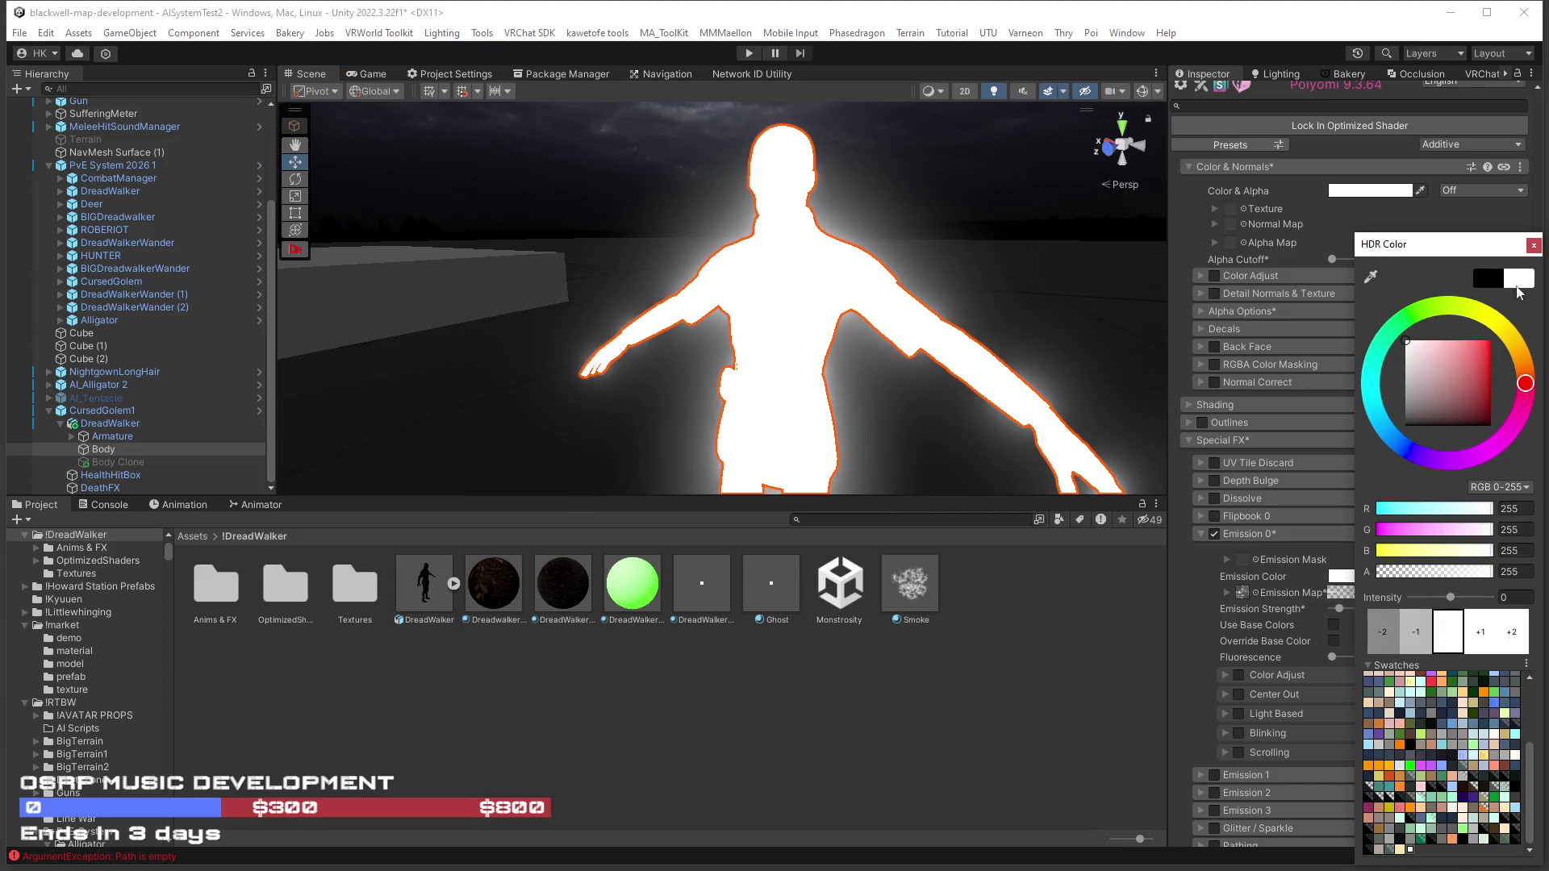
click(1532, 246)
scroll(1319, 468, up, 15)
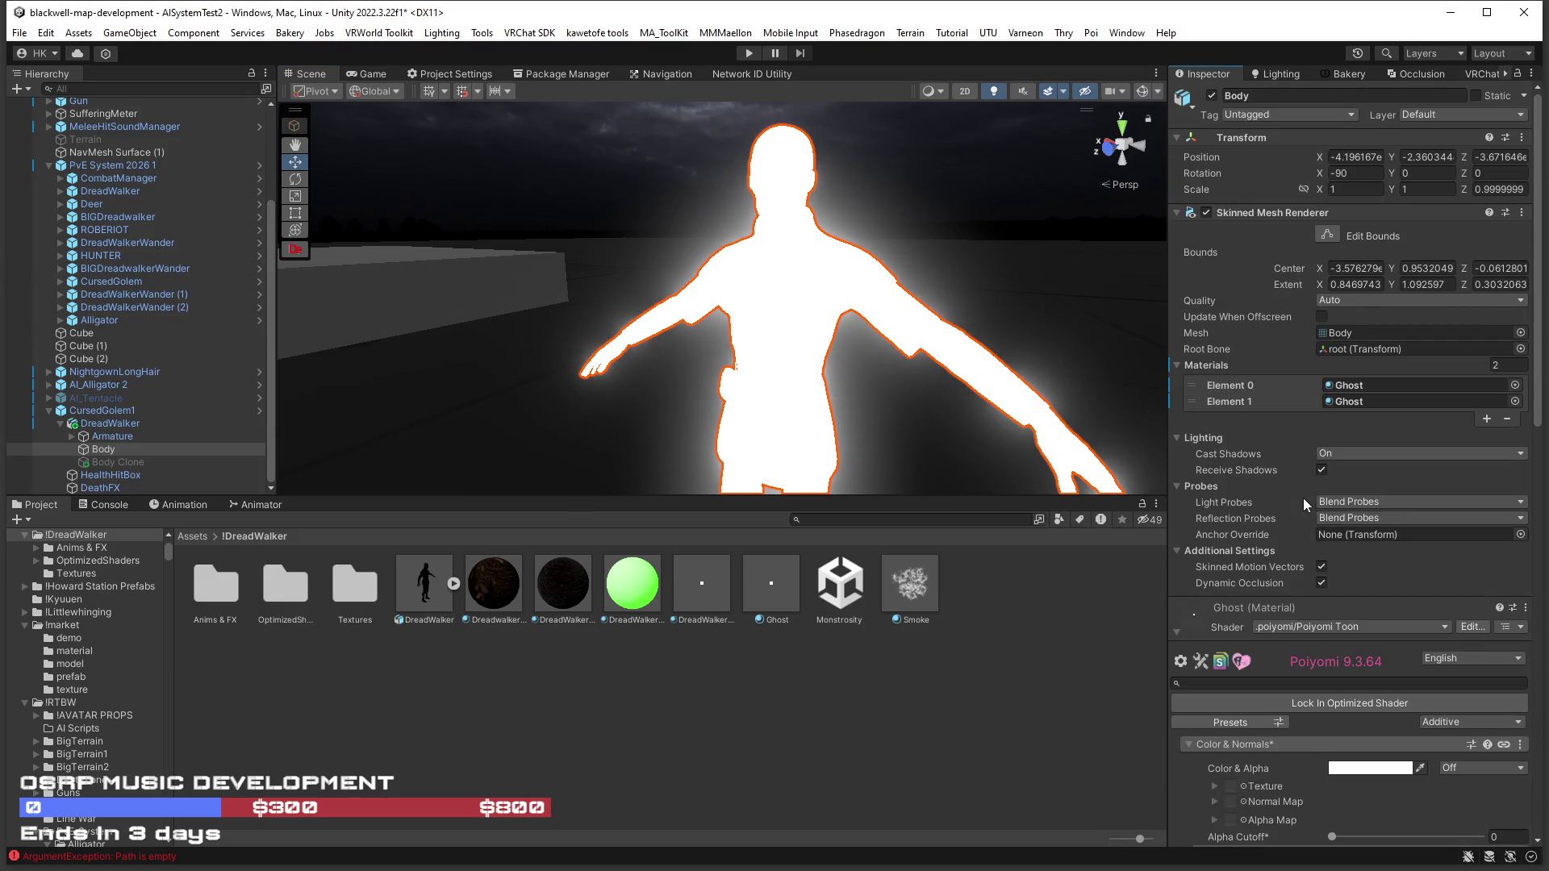
scroll(1251, 658, down, 4)
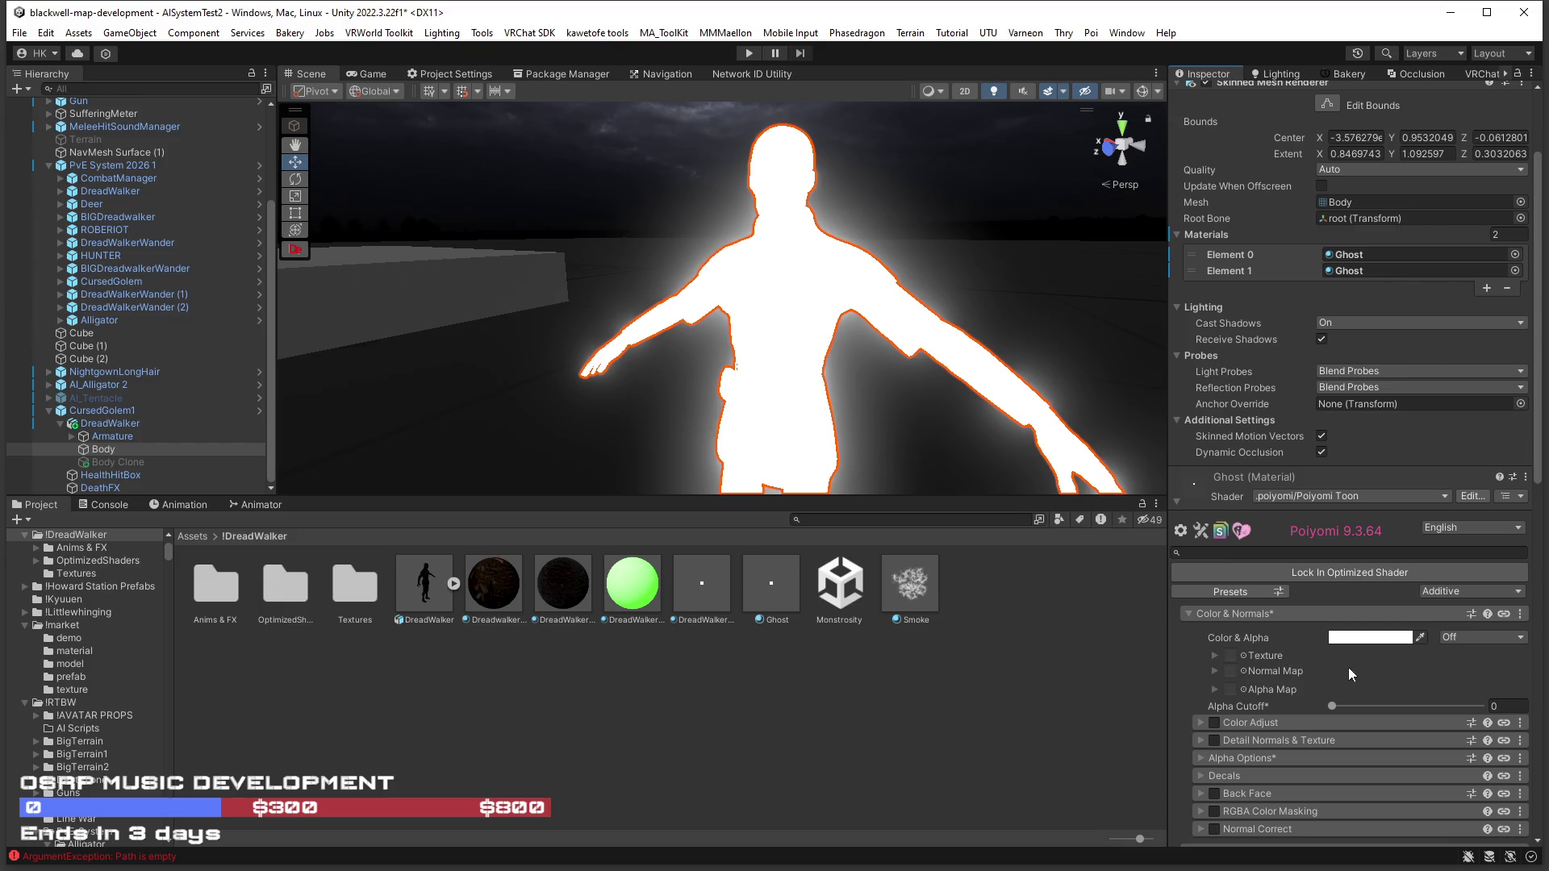
mouse_move(1330, 707)
mouse_down()
mouse_move(1498, 715)
mouse_move(1237, 718)
mouse_up()
scroll(1222, 617, down, 5)
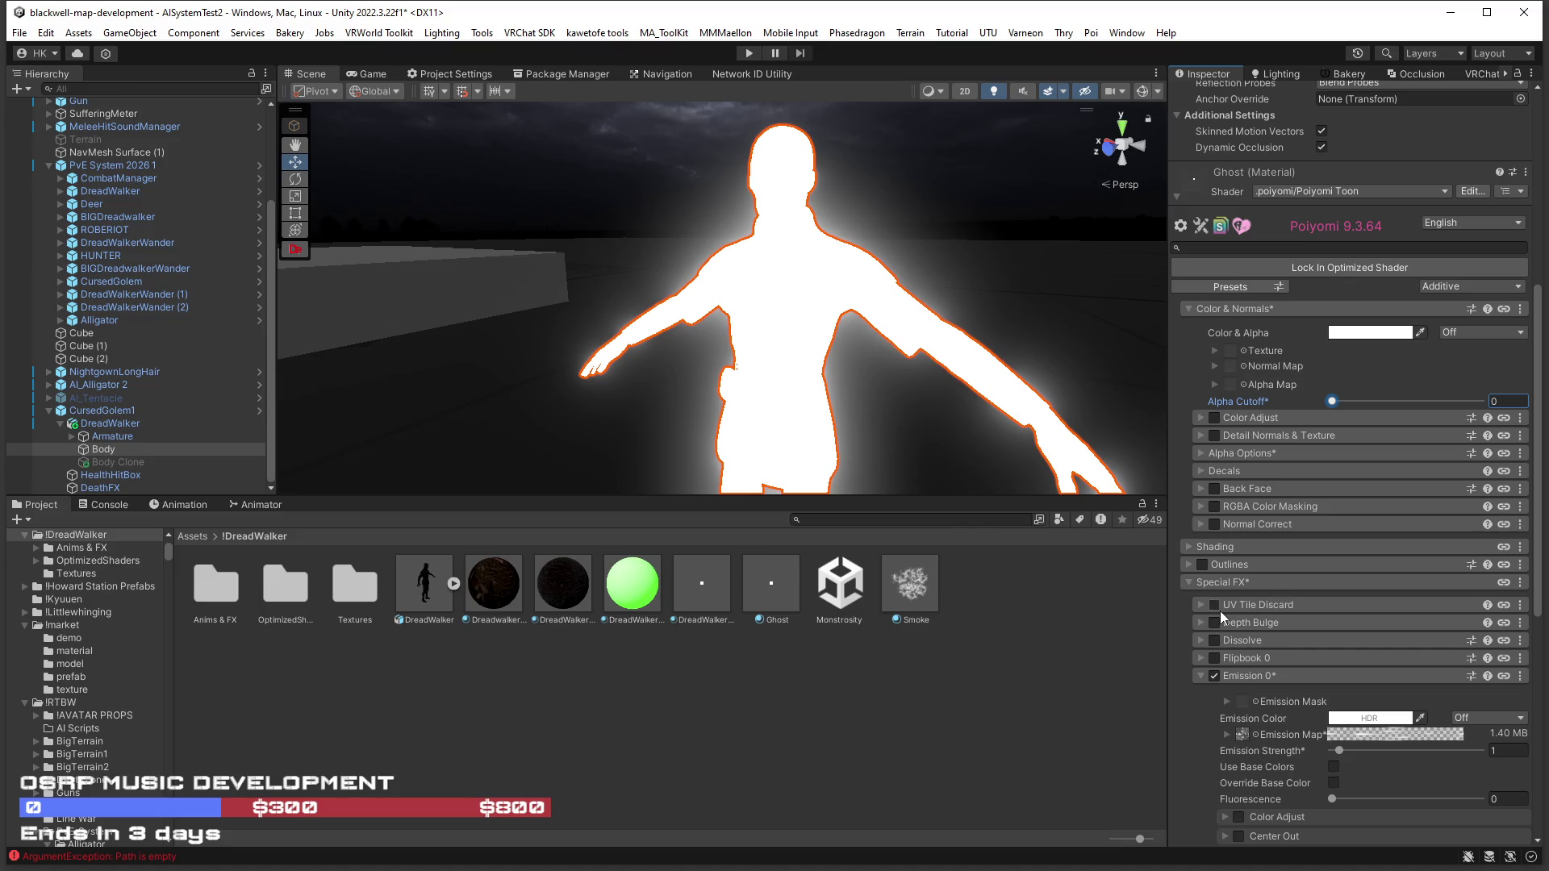
scroll(1212, 618, down, 4)
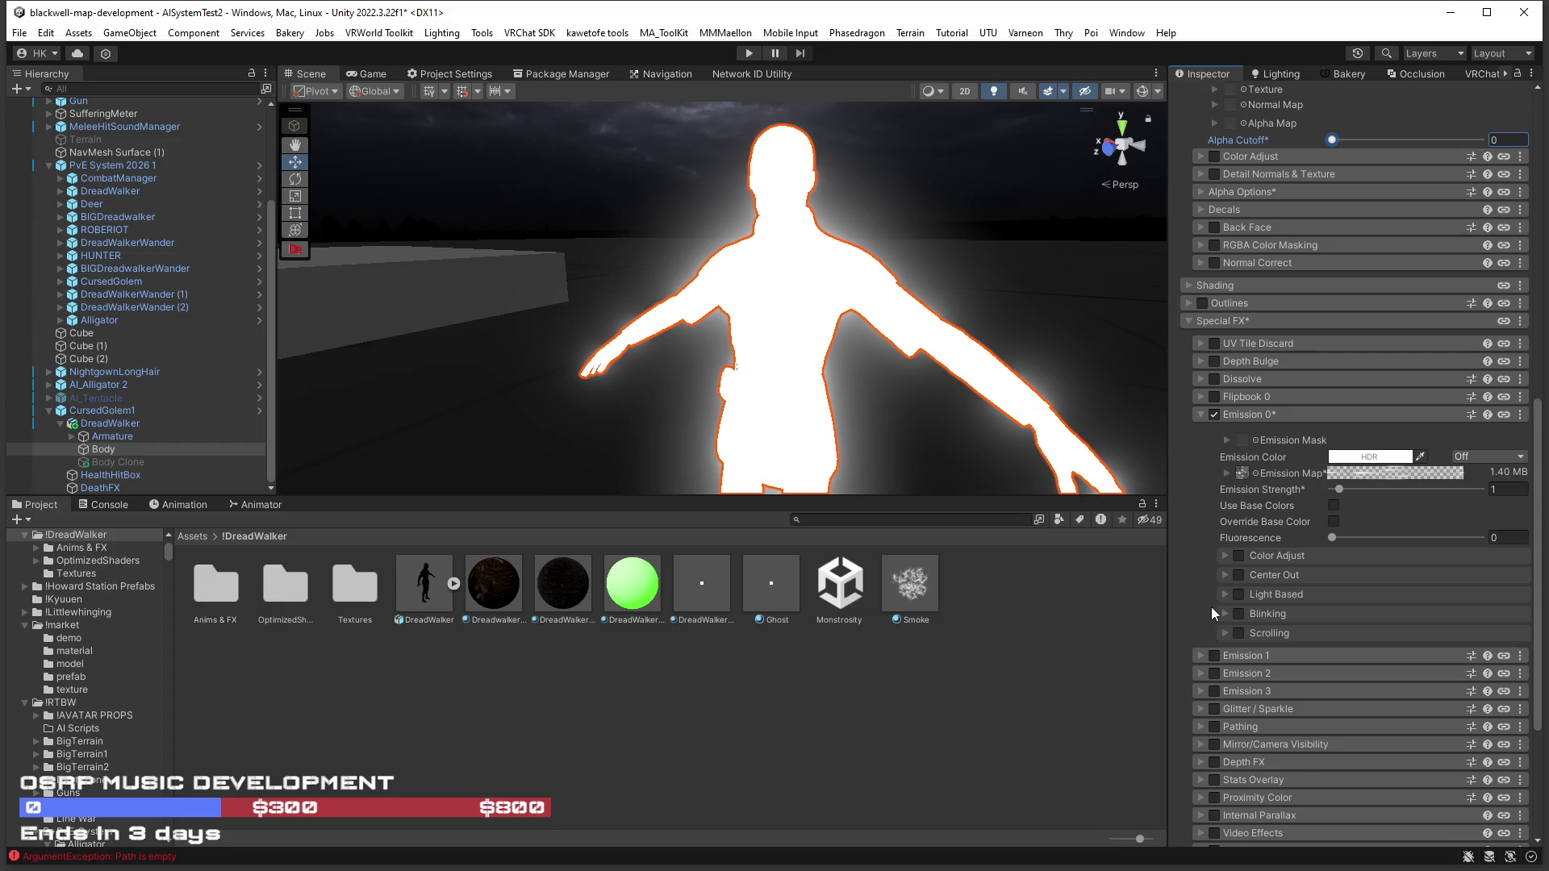
scroll(1212, 607, up, 10)
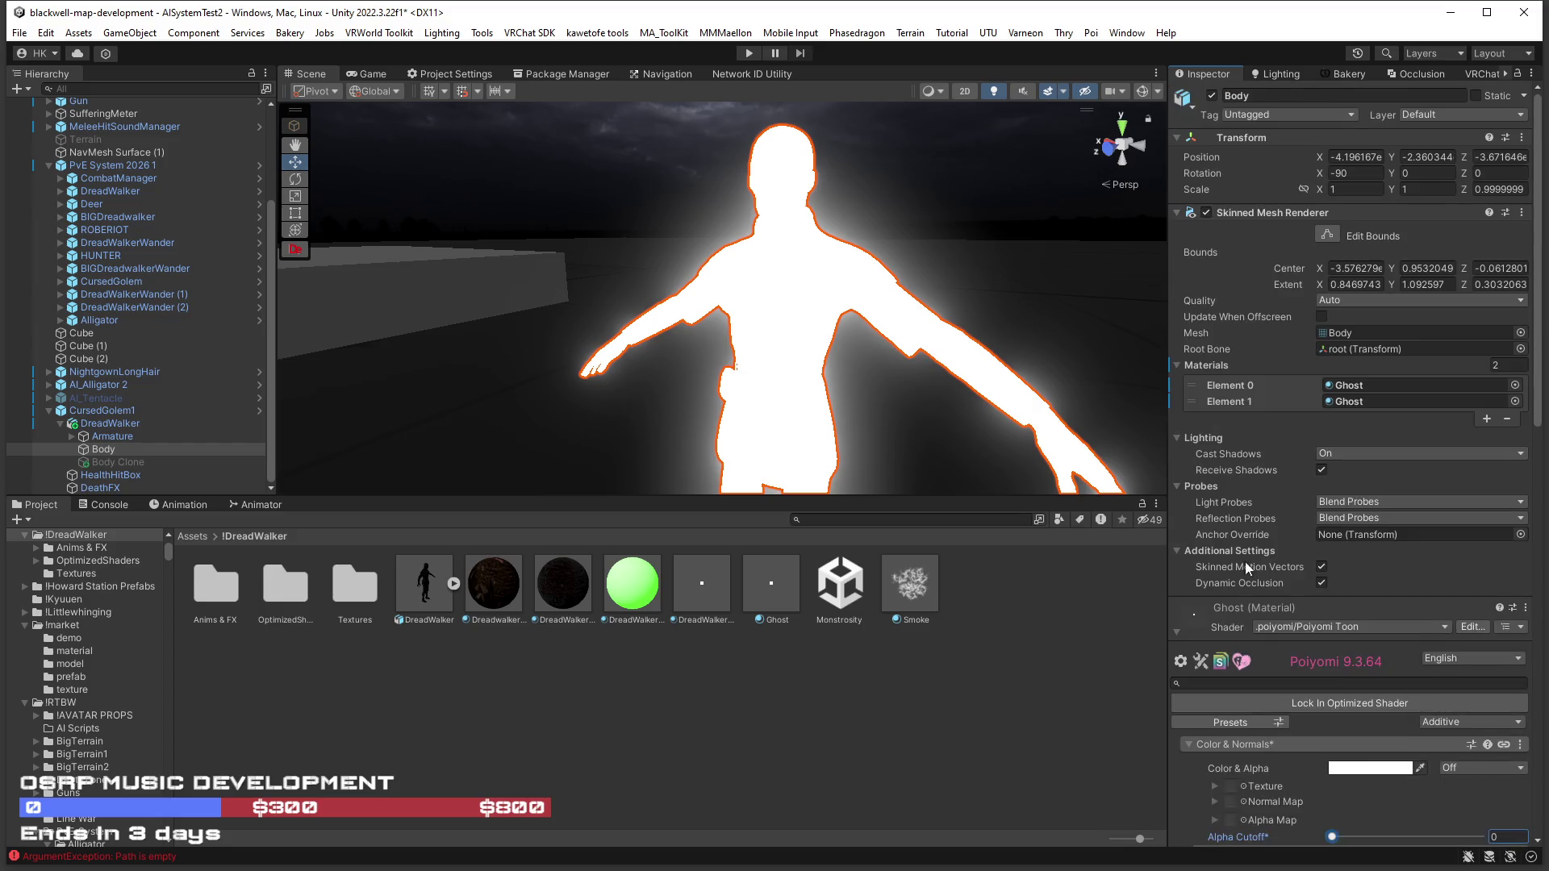
click(1369, 681)
drag(1412, 355, 1392, 501)
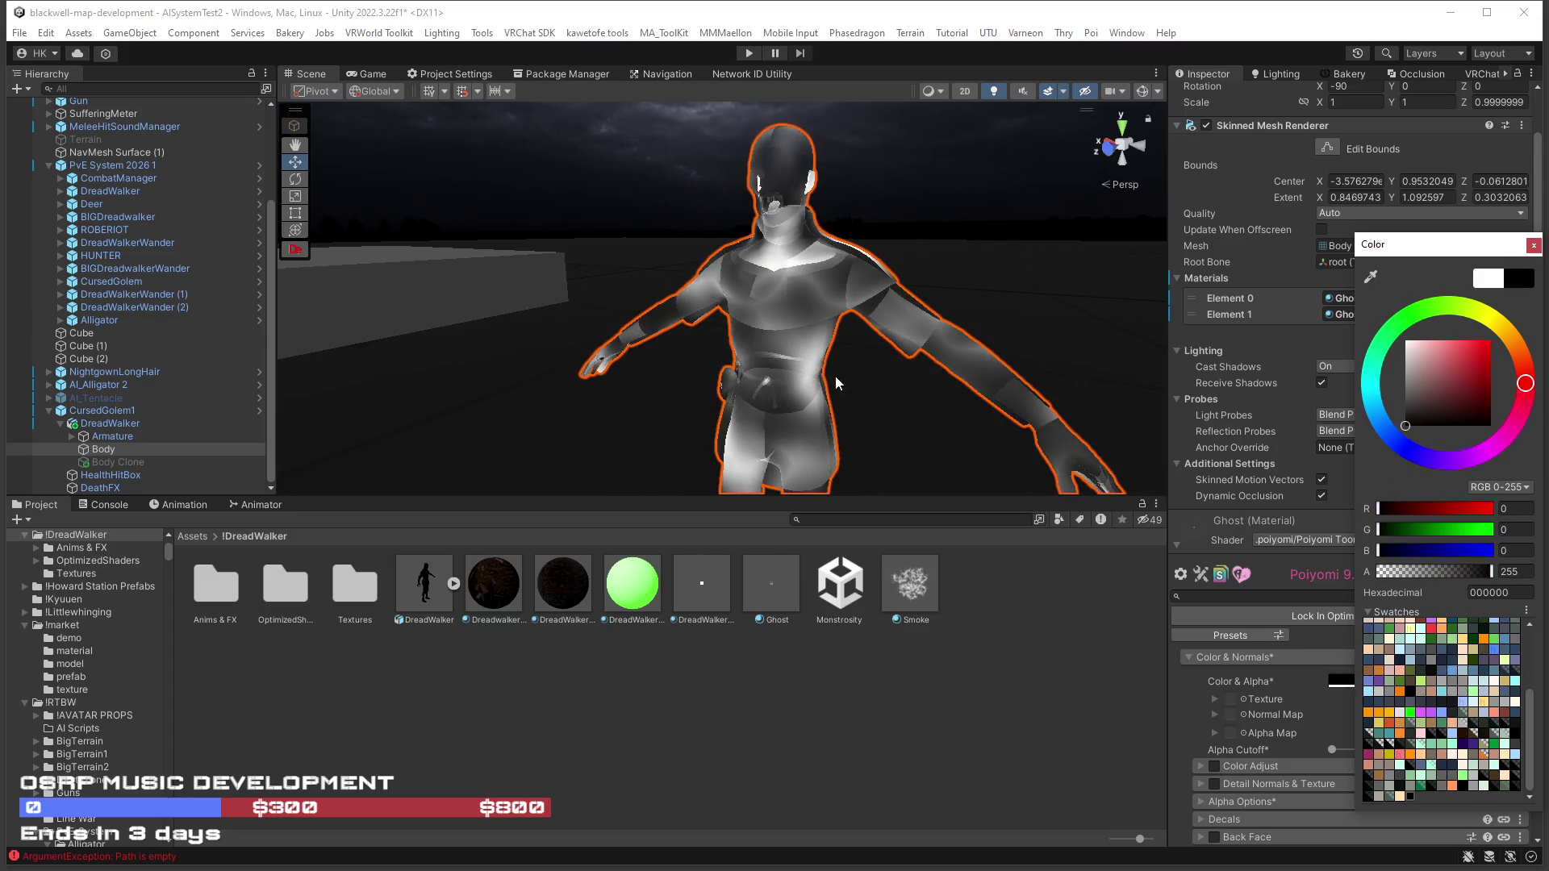
Darken the Ghost material's base colour to black.
drag(968, 363, 1069, 376)
scroll(1069, 377, up, 3)
scroll(1008, 380, down, 5)
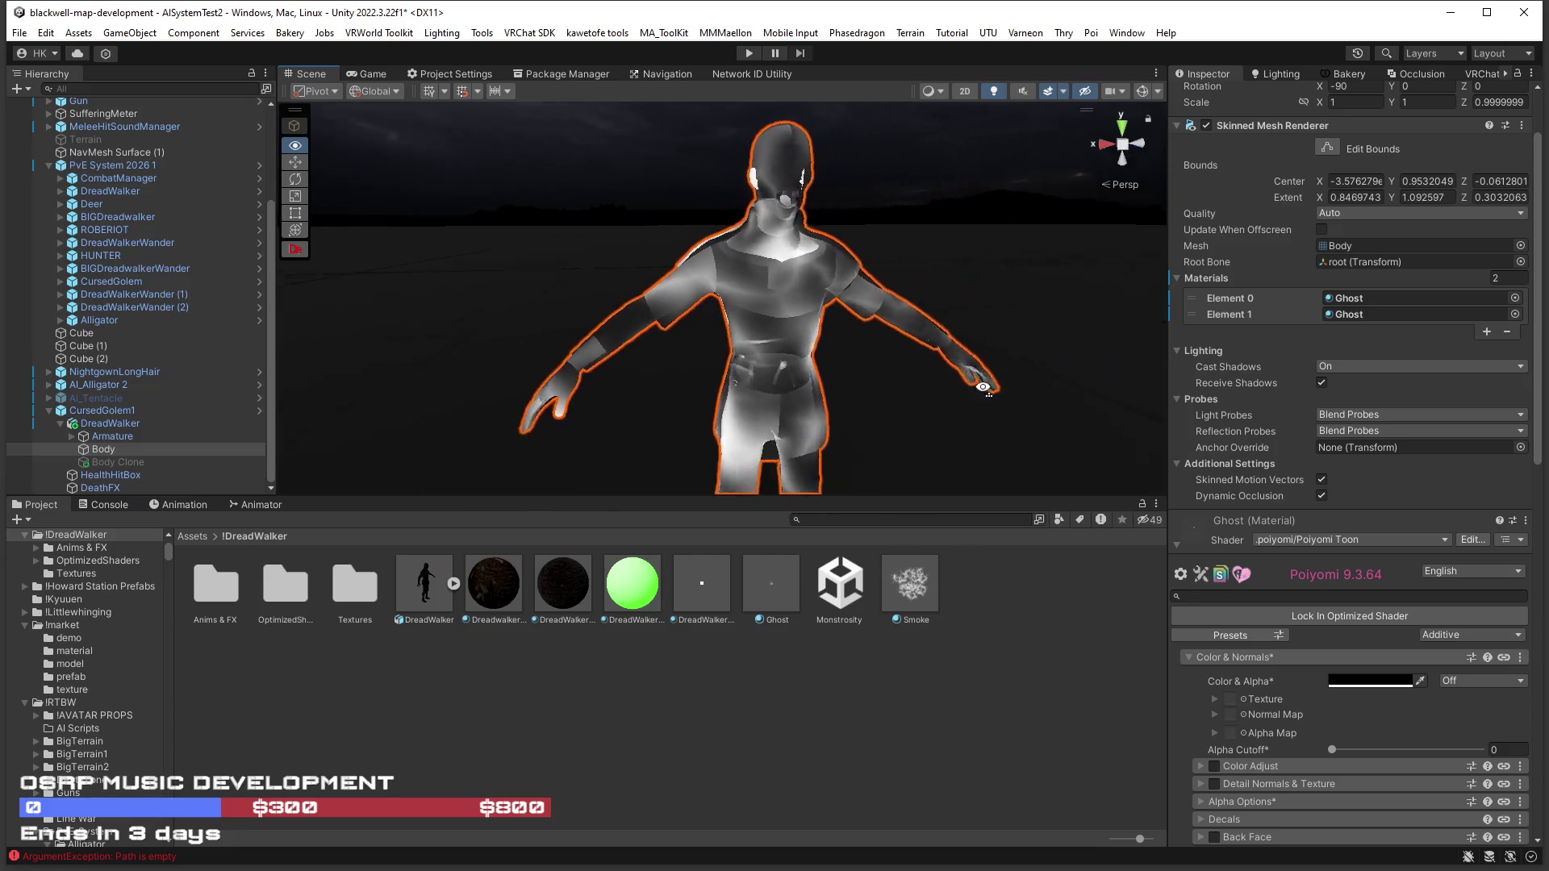
scroll(943, 388, up, 6)
scroll(943, 388, up, 3)
scroll(1378, 553, down, 10)
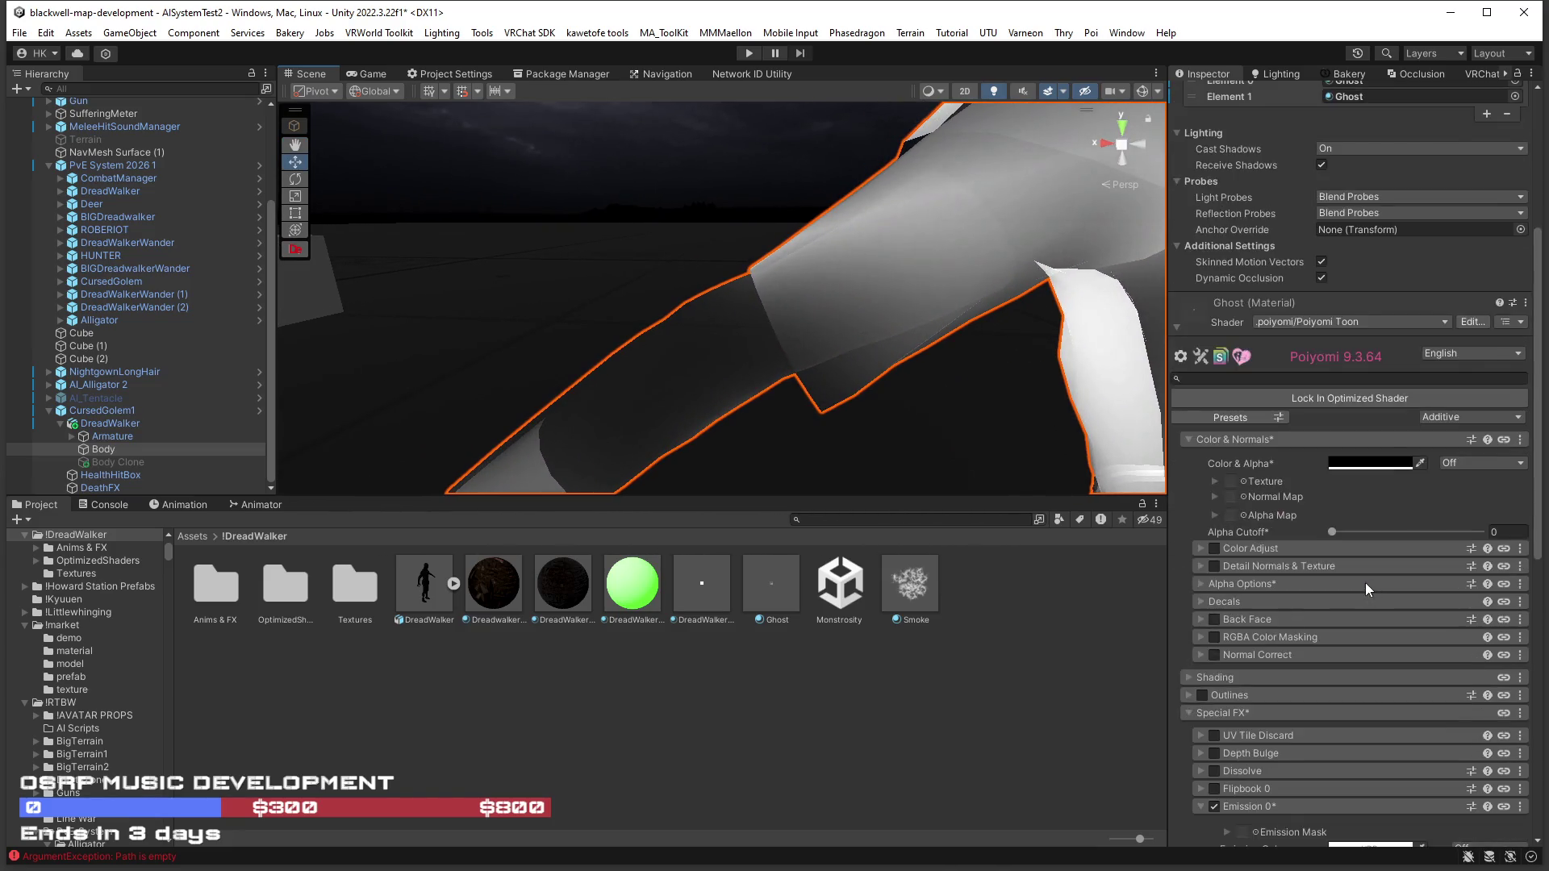
scroll(1352, 579, down, 2)
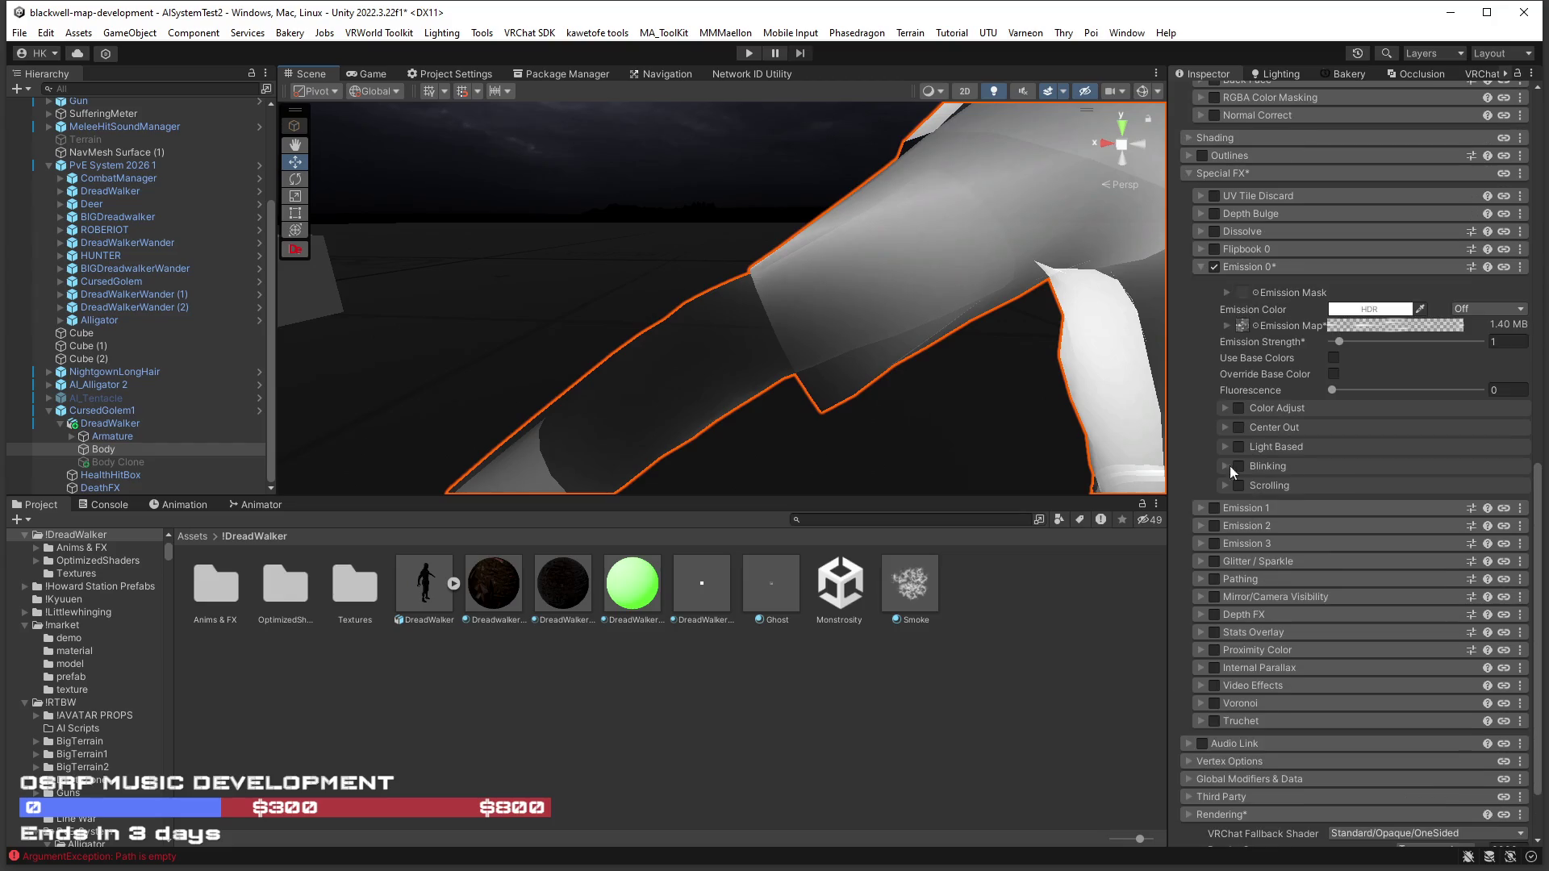
Turn off the Emission 0 layer to compare, viewing the figure from the side.
click(1218, 272)
scroll(1136, 298, down, 5)
mouse_move(947, 384)
mouse_down()
mouse_move(1140, 371)
mouse_move(985, 408)
mouse_move(798, 420)
mouse_up()
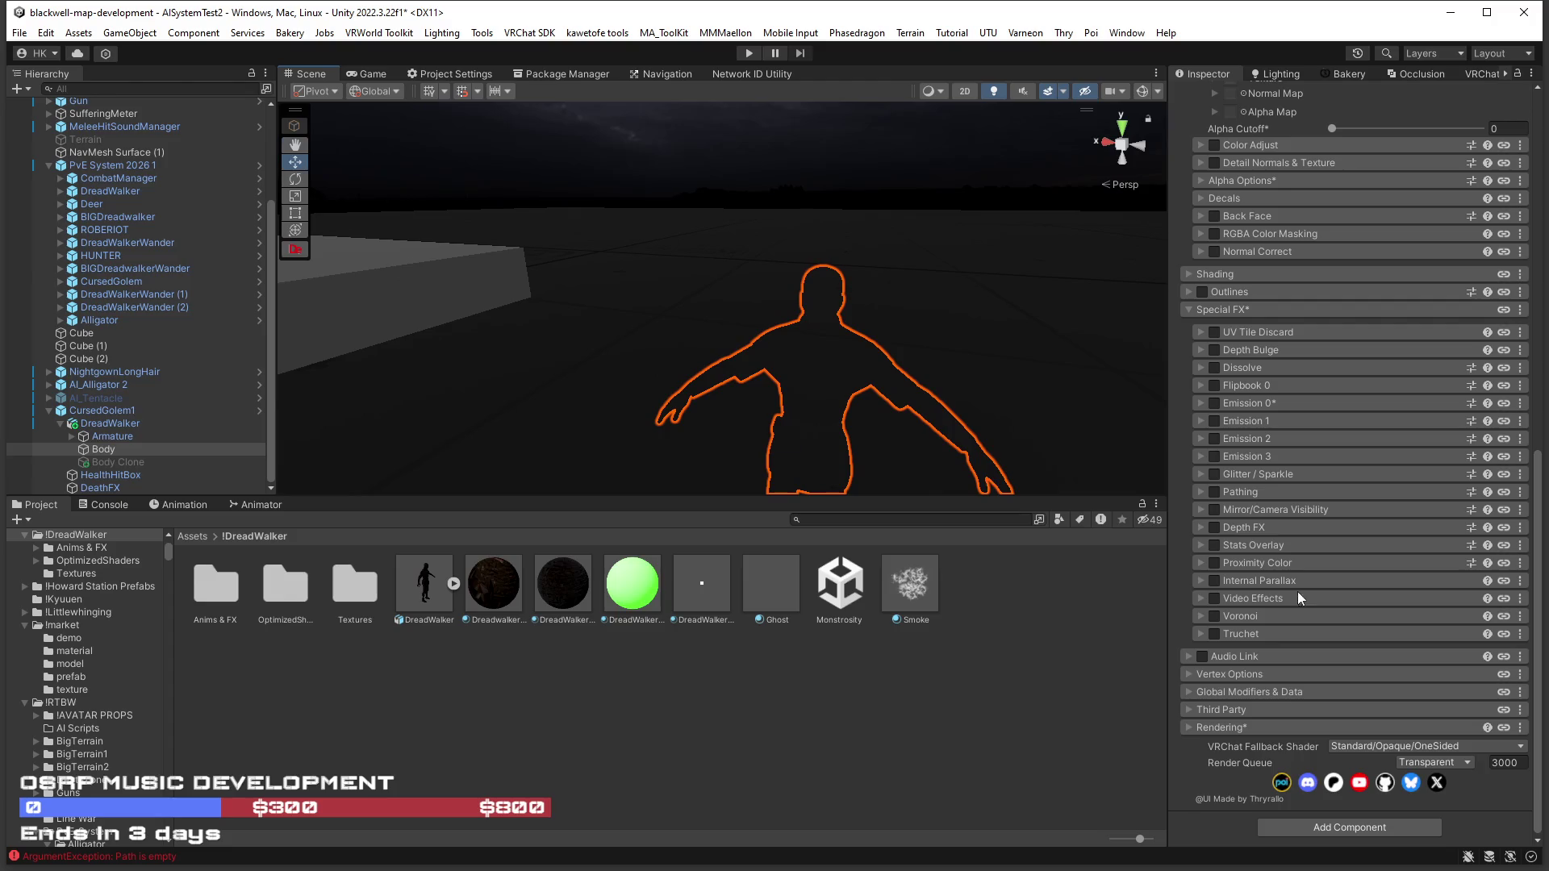
Expand the rendering settings and turn Emission 0 back on, viewing the figure's front.
scroll(1295, 599, up, 1)
scroll(1295, 598, down, 1)
click(1191, 728)
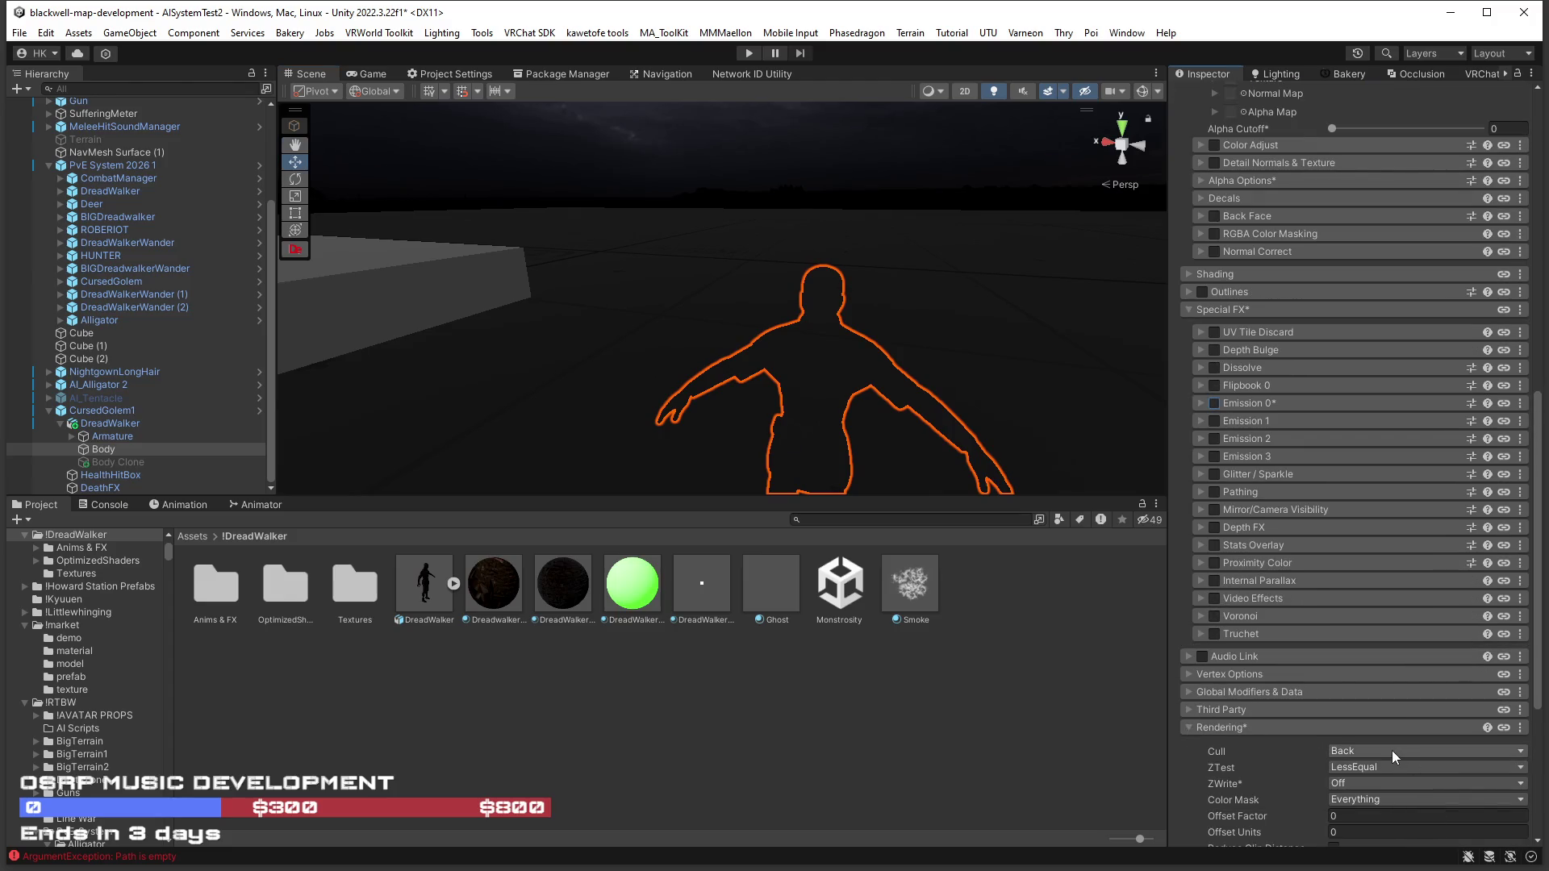
click(1212, 403)
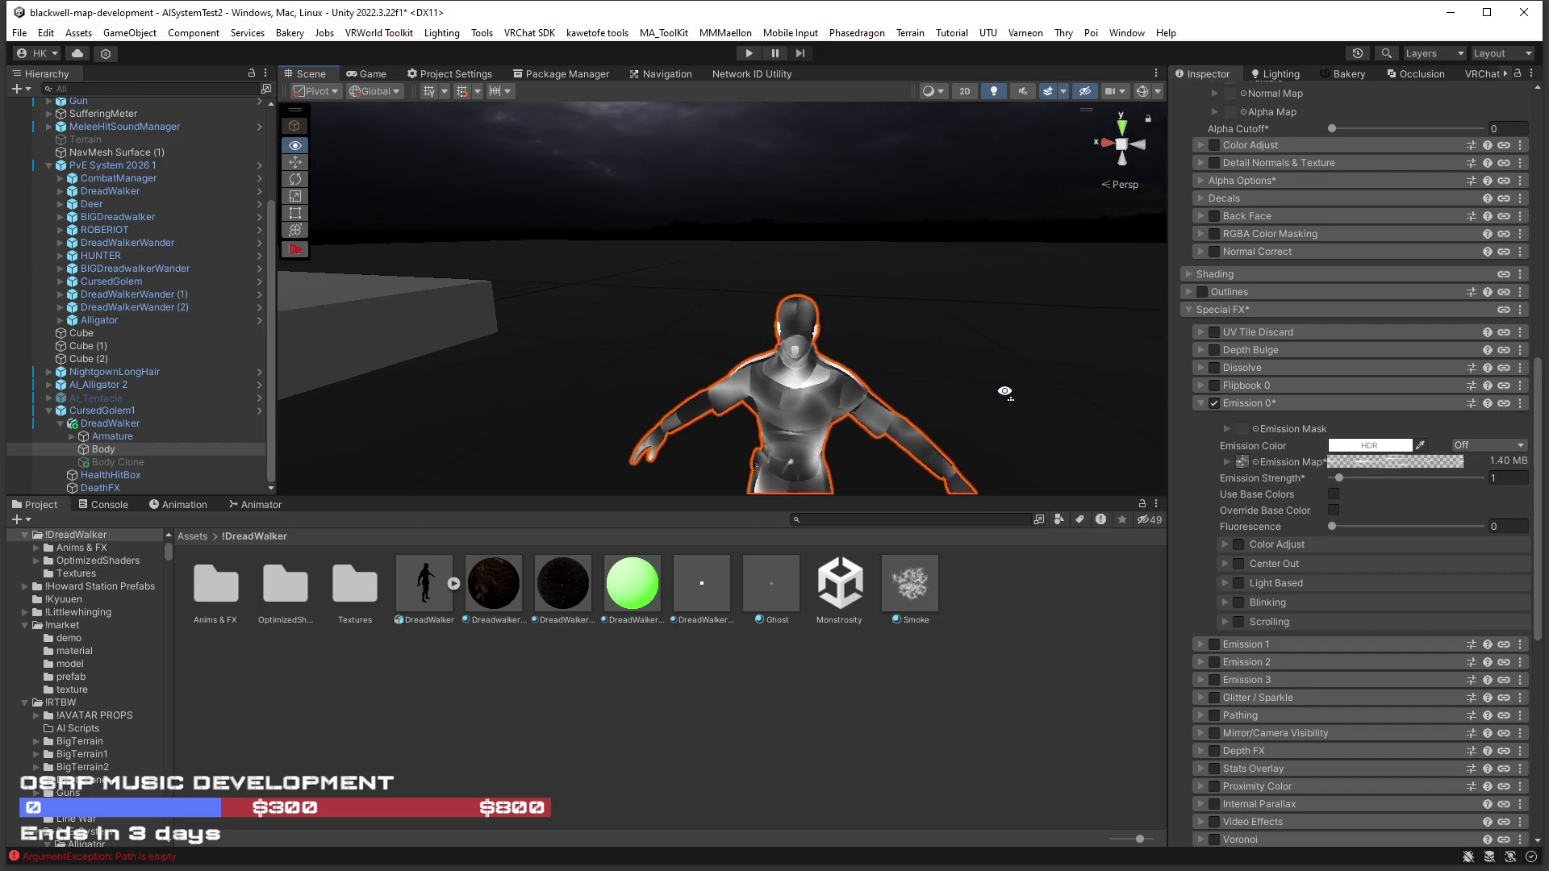
mouse_move(984, 371)
mouse_down()
mouse_move(1045, 385)
mouse_move(1089, 359)
mouse_up()
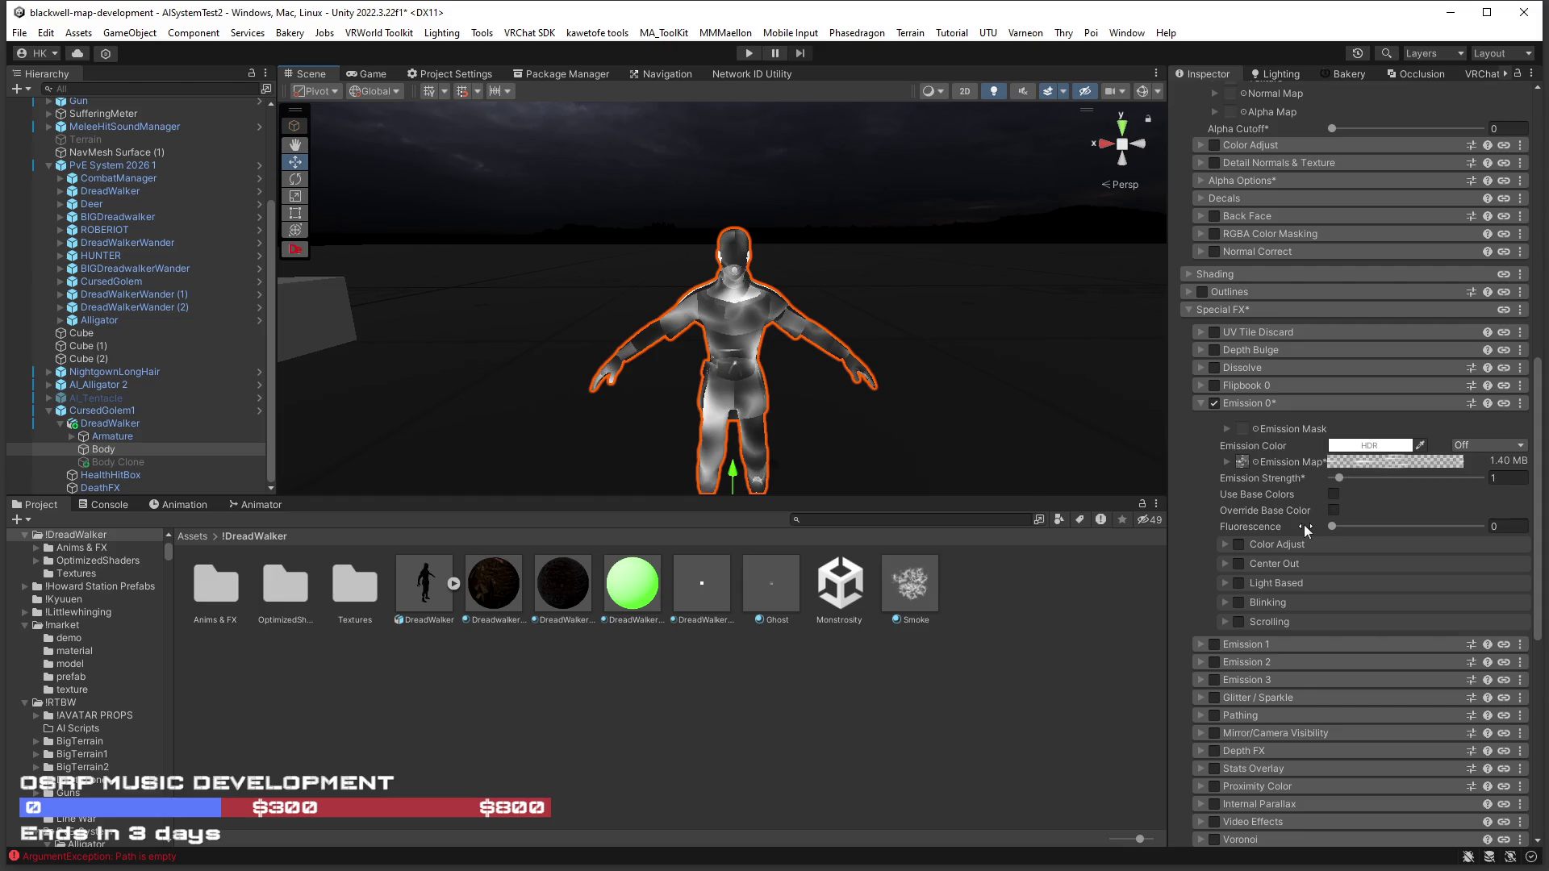
Convert the emission map into an editable gradient, leaving Color Adjust collapsed.
click(1225, 543)
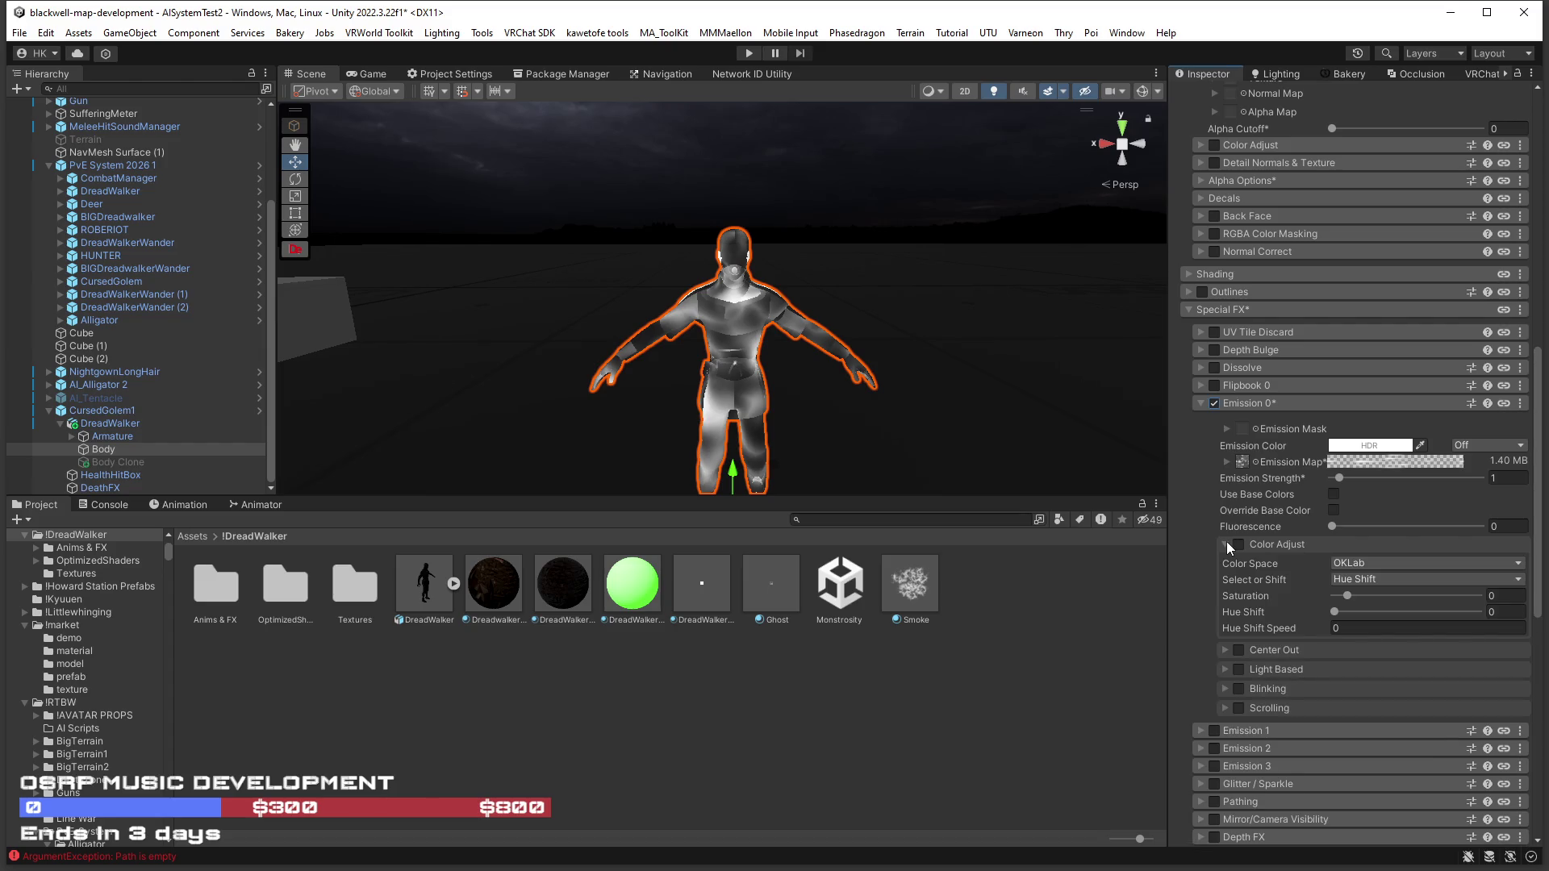
click(1227, 544)
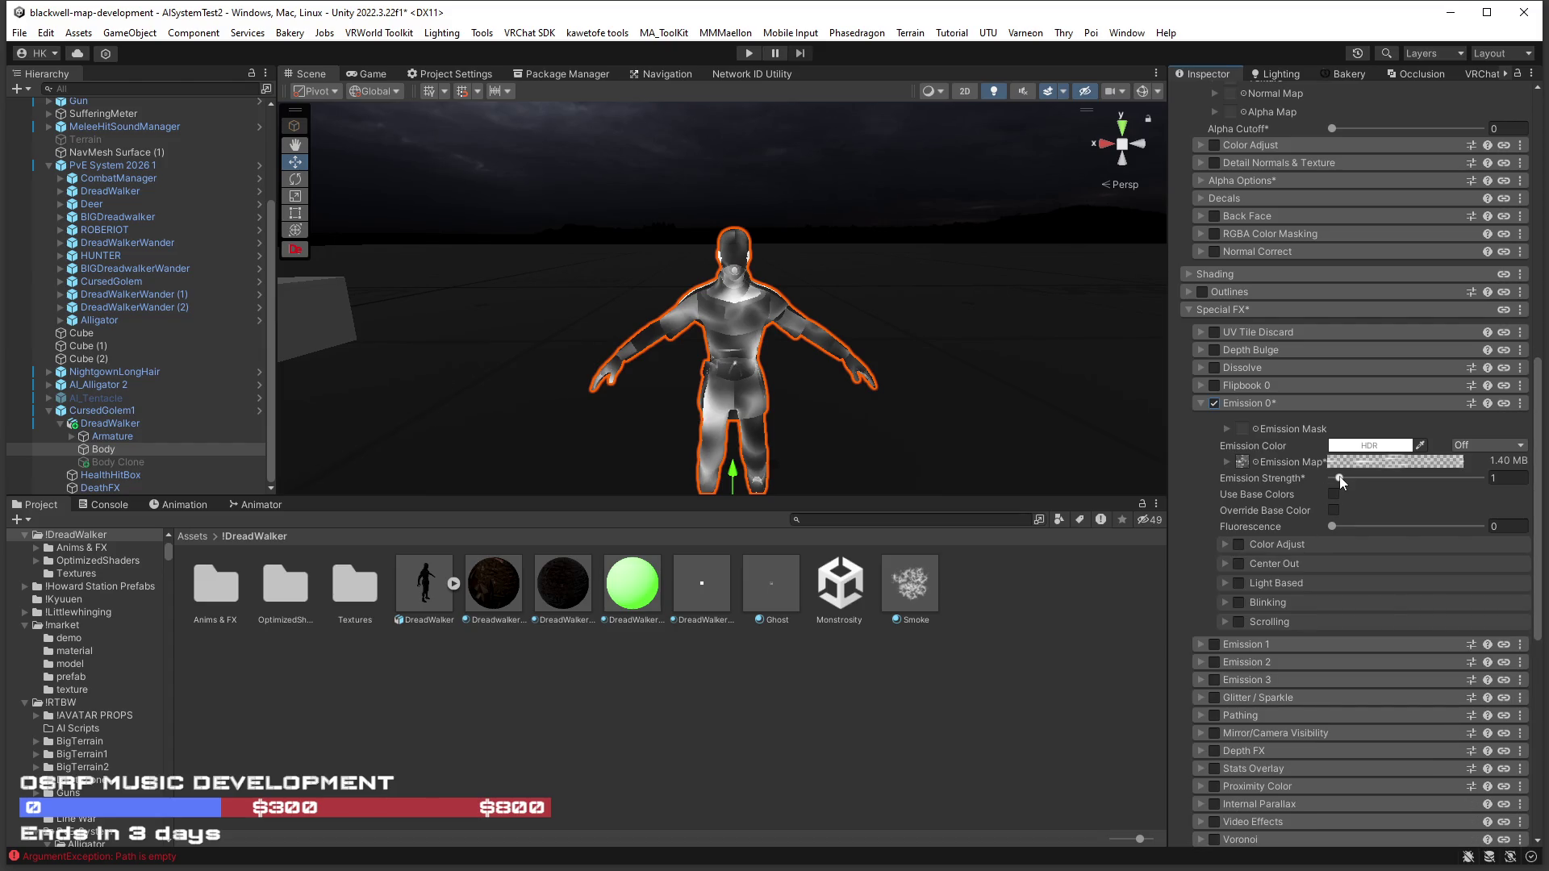
click(1381, 461)
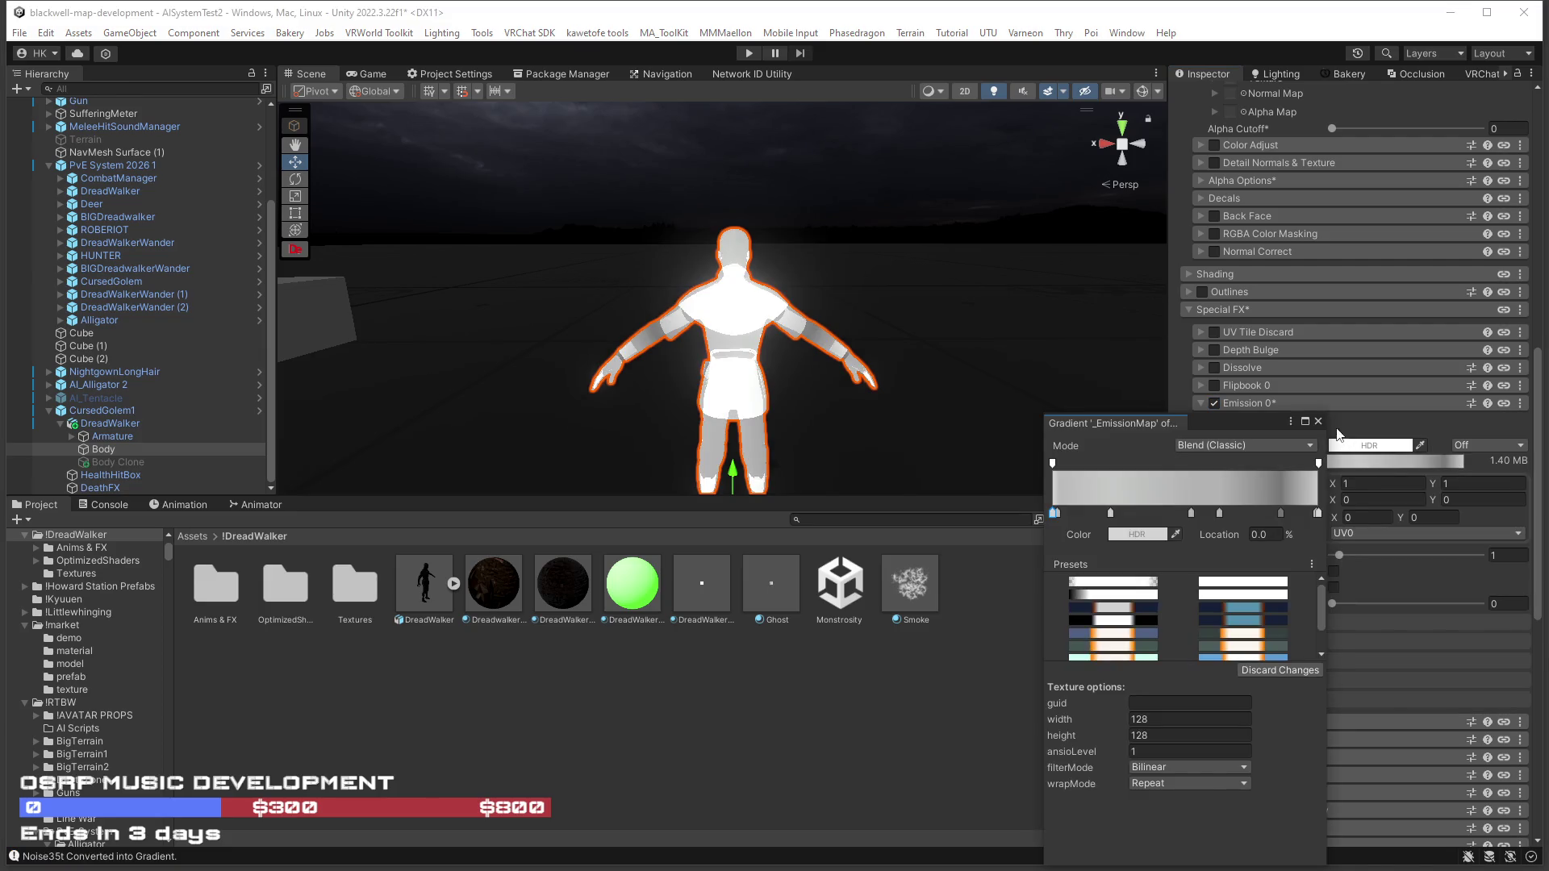
Preview T_Smudge_Noise, TornadoNoise and T_Perlin_Noise, then apply a wavy noise emission map.
click(1318, 421)
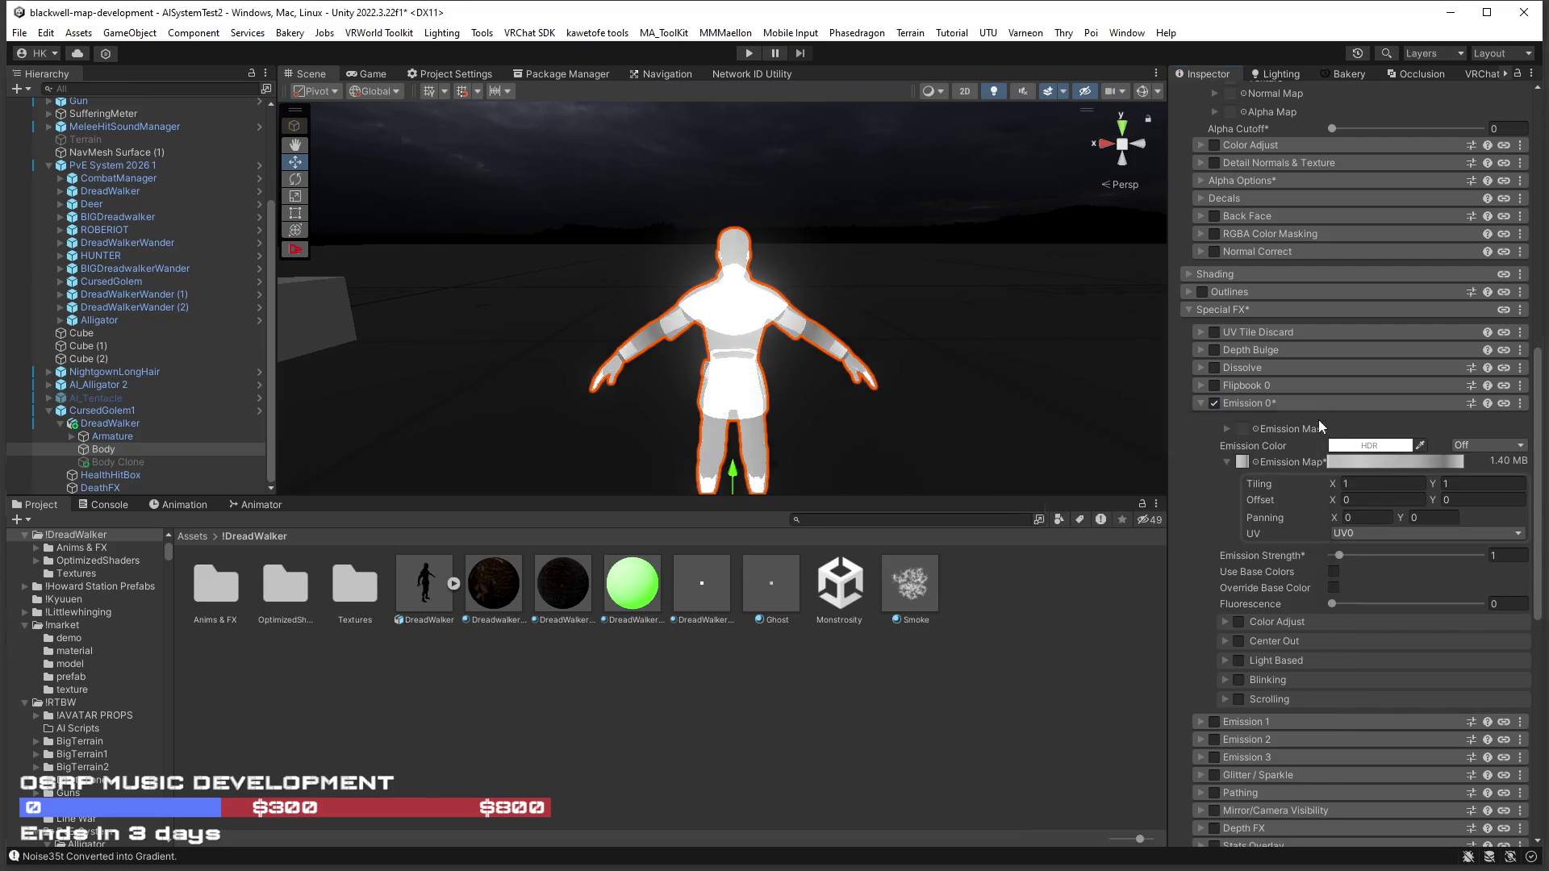
click(1256, 463)
scroll(1271, 521, down, 15)
scroll(1275, 526, down, 5)
text(noise)
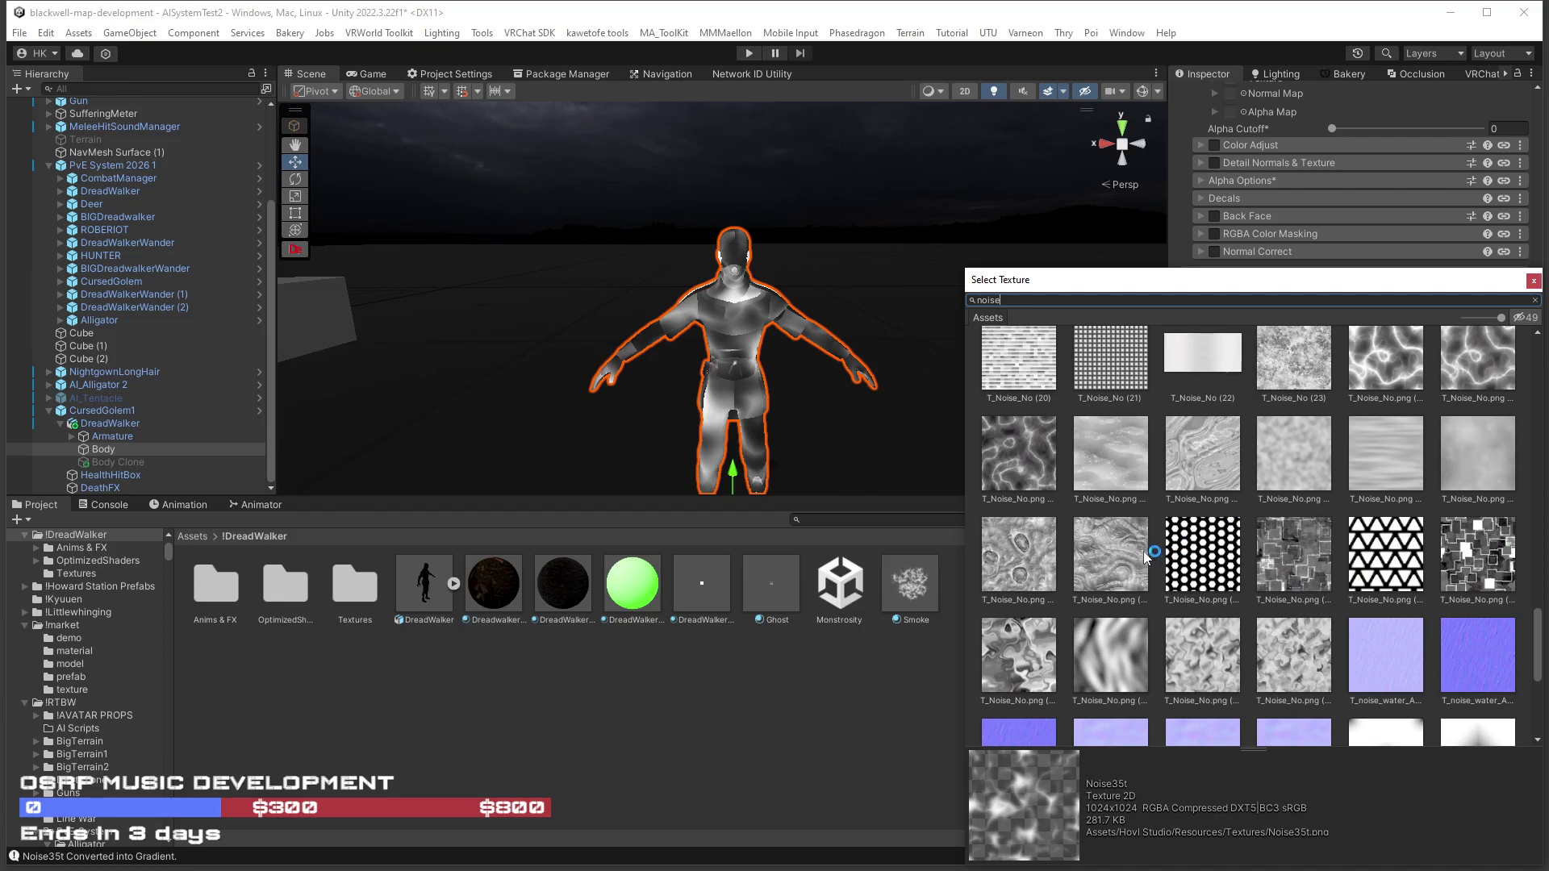
click(1041, 437)
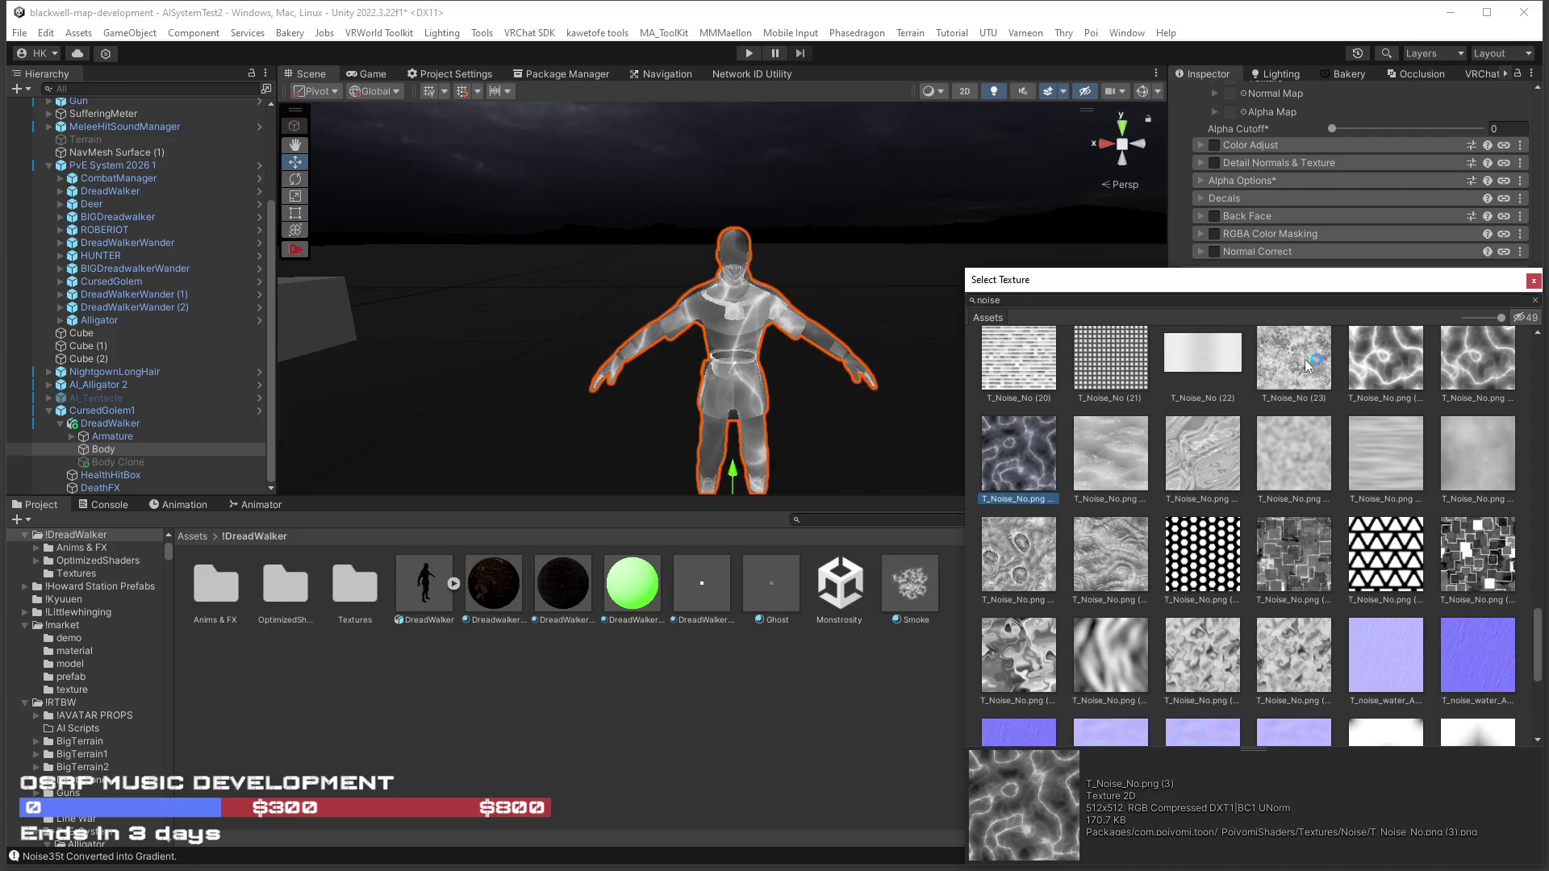
click(1372, 351)
scroll(1182, 471, down, 5)
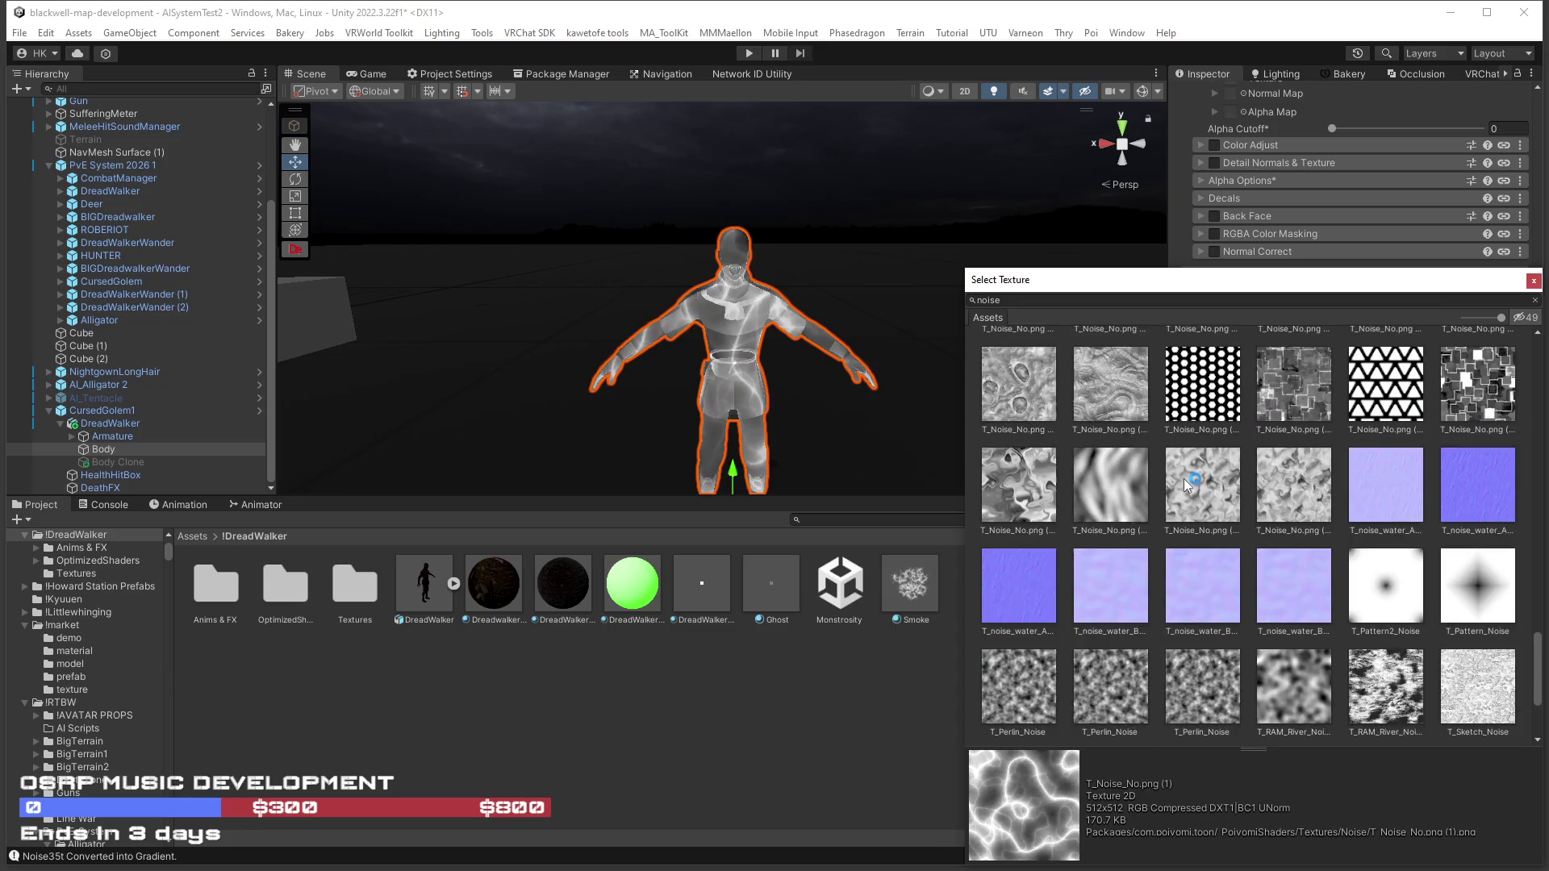
scroll(1183, 477, down, 1)
click(1023, 605)
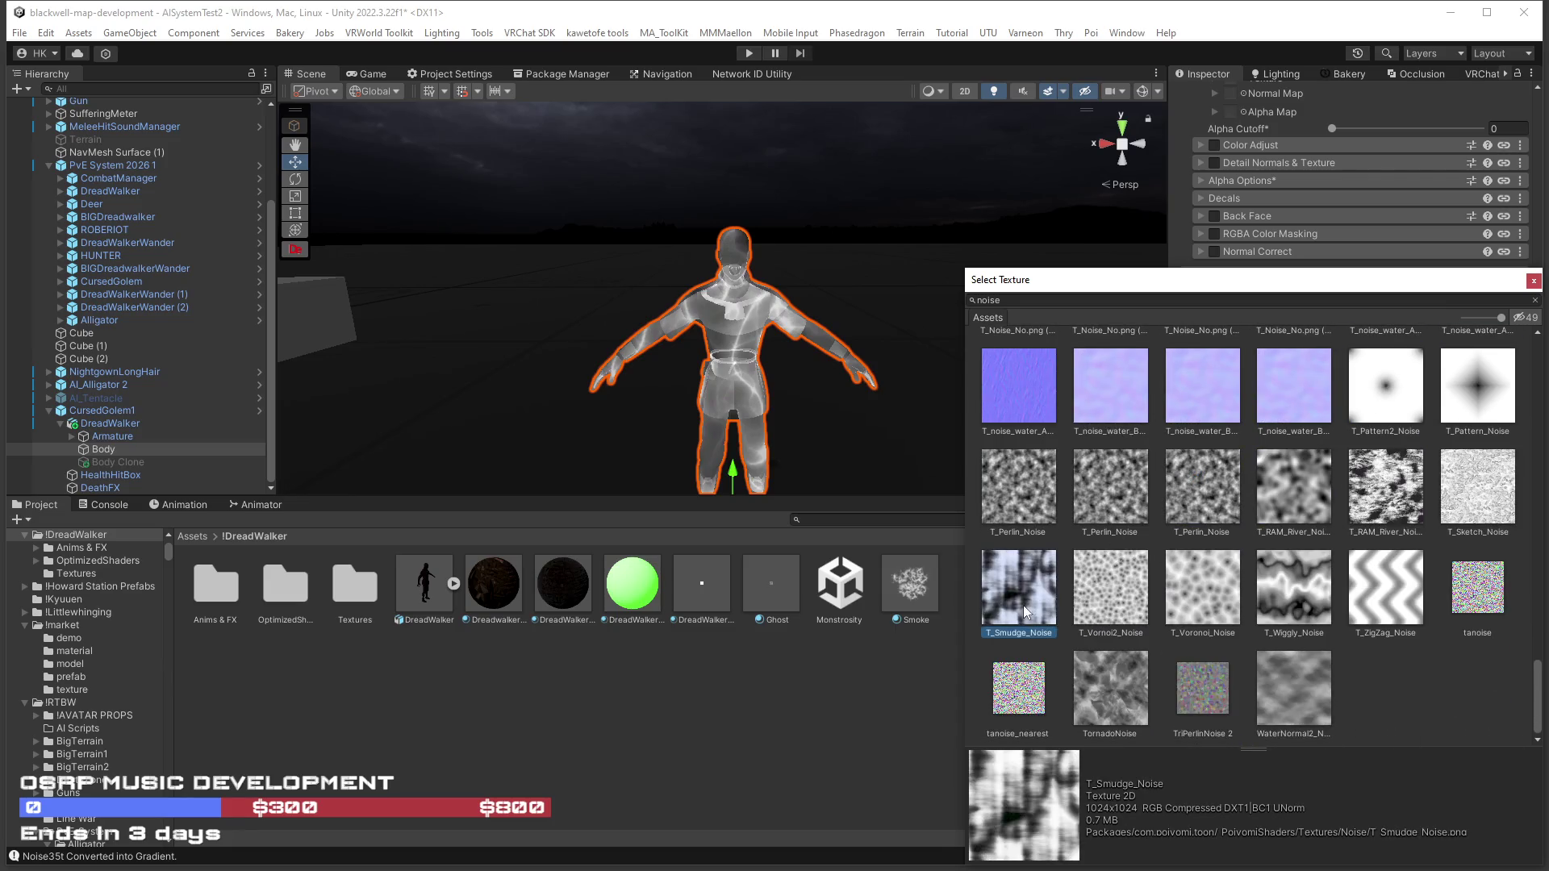
click(1122, 692)
scroll(1115, 677, up, 3)
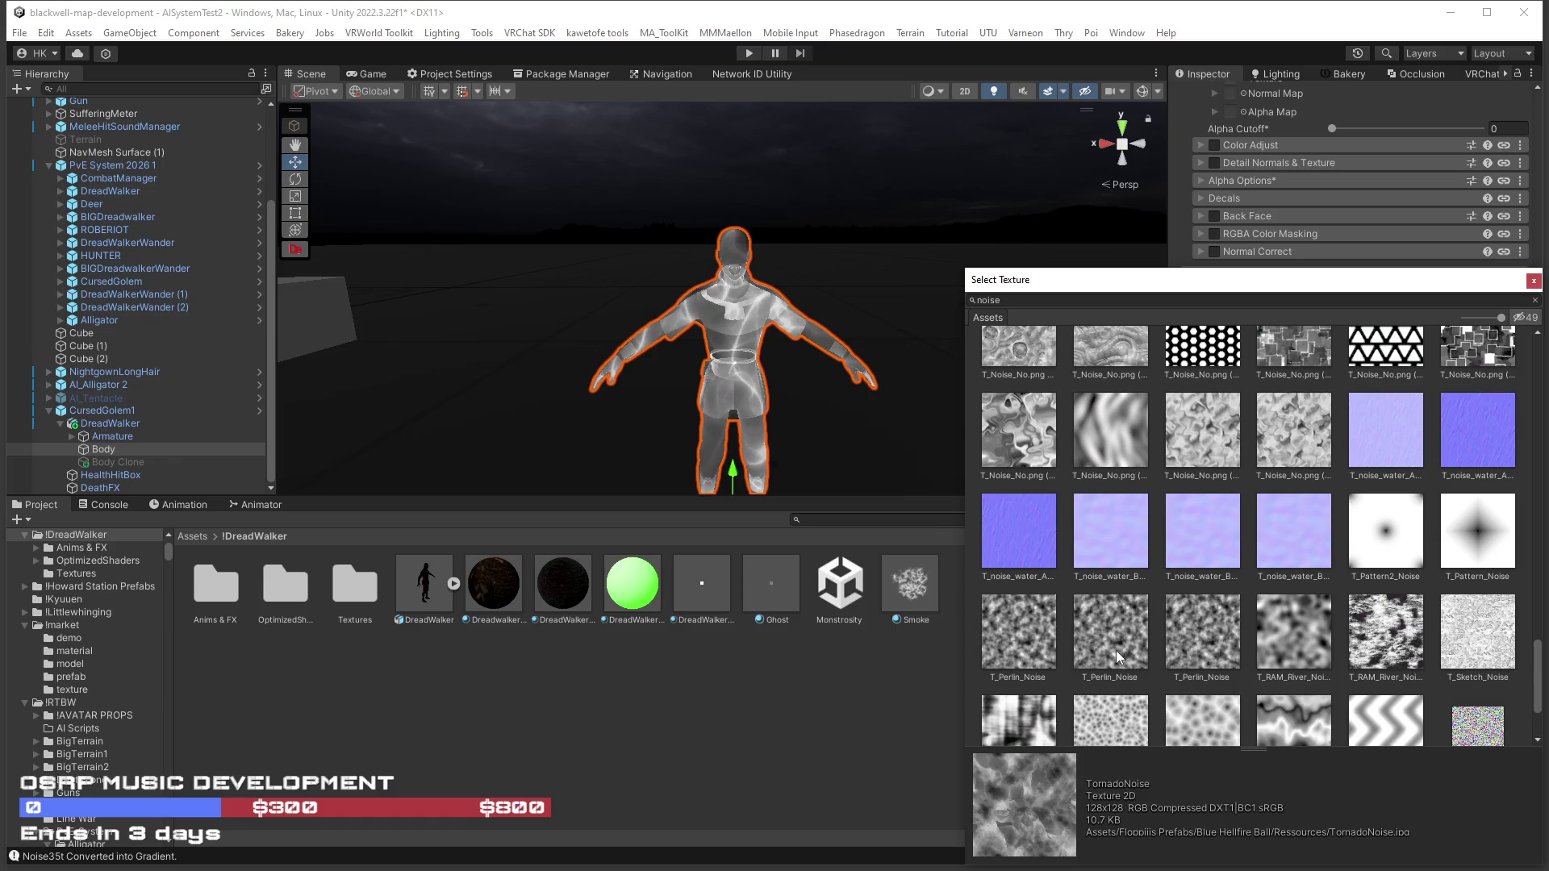
click(1116, 650)
scroll(1124, 645, up, 3)
double_click(1137, 506)
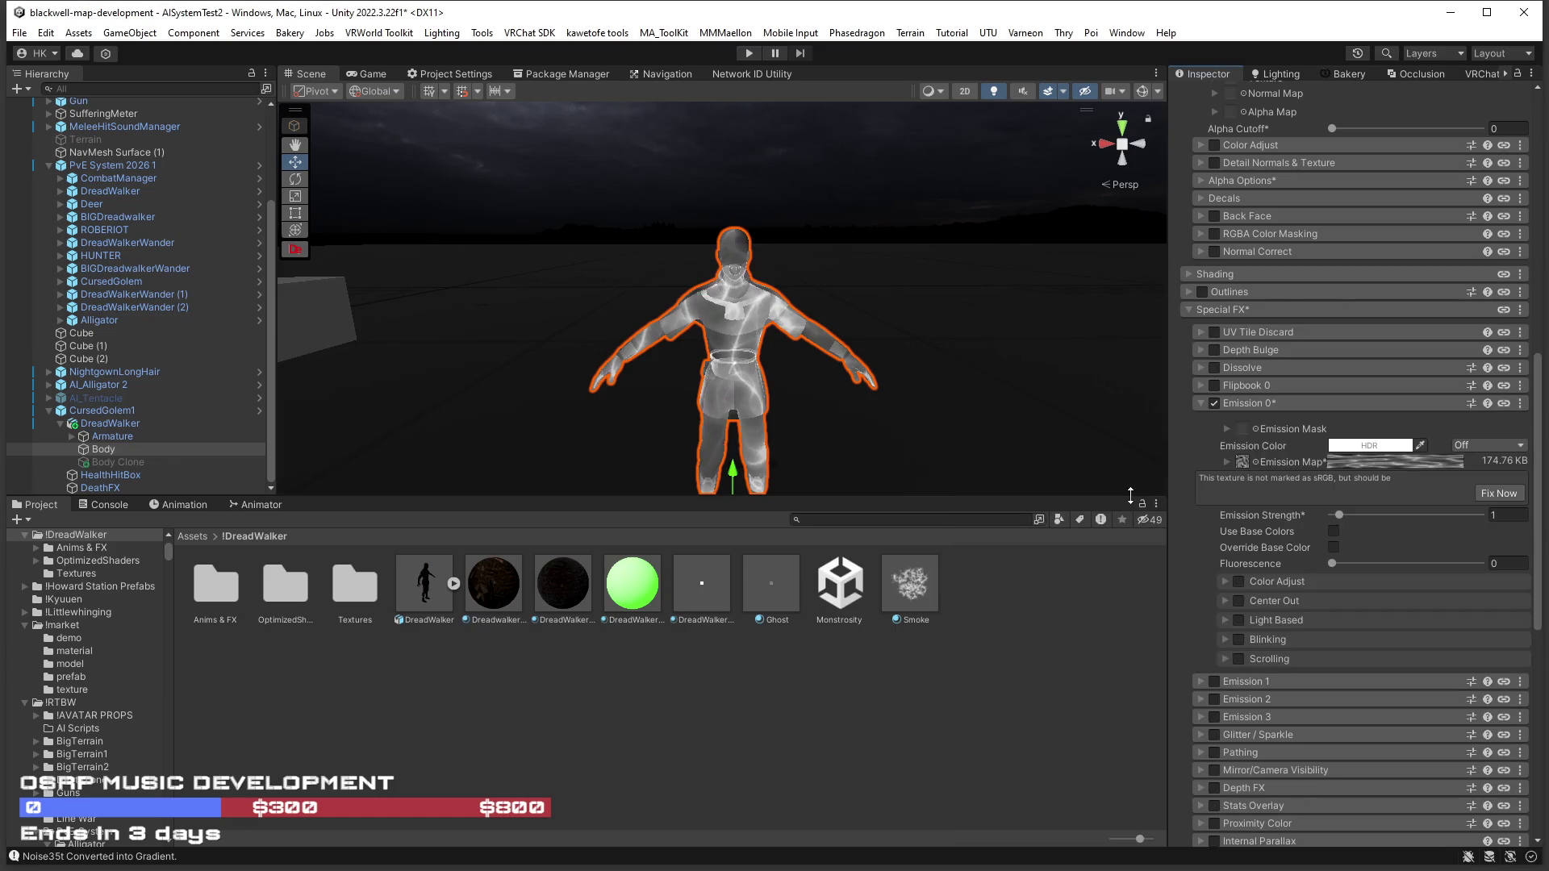
Search lightning textures and try lightning_002, lightning_003, lightning_001, Lightning10 and Lightning_Anim1.
click(1255, 462)
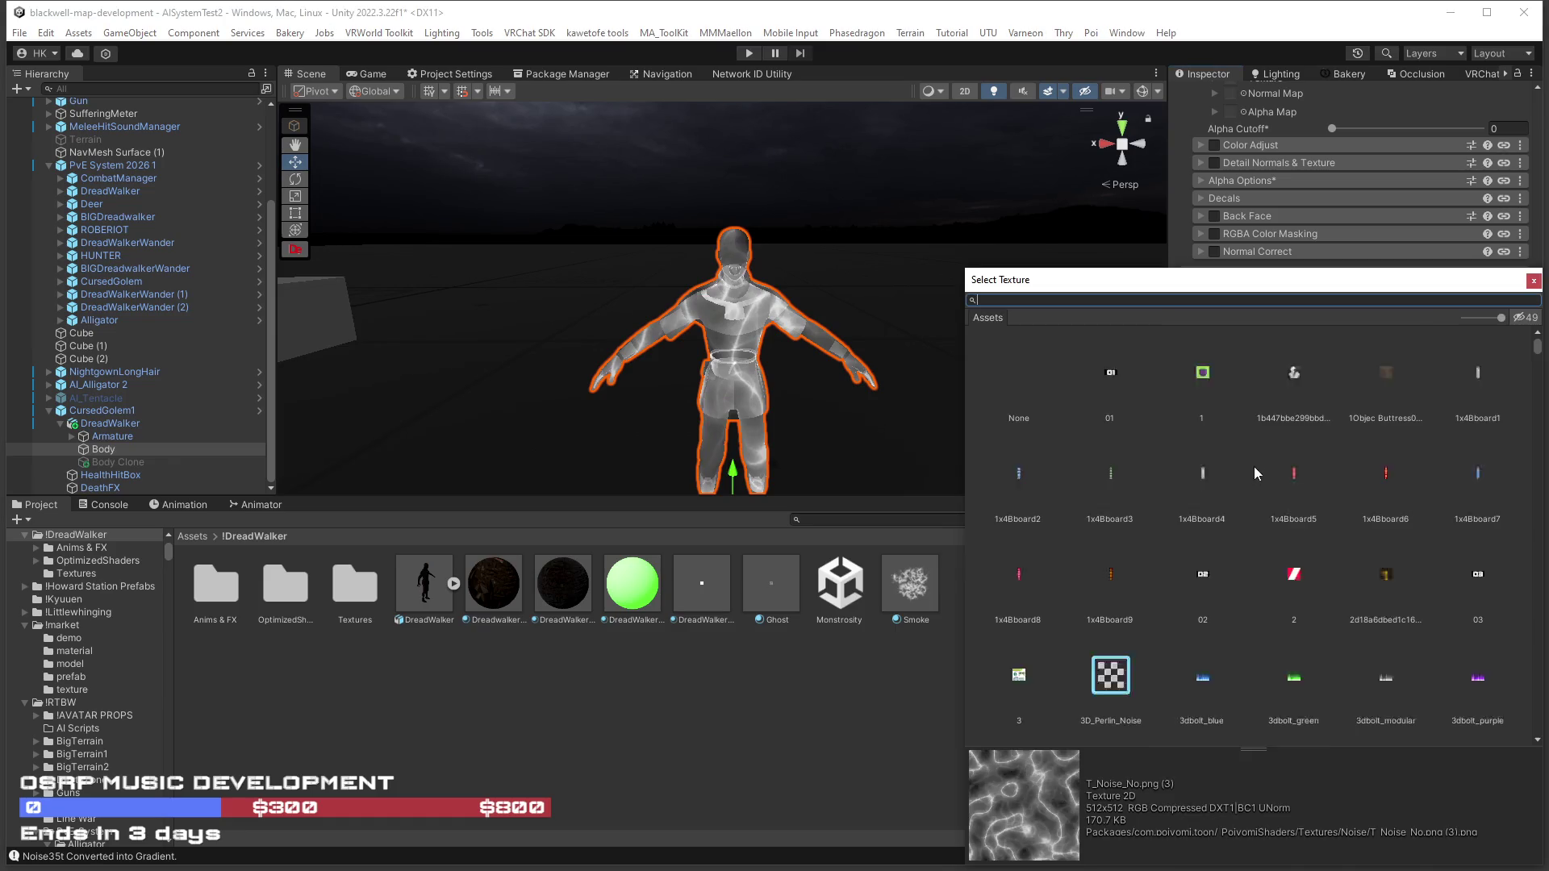
scroll(1255, 494, down, 3)
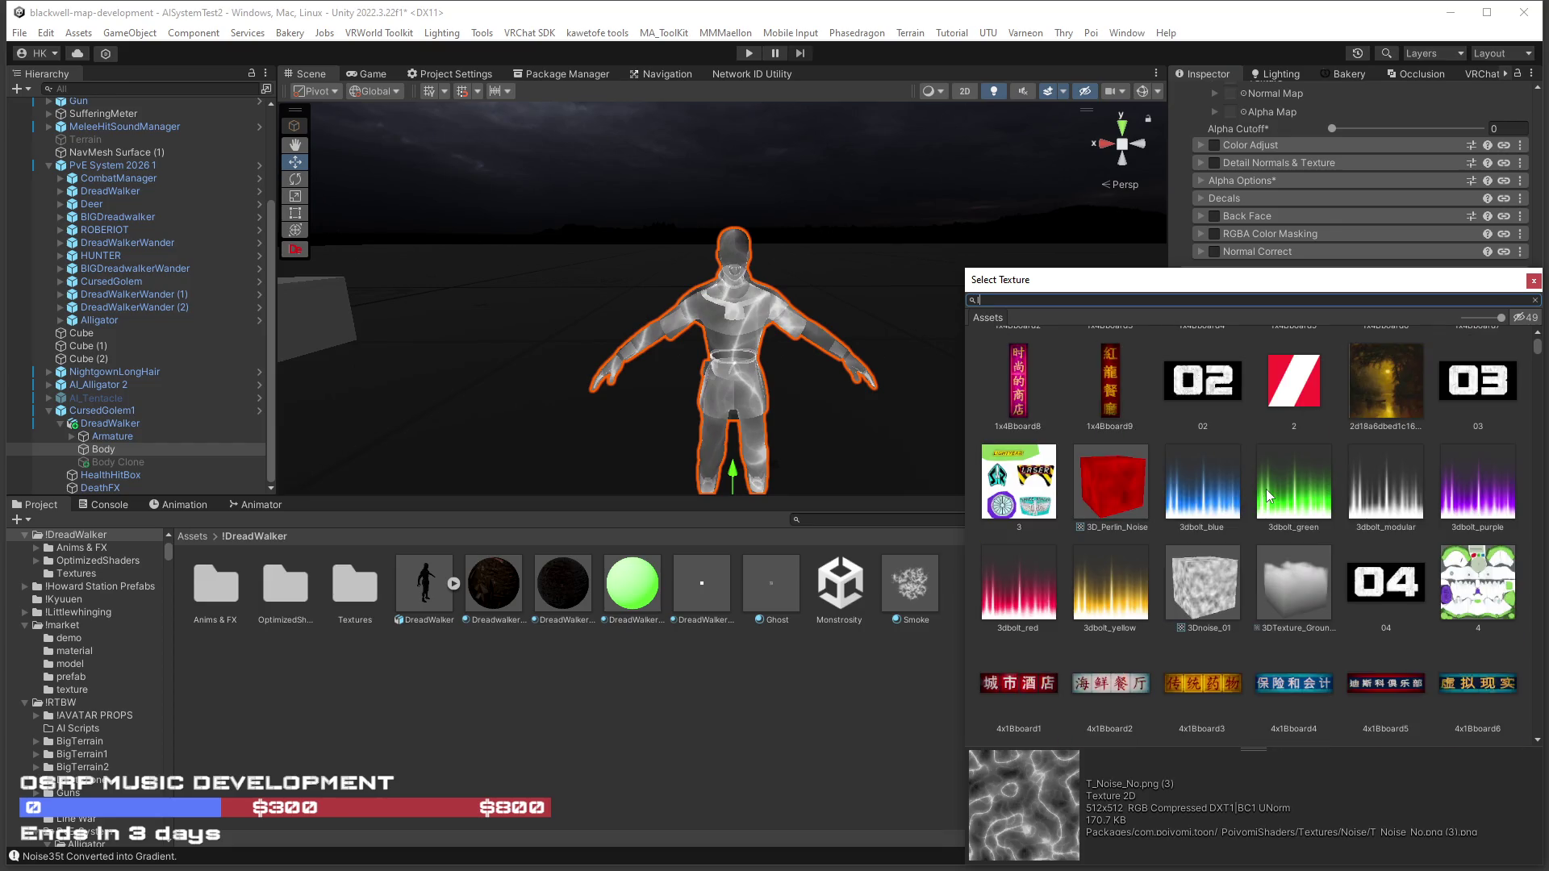
text(ig)
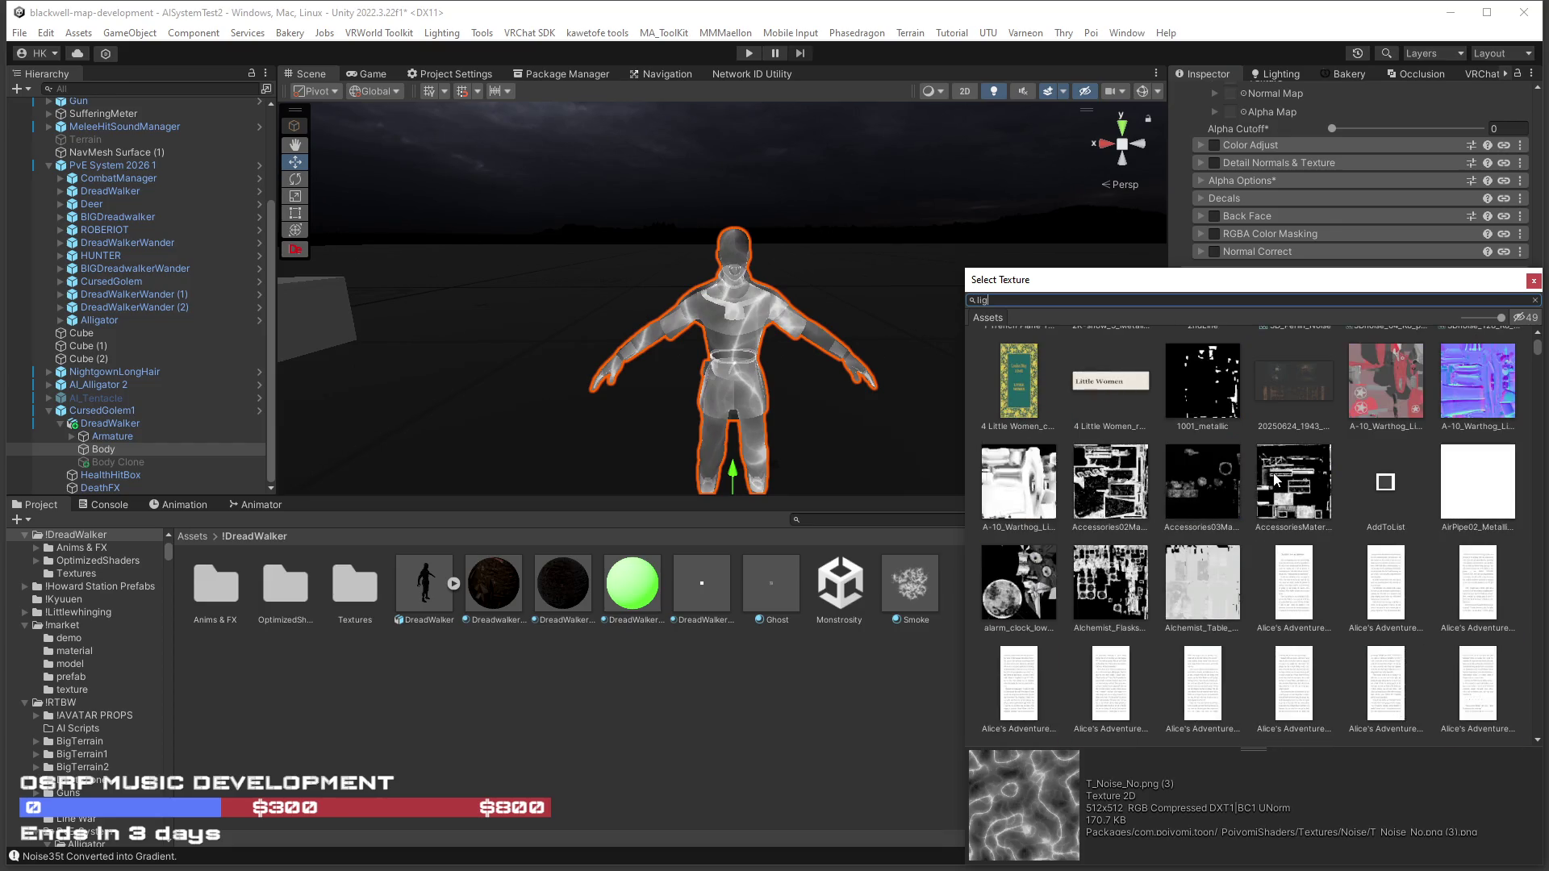
text(htn)
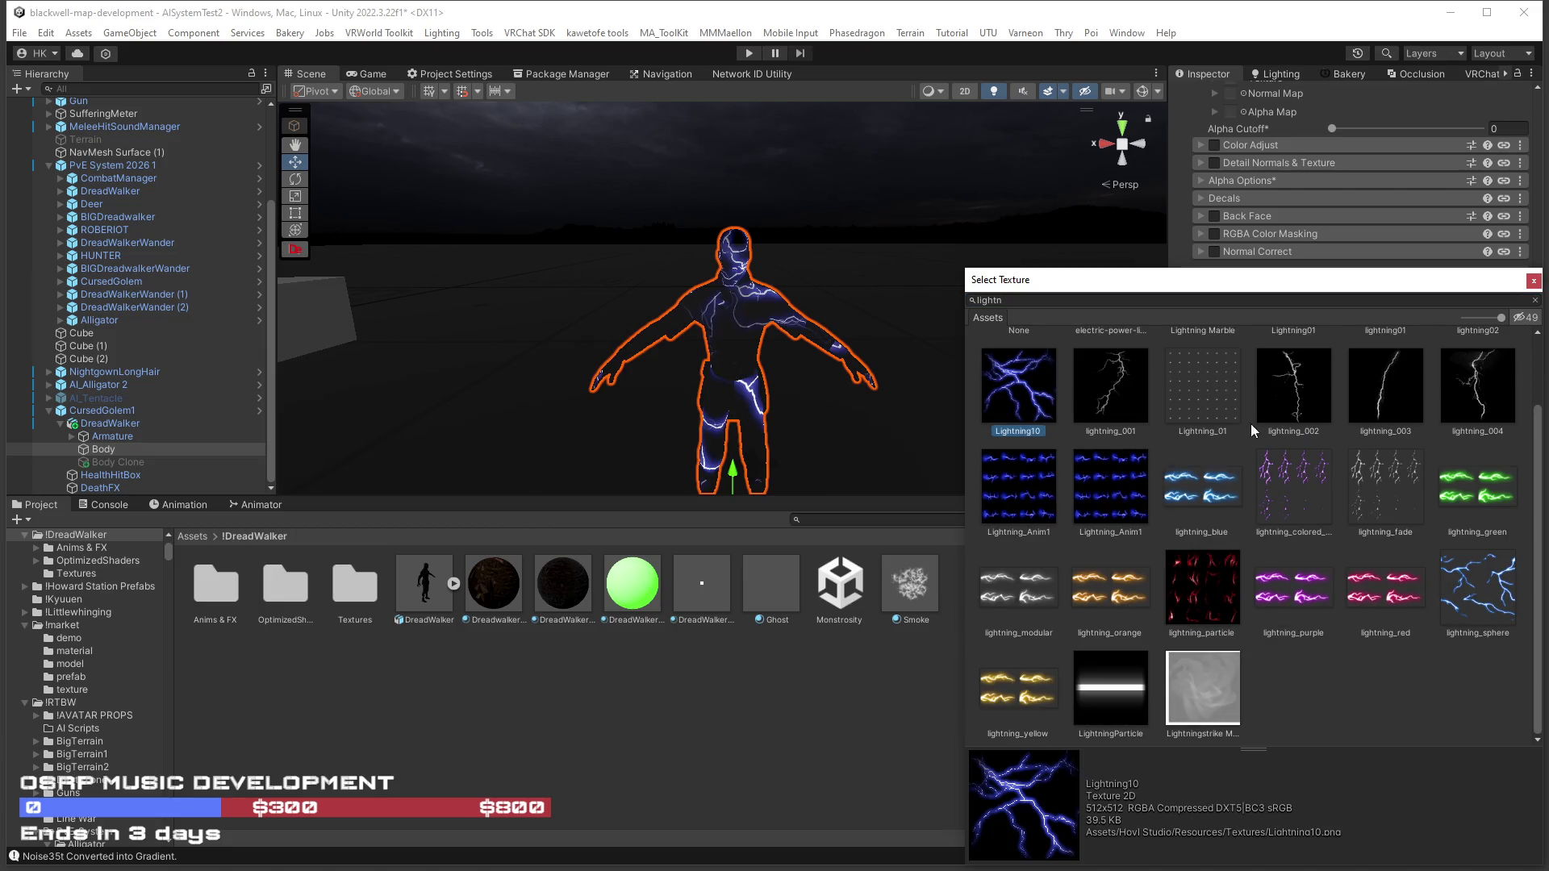
click(1300, 394)
click(1398, 384)
click(1118, 377)
click(1008, 410)
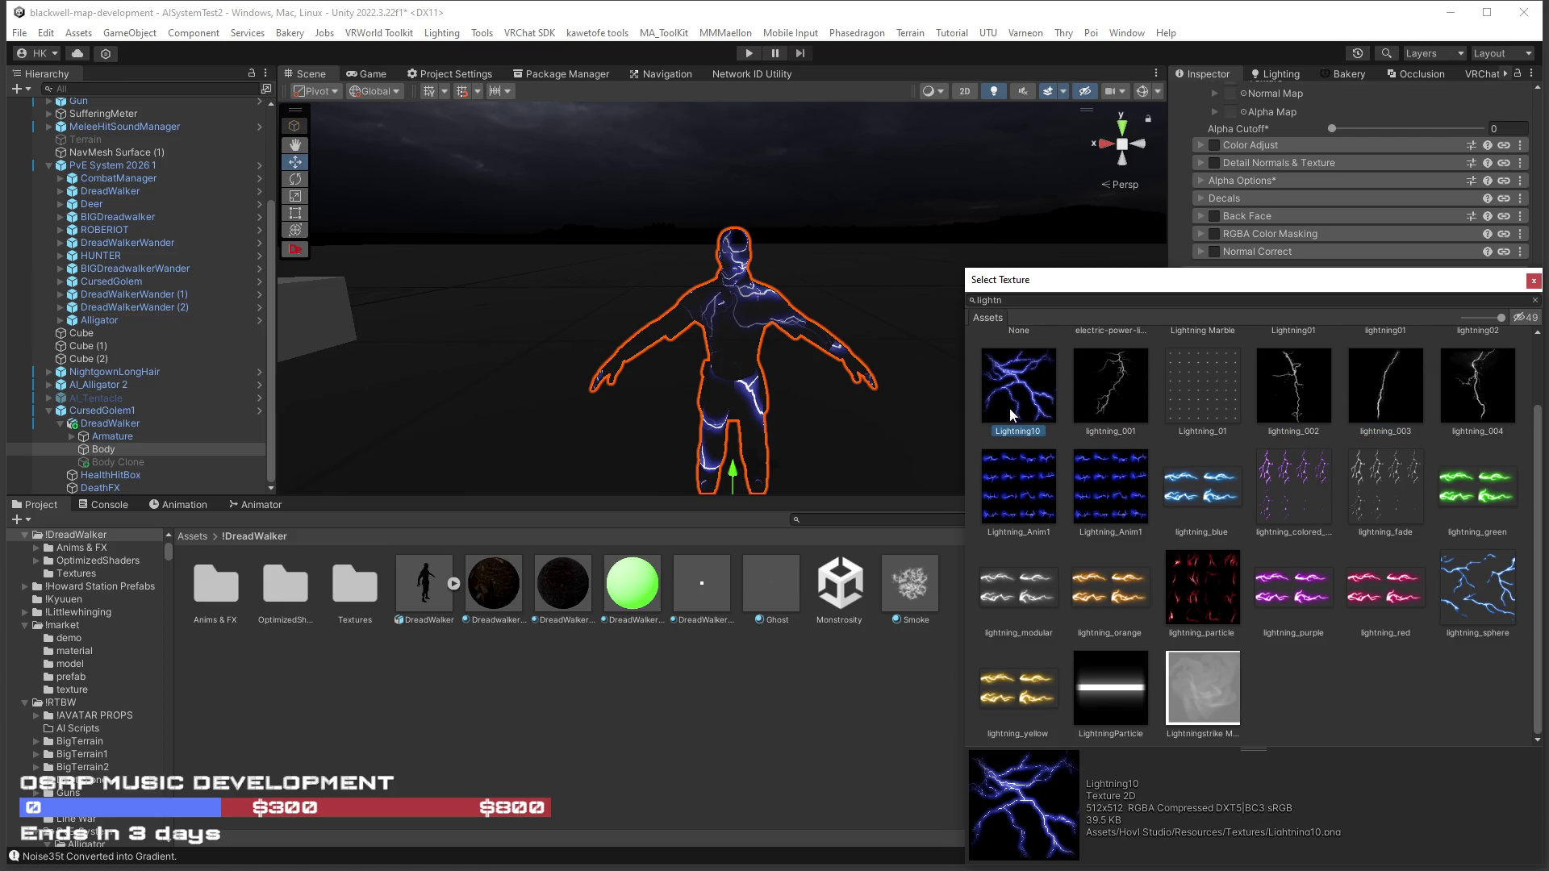
click(1197, 487)
click(1081, 483)
Try Lightning01, lightning02, Lightning Marble, Lightning10 and lightning_001, then search 'noise' again.
scroll(1211, 618, up, 2)
click(1300, 390)
click(1487, 385)
click(1200, 375)
click(994, 482)
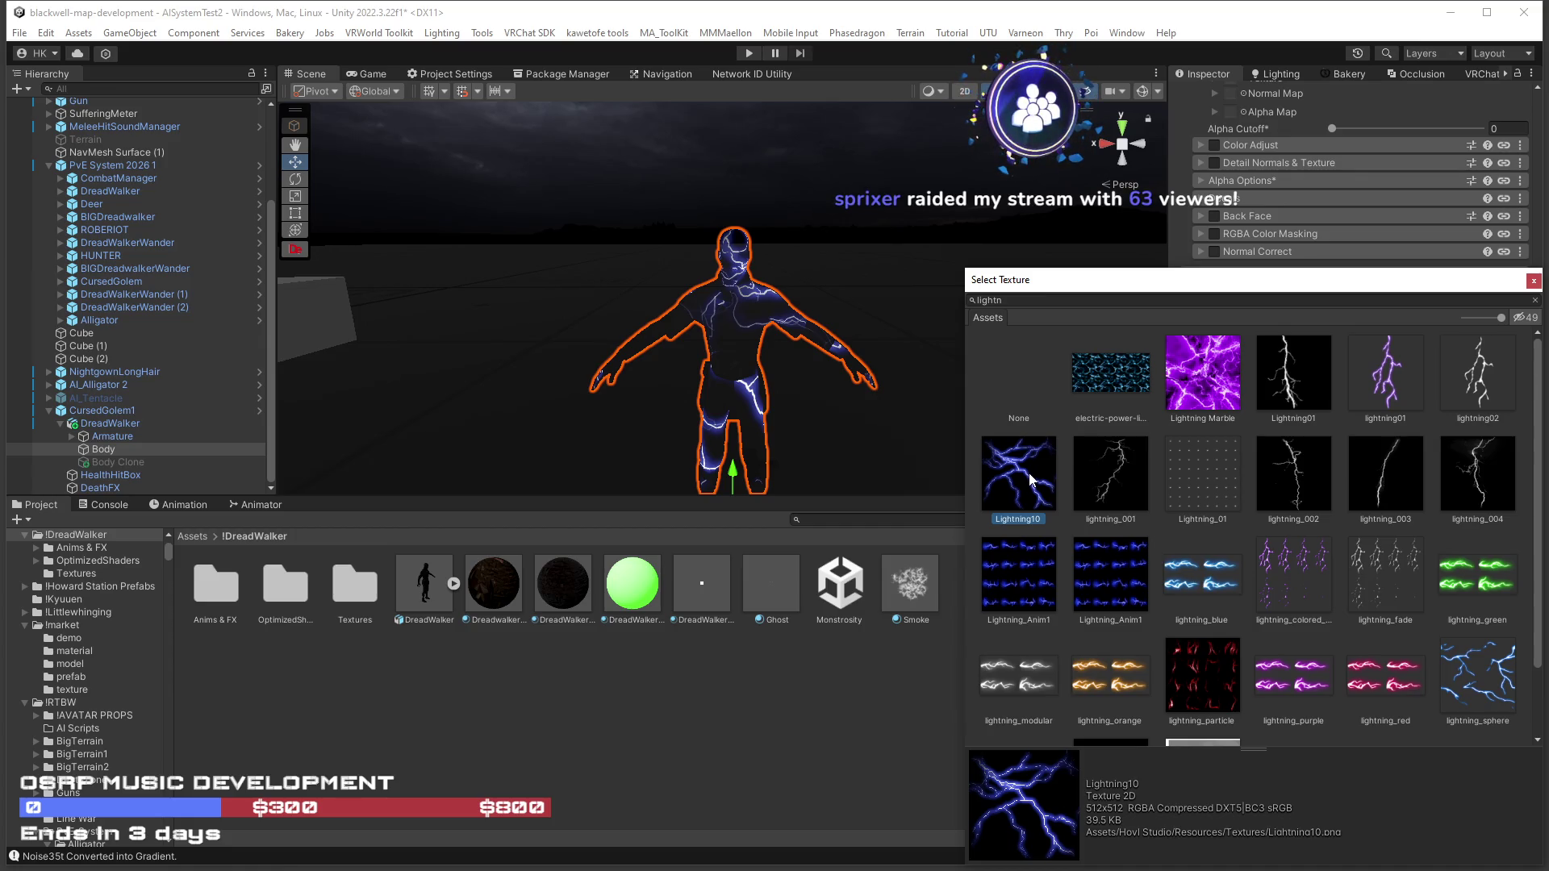
click(1118, 480)
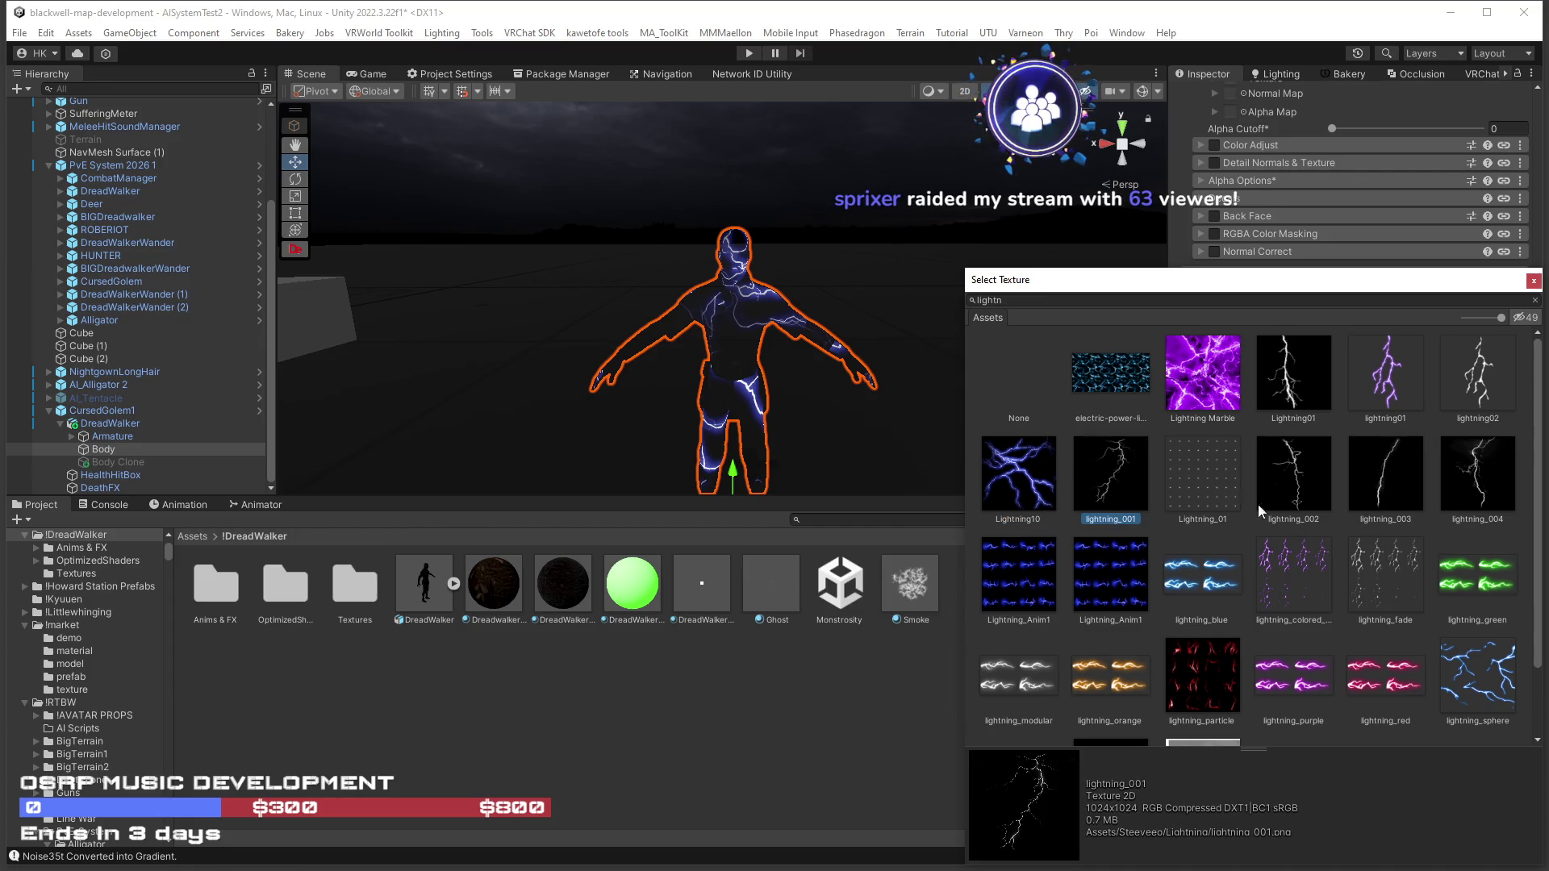
scroll(1372, 534, down, 2)
scroll(1364, 536, up, 2)
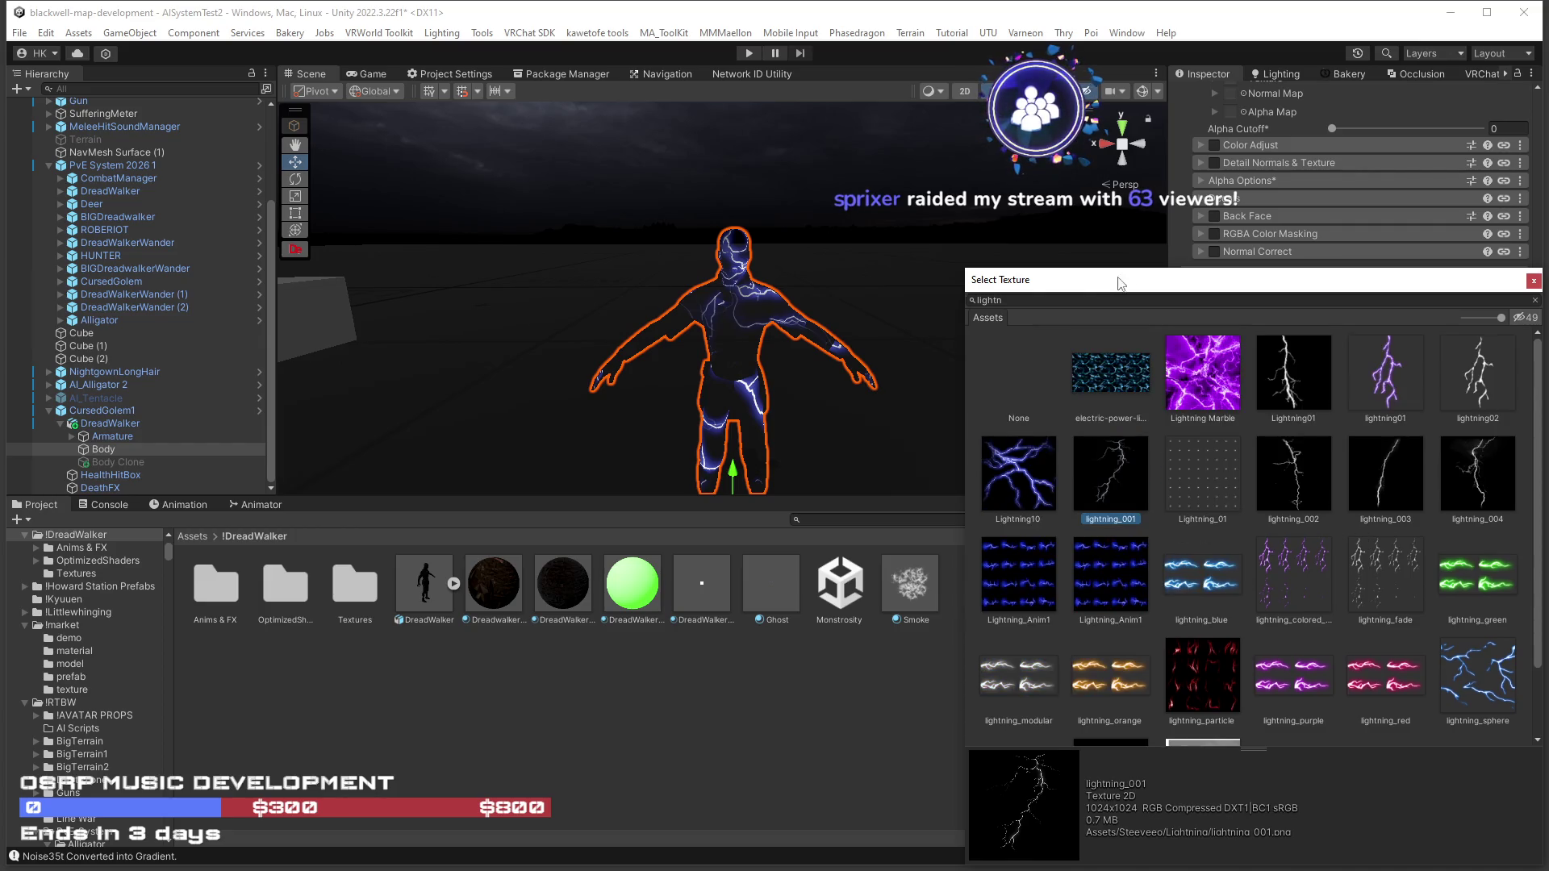
double_click(993, 300)
text(n)
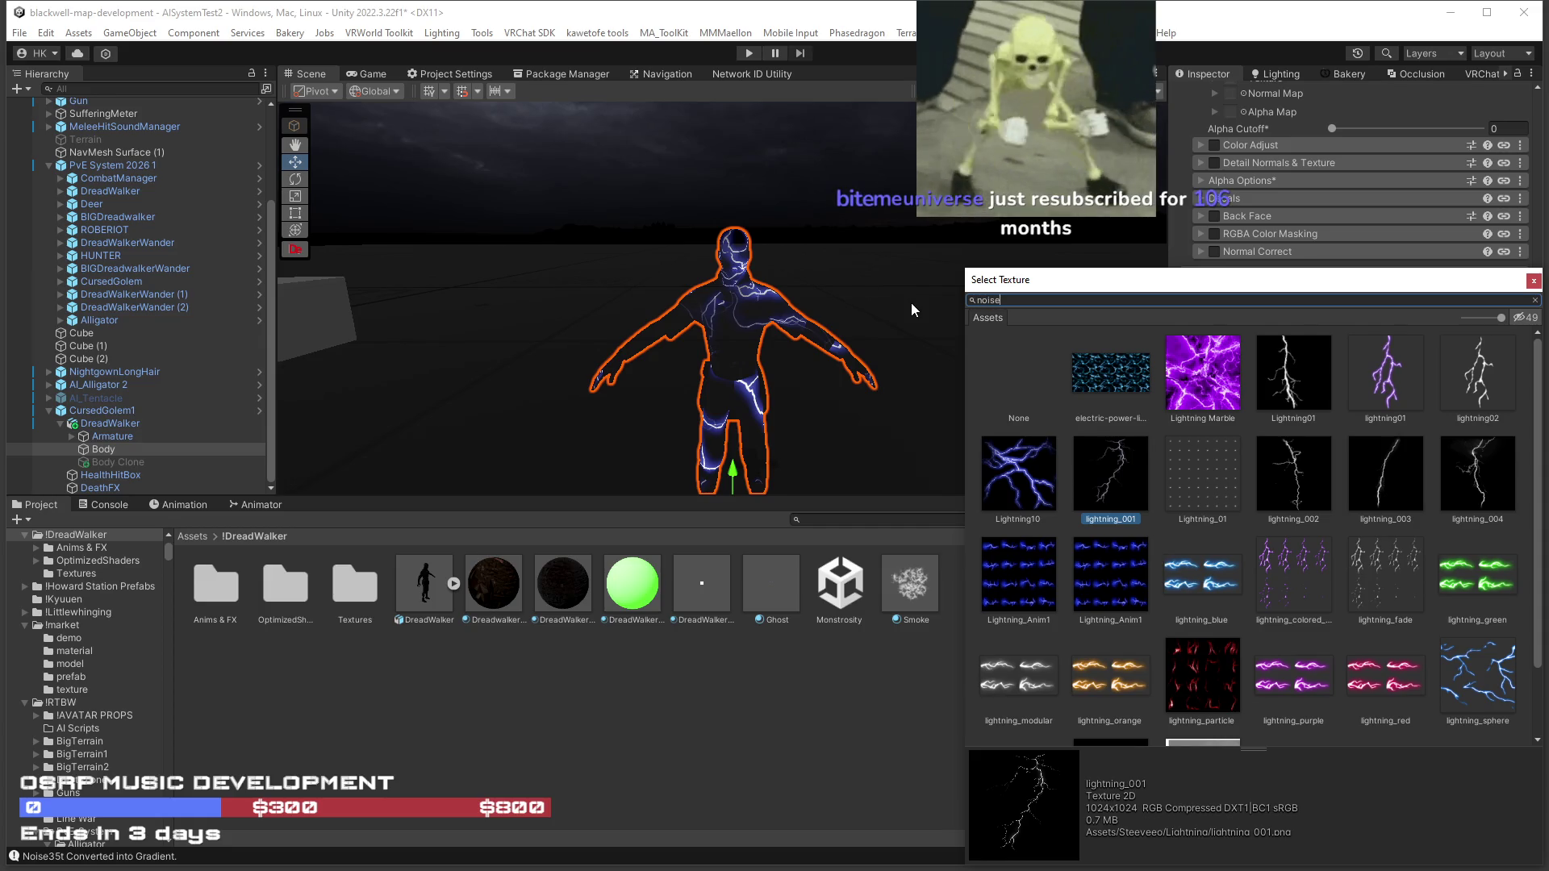
text(oise)
scroll(1274, 558, down, 2)
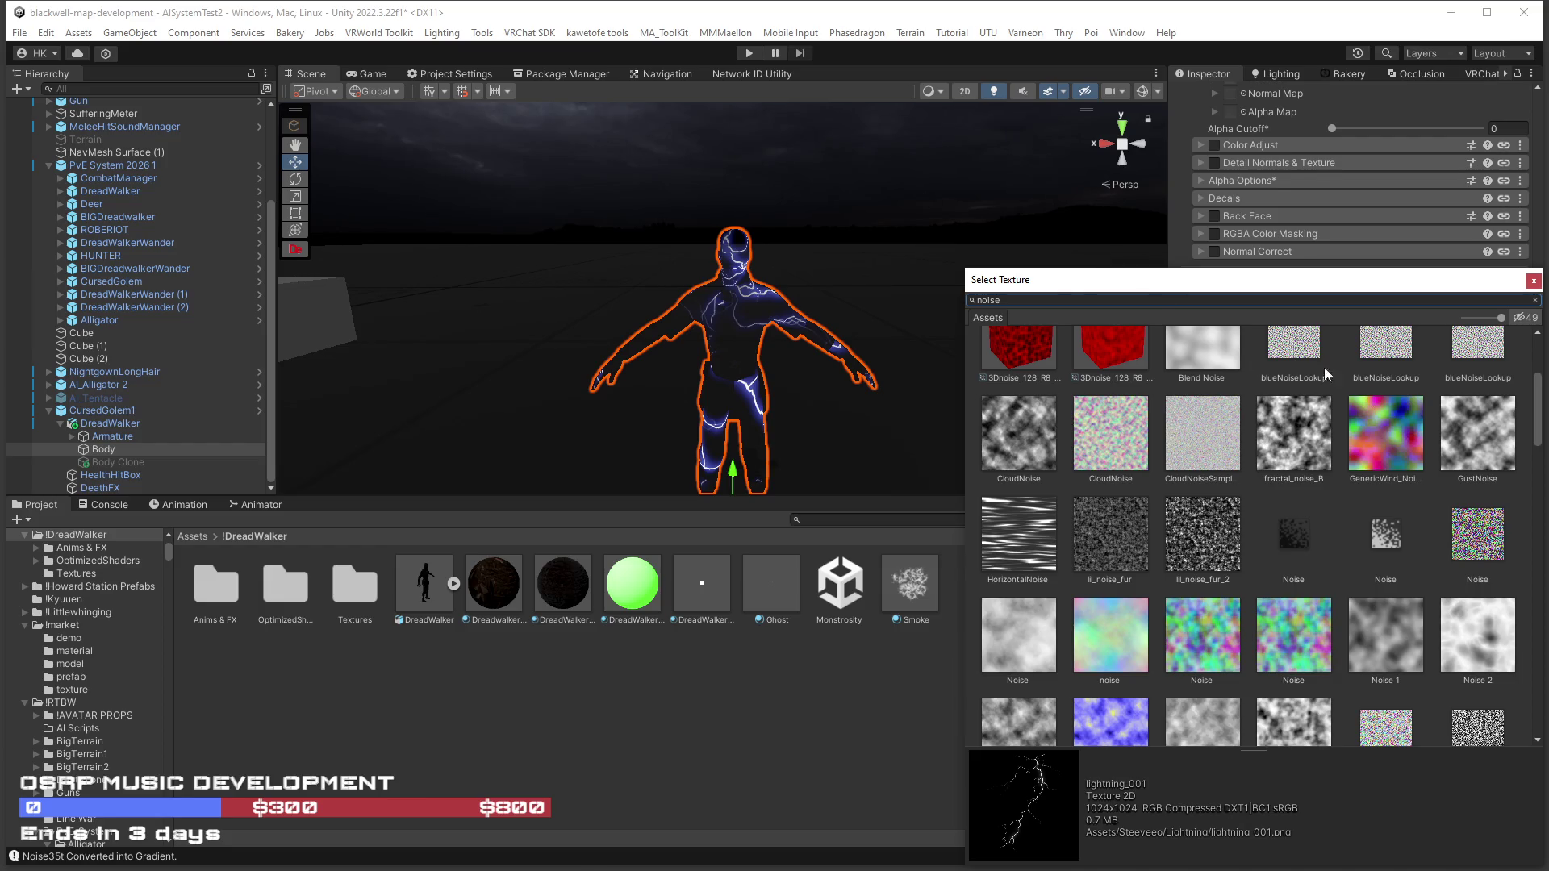
scroll(1226, 554, down, 3)
Filter the Emission Map texture picker to 'noise' textures, passing over Noise41.
scroll(1193, 554, down, 2)
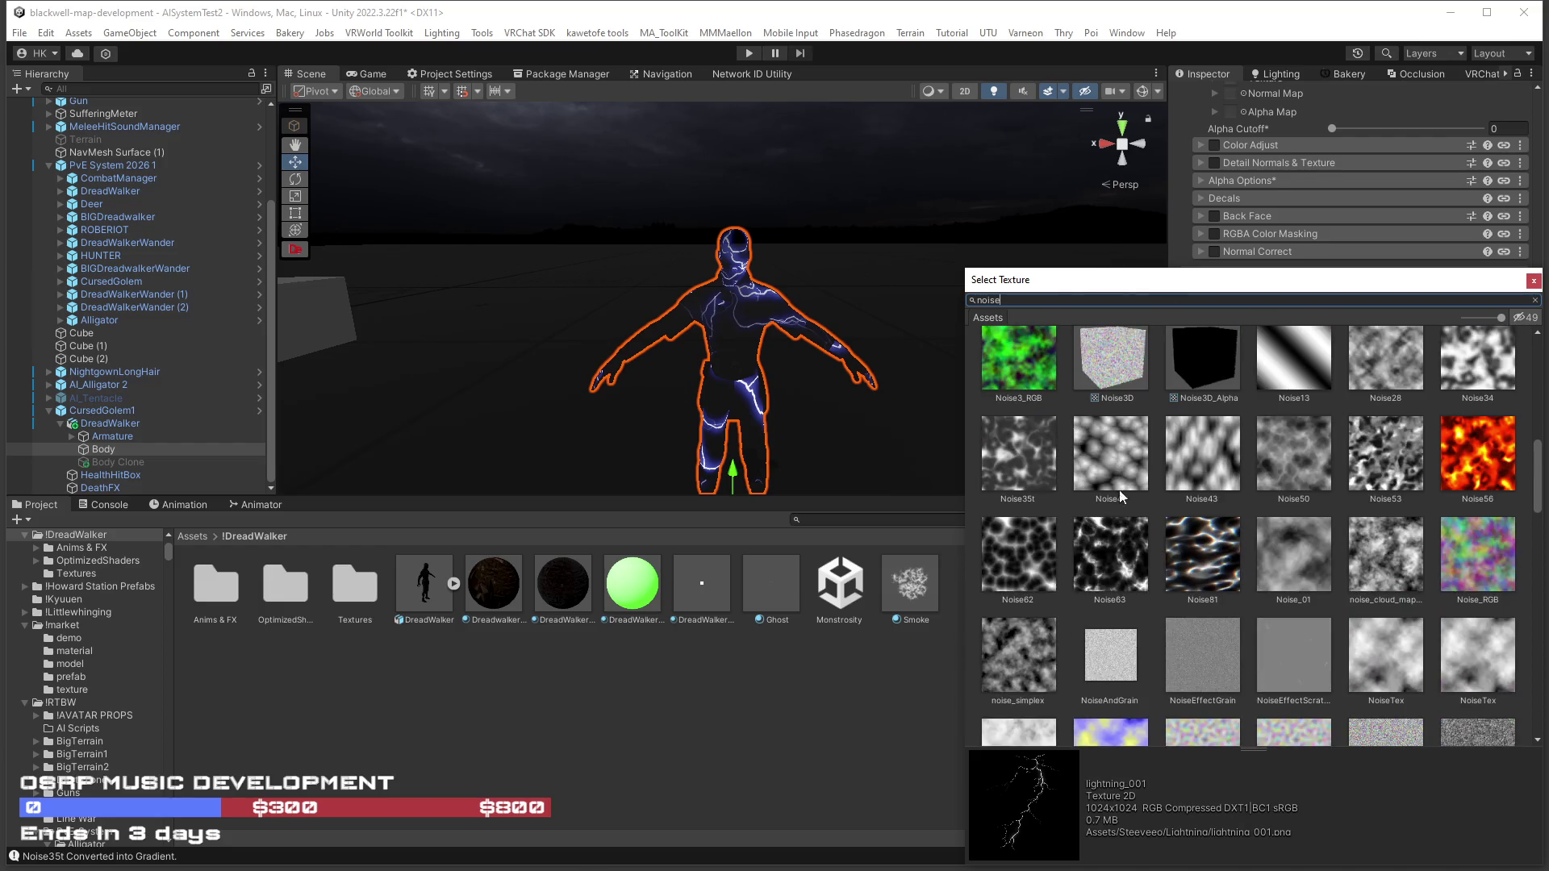
click(1092, 464)
key(Escape)
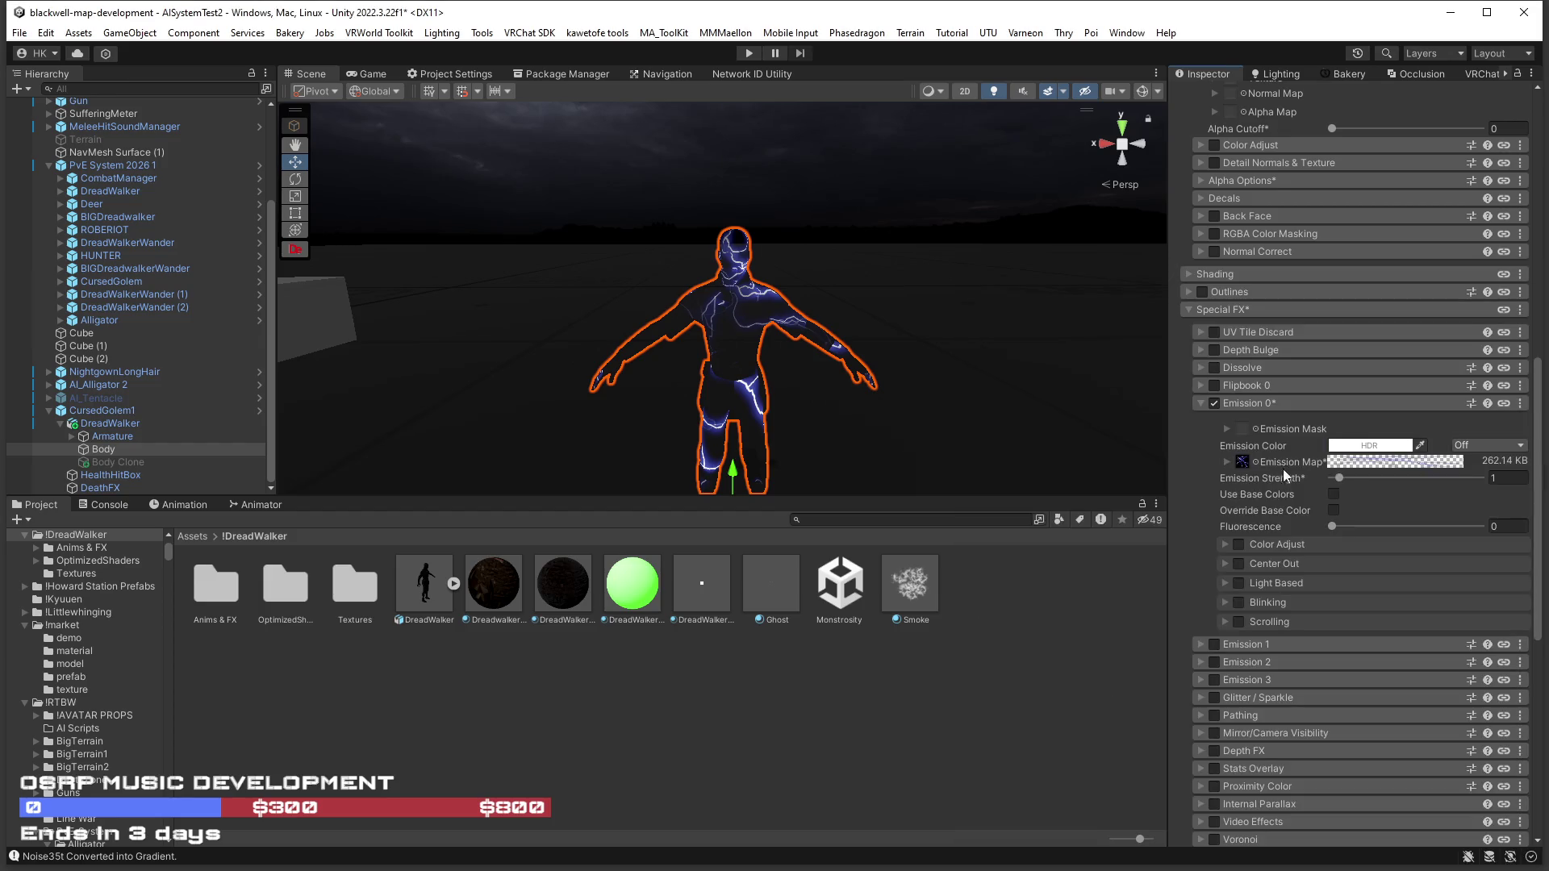
click(1255, 462)
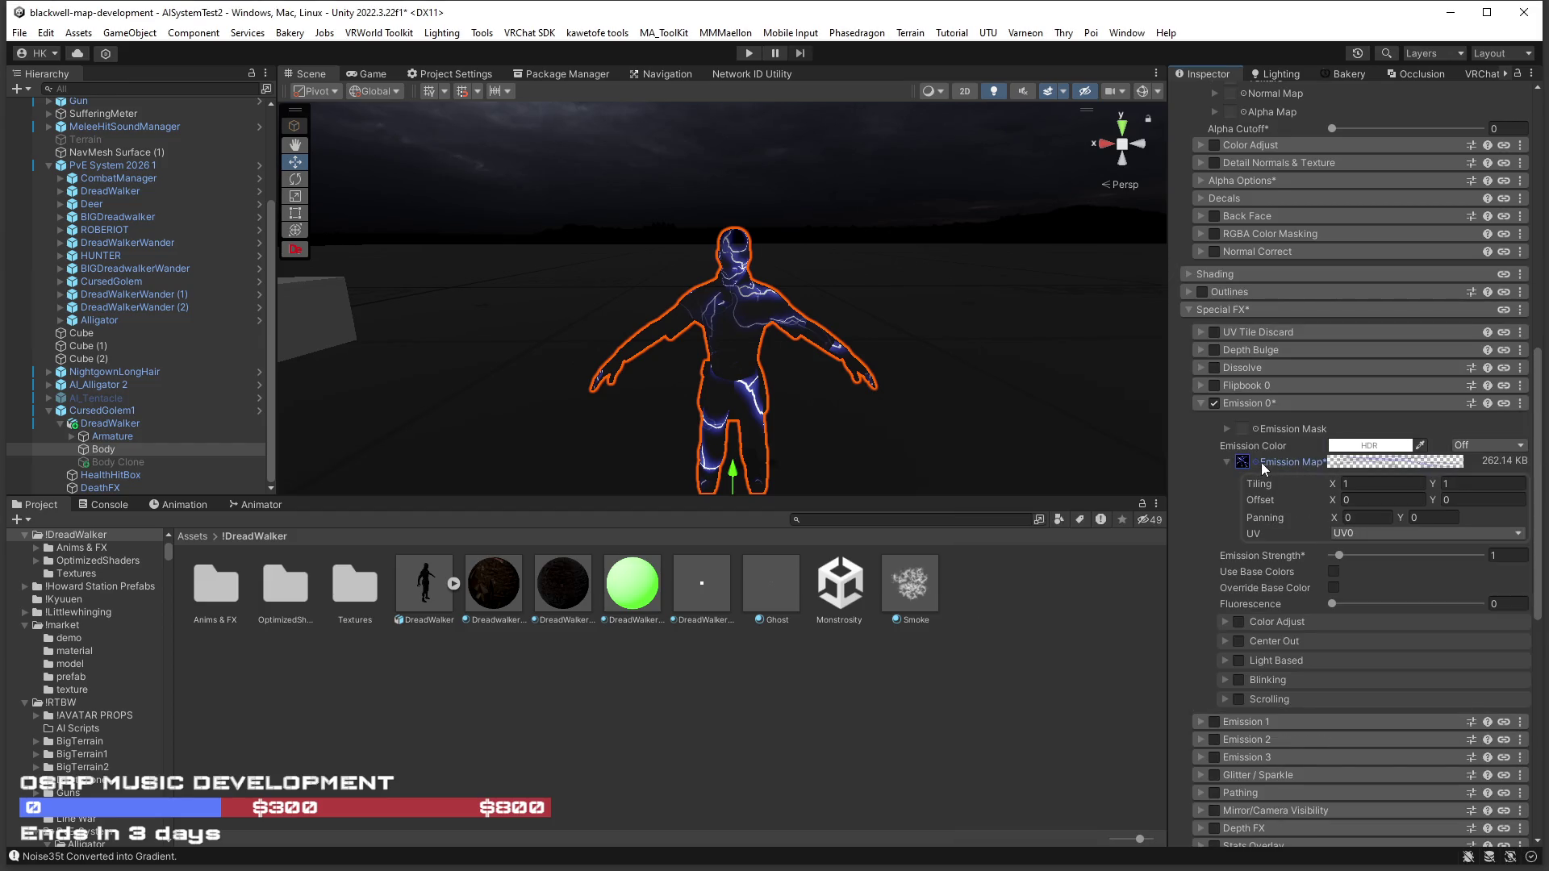
text(noise)
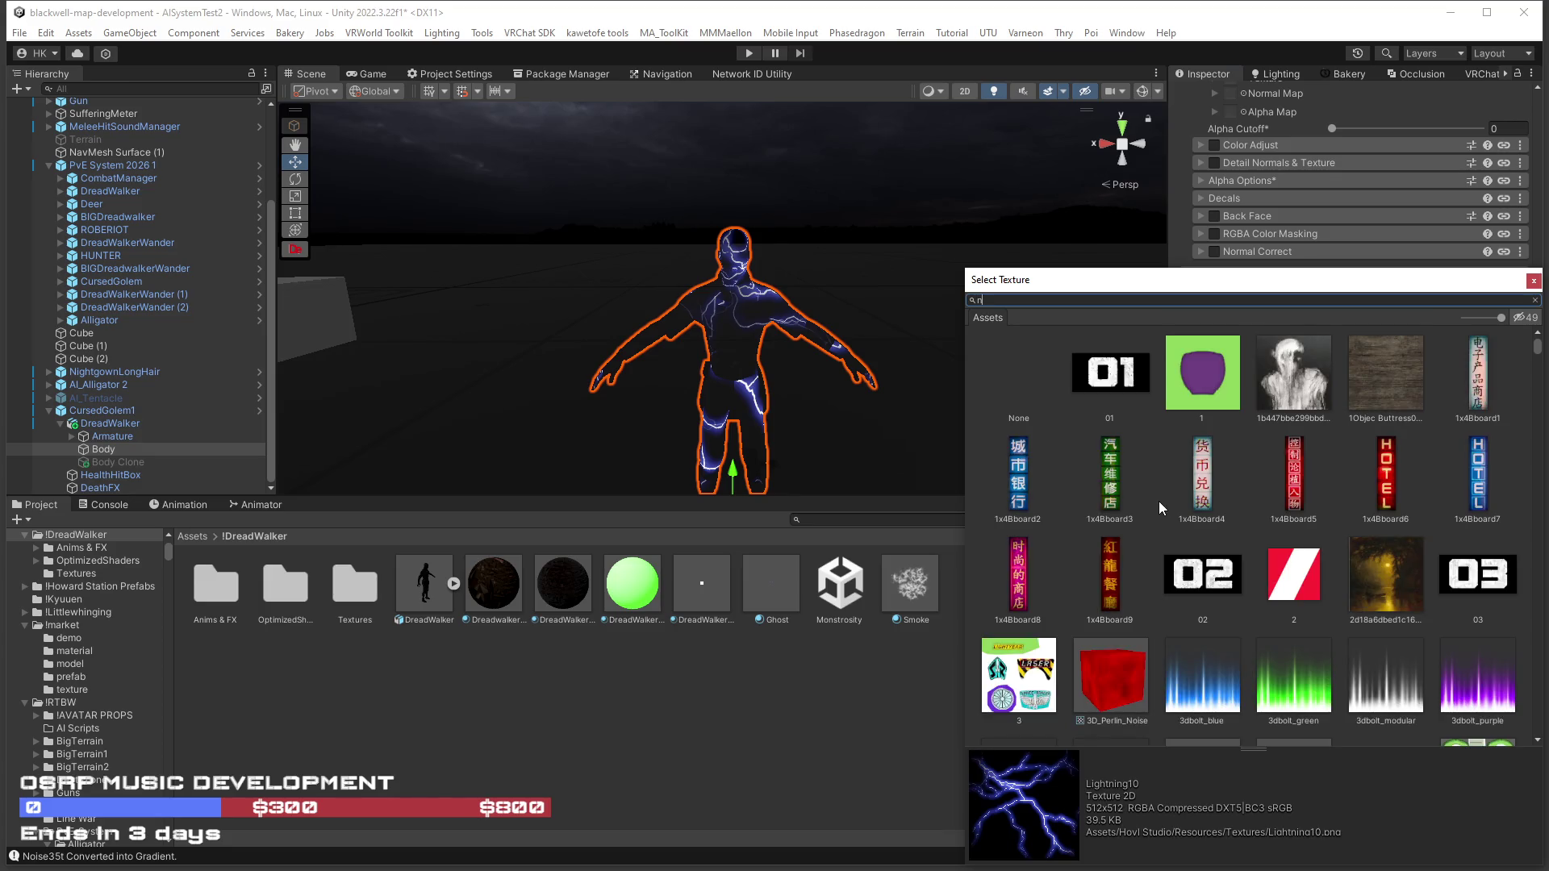
scroll(1184, 516, down, 6)
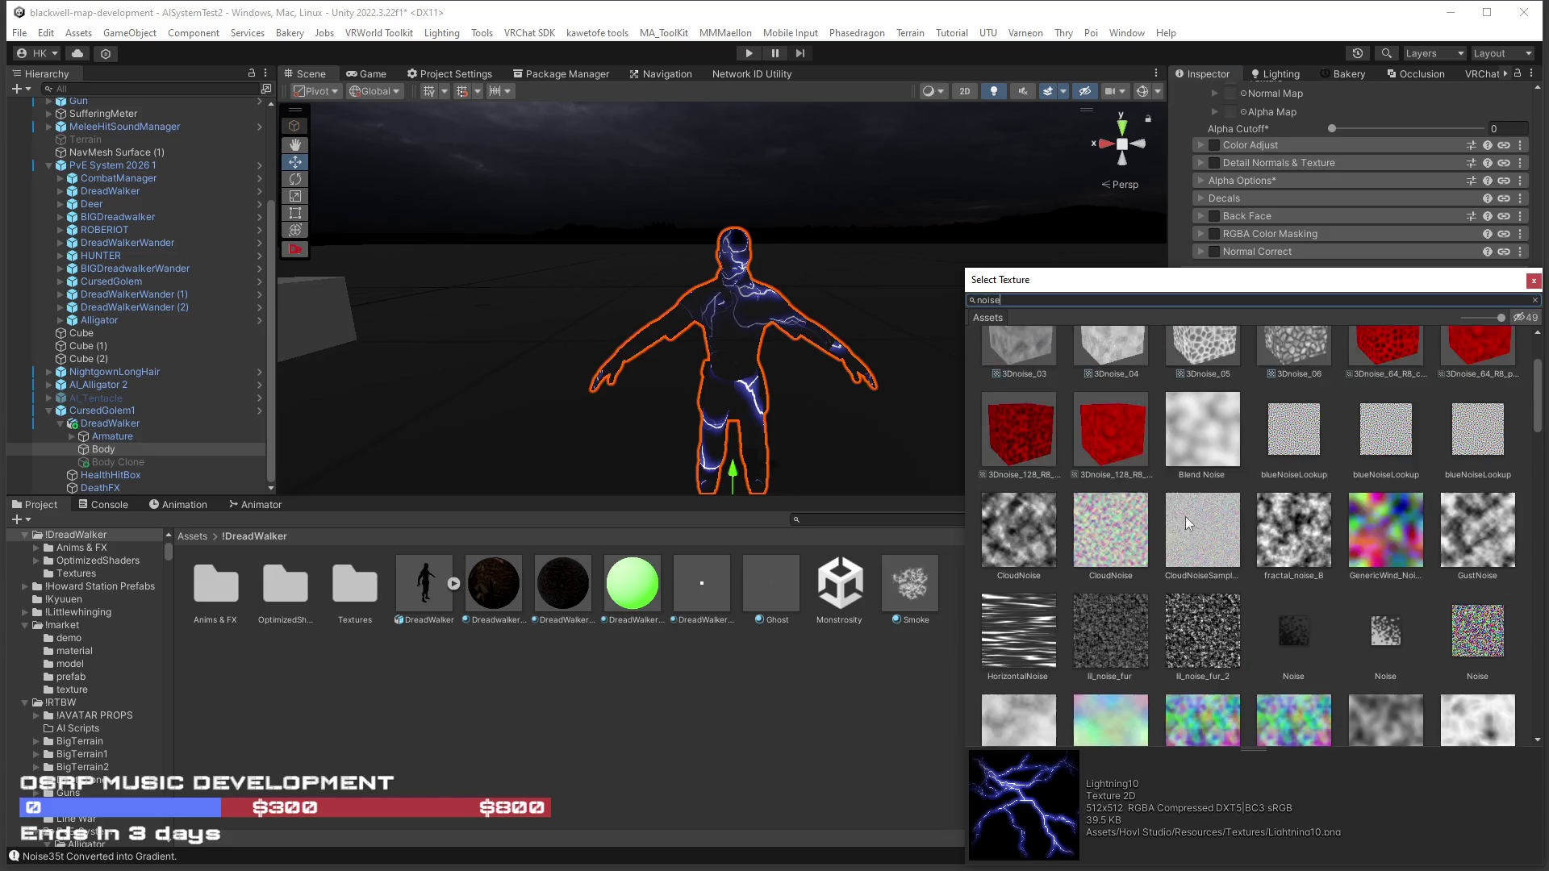
scroll(1072, 487, up, 1)
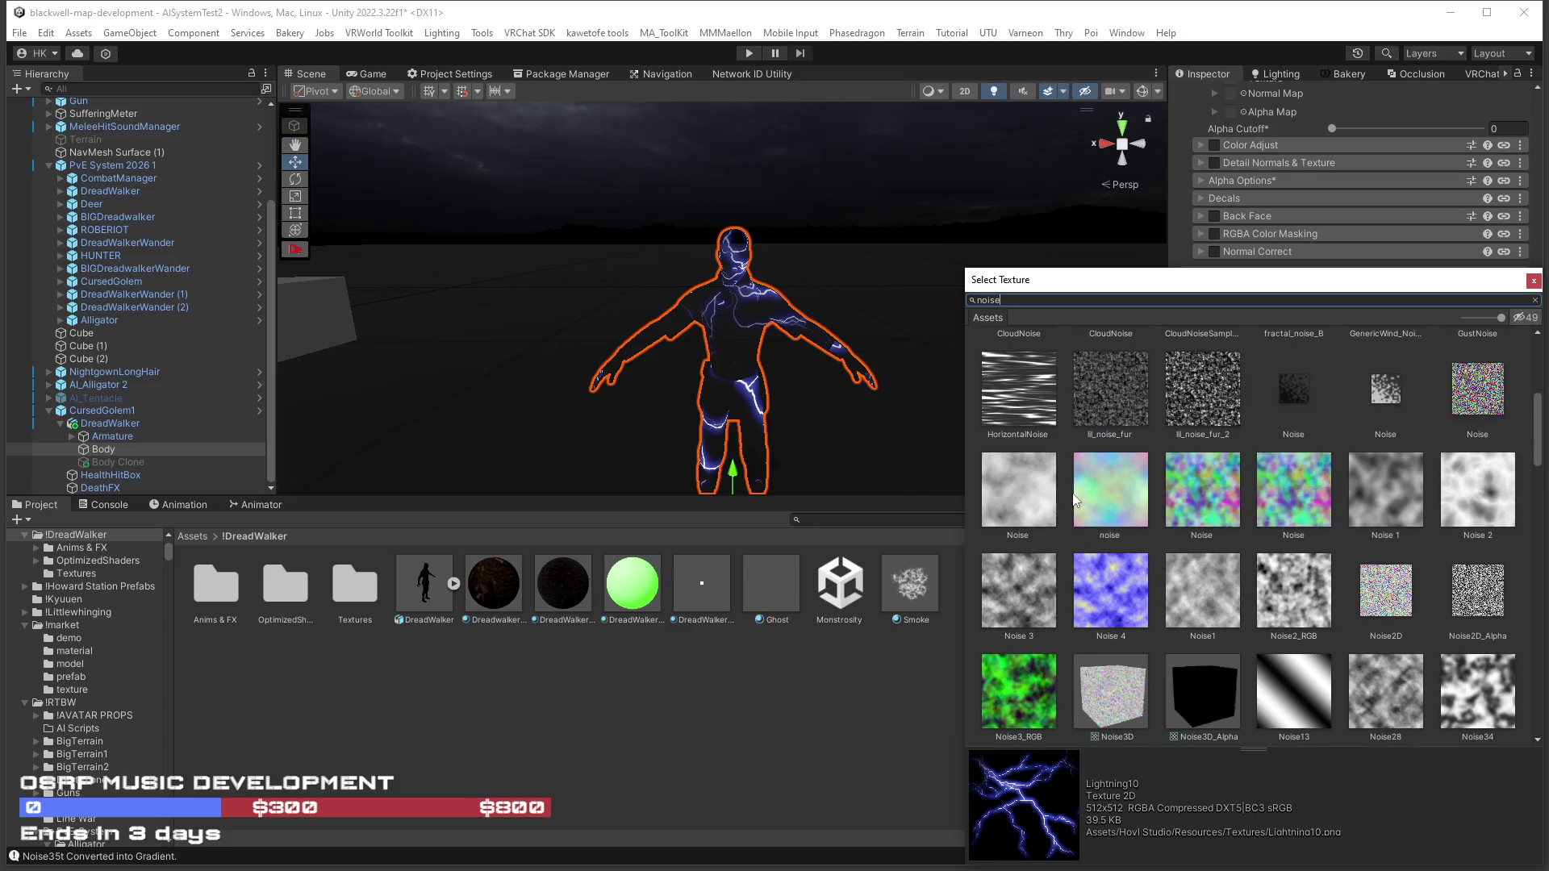
Preview HorizontalNoise, Noise35t, Noise62 and Noise81, then settle on Noise63 as the emission map.
click(1025, 403)
scroll(1108, 465, down, 4)
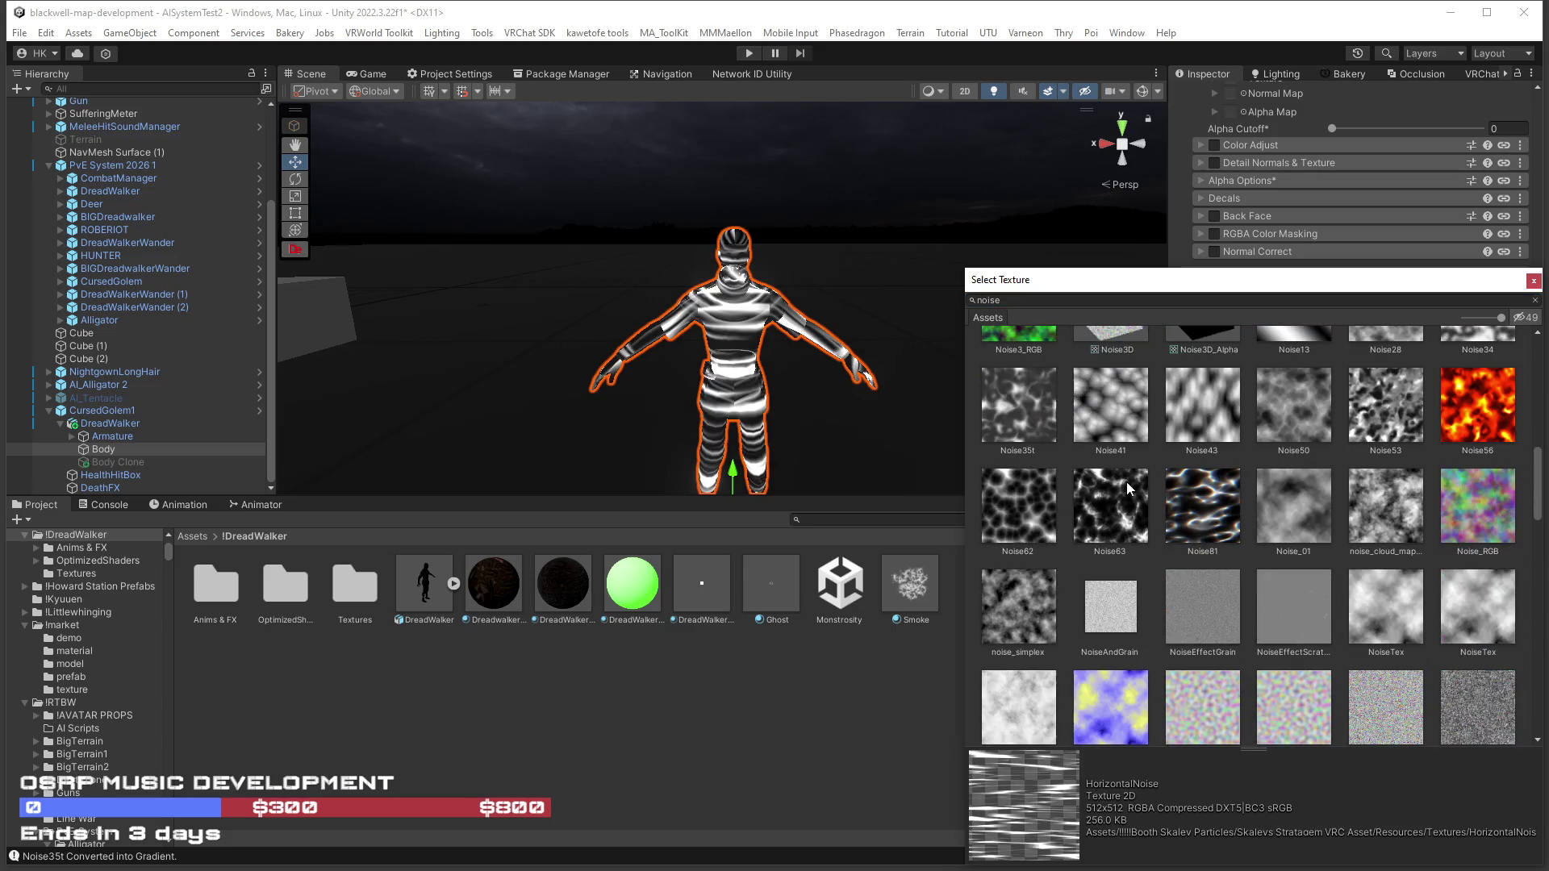
click(1034, 423)
click(1026, 519)
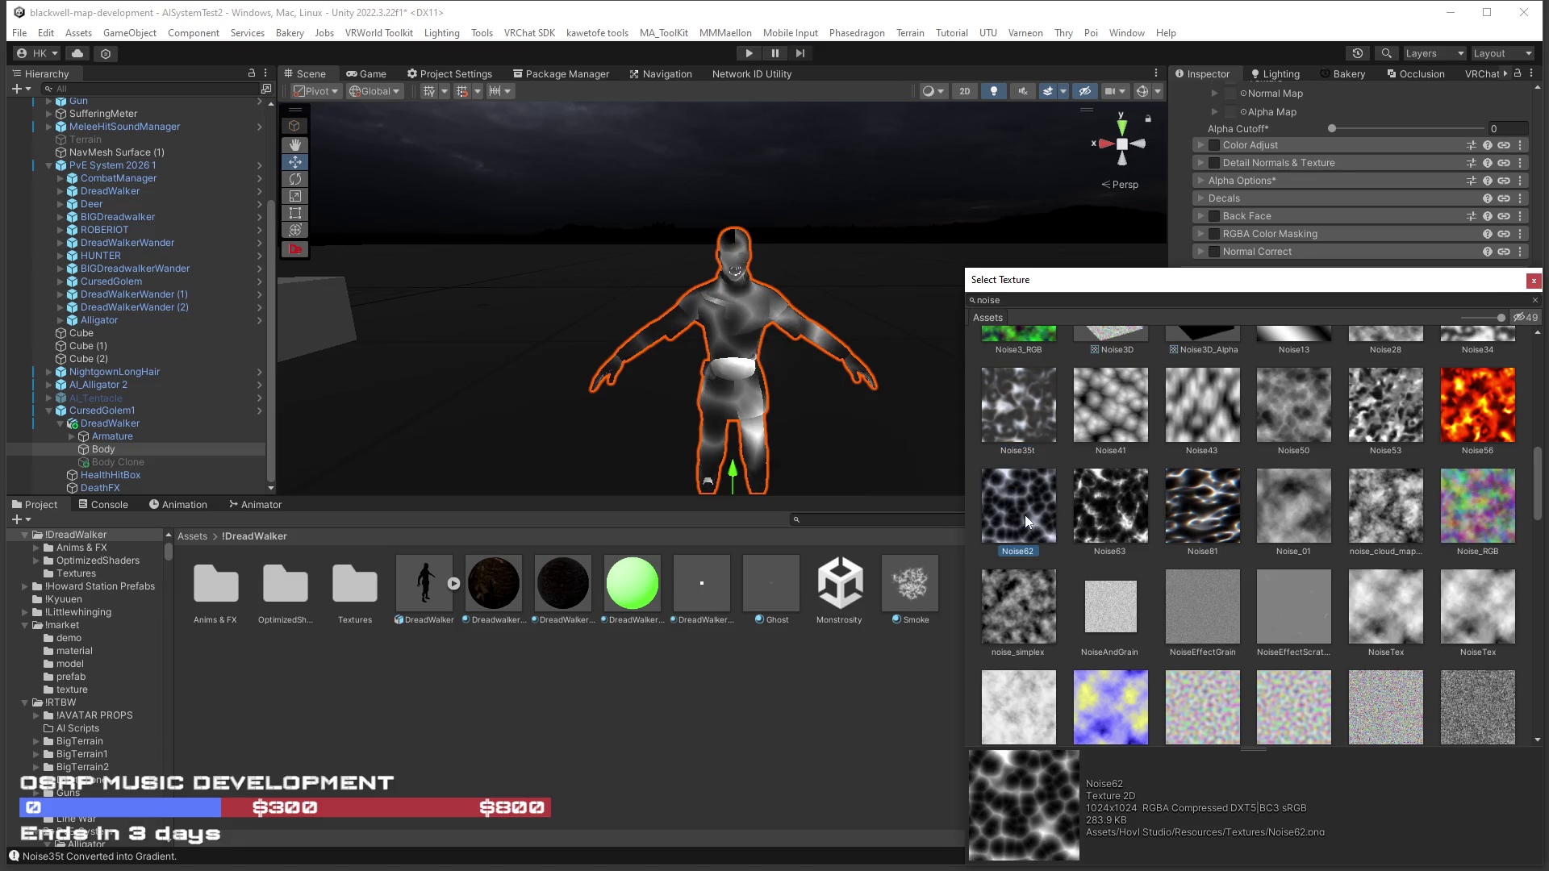
click(1065, 508)
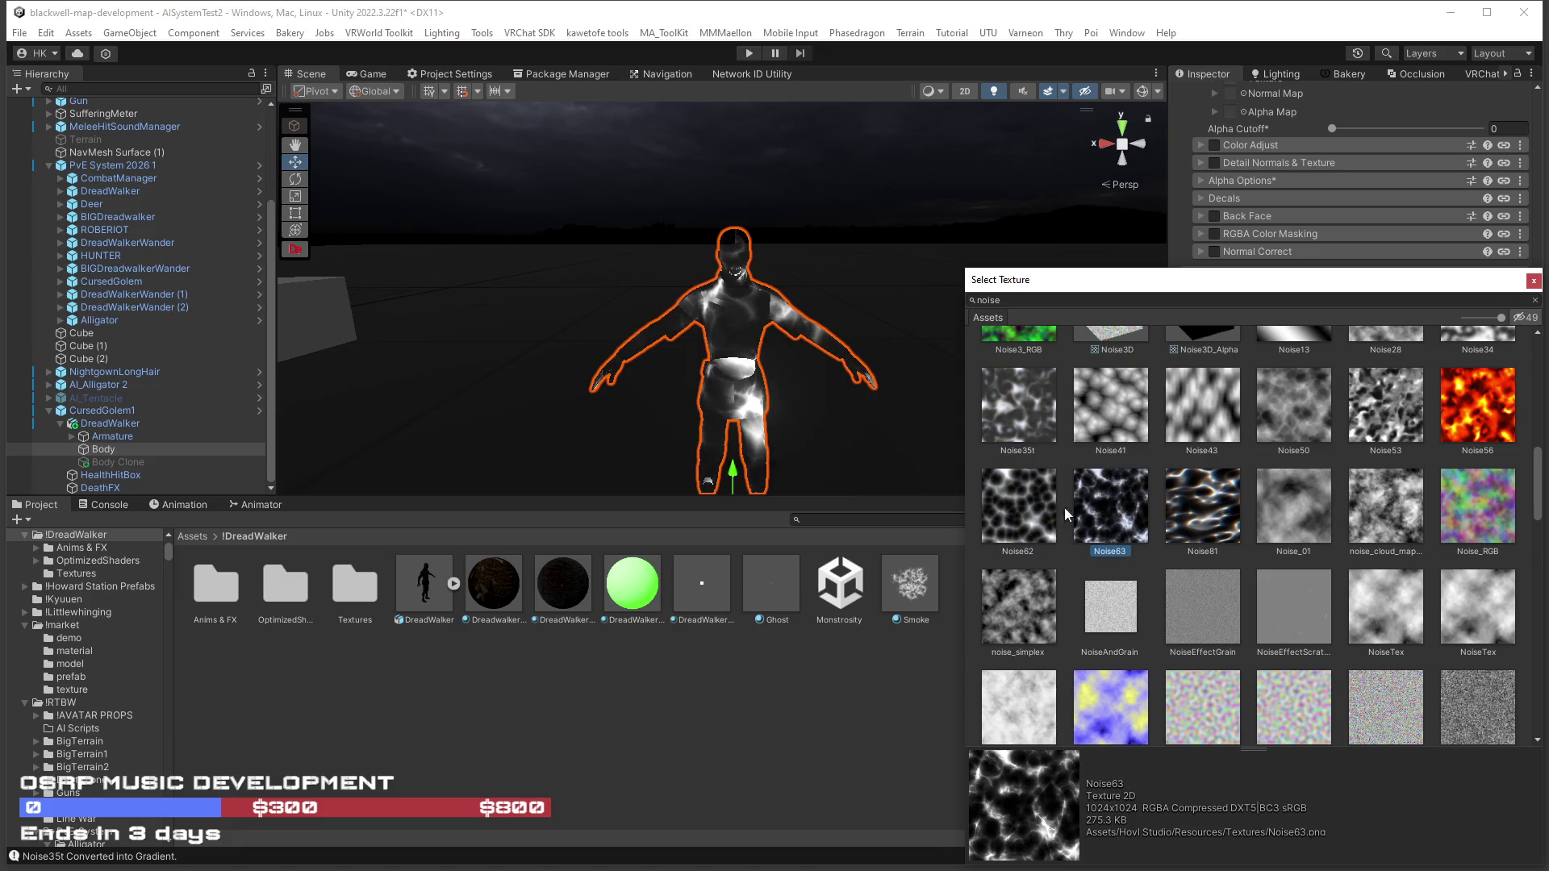
click(1204, 501)
click(1126, 515)
double_click(1121, 510)
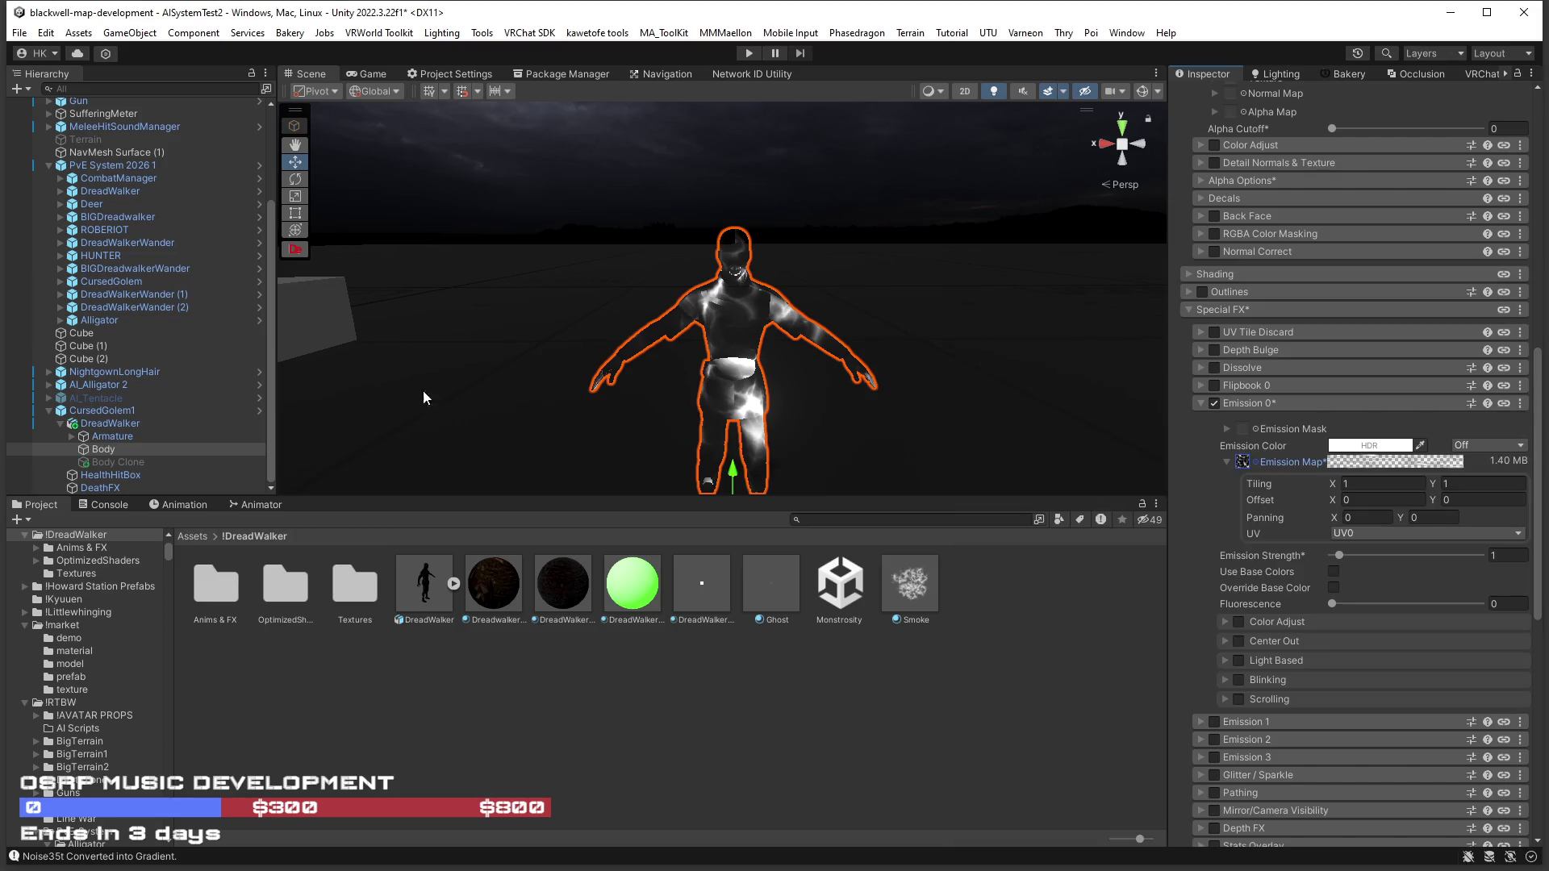
drag(607, 337, 613, 331)
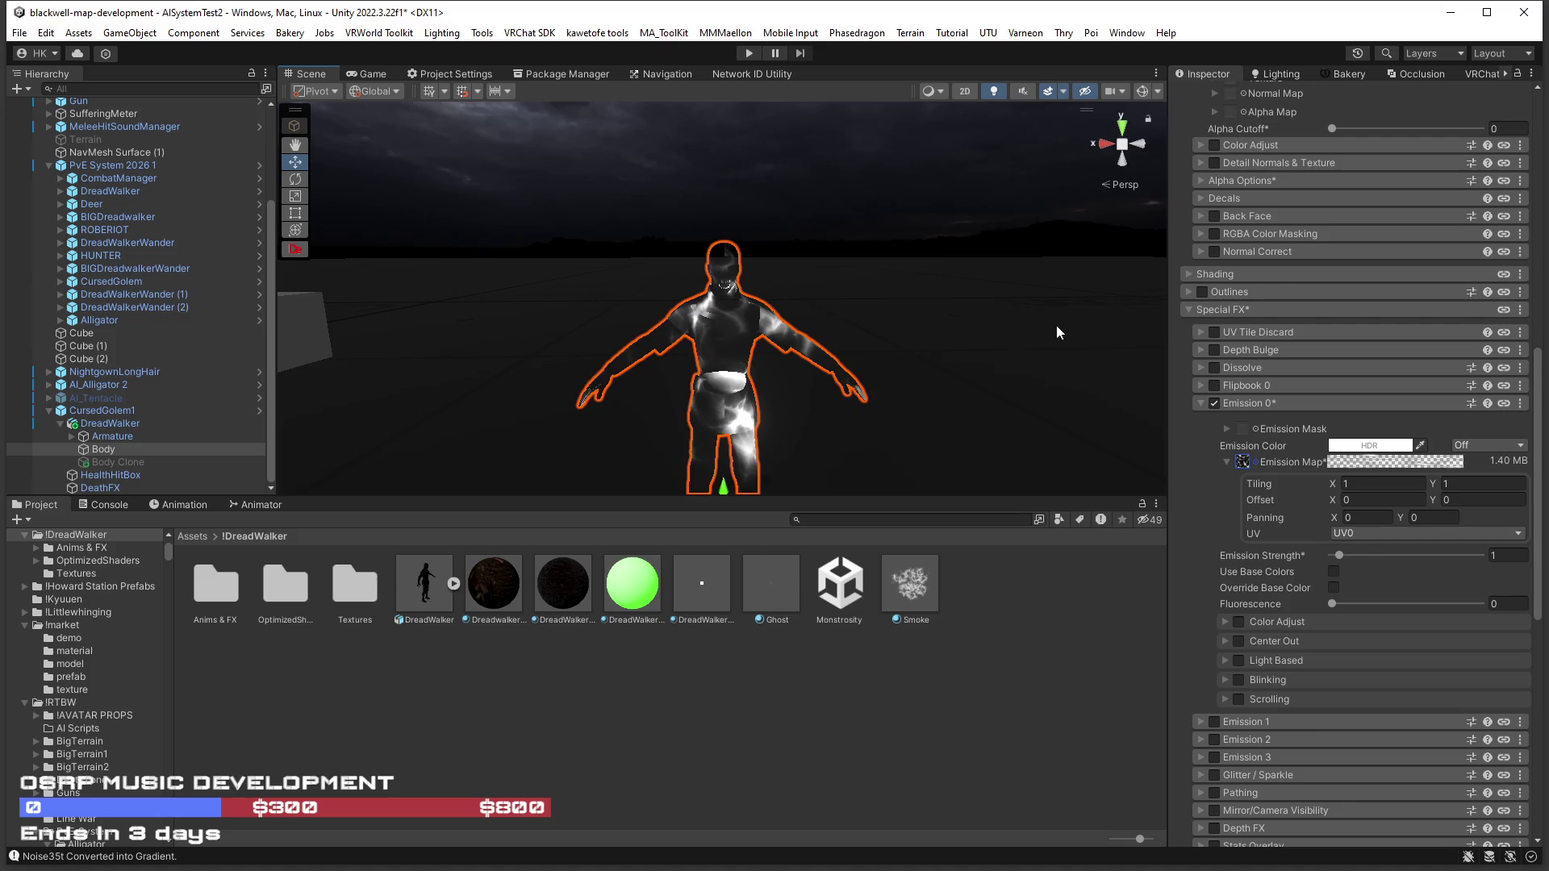
drag(831, 264, 833, 275)
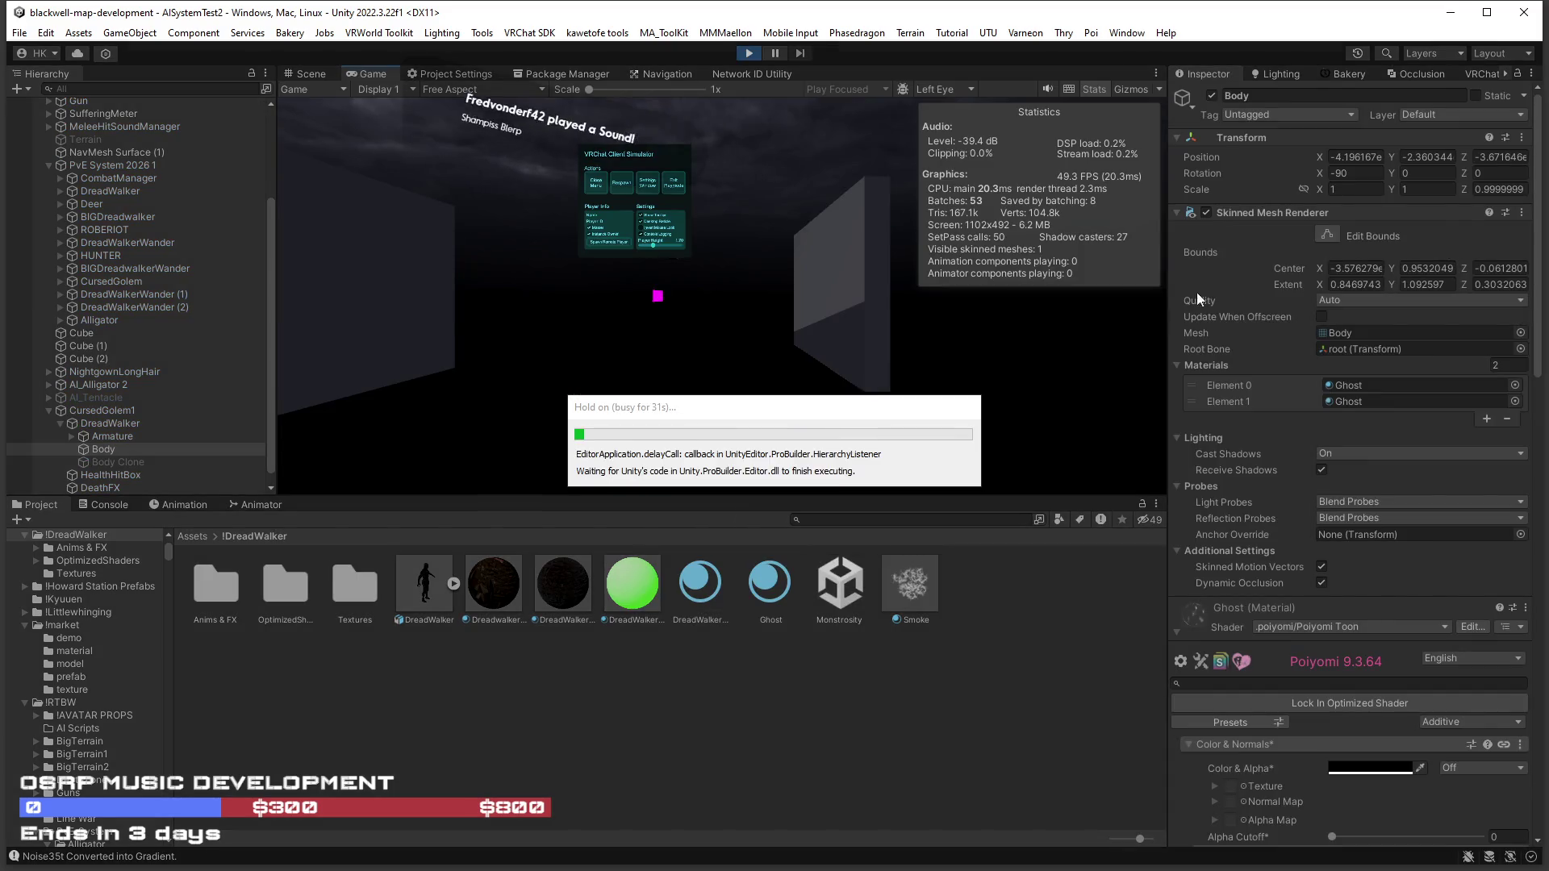
Switch off AI_Alligator 2, close the ClientSim menu, free the cursor and select Body.
click(101, 385)
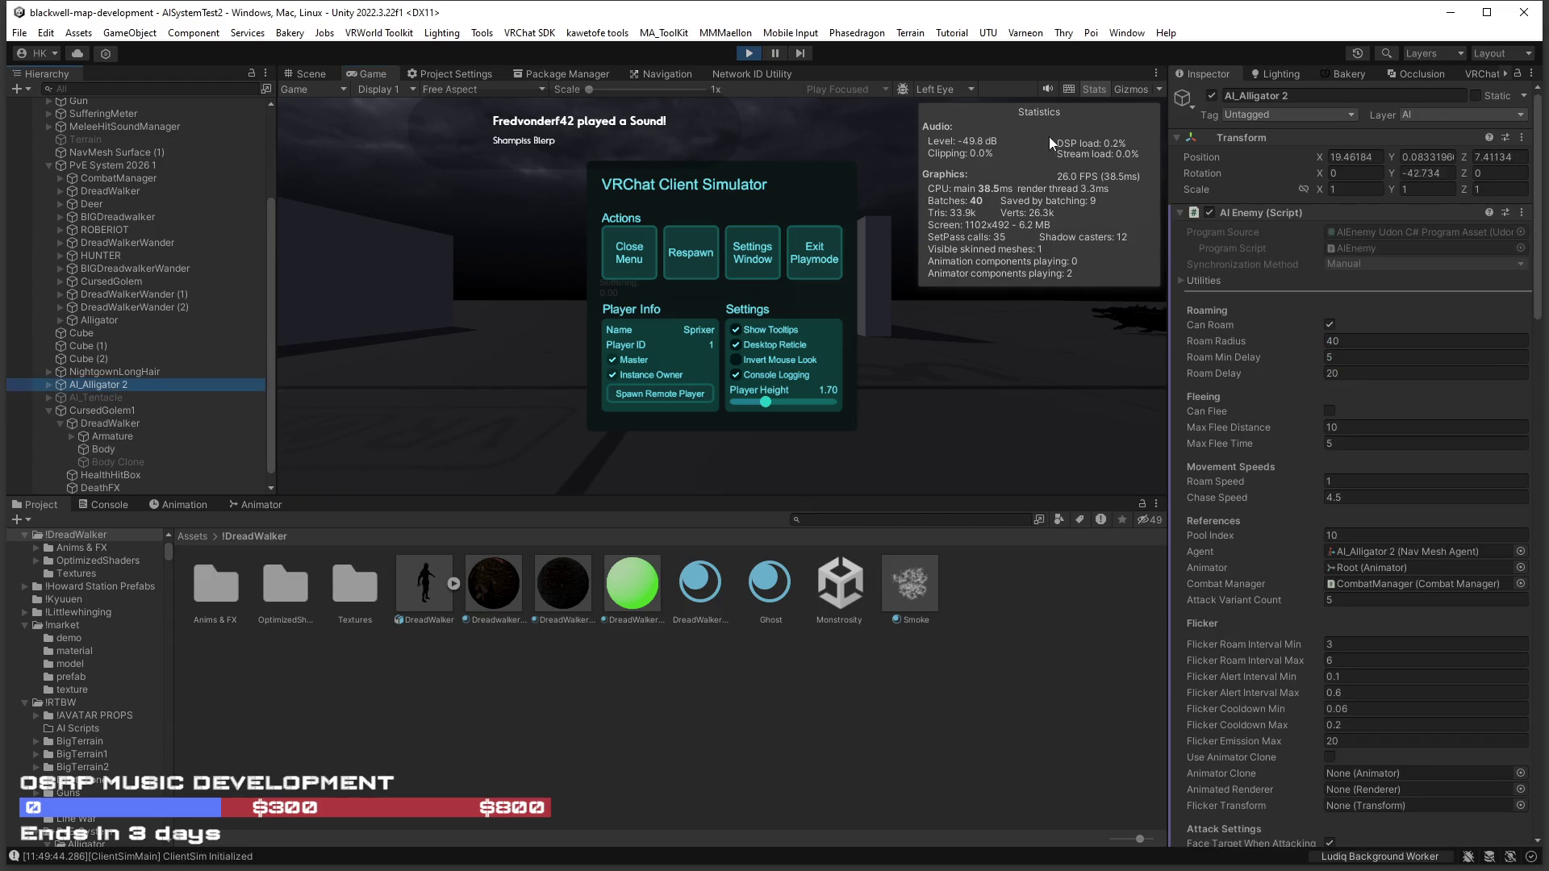
click(1212, 95)
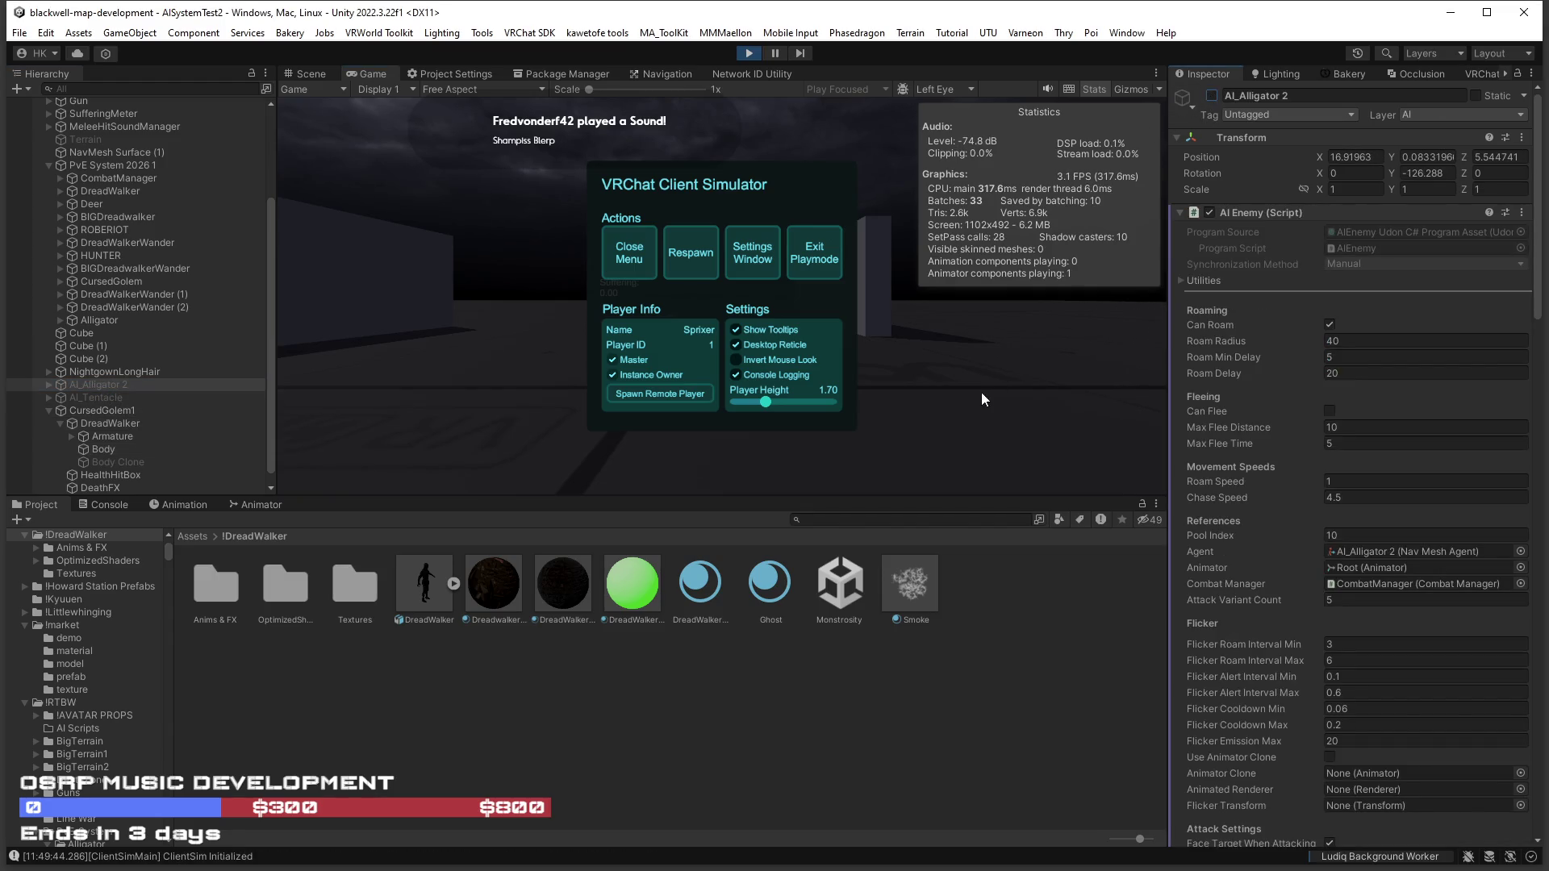
click(628, 255)
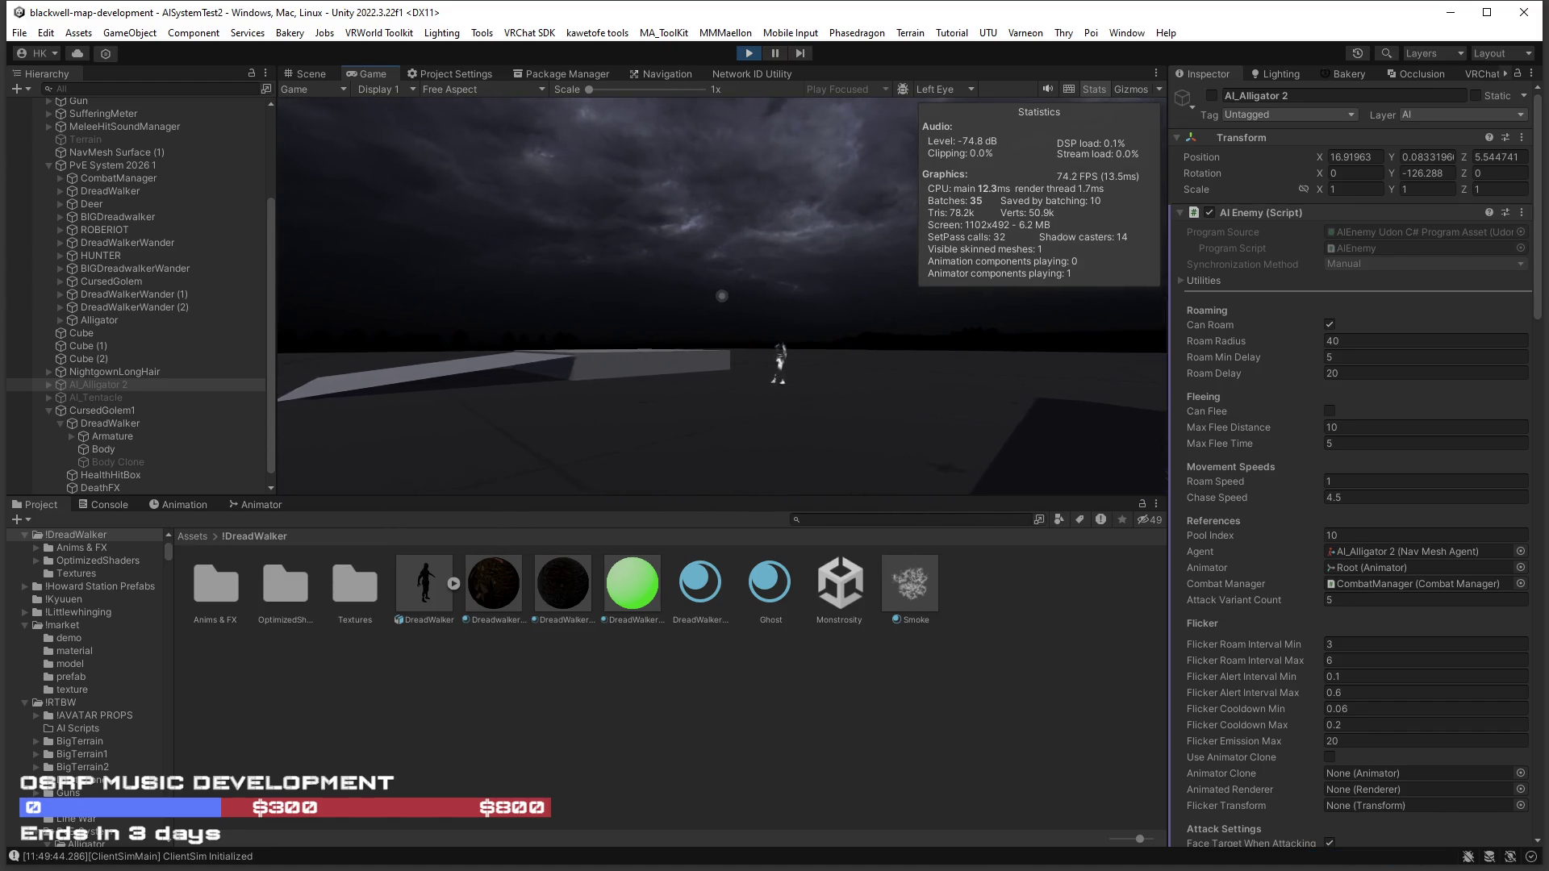
key(Escape)
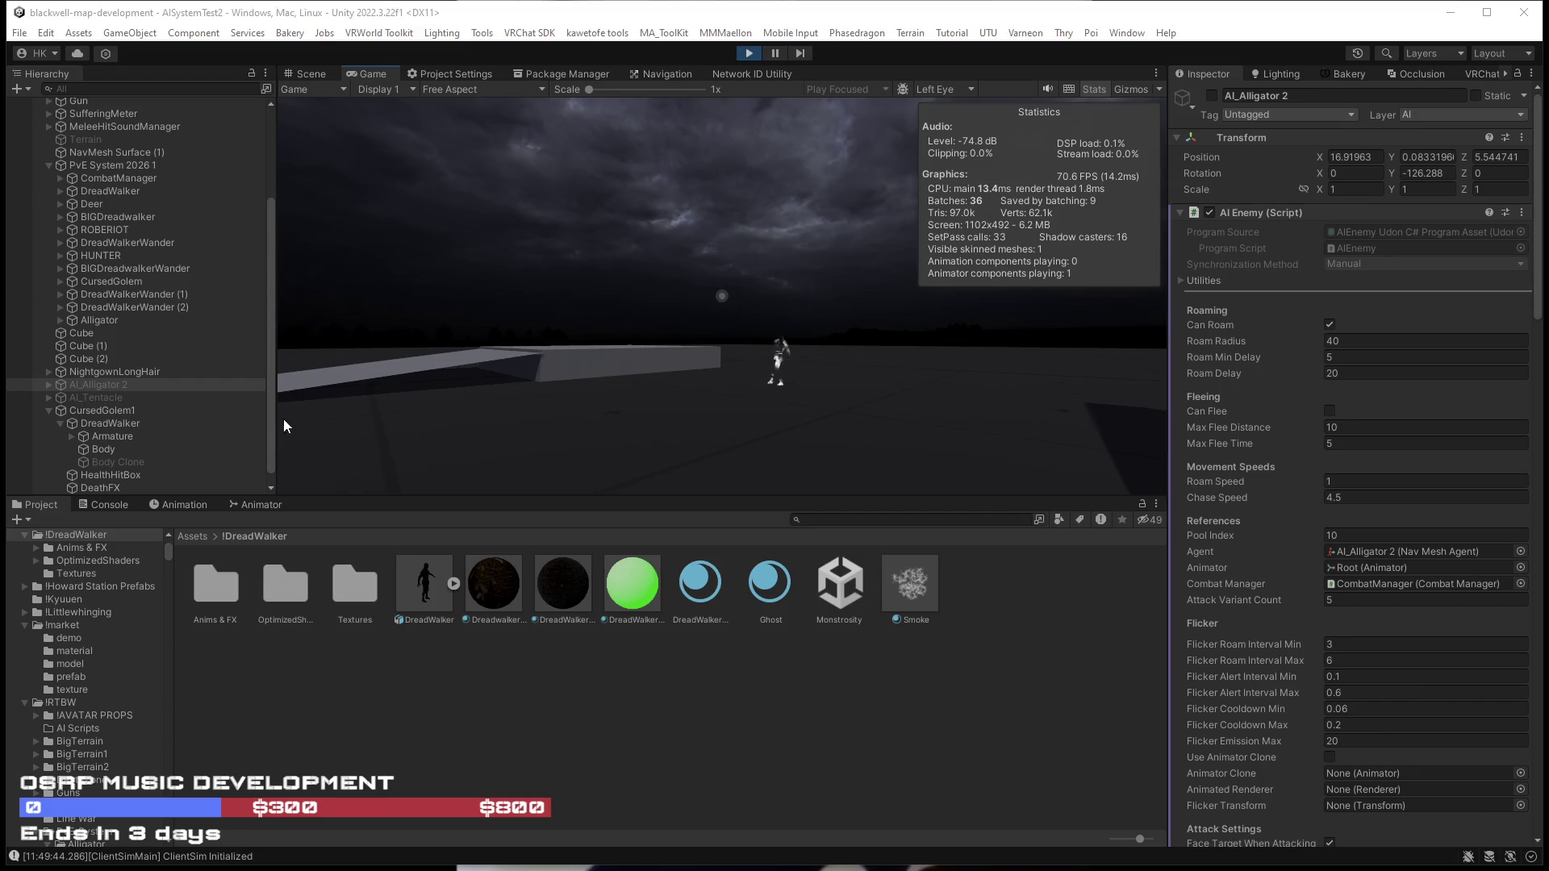
click(108, 448)
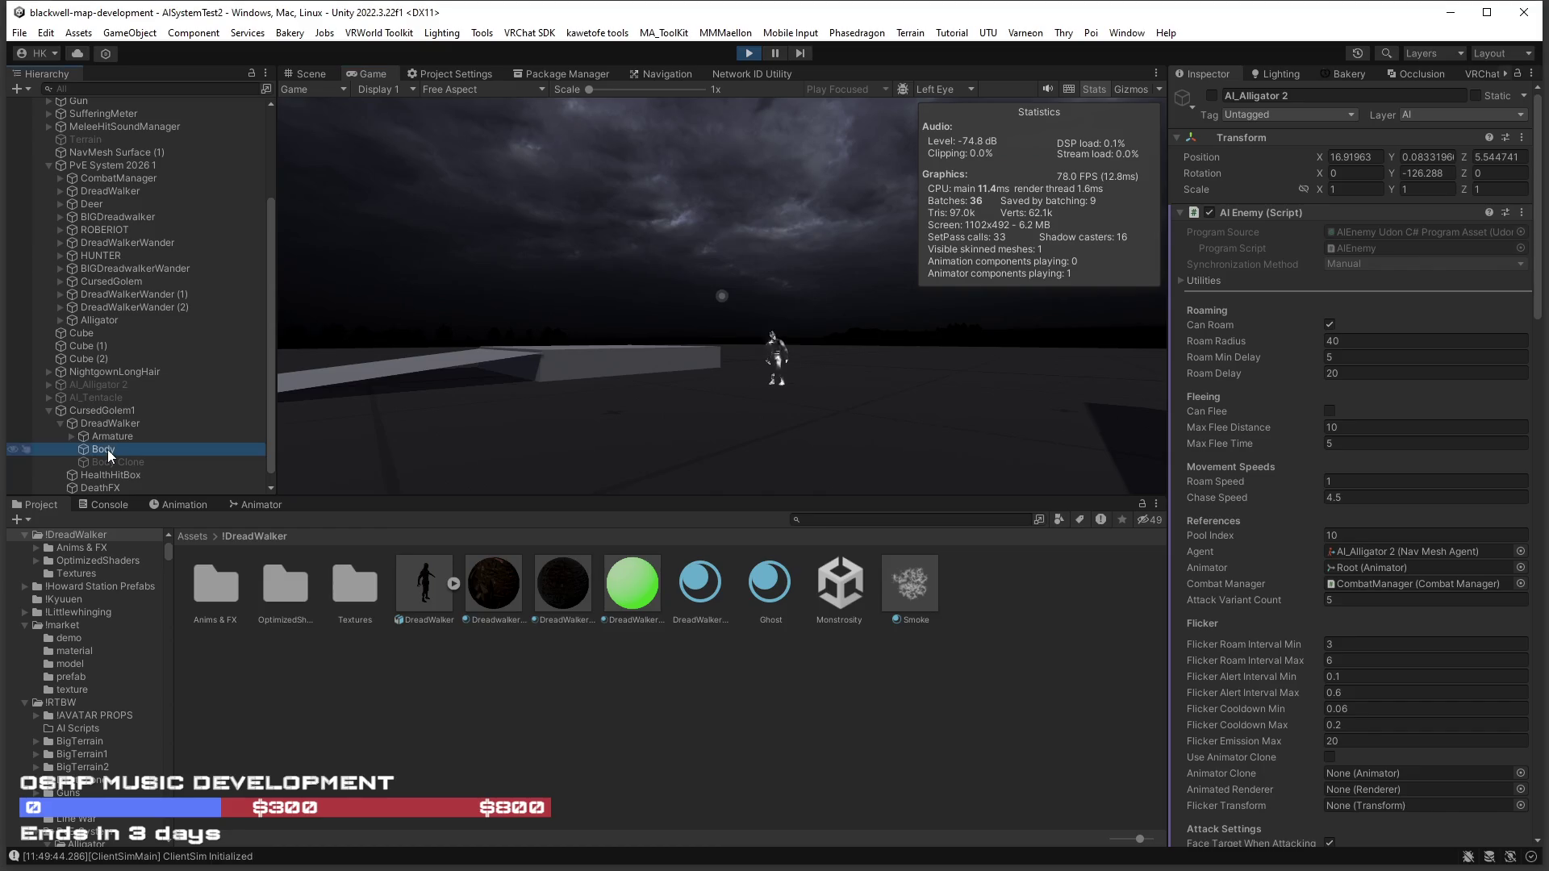
Toggle Body off and back on, then drag the Ghost material's Emission Strength to 0.
click(1212, 96)
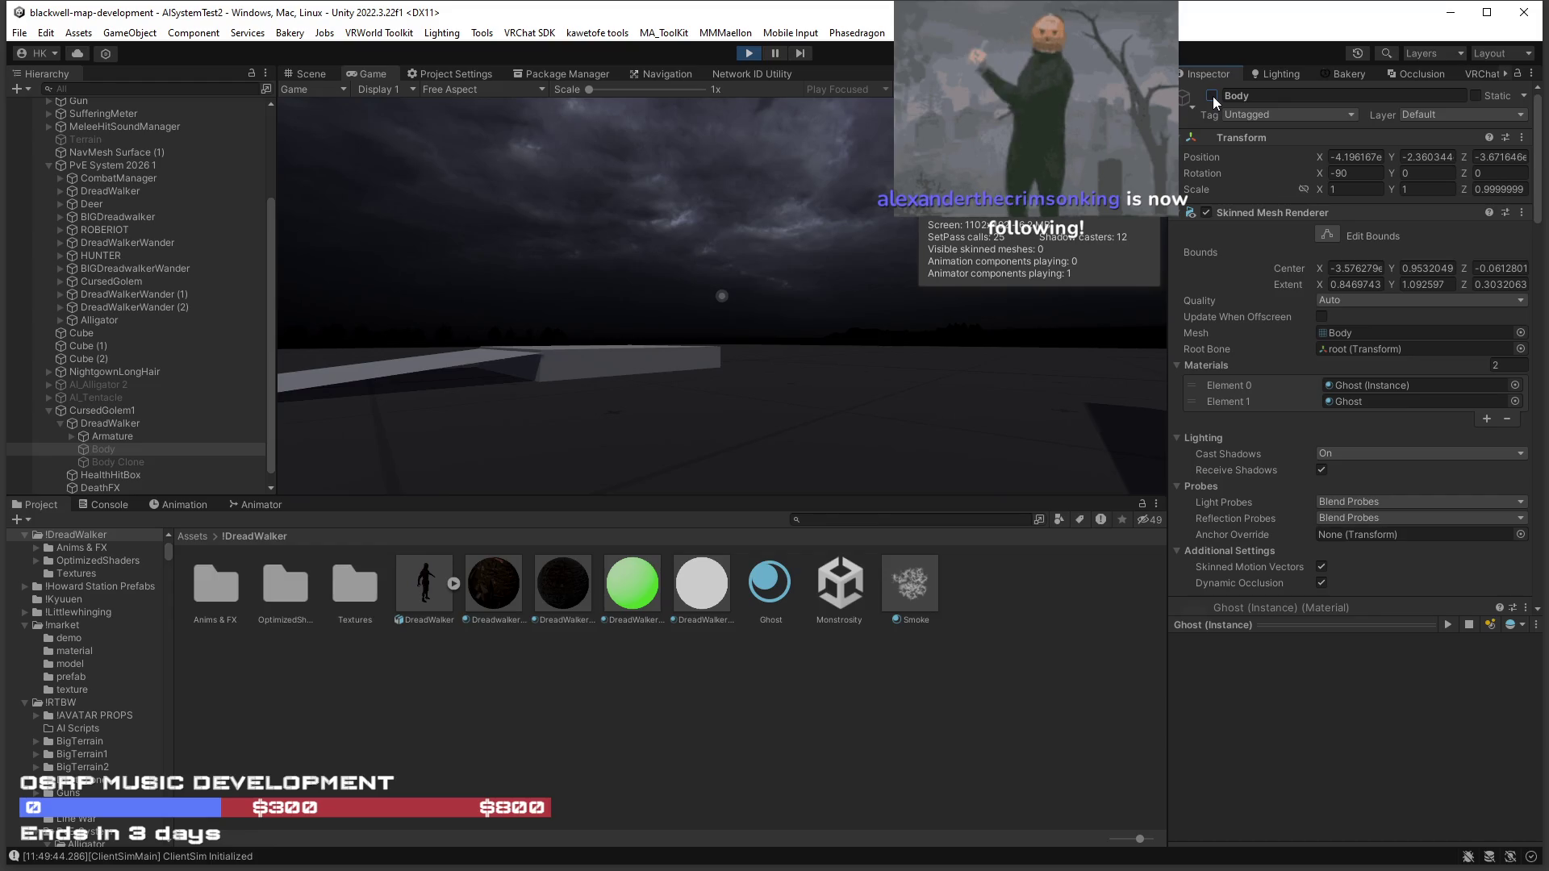
click(1212, 95)
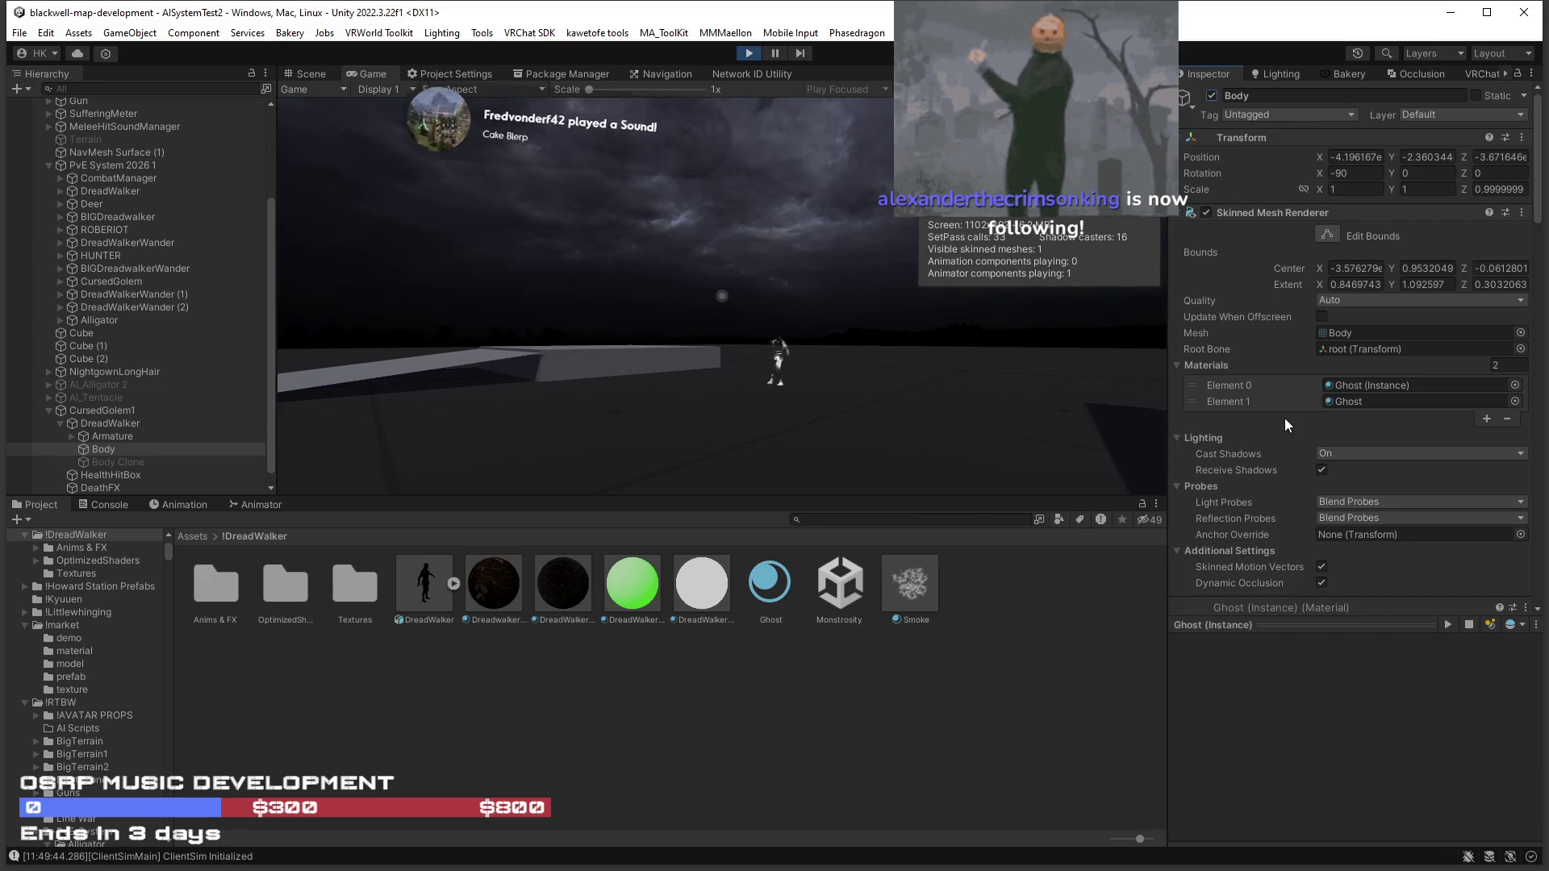
scroll(1291, 413, down, 15)
scroll(1293, 413, down, 5)
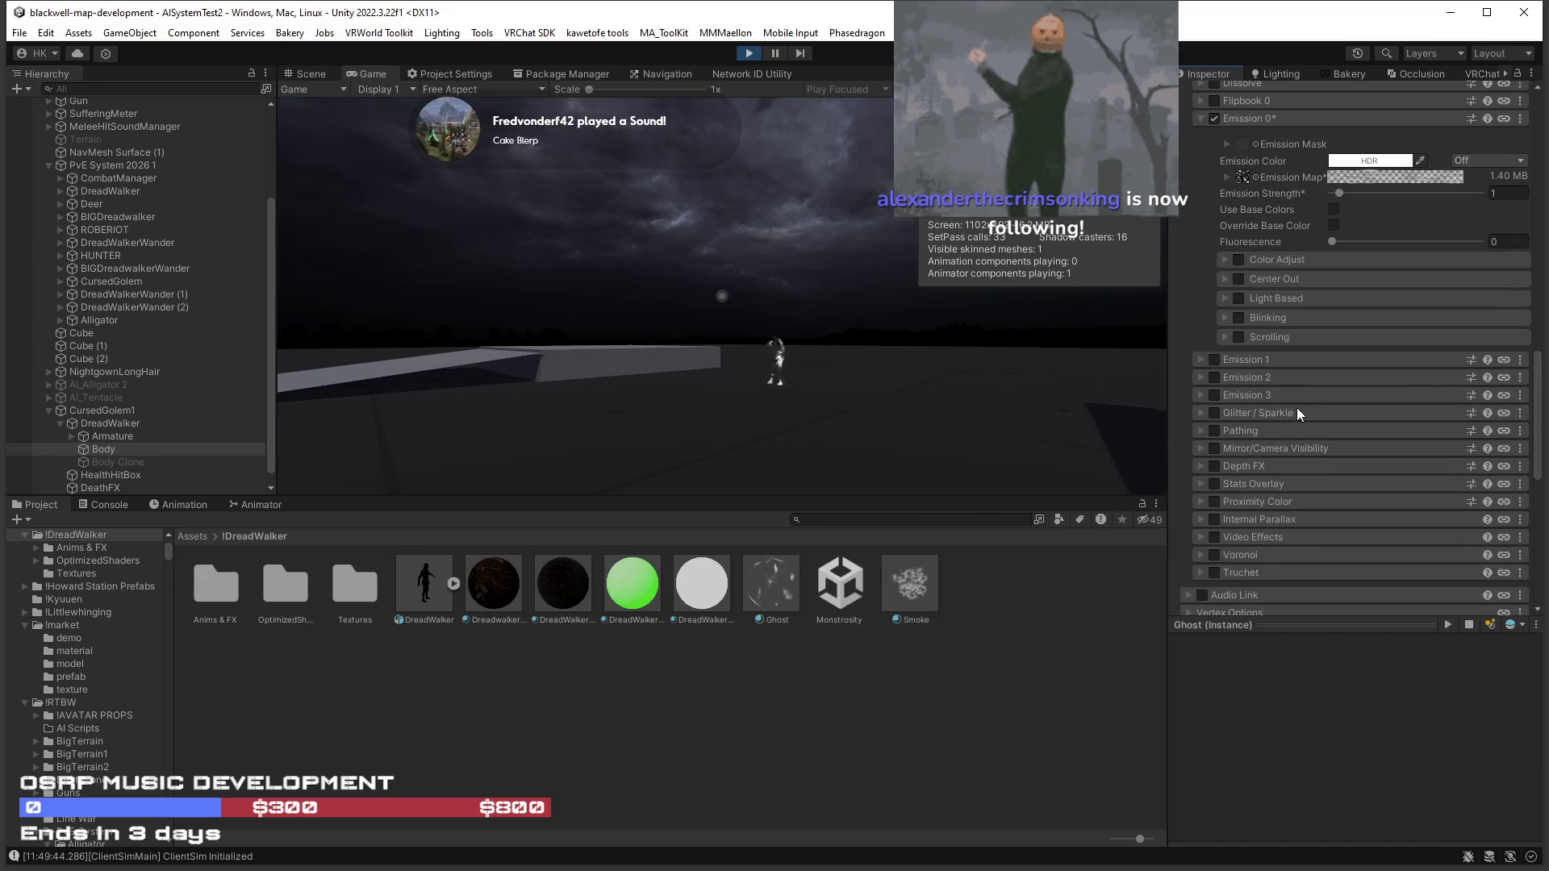
drag(1339, 237, 1332, 242)
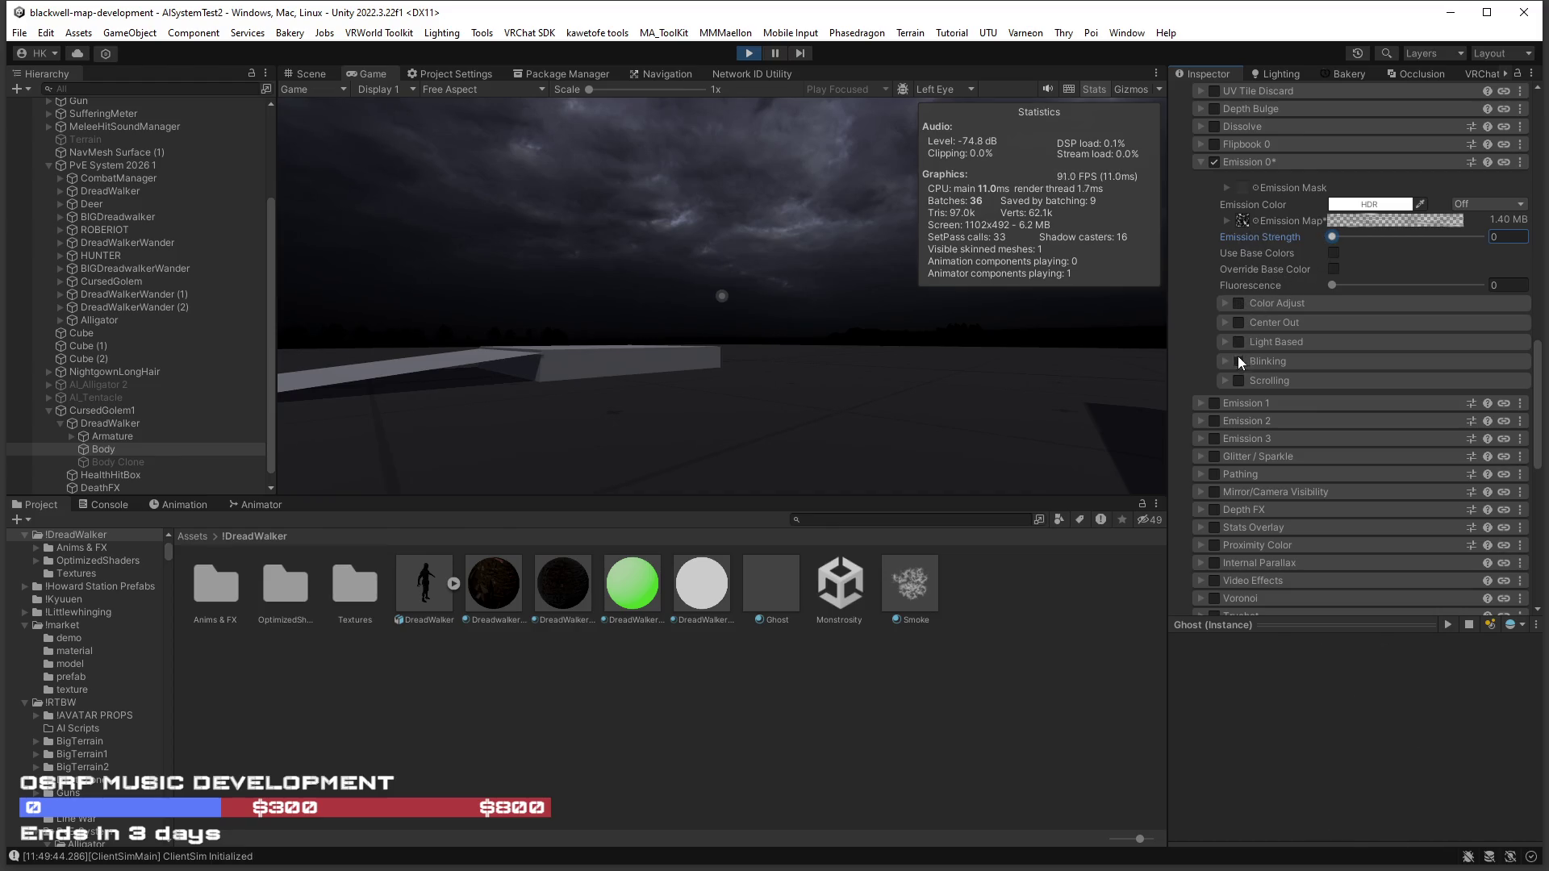
Enable emission Scrolling with Direction values of 10, stop play mode, and duplicate the Armature.
click(1240, 384)
click(1238, 380)
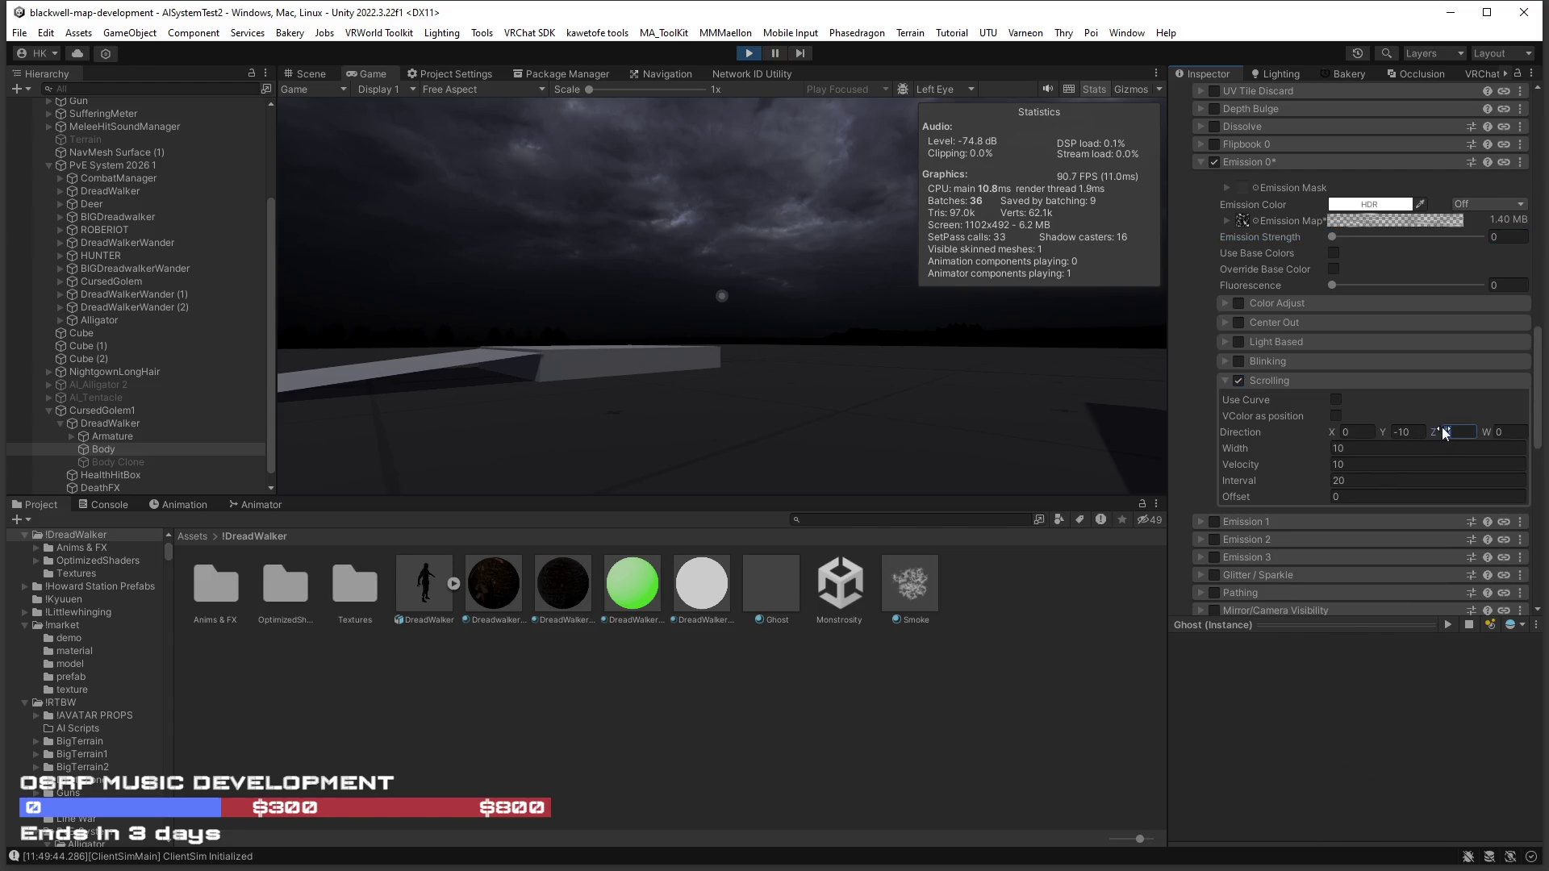
text(10)
click(1353, 433)
text(10)
key(Return)
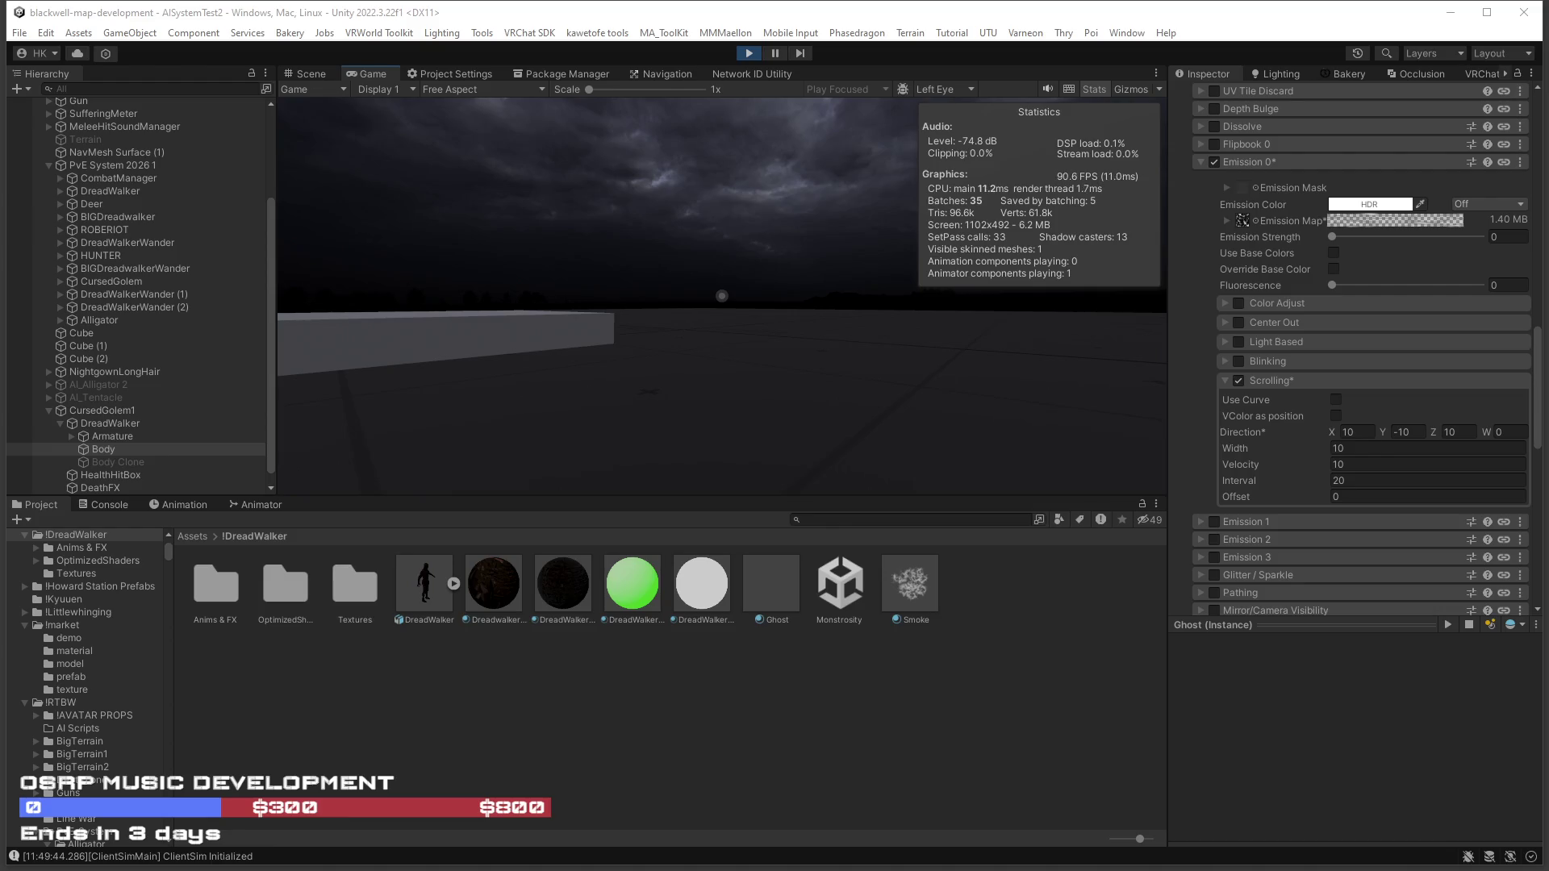
key(ctrl+p)
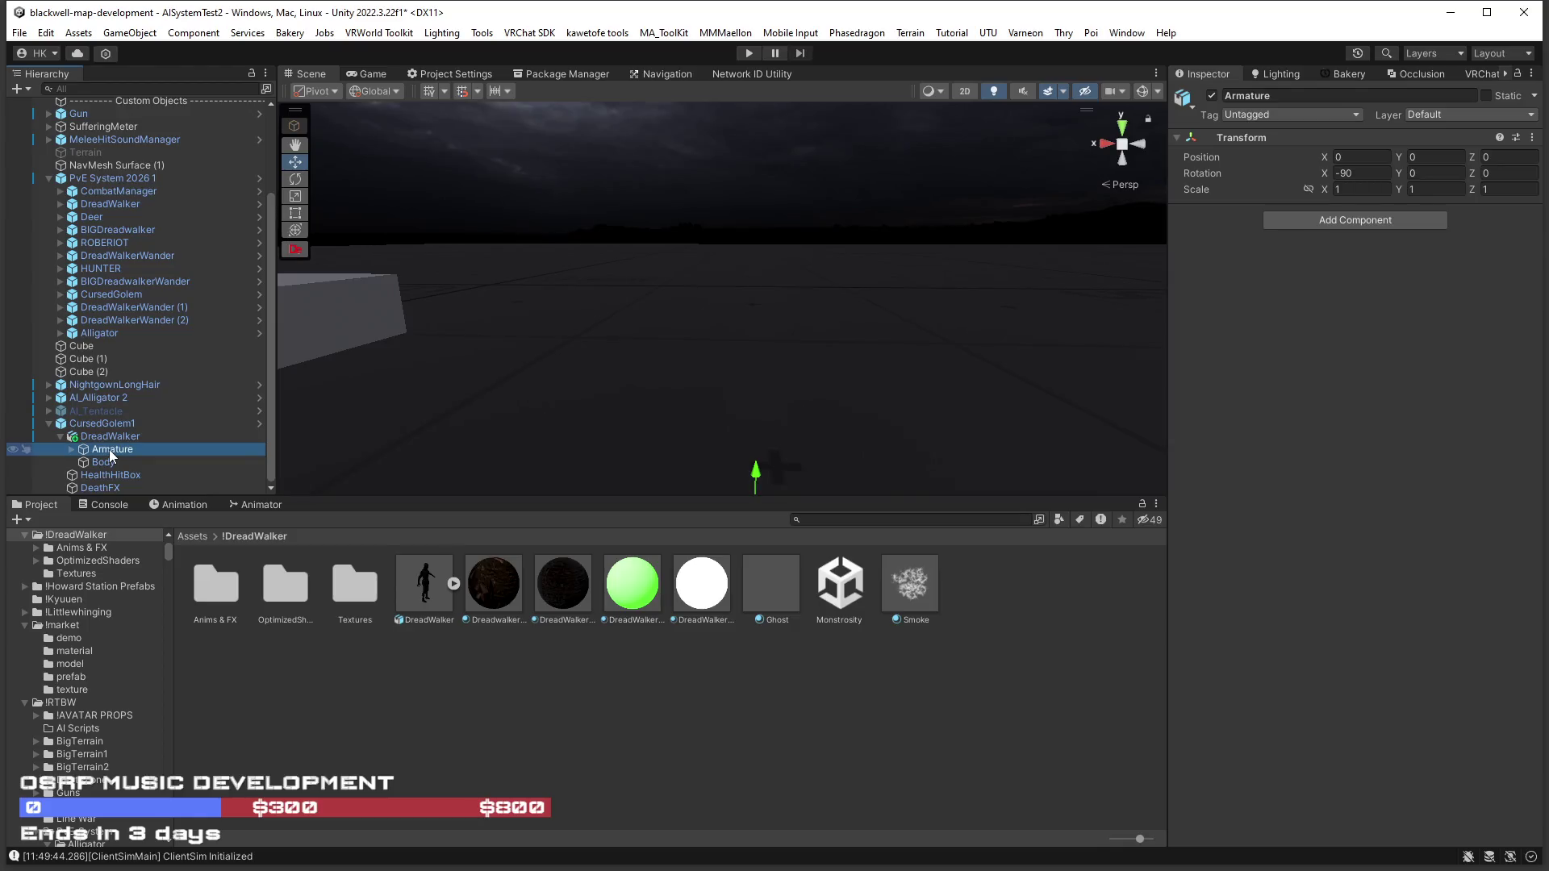
key(ctrl+d)
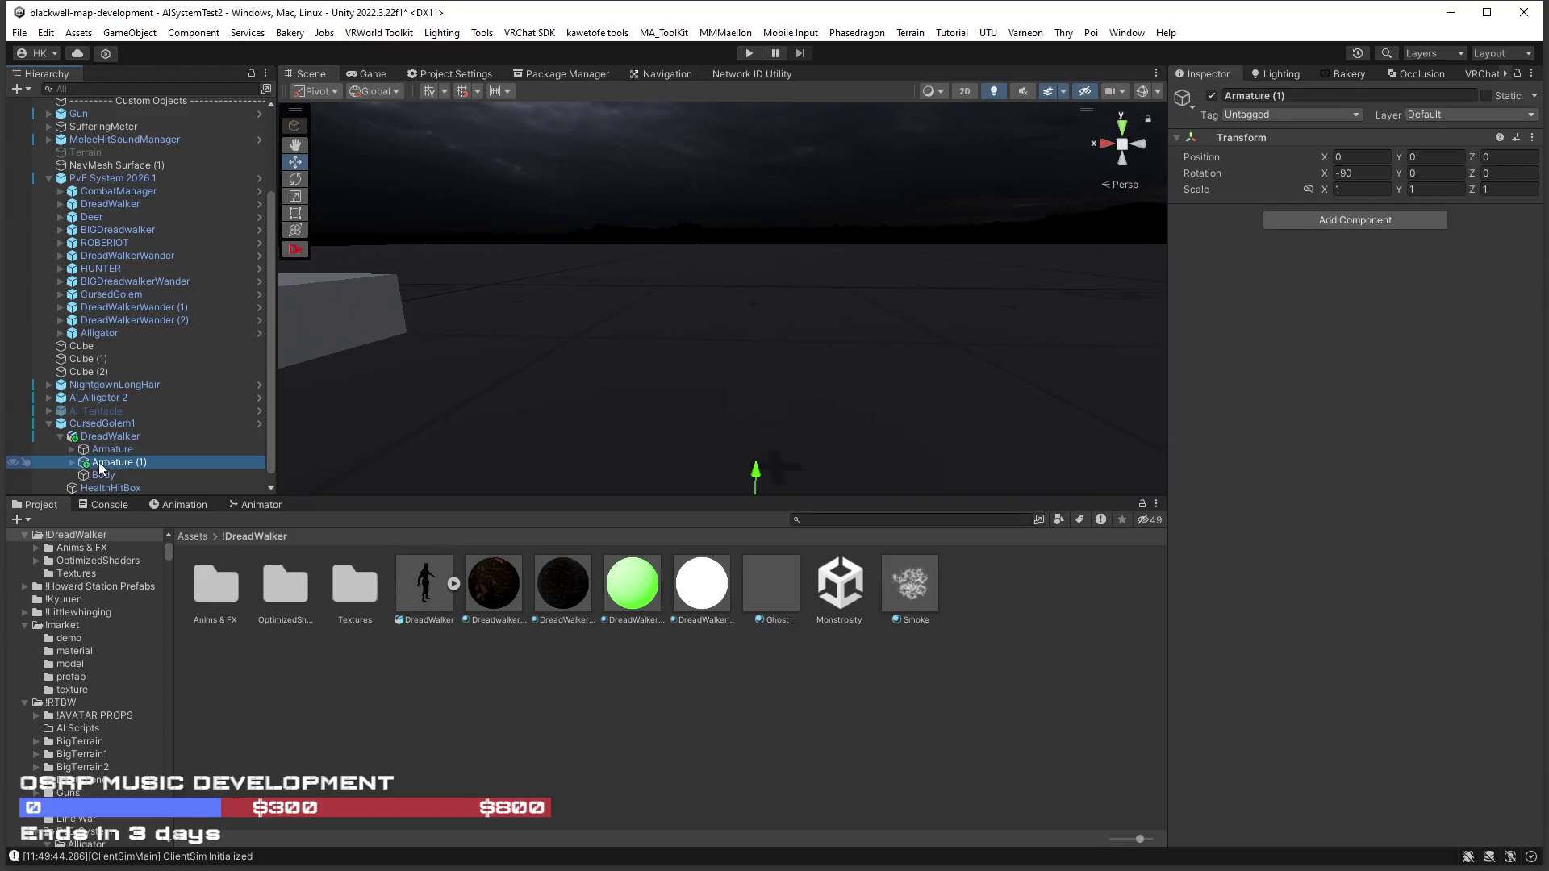
Attempt to reparent Body into the Armature and dismiss the prefab restructure error.
mouse_move(74, 472)
mouse_down()
mouse_move(108, 454)
mouse_move(92, 455)
mouse_up()
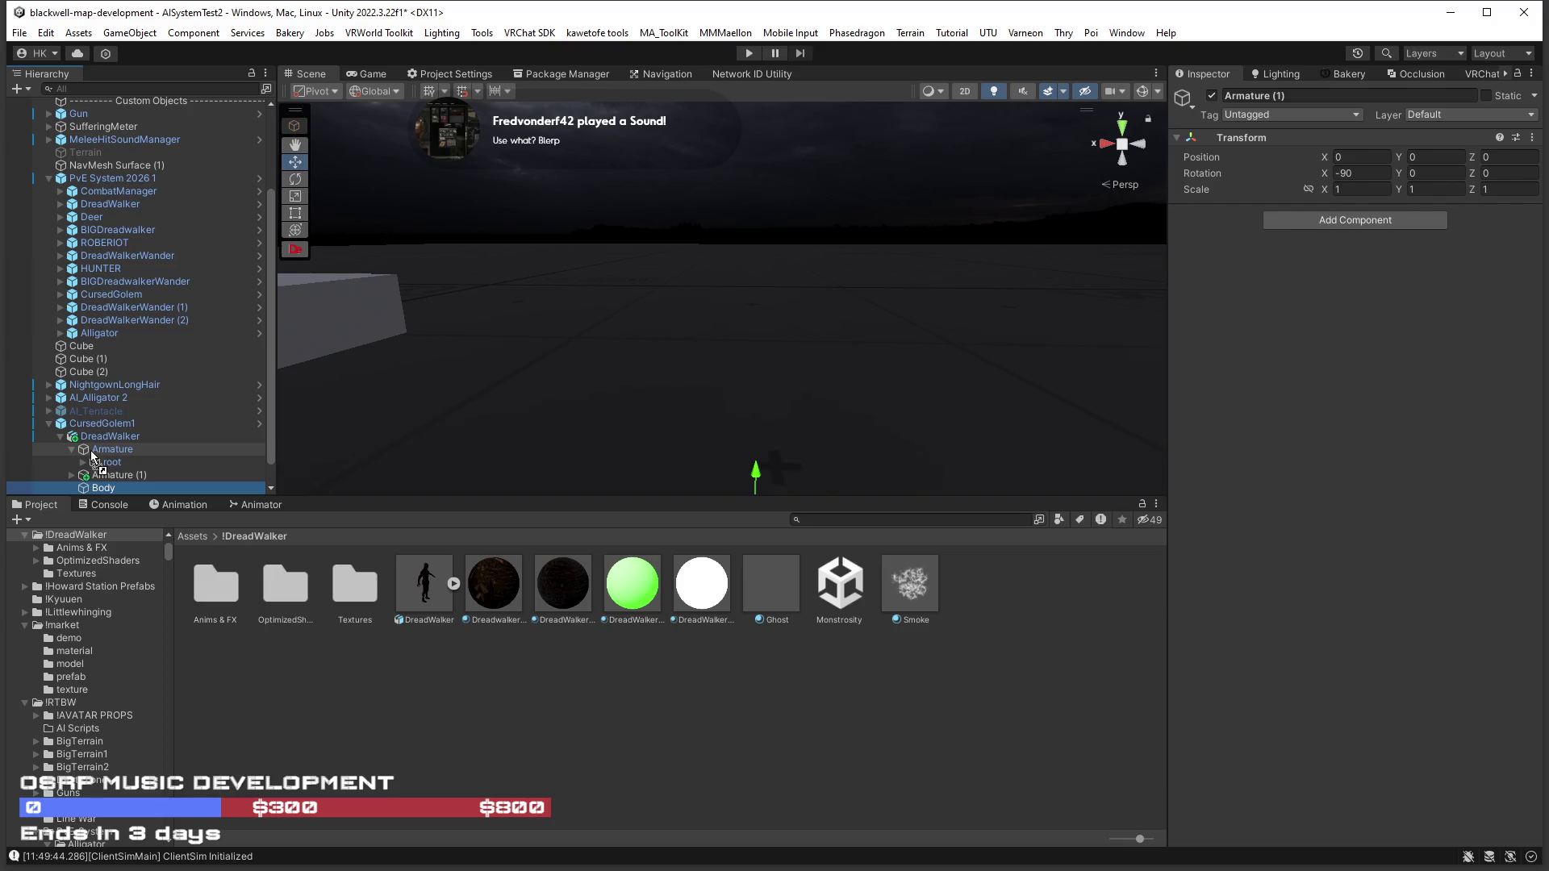
drag(90, 451, 90, 450)
click(920, 383)
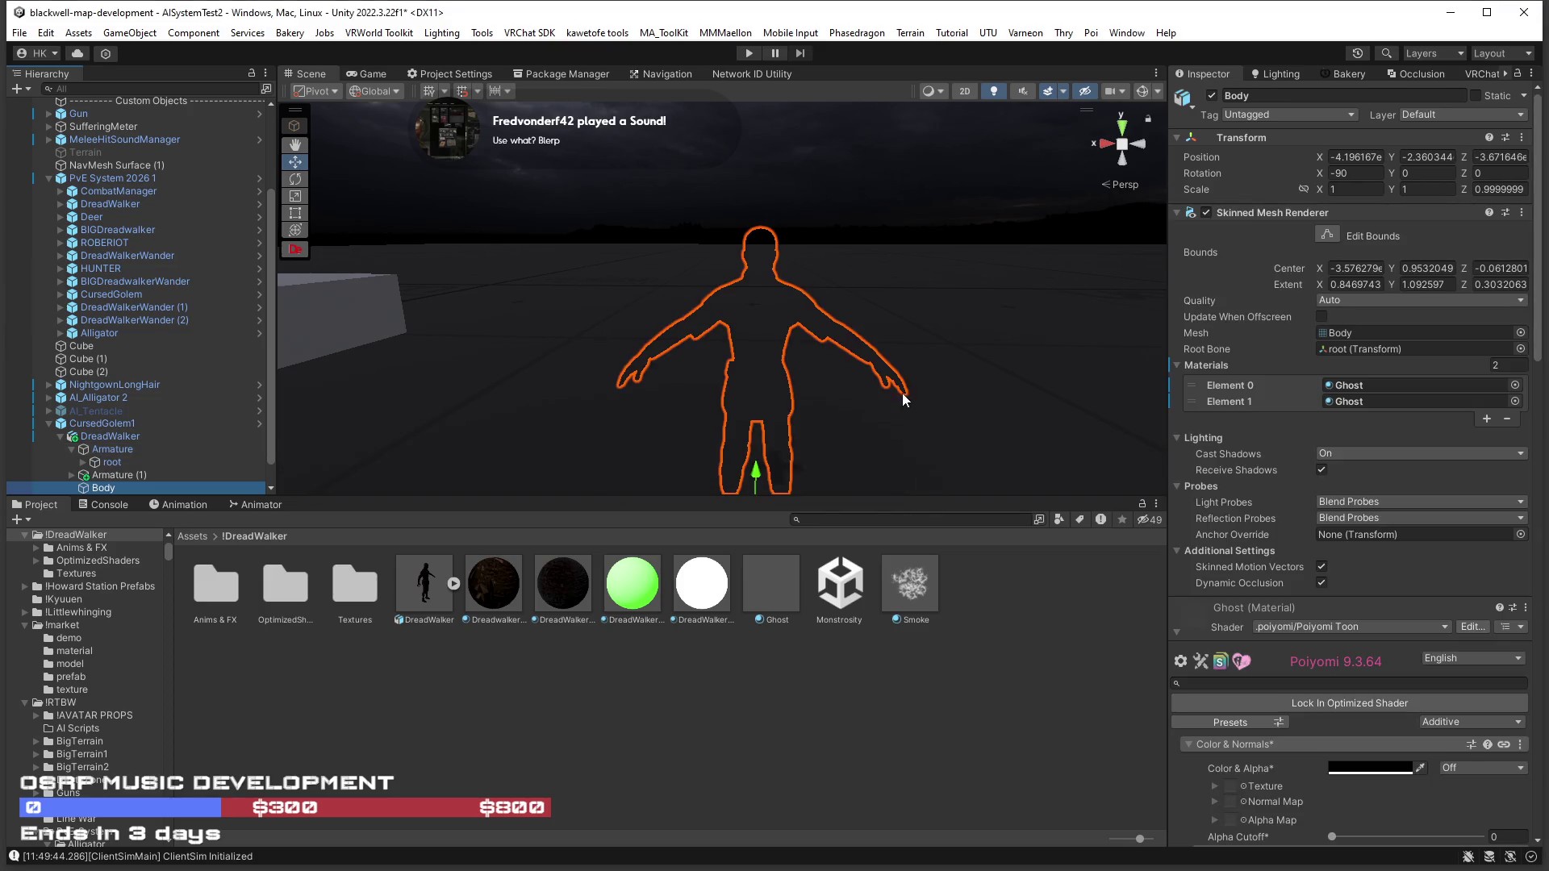
scroll(227, 449, down, 1)
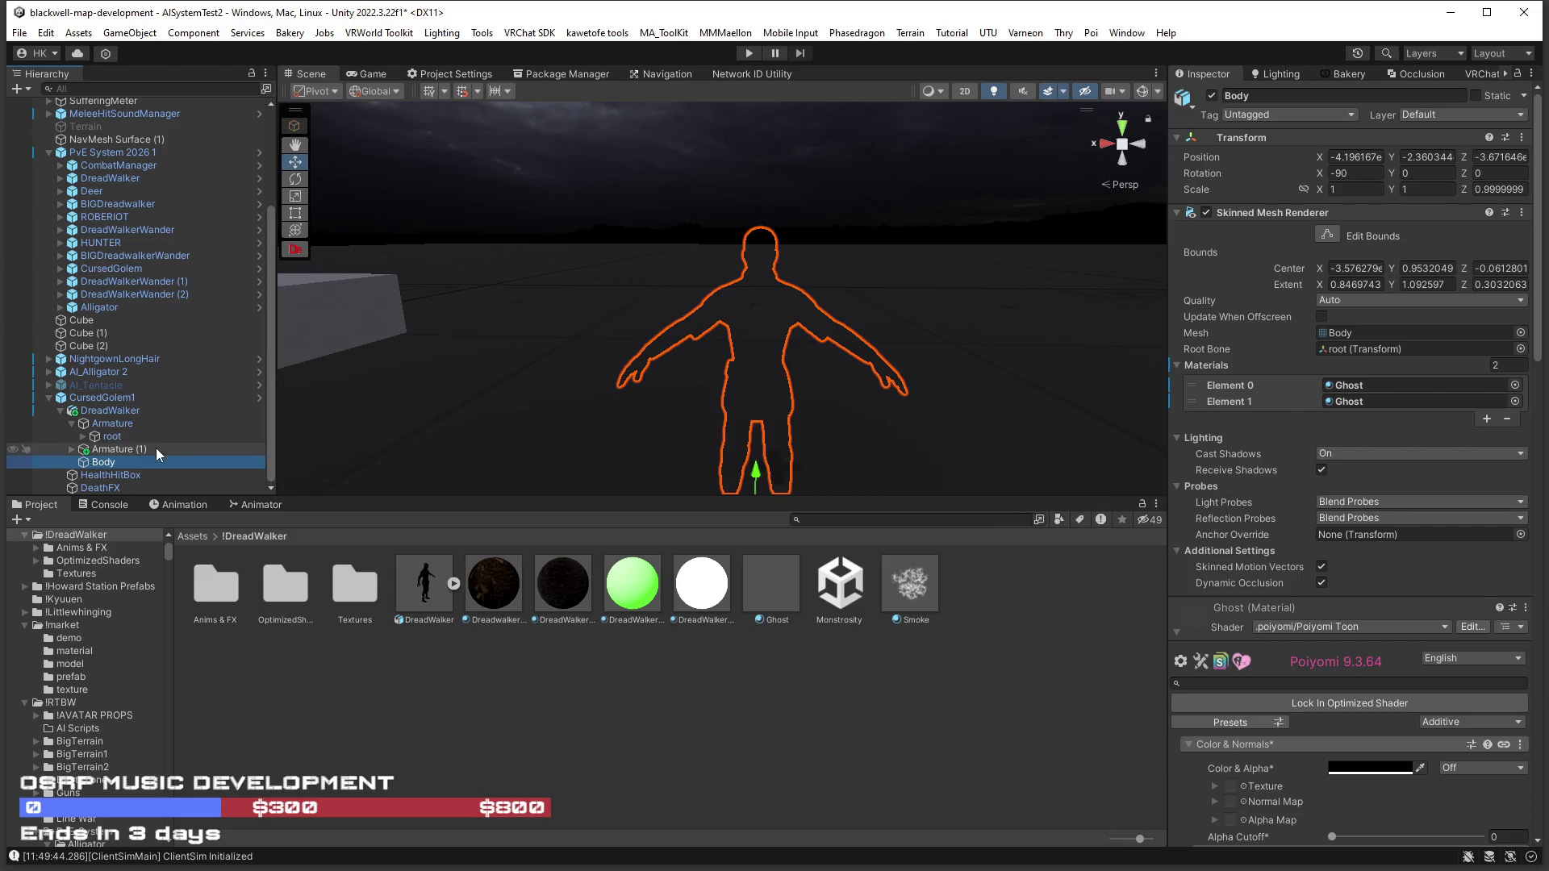
Use DreadWalker's context menu and the Hierarchy to clear out the extra Armature (1).
click(92, 409)
right_click(92, 410)
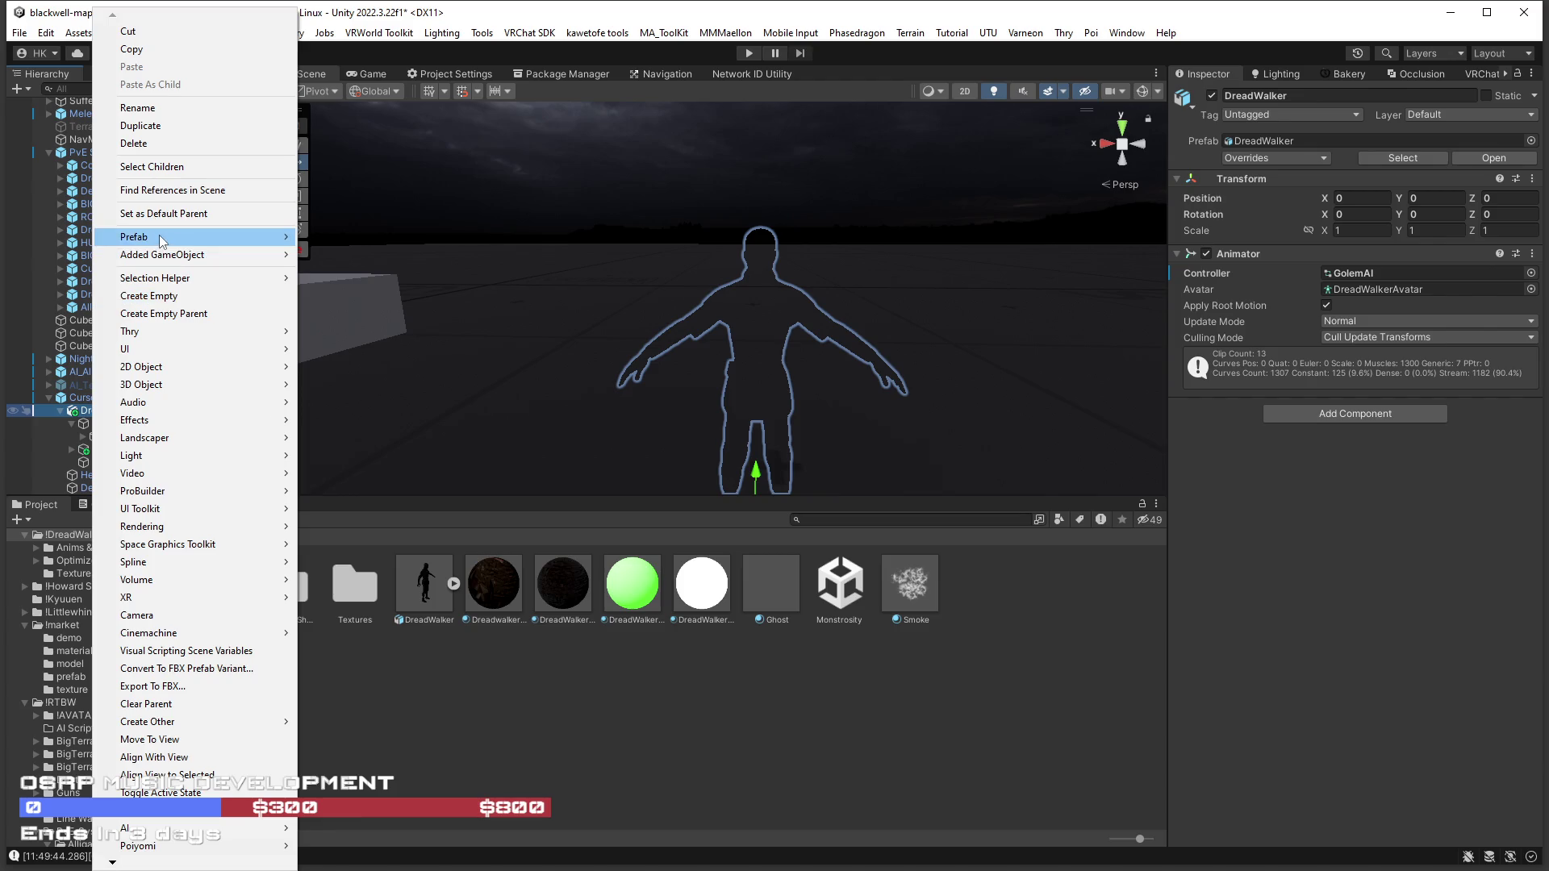
mouse_move(160, 240)
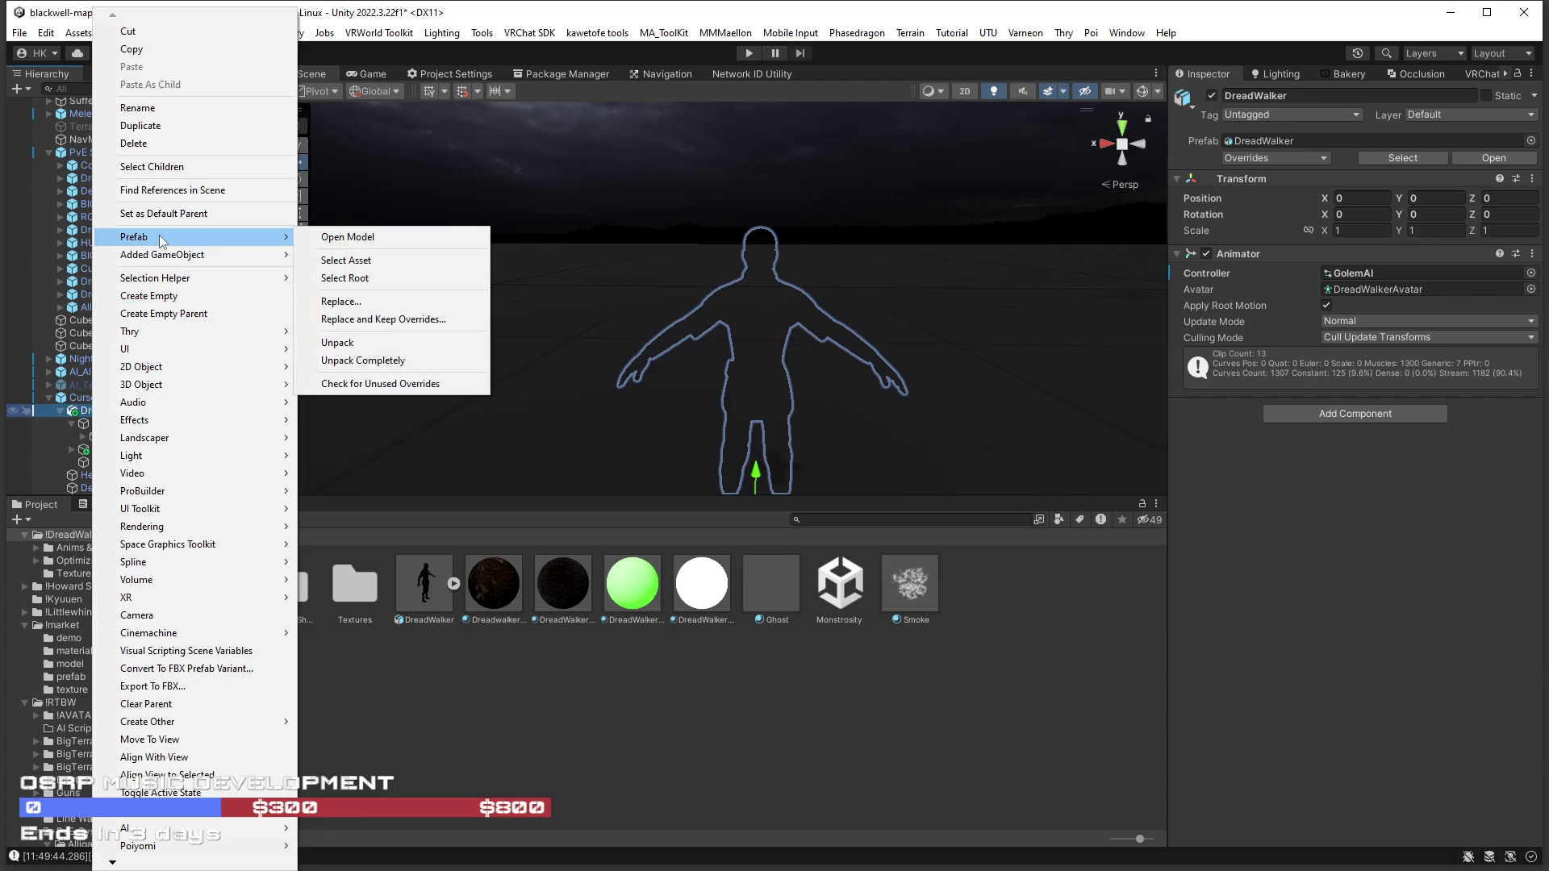
click(167, 137)
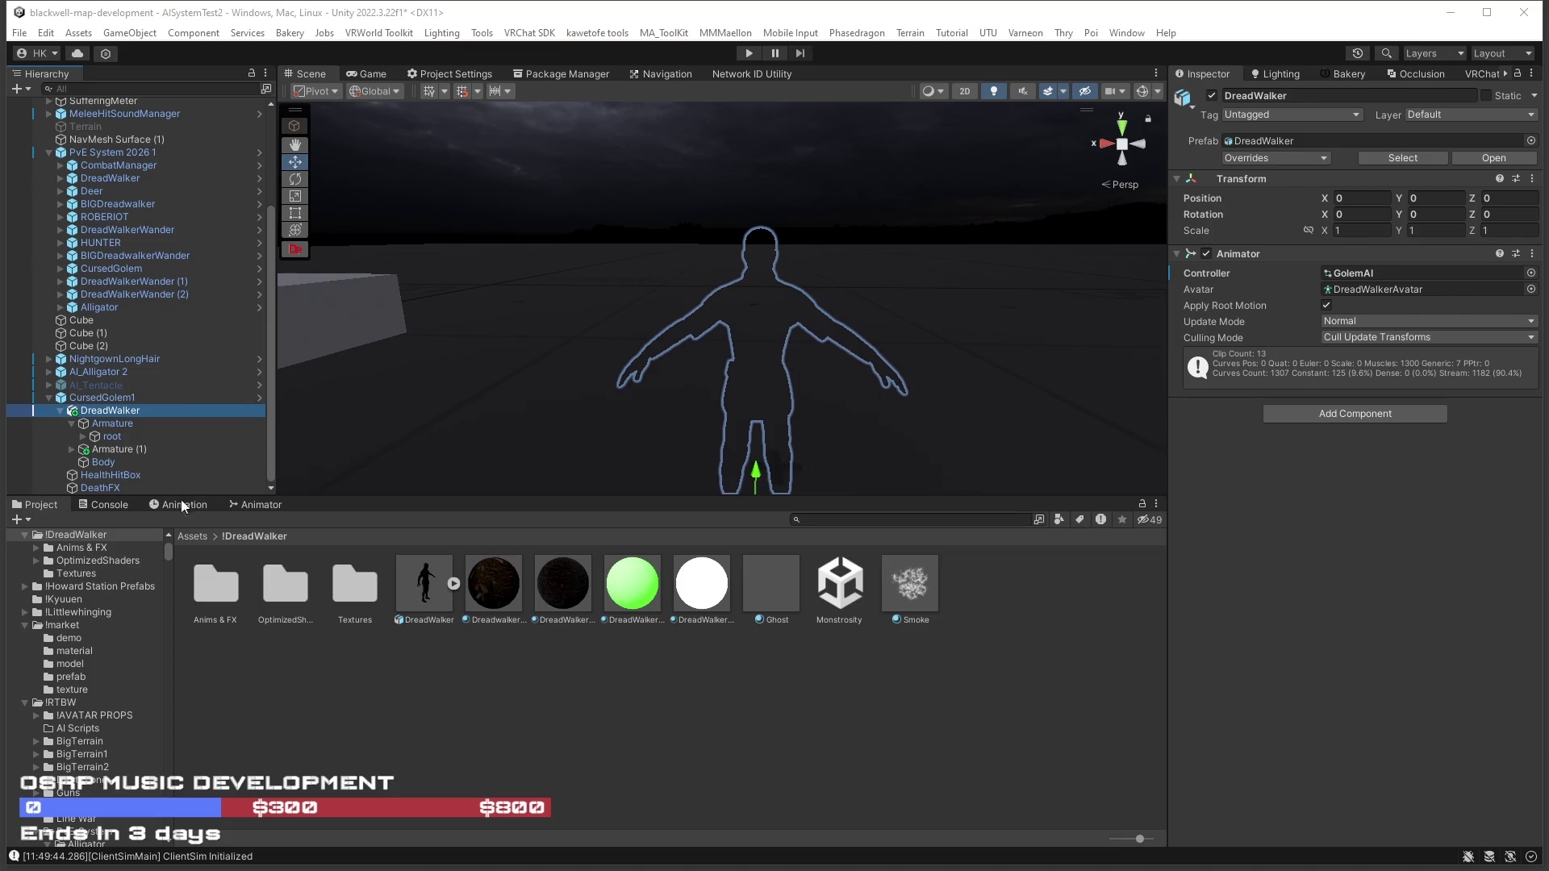
click(100, 424)
click(98, 411)
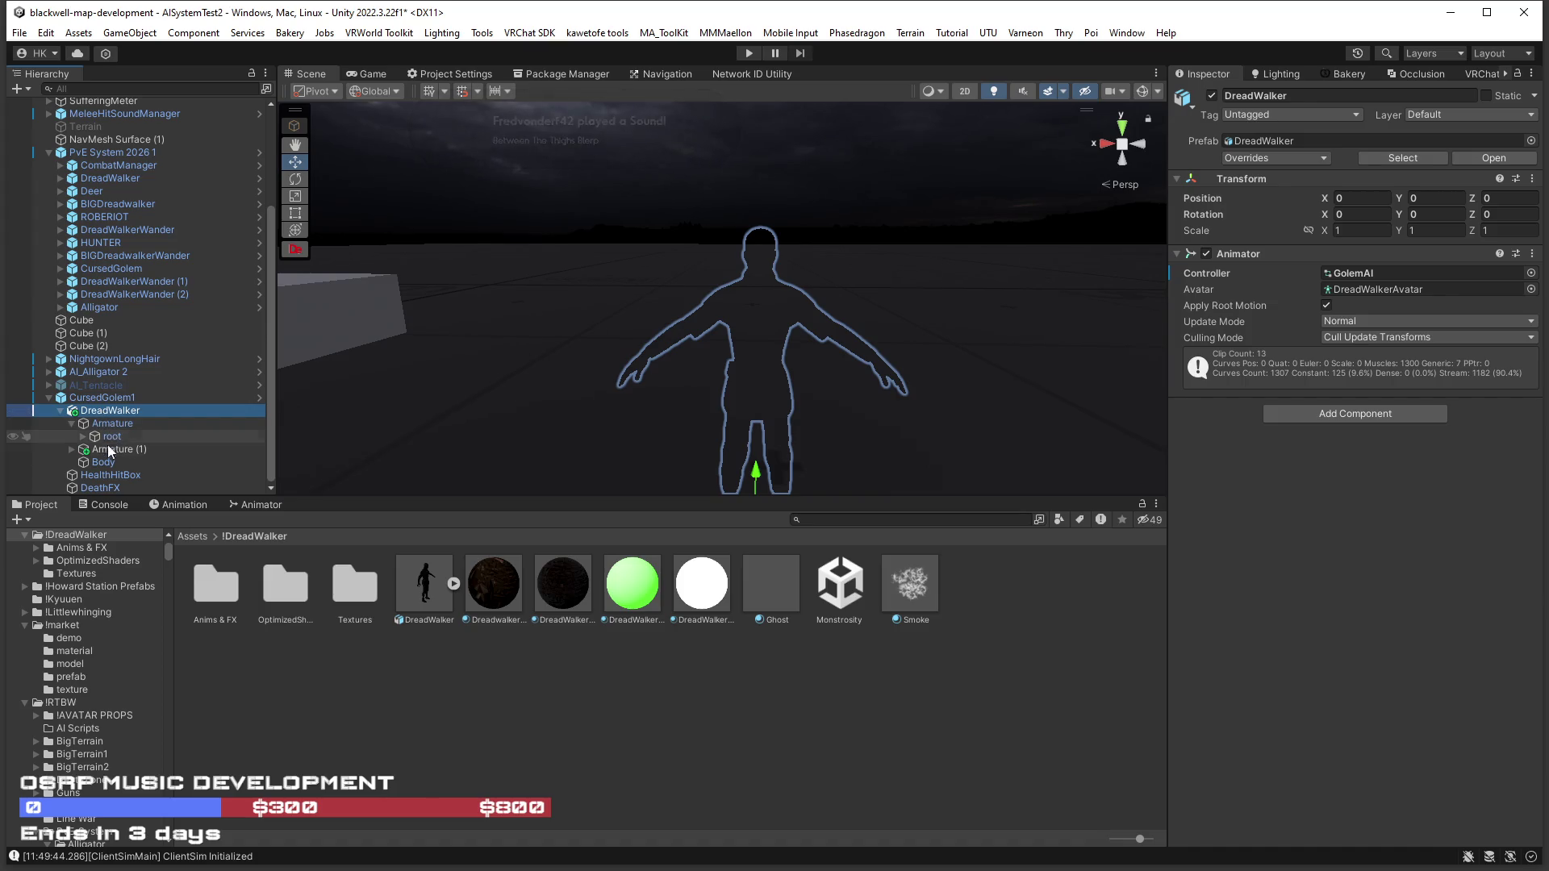
click(105, 450)
click(100, 460)
click(72, 436)
Duplicate the whole DreadWalker object to create DreadWalker (1) under CursedGolem1.
click(100, 436)
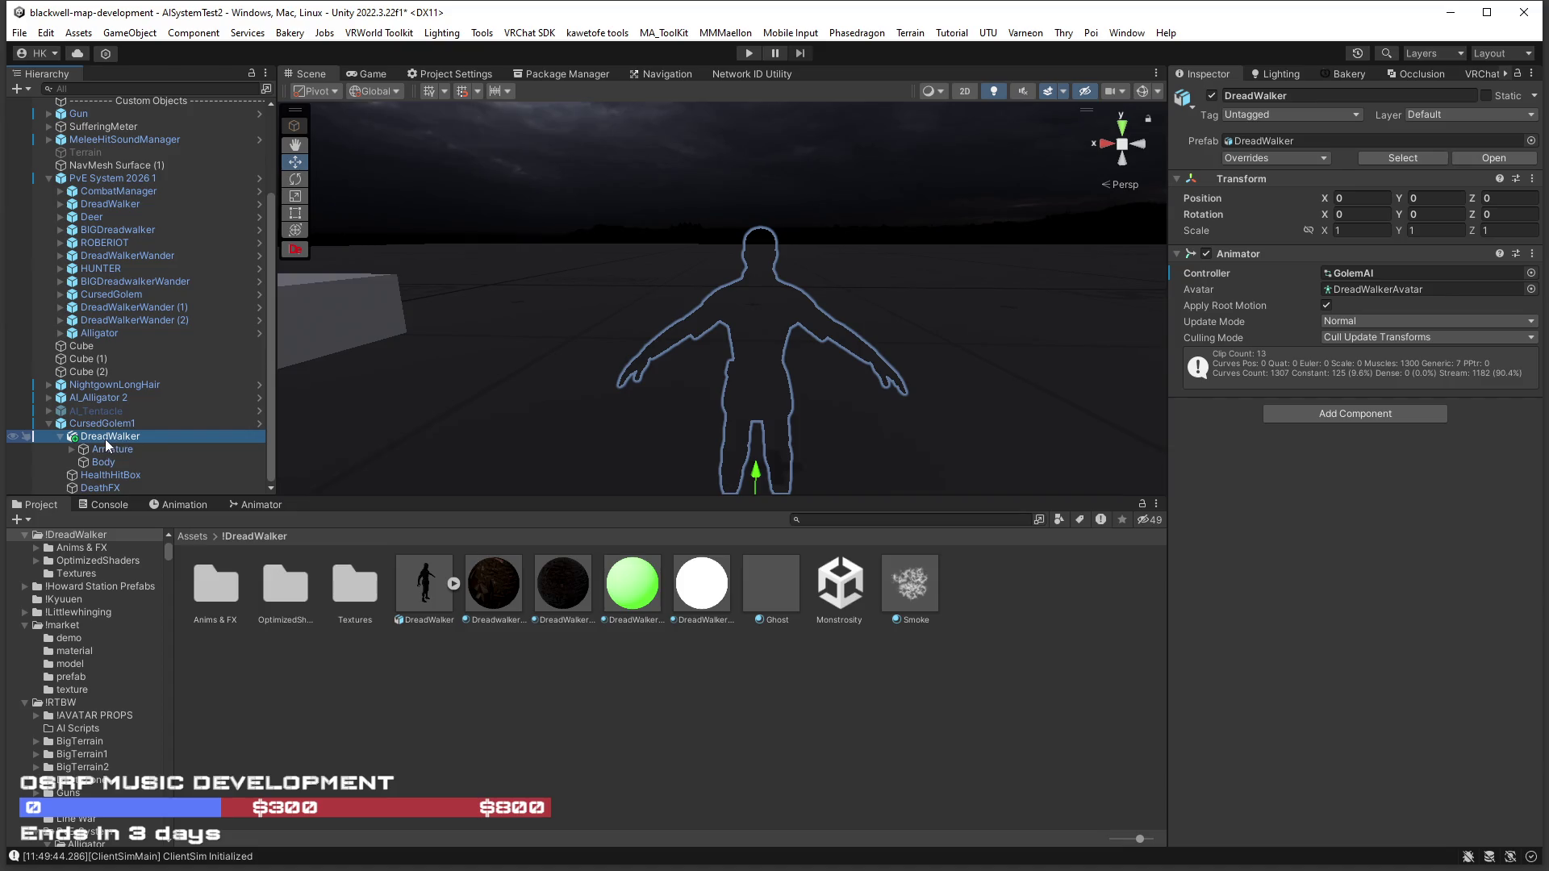
key(ctrl+d)
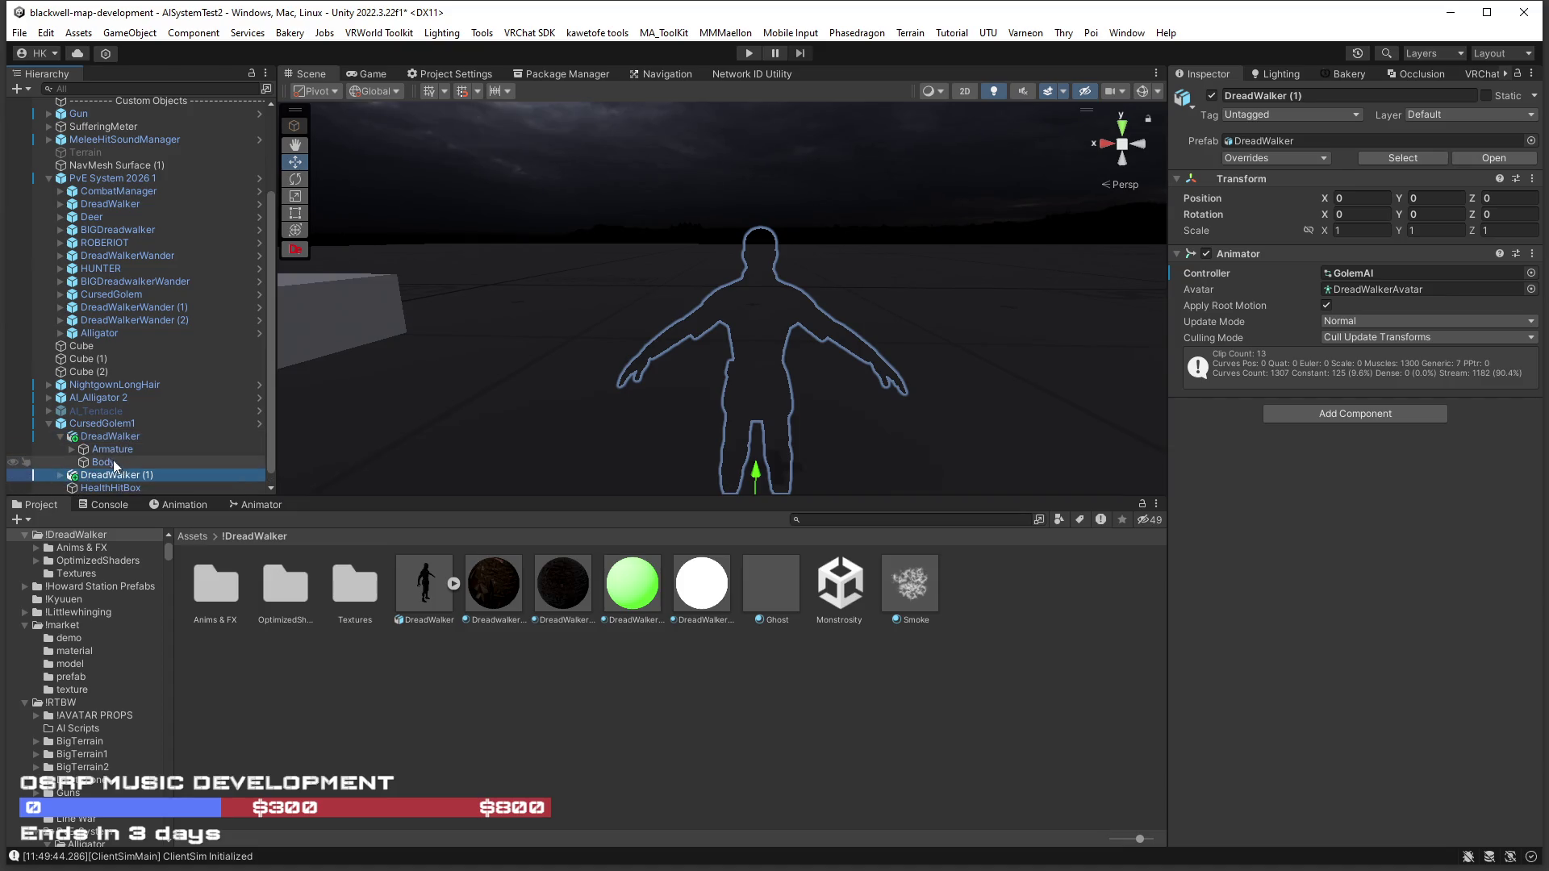
click(57, 436)
click(95, 437)
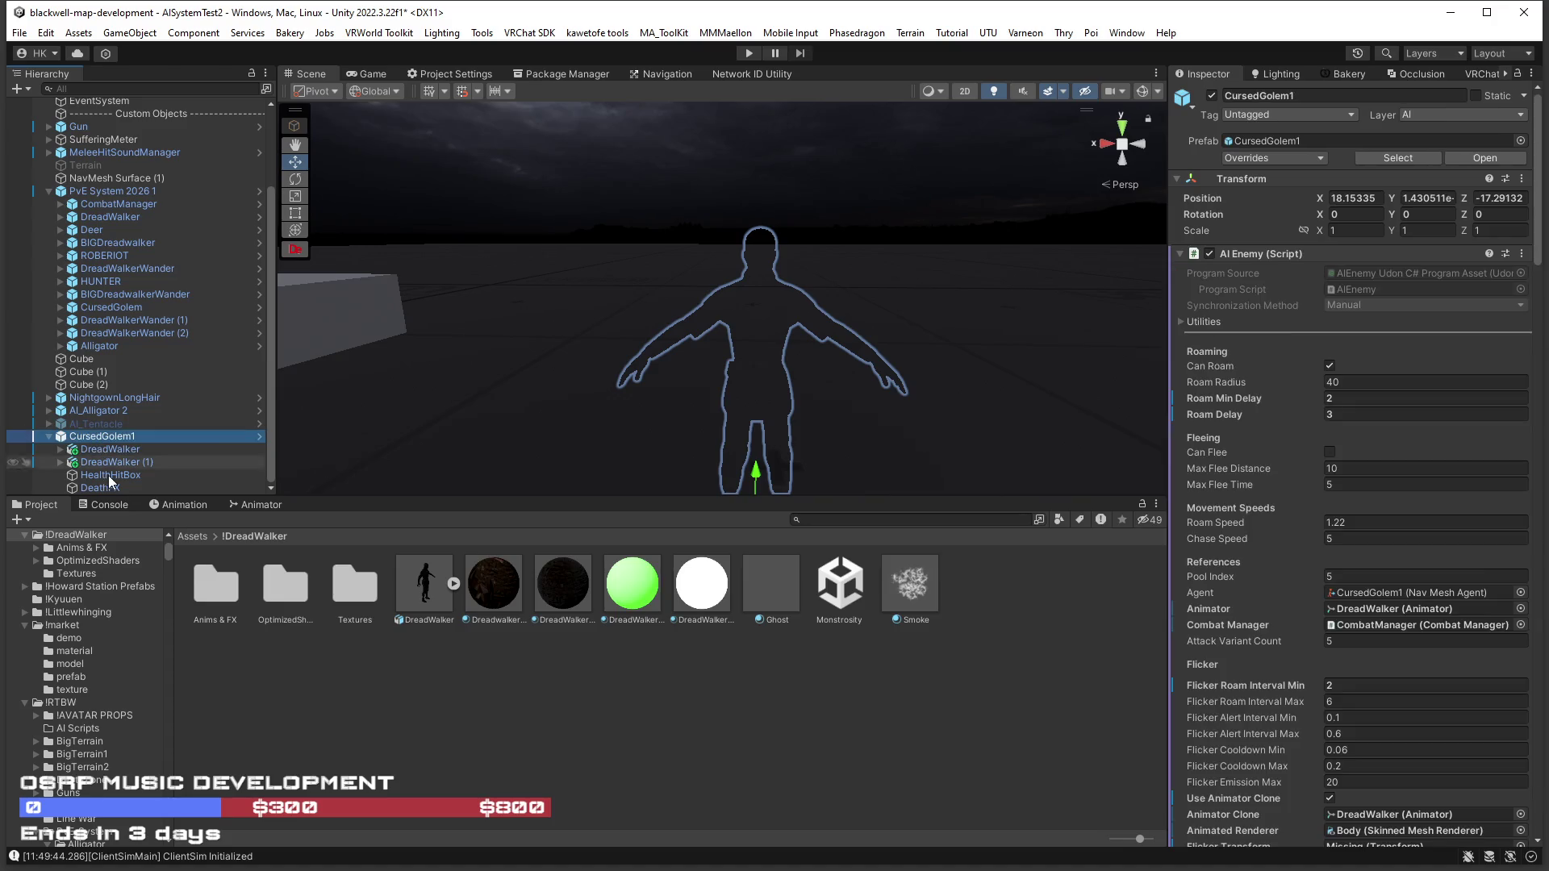
Assign DreadWalker (1) as CursedGolem1's Flicker Transform.
scroll(1384, 592, down, 10)
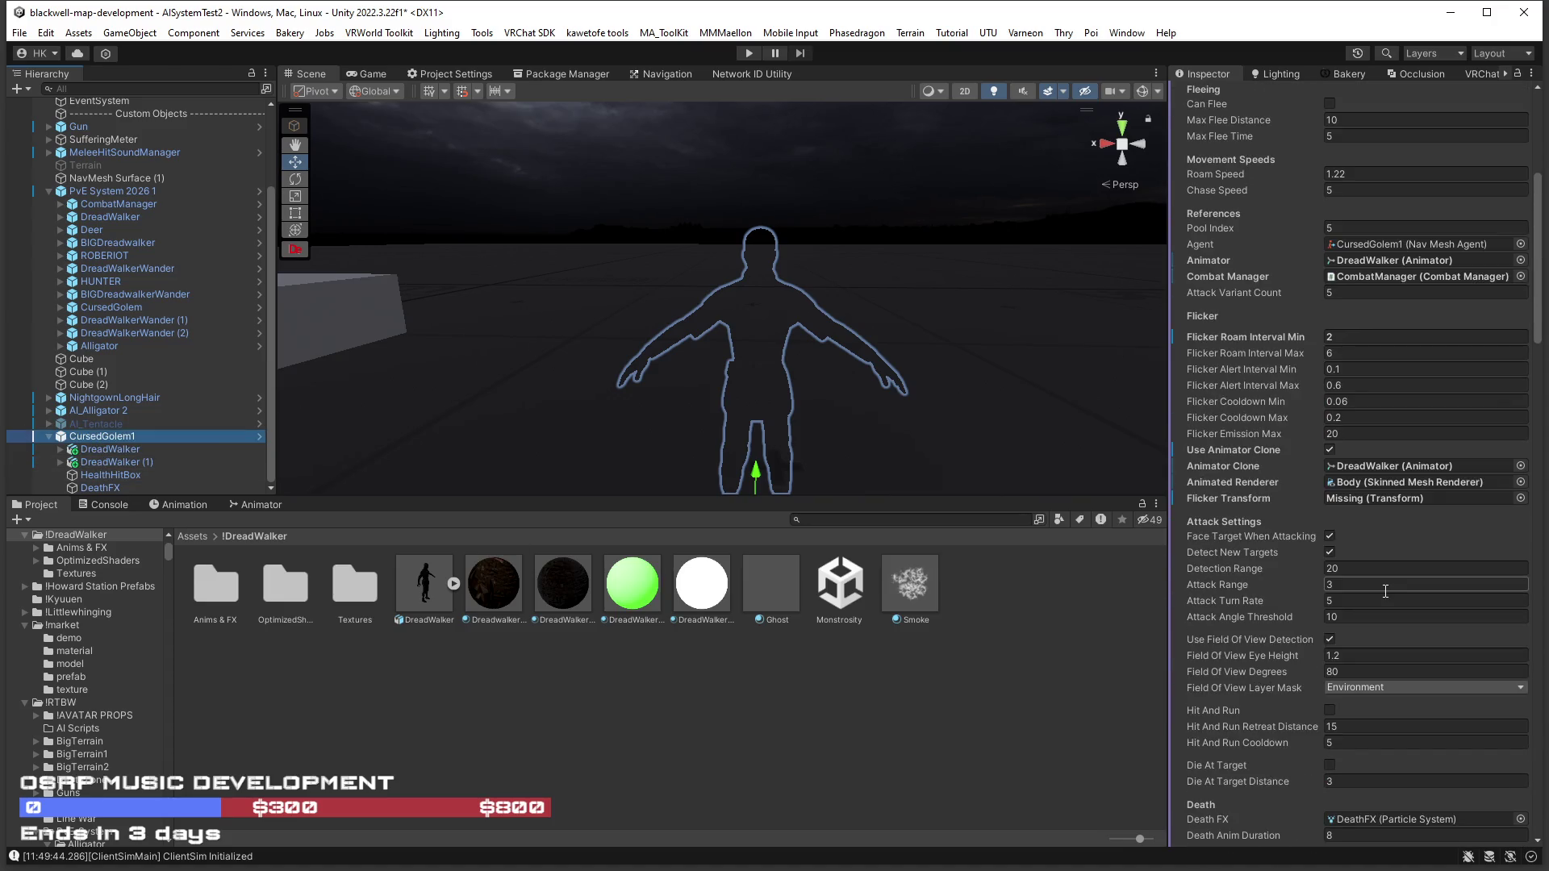
click(58, 449)
mouse_move(104, 473)
mouse_down()
mouse_move(1396, 481)
mouse_move(1318, 495)
mouse_move(194, 476)
mouse_move(60, 447)
mouse_move(306, 495)
mouse_move(1377, 497)
mouse_up()
click(59, 449)
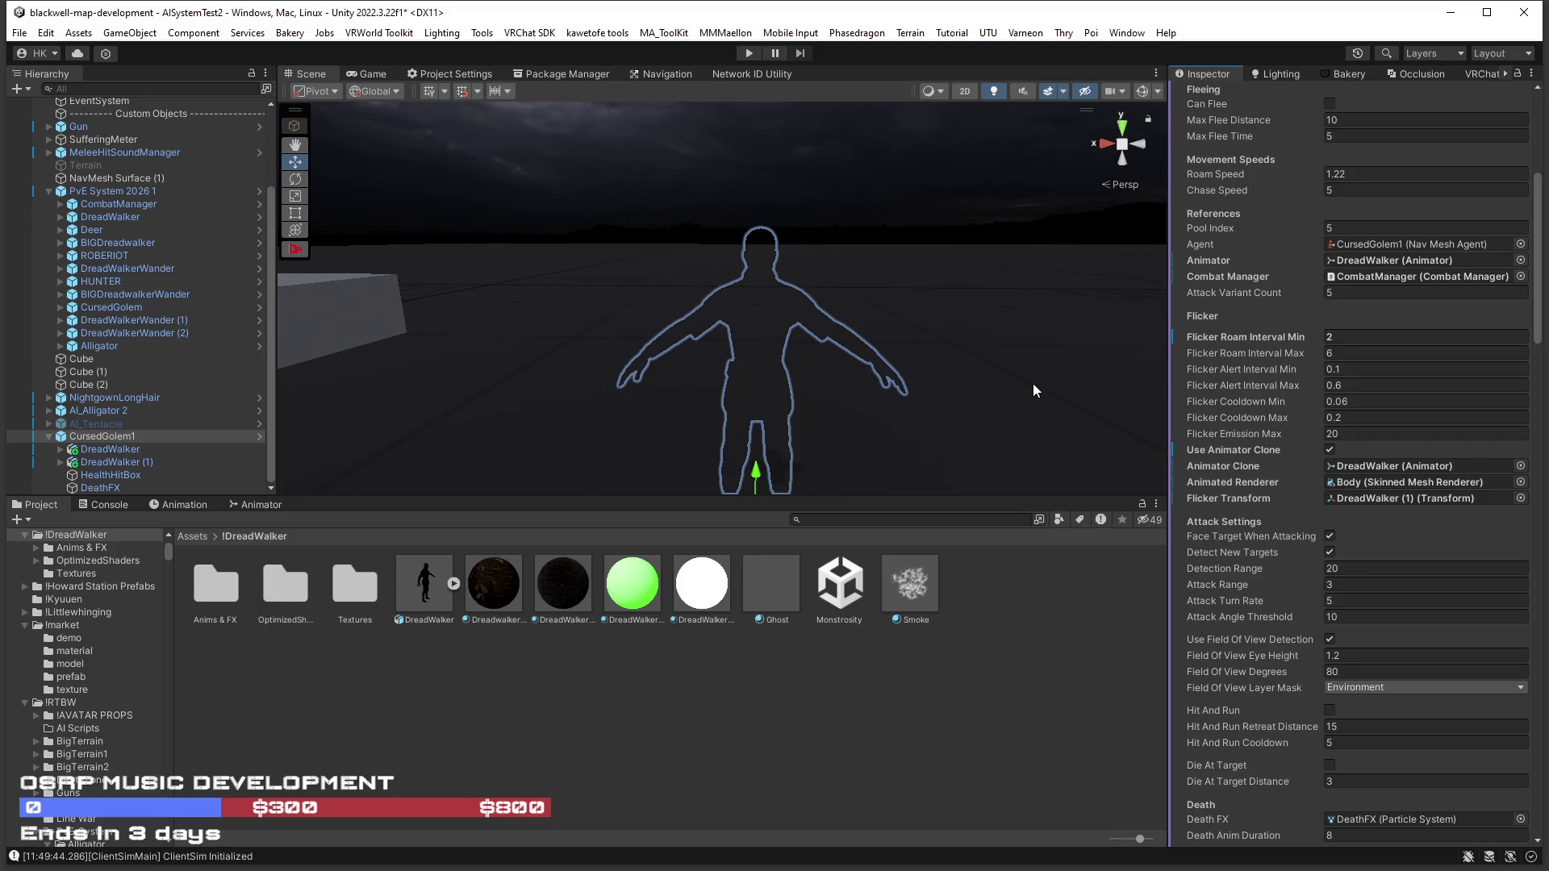
Confirm the Idle State Repeat Delay Min value, then deactivate the original DreadWalker child.
scroll(1227, 576, down, 10)
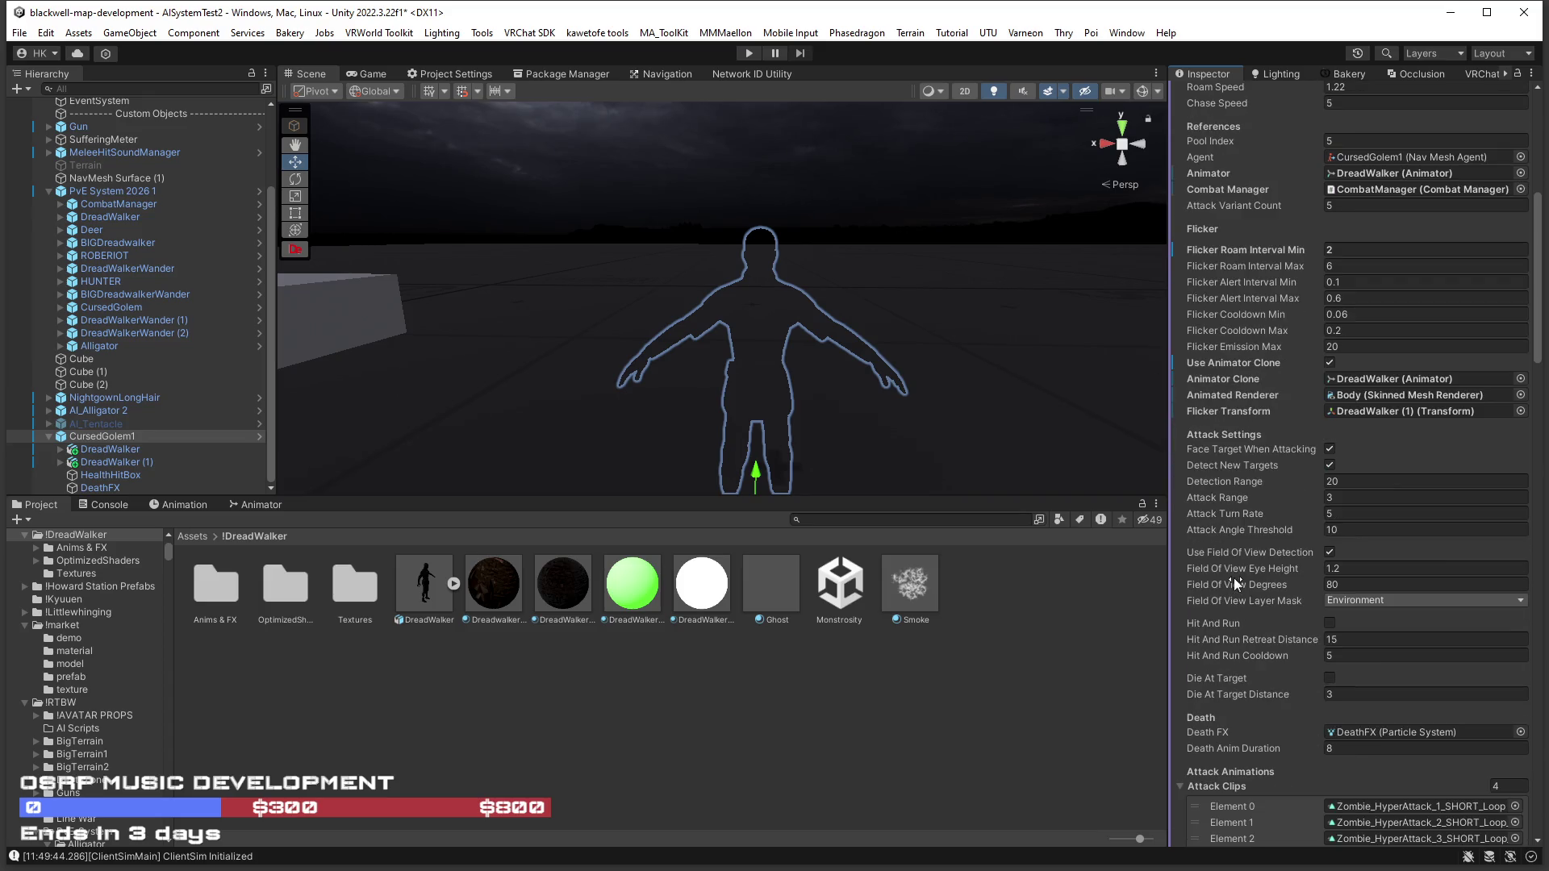
scroll(1222, 573, down, 10)
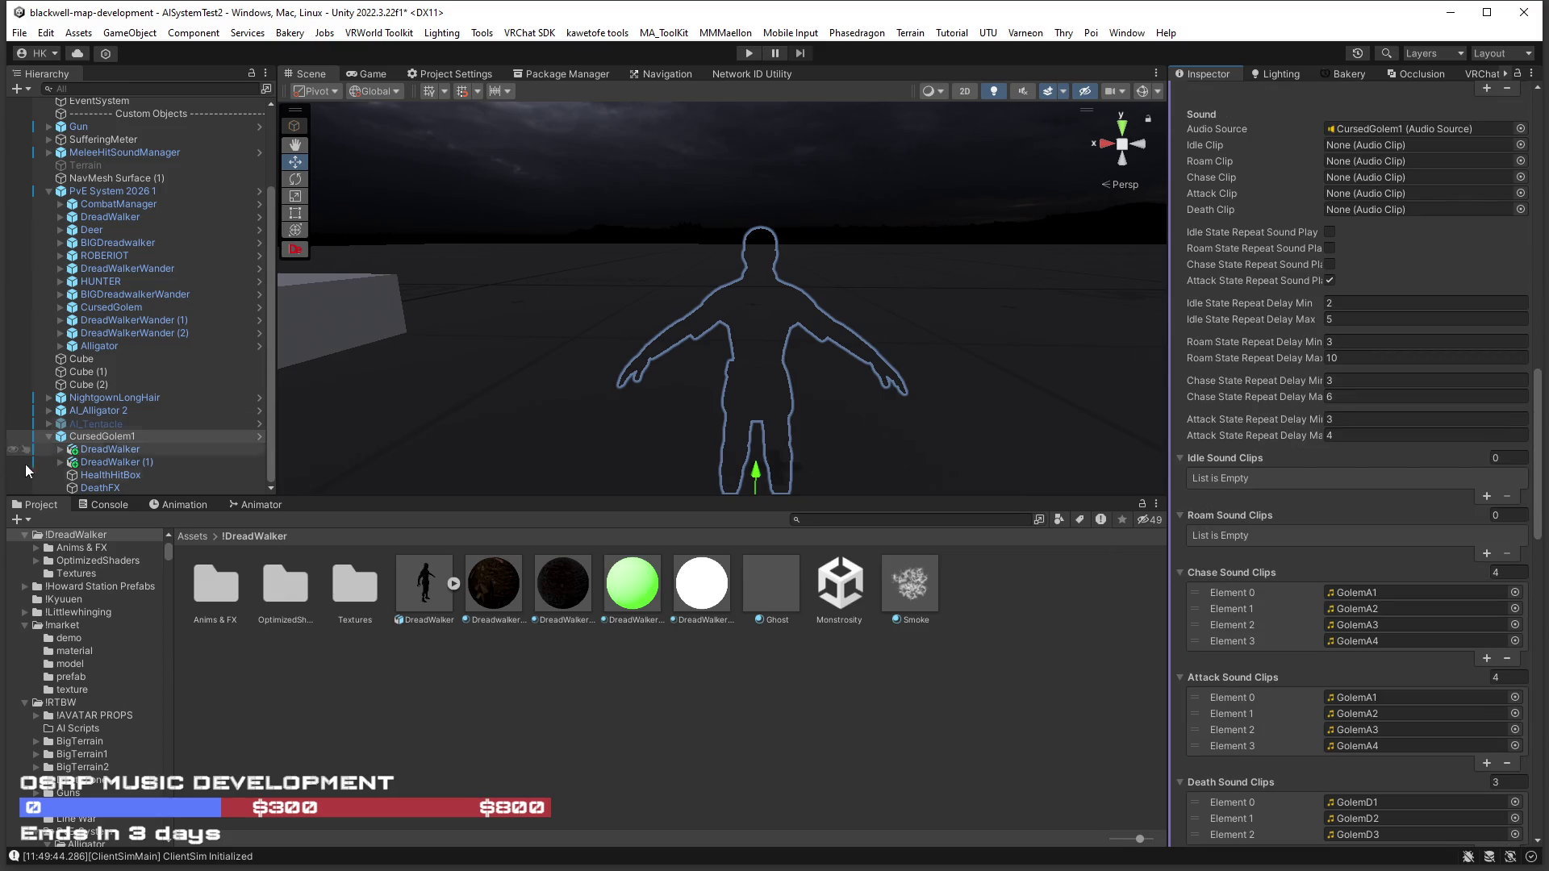
scroll(1220, 469, up, 5)
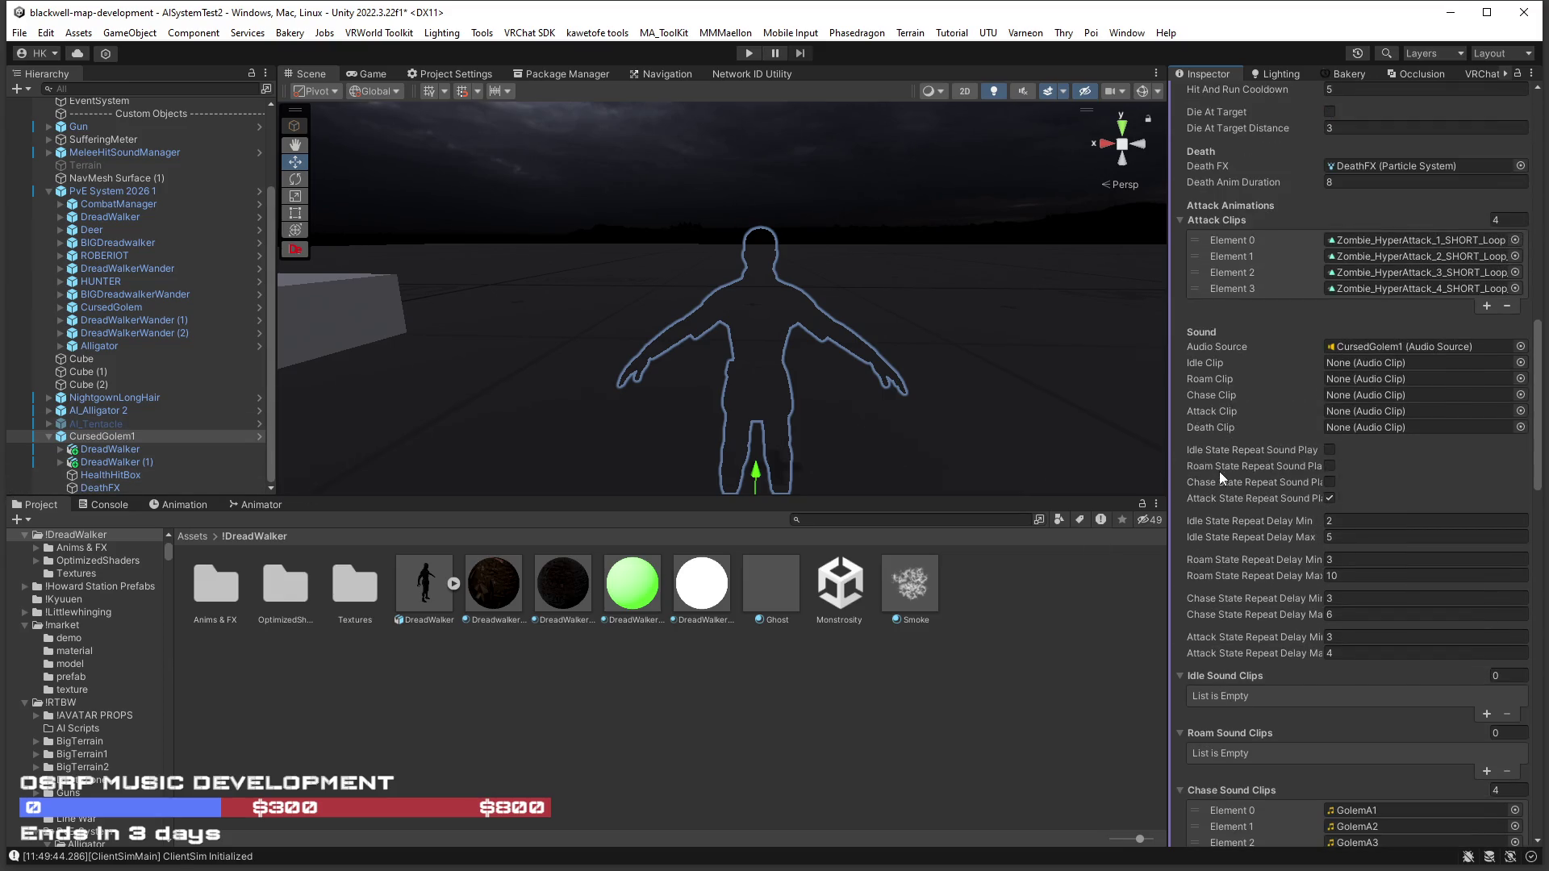
click(1335, 522)
key(Return)
click(100, 449)
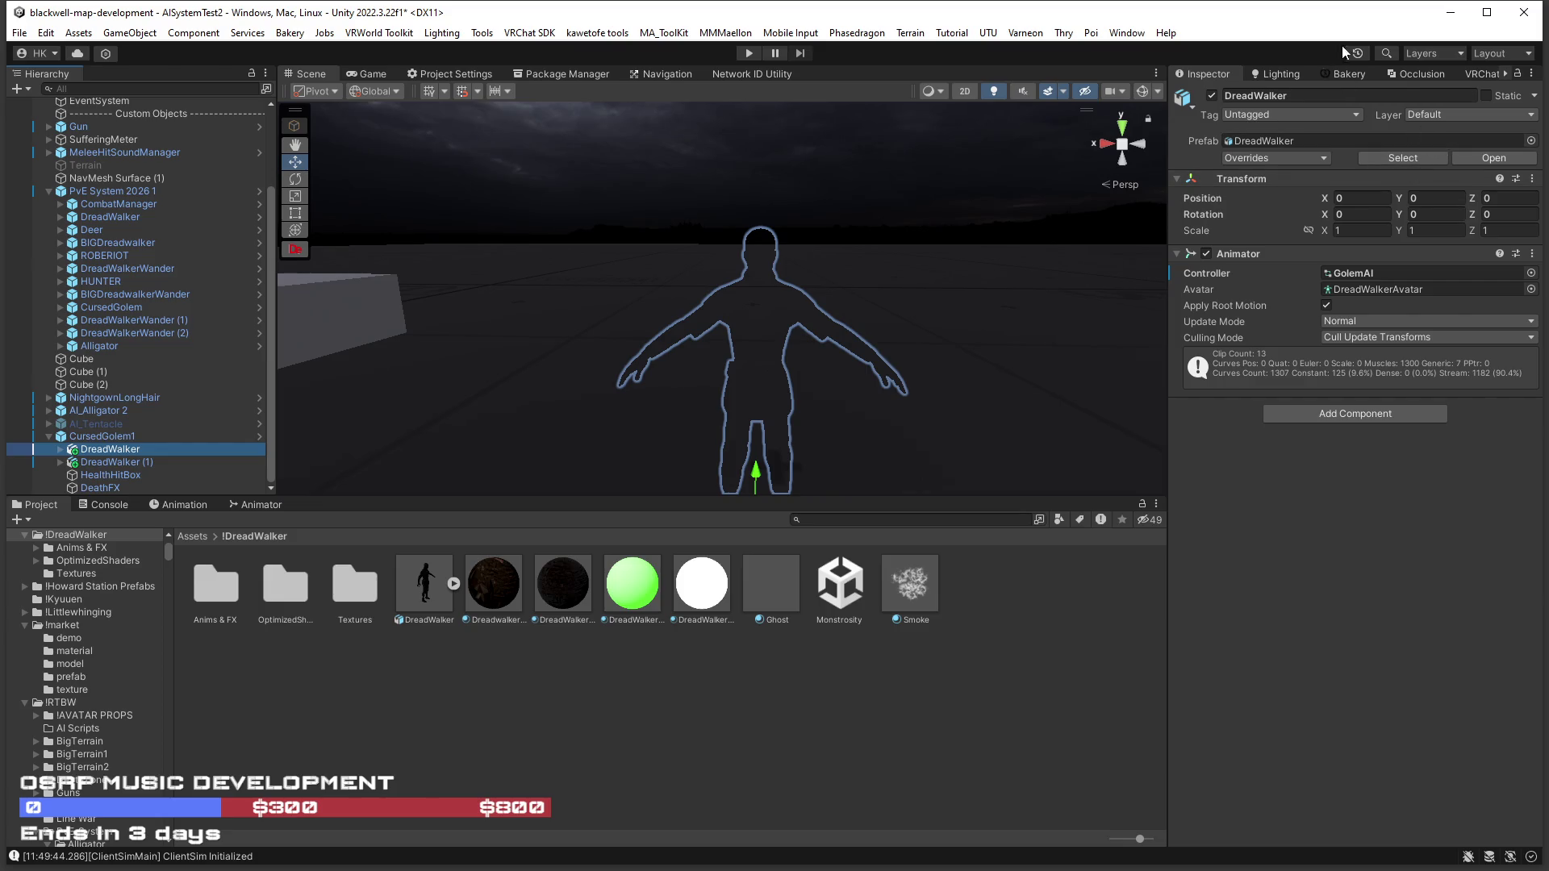
click(1214, 93)
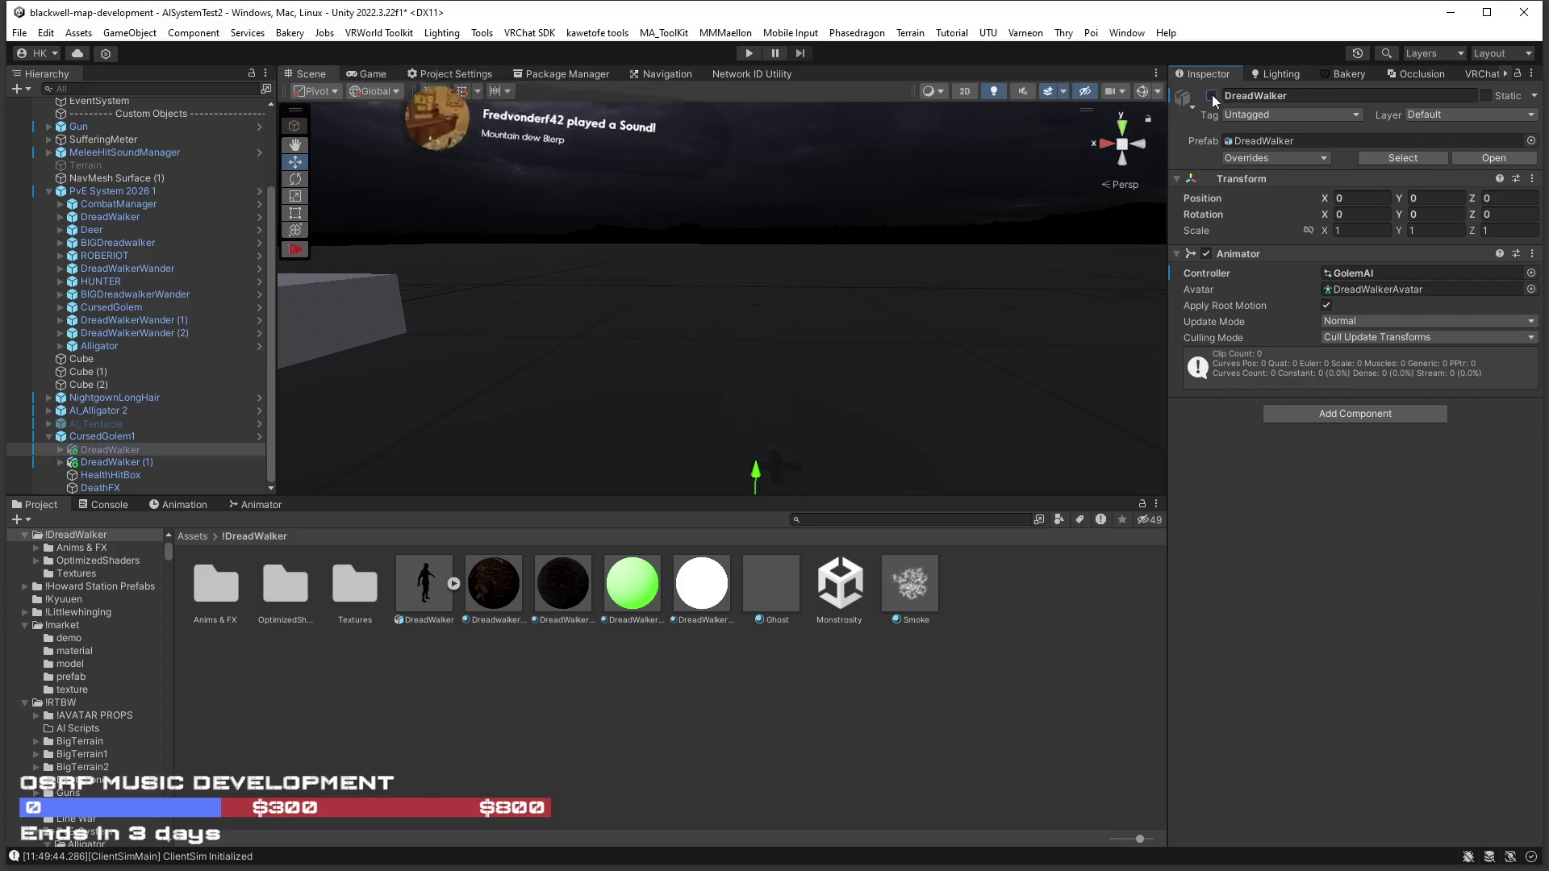
Review CursedGolem1's Nav Mesh Agent: Humanoid, speed 5, angular speed 120, acceleration 8, stopping distance 2.
click(191, 458)
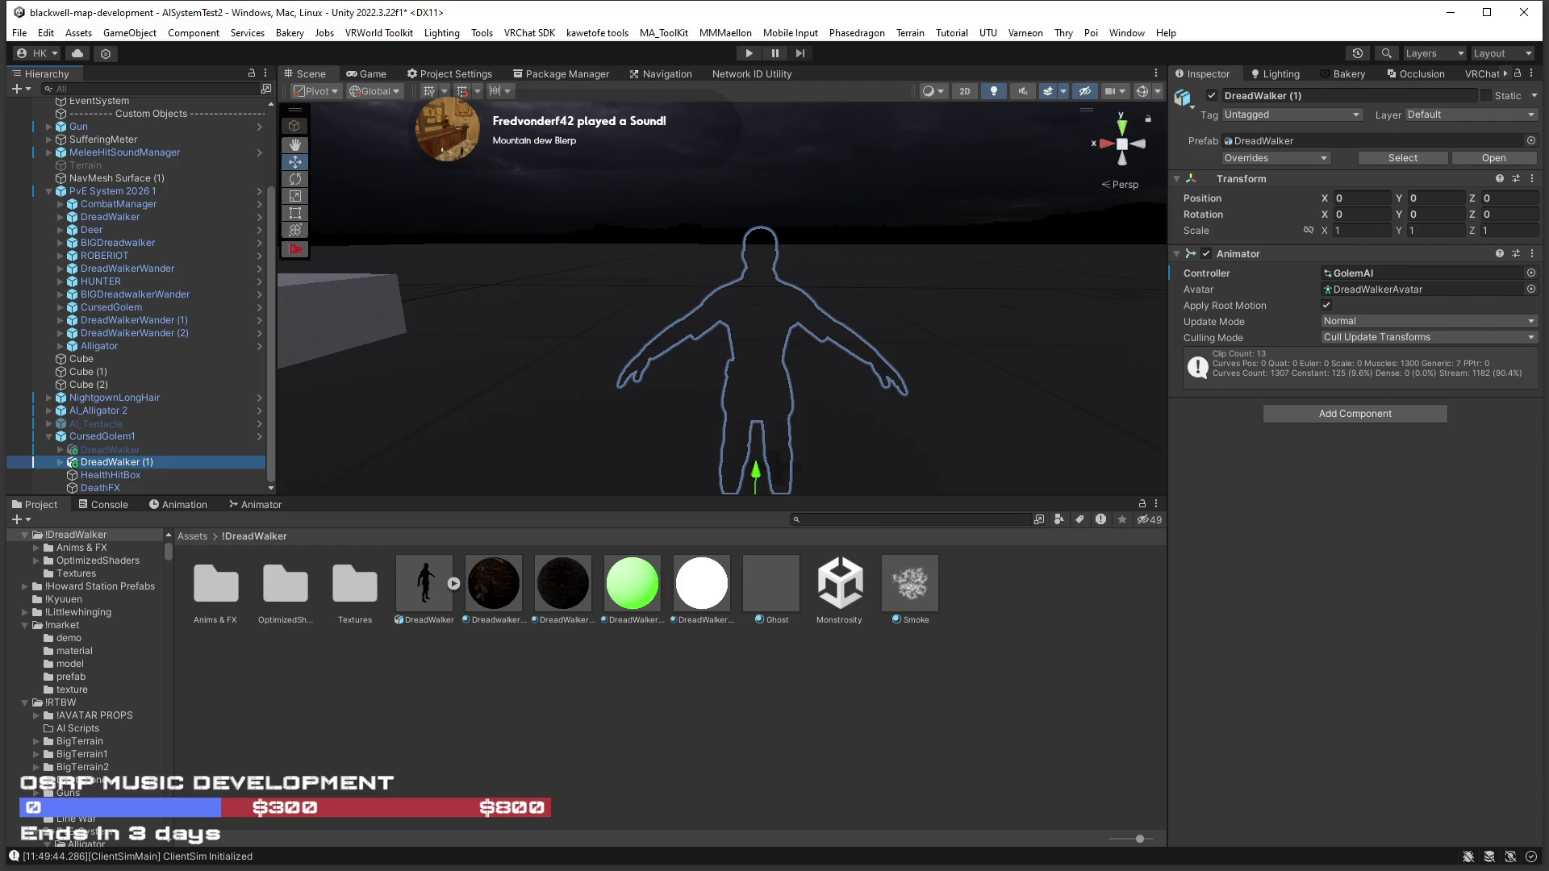
click(136, 435)
scroll(1265, 544, down, 5)
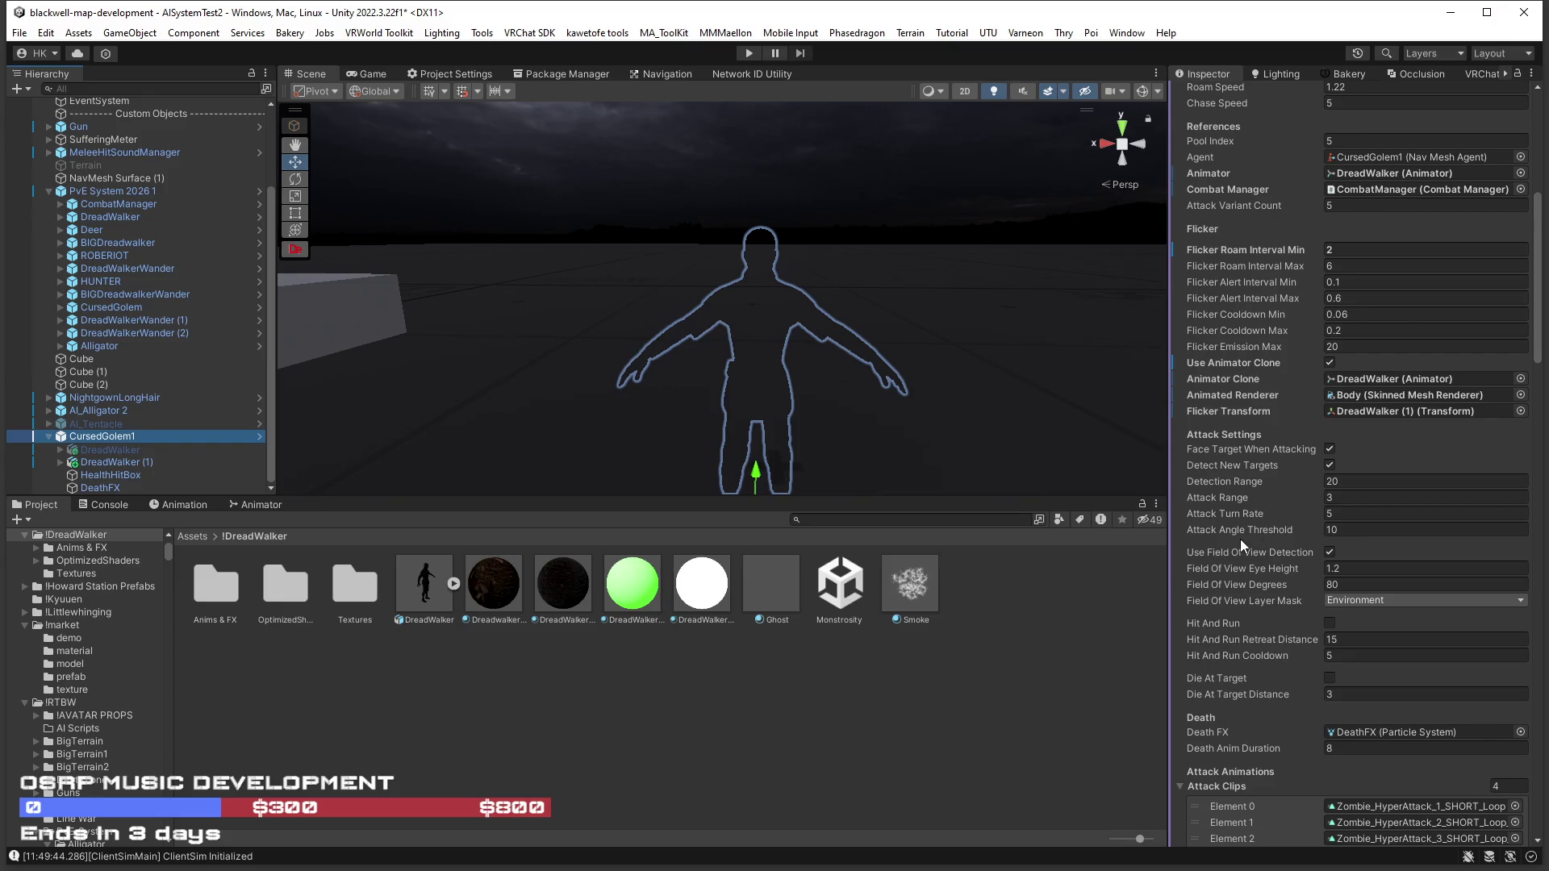
scroll(1246, 537, down, 5)
scroll(1255, 534, up, 4)
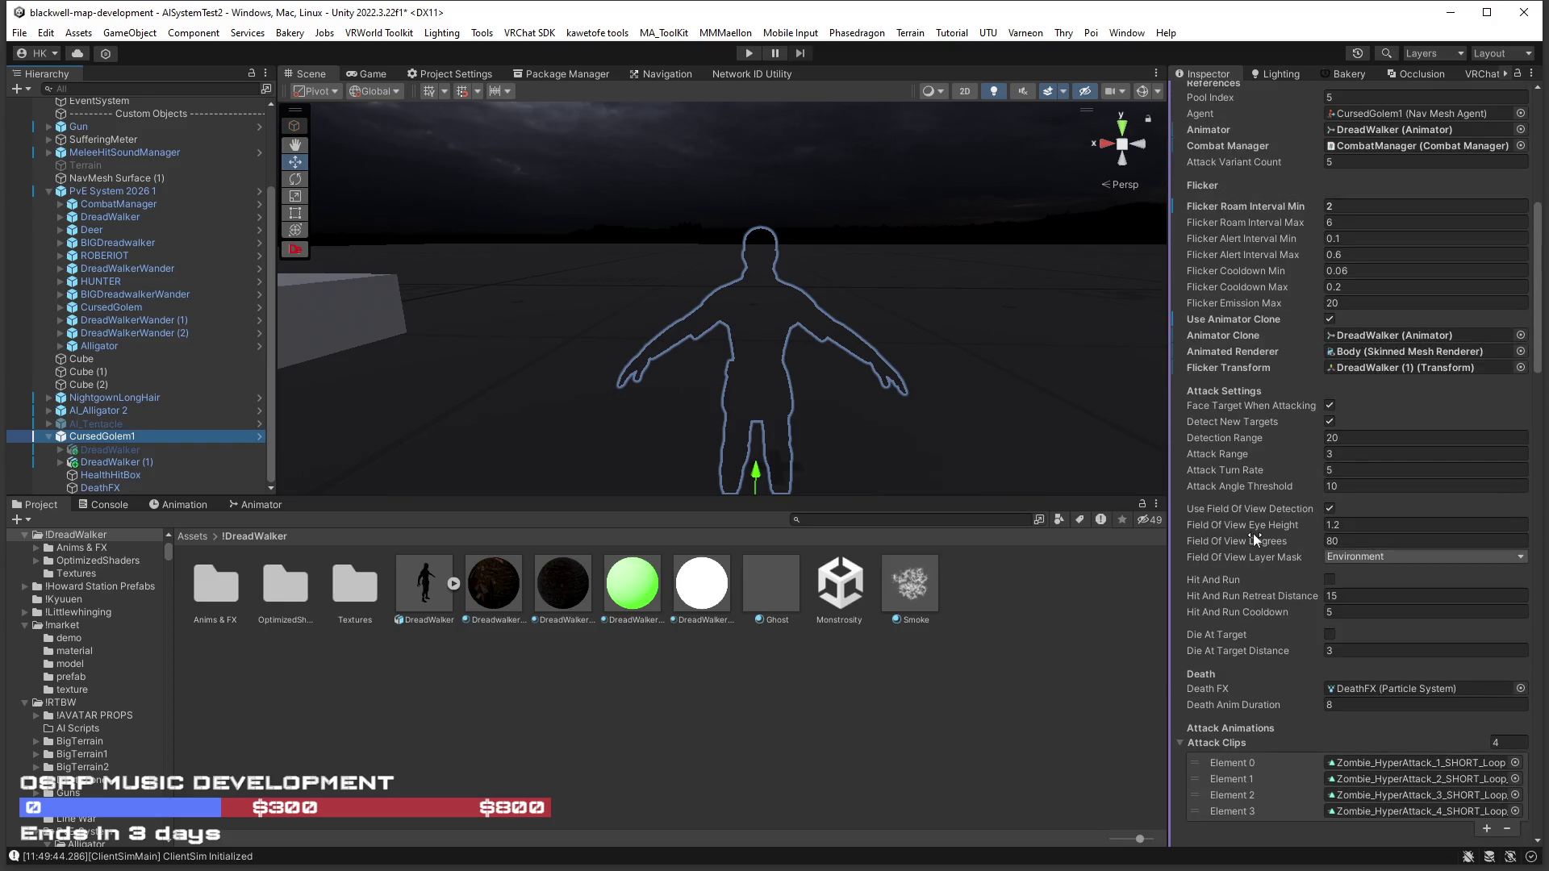
scroll(1305, 560, up, 9)
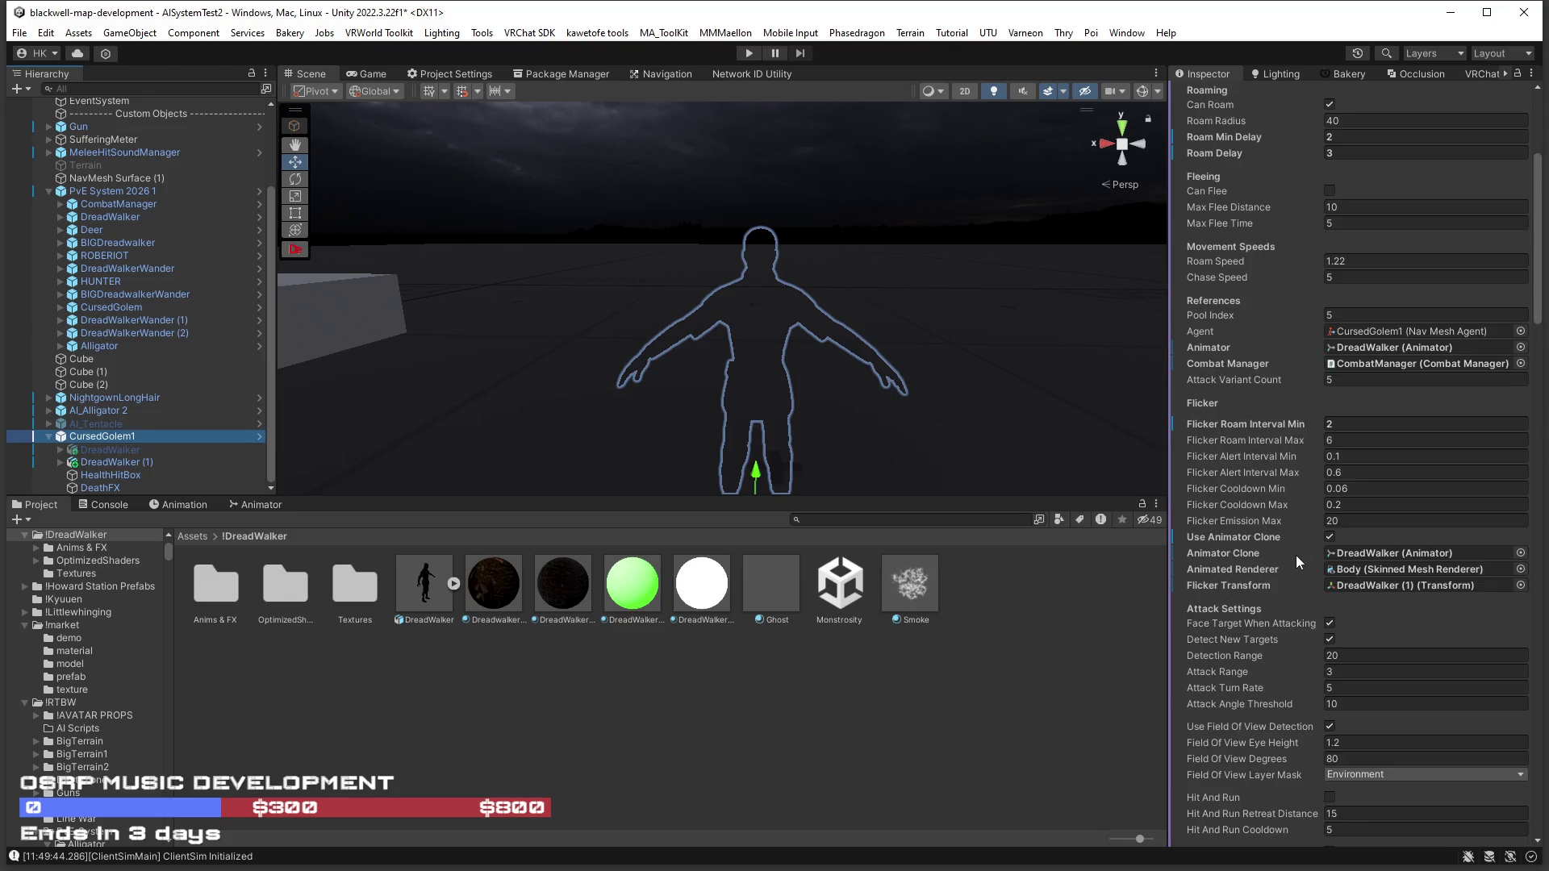
scroll(1280, 555, down, 10)
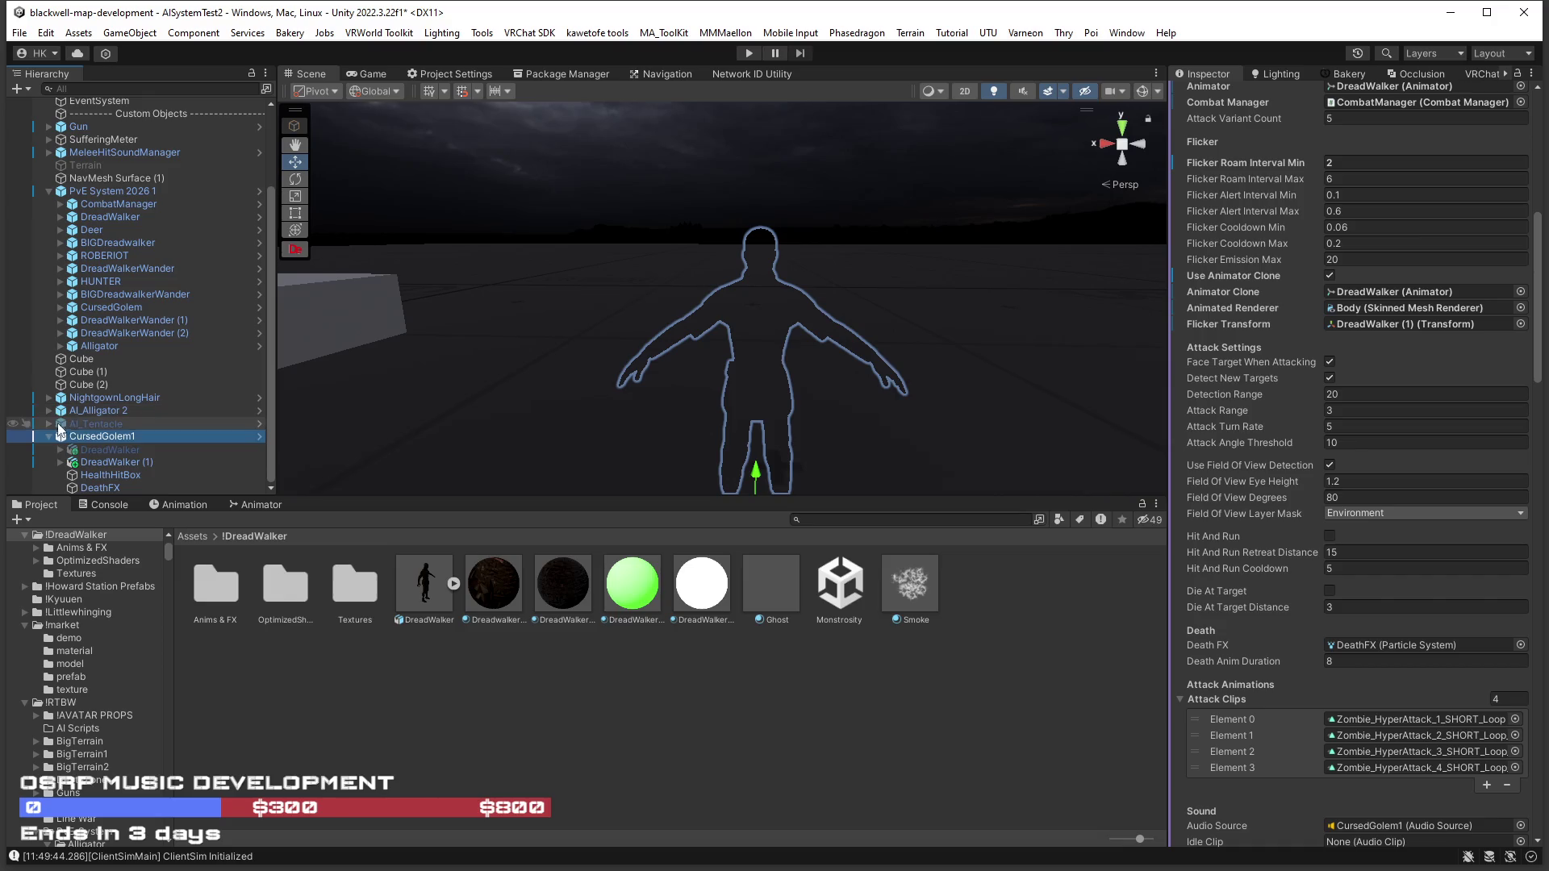
scroll(1218, 544, down, 7)
scroll(1230, 540, down, 20)
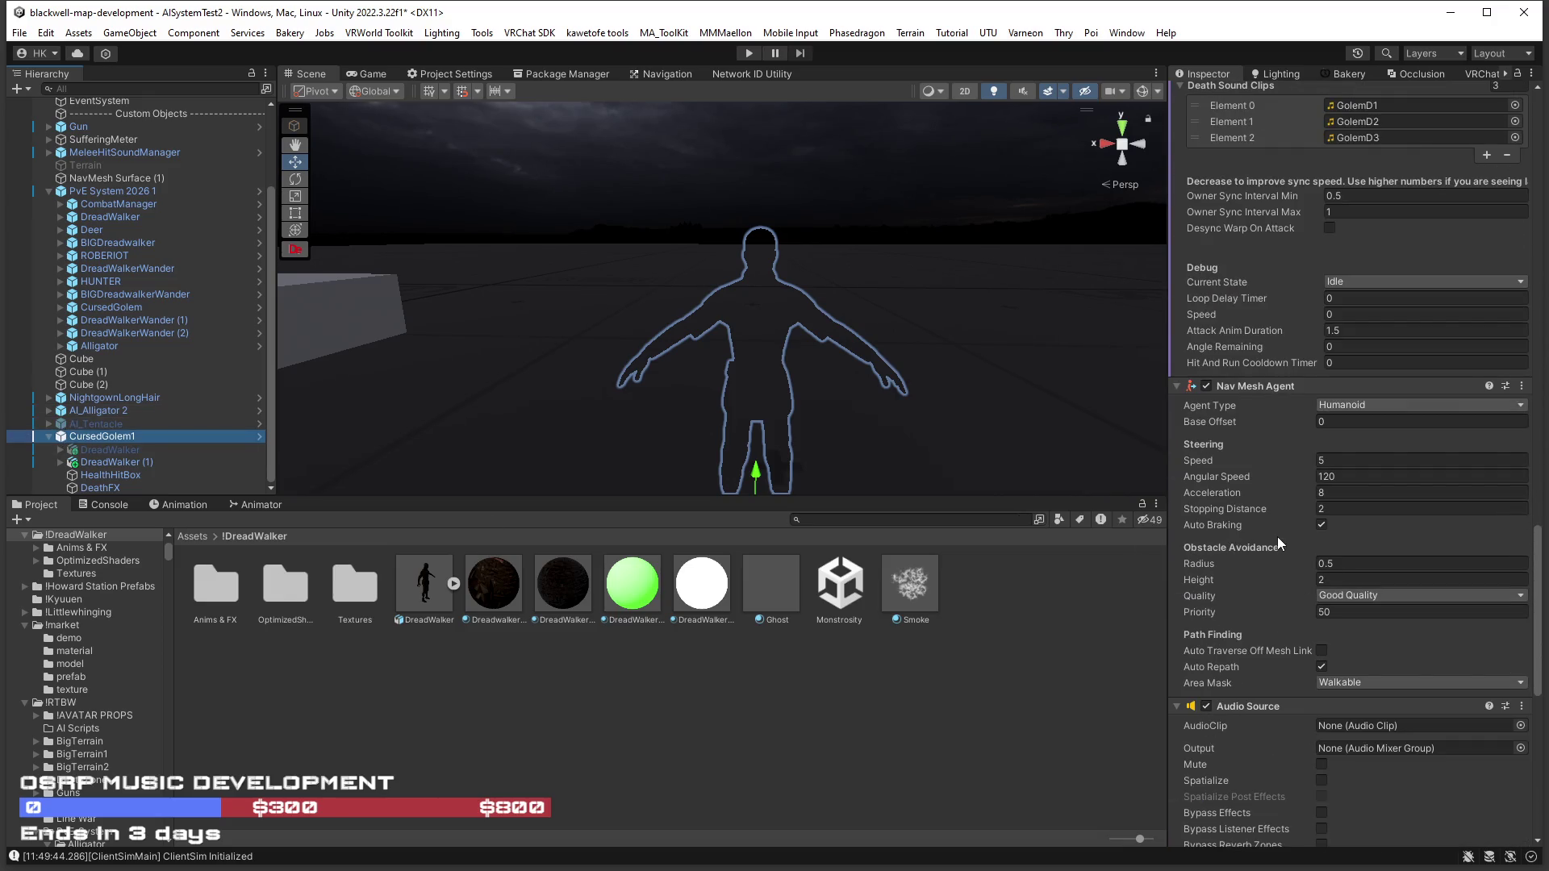
scroll(1276, 536, down, 5)
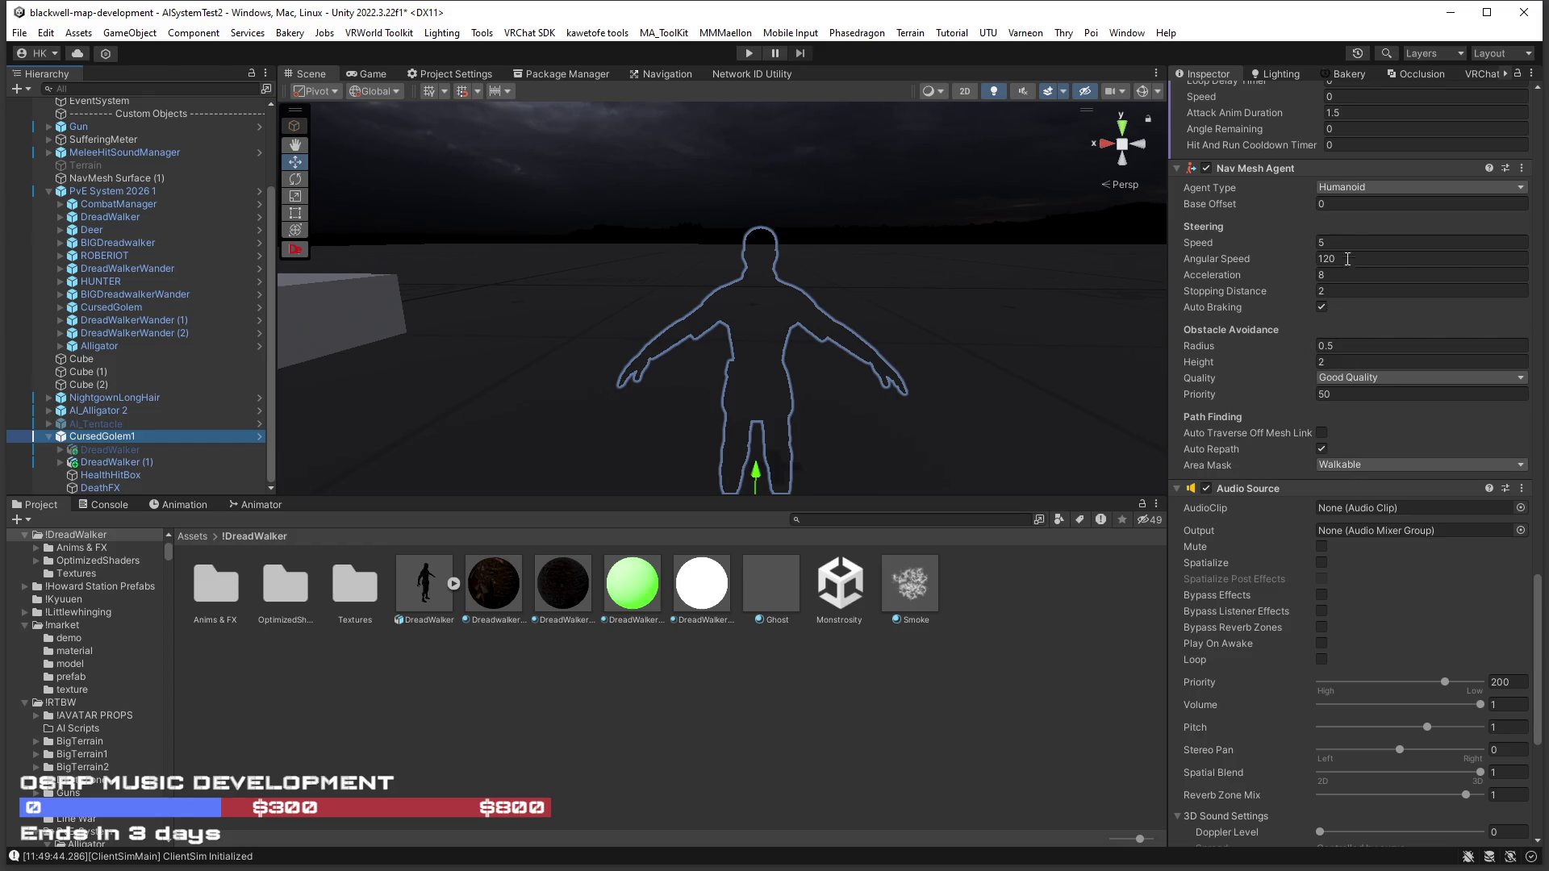
click(1361, 189)
Set CursedGolem1's Nav Mesh Agent type to Alligator.
click(1366, 223)
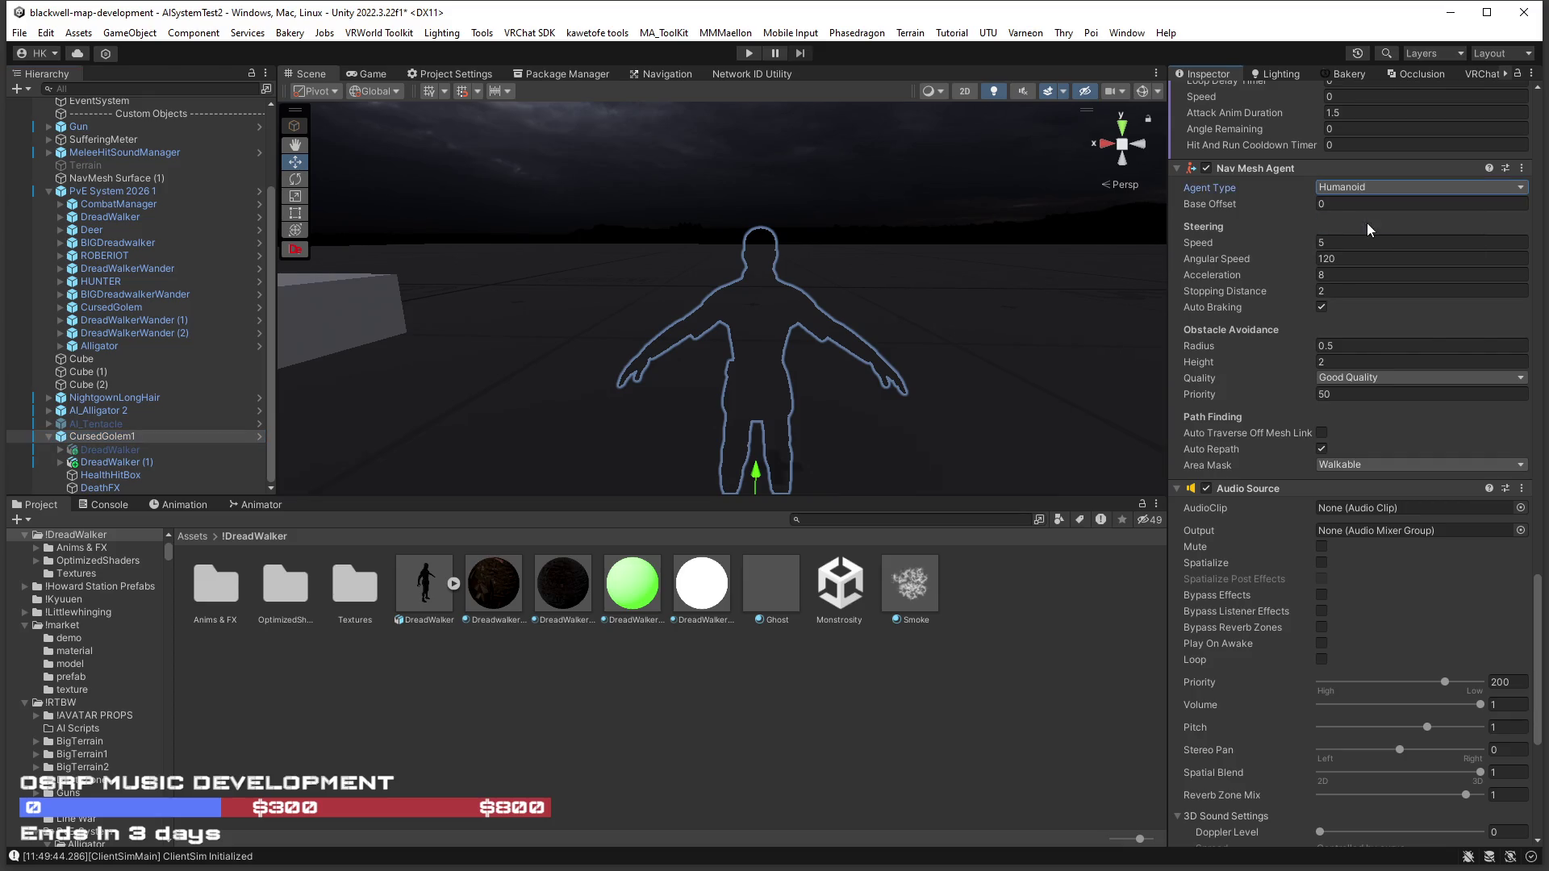
click(1344, 186)
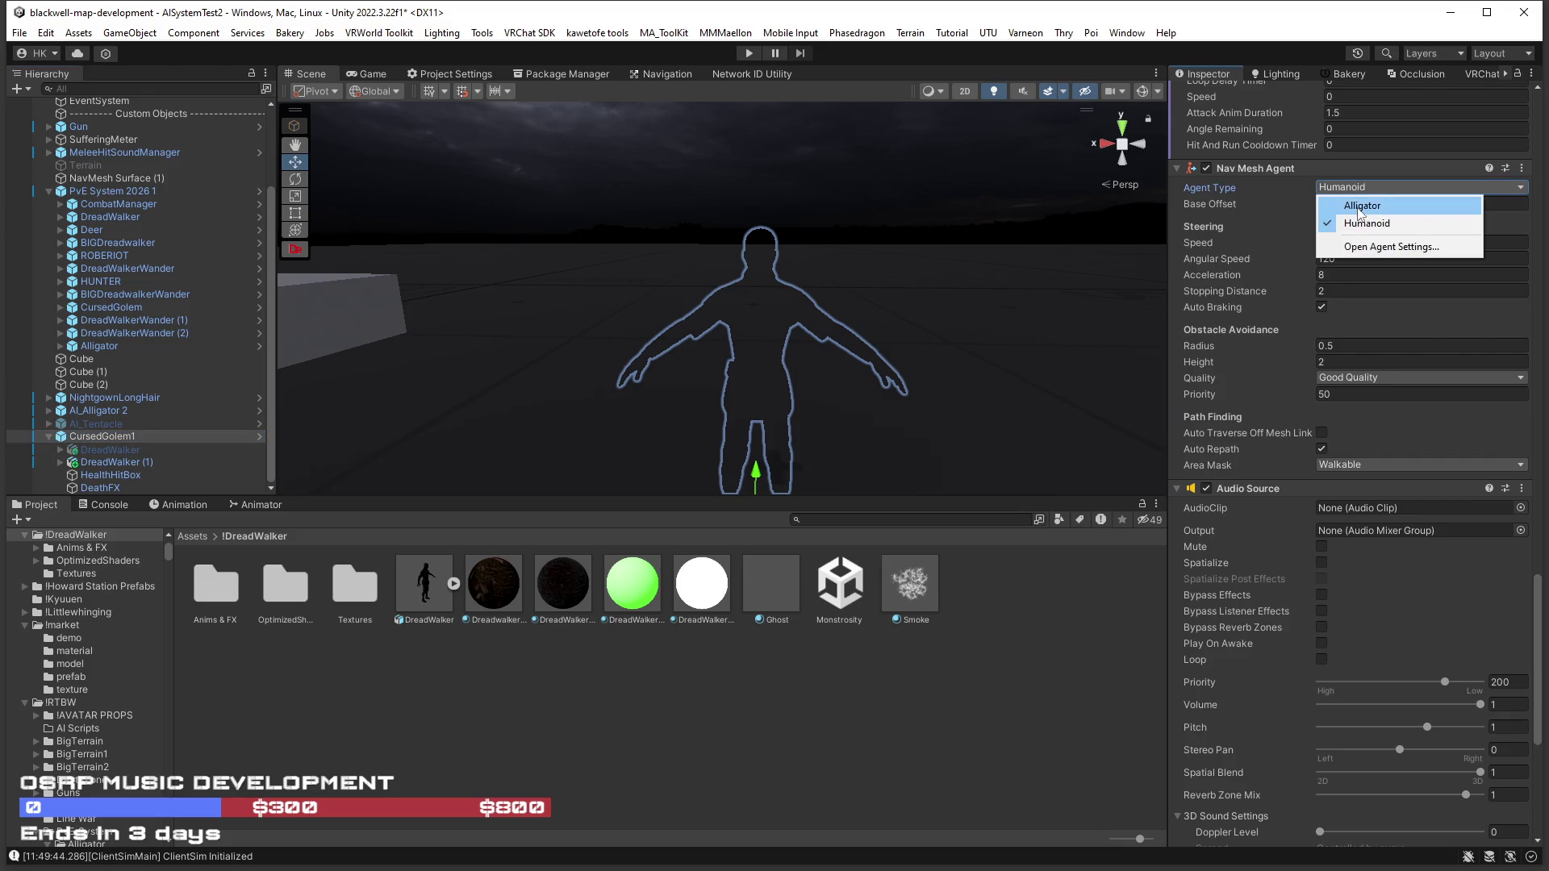
click(1368, 206)
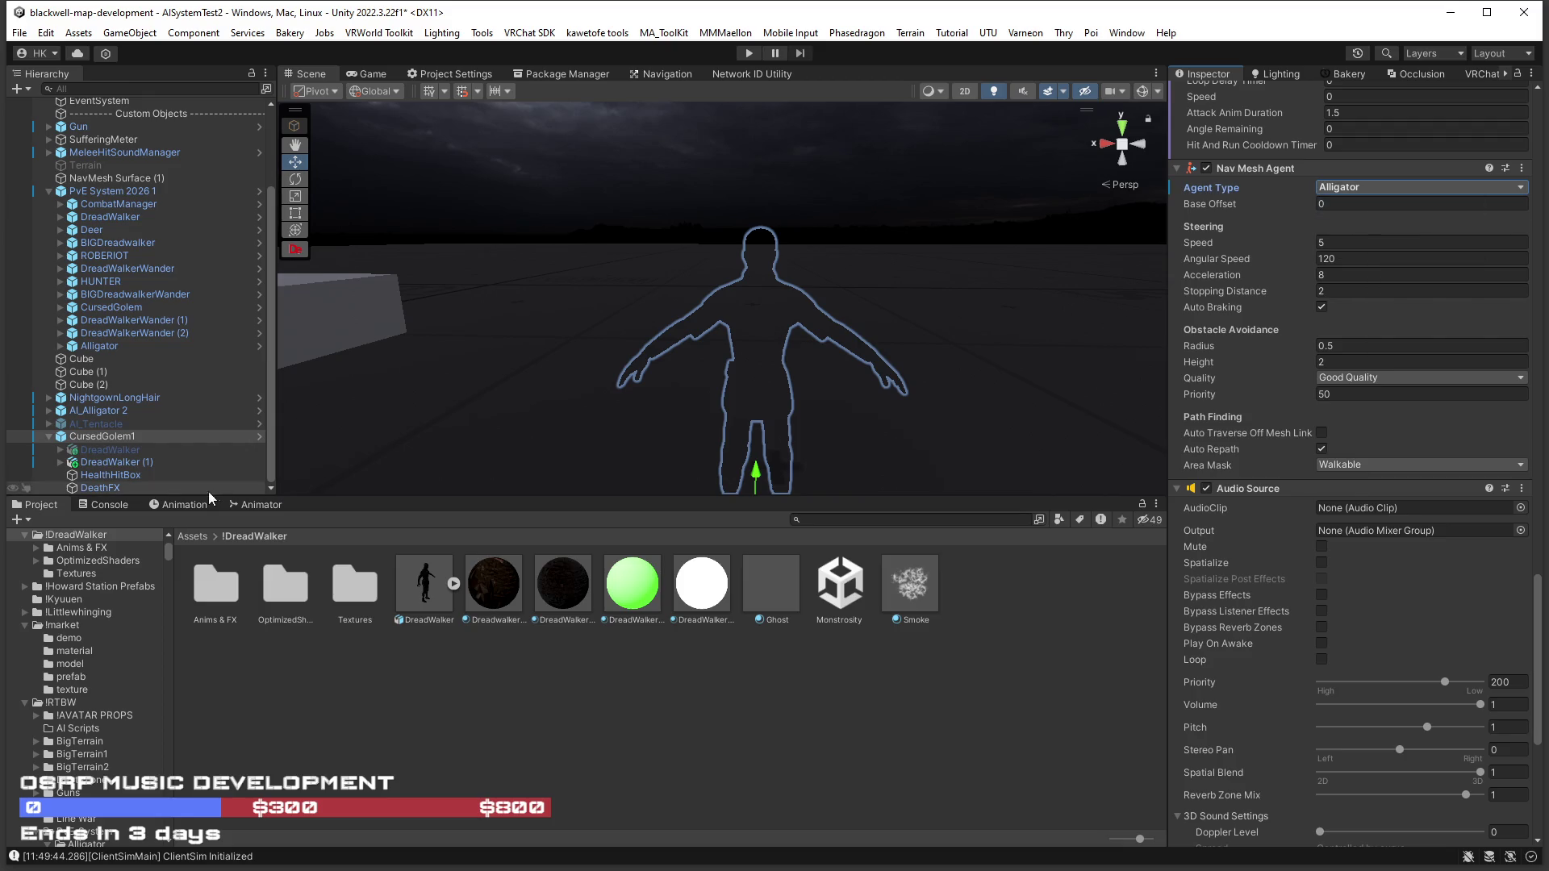
Compare against AI_Alligator 2, then drag DreadWalker (1) into CursedGolem1's Flicker Transform field.
click(54, 412)
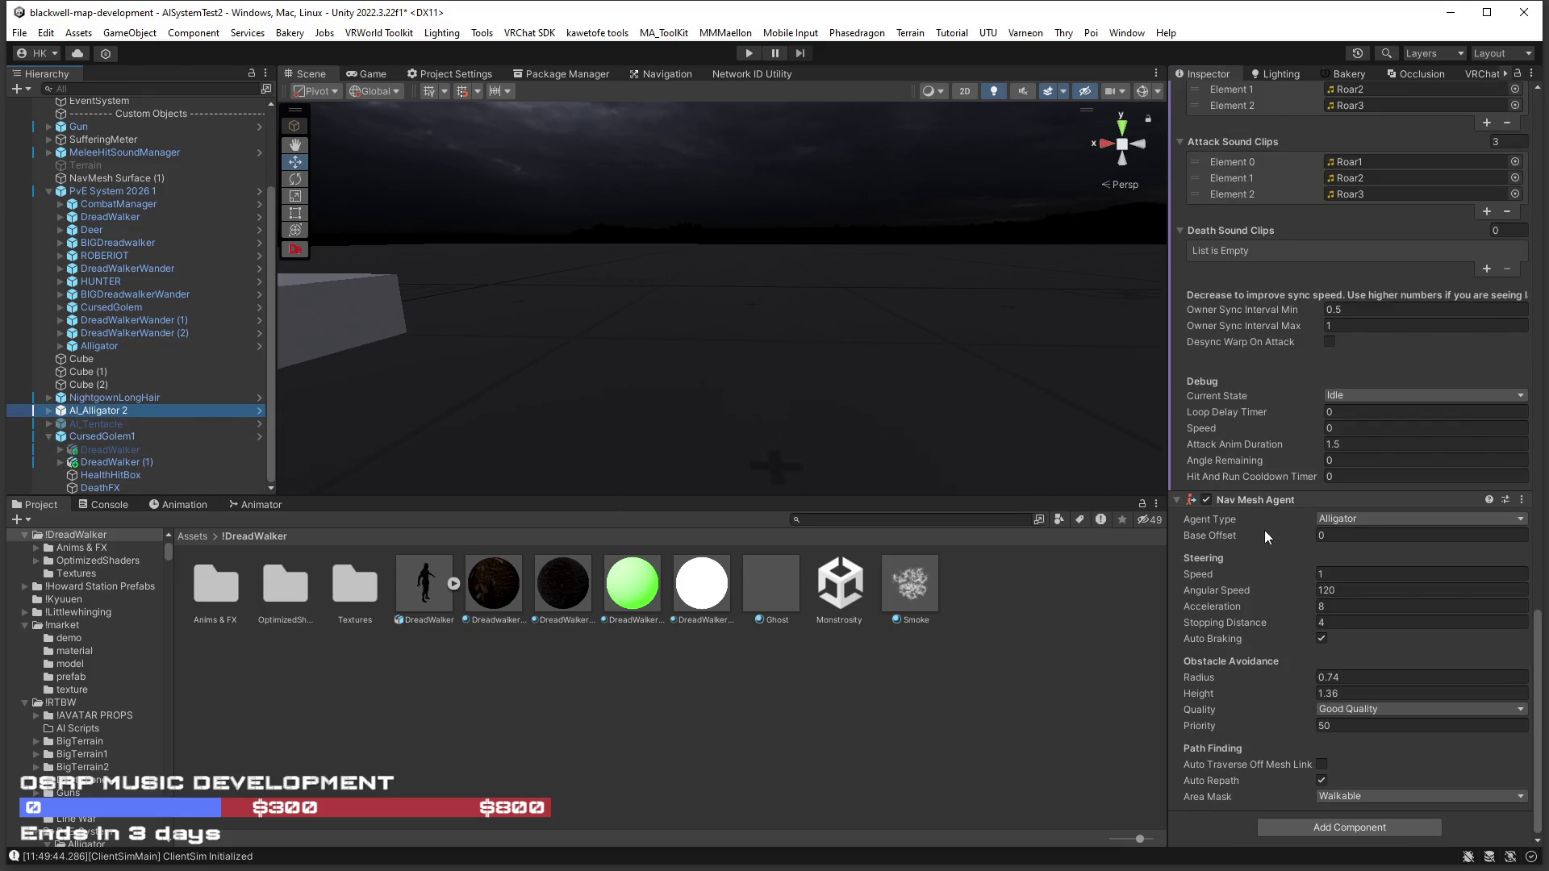
scroll(1302, 531, up, 3)
scroll(1301, 530, up, 10)
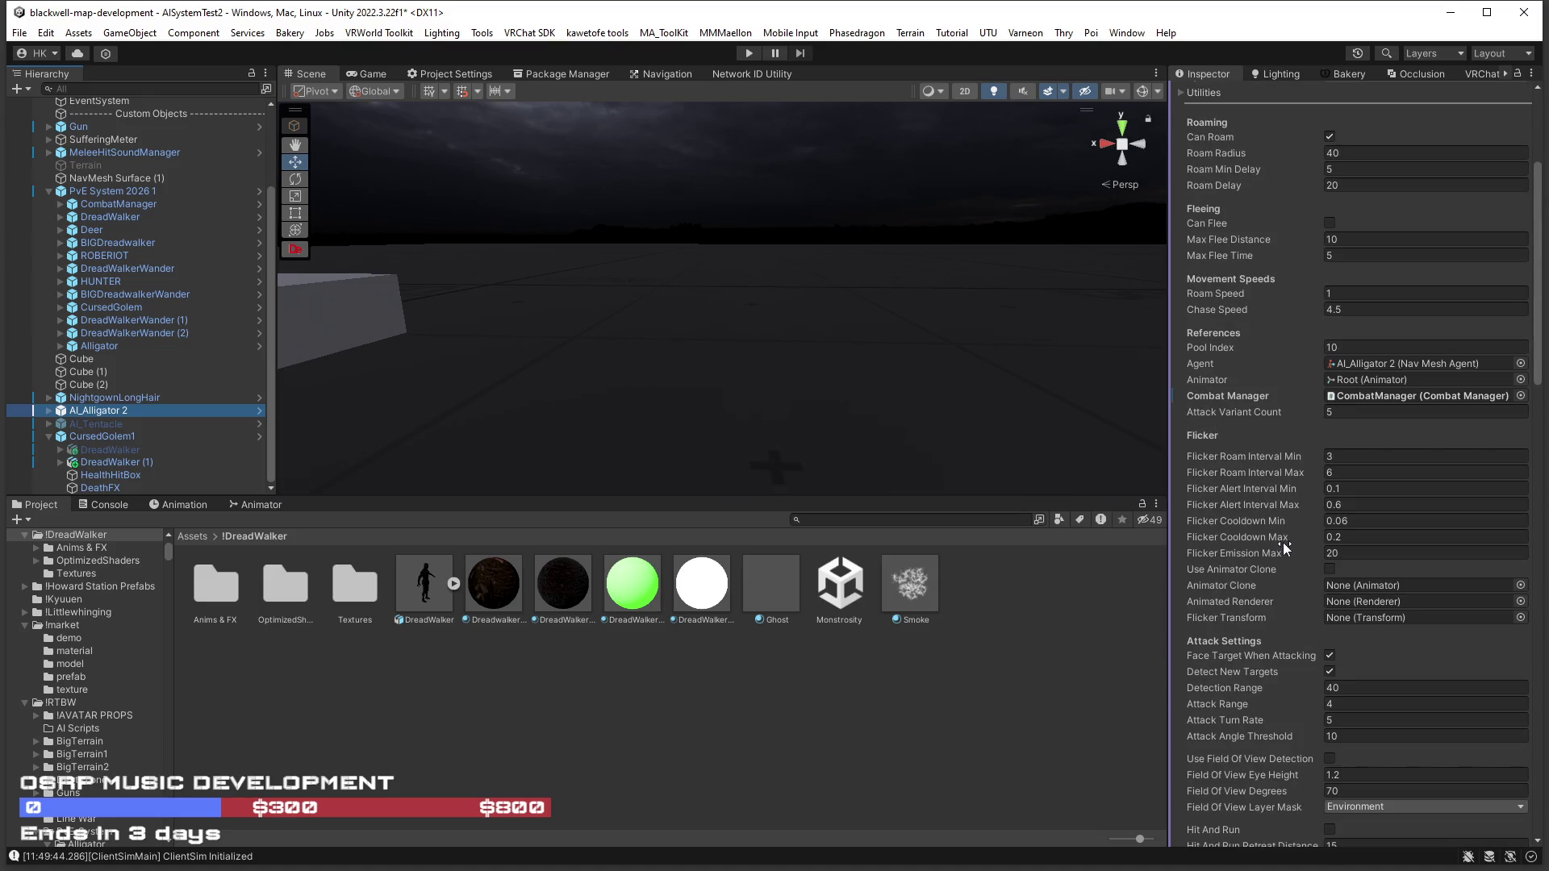
scroll(1281, 542, up, 5)
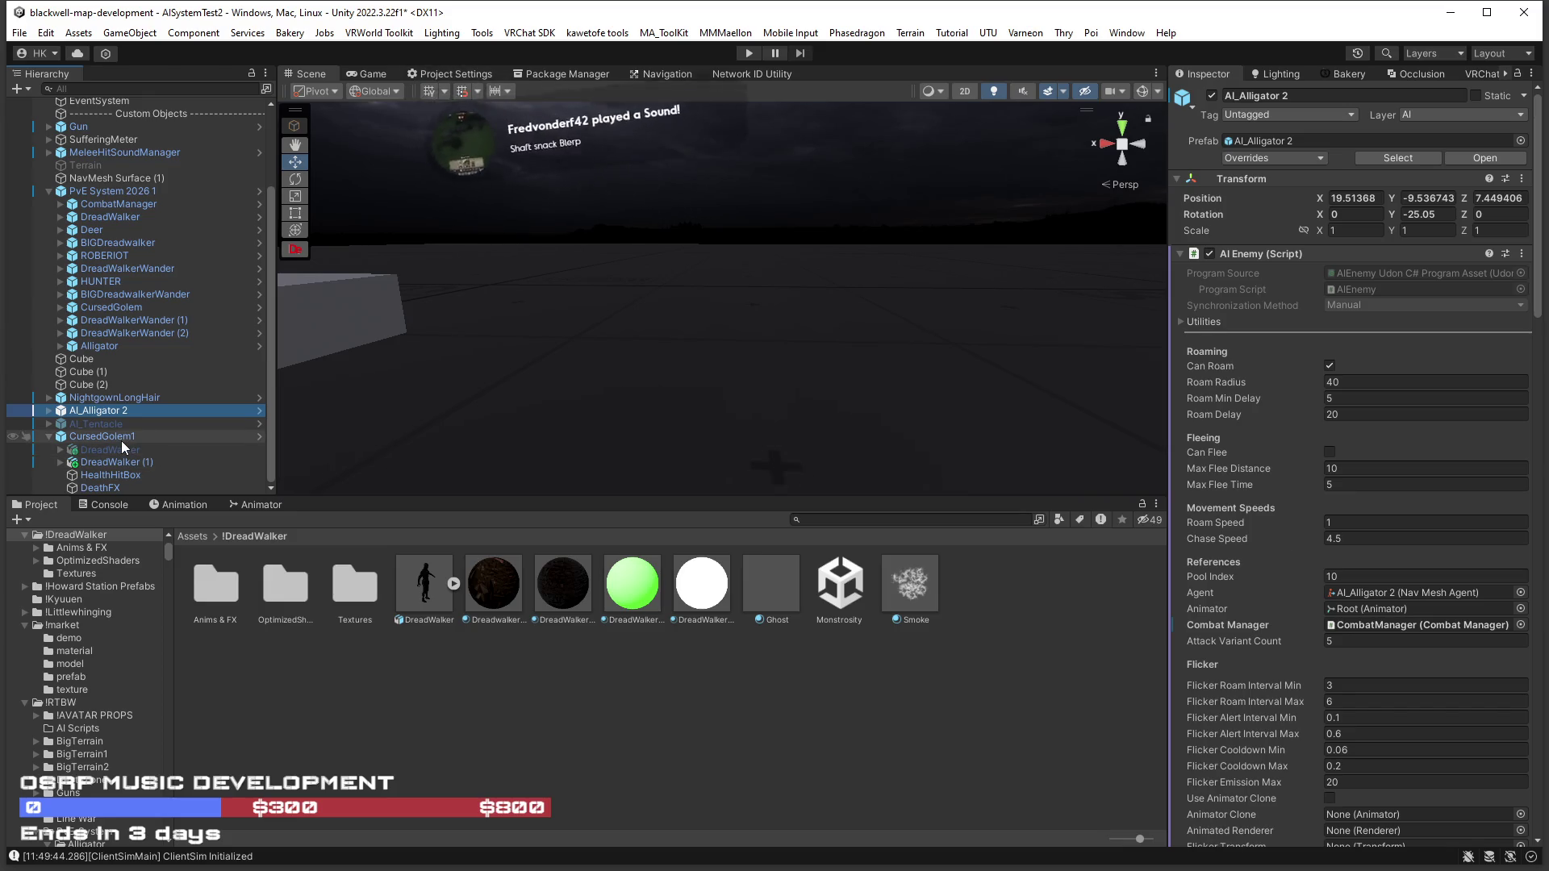
click(120, 438)
scroll(1234, 472, down, 4)
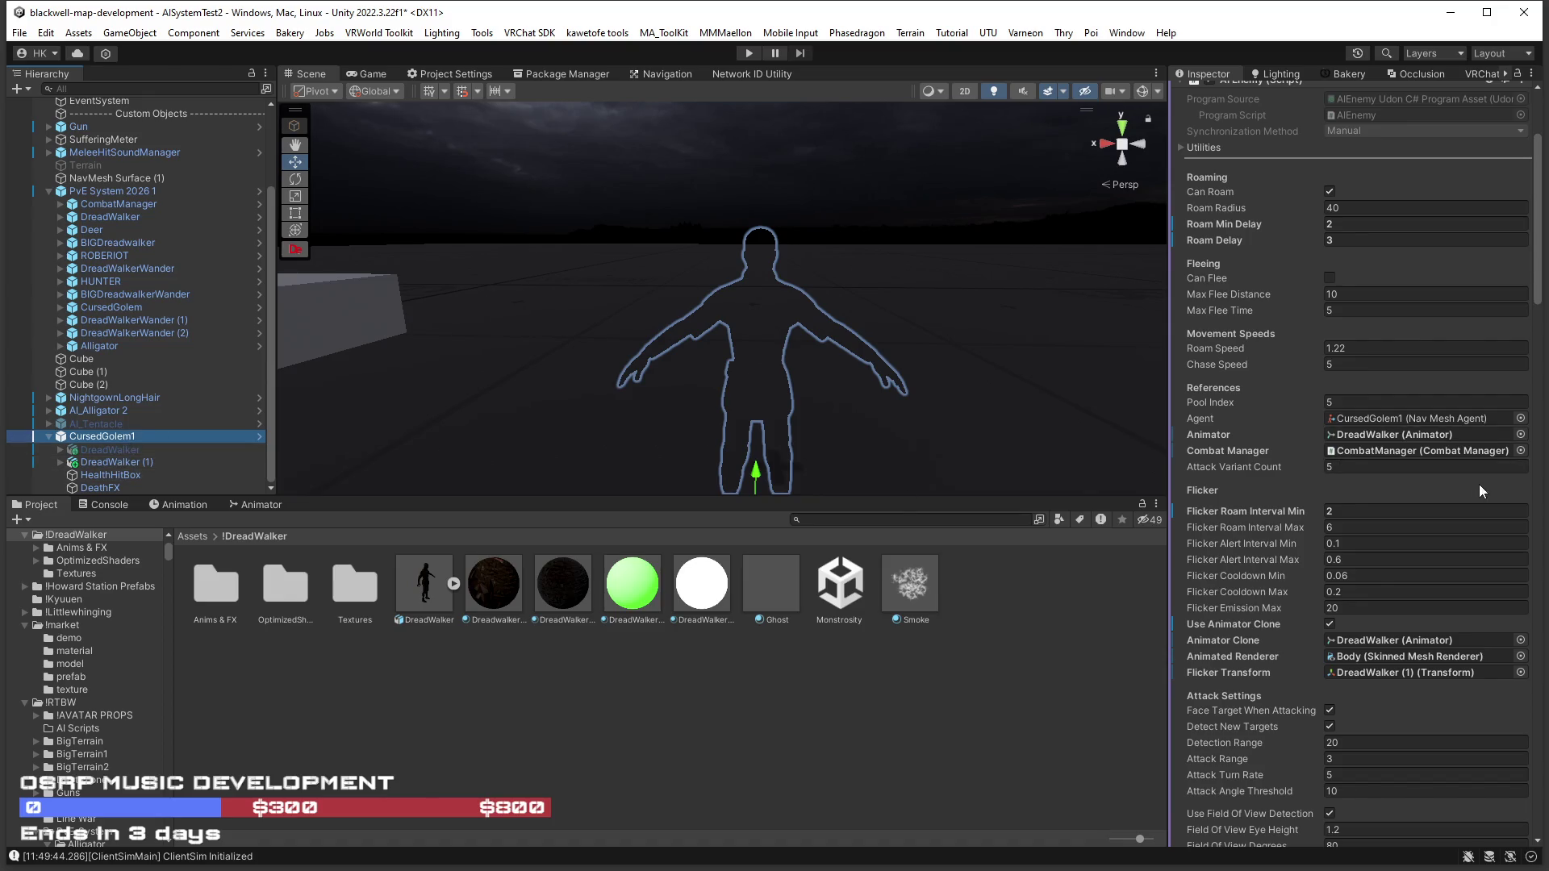
scroll(1460, 490, up, 3)
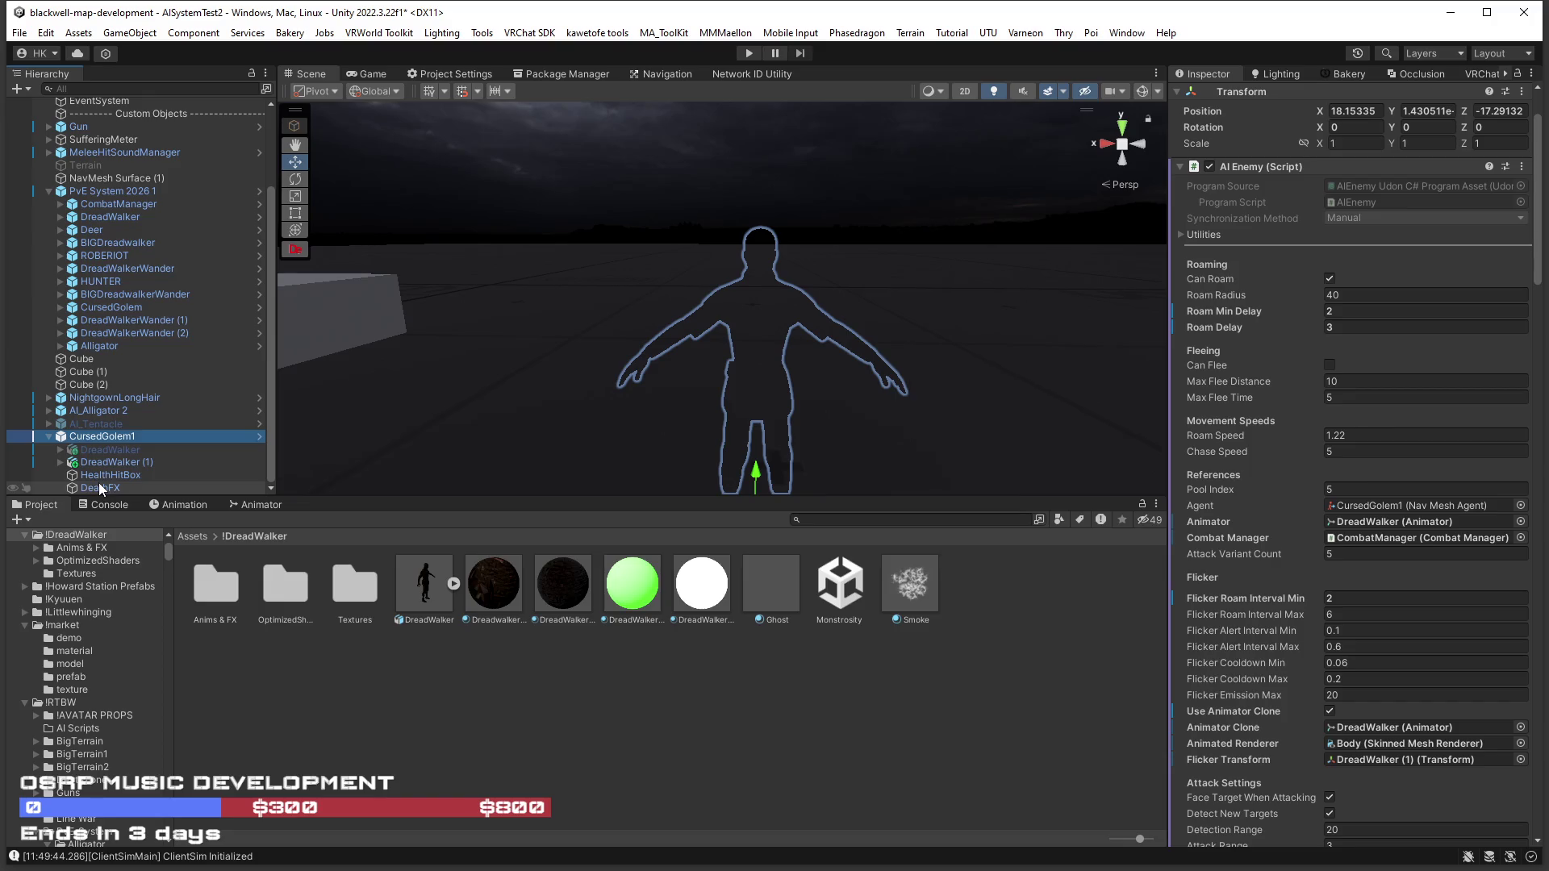
mouse_move(102, 480)
mouse_down()
mouse_move(89, 440)
mouse_move(1050, 550)
mouse_move(1360, 506)
mouse_up()
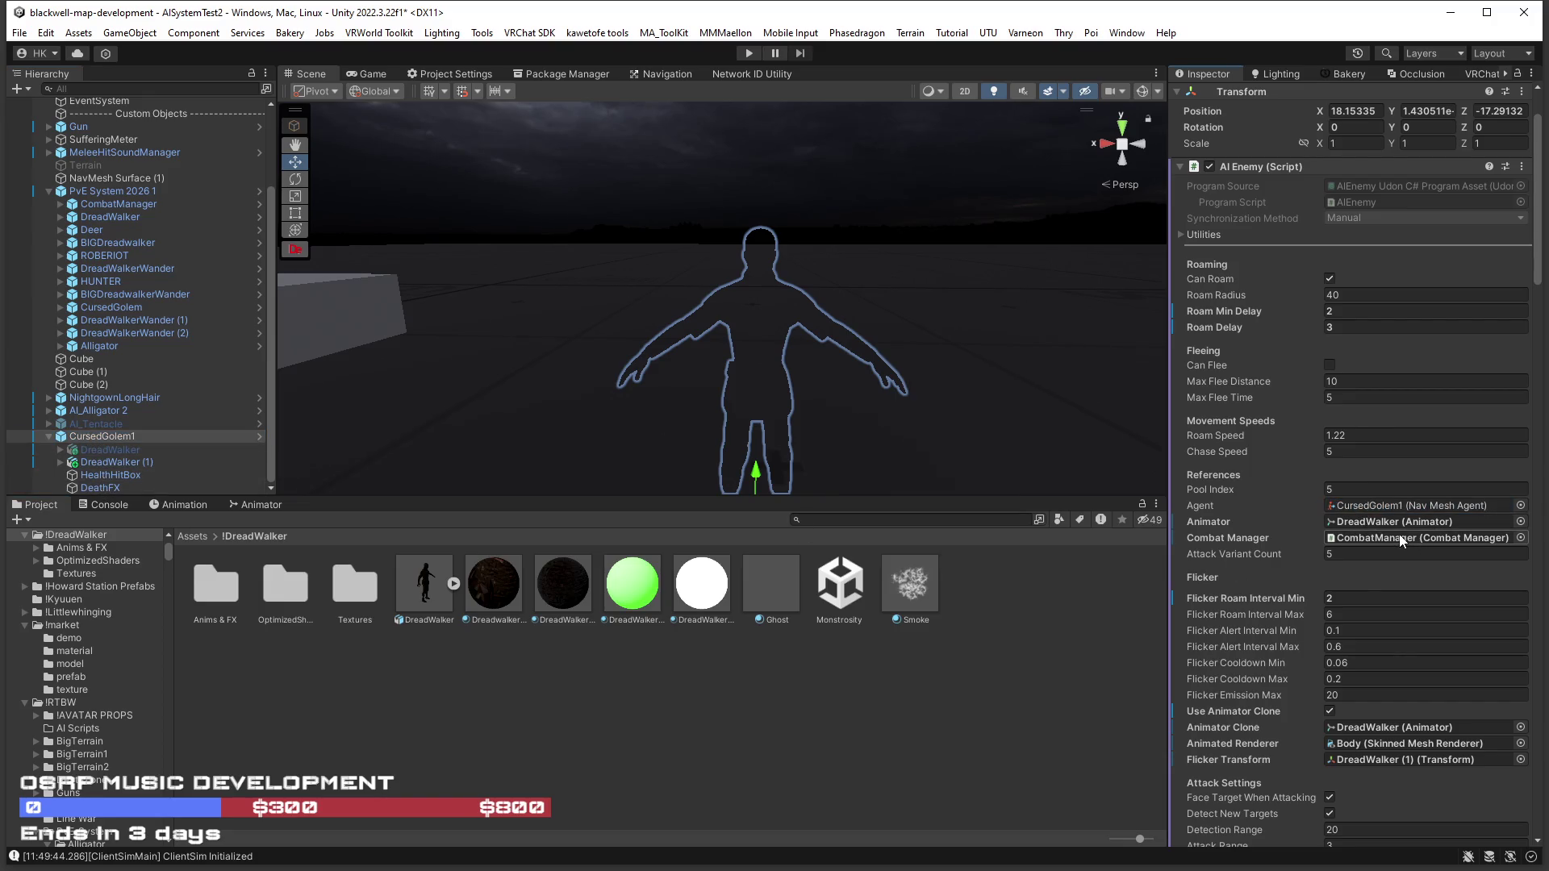
Run a short play-mode test, then inspect AI_Alligator 2 and DreadWalker (1).
click(750, 53)
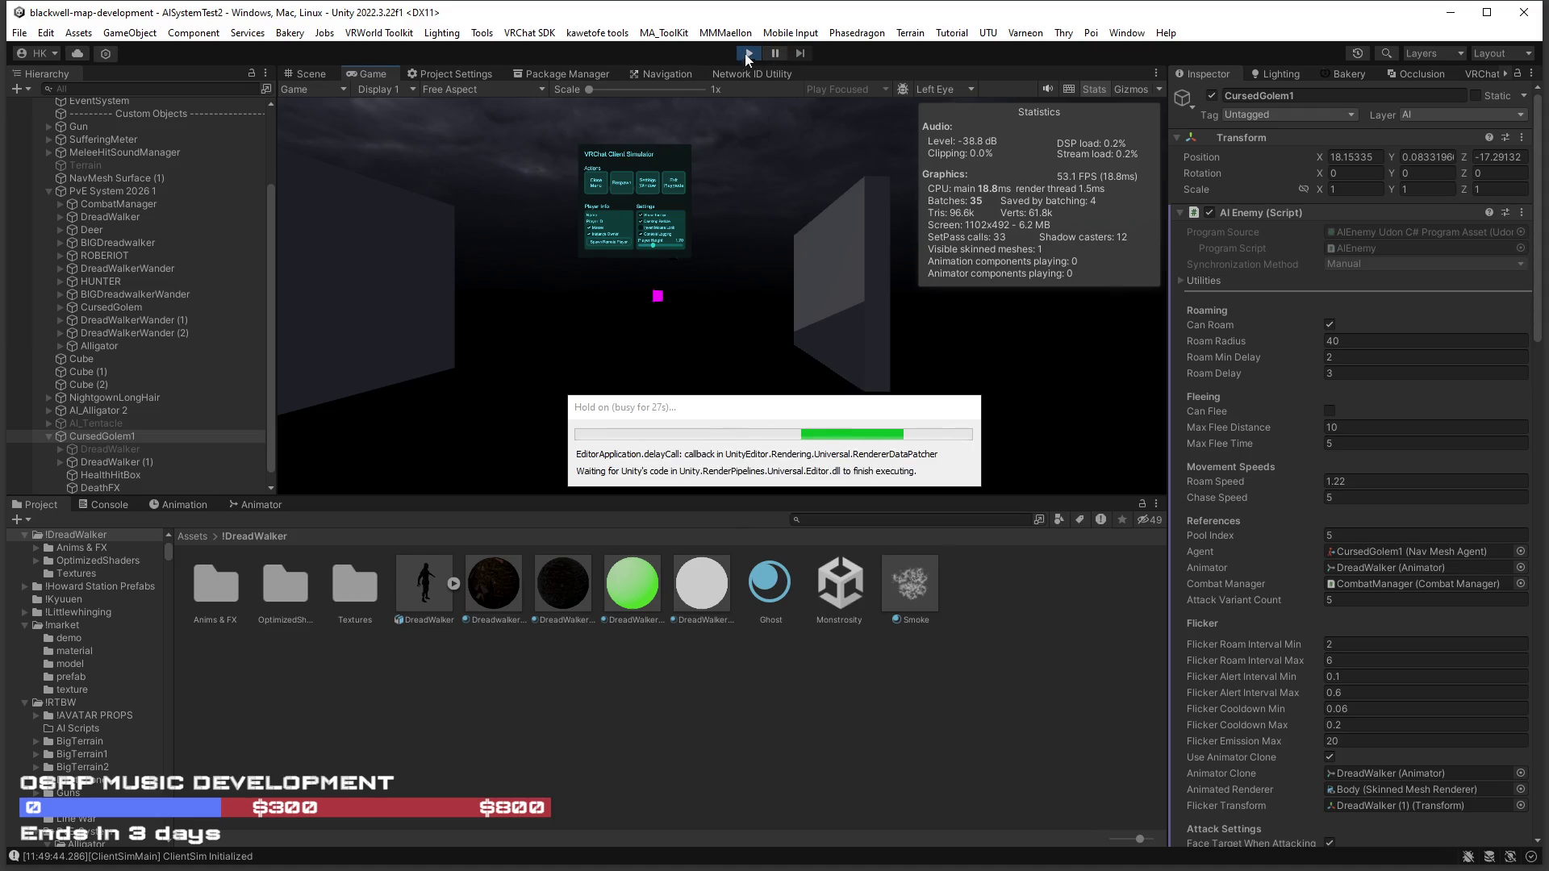
click(748, 55)
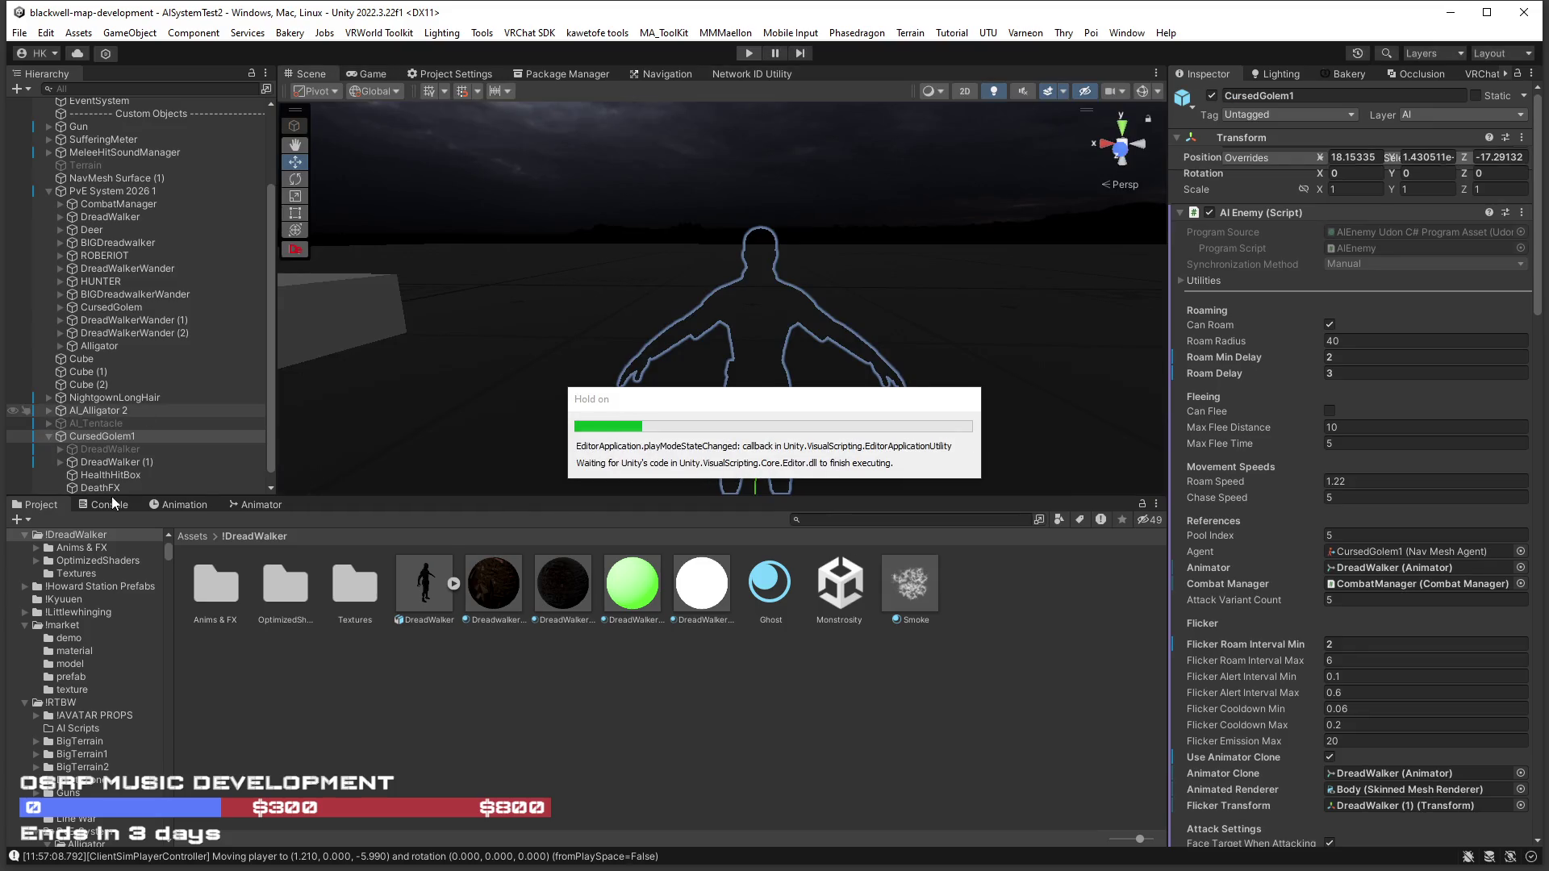
click(95, 413)
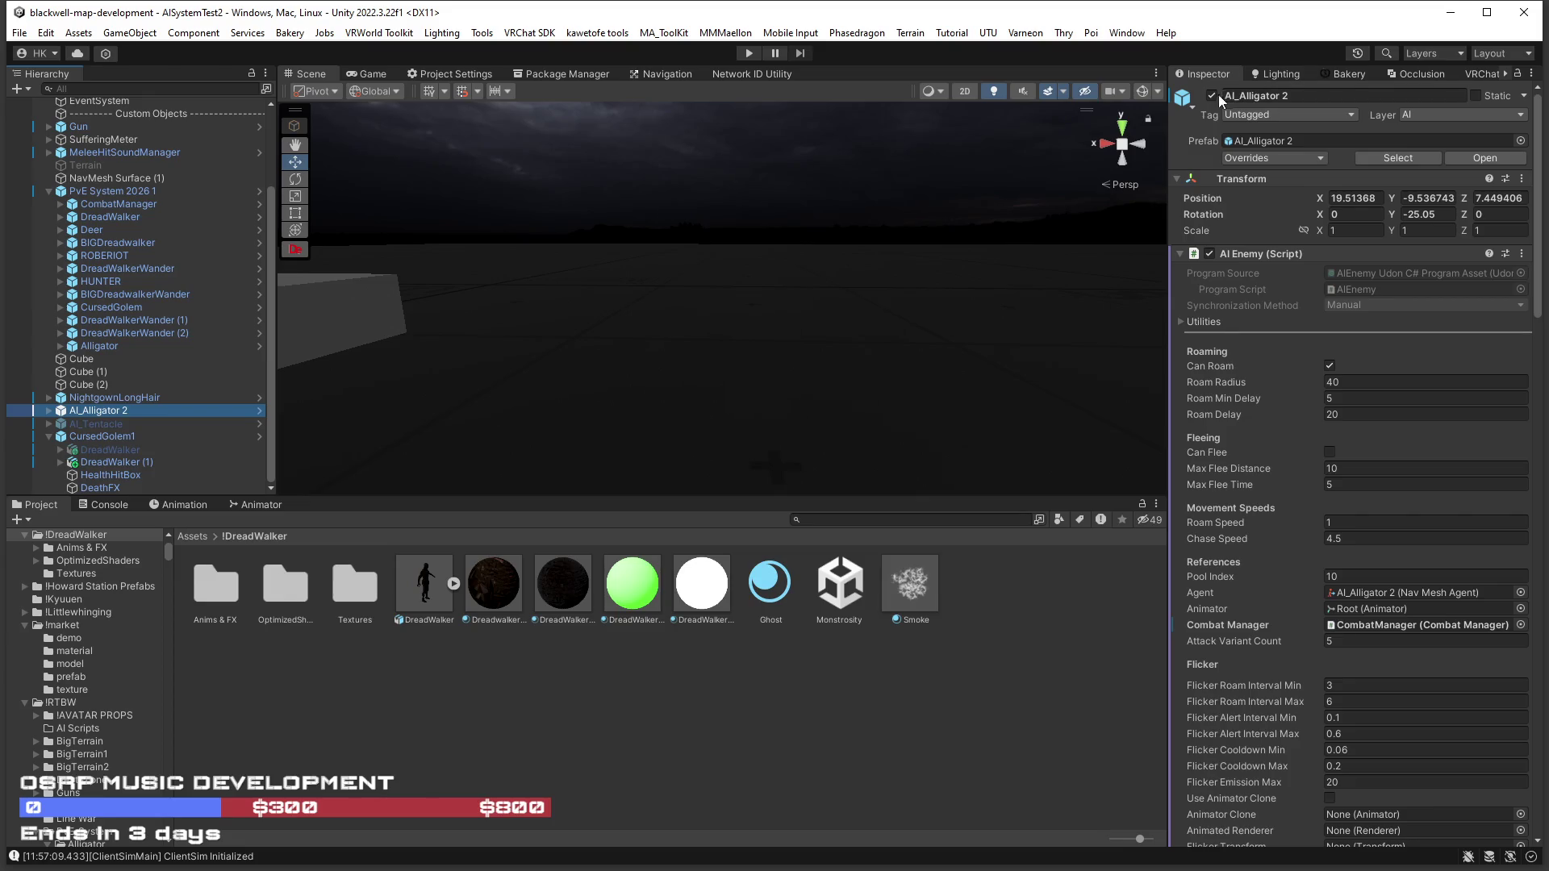
click(115, 461)
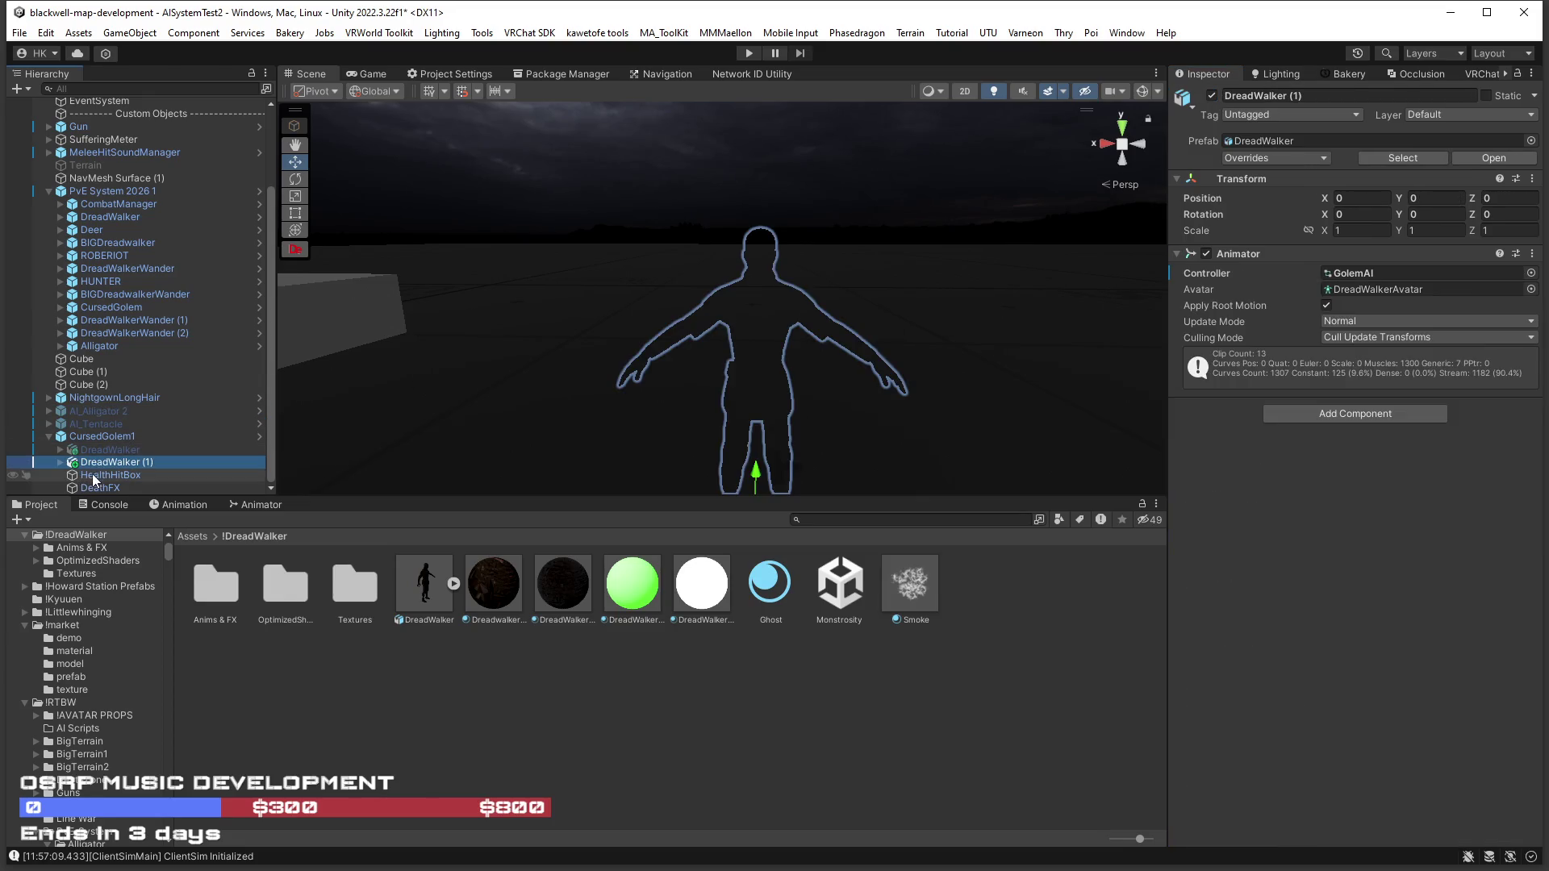
Drag DreadWalker (1)'s Body into CursedGolem1's flicker fields.
click(61, 462)
click(93, 437)
mouse_move(107, 482)
mouse_down()
mouse_move(1372, 620)
mouse_move(1377, 855)
mouse_move(1382, 446)
mouse_up()
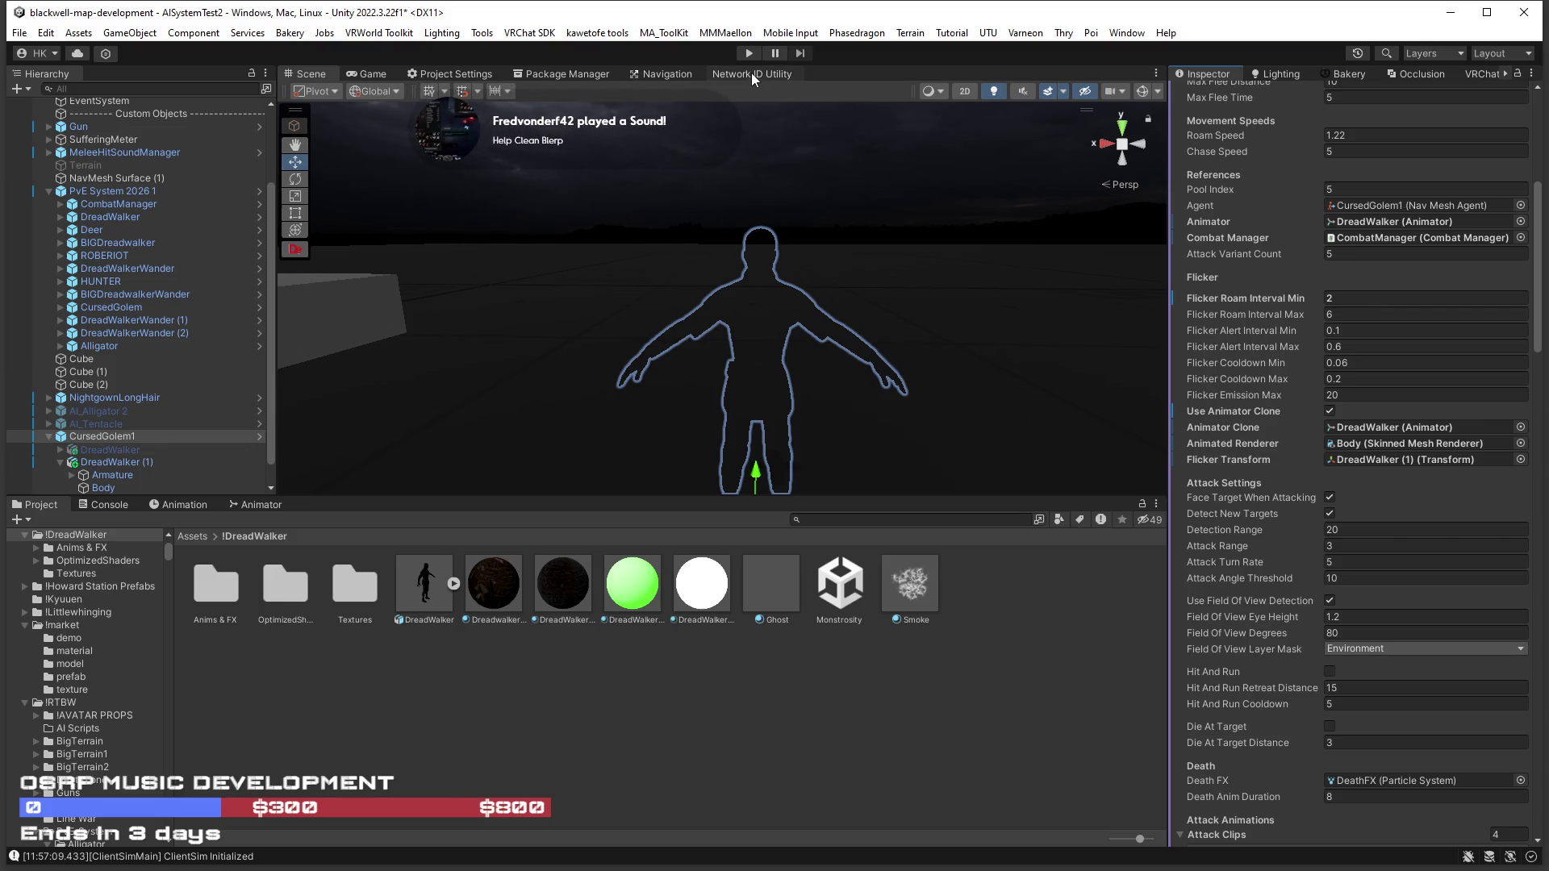
Disable Use Field Of View Detection on CursedGolem1, then play and close the ClientSim menu.
click(1331, 600)
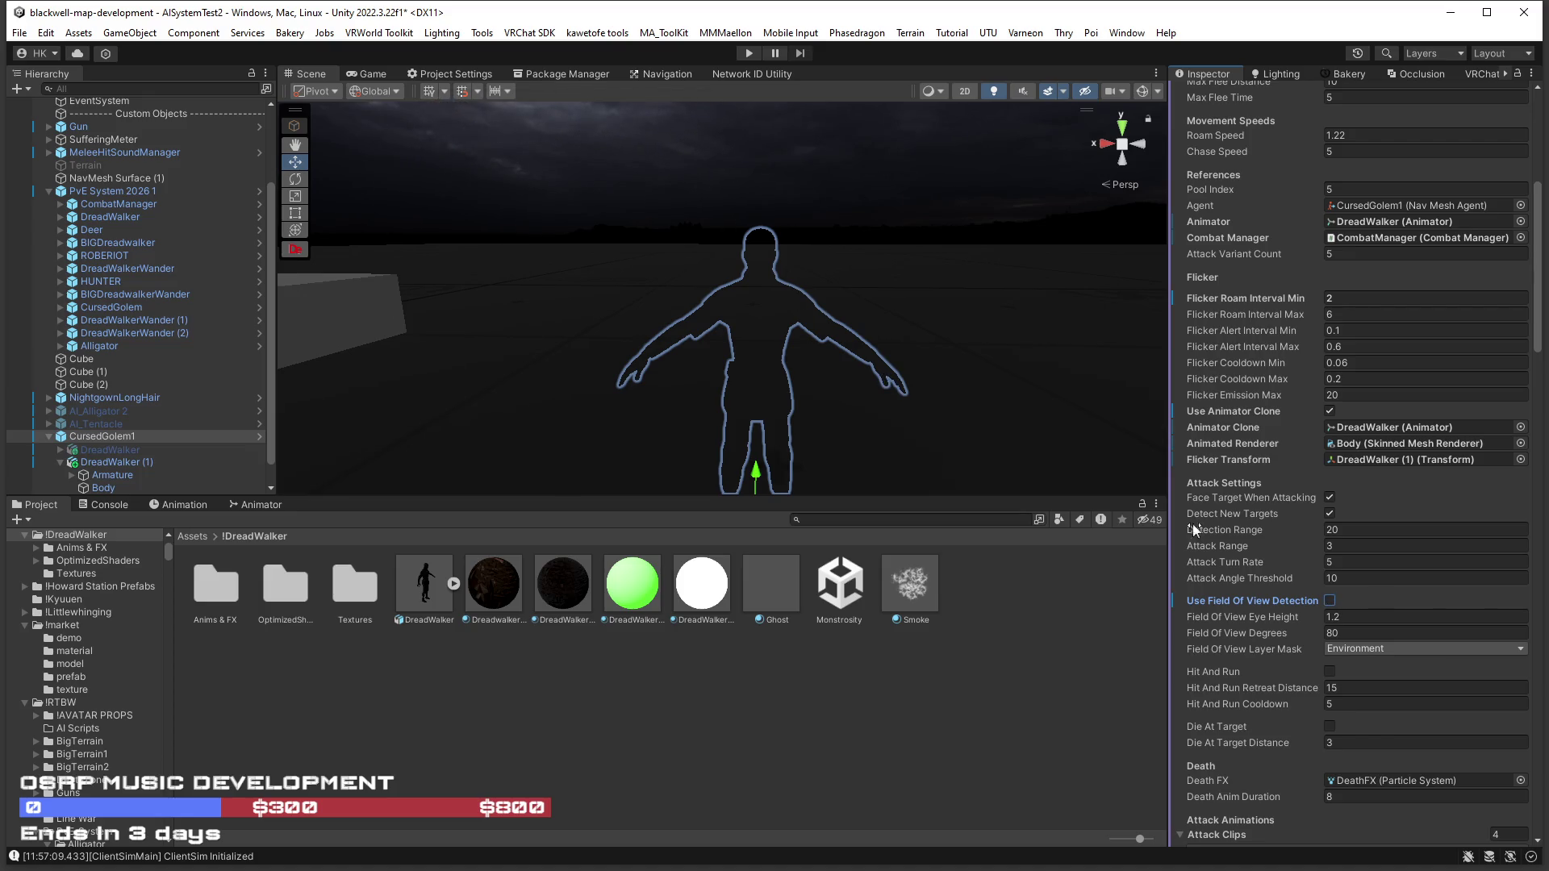
click(749, 53)
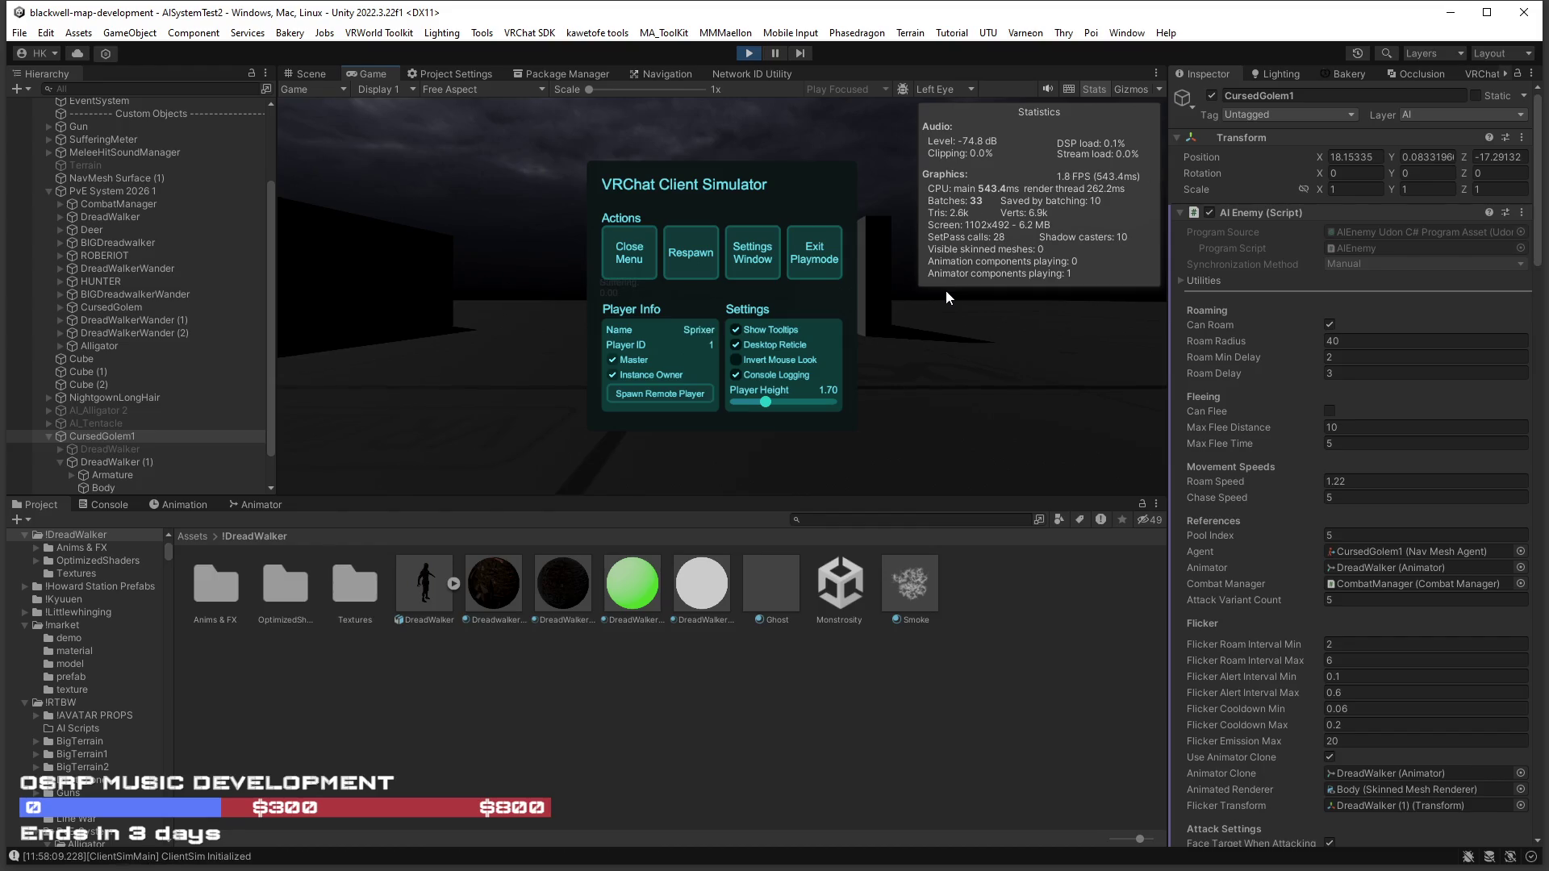
click(624, 265)
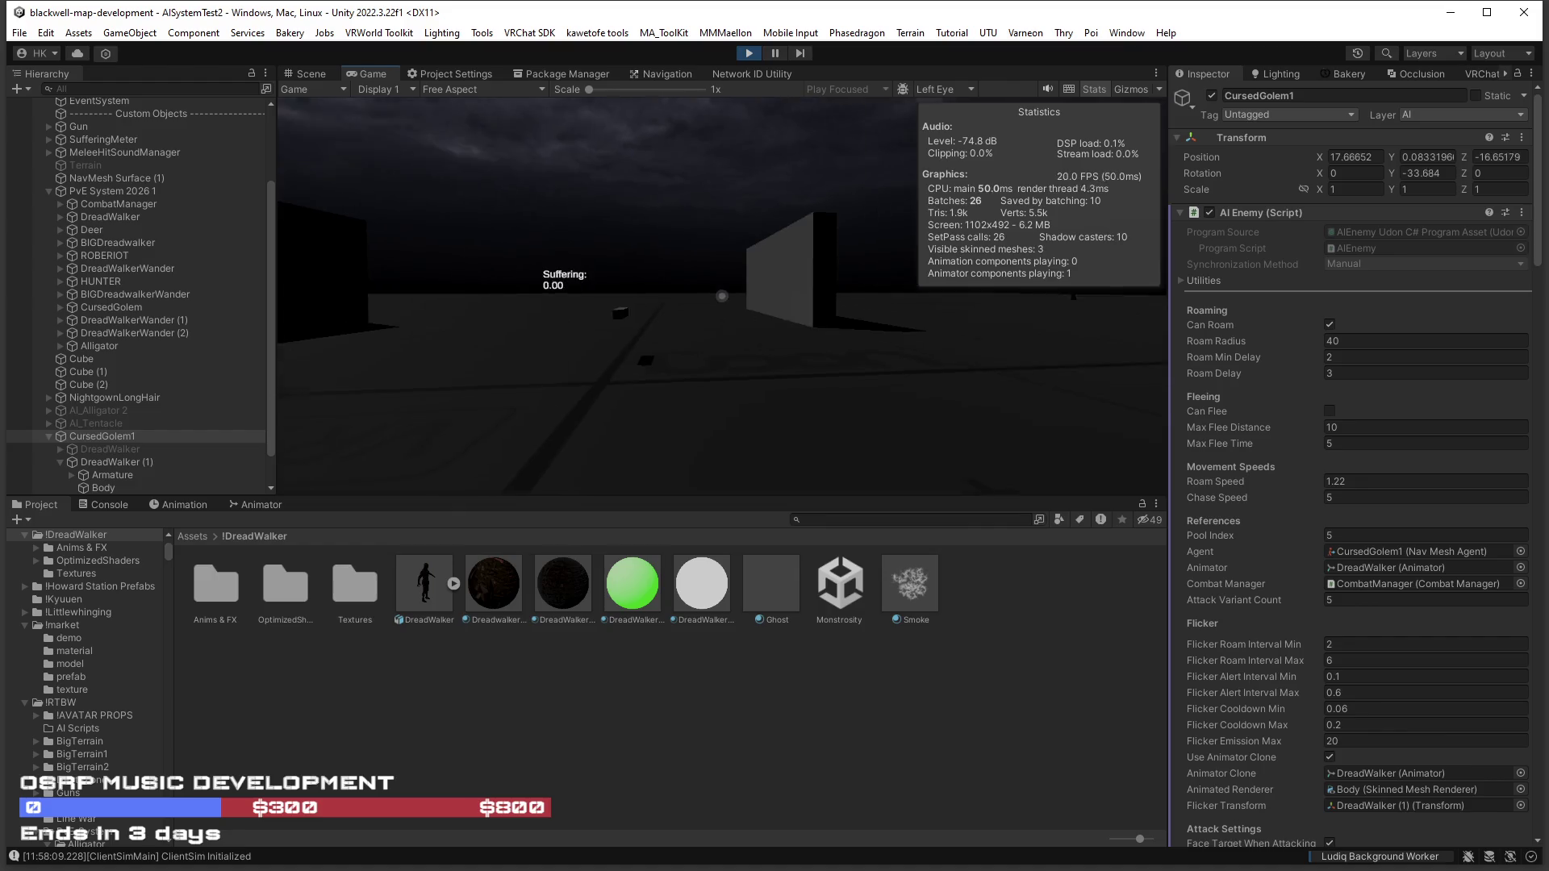
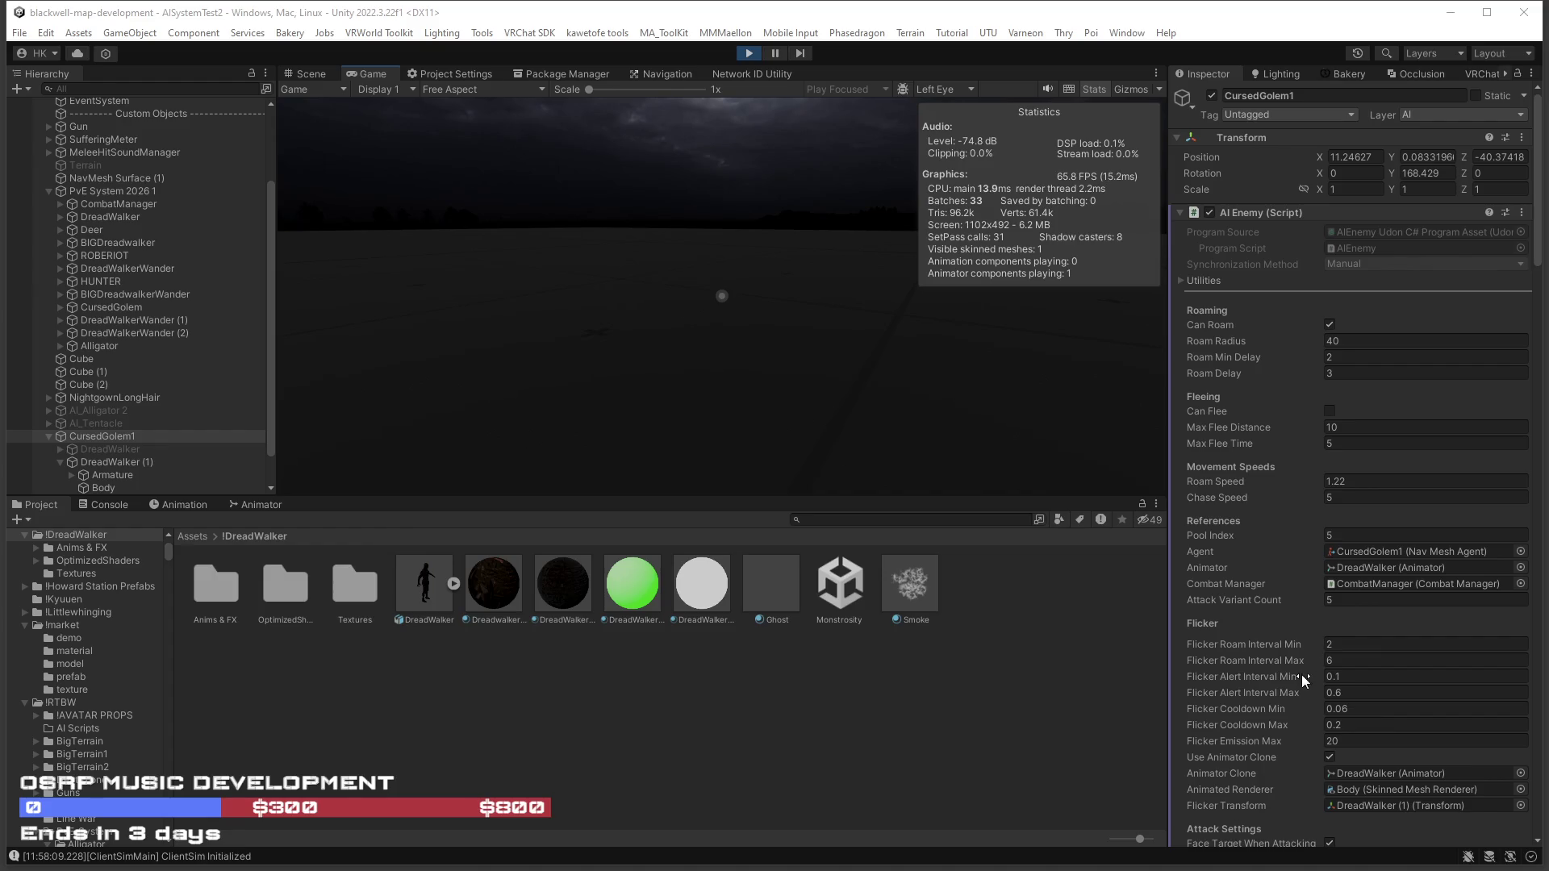
Set CursedGolem1's Flicker Roam Interval to a 0.5 minimum and 1 maximum.
scroll(1291, 668, down, 5)
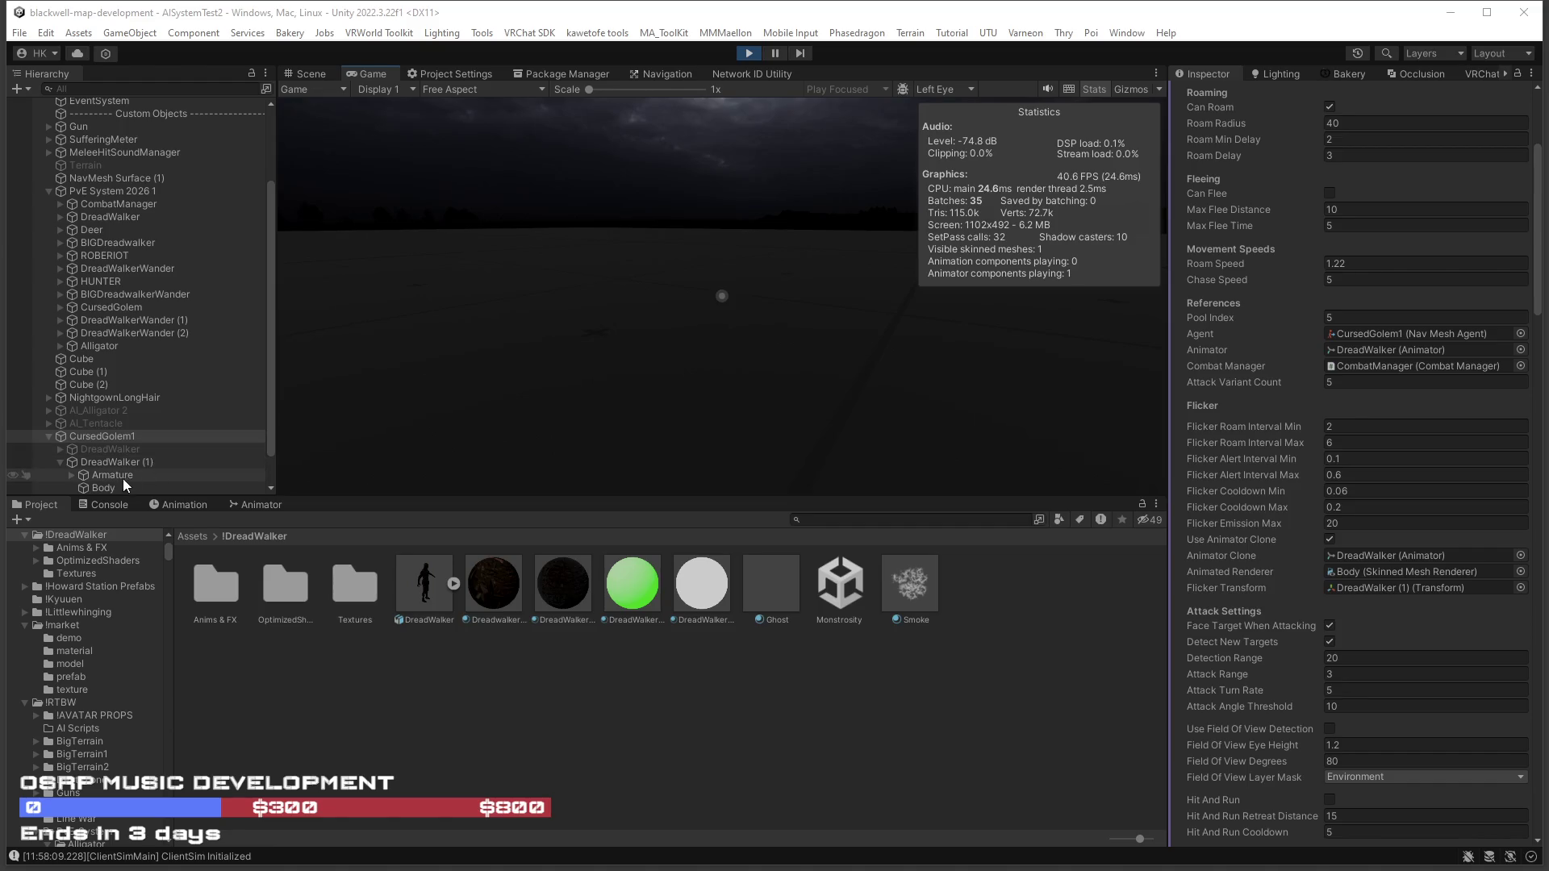
click(1356, 427)
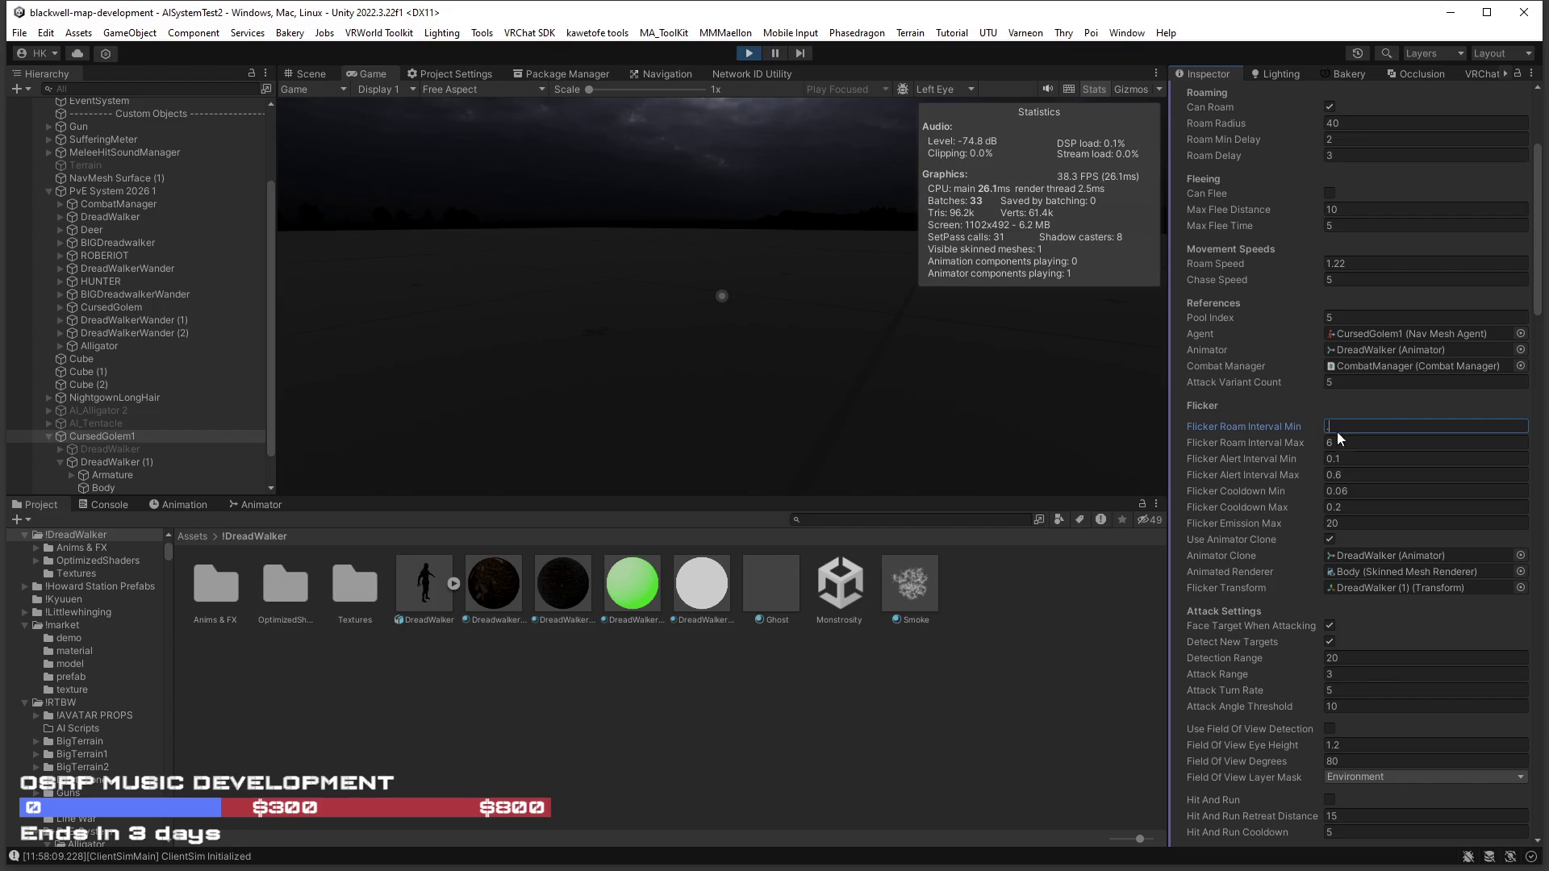
text(1)
click(1256, 426)
text(0.5)
click(1341, 440)
text(1)
Test the faster flicker in the running game, then bring up the Ghost material's settings.
click(882, 414)
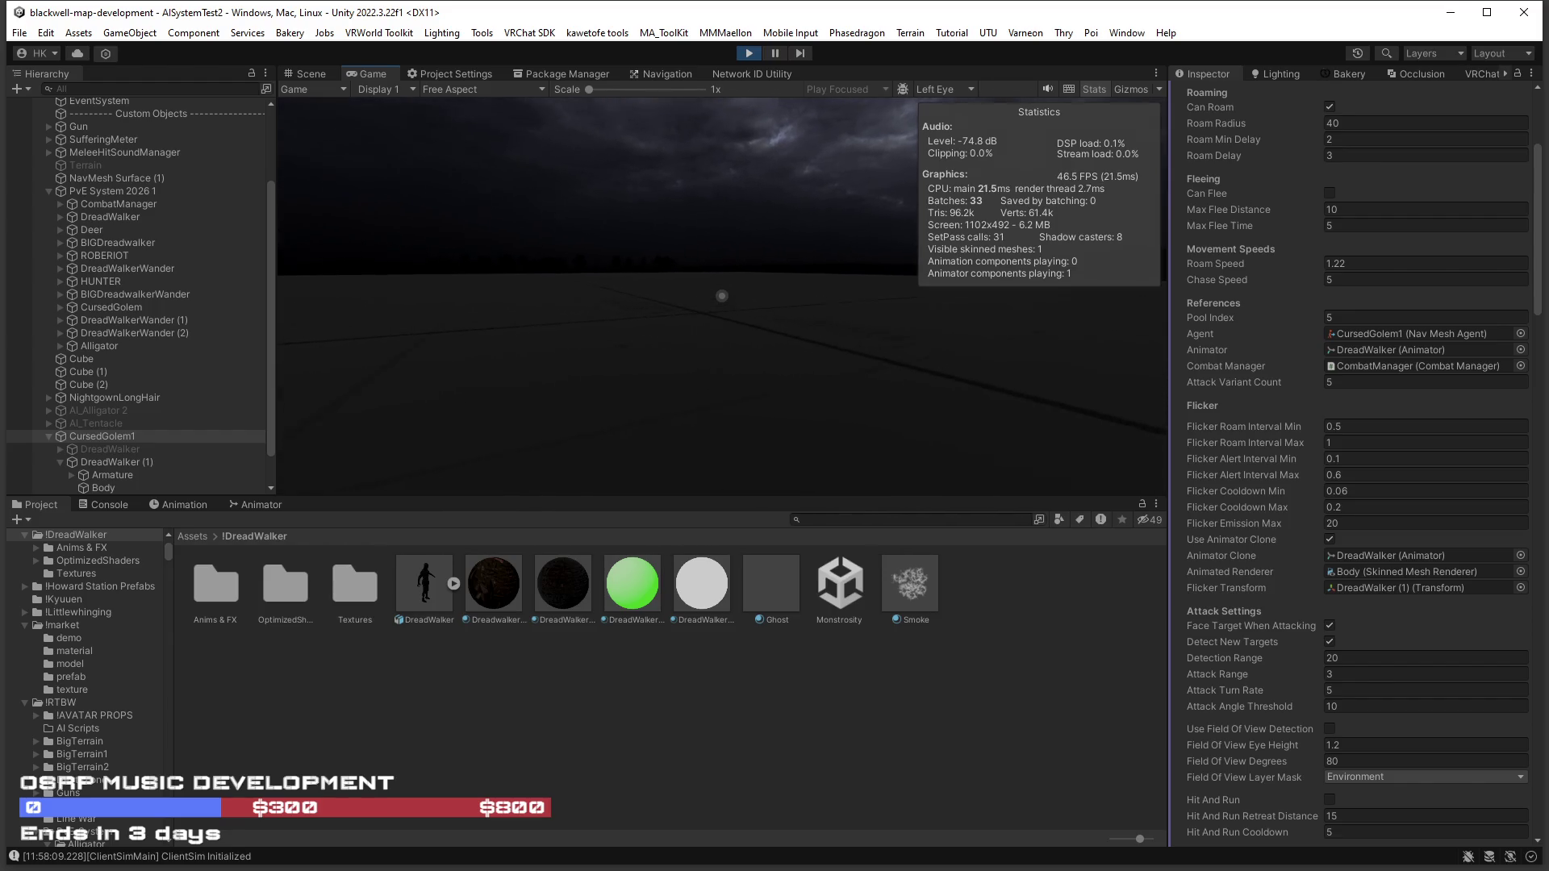
key(Escape)
click(1338, 505)
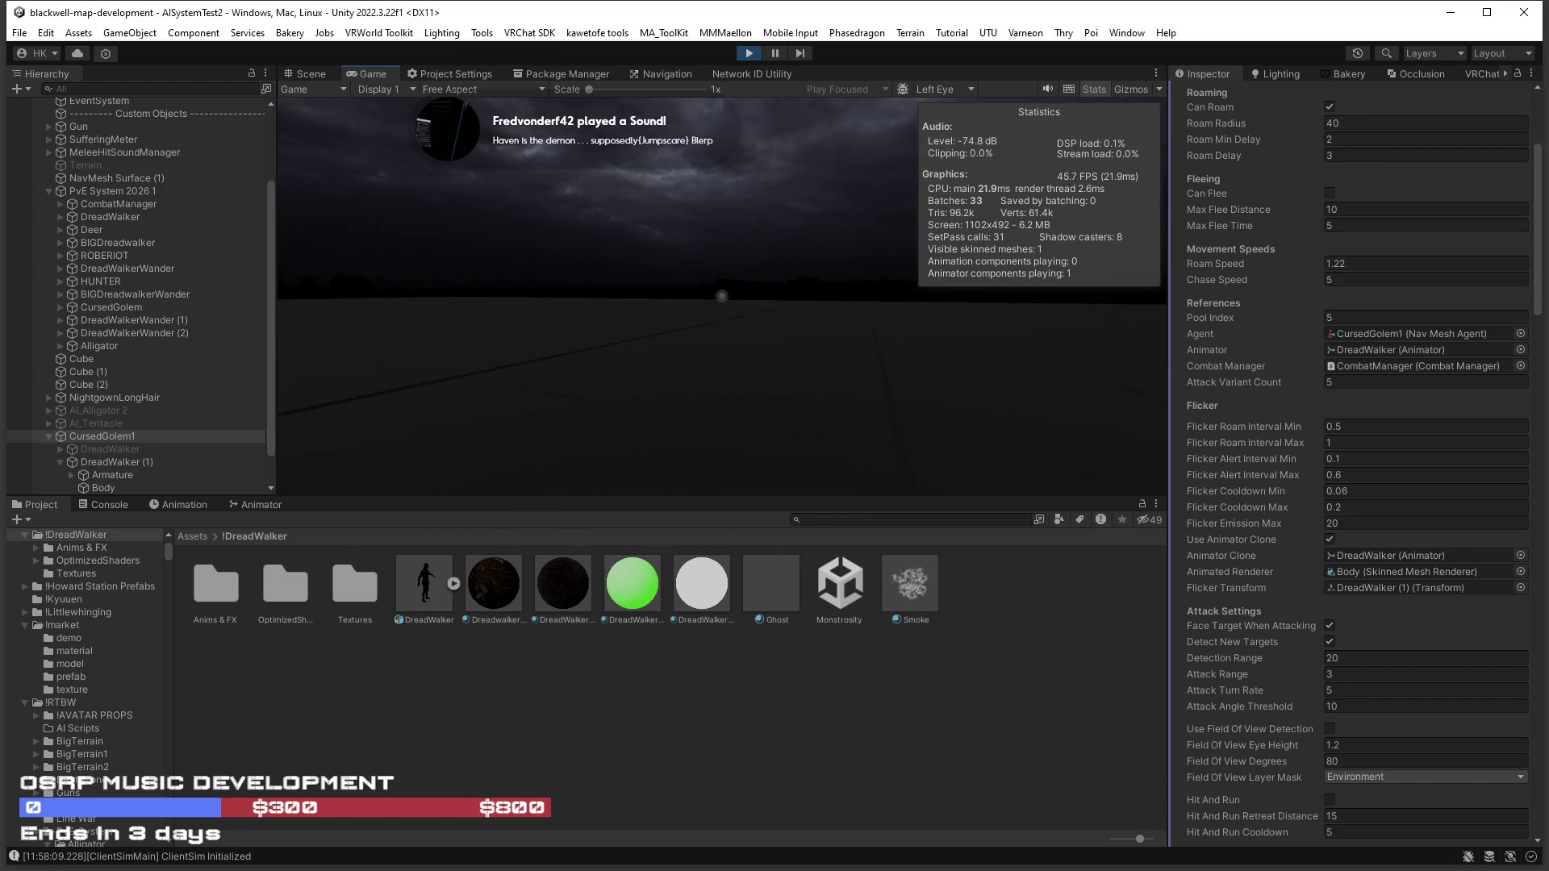
click(776, 574)
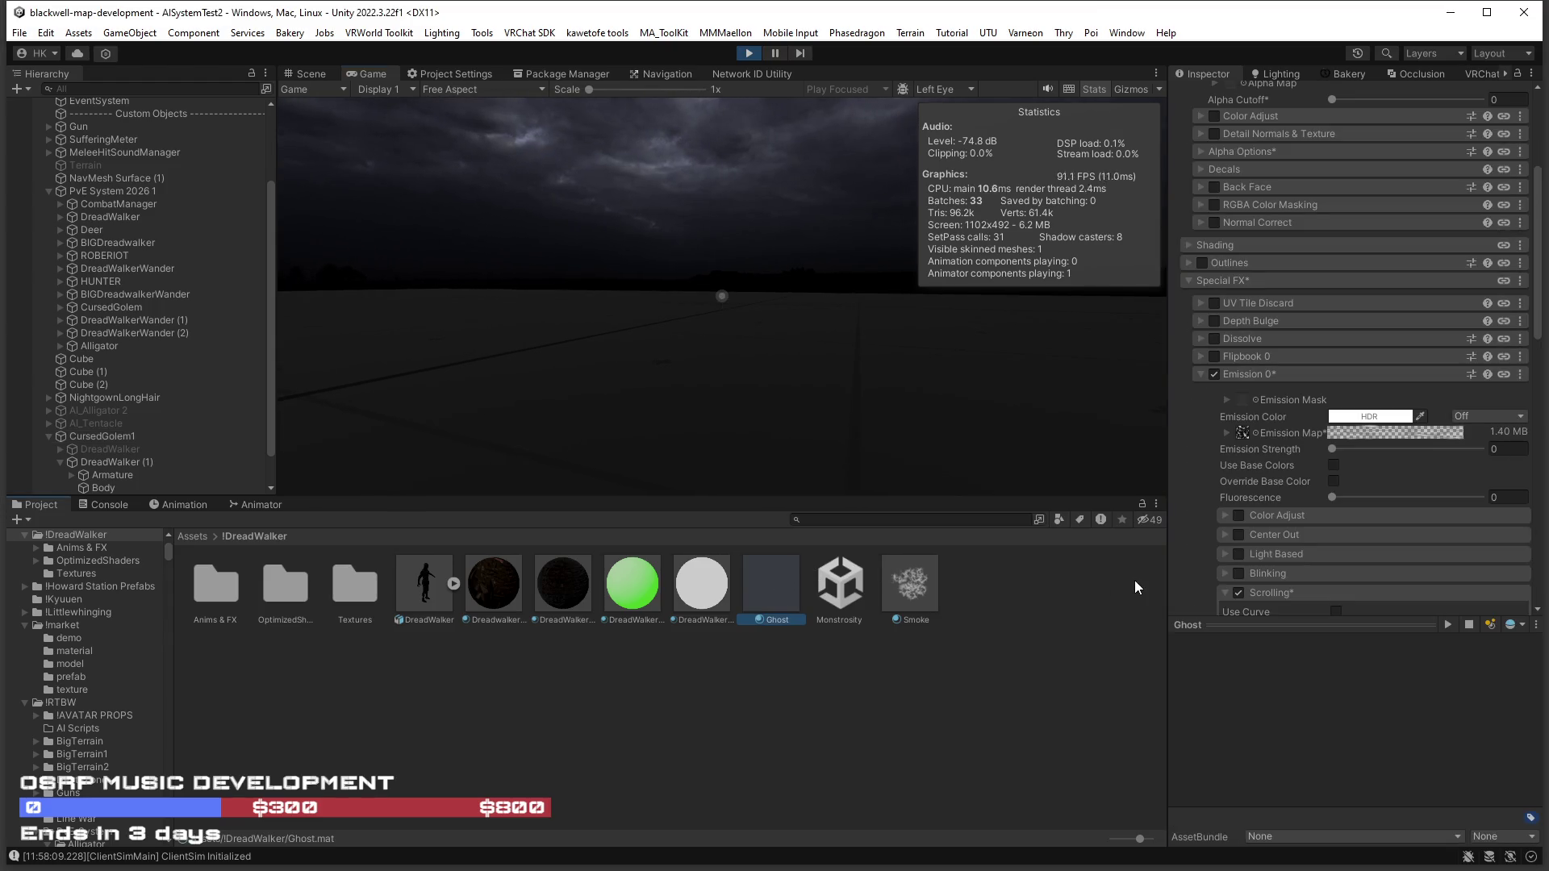
Turn off emission scrolling on Ghost.mat and assign a noise texture as its Emission Map.
scroll(1310, 457, down, 5)
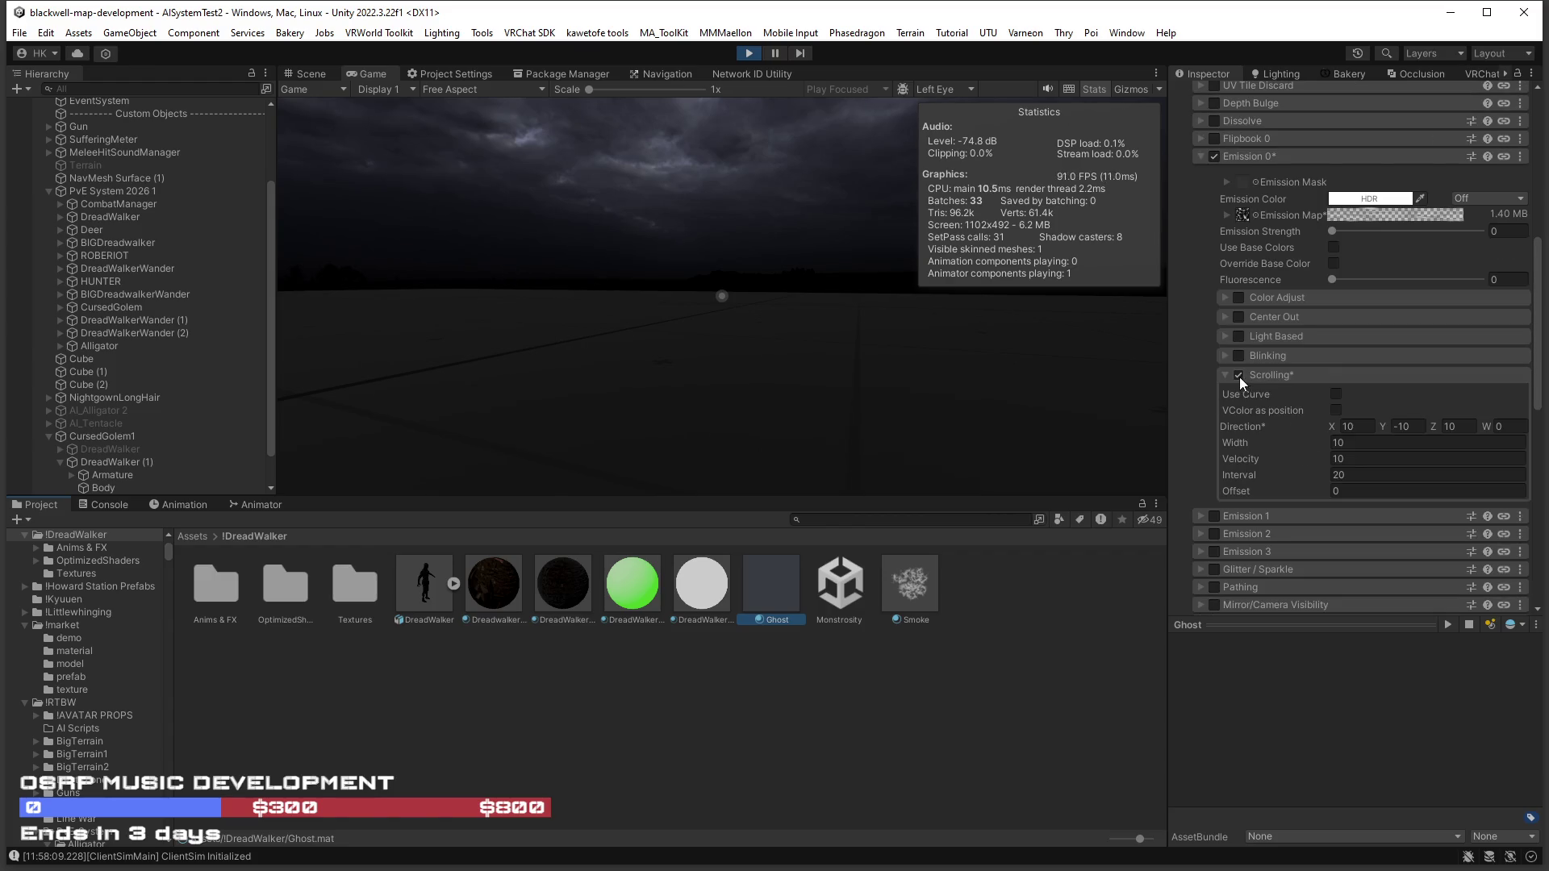
click(1237, 374)
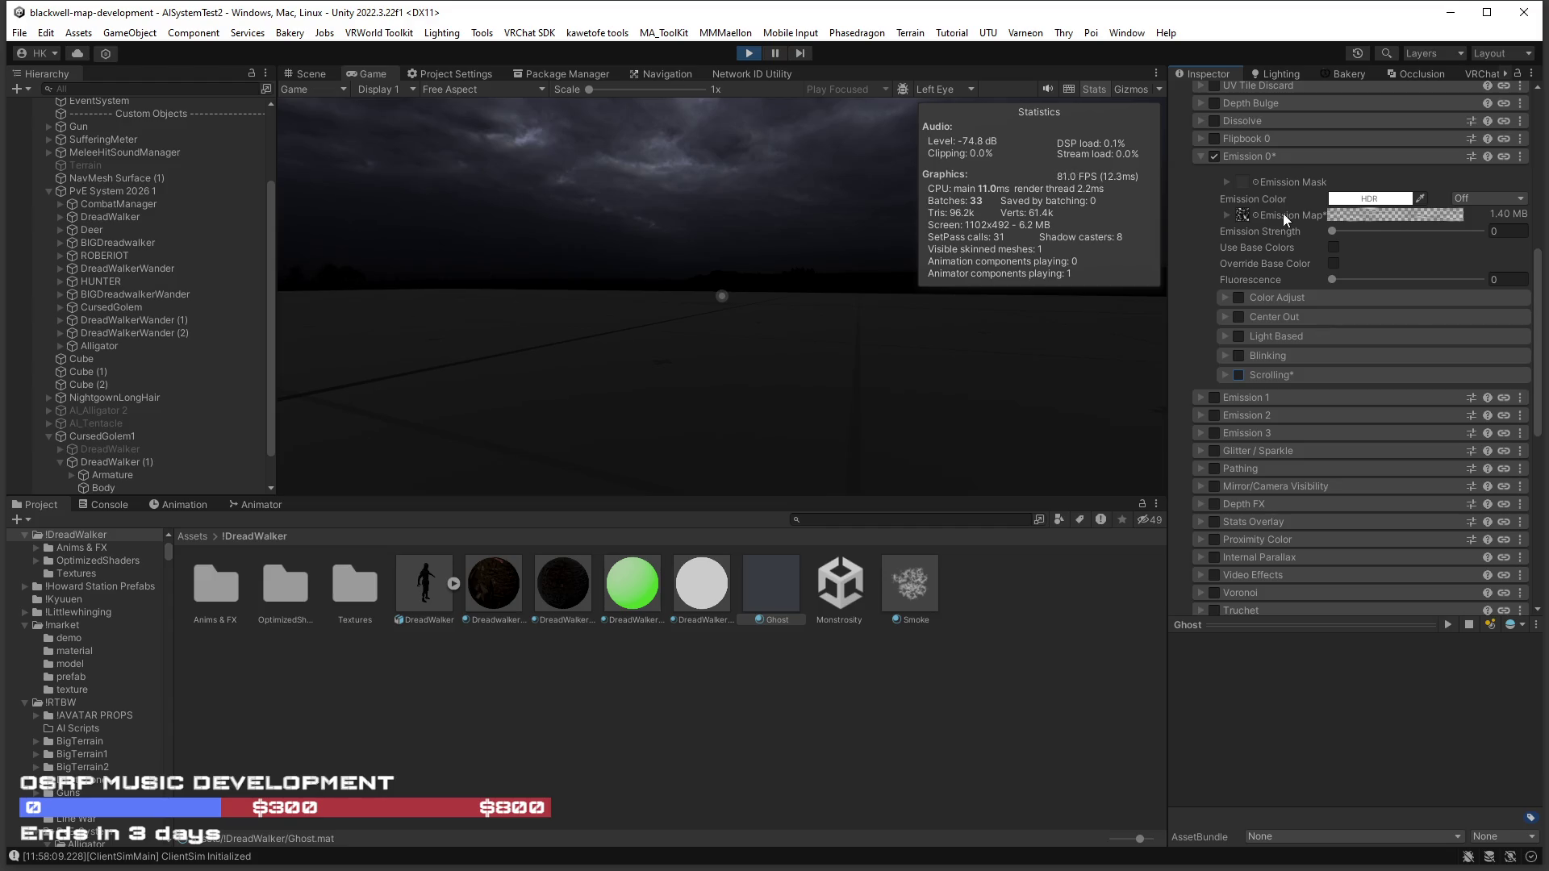
click(1255, 214)
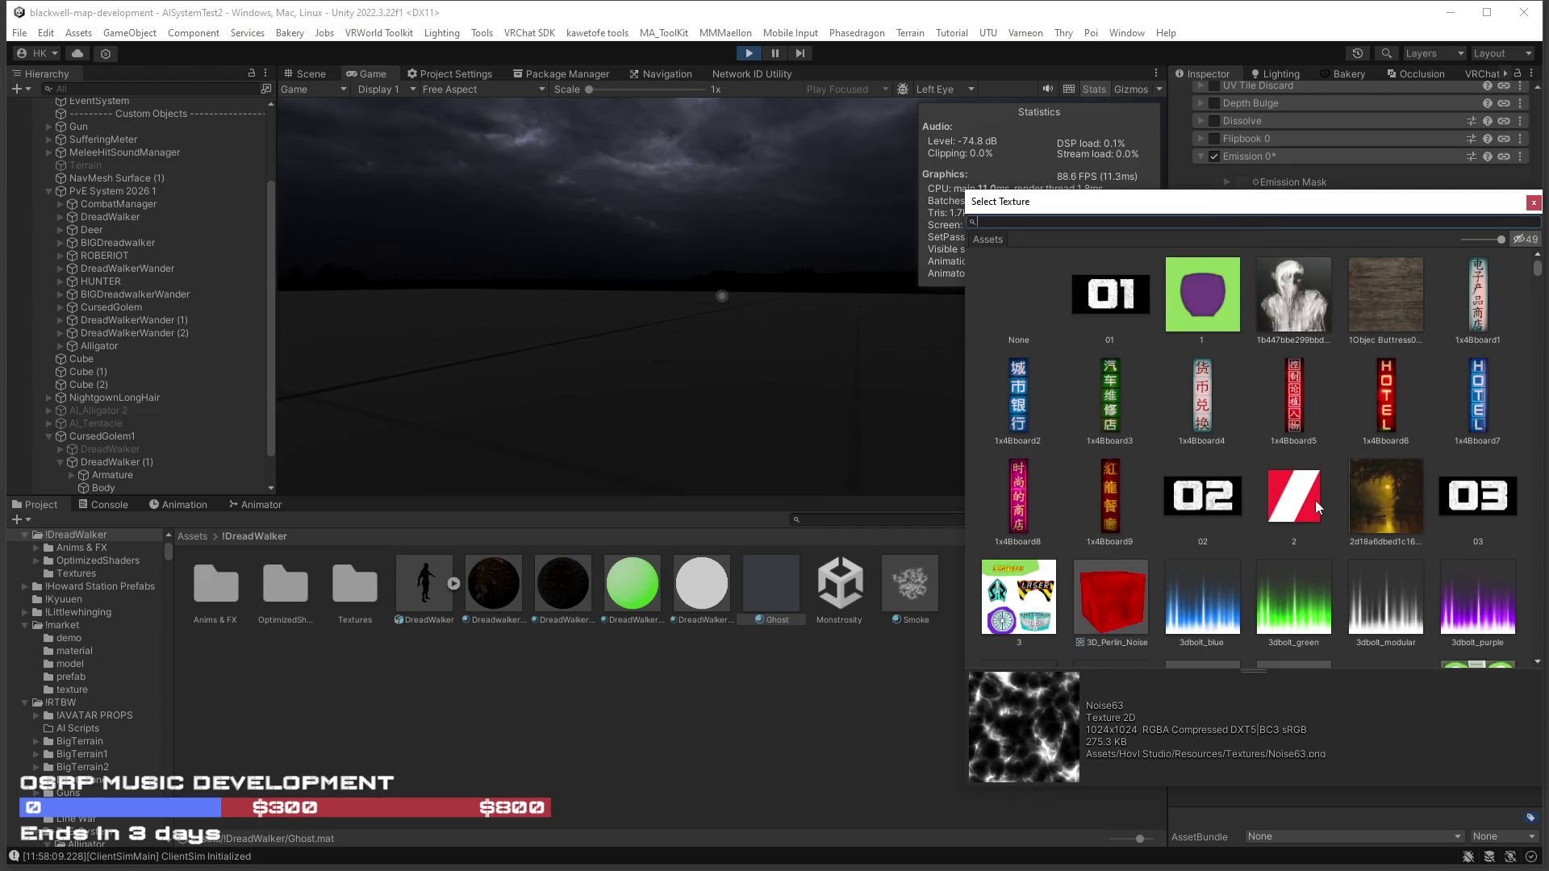
text(nois)
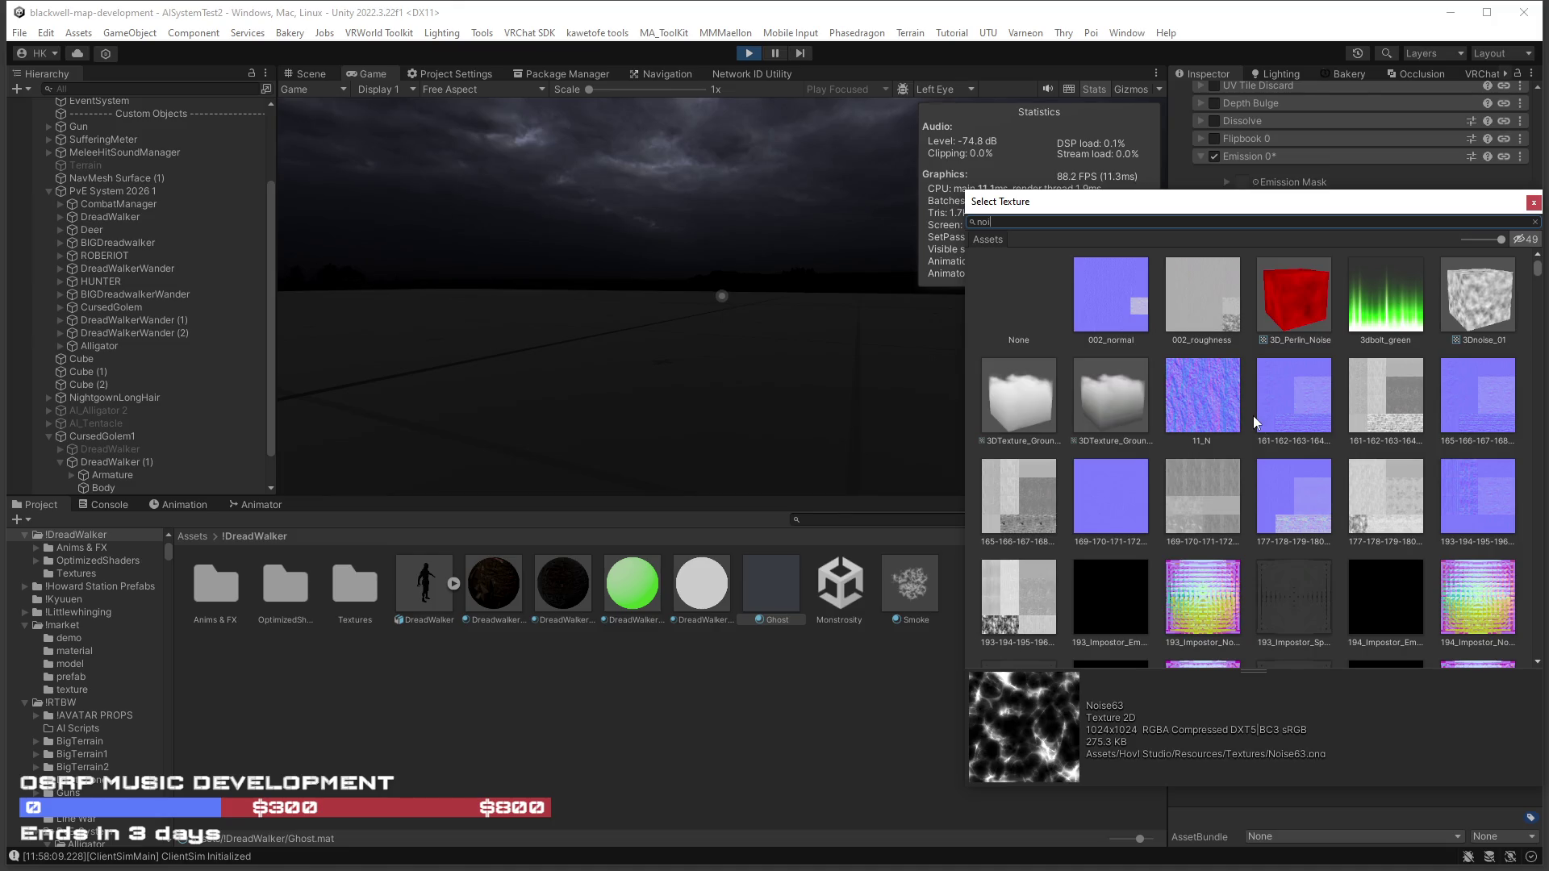
text(e)
scroll(1205, 467, down, 5)
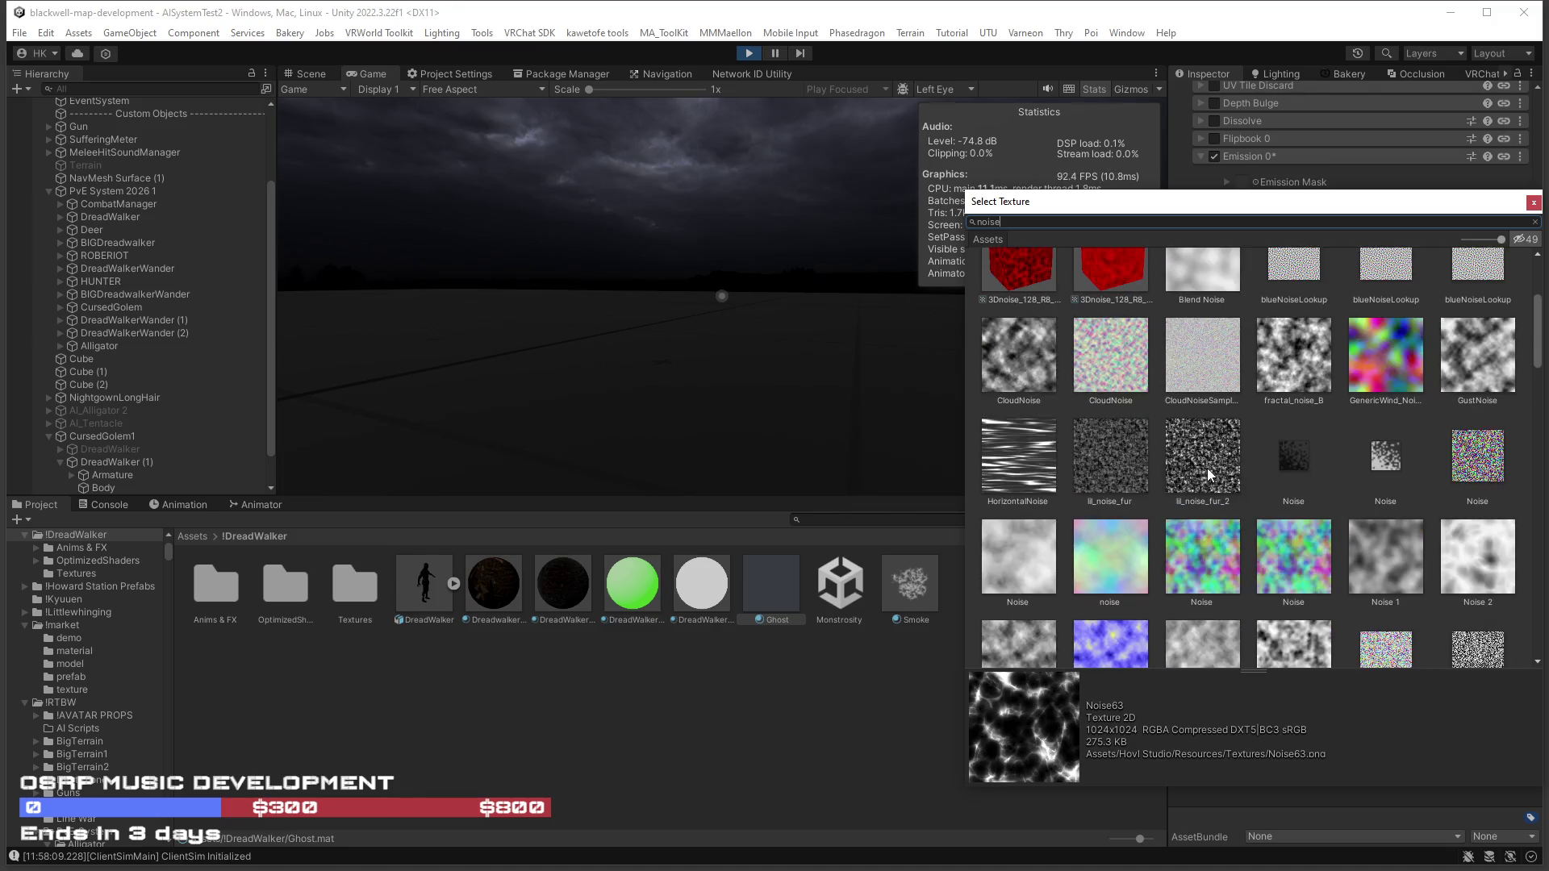
double_click(1036, 461)
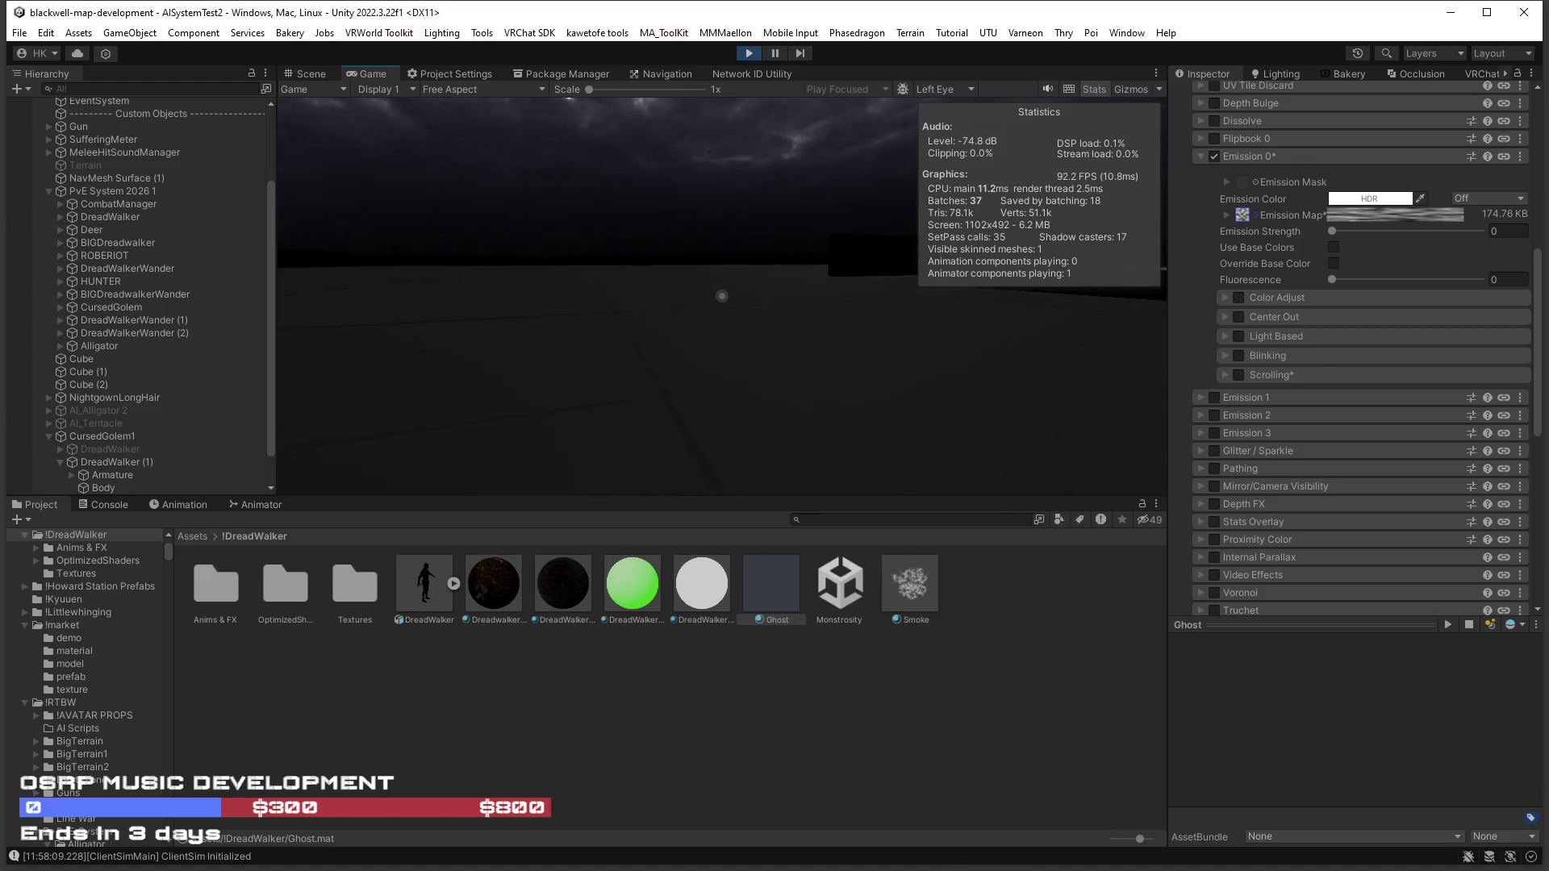
Try an emission strength of 1 in the game, then undo it back to 0.
click(1506, 232)
text(1)
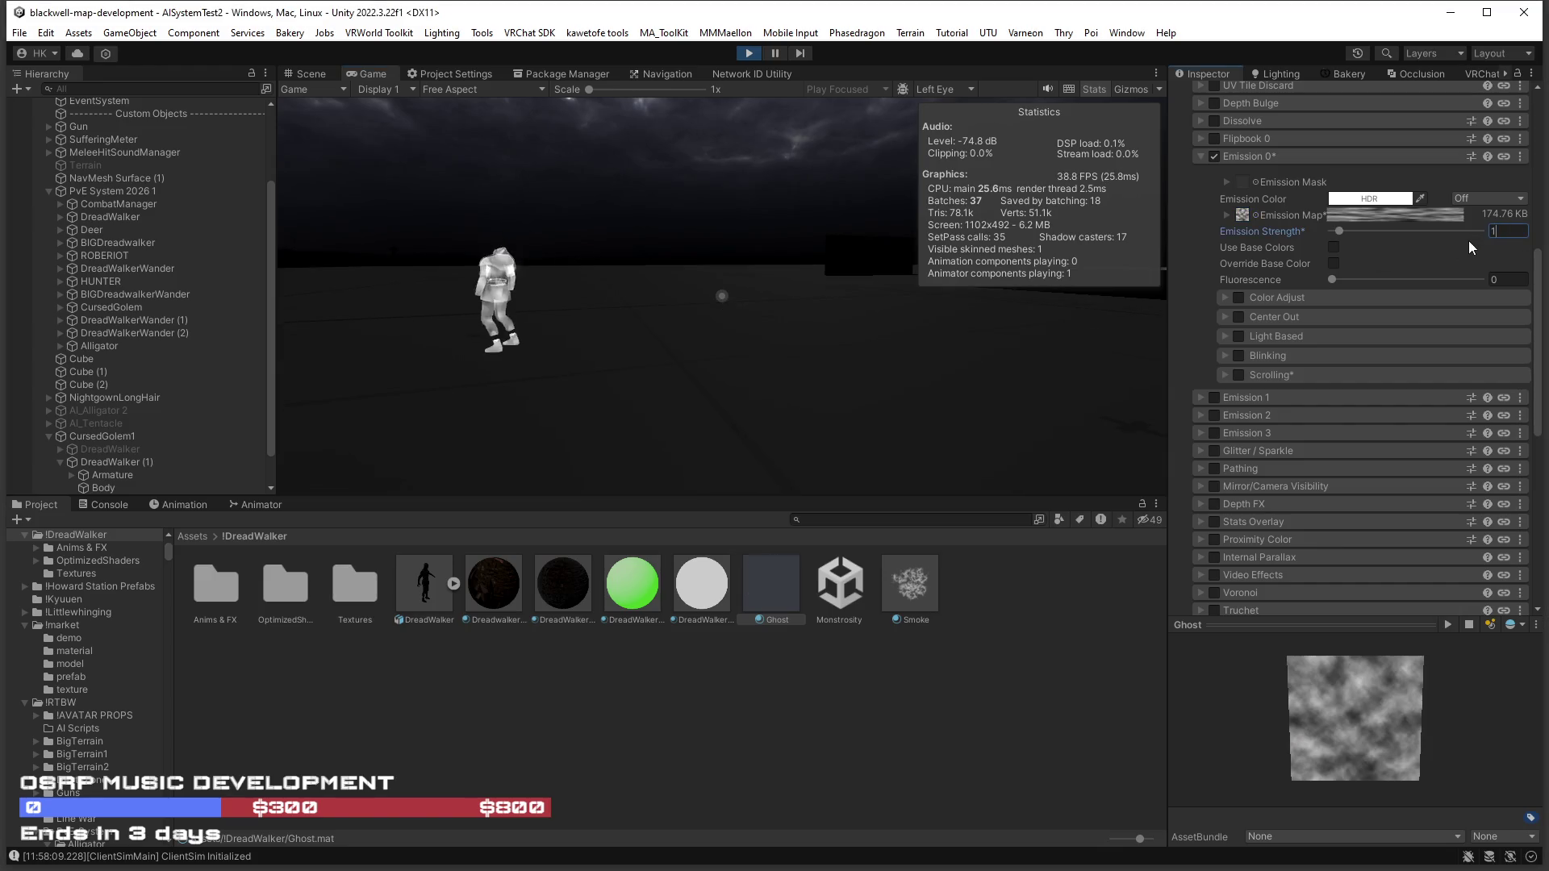
click(1013, 364)
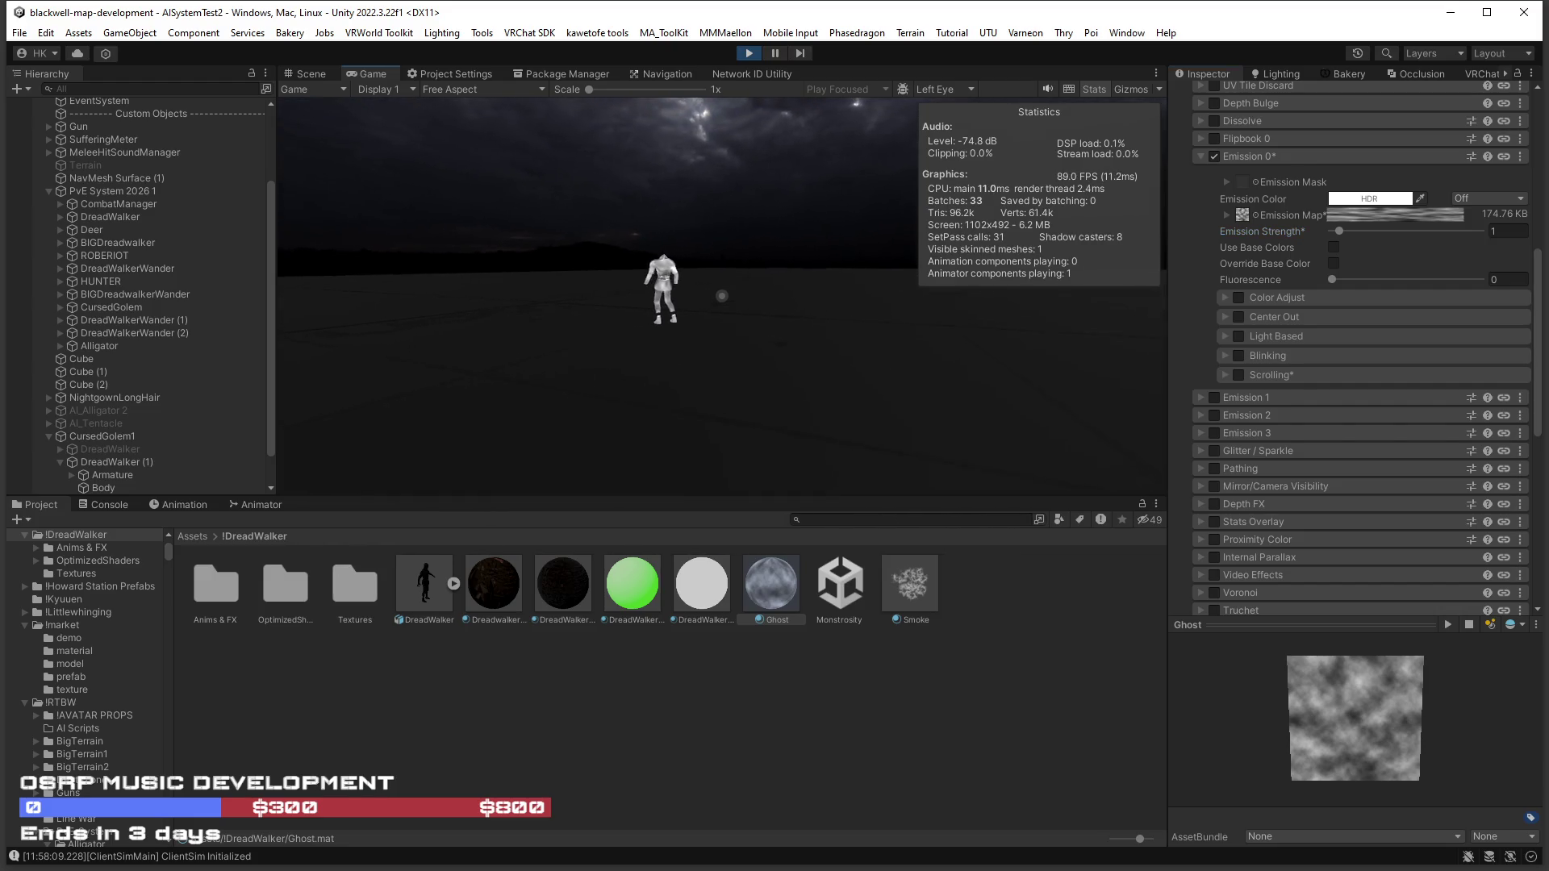
key(ctrl+z)
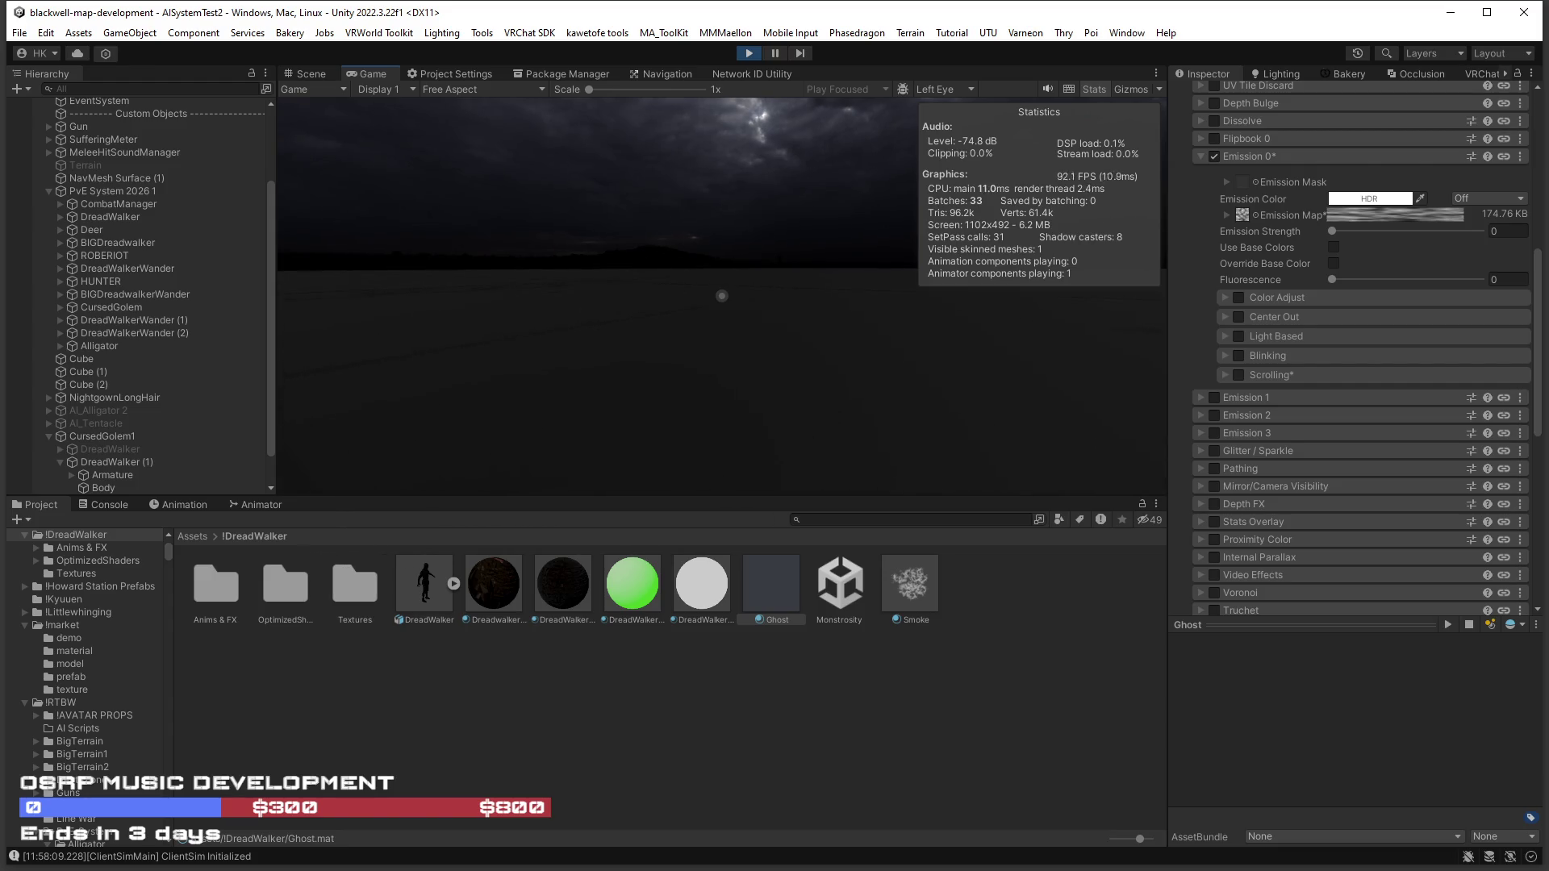
click(91, 437)
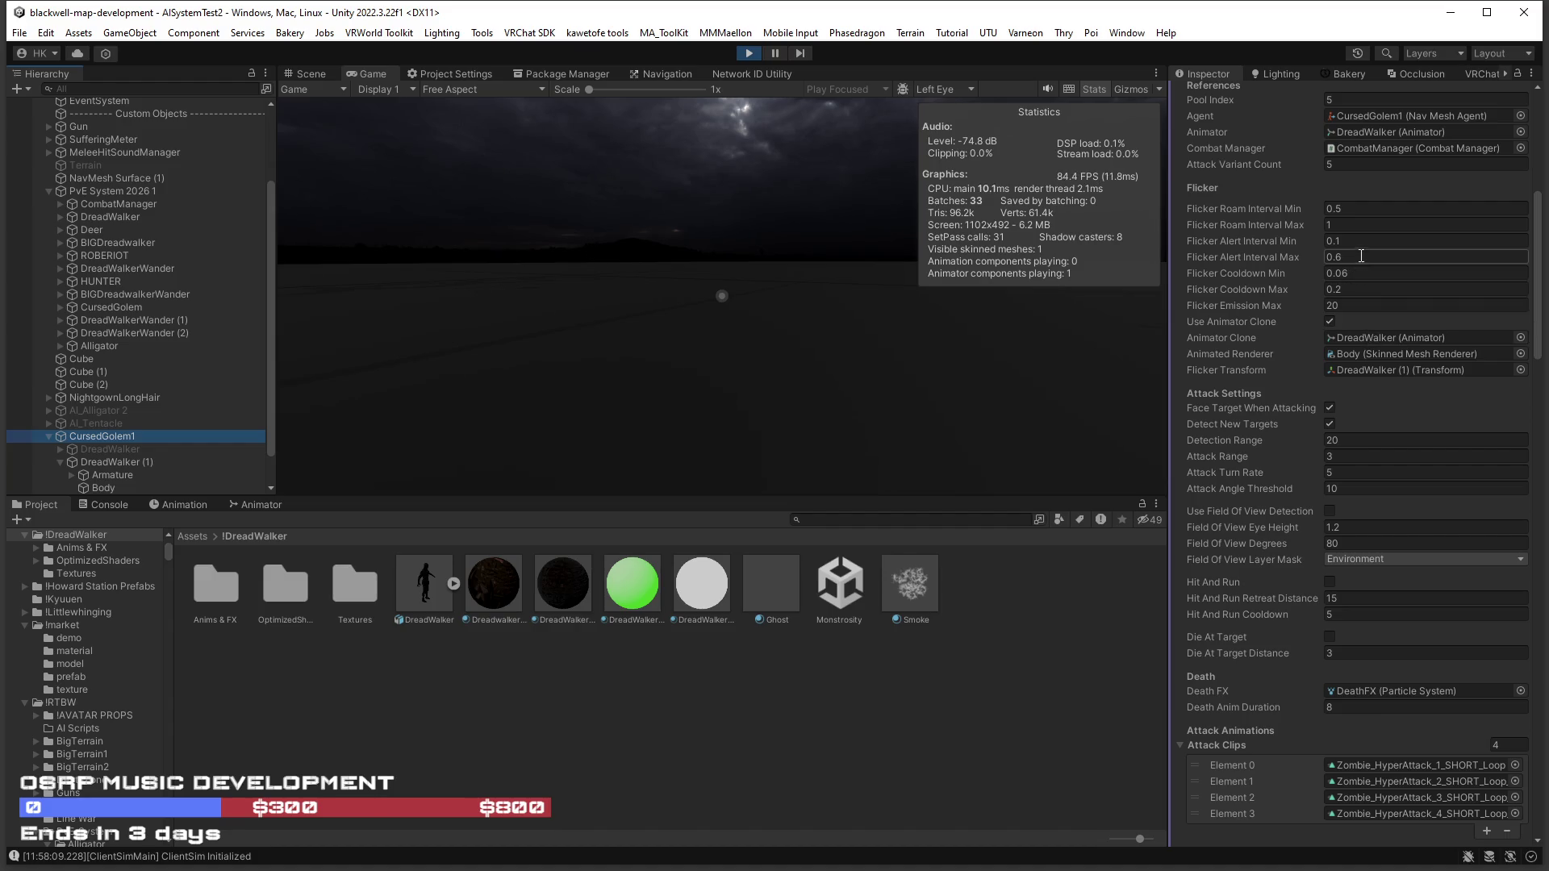
Set CursedGolem1's Flicker Roam Interval to 0.2–0.6 and resume testing in the Game view.
click(1347, 208)
text(.)
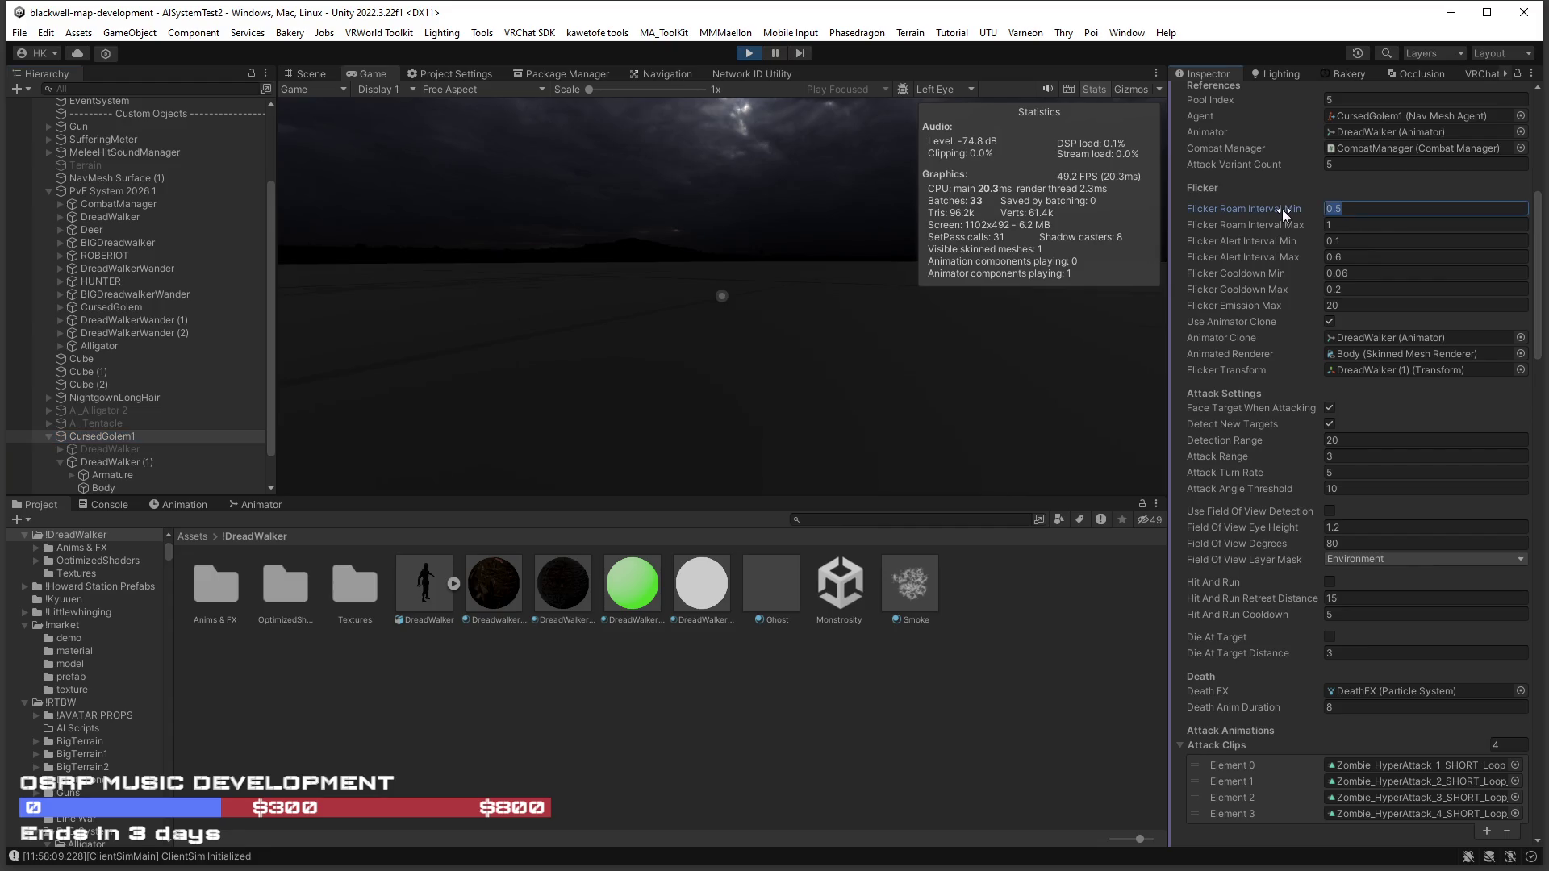
text(2)
key(Tab)
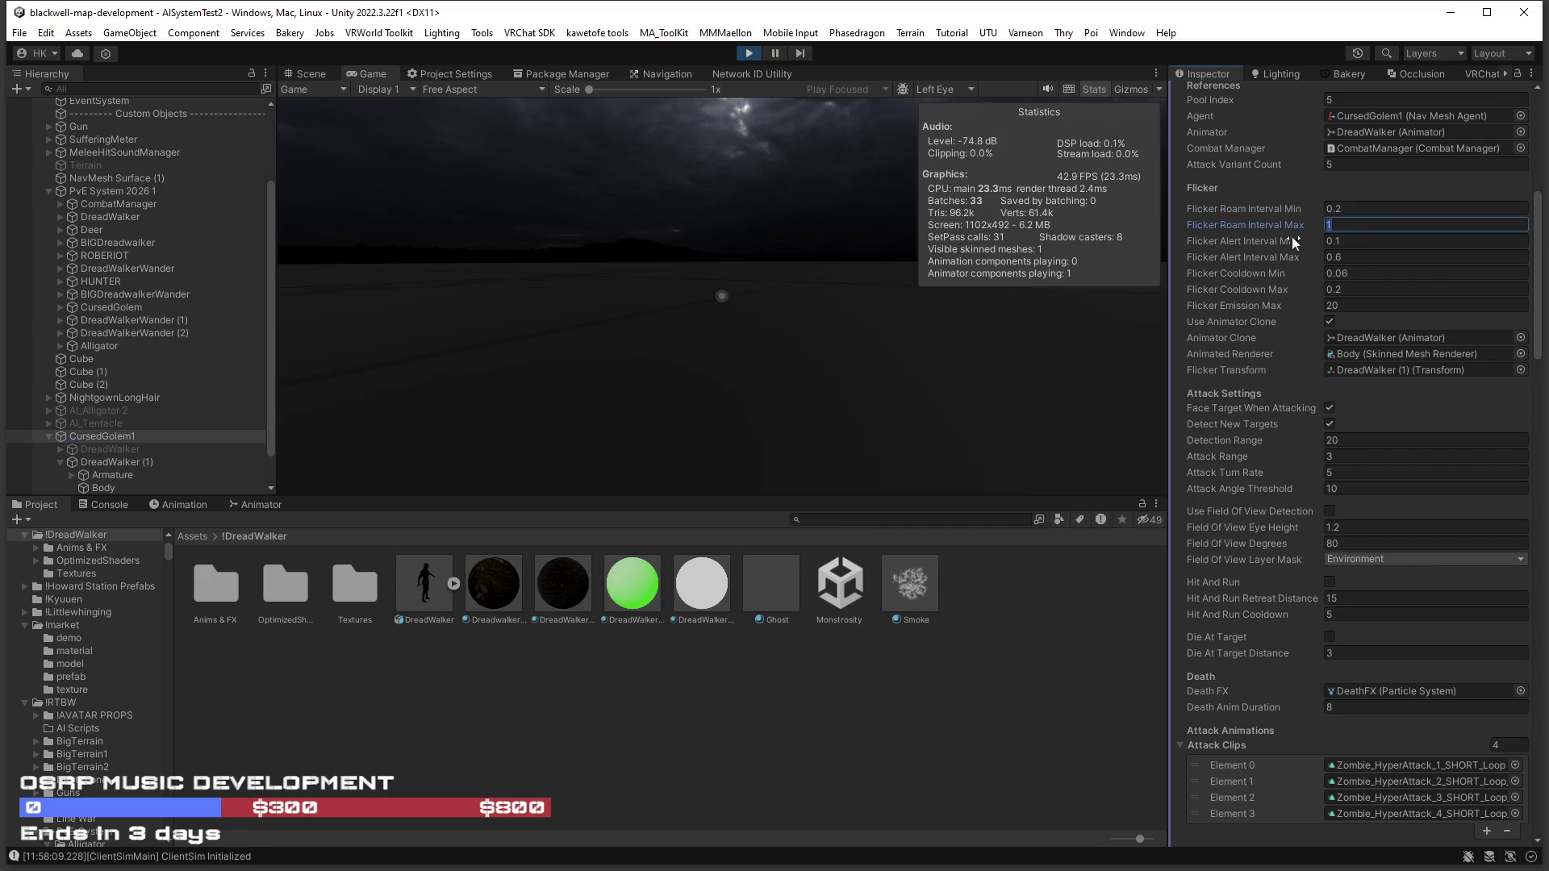
text(6)
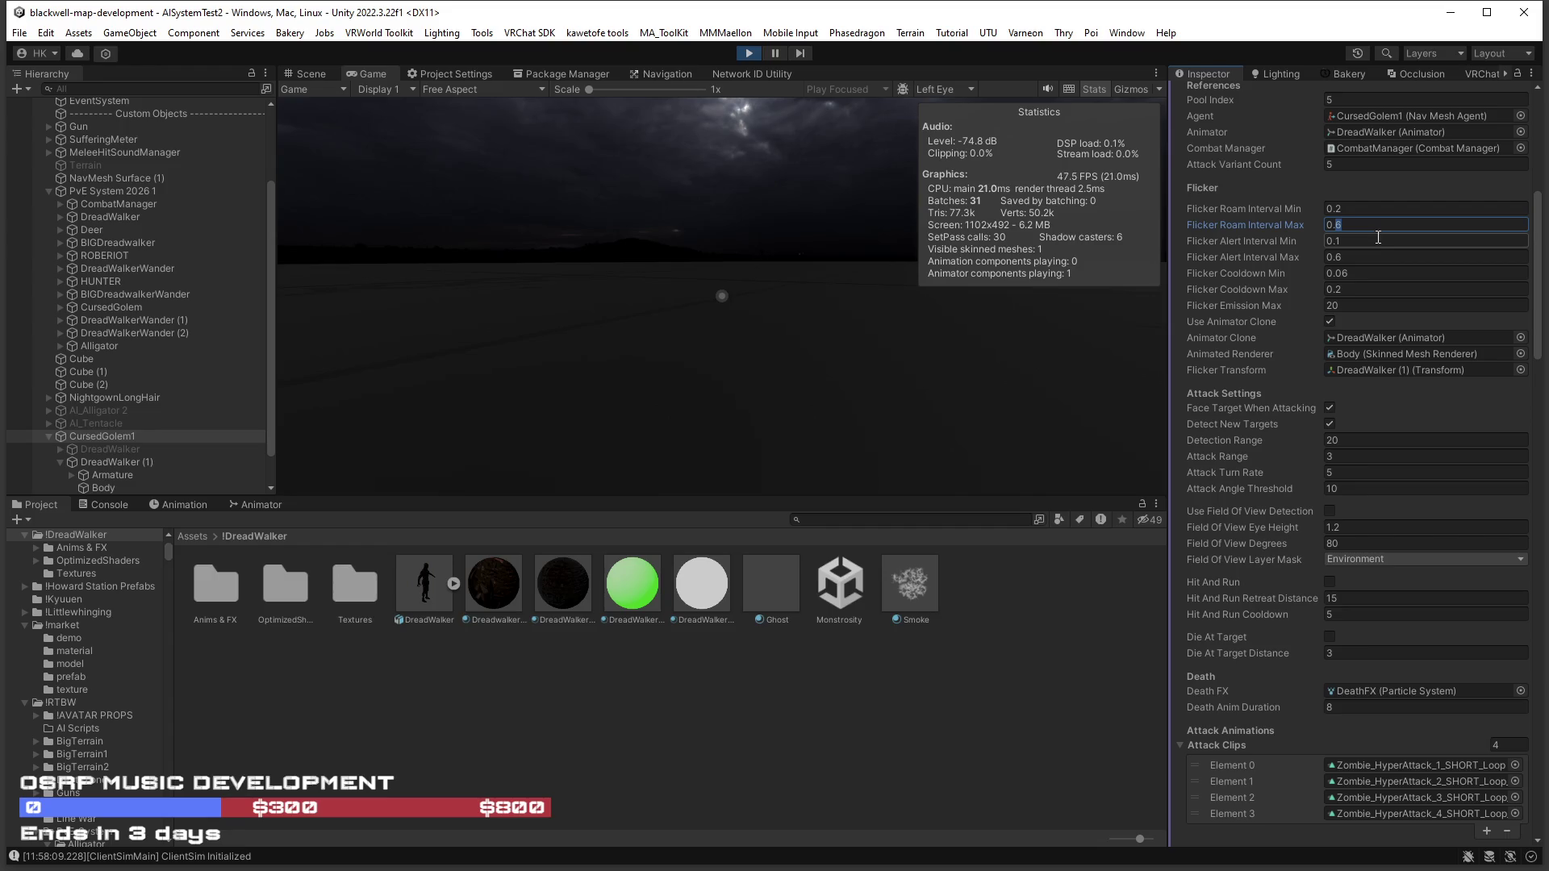
click(1337, 210)
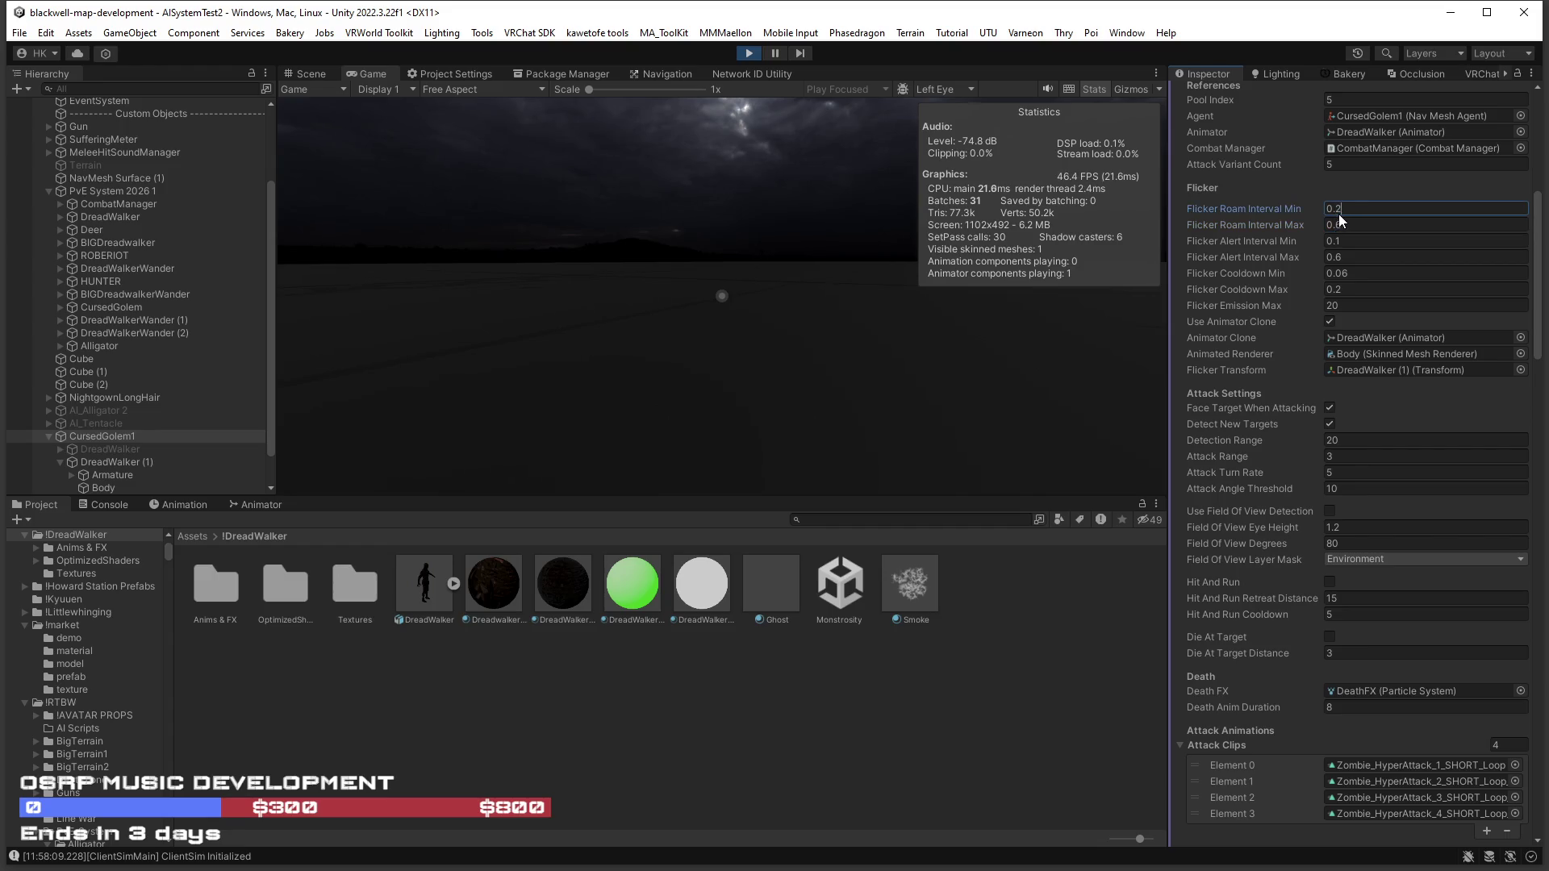
click(917, 418)
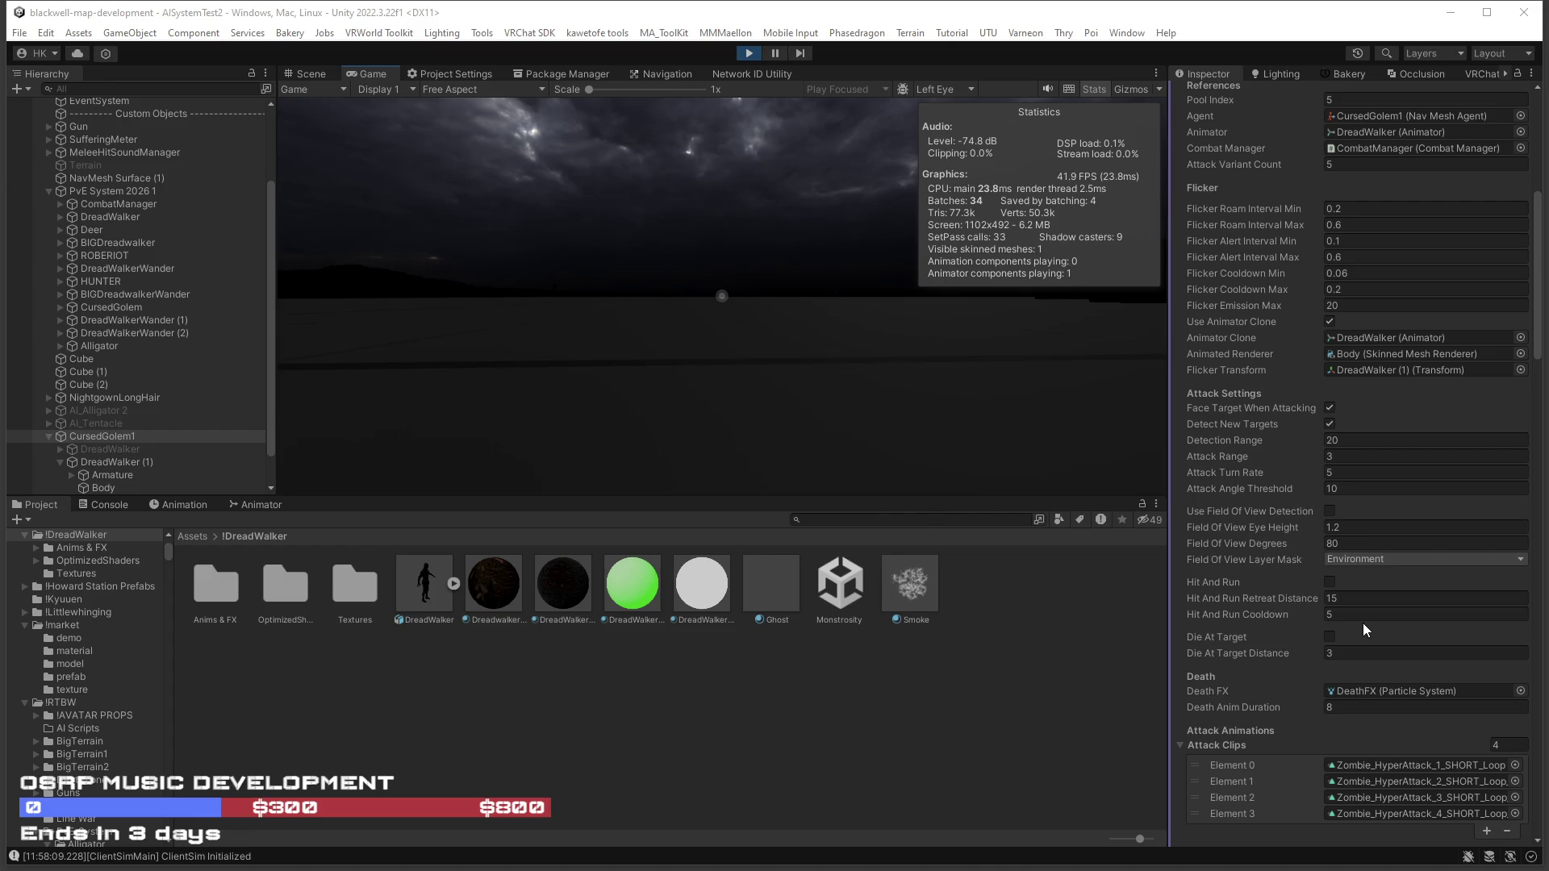
scroll(1357, 623, down, 15)
scroll(1356, 623, down, 10)
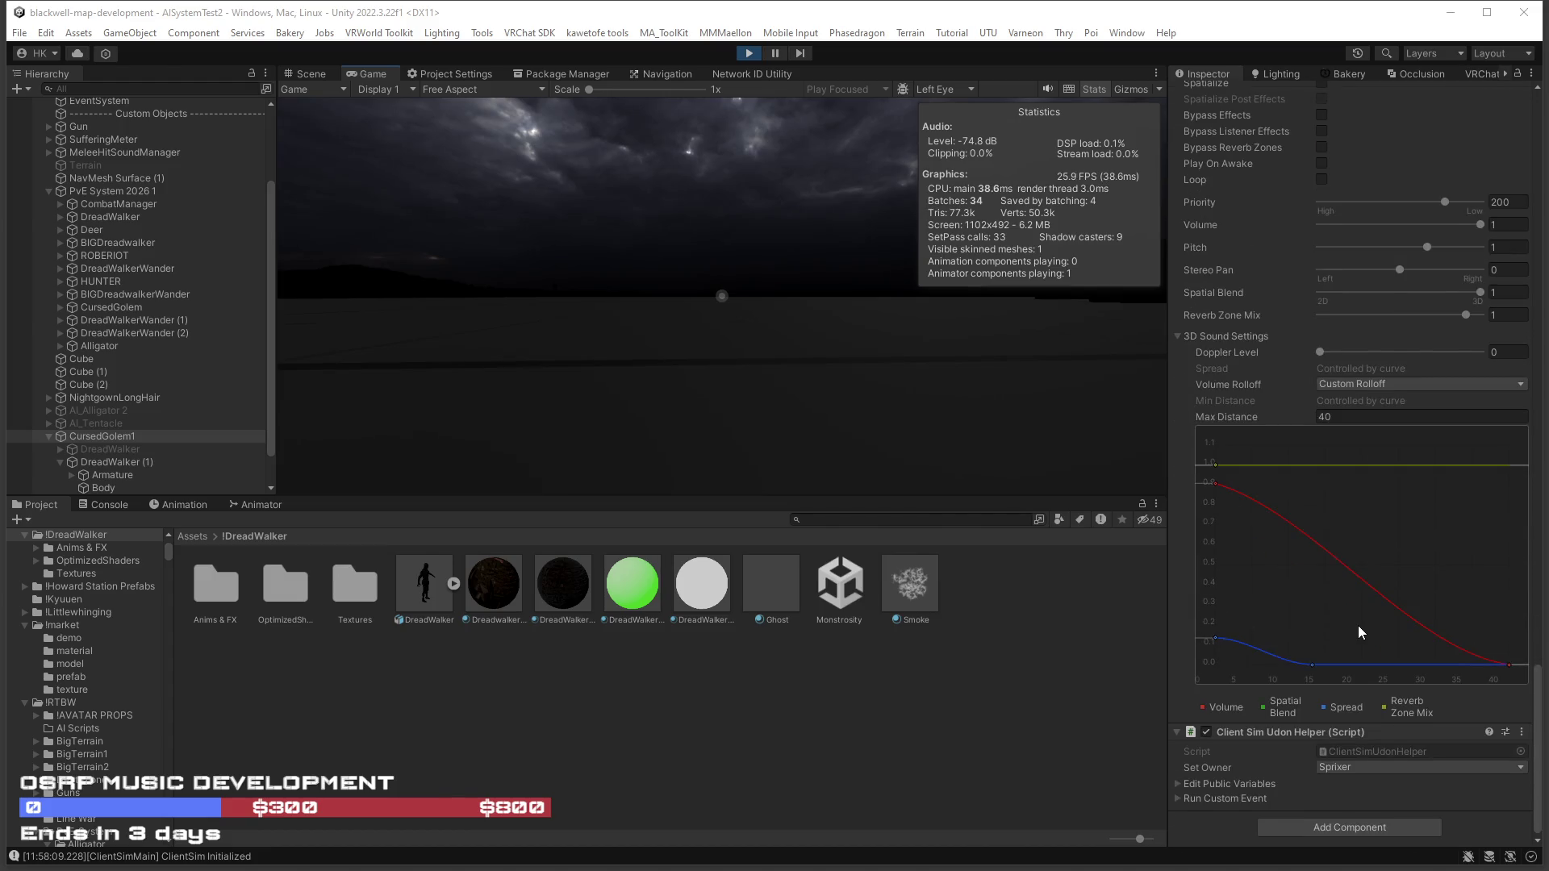
scroll(1358, 626, up, 15)
scroll(1358, 626, up, 15)
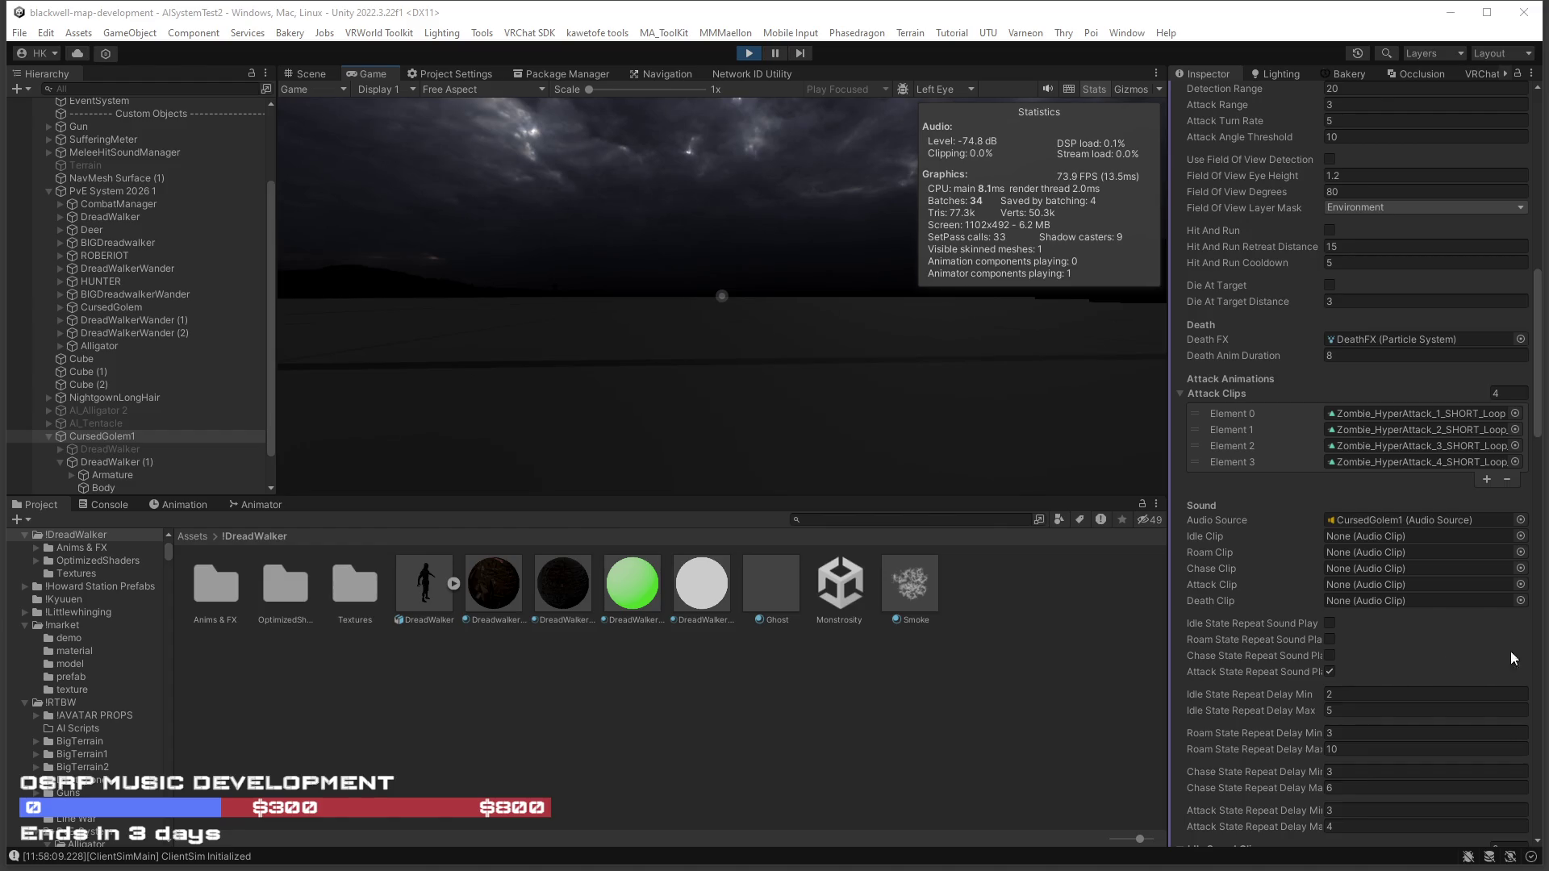
On the Body mesh's Ghost material instance, assign GustNoise as the emission map.
click(762, 598)
scroll(1256, 573, down, 3)
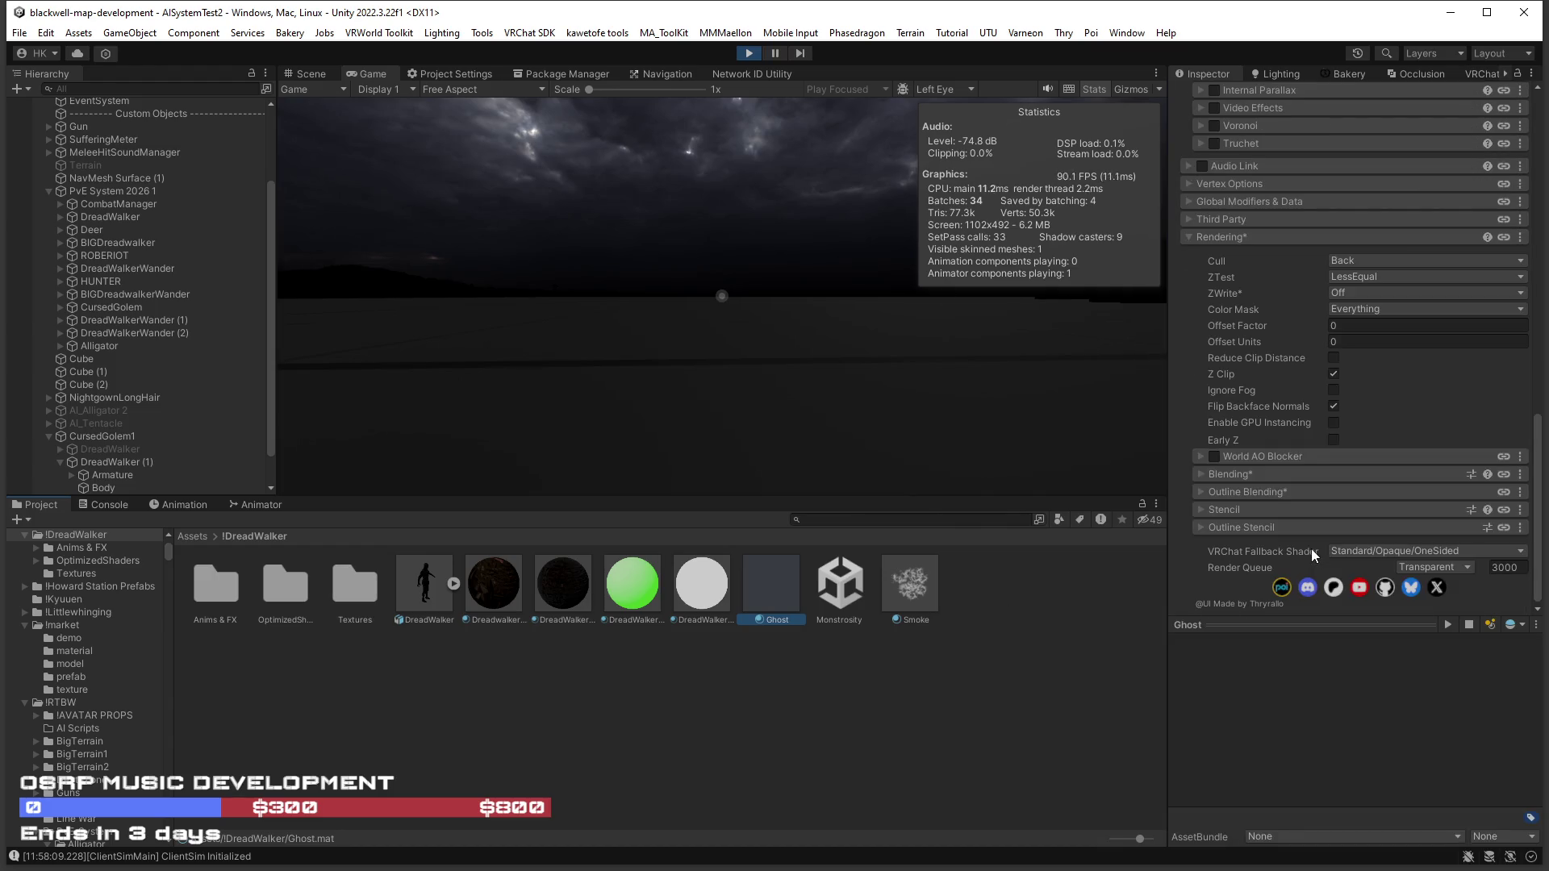
click(125, 487)
scroll(1470, 481, down, 5)
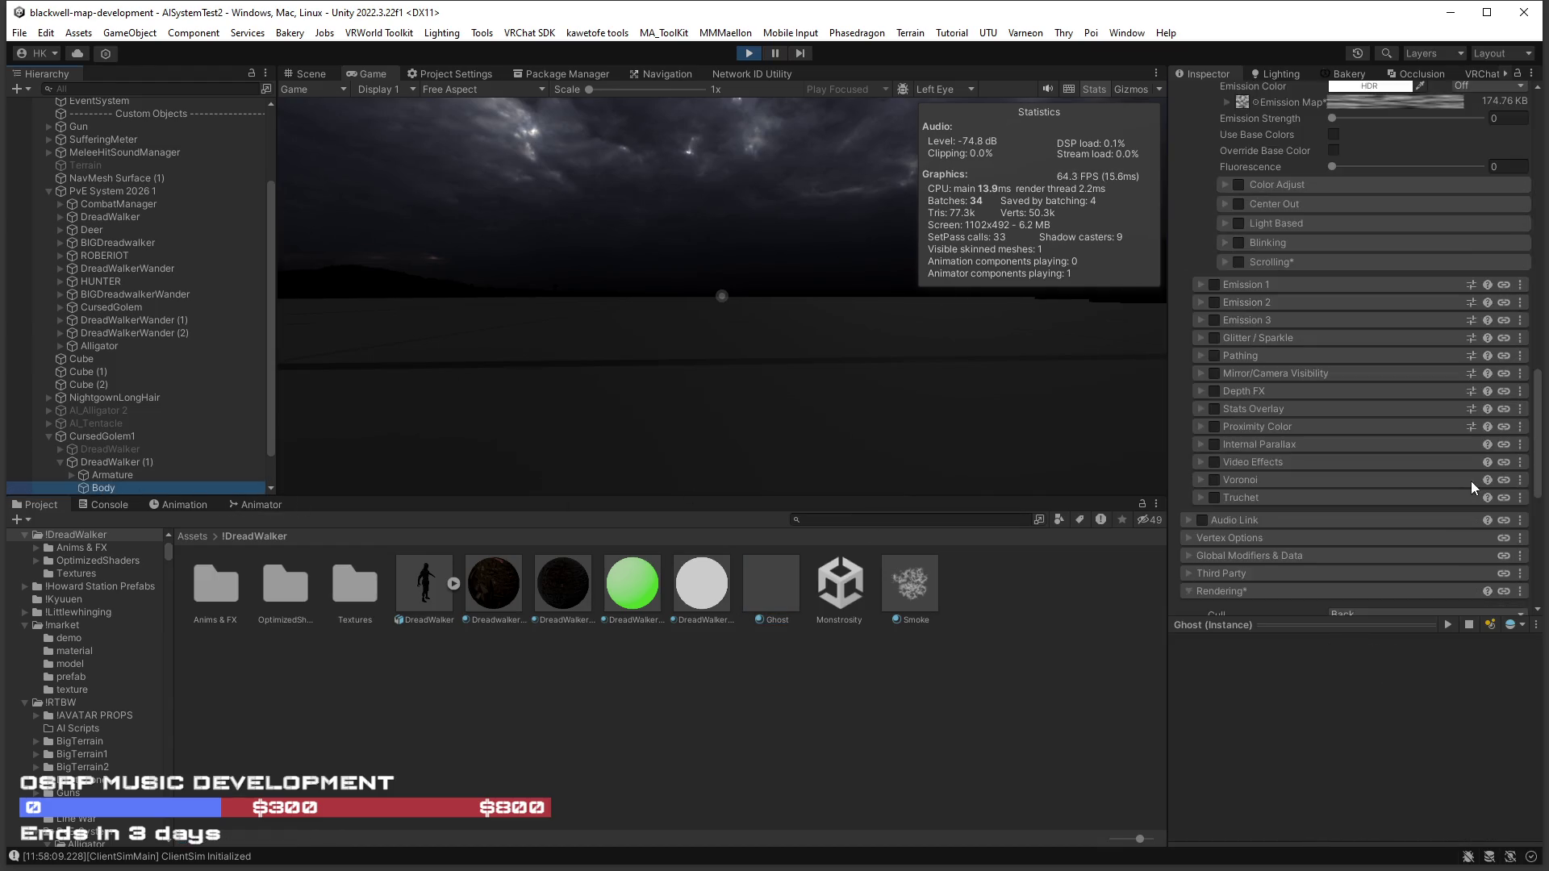
scroll(1469, 481, down, 5)
scroll(1469, 481, up, 10)
scroll(1469, 481, up, 5)
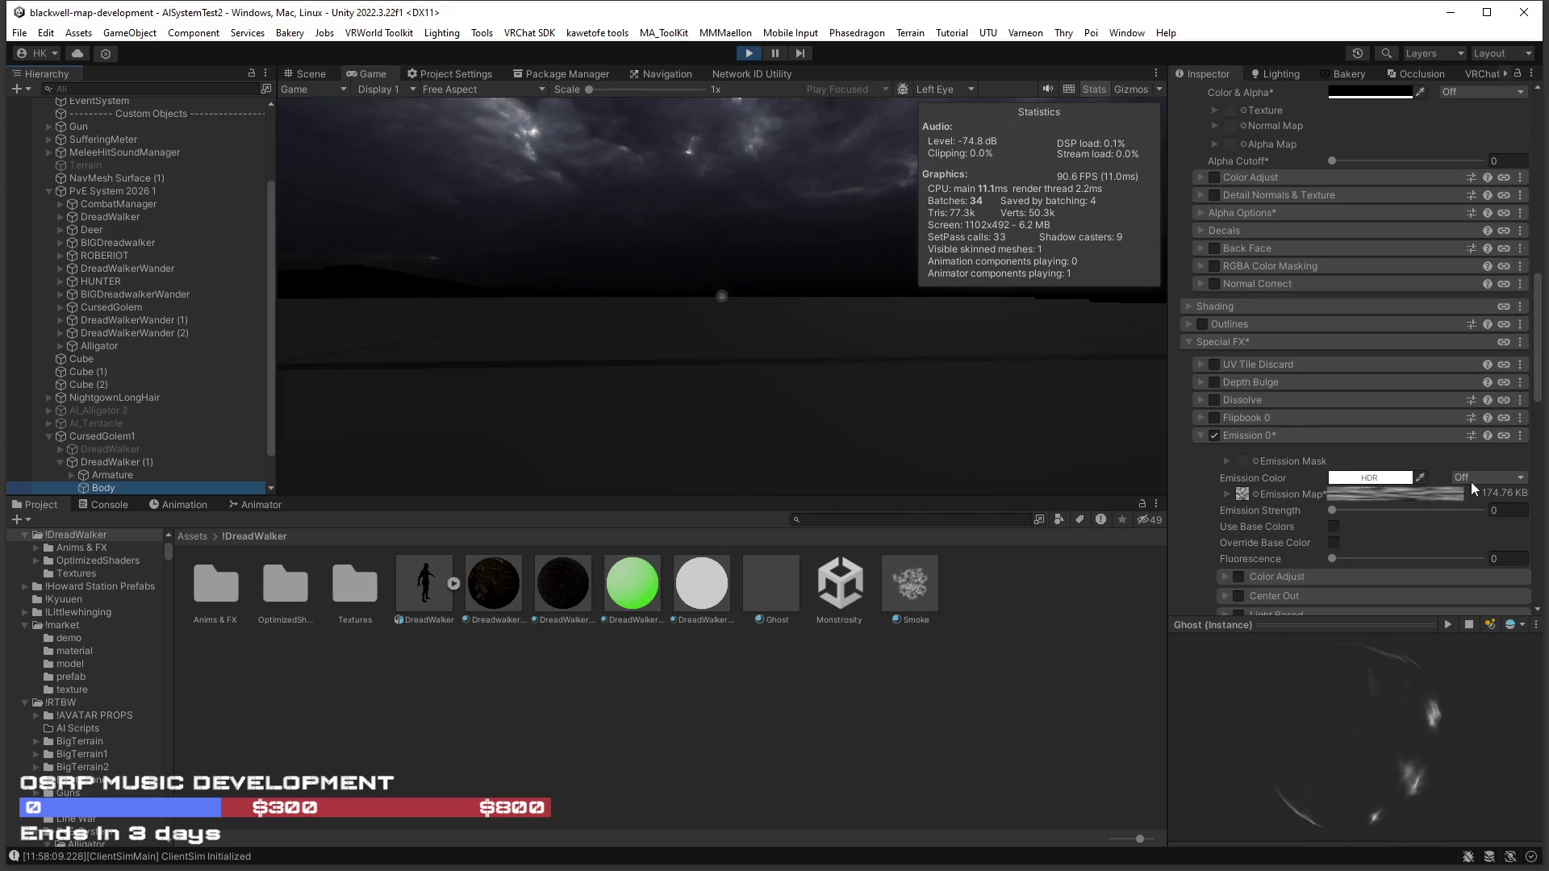
click(1255, 494)
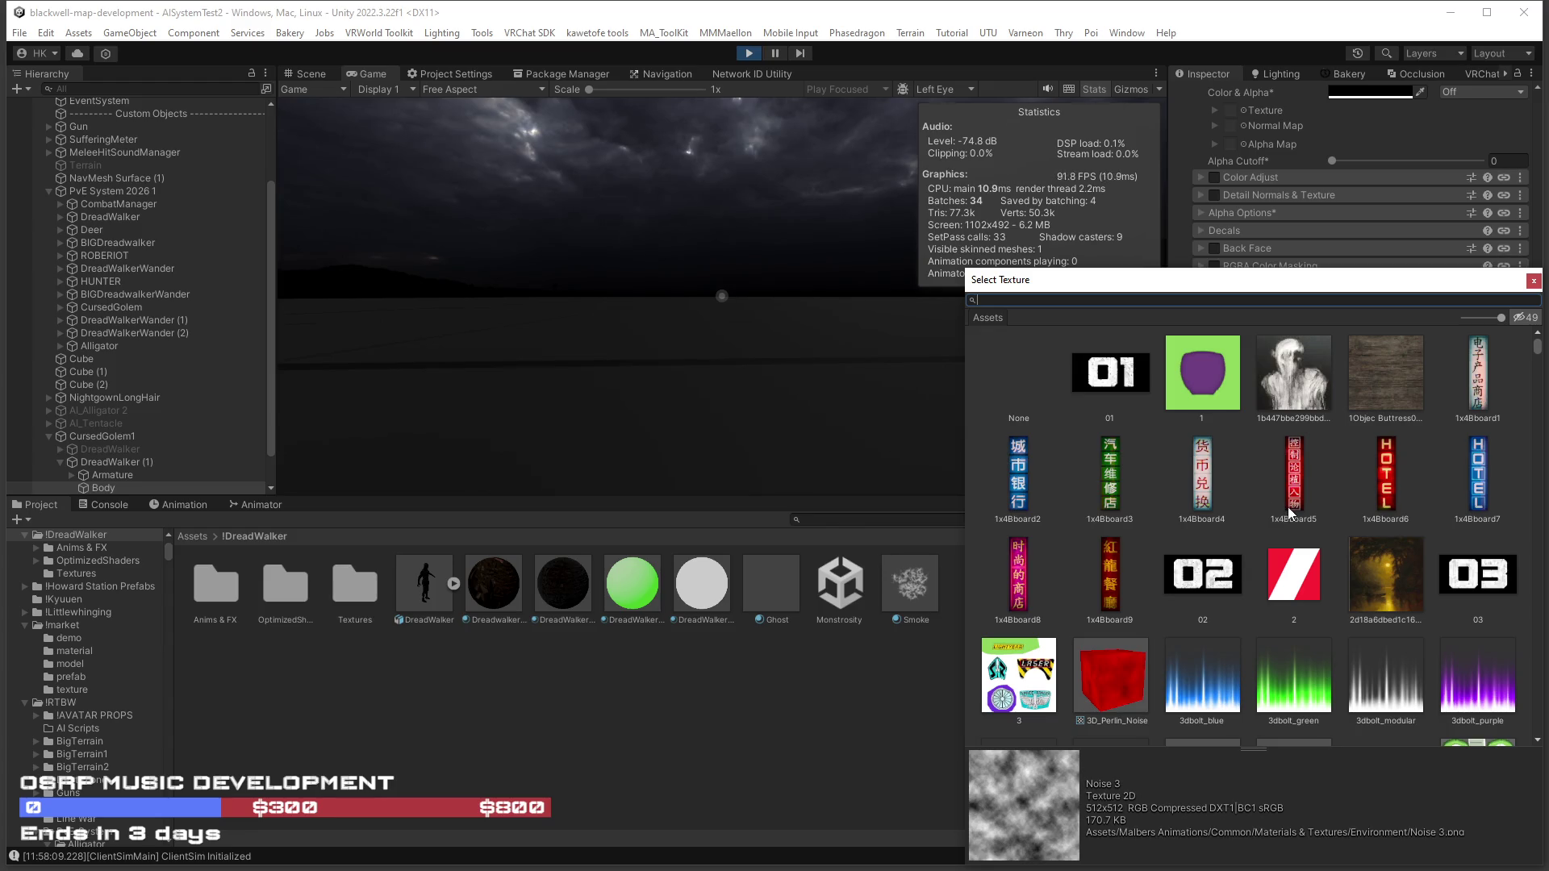
text(noise)
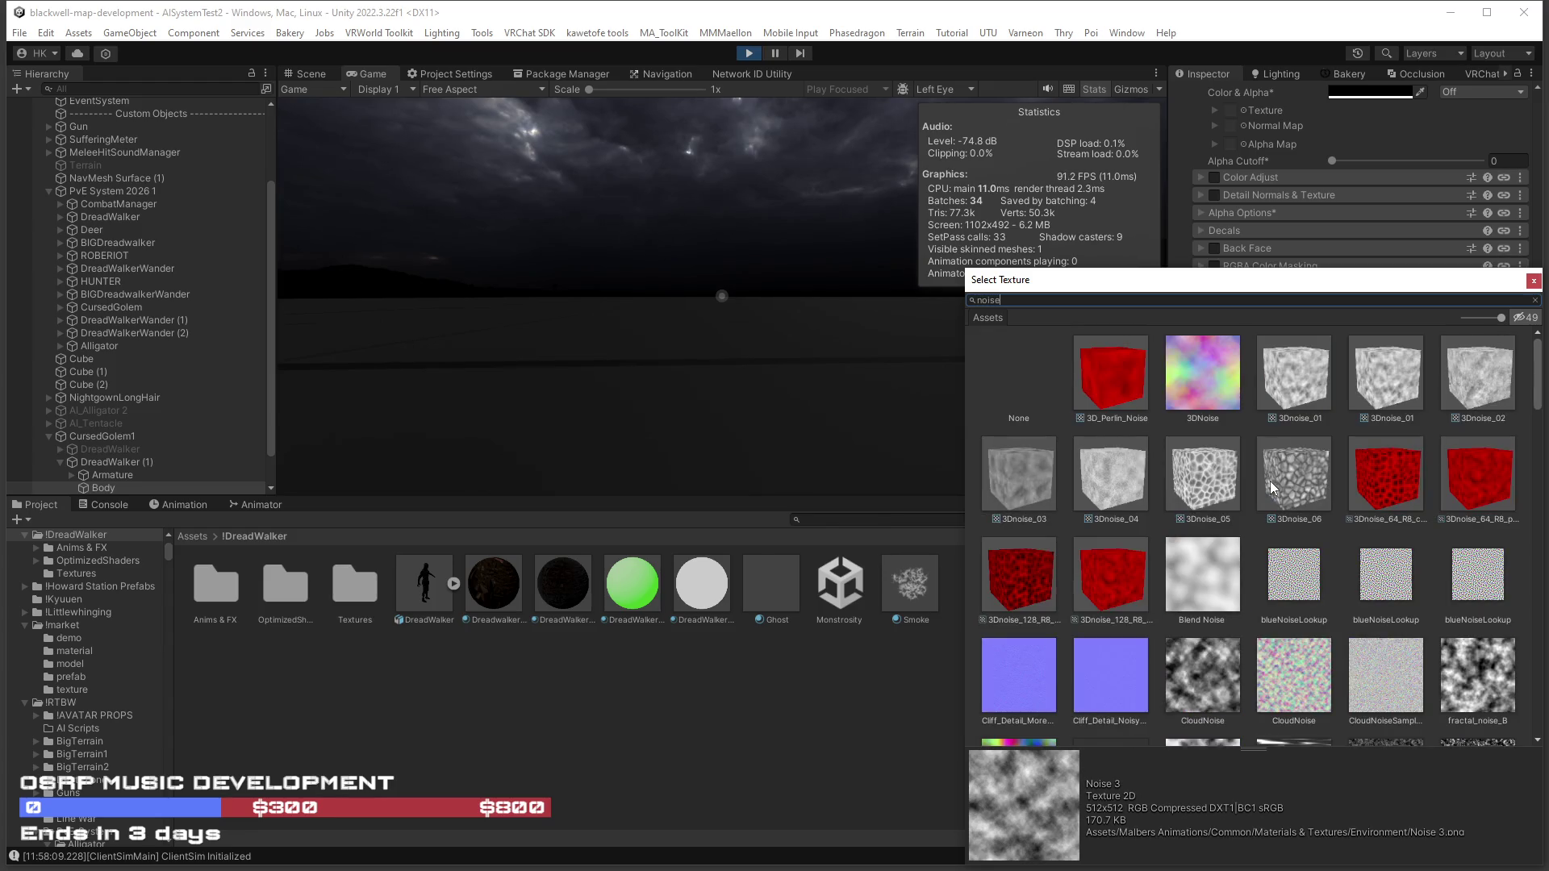
scroll(1246, 524, down, 3)
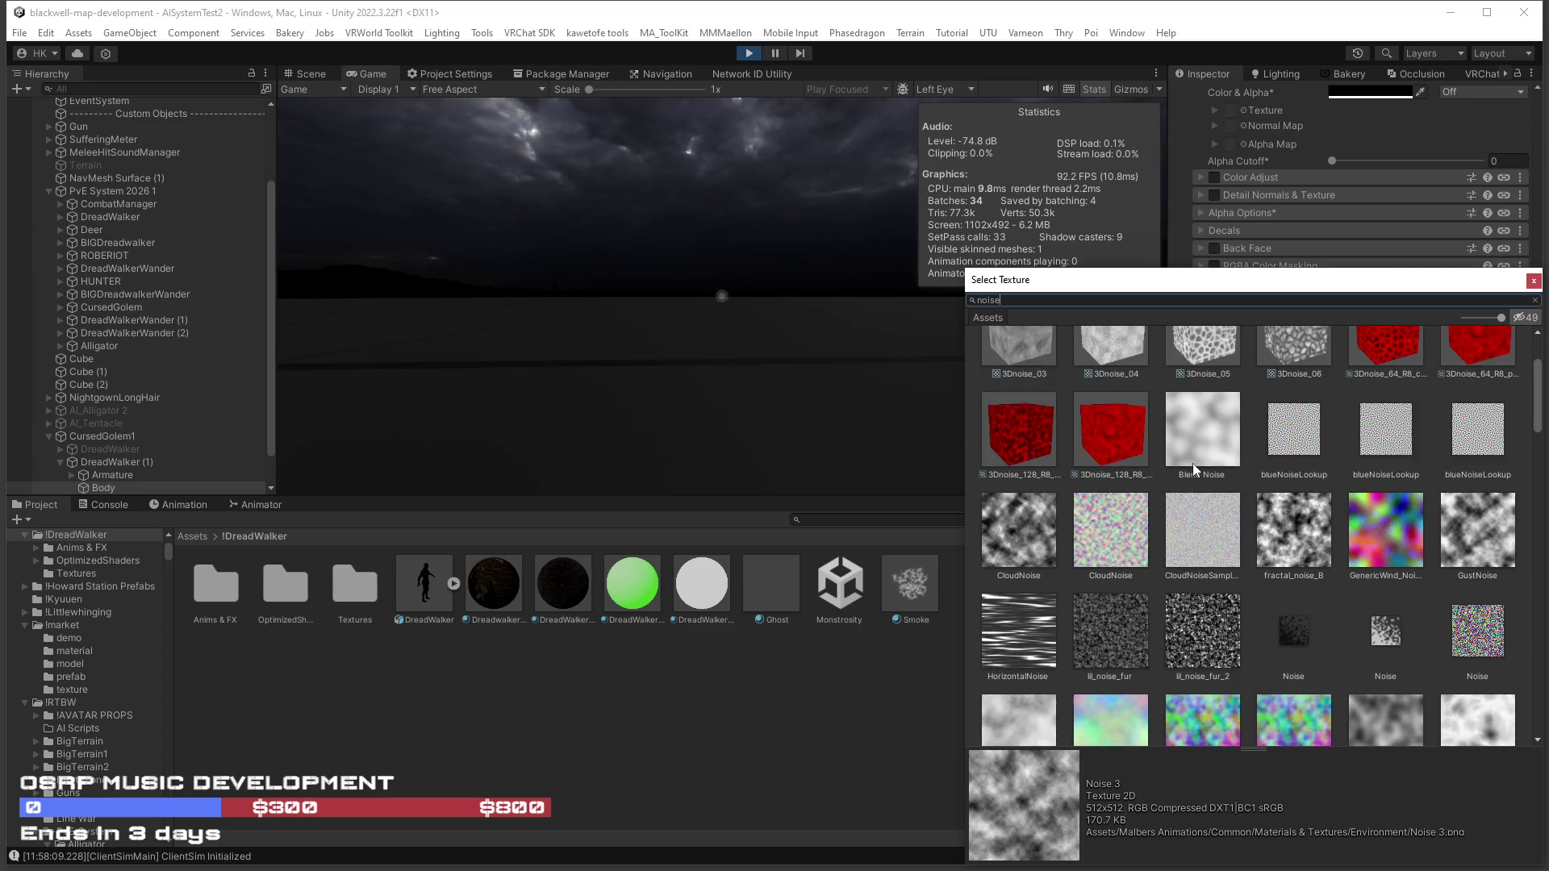
double_click(1470, 530)
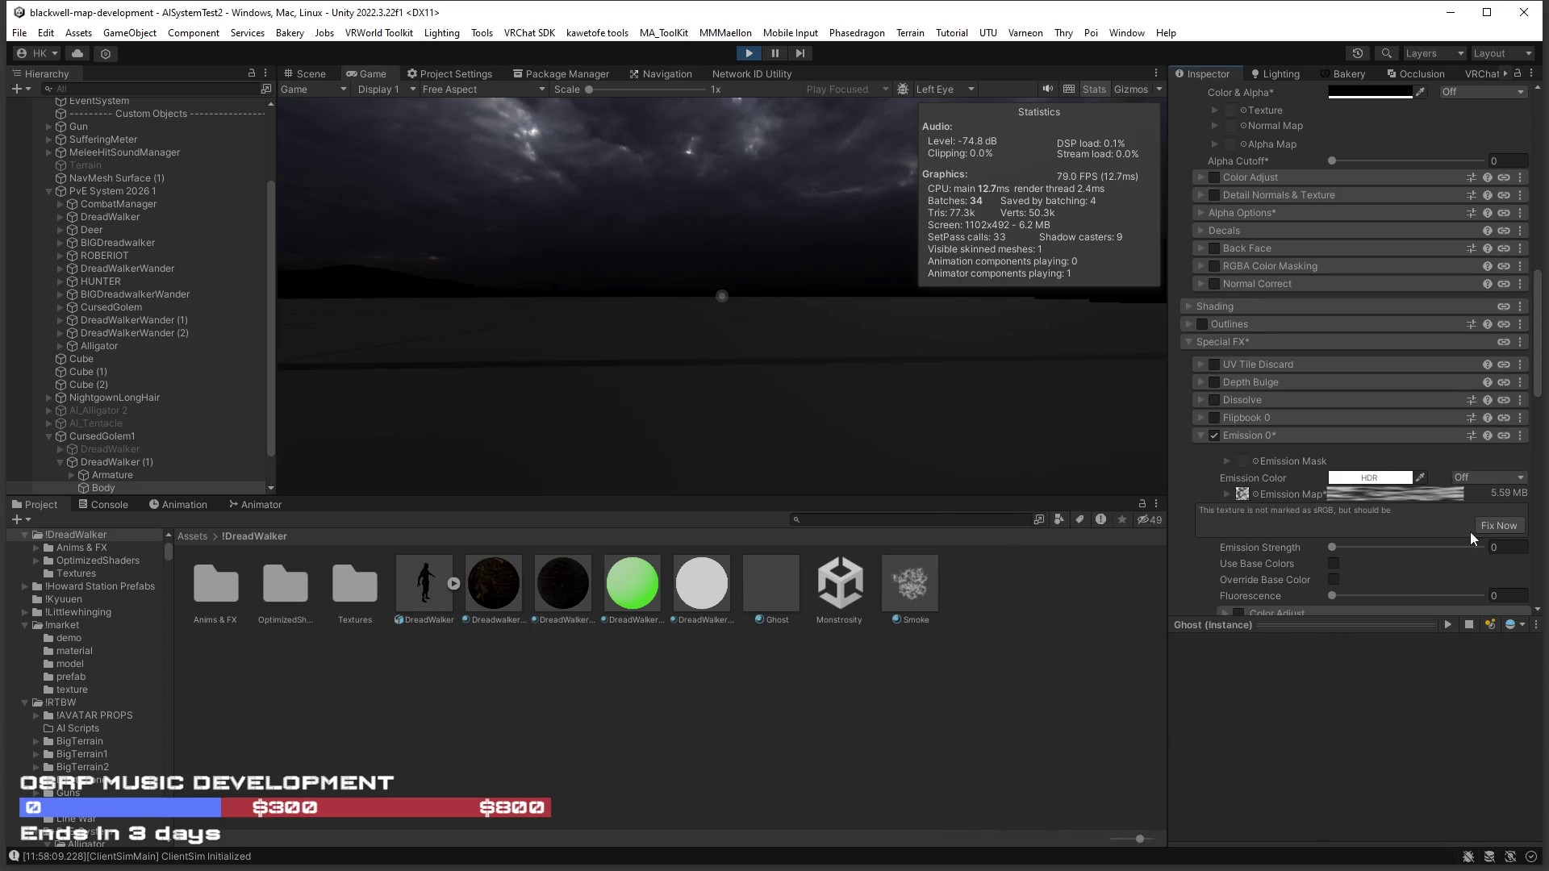
Replace the emission map texture with Noise41.
click(1255, 494)
text(oise)
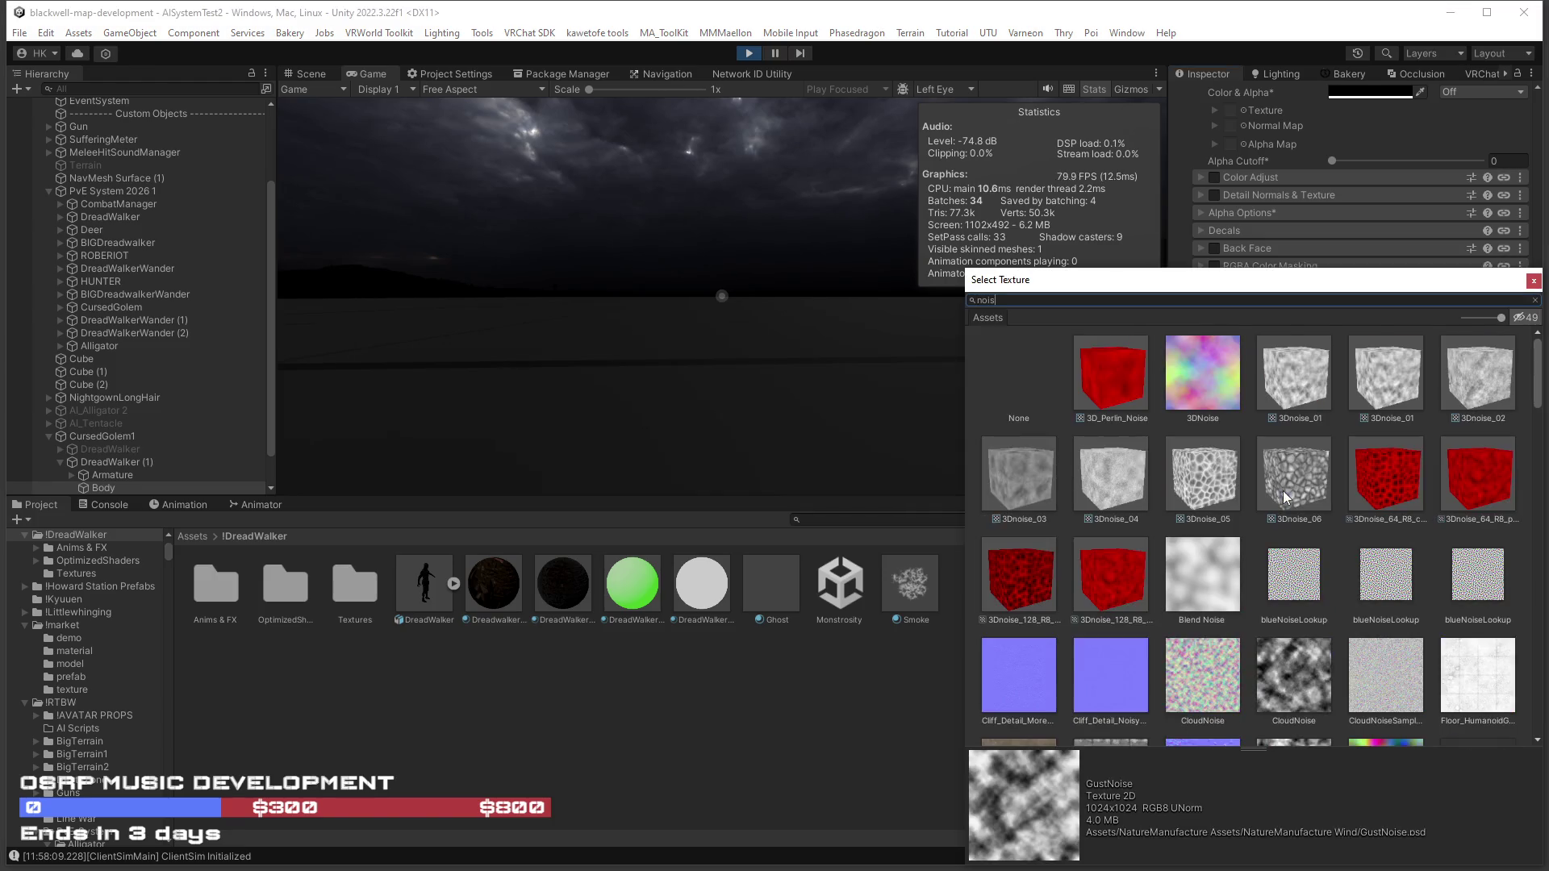
scroll(1334, 574, down, 5)
scroll(1334, 574, down, 1)
double_click(1121, 595)
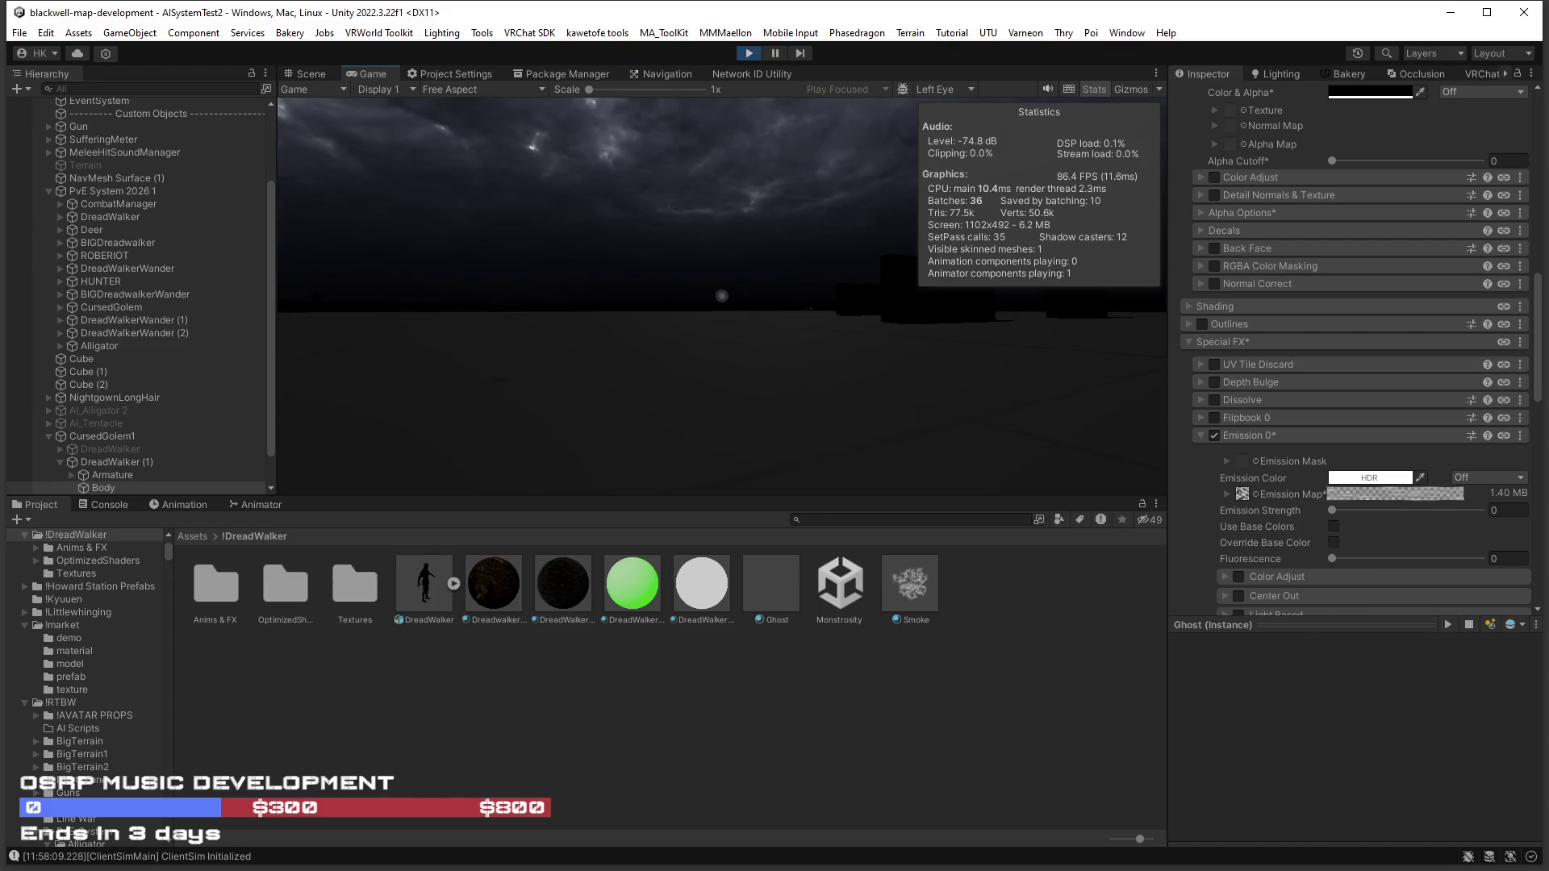
Look over the Ghost material, then show CursedGolem1's flicker interval and cooldown fields.
scroll(1320, 421, down, 15)
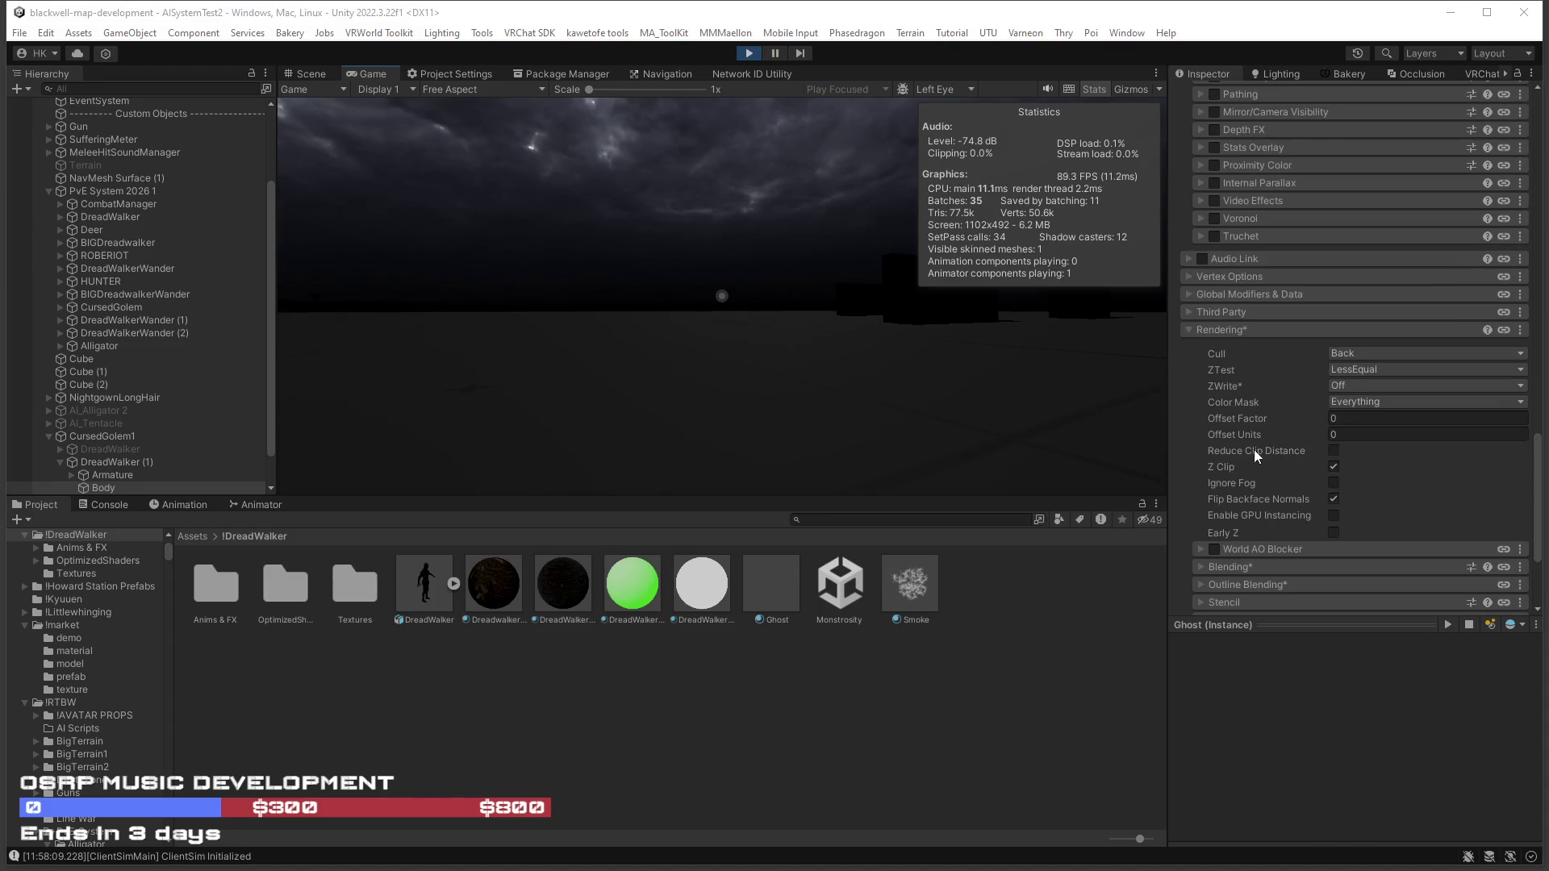
scroll(1256, 452, down, 4)
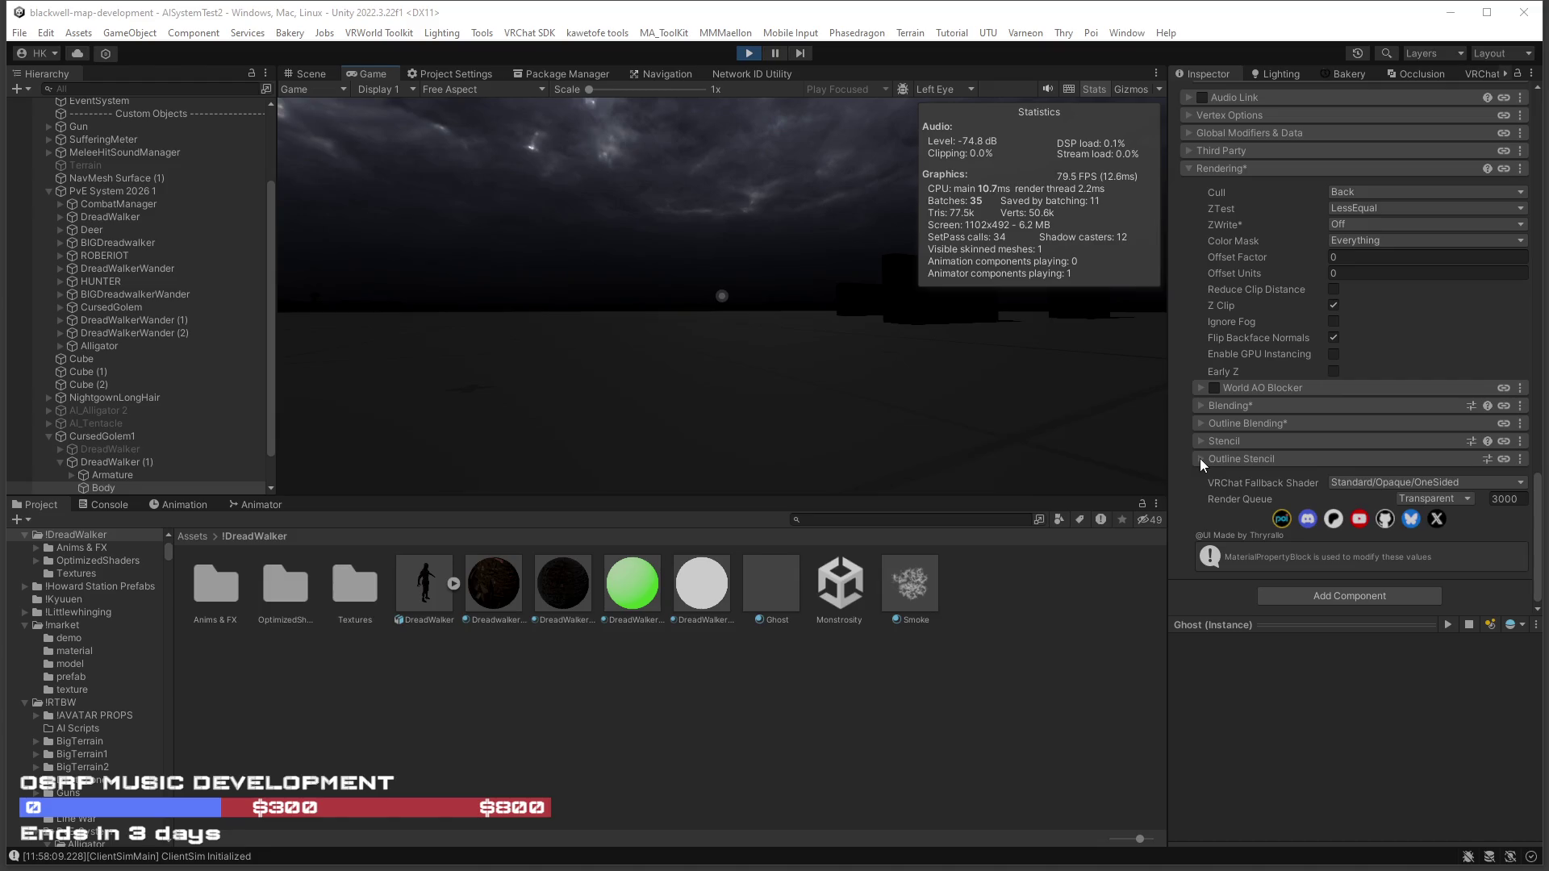
scroll(1199, 442, up, 2)
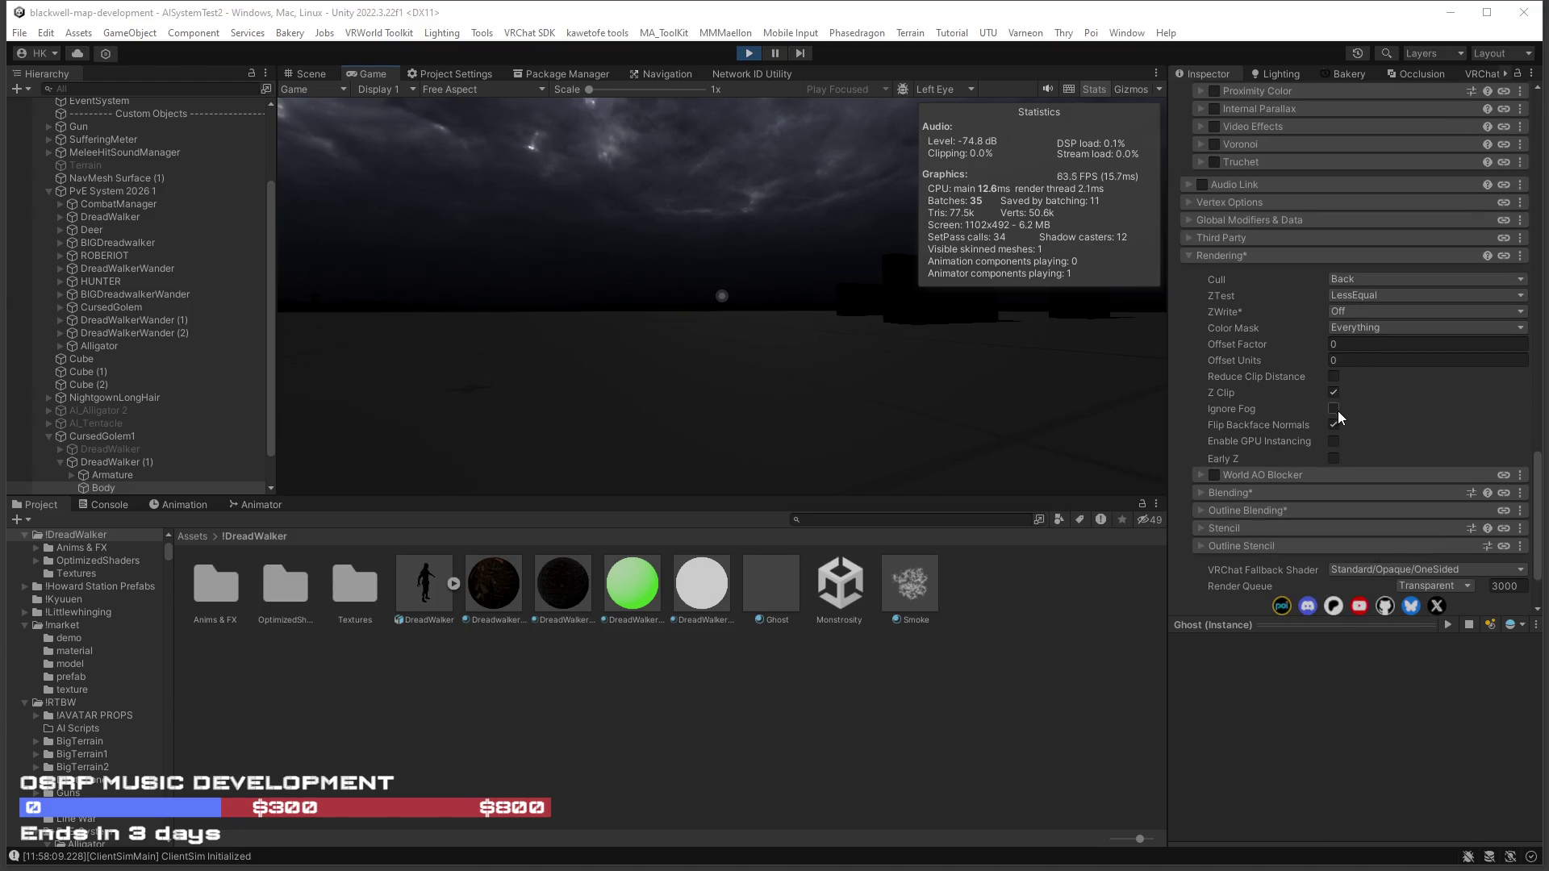
scroll(1338, 414, up, 15)
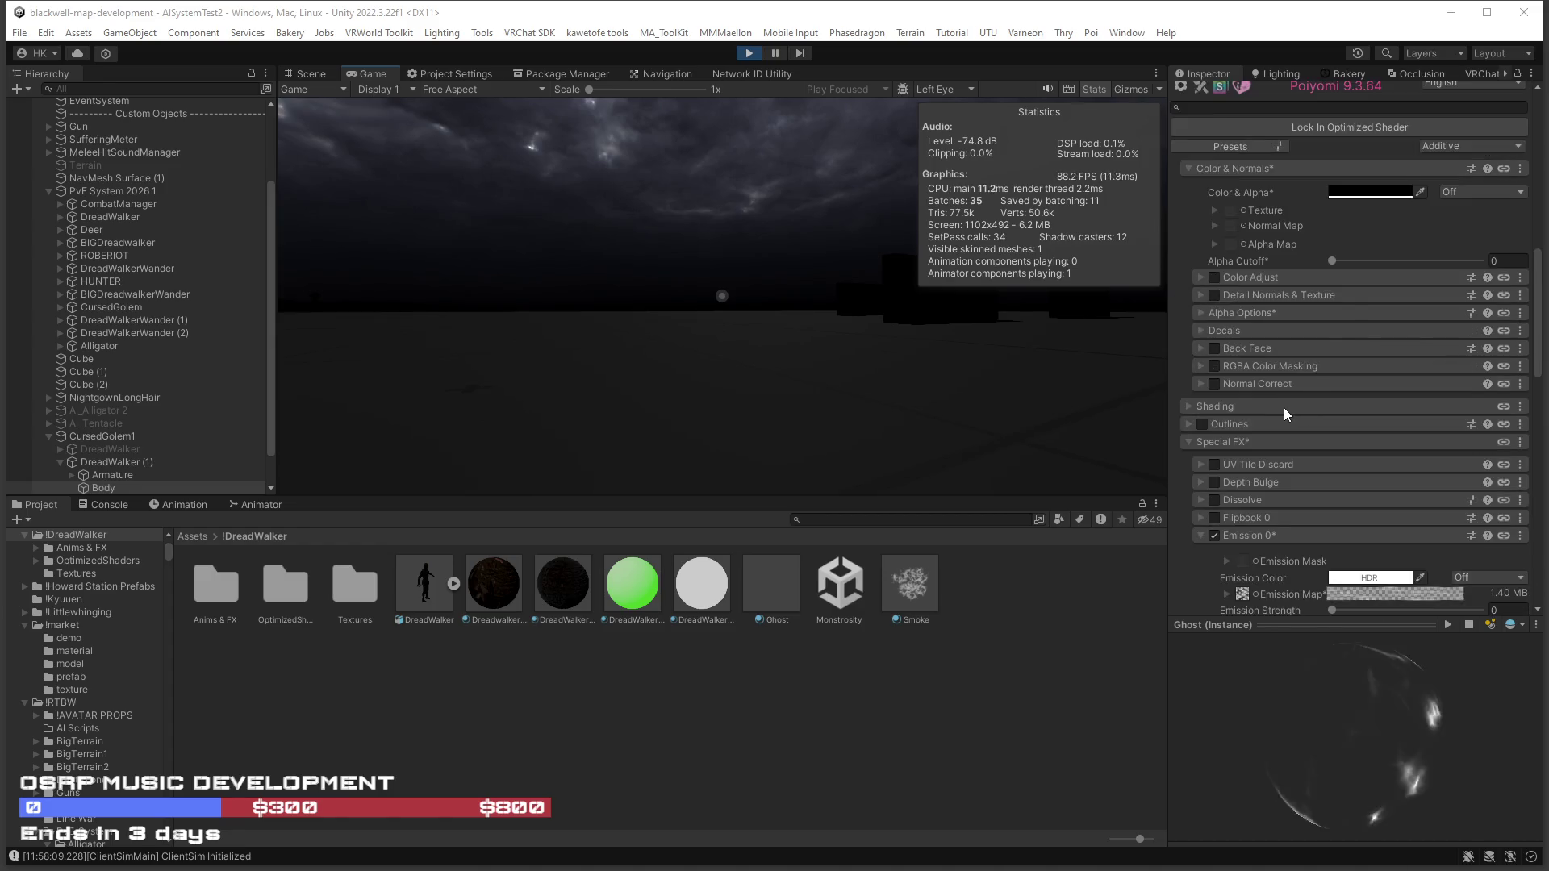
scroll(1284, 408, up, 3)
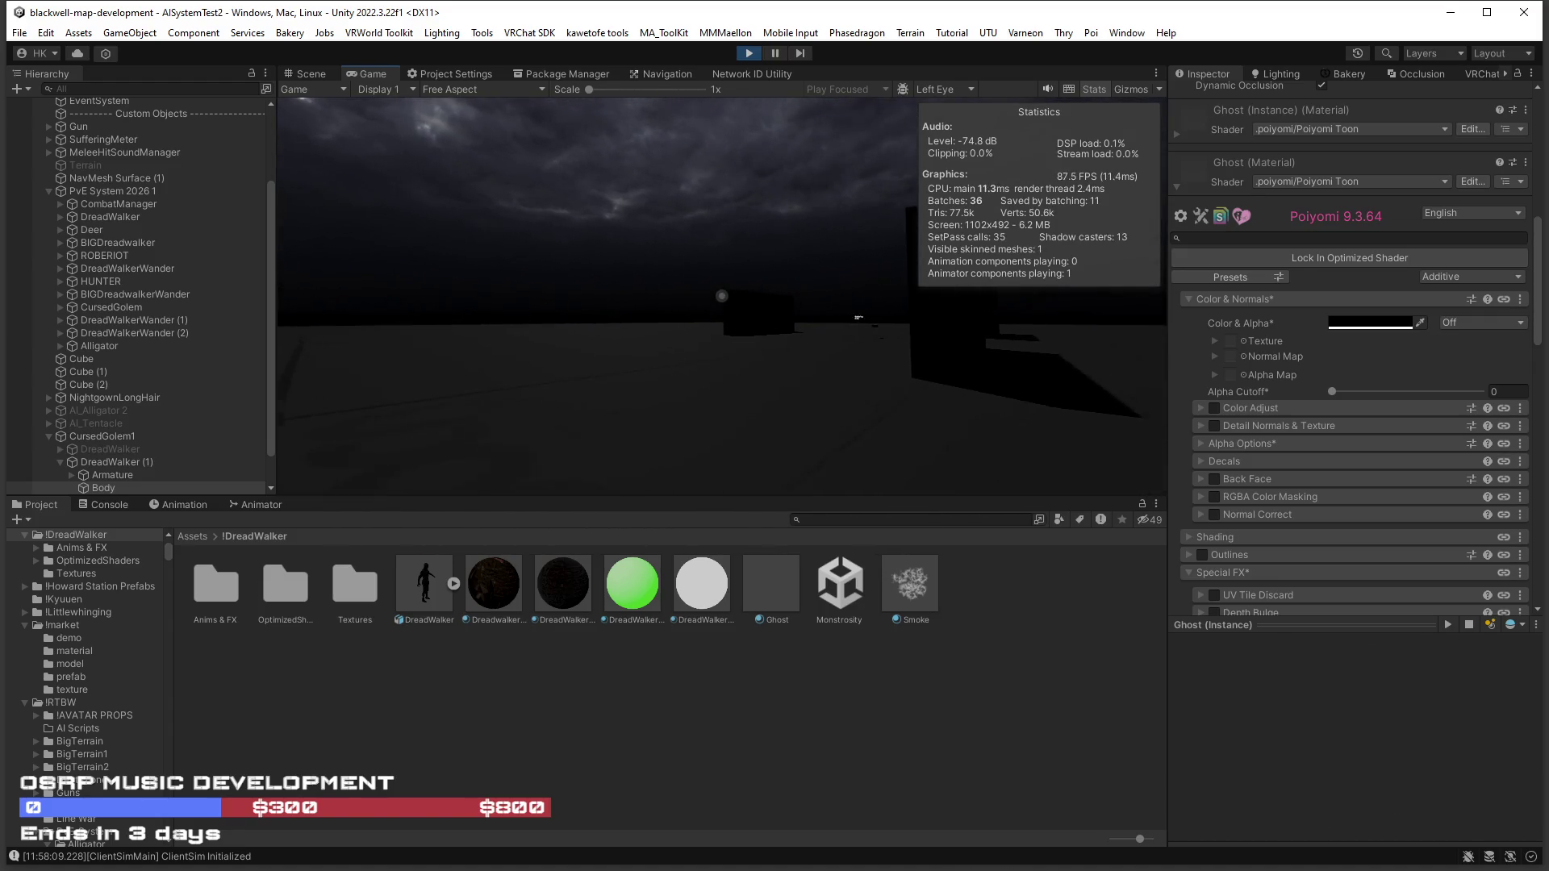
scroll(1277, 345, down, 4)
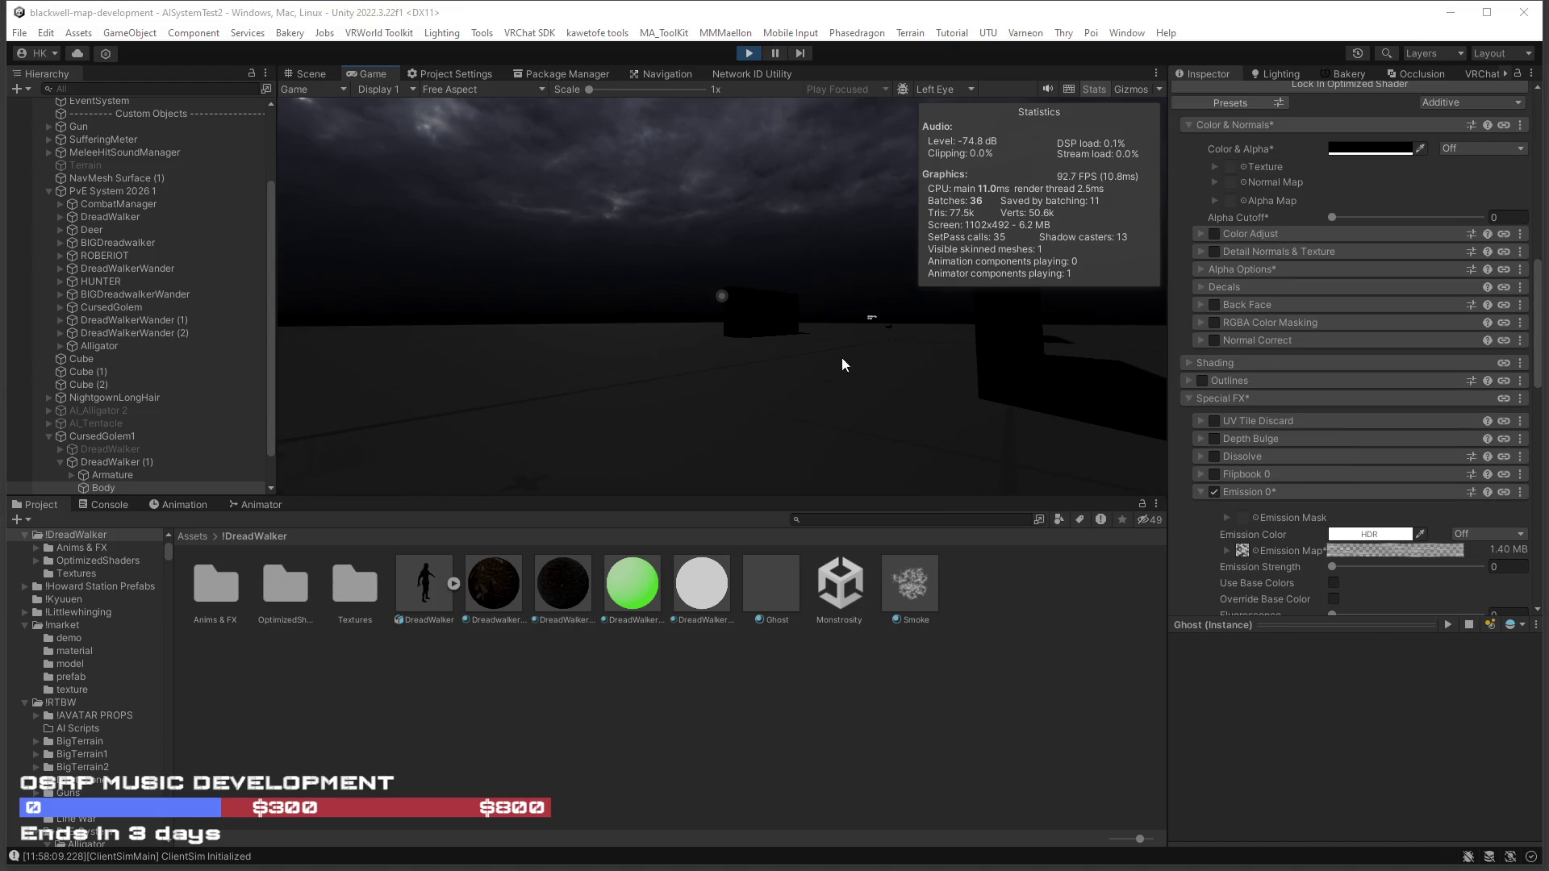
click(123, 437)
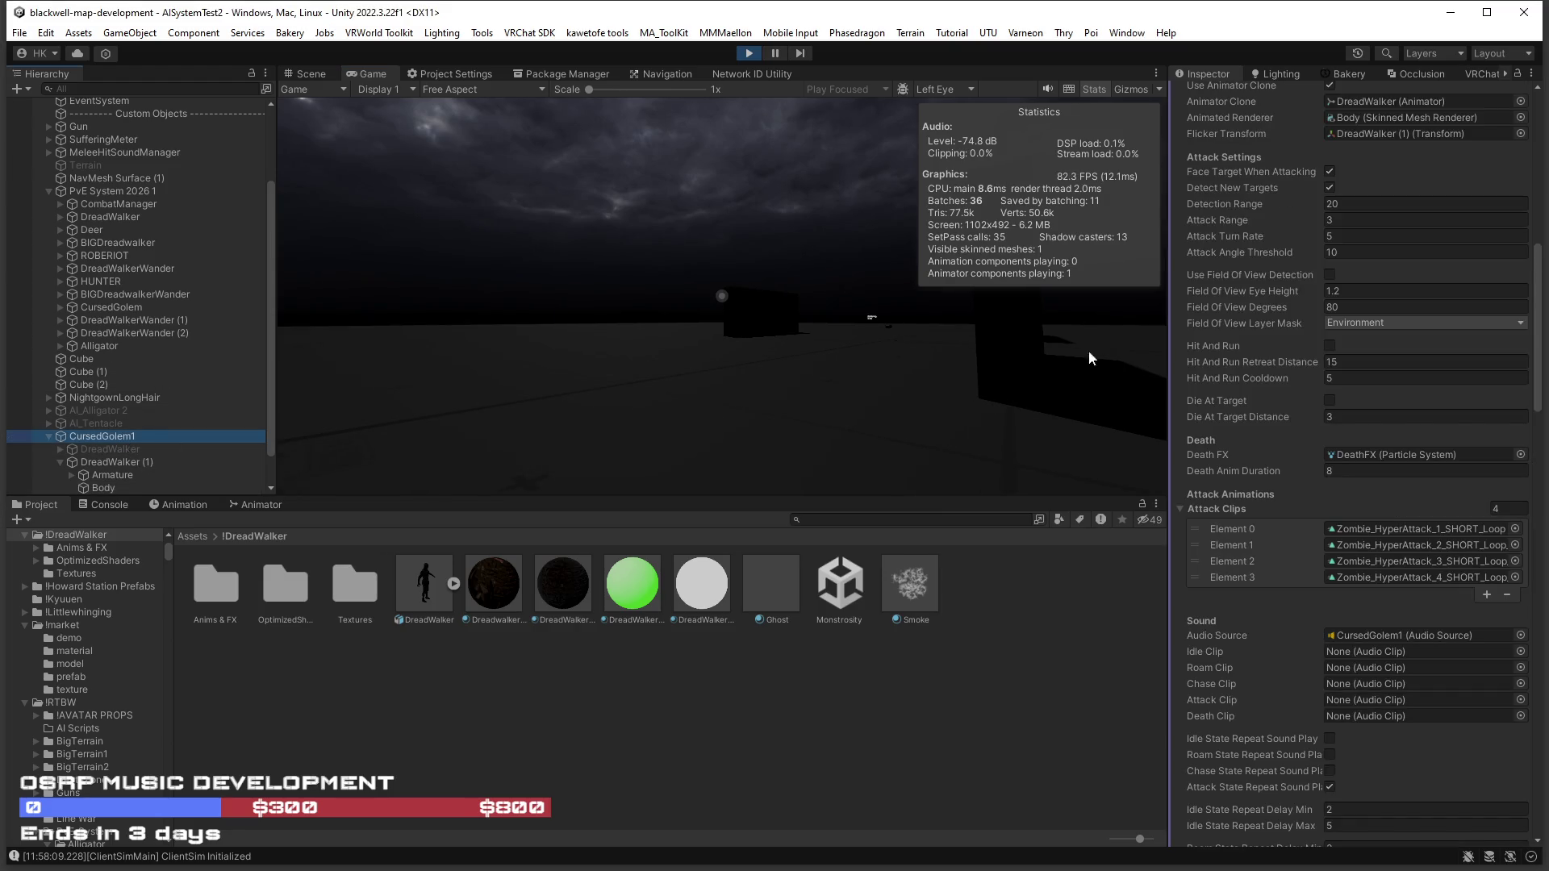
scroll(1358, 295, up, 10)
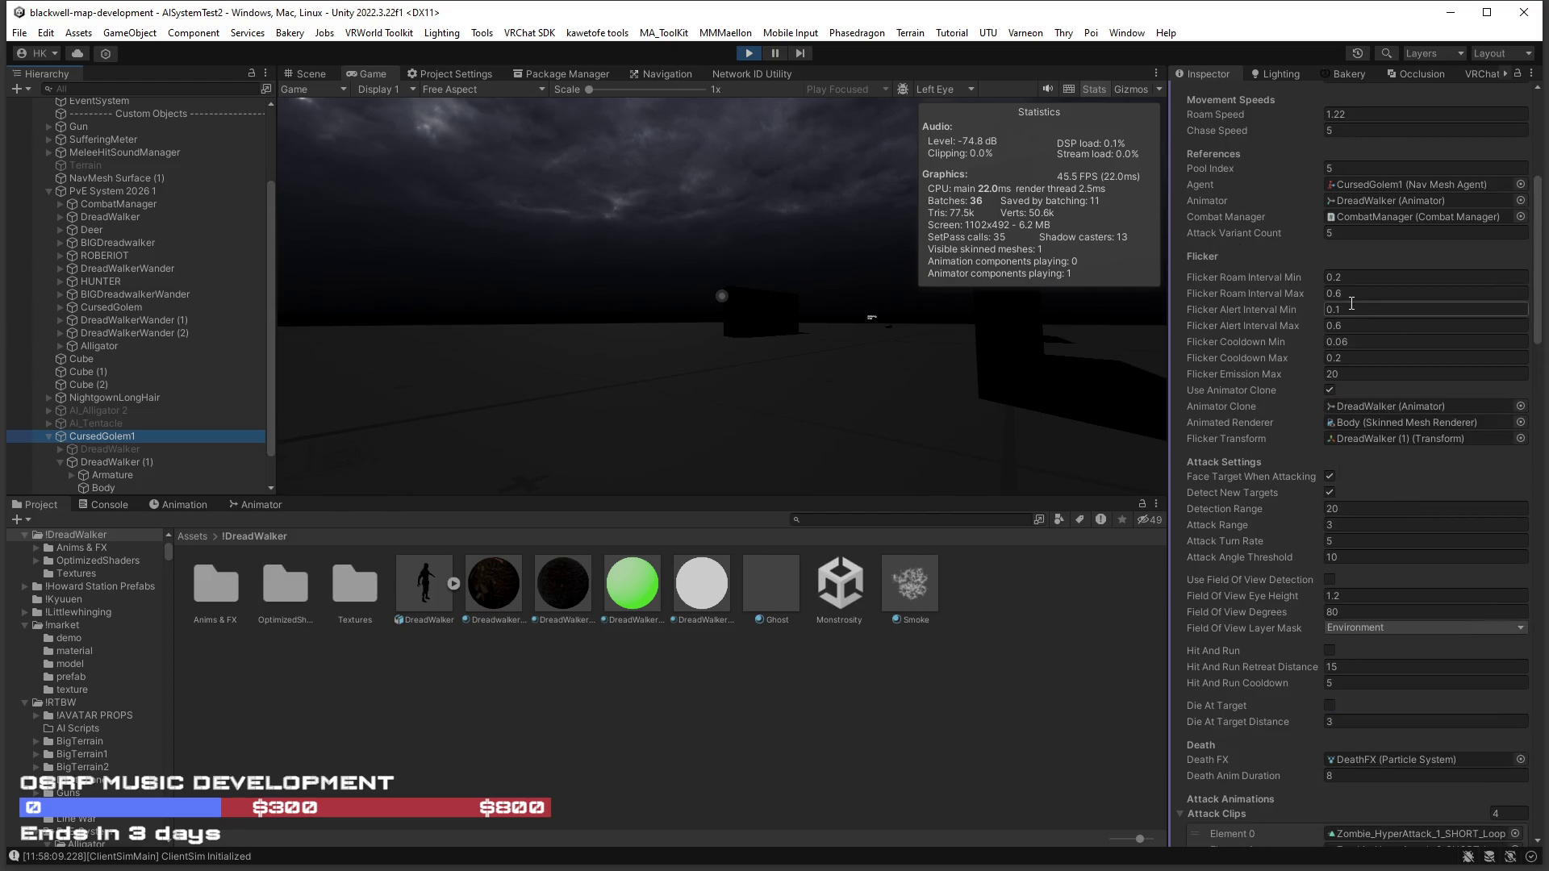
Set CursedGolem1's Roam Speed to 0.1, watch it in game, then check the Body's materials.
scroll(1349, 282, up, 5)
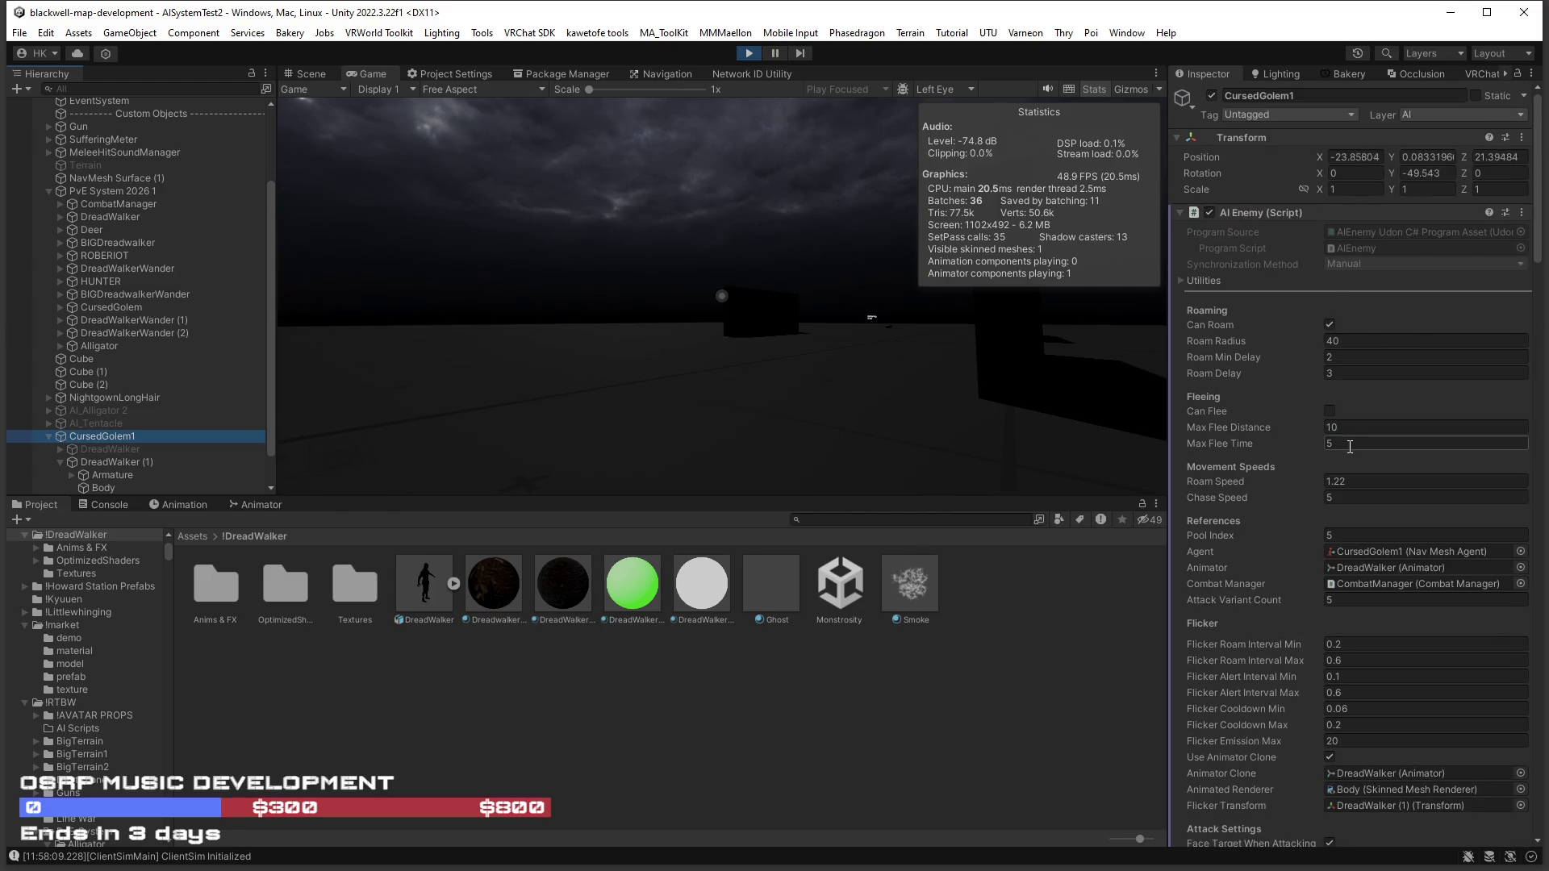
click(1360, 483)
text(0.1)
click(859, 405)
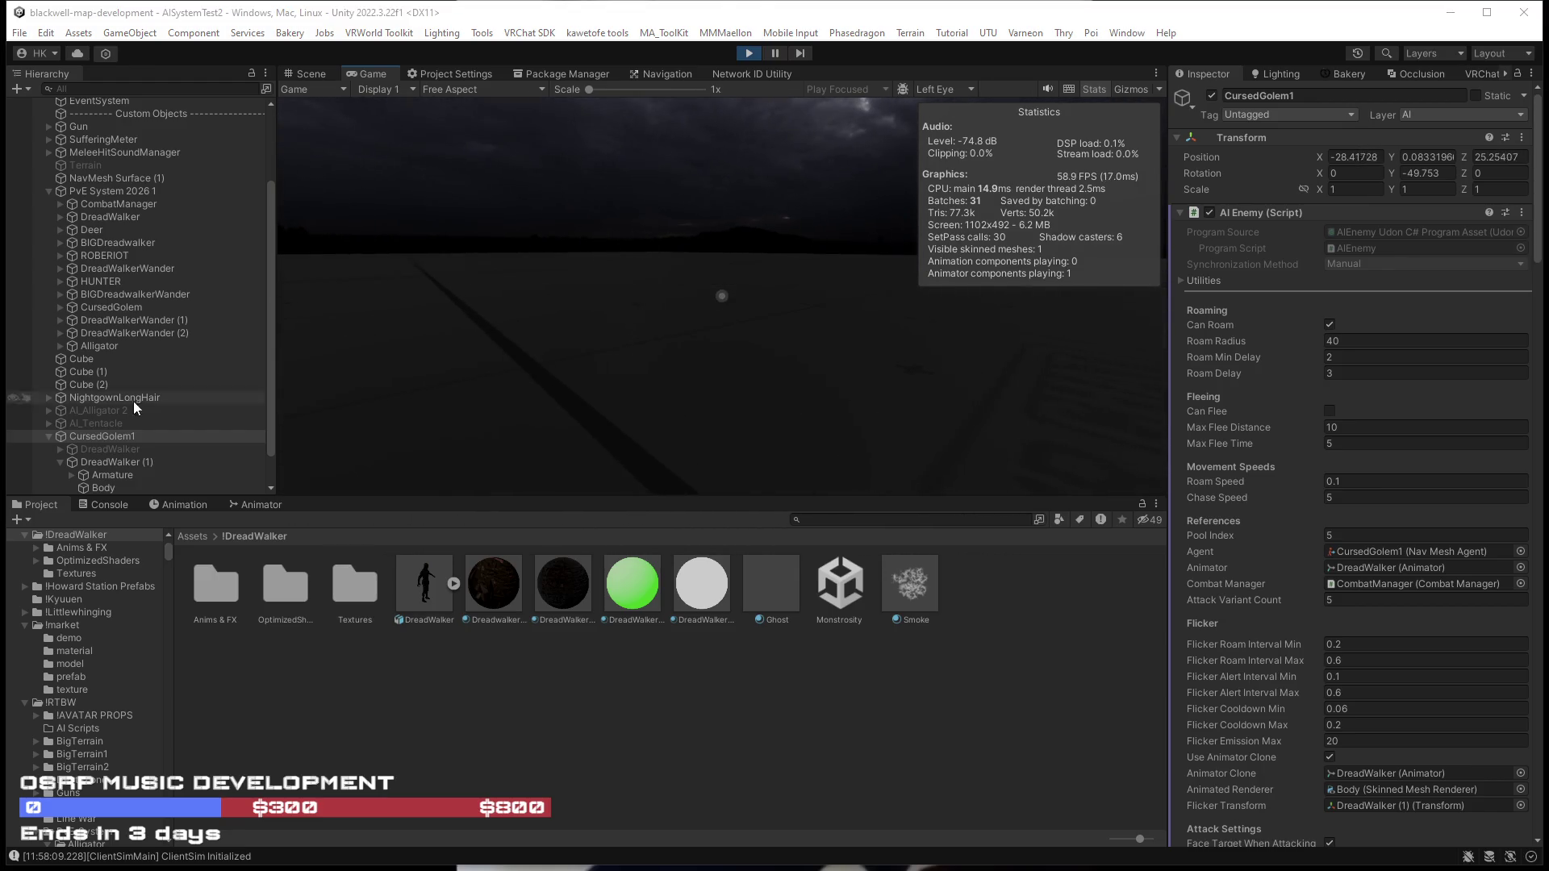
click(101, 487)
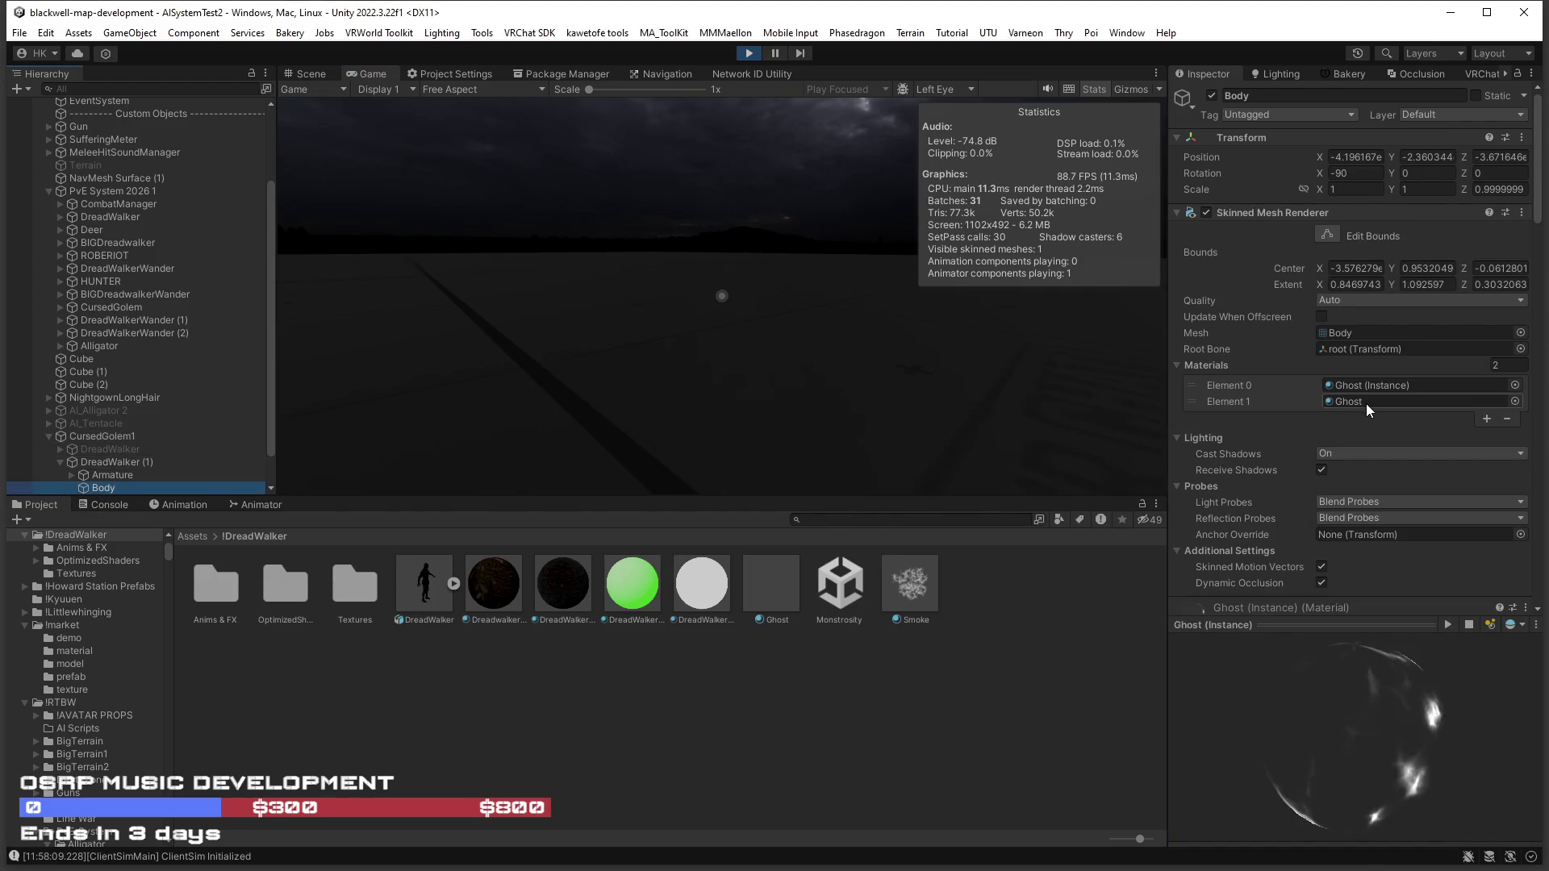
Watch the golem once more, exit play mode, and reselect CursedGolem1.
click(904, 402)
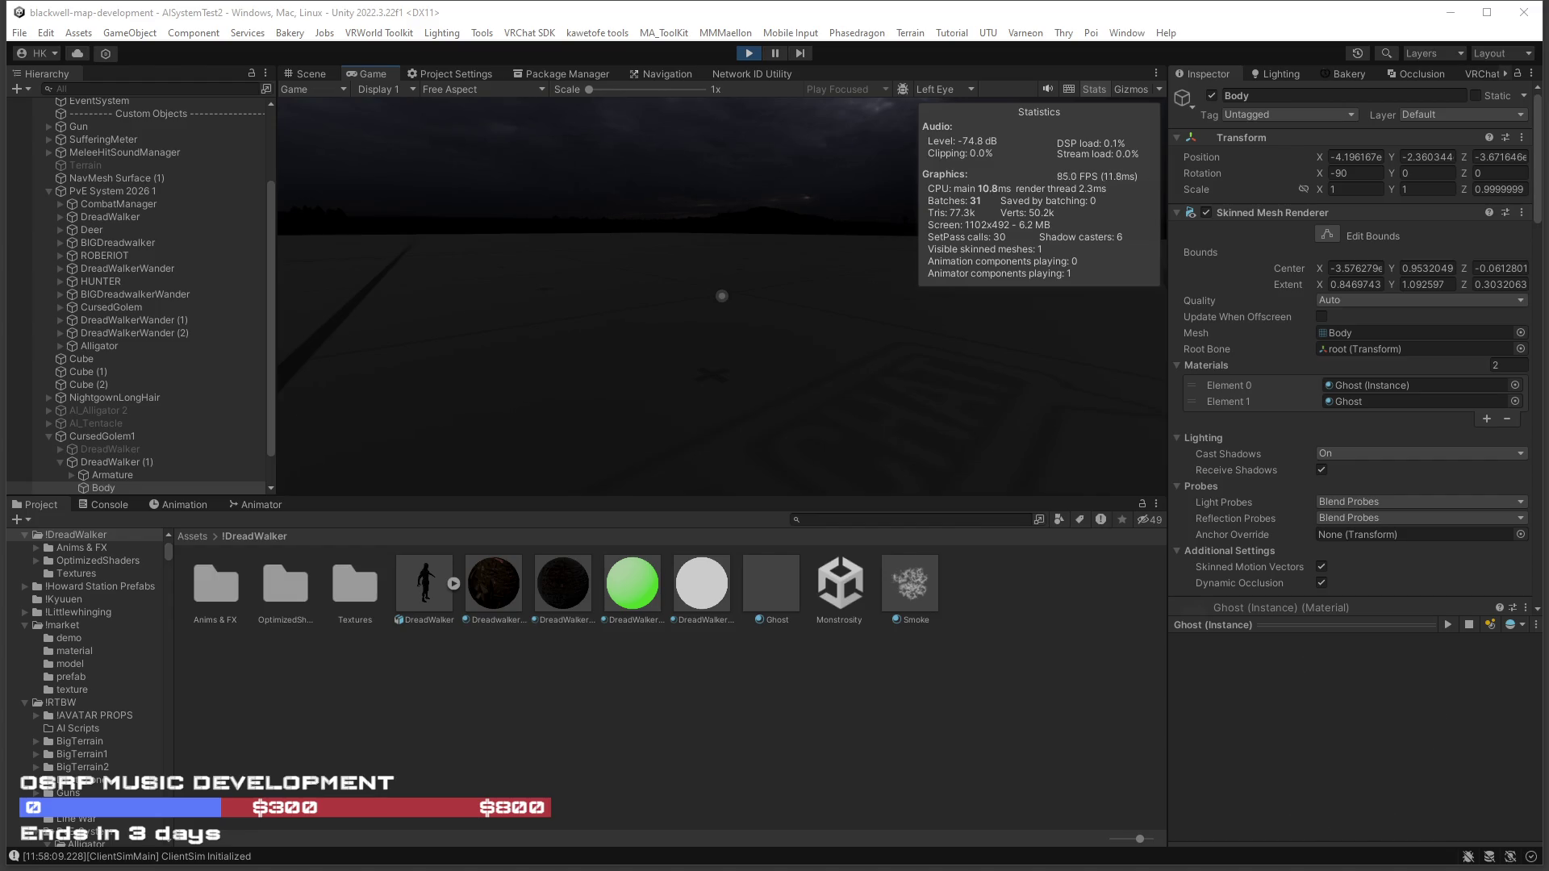
click(748, 54)
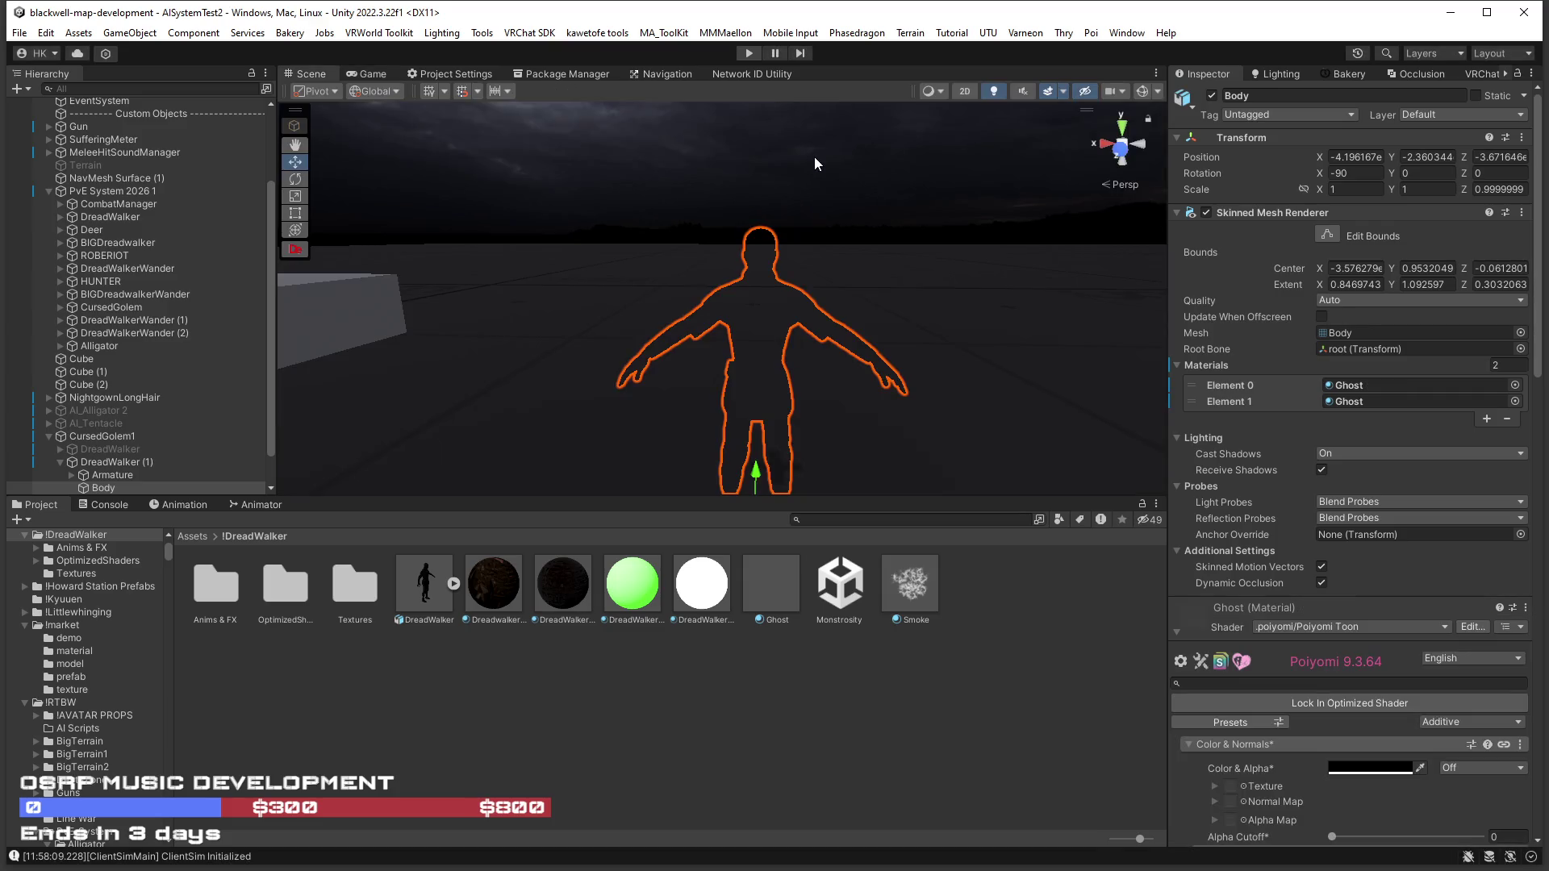
click(82, 434)
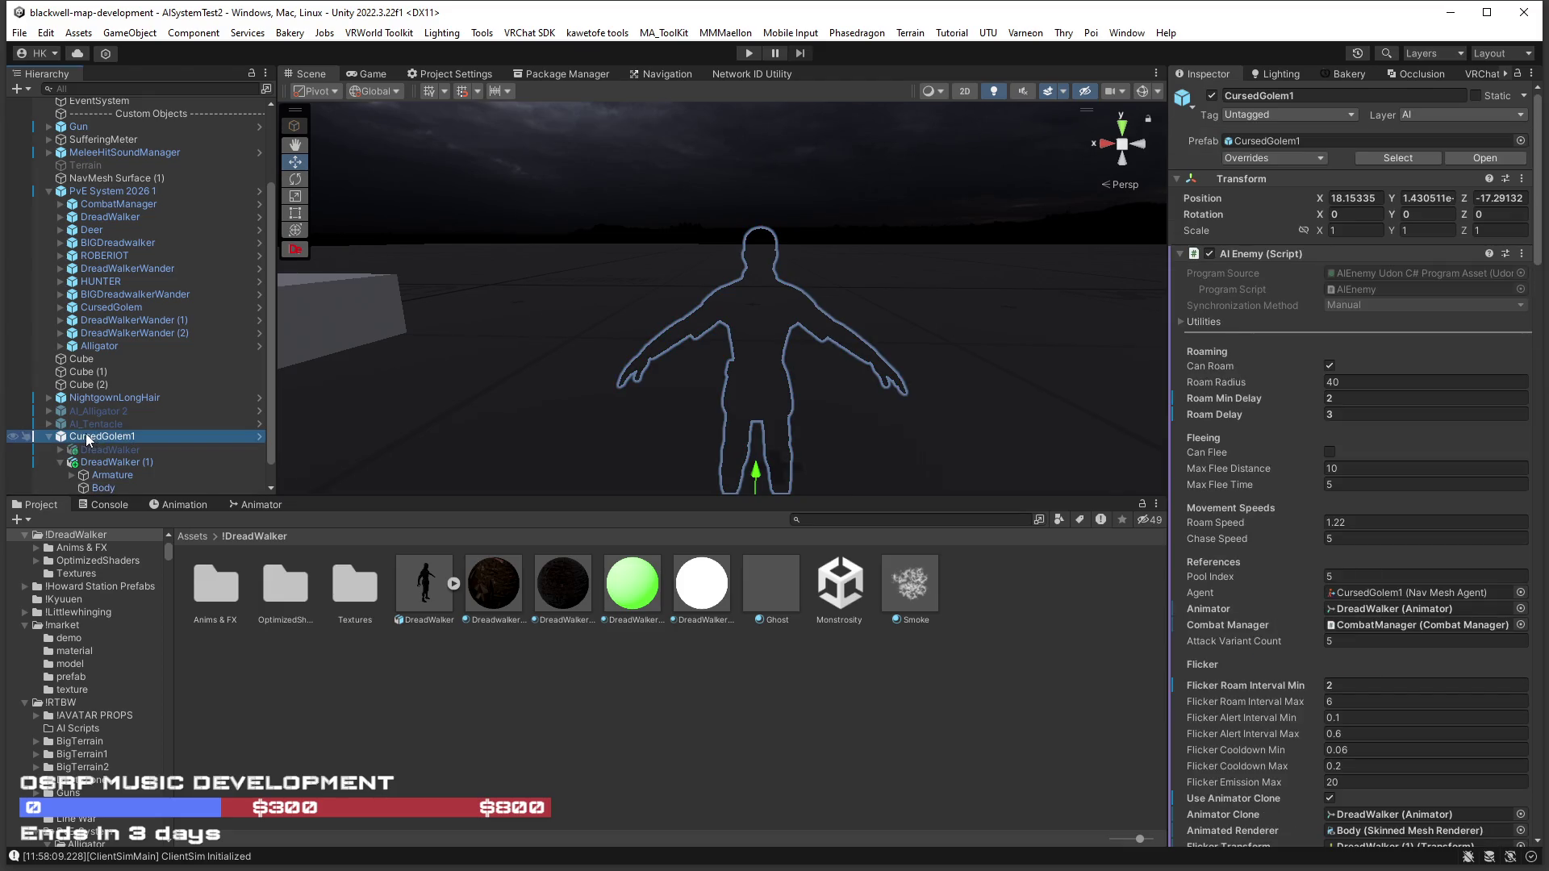
Delete CursedGolem1 and duplicate a pooled CursedGolem clone out as CursedGolem (9).
key(Delete)
click(60, 371)
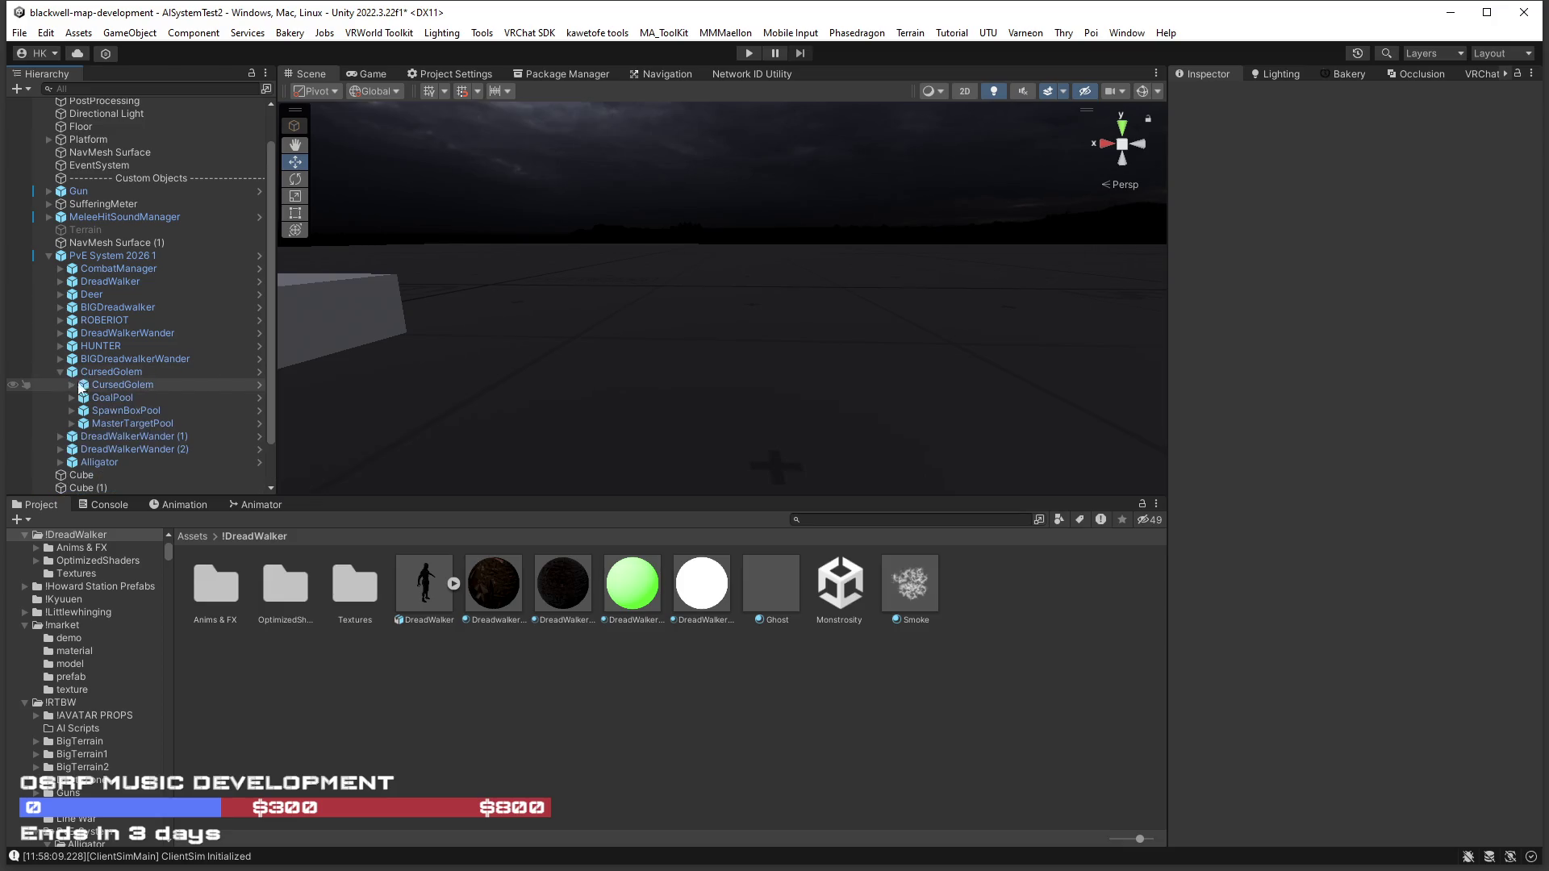
click(104, 383)
click(71, 383)
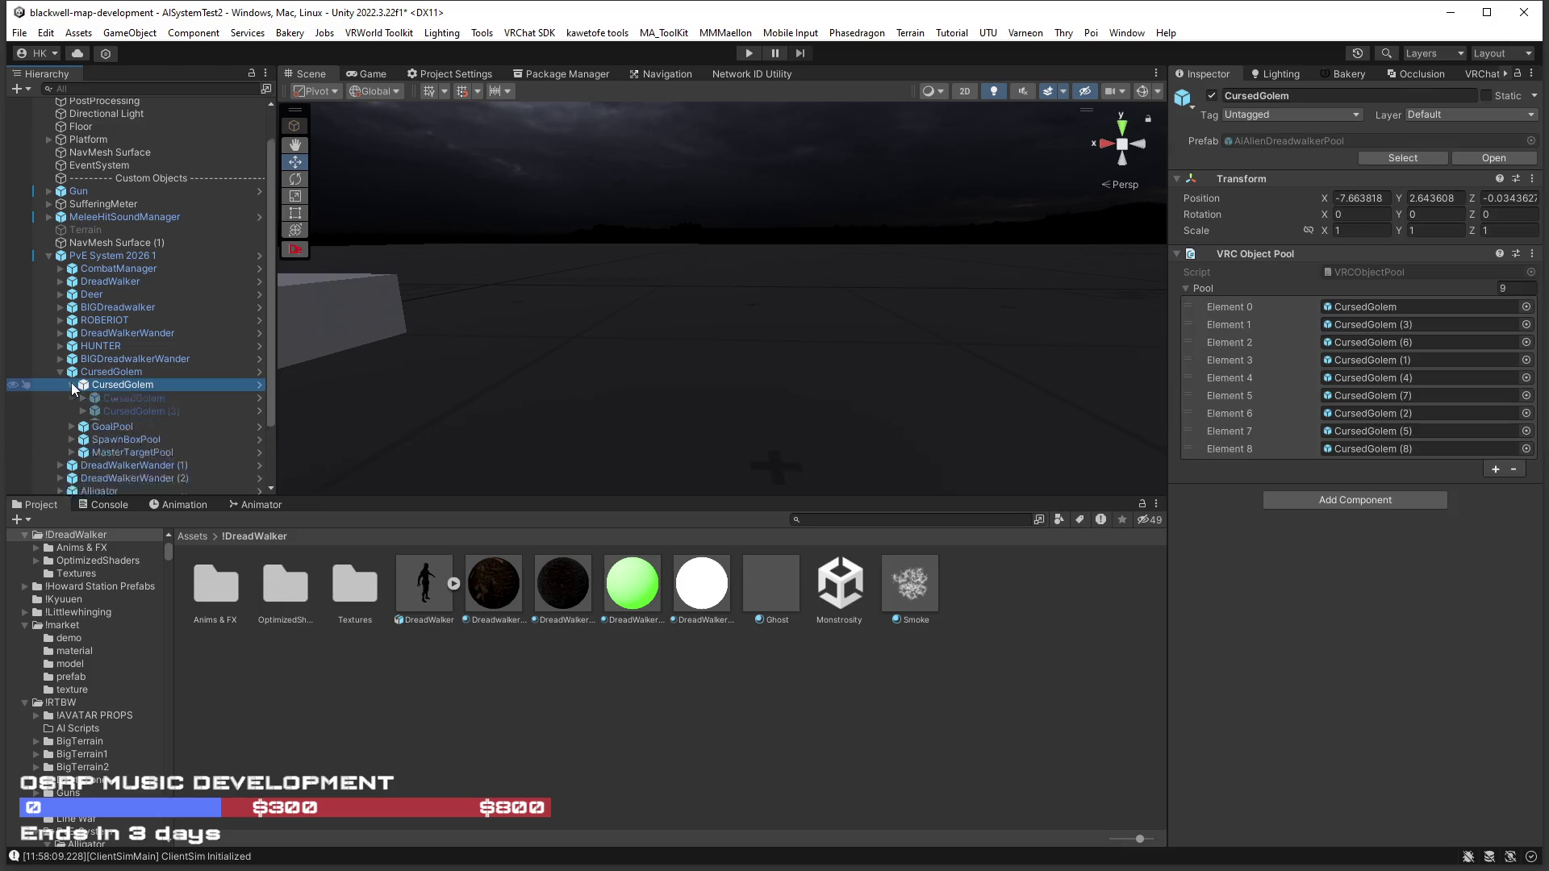
click(128, 396)
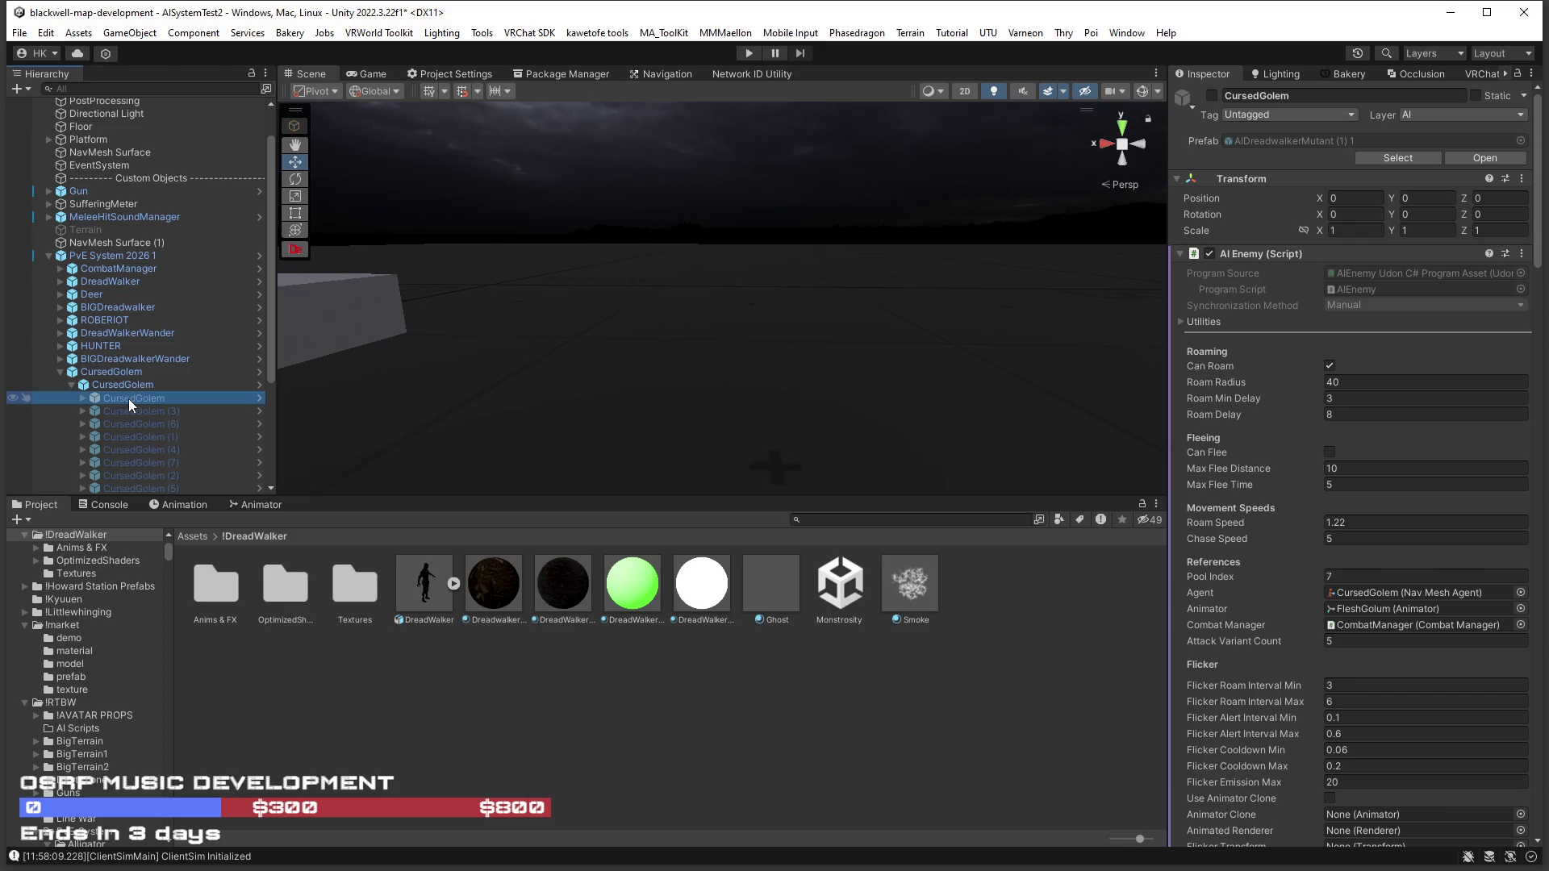
key(ctrl+d)
mouse_move(129, 412)
mouse_down()
mouse_move(149, 494)
mouse_move(121, 490)
mouse_up()
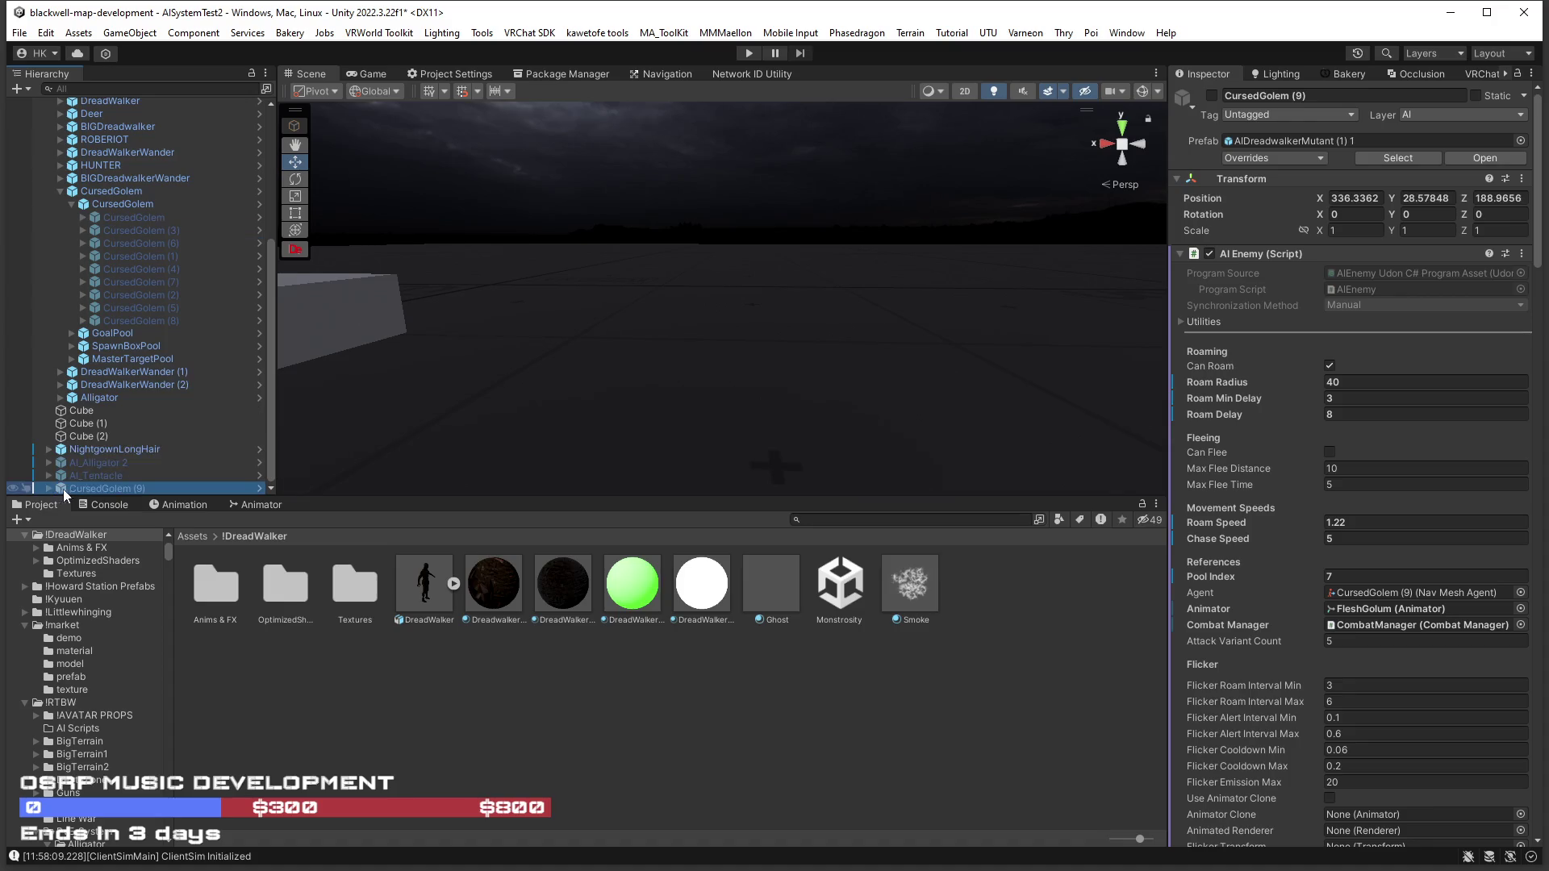
Strip CursedGolem (9) of its base mesh FBX and the Body and Body.002 meshes.
click(49, 488)
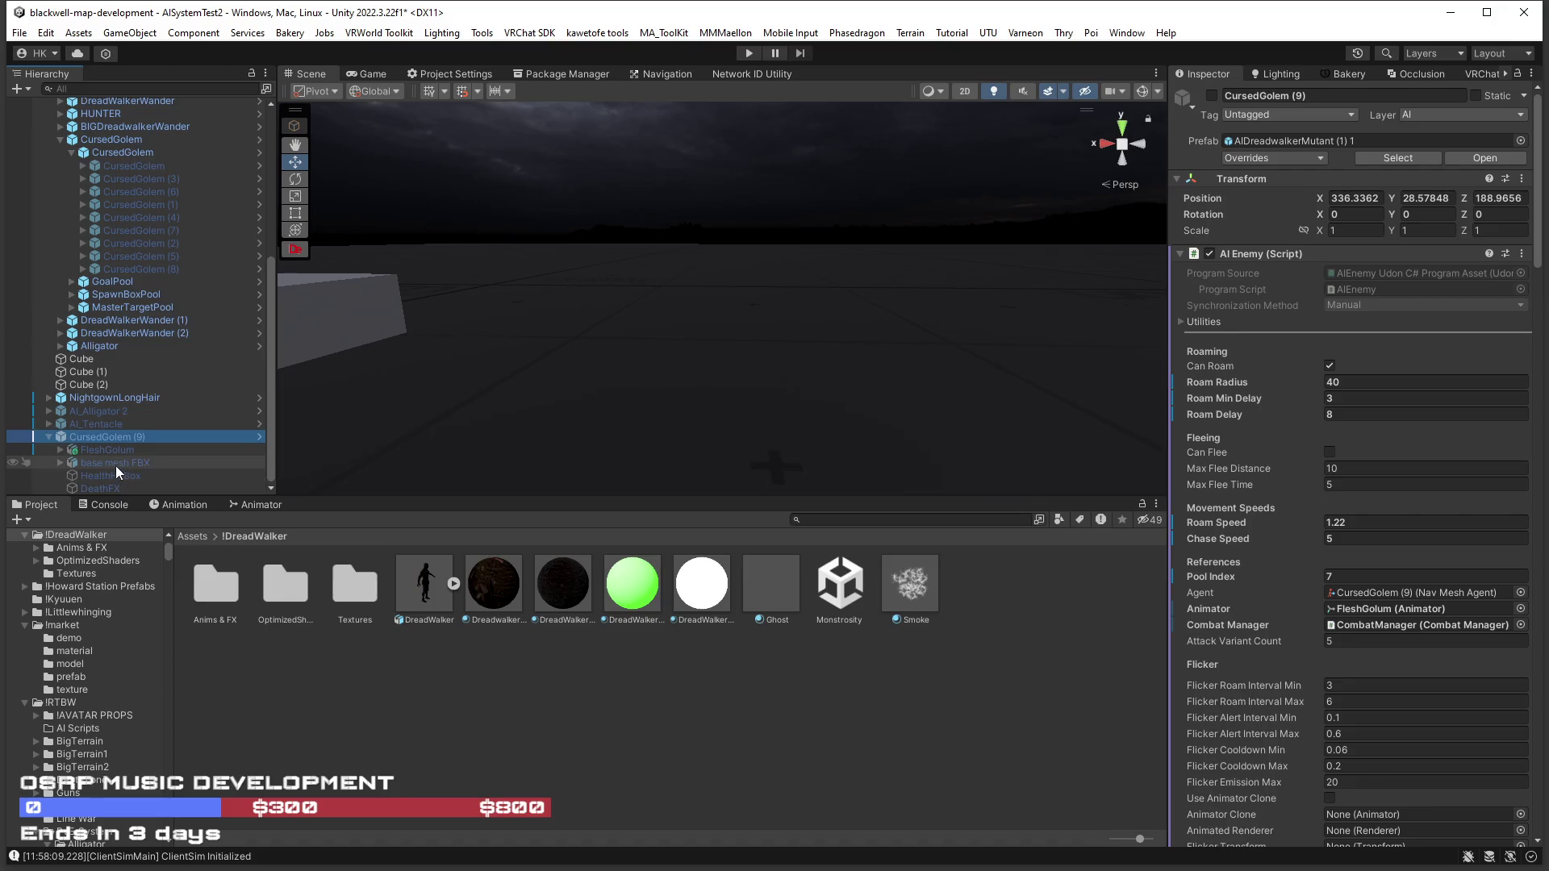
click(115, 464)
key(Delete)
click(60, 461)
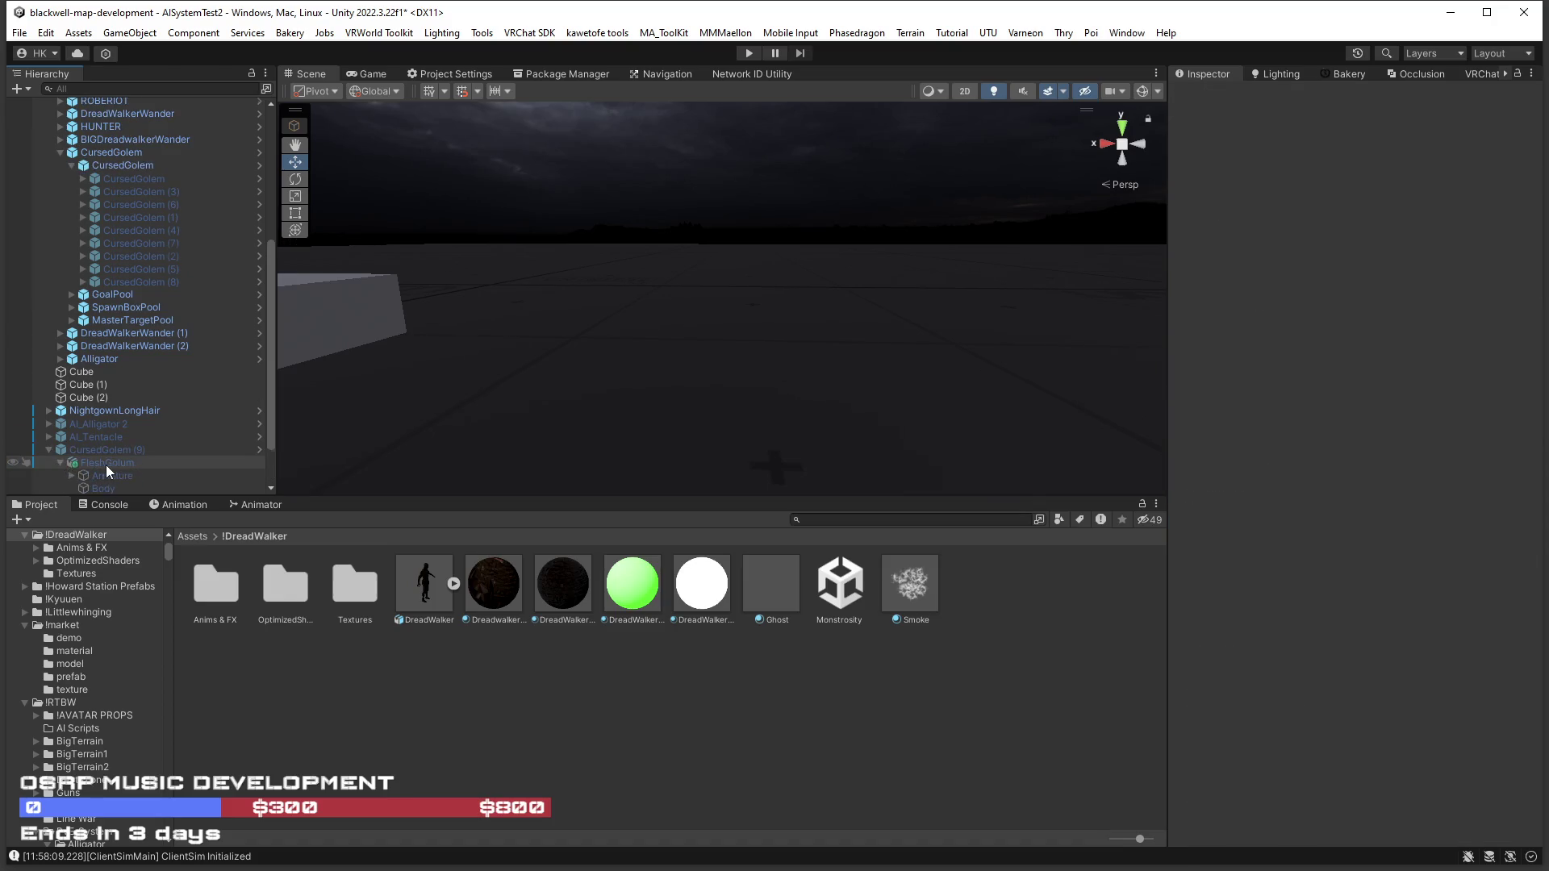
click(120, 449)
shift+click(119, 437)
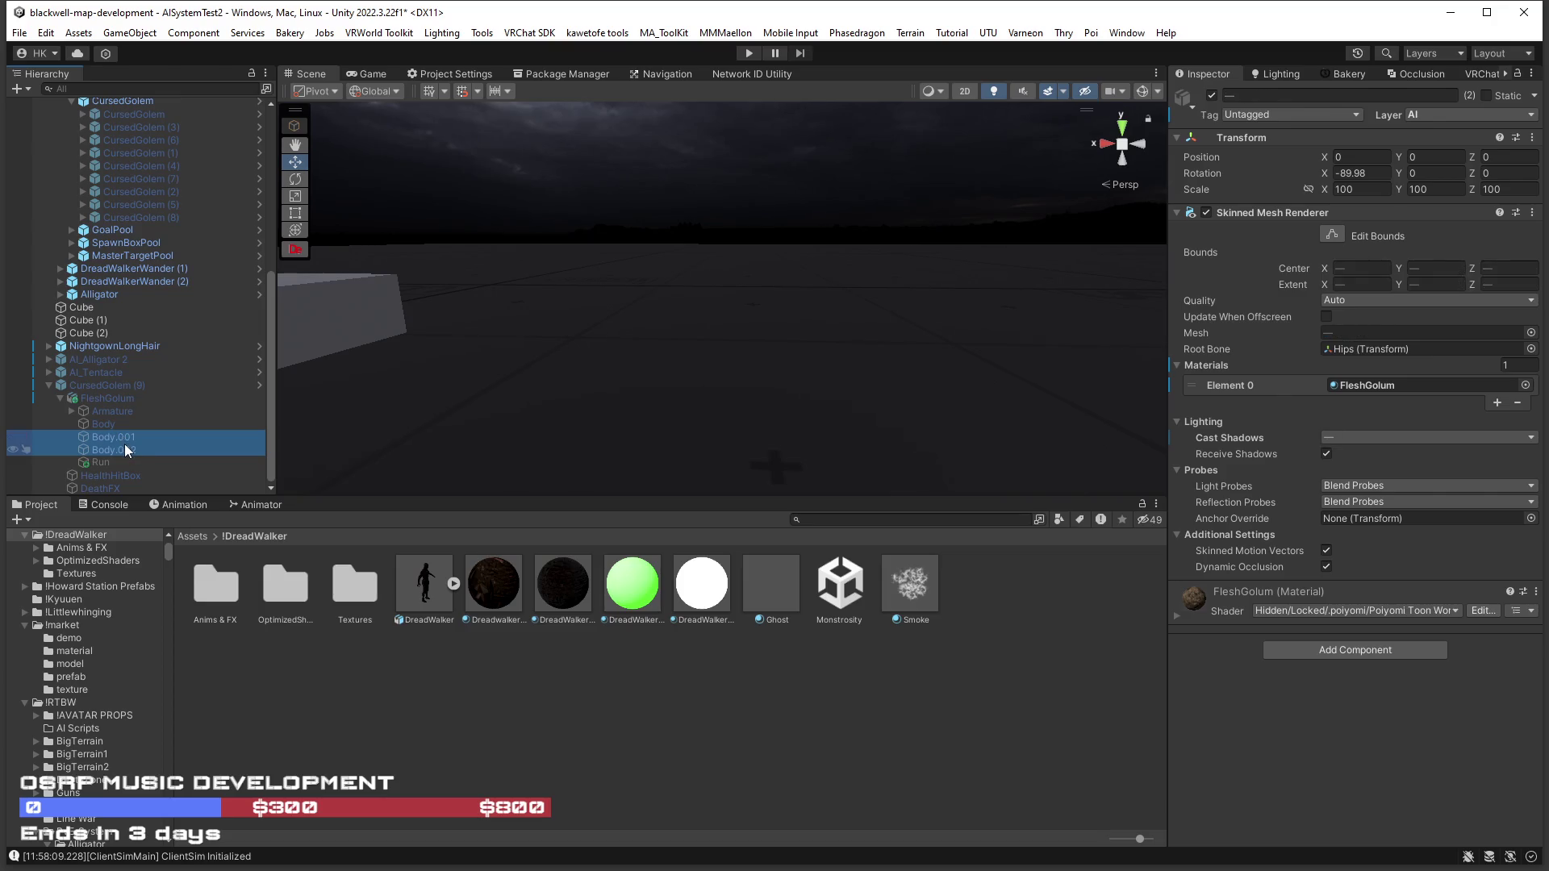
click(110, 425)
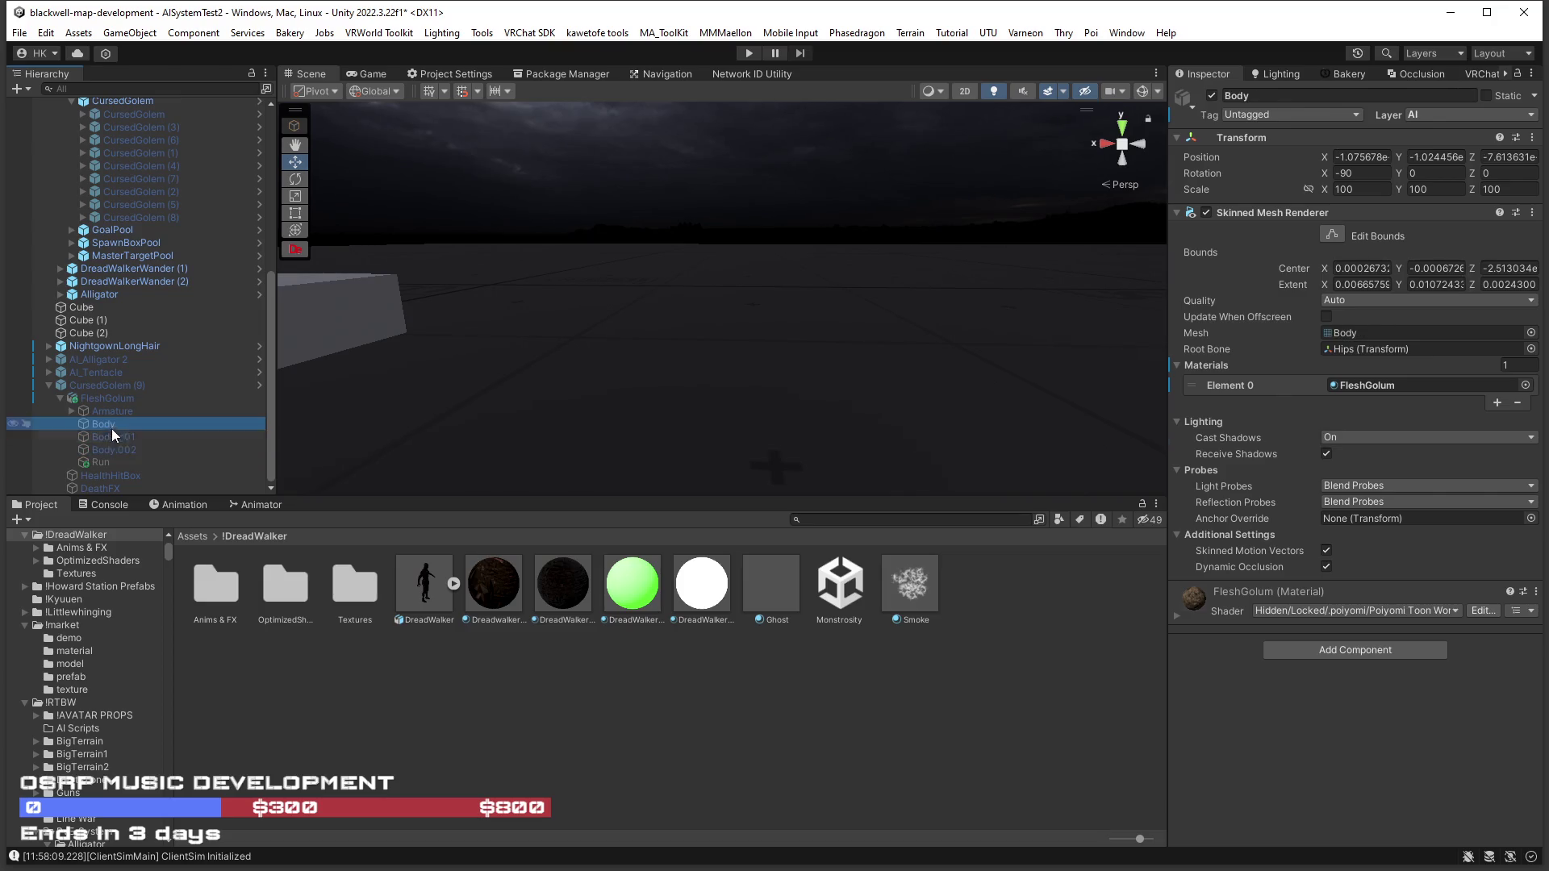
ctrl+click(126, 447)
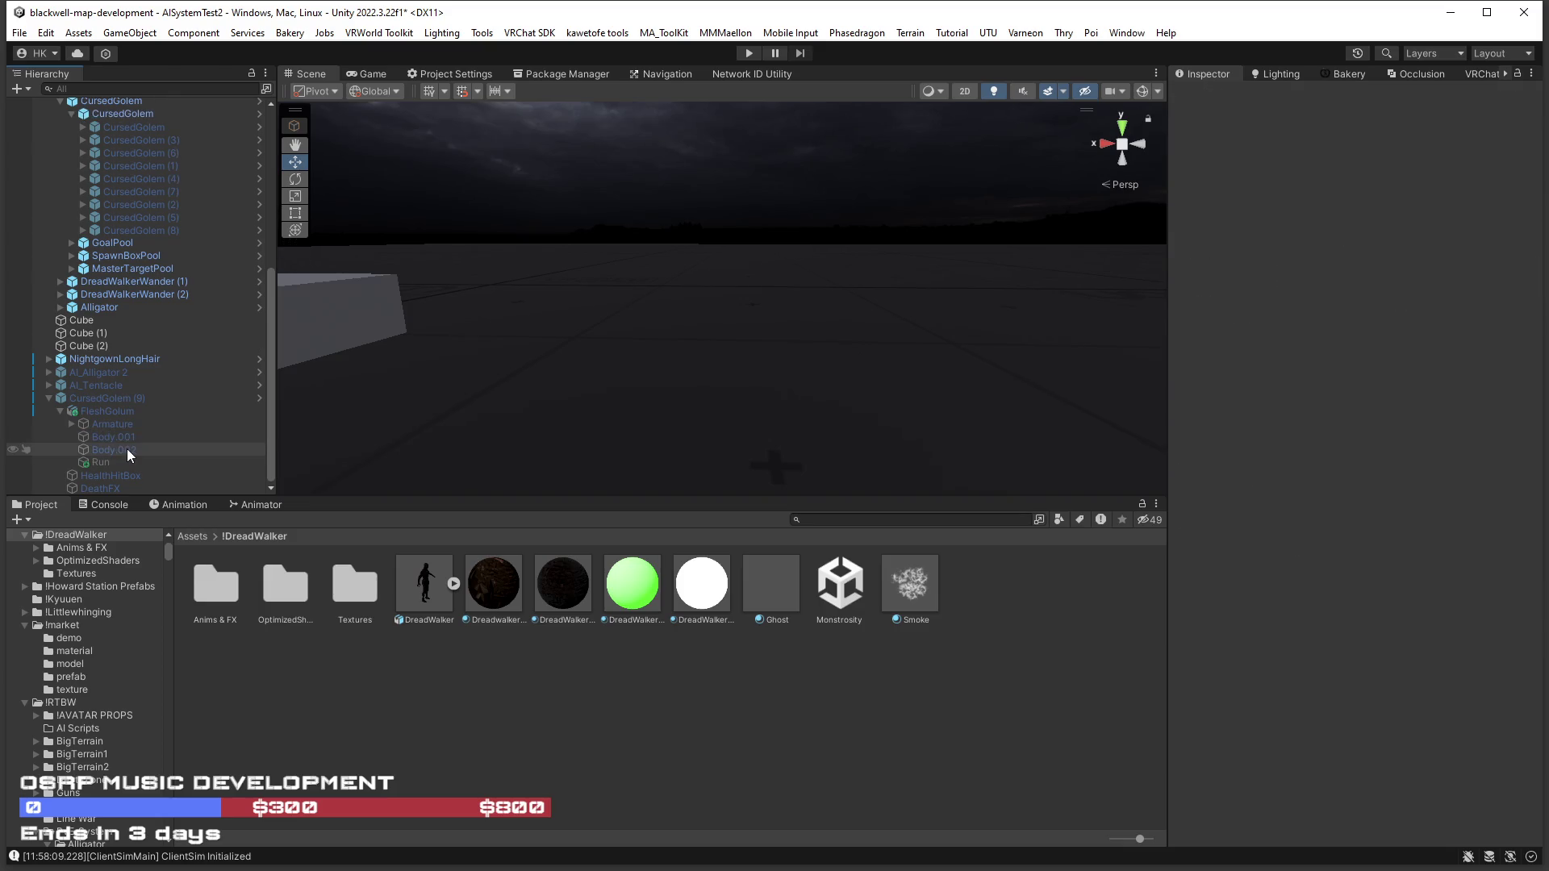
key(Delete)
Duplicate the FleshGolum model with Ctrl+D.
click(105, 463)
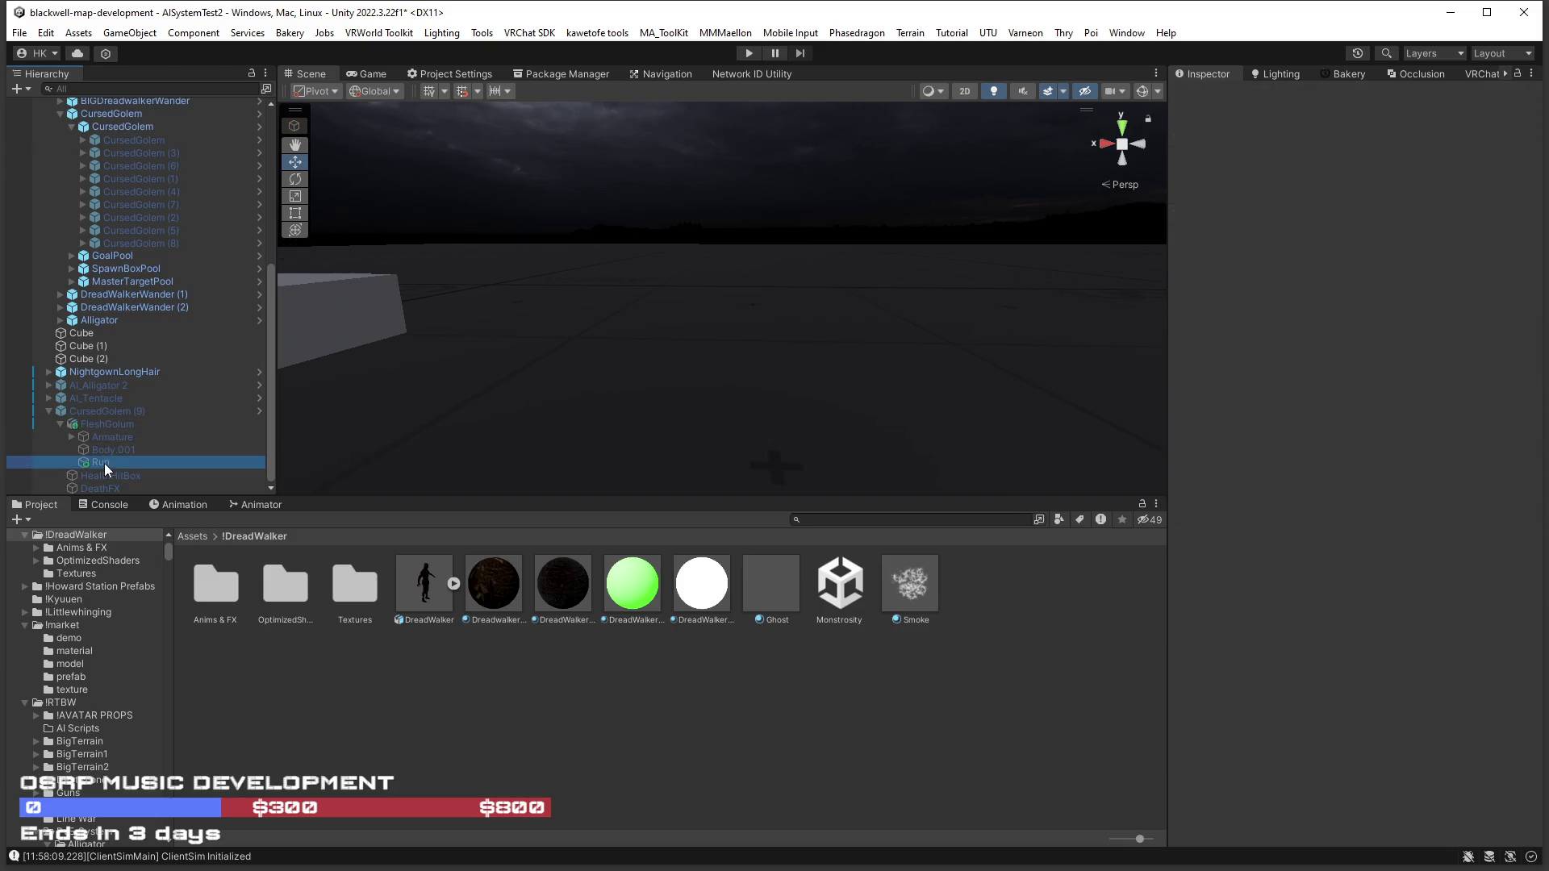
click(105, 439)
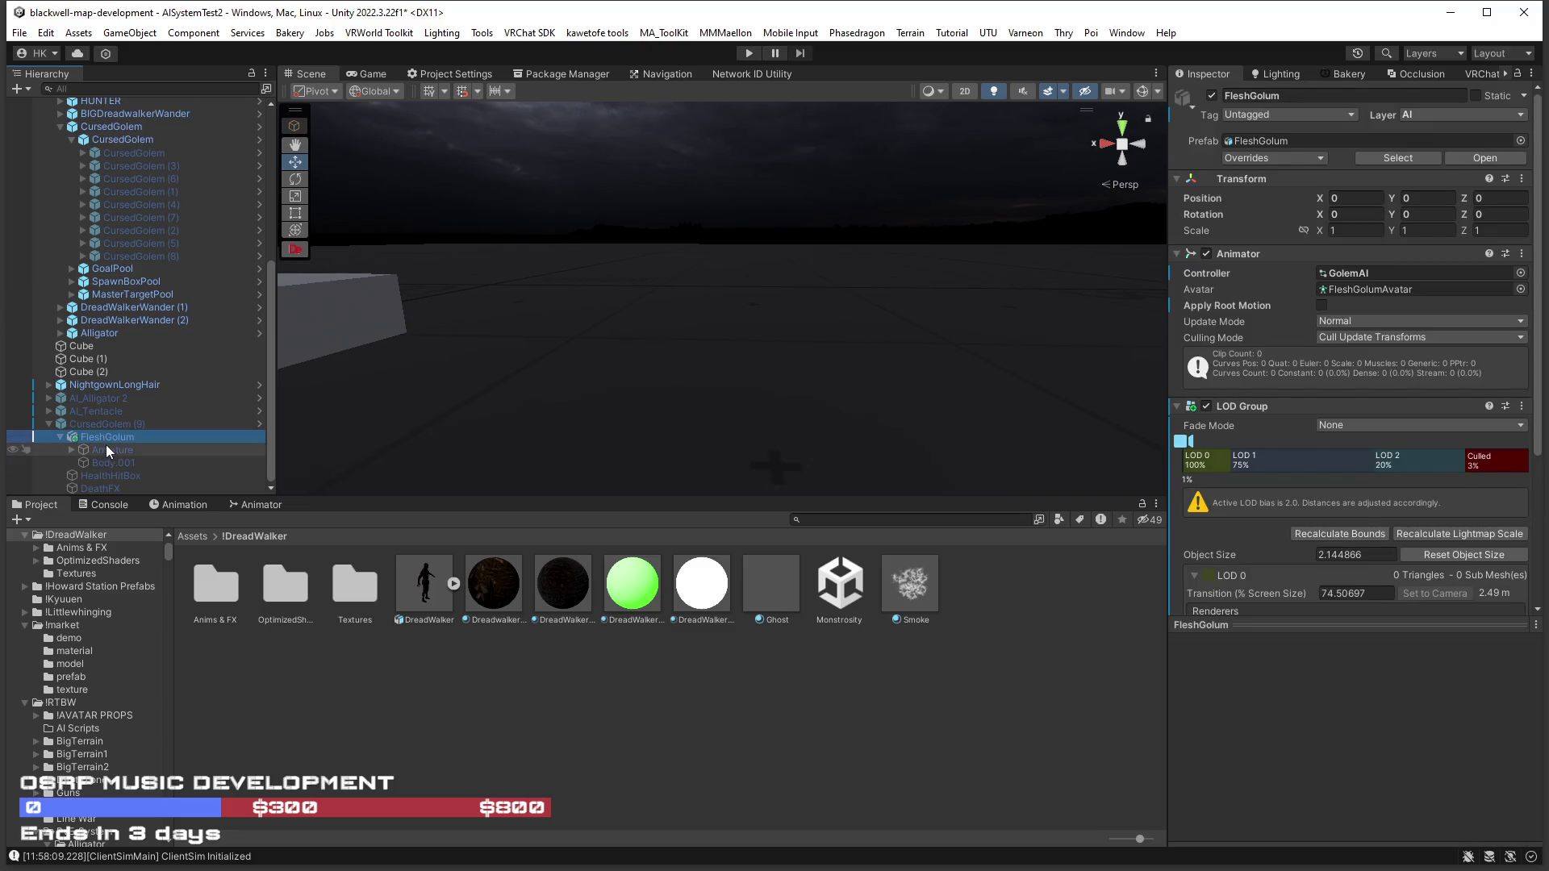
key(ctrl+d)
Move CursedGolem (9) to the current scene view position.
click(59, 437)
click(58, 461)
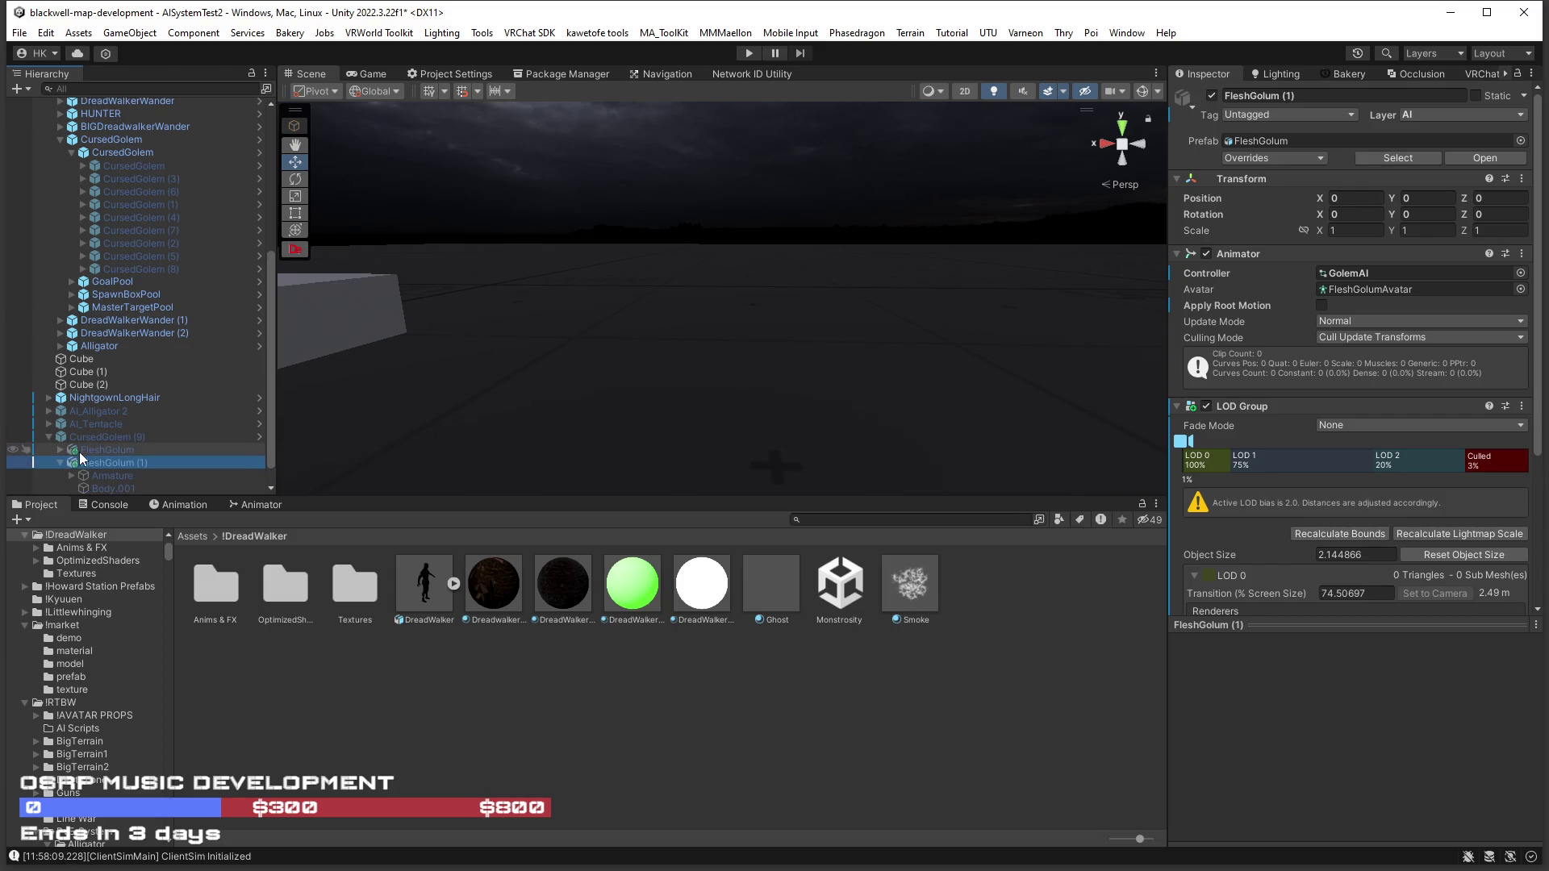
click(82, 450)
click(90, 436)
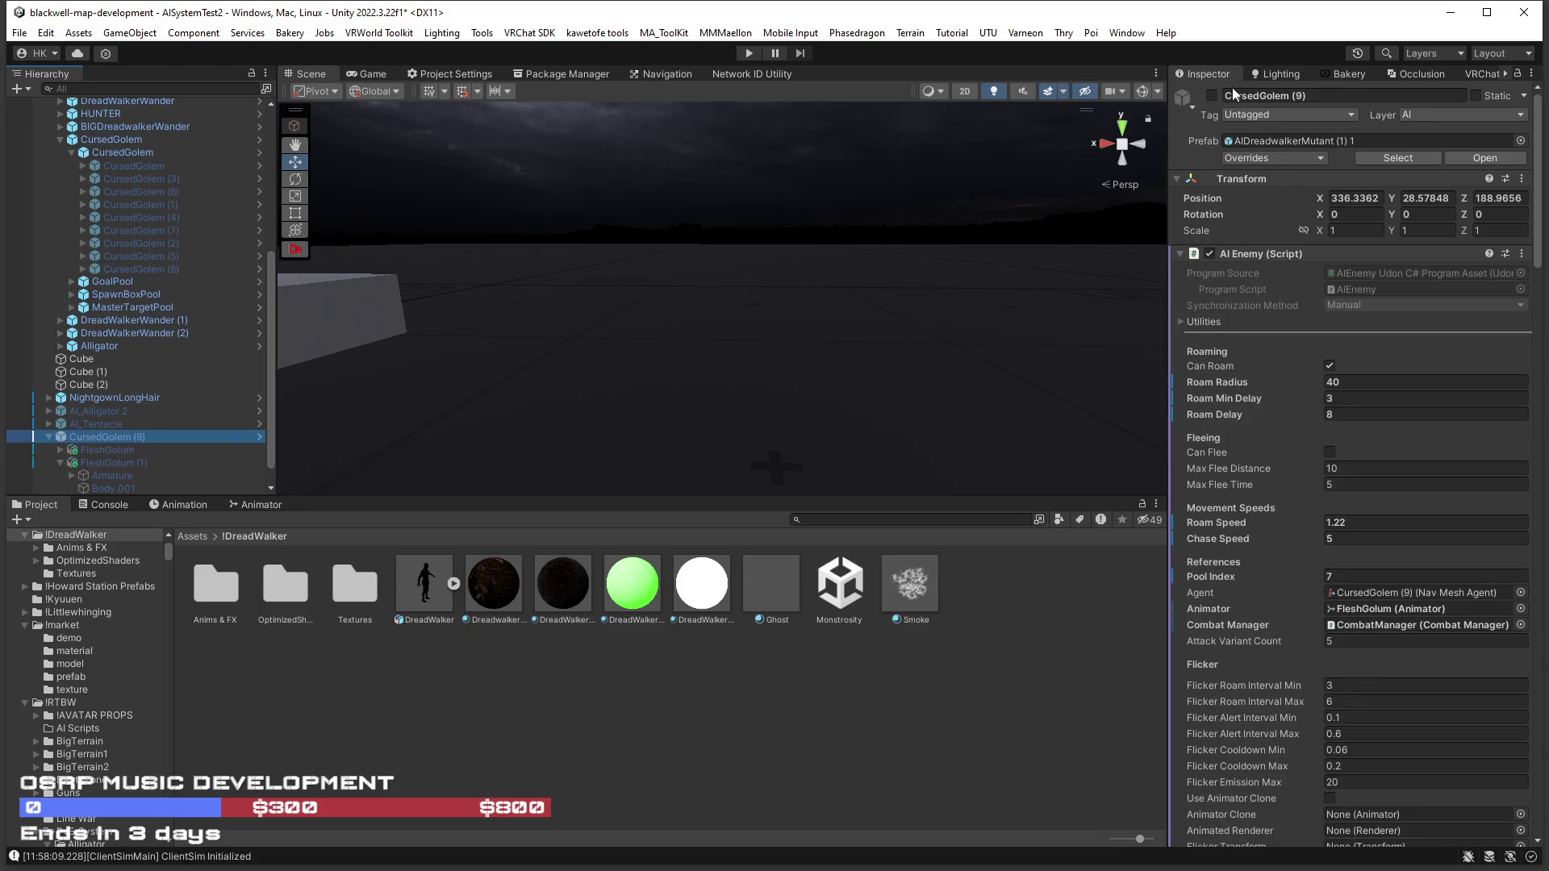
key(f)
mouse_move(337, 310)
mouse_down()
mouse_move(274, 250)
mouse_move(240, 264)
mouse_move(116, 259)
mouse_up()
key(ctrl+shift+f)
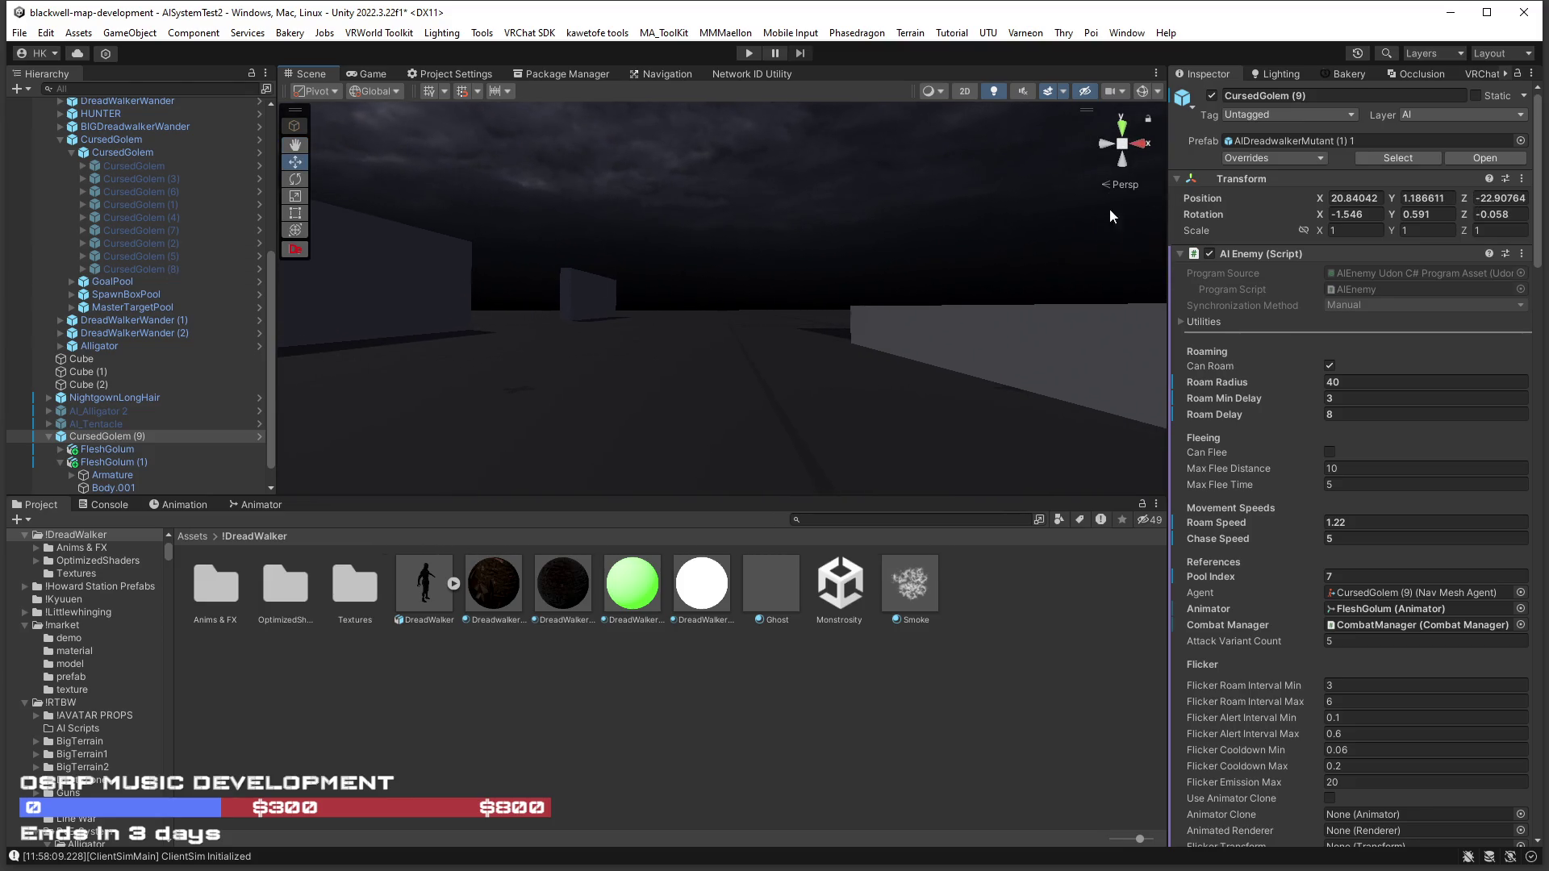
Zero CursedGolem (9)'s rotation on X, Y and Z.
click(1355, 214)
key(BackSpace)
text(0)
key(Tab)
text(0)
key(Tab)
text(0)
key(Return)
Remove the LOD Group component from FleshGolum (1).
mouse_move(893, 379)
mouse_down()
mouse_move(760, 405)
mouse_move(1056, 481)
mouse_up()
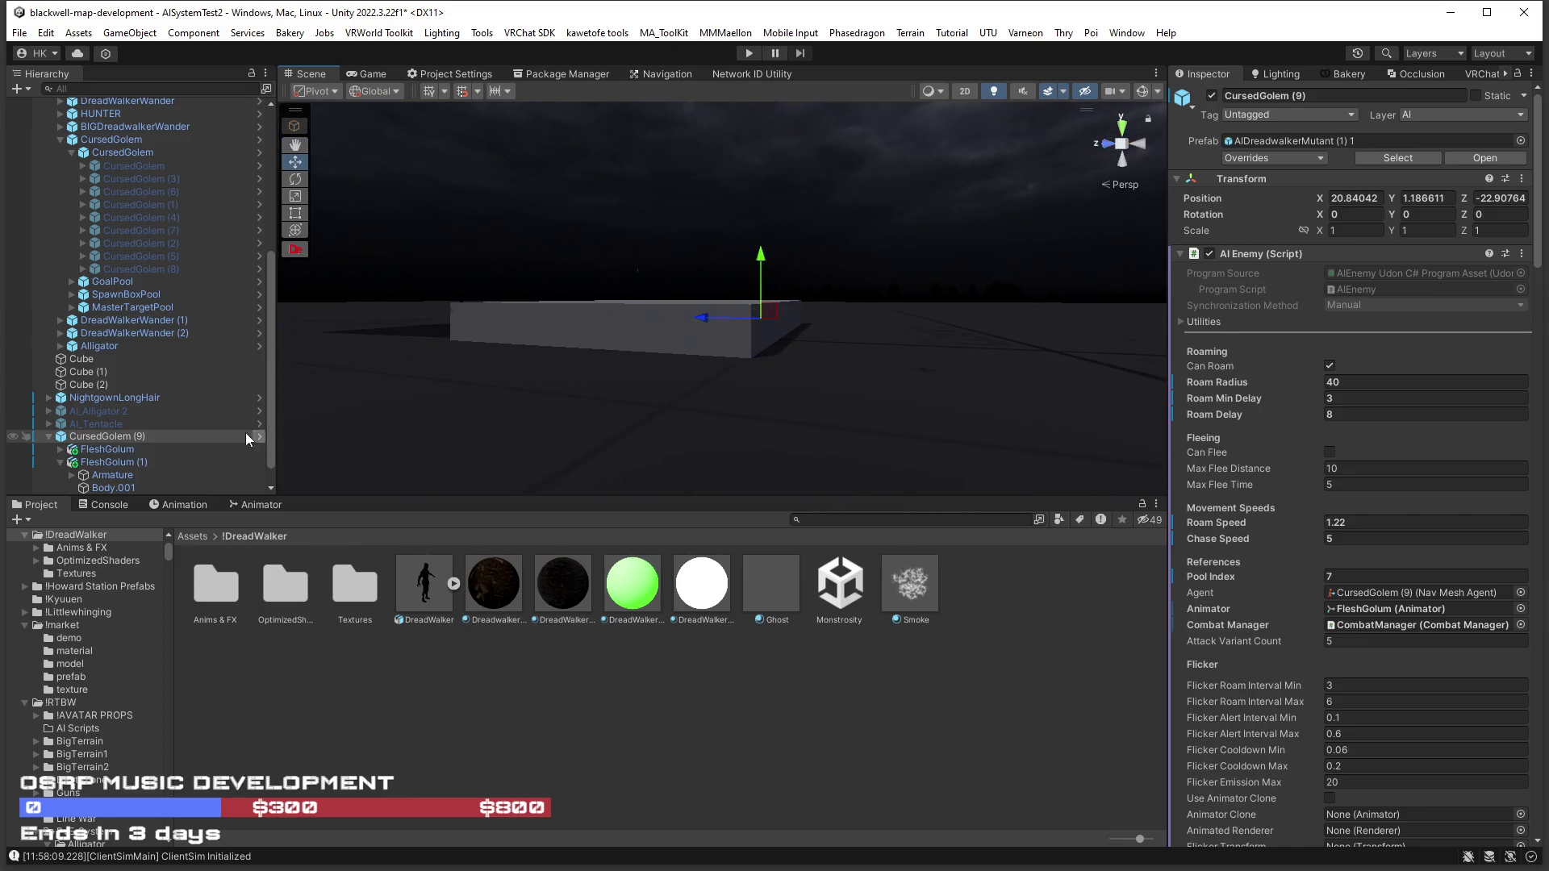
scroll(129, 431, down, 1)
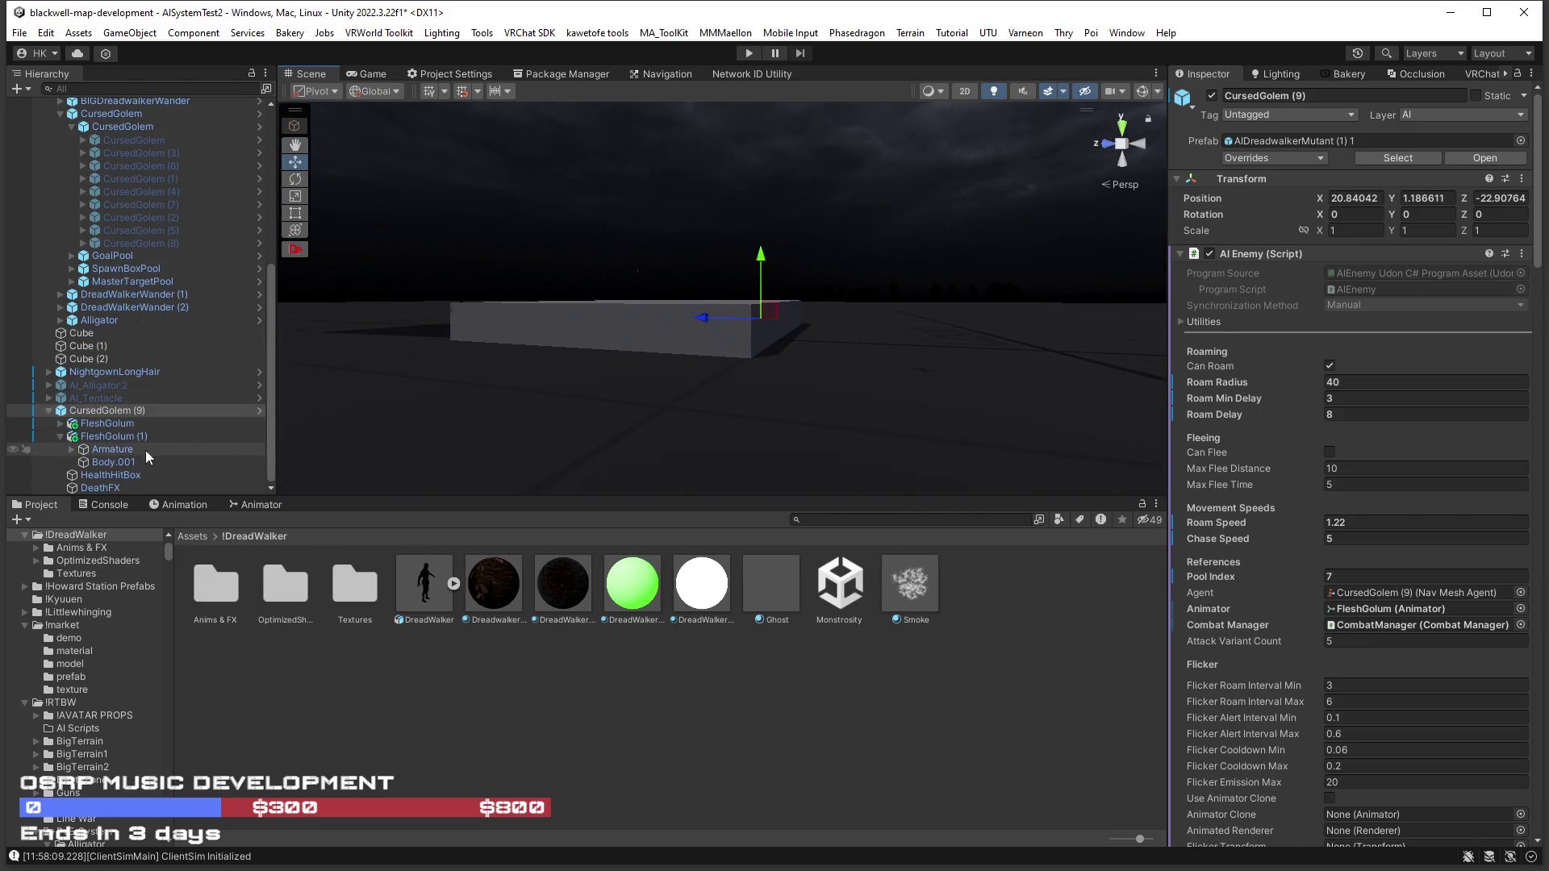
click(126, 436)
mouse_move(806, 347)
mouse_down()
mouse_move(1023, 359)
mouse_move(1080, 329)
mouse_up()
key(s)
click(1368, 456)
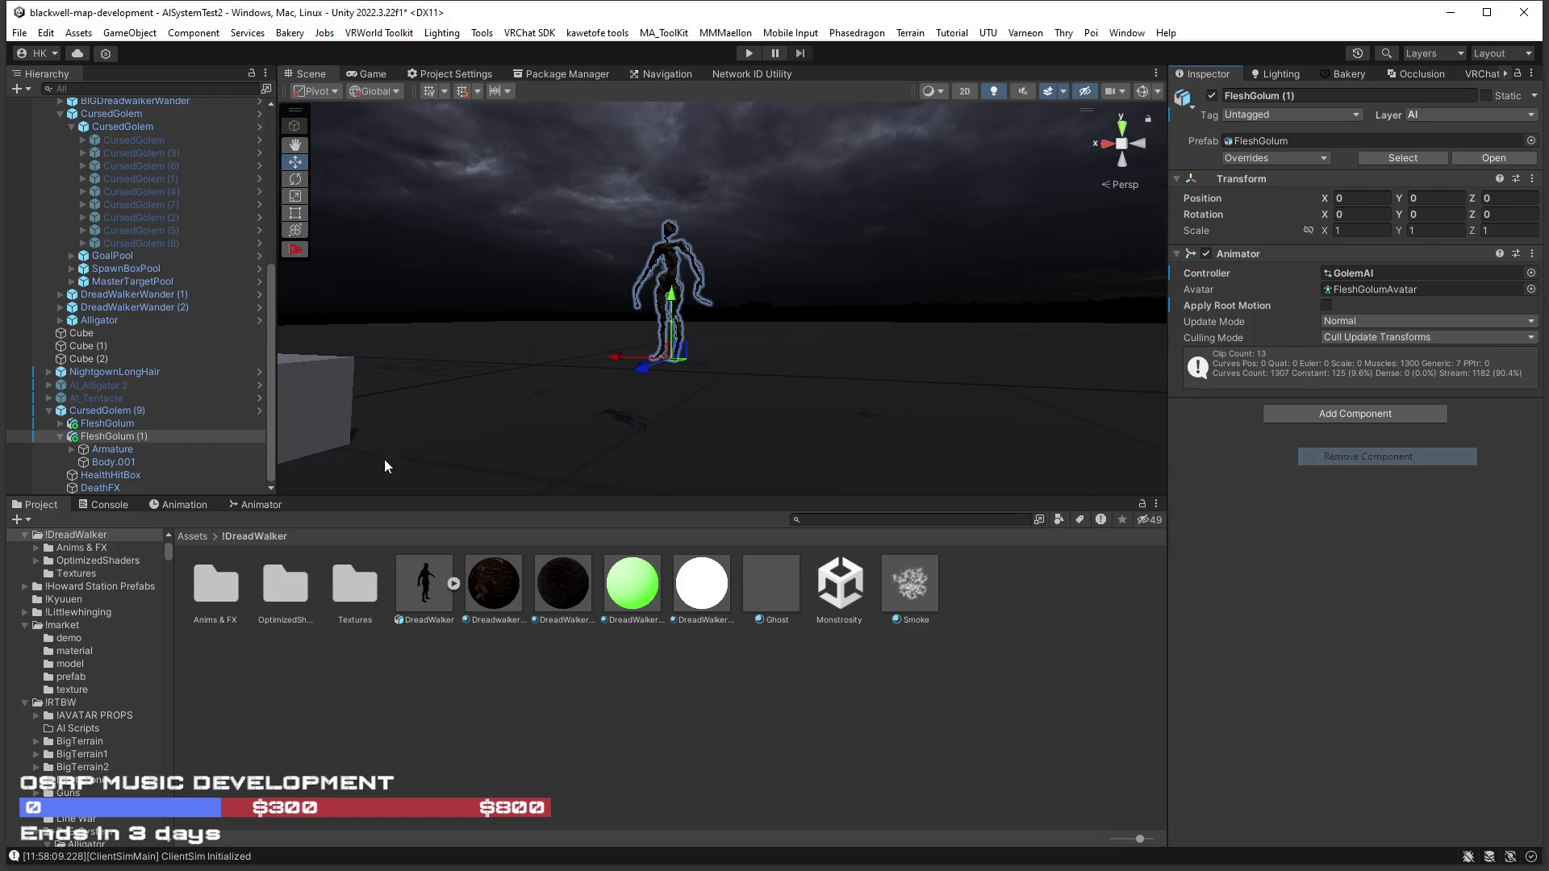
Remove the LOD Group component from the original FleshGolum.
click(59, 423)
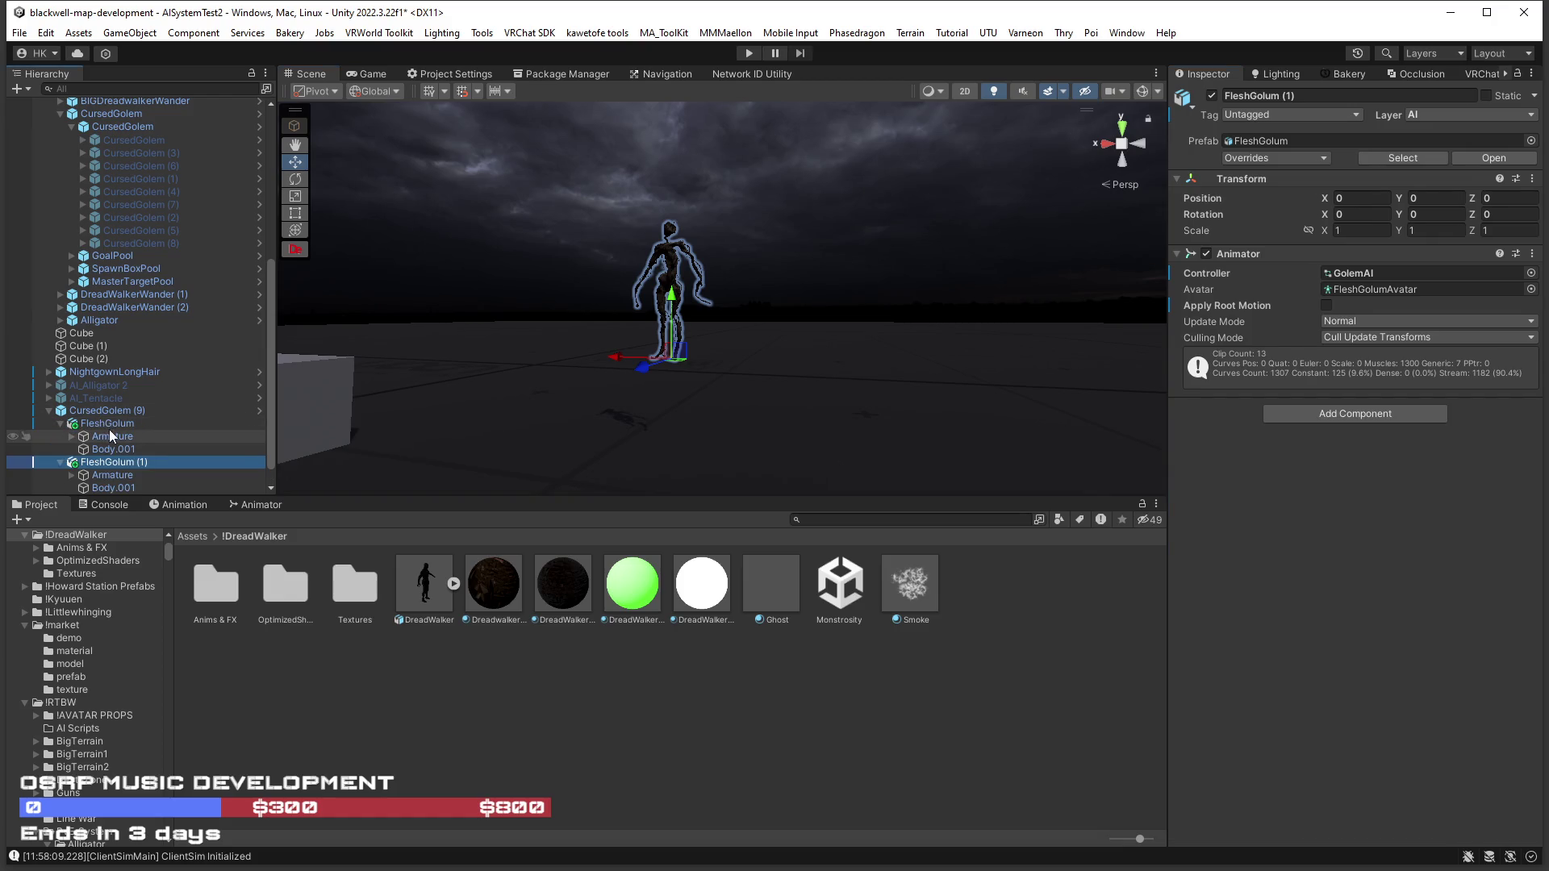
click(112, 424)
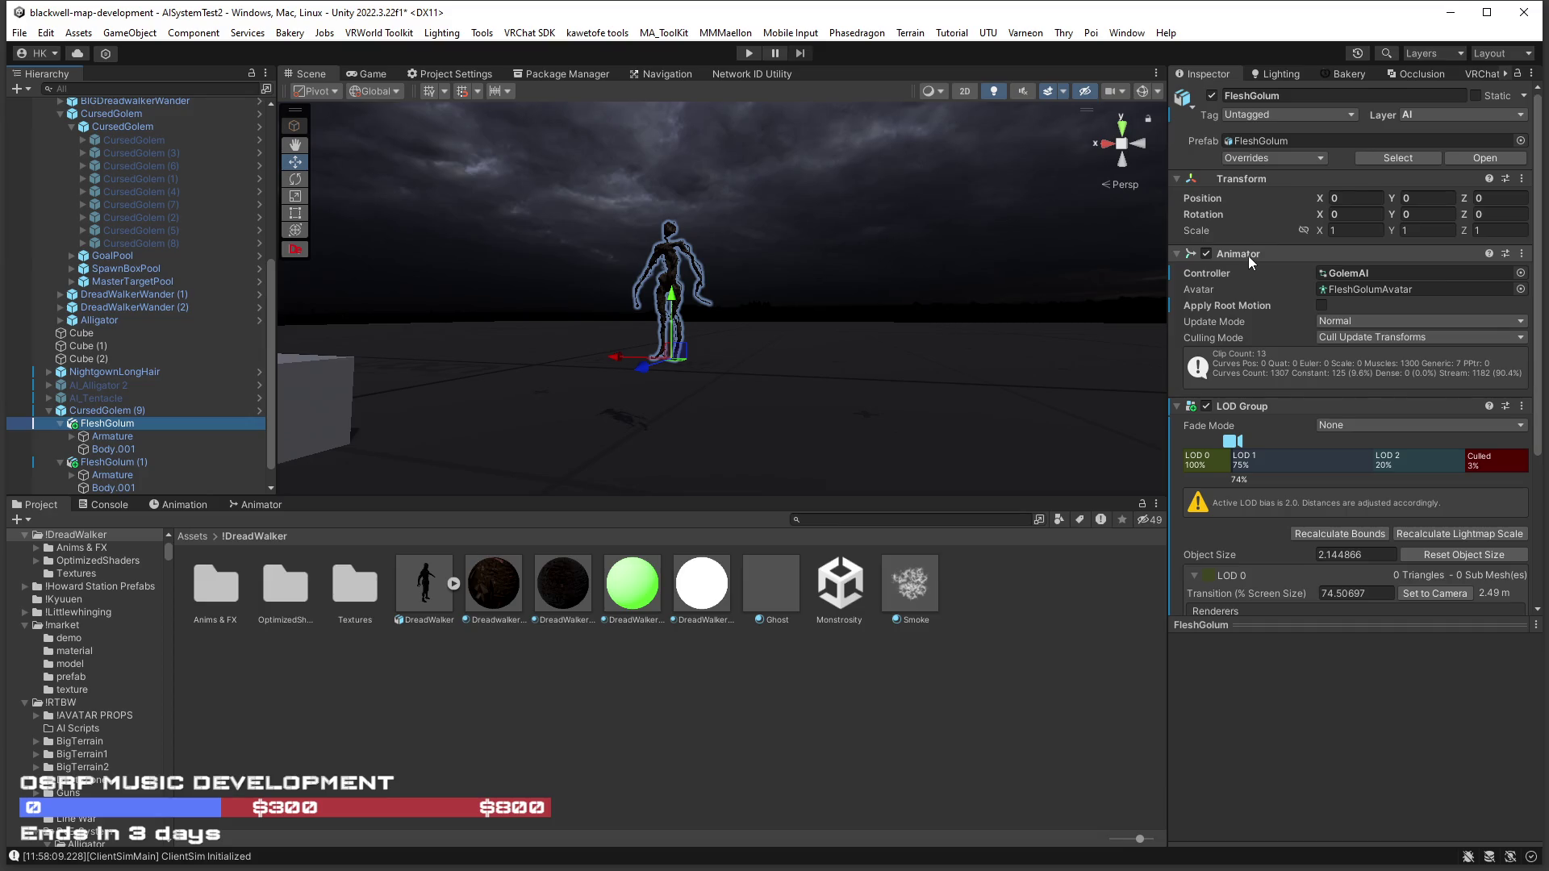
right_click(1290, 407)
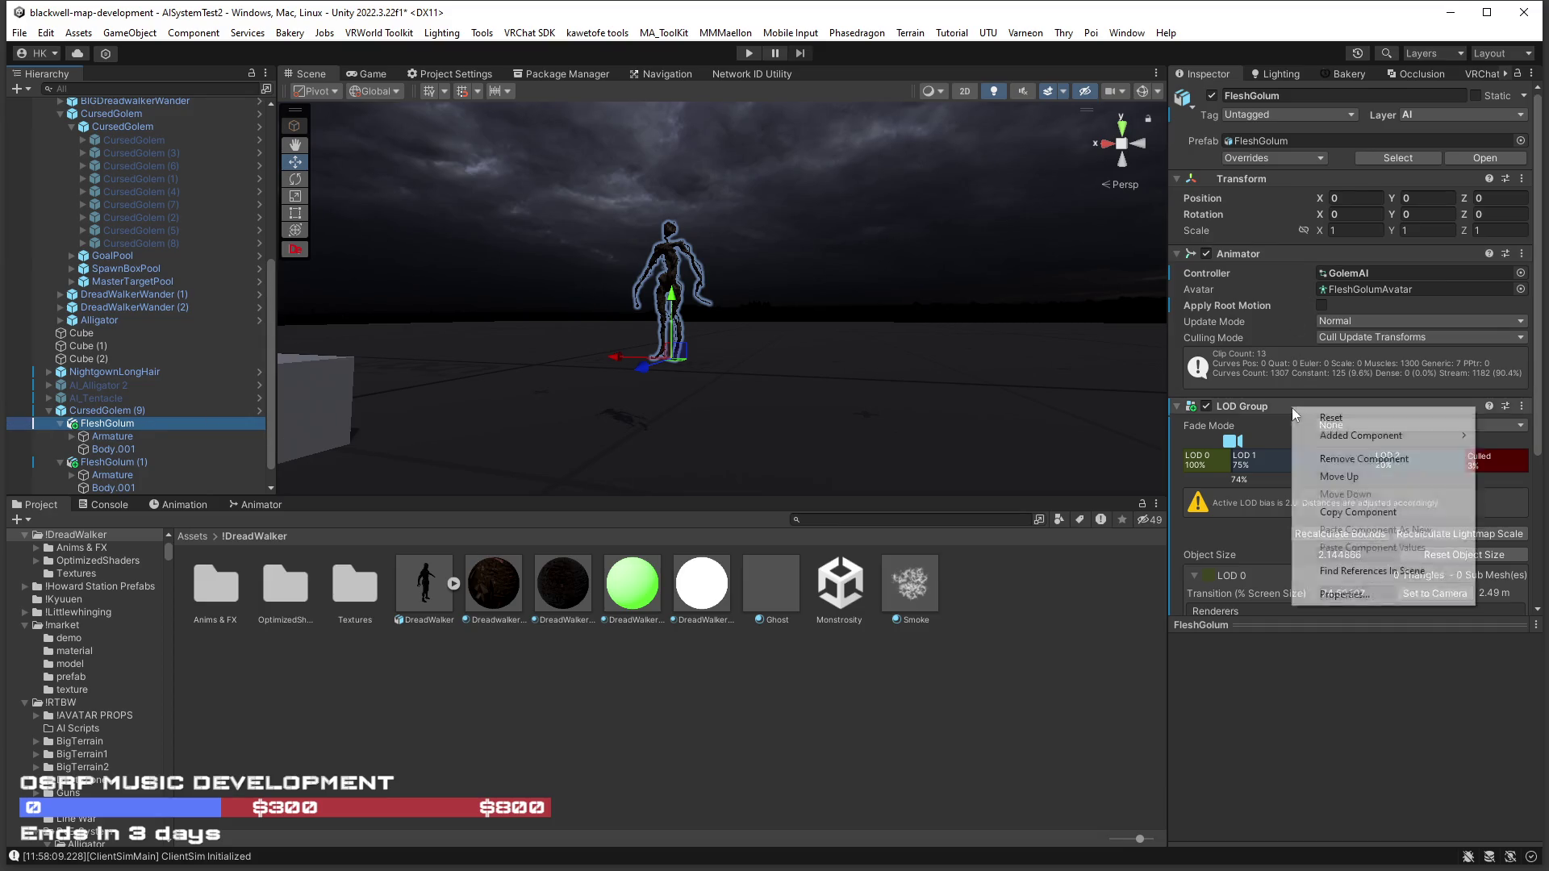
click(1371, 456)
Put the Ghost material on FleshGolum's Body.001 mesh as Materials Element 0.
click(68, 437)
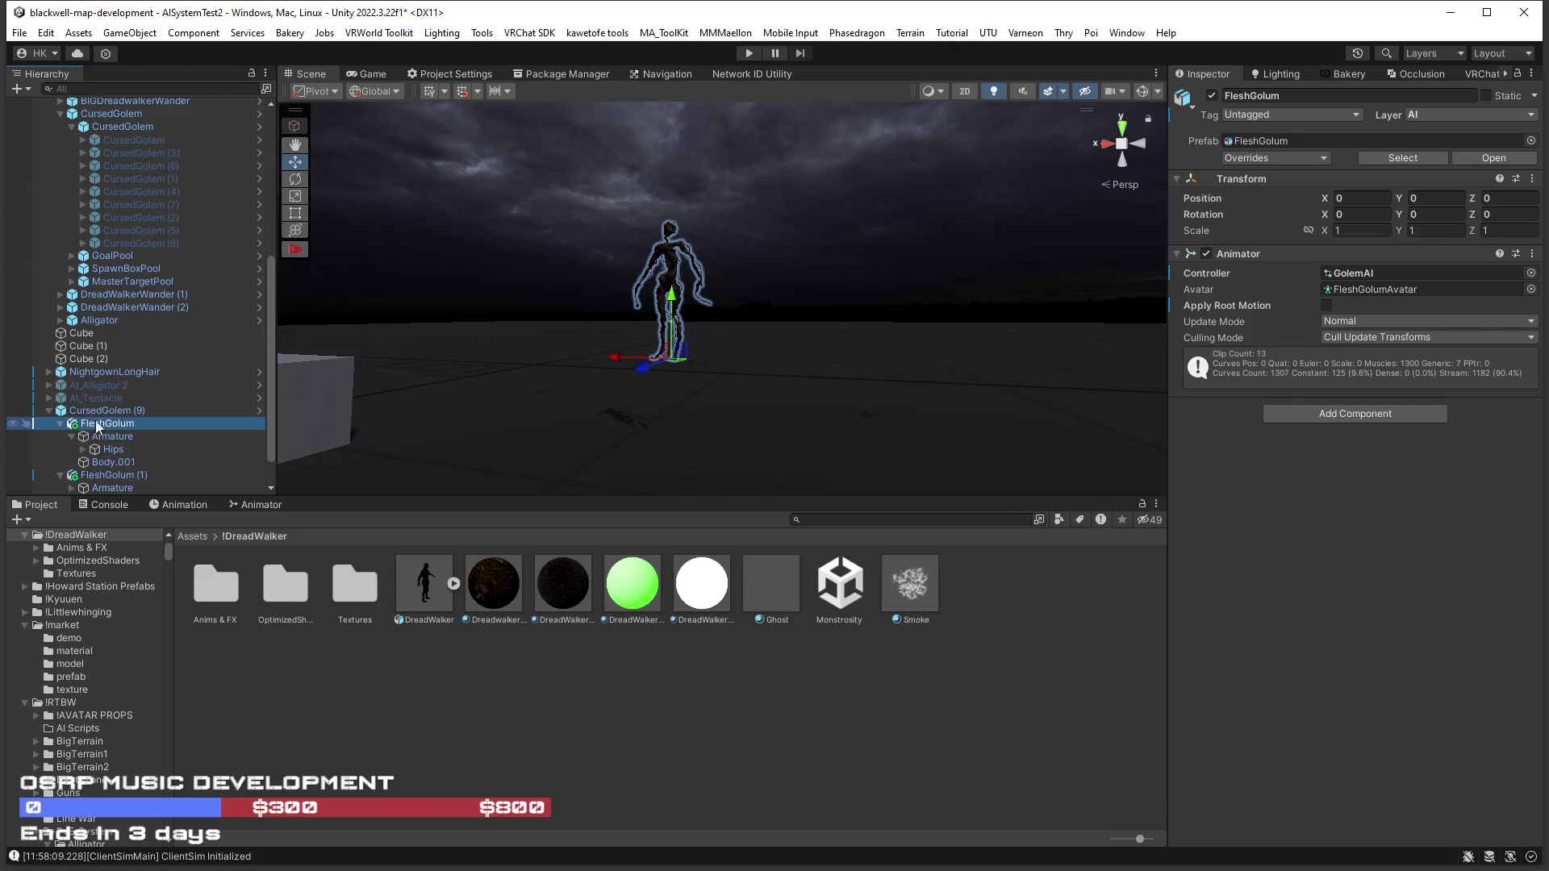
click(58, 475)
click(58, 475)
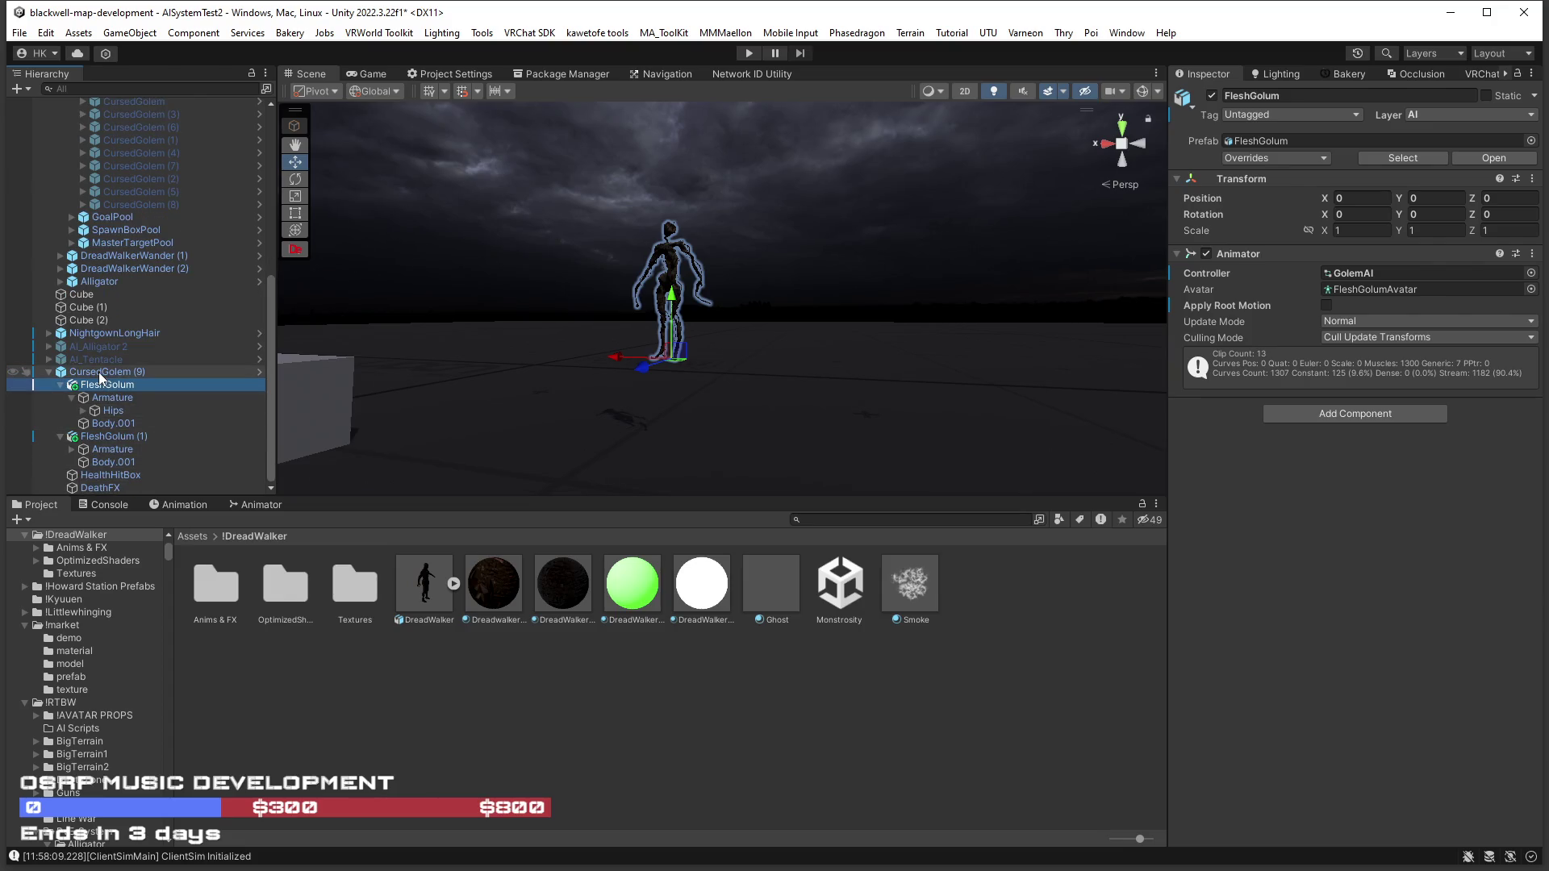
click(98, 371)
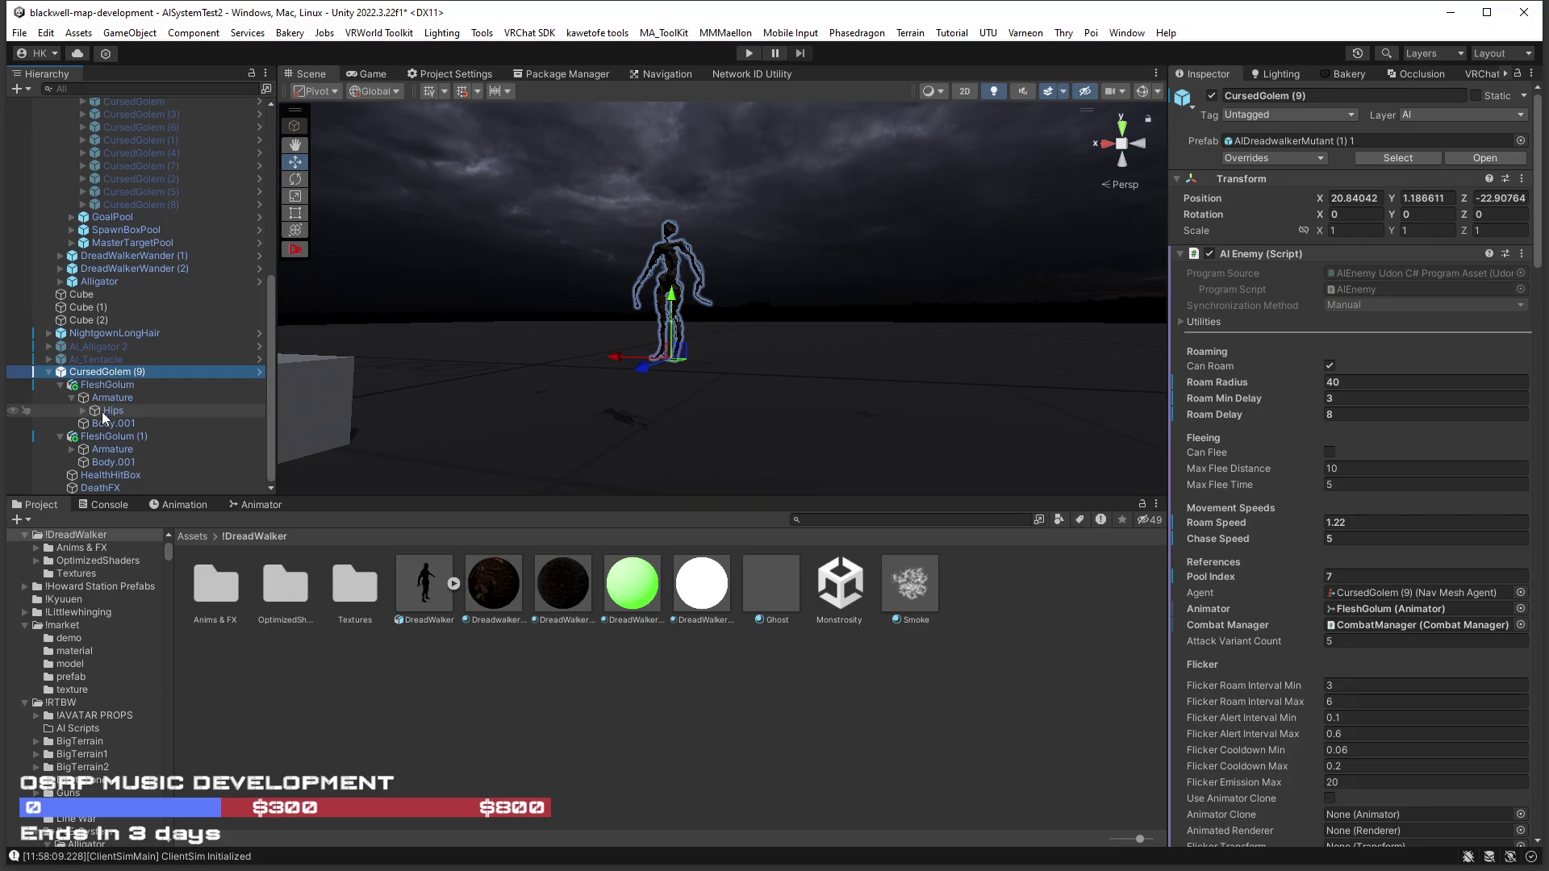
click(99, 385)
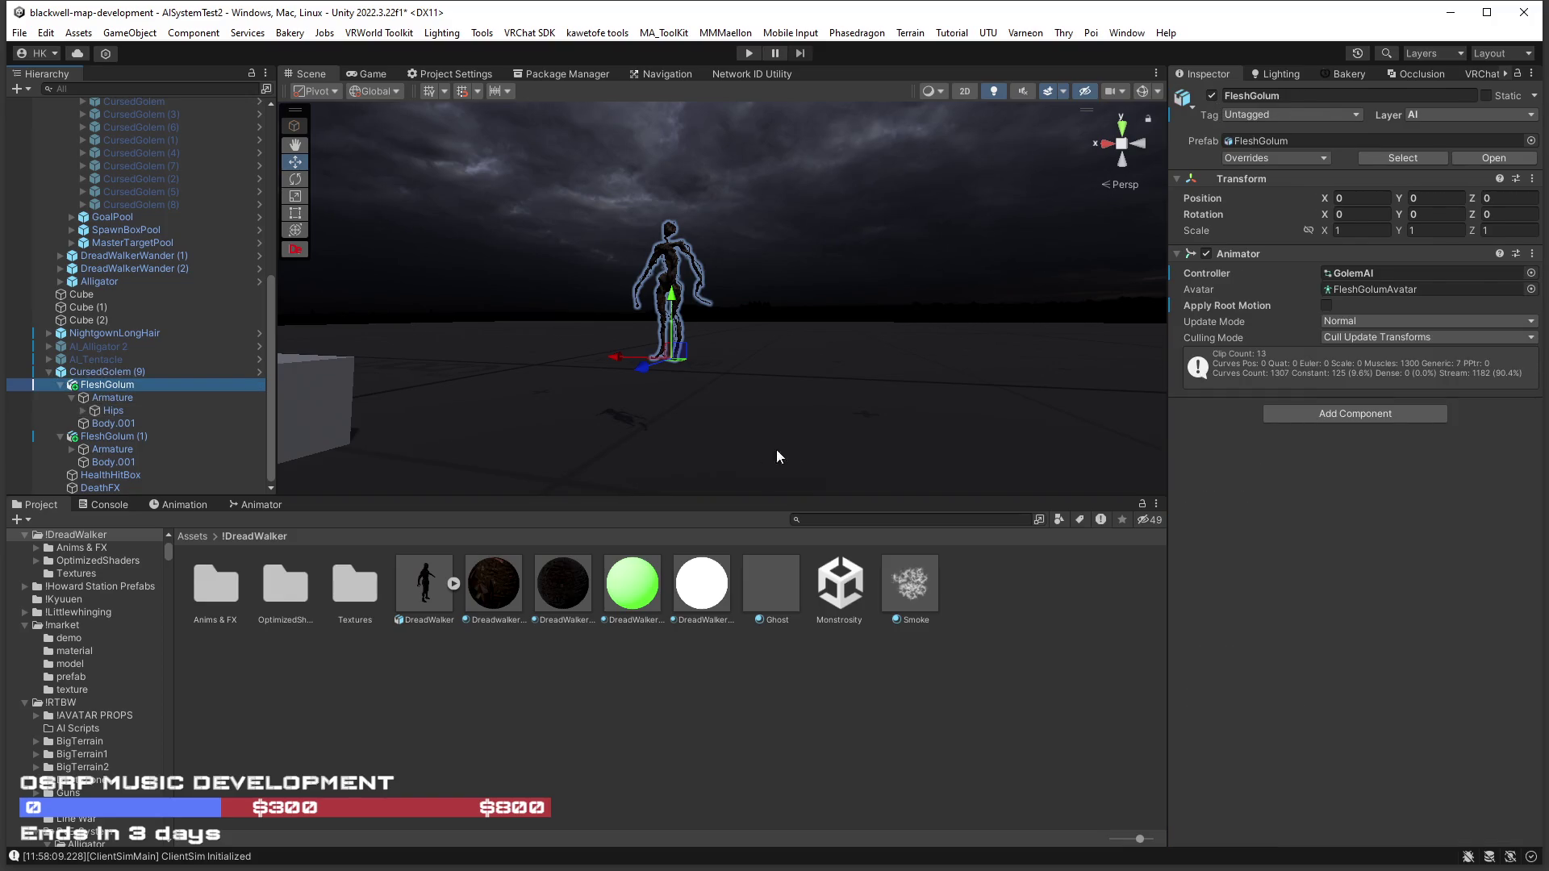
double_click(1213, 95)
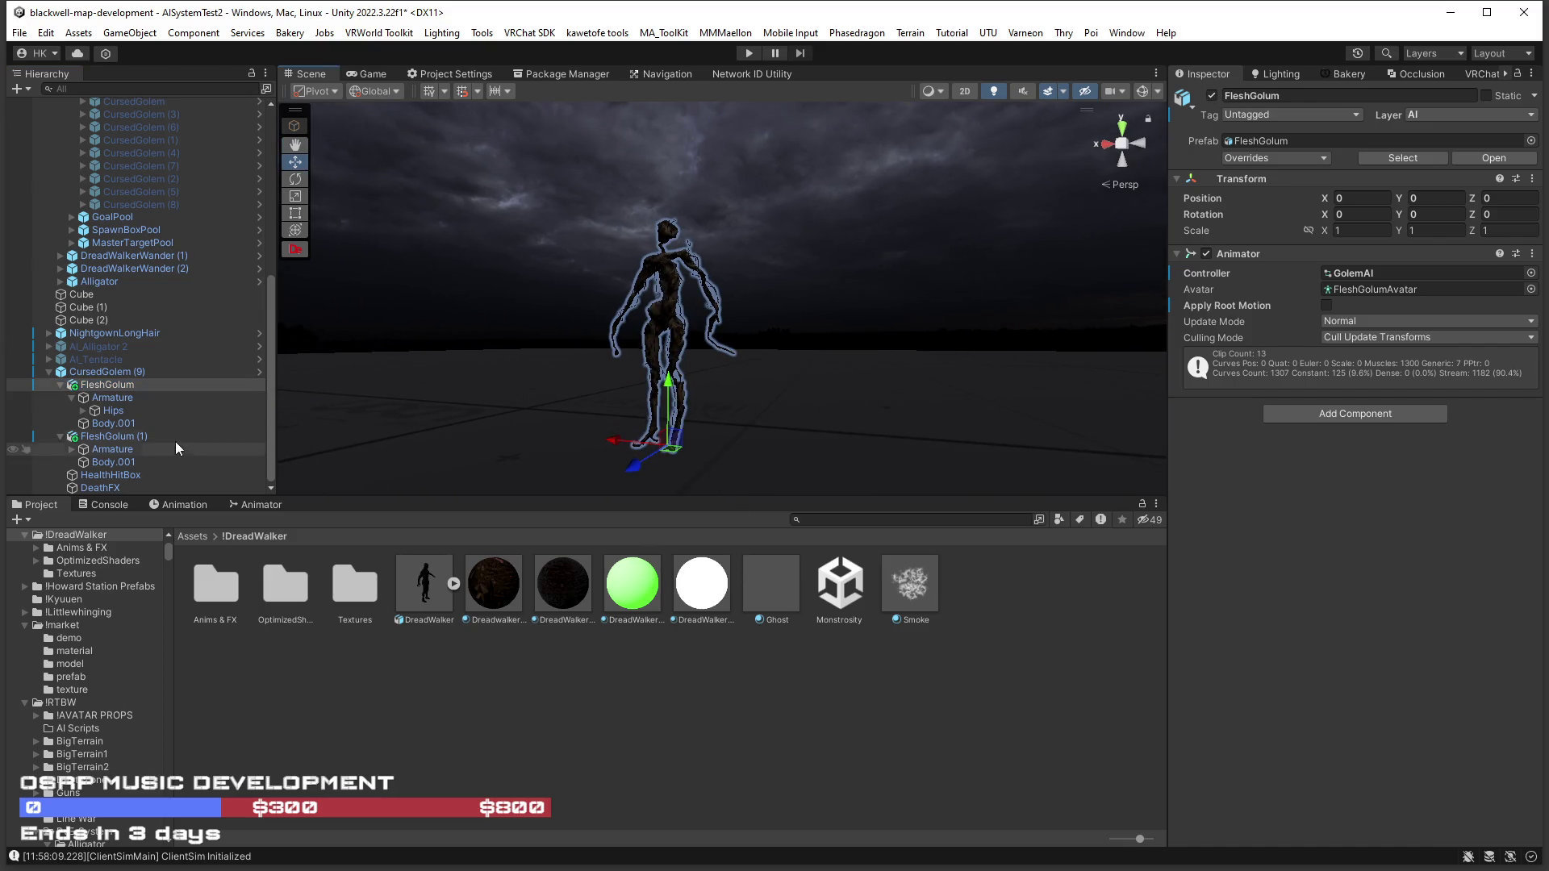
click(114, 422)
mouse_move(1256, 423)
mouse_down()
mouse_move(1379, 360)
mouse_move(1383, 386)
mouse_up()
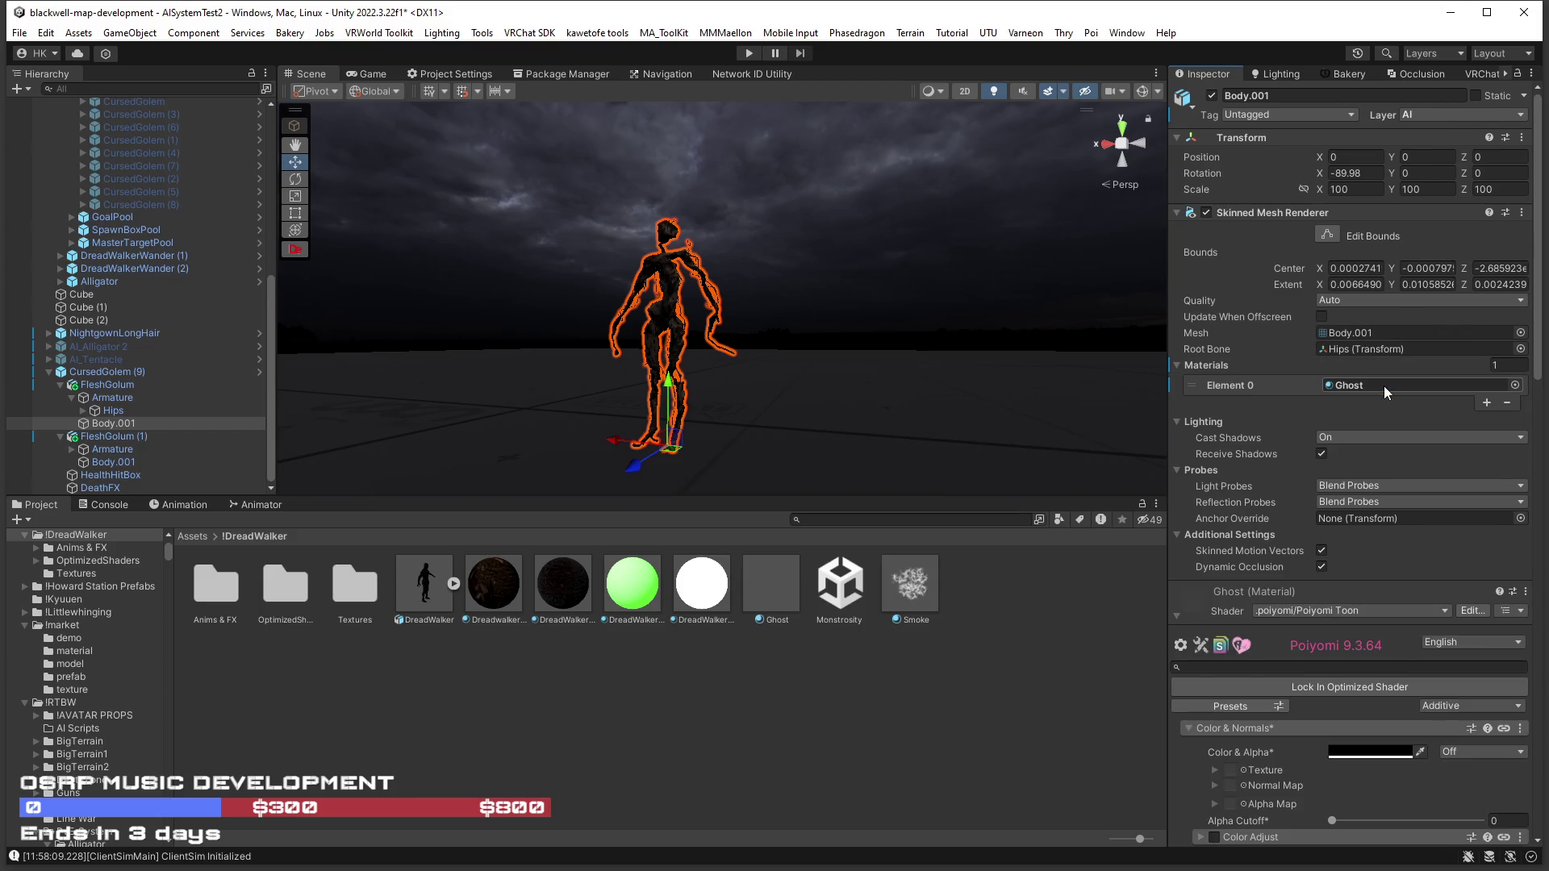
Turn off shadow casting on both Body.001 renderers and give FleshGolum (1)'s body the Ghost material.
click(1364, 437)
click(1363, 453)
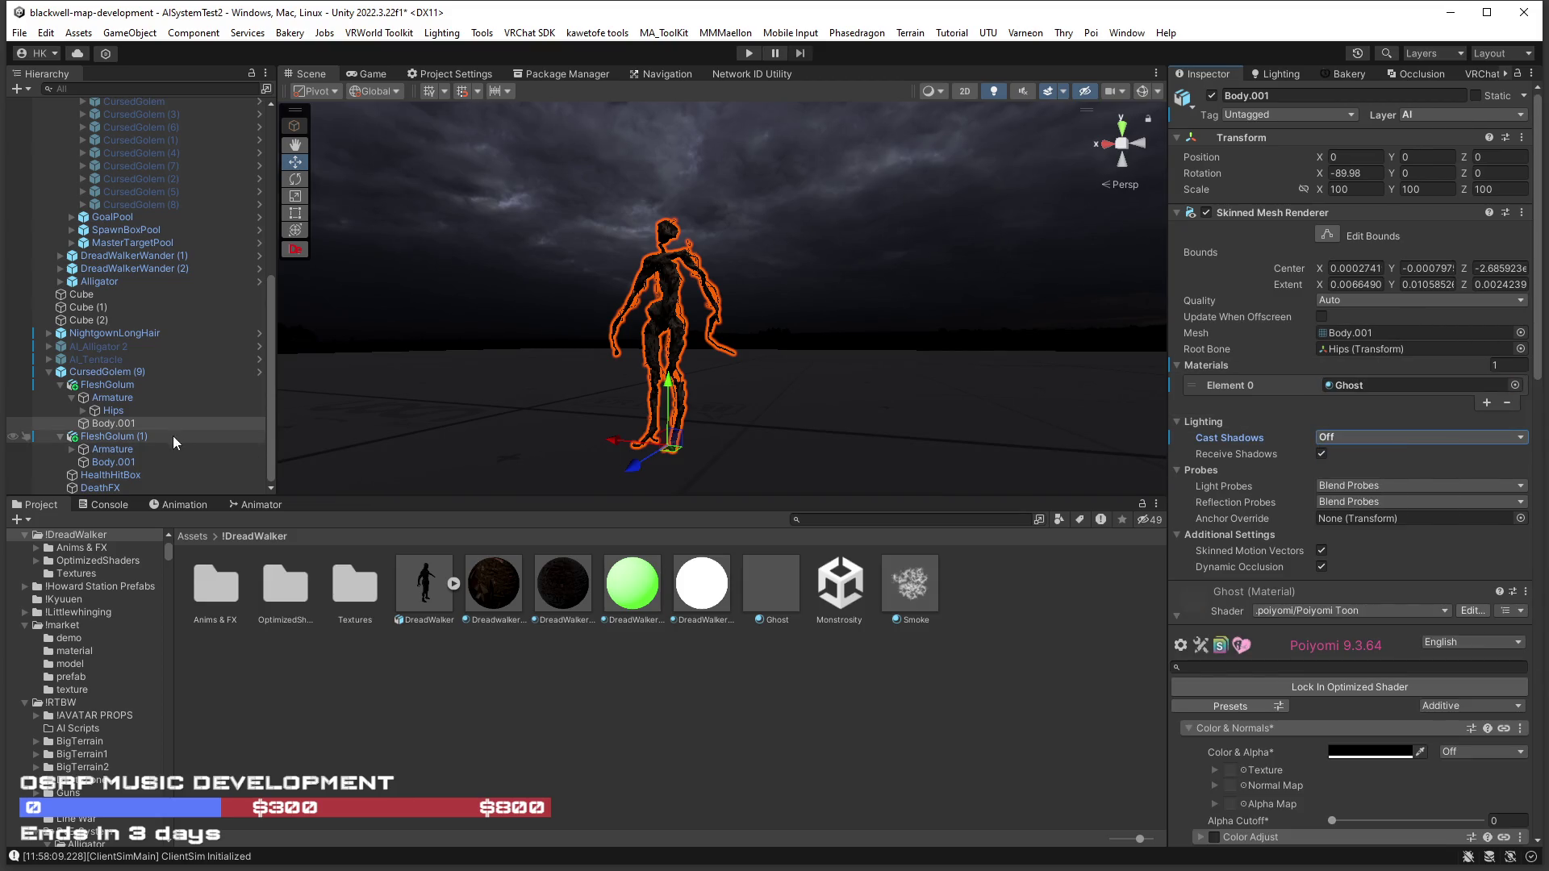
click(113, 462)
click(1375, 438)
click(1376, 453)
mouse_move(768, 587)
mouse_down()
mouse_move(1324, 419)
mouse_move(1359, 382)
mouse_up()
scroll(847, 390, up, 5)
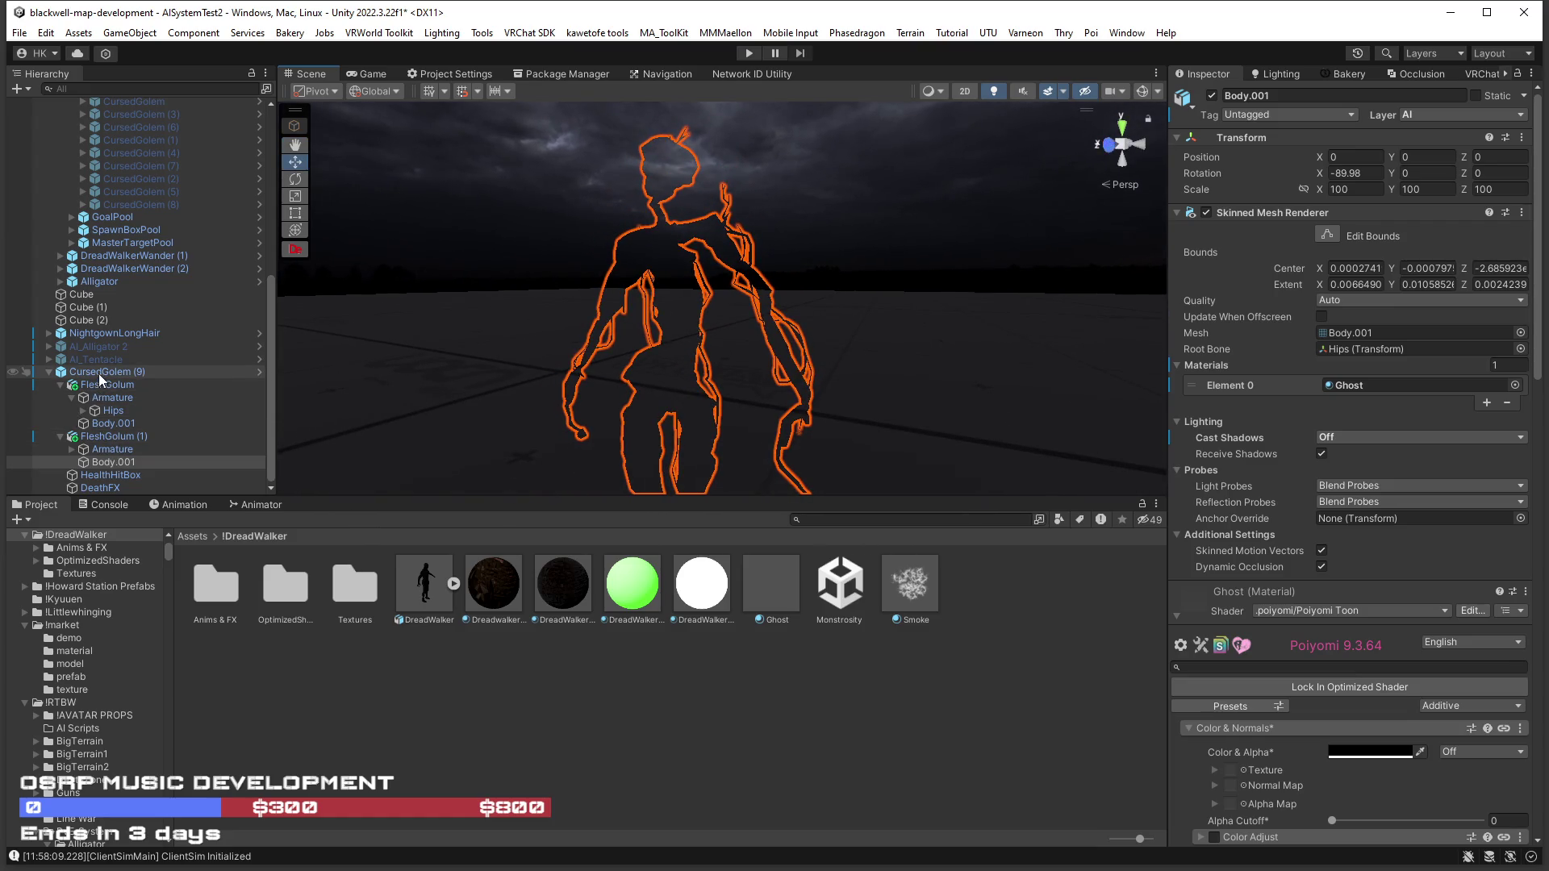
Deactivate FleshGolum and begin renaming FleshGolum (1).
click(60, 385)
click(105, 424)
click(1211, 96)
click(124, 435)
click(139, 437)
double_click(142, 436)
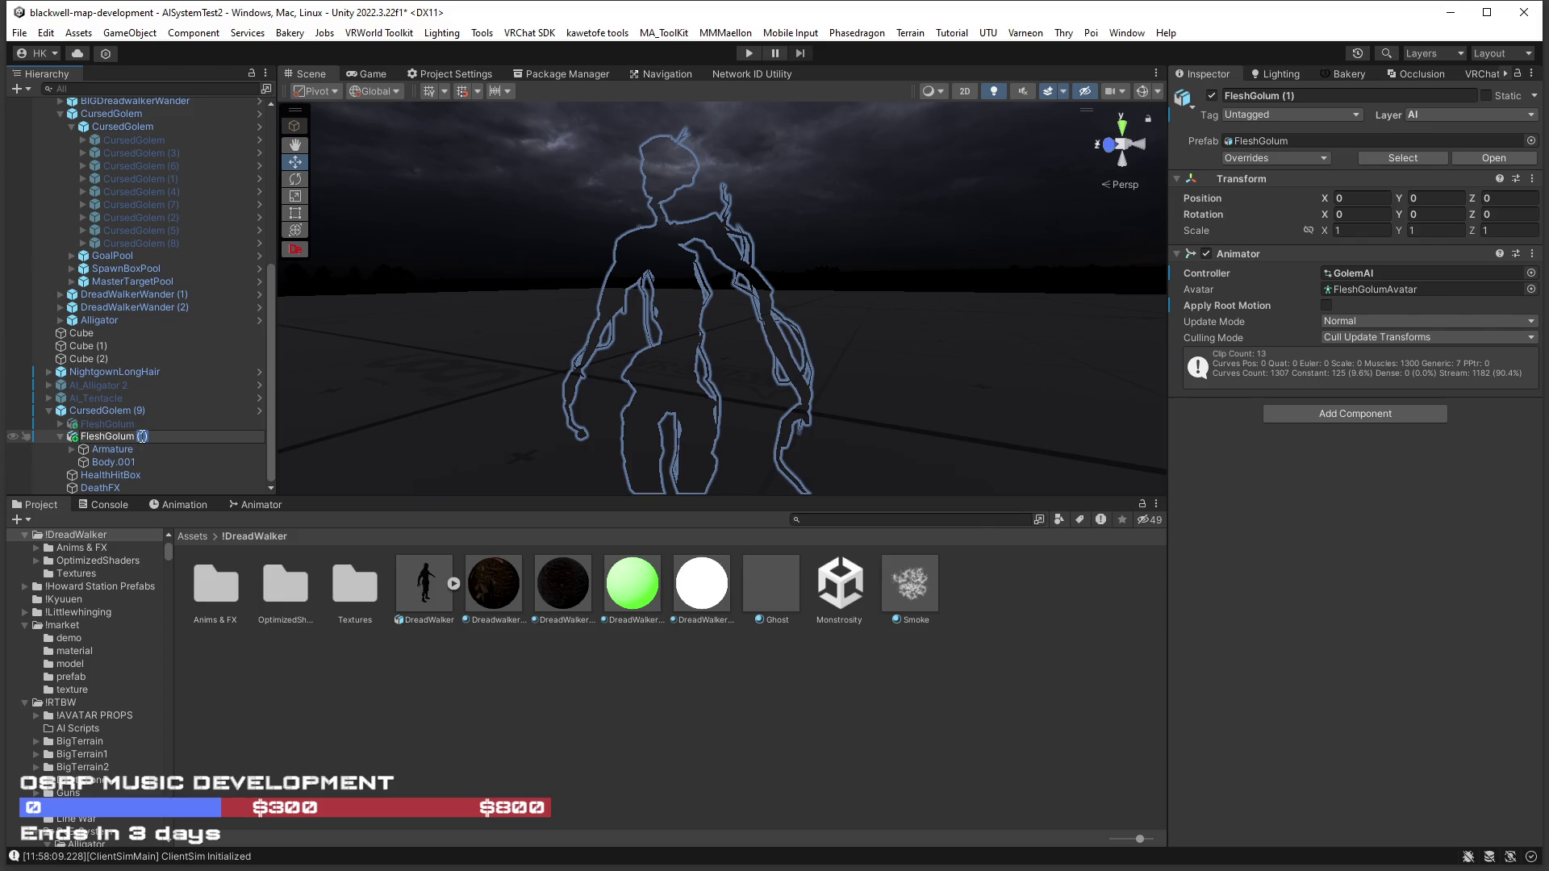
text(Clone)
Rename the copy FleshGolum Clone and link it and its Body.001 as CursedGolem (9)'s animator flicker clone.
key(Return)
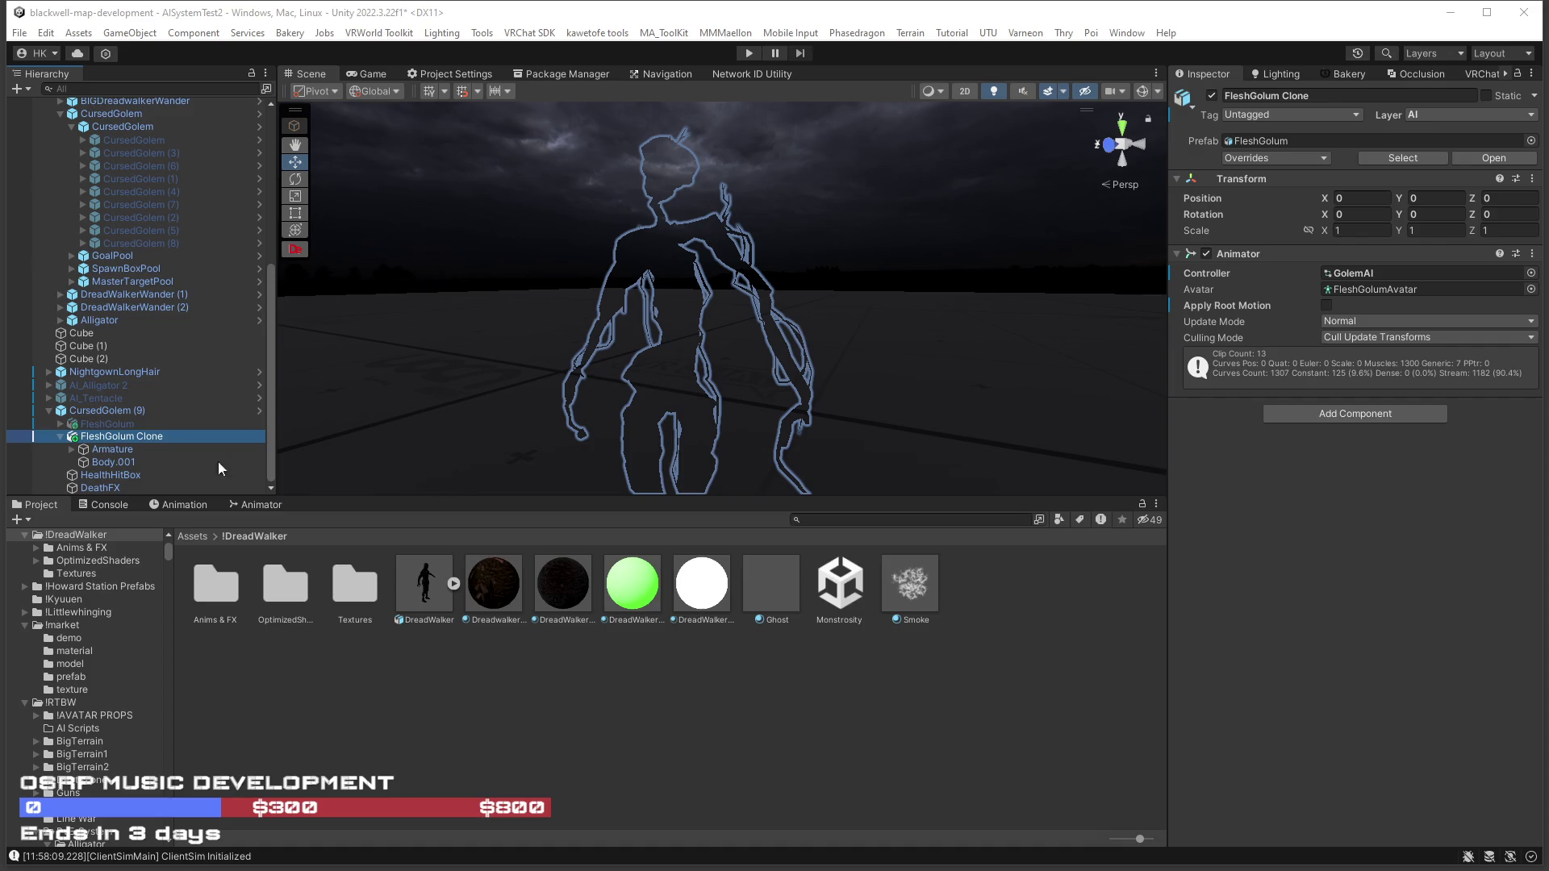
click(103, 410)
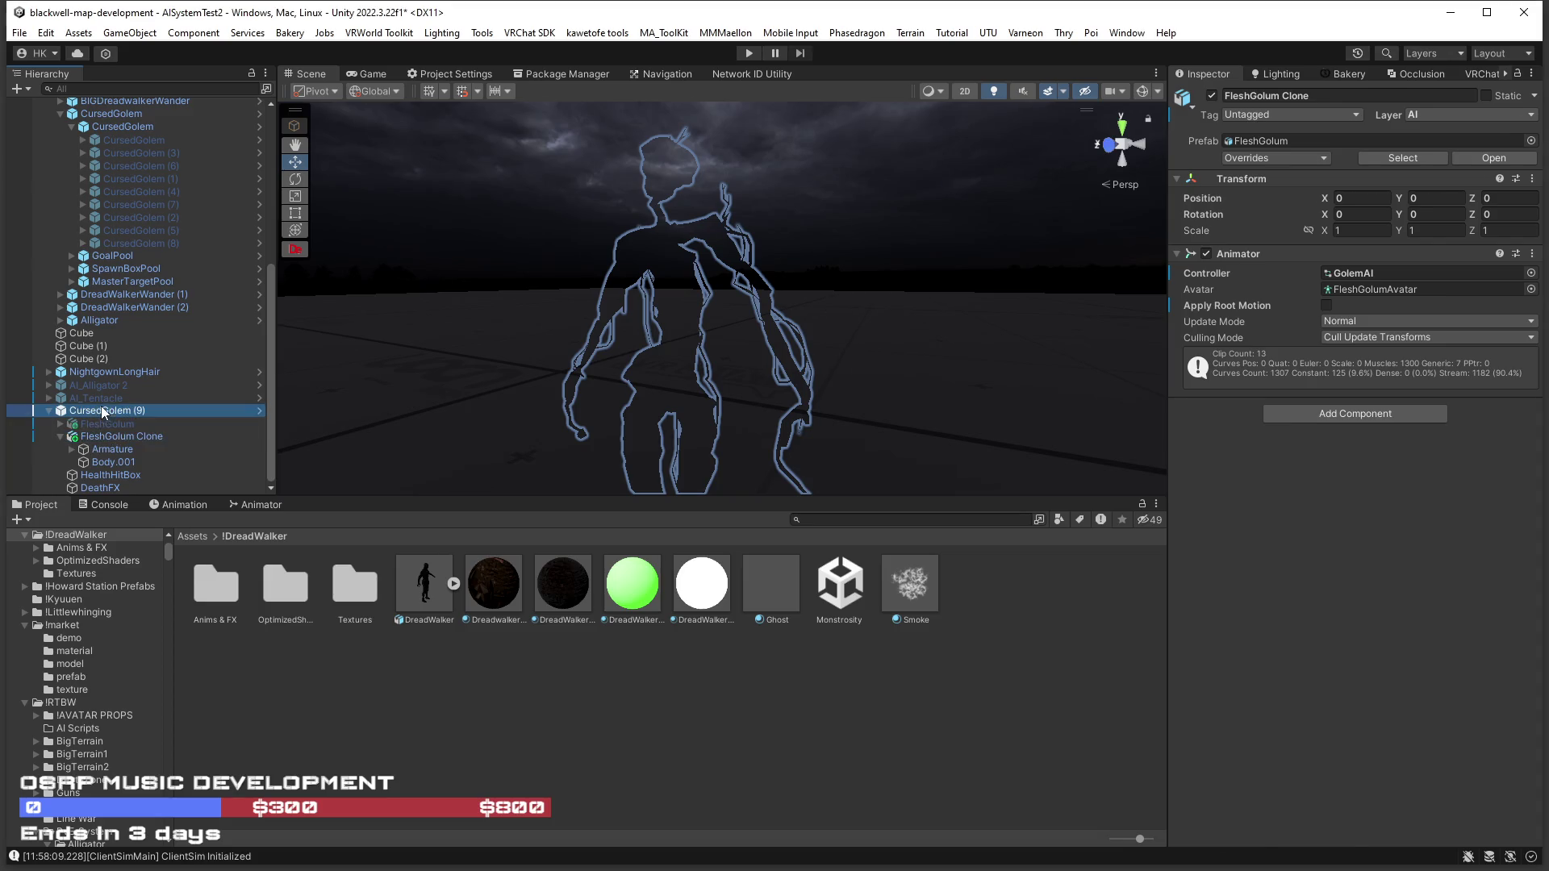
scroll(1363, 648, down, 5)
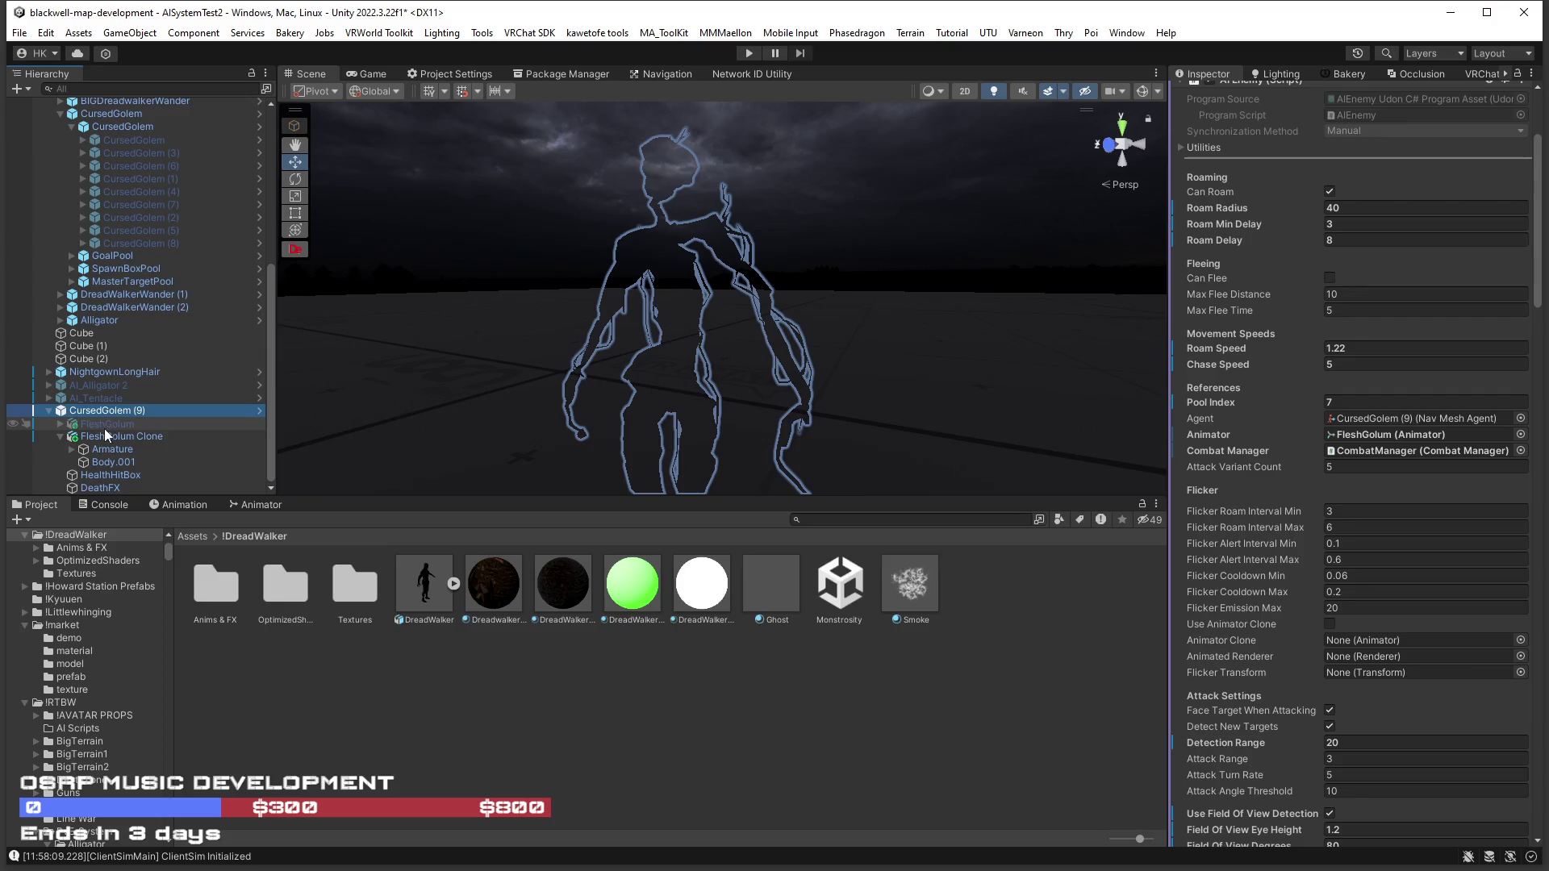
mouse_move(92, 436)
mouse_down()
mouse_move(1530, 674)
mouse_move(1373, 639)
mouse_up()
mouse_move(104, 463)
mouse_down()
mouse_move(1414, 667)
mouse_move(1392, 657)
mouse_up()
mouse_move(109, 436)
mouse_down()
mouse_move(1443, 708)
mouse_move(1366, 672)
mouse_up()
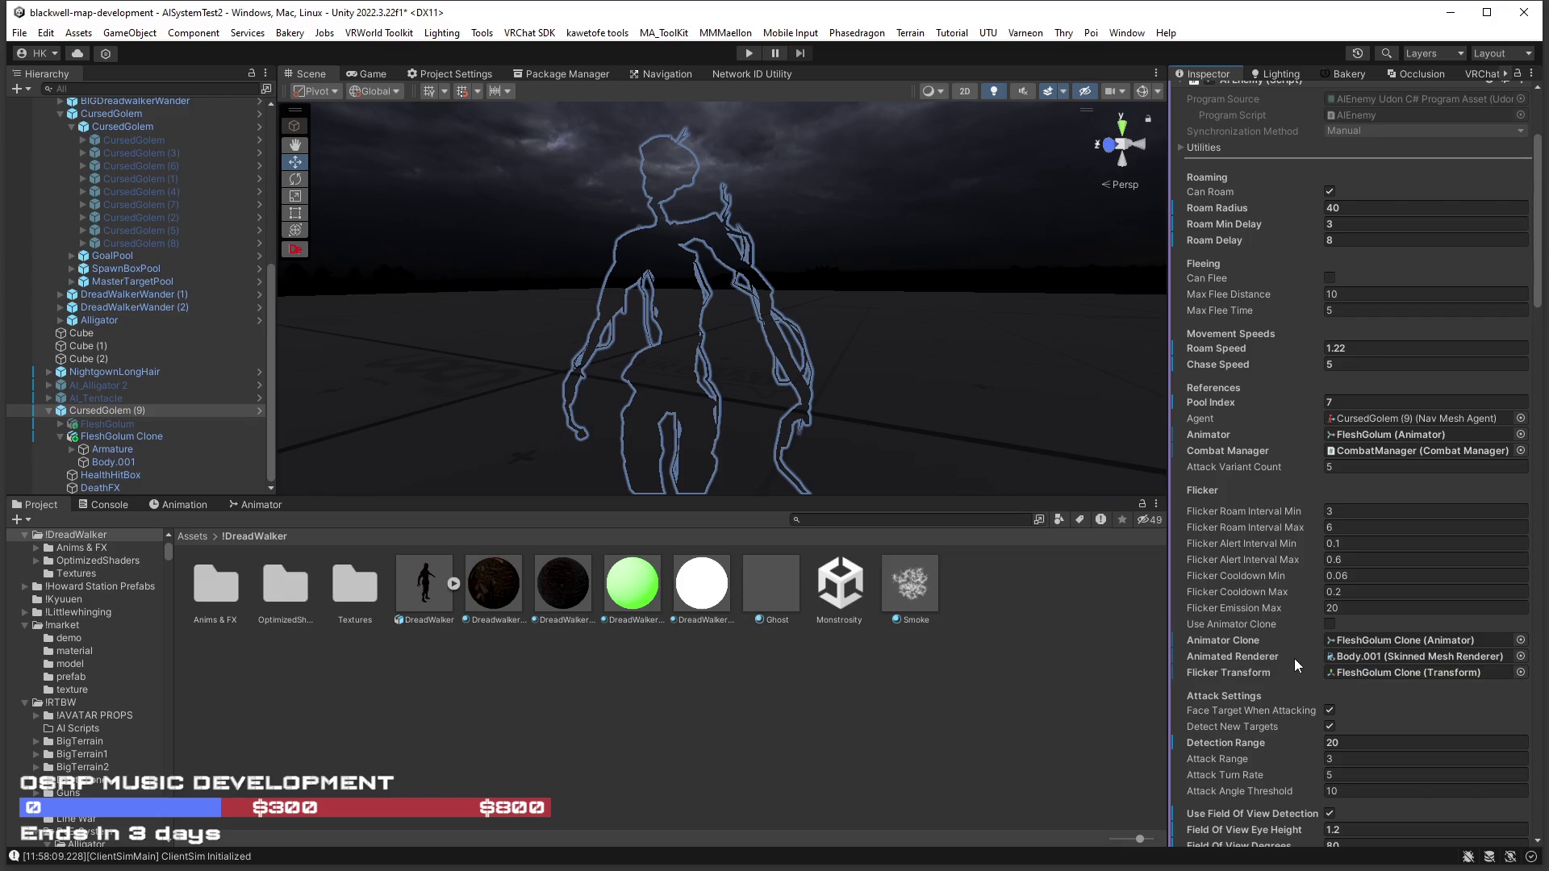
click(1330, 623)
Set Flicker Roam Interval Min to 0.06 and Max to 0.1.
click(1331, 511)
text(.1)
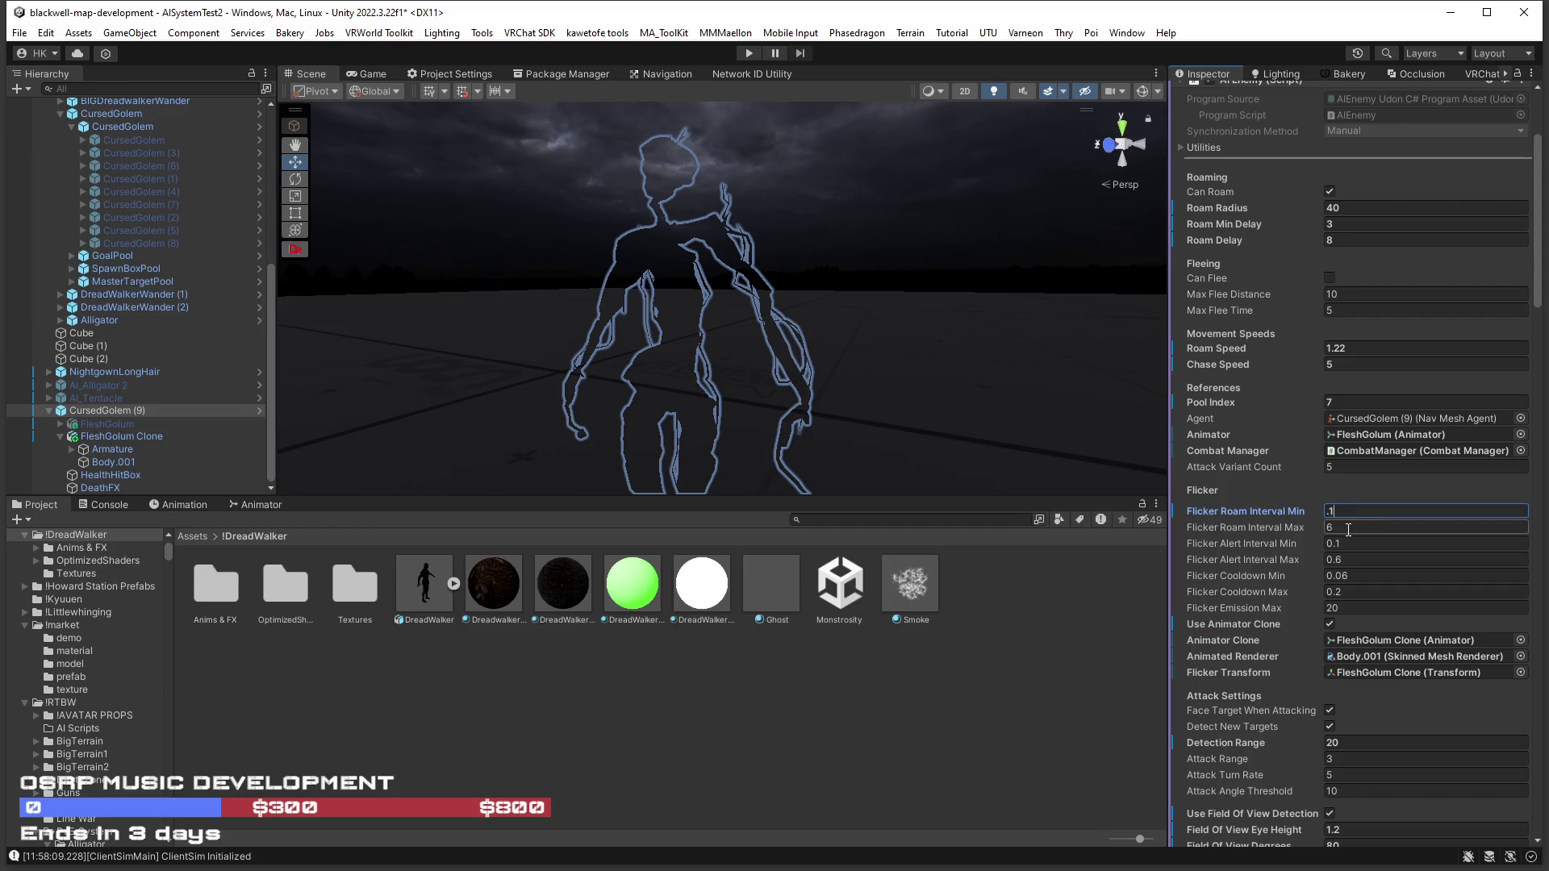
key(Return)
text(.0)
text(6)
key(Tab)
text(.1)
key(Return)
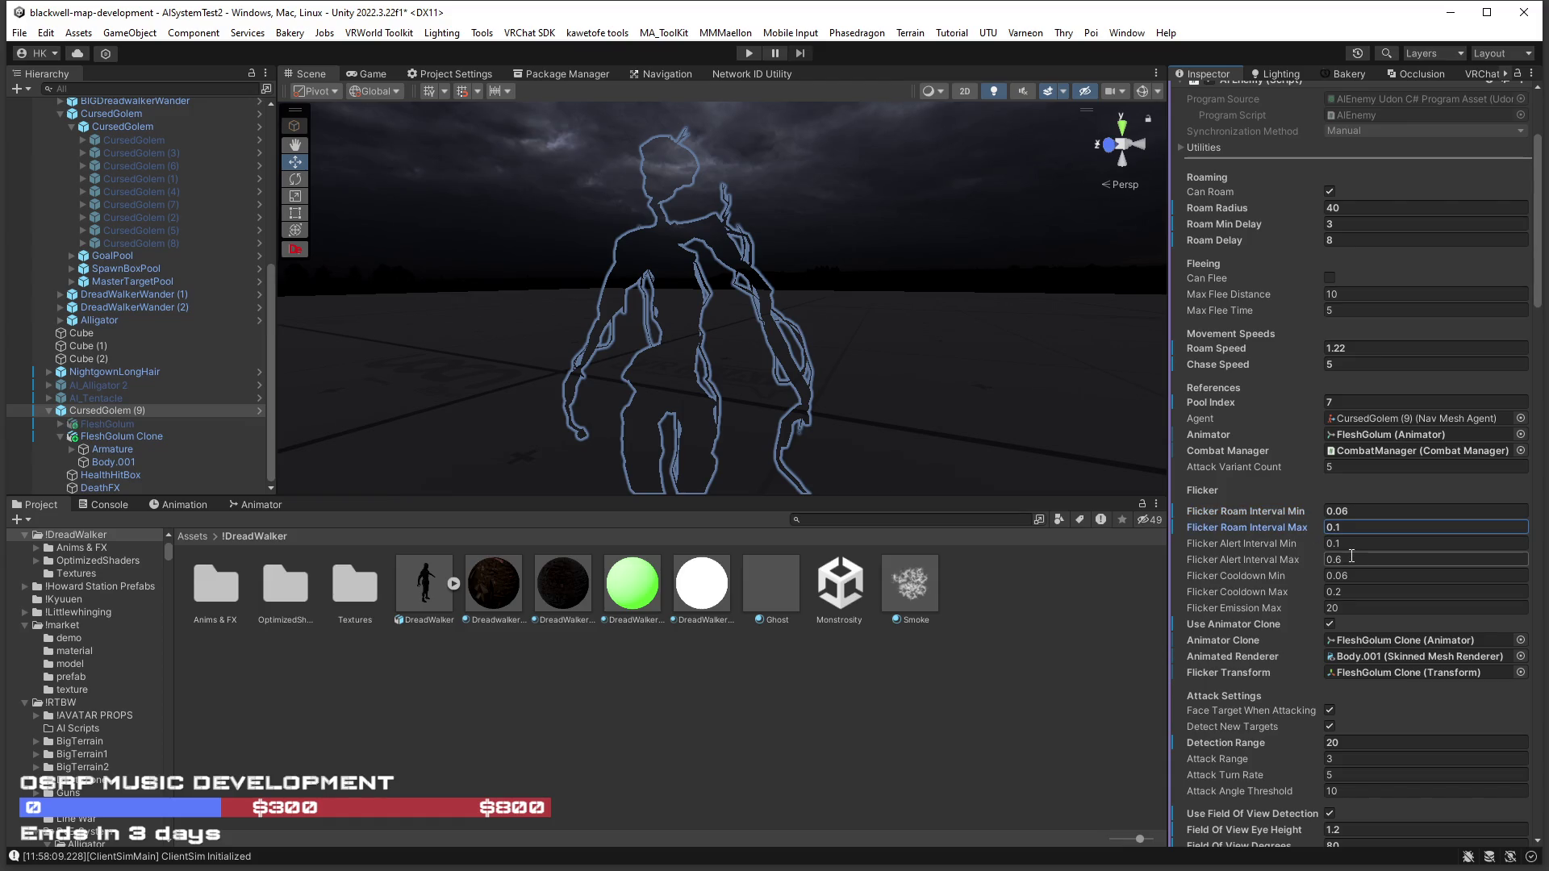
scroll(1314, 402, up, 5)
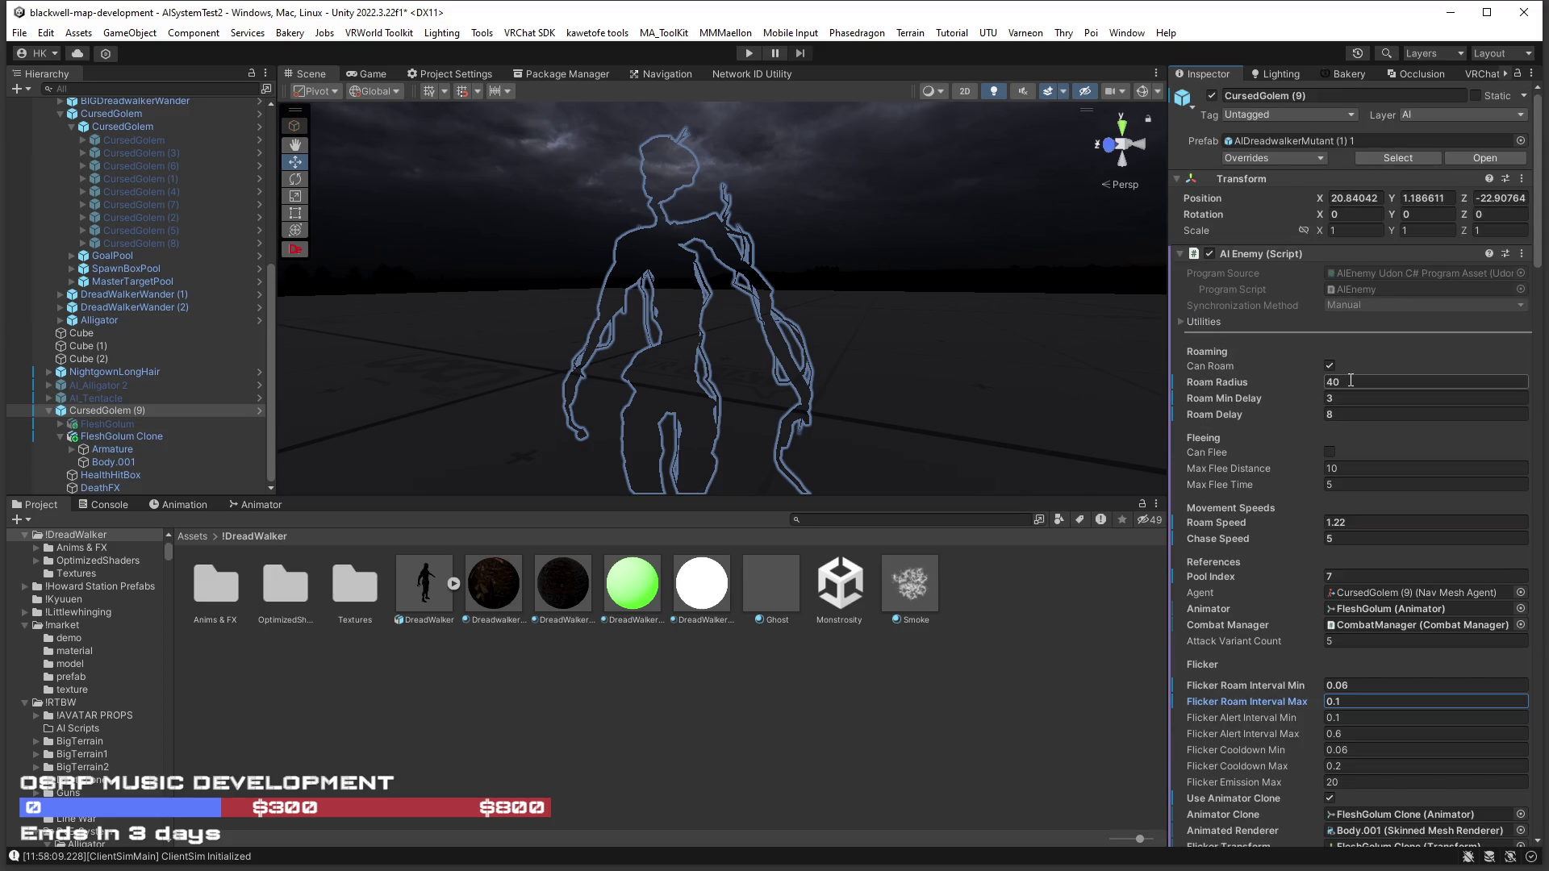
Set CursedGolem (9)'s Roam Speed to 0.1 and Flicker Emission Max to 30.
click(1342, 525)
text(.1)
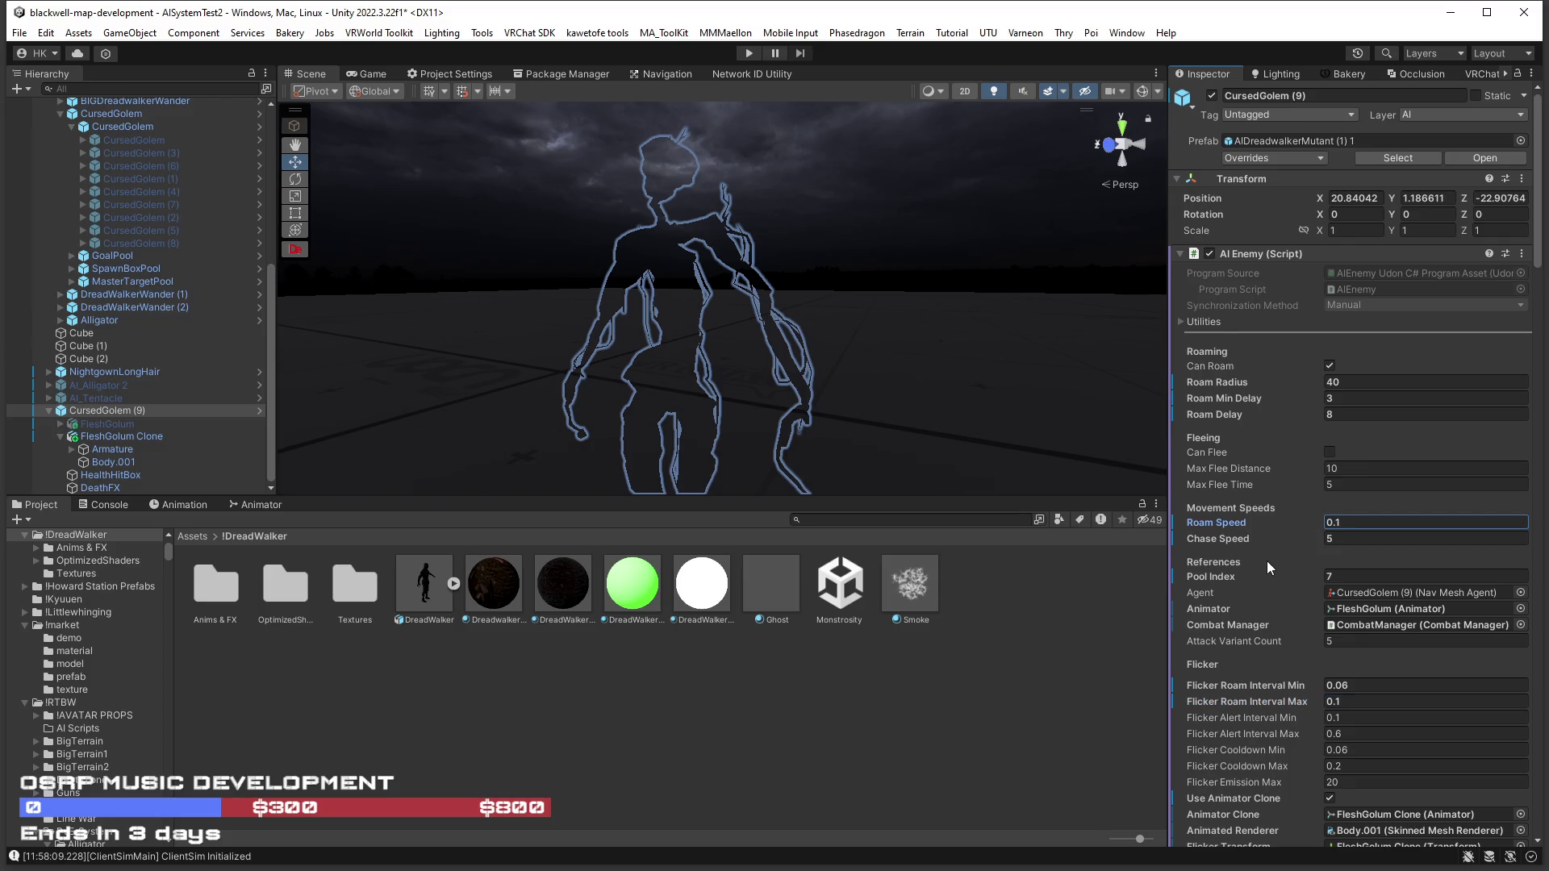
scroll(1267, 560, down, 8)
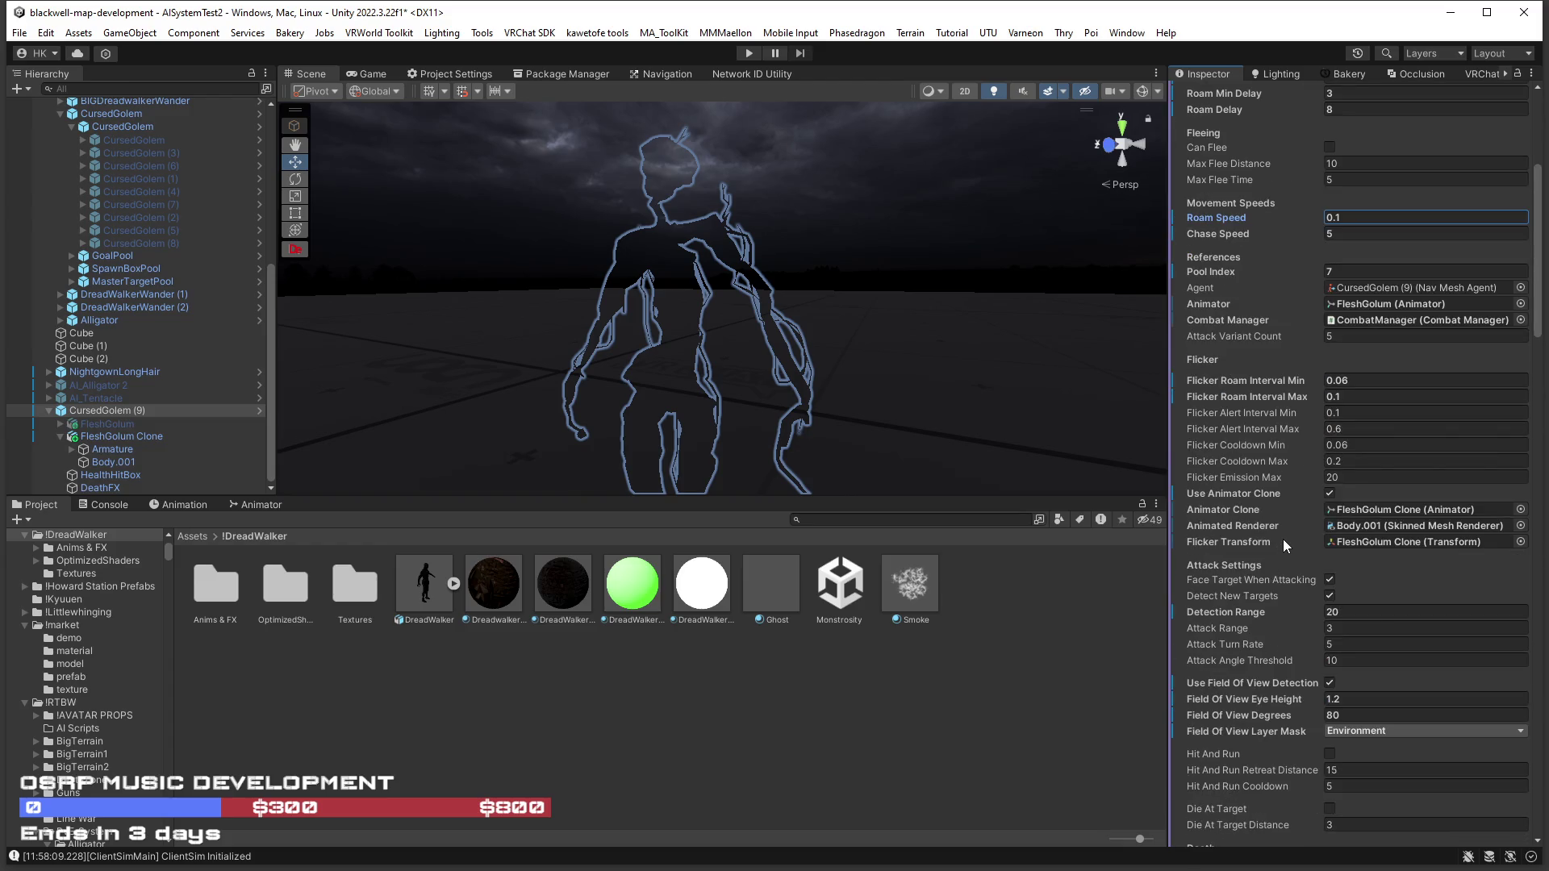
scroll(1282, 539, down, 2)
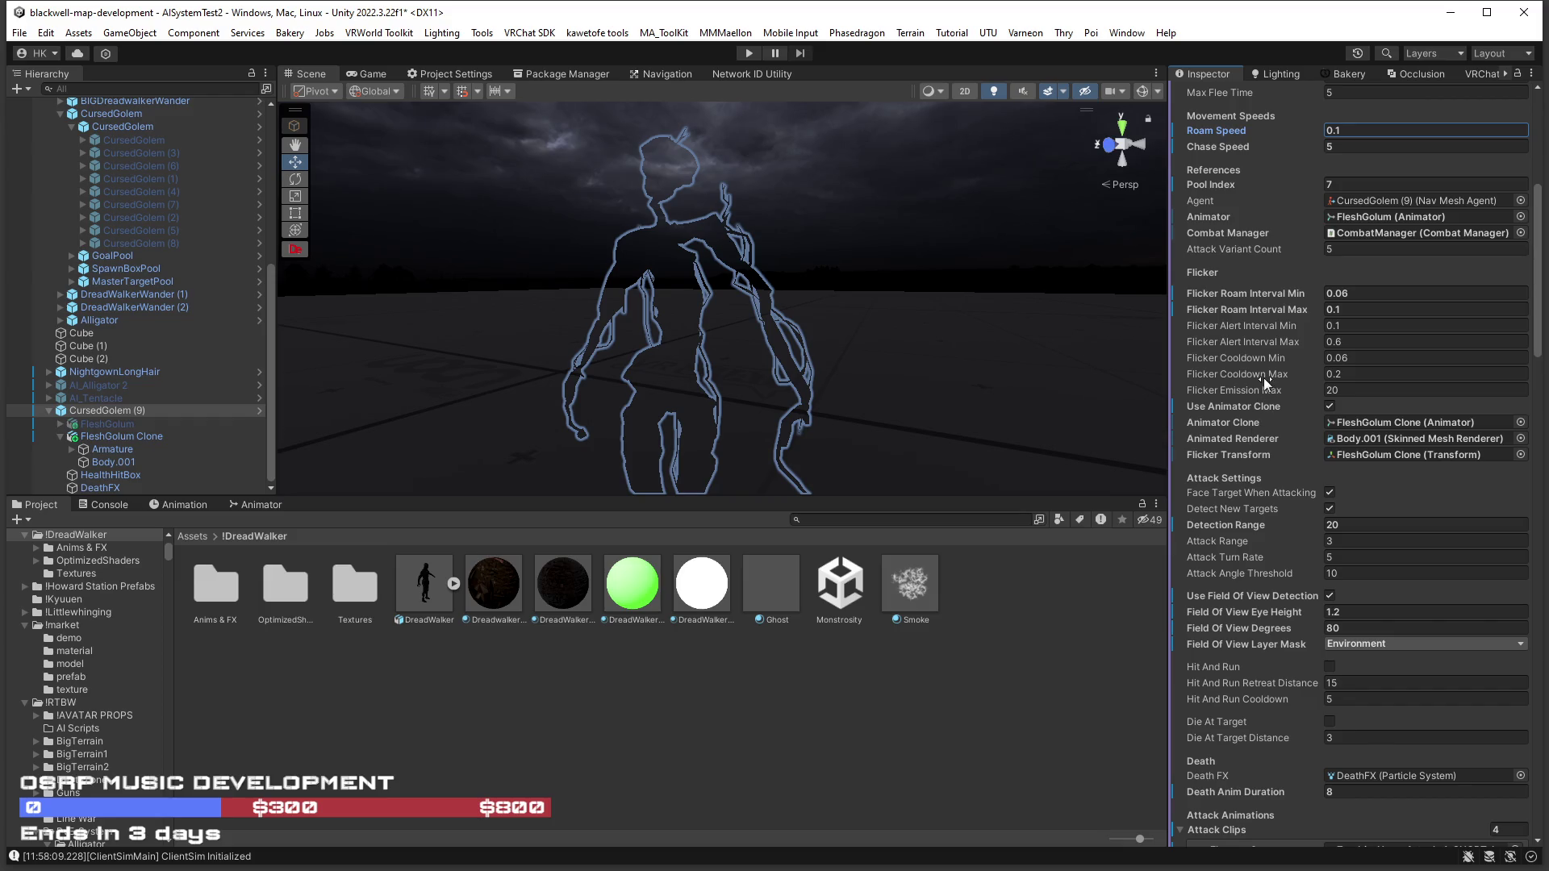
mouse_move(1049, 338)
mouse_down()
mouse_move(926, 321)
mouse_move(926, 366)
mouse_move(775, 480)
mouse_move(691, 473)
mouse_move(554, 277)
mouse_move(567, 339)
mouse_move(750, 348)
mouse_move(710, 339)
mouse_up()
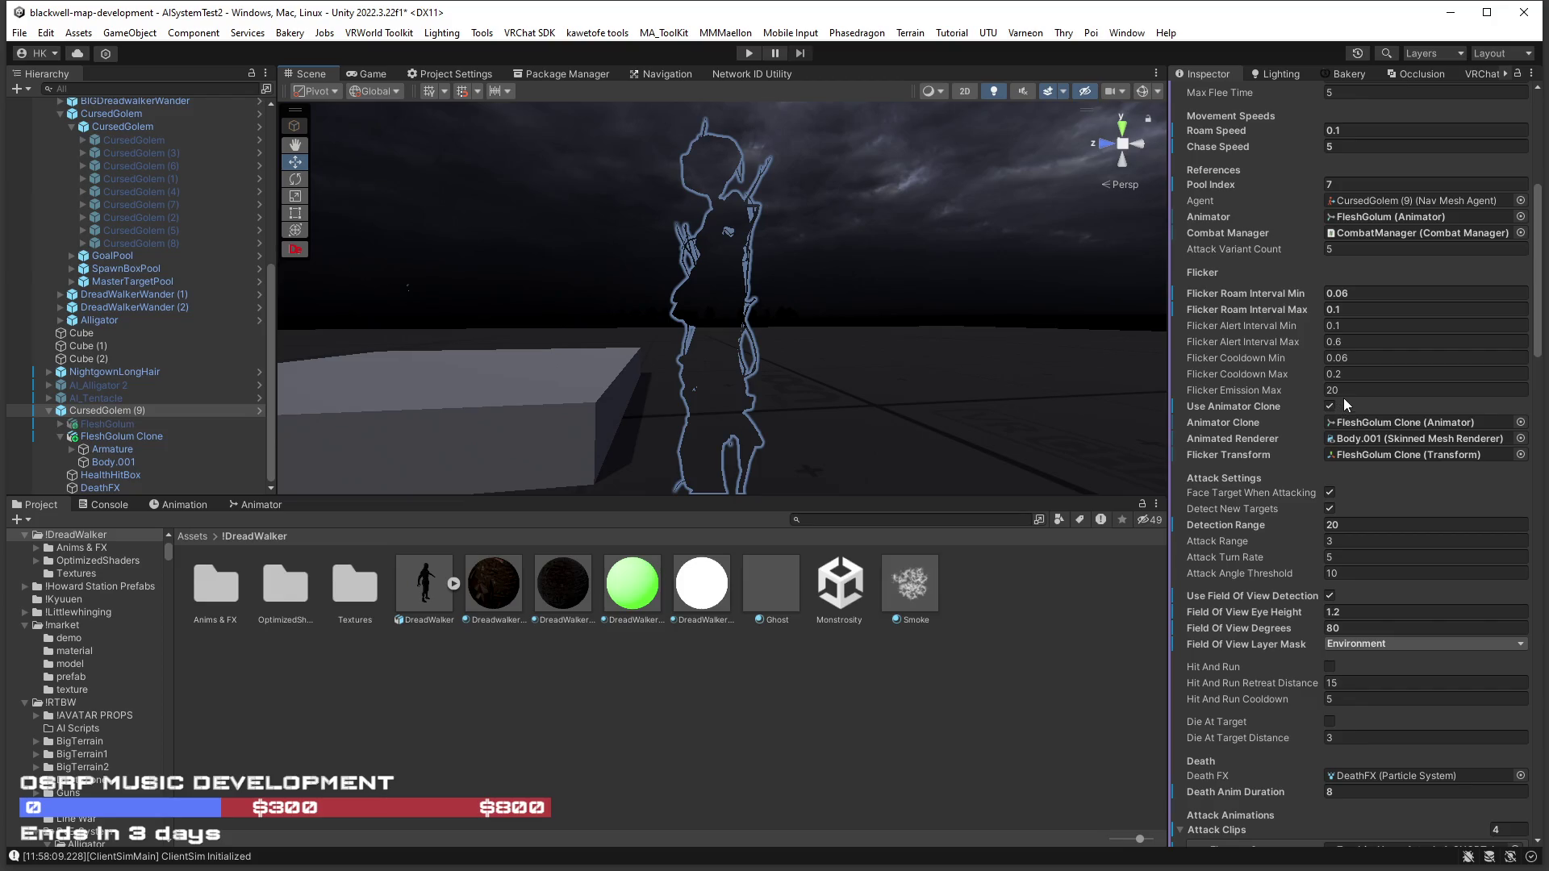
click(1332, 389)
text(30)
key(Return)
drag(847, 377, 859, 378)
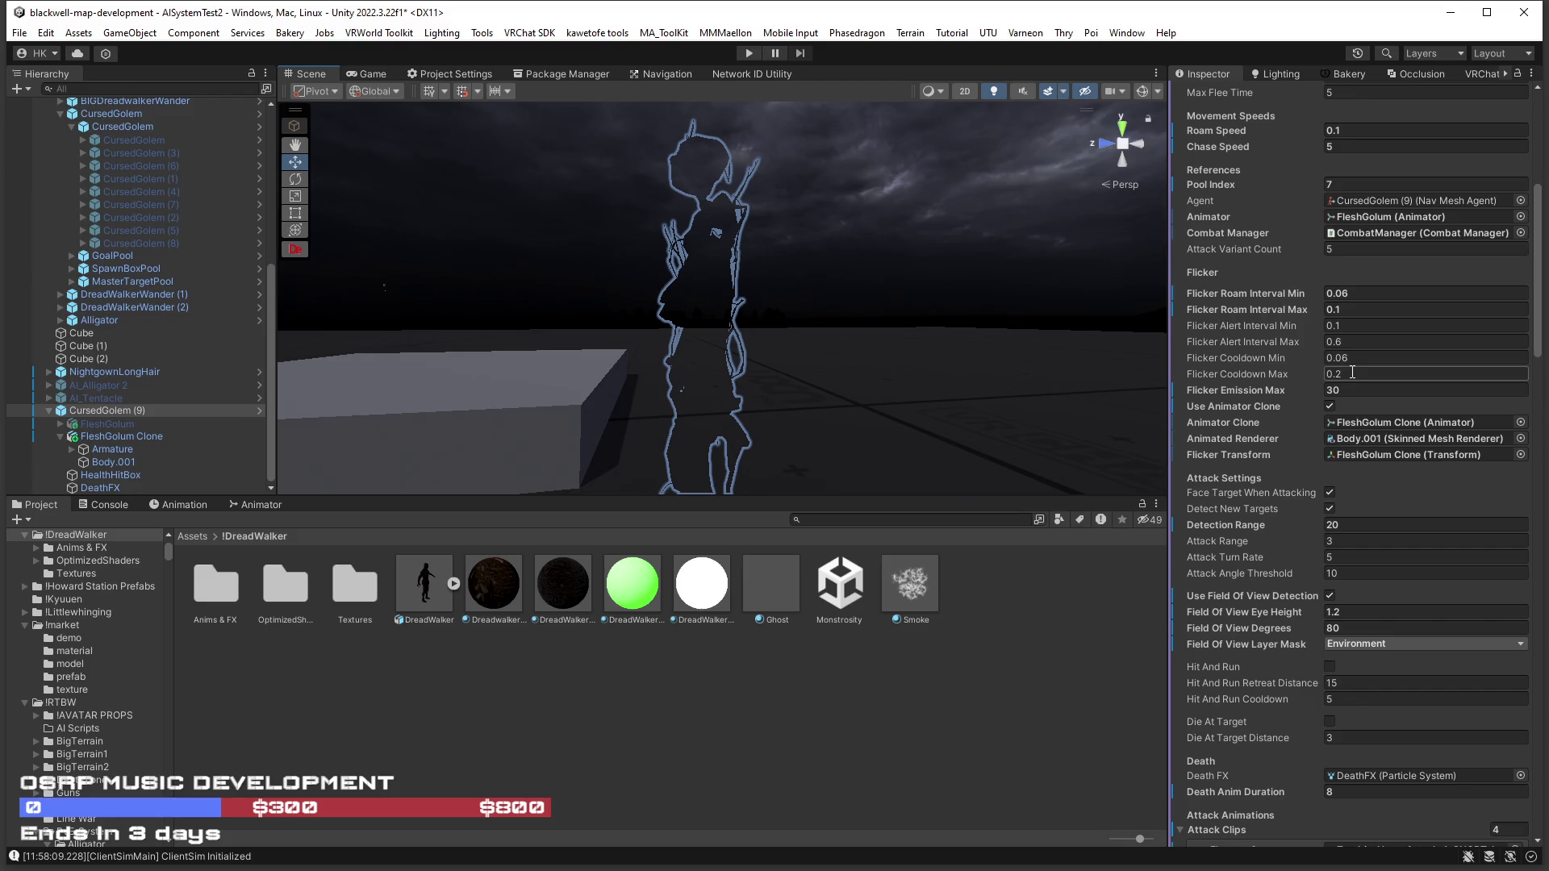
Set Flicker Cooldown Min to 0.1 and Max to 0.3, then start Play mode.
drag(1352, 362, 1337, 365)
text(1)
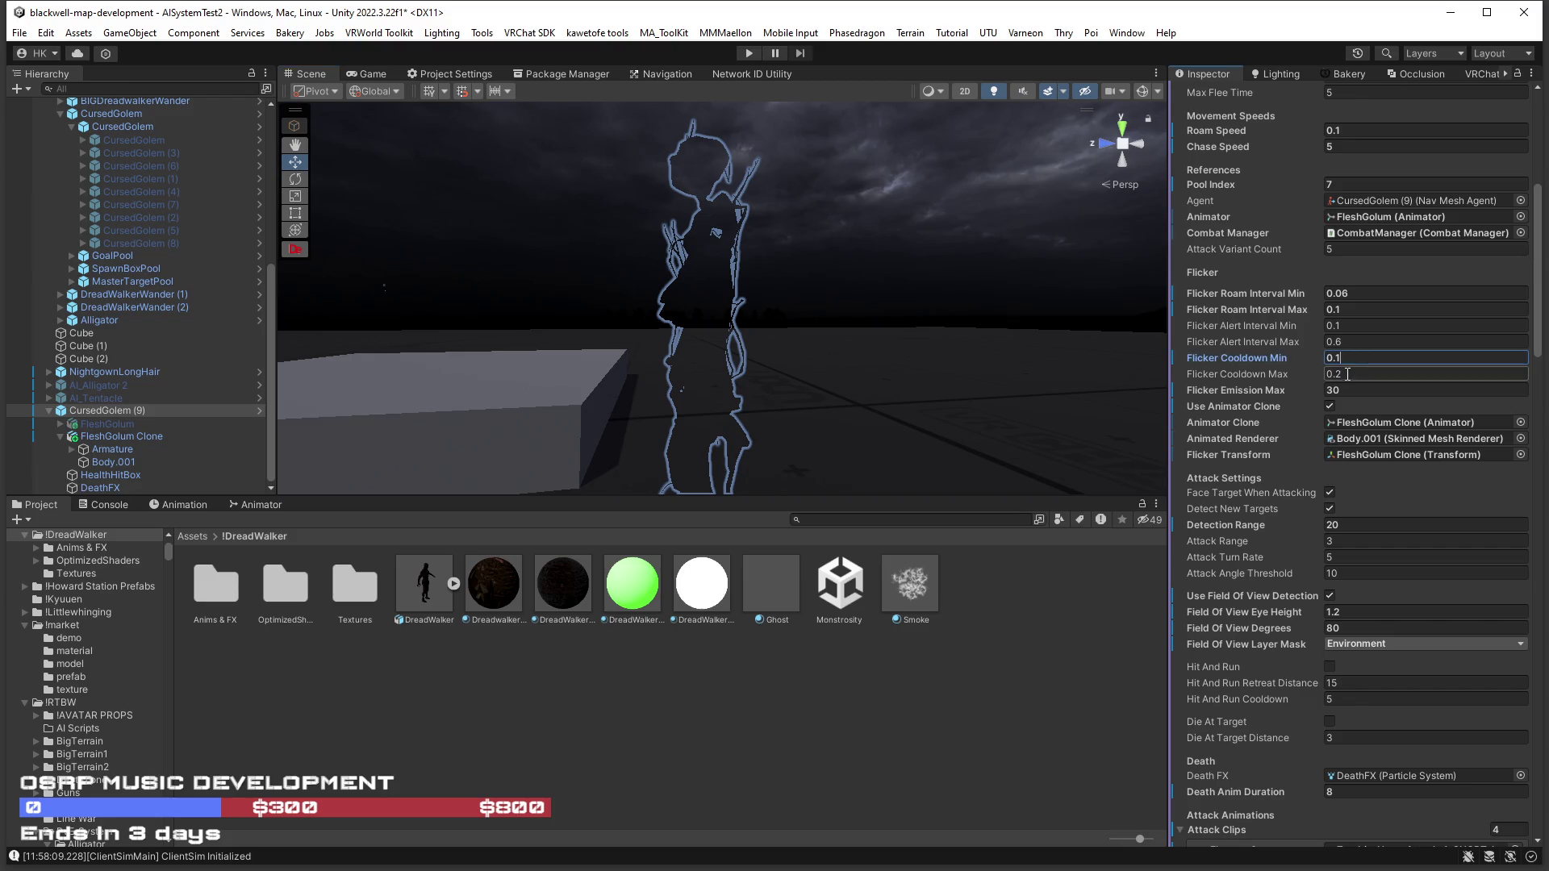
click(1344, 375)
text(0.3)
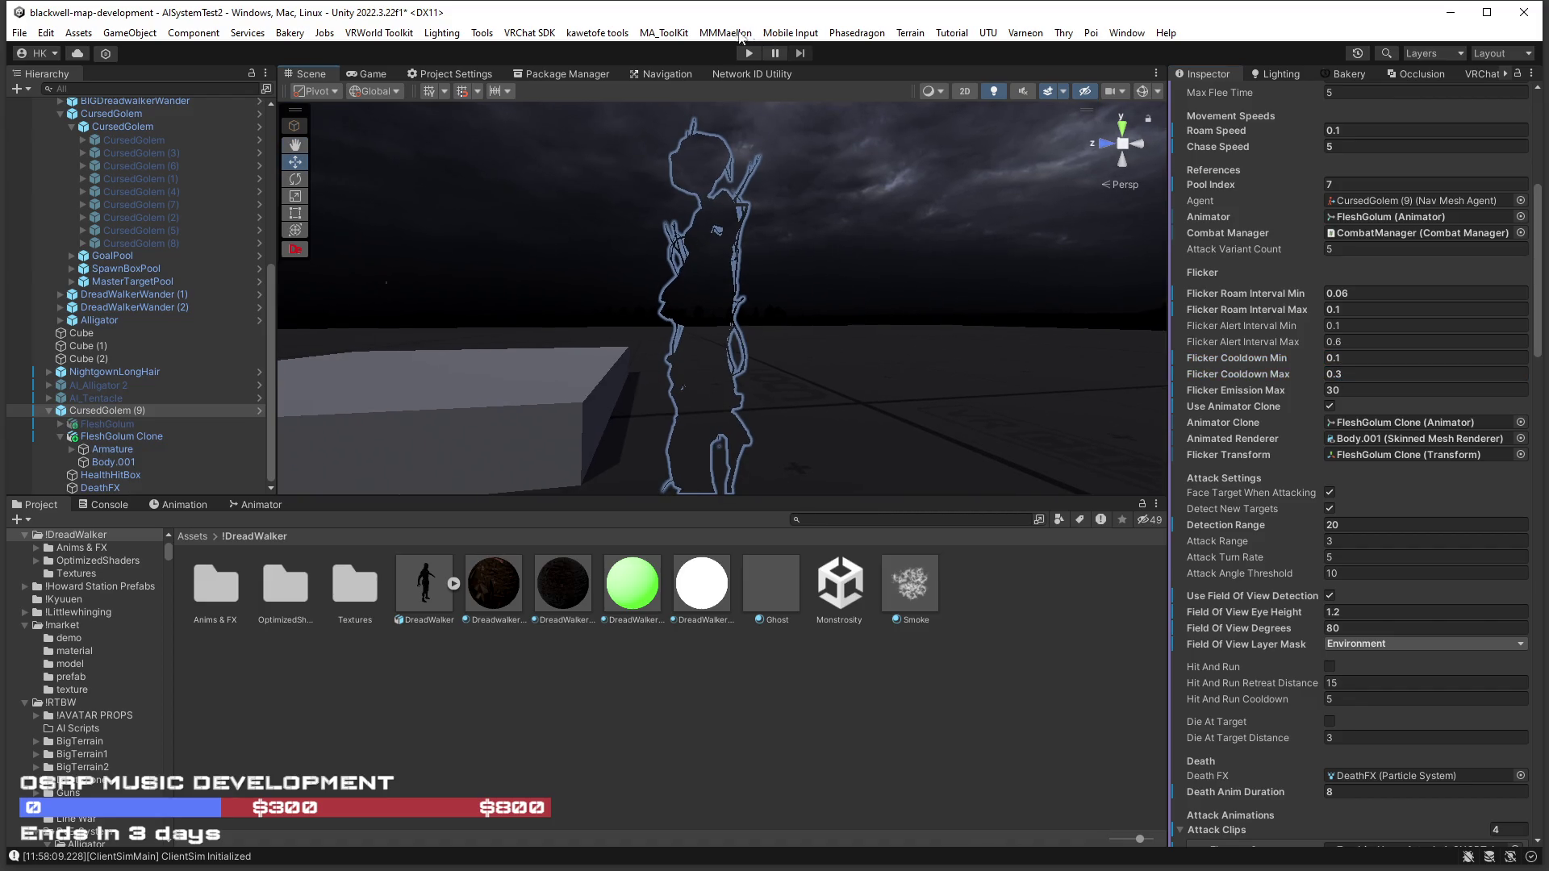
click(746, 55)
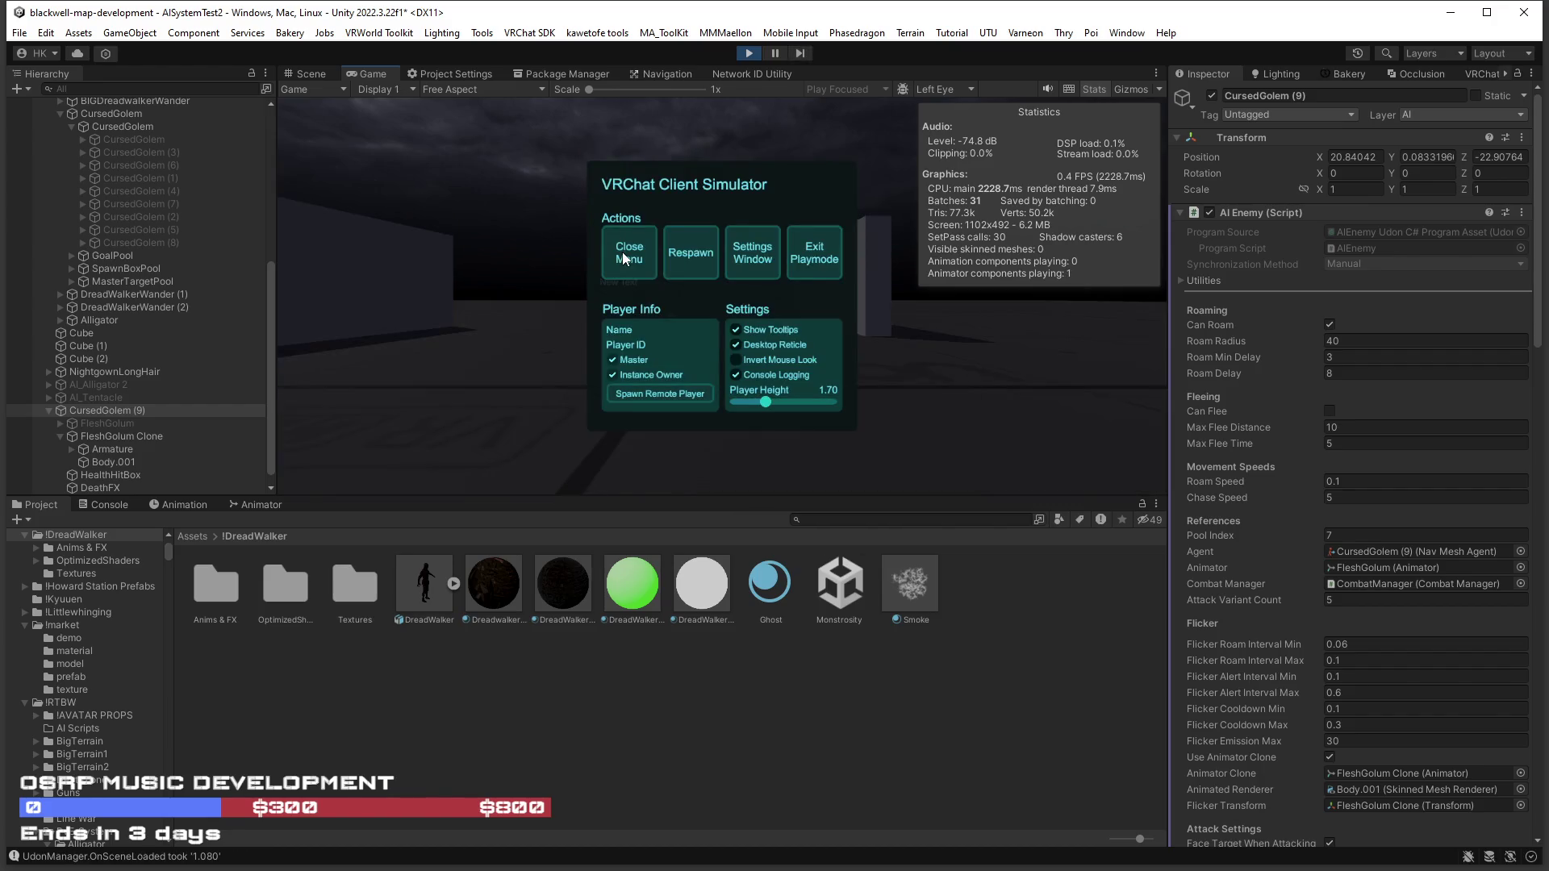
Close the VRChat Client Simulator menu to begin play testing.
click(625, 255)
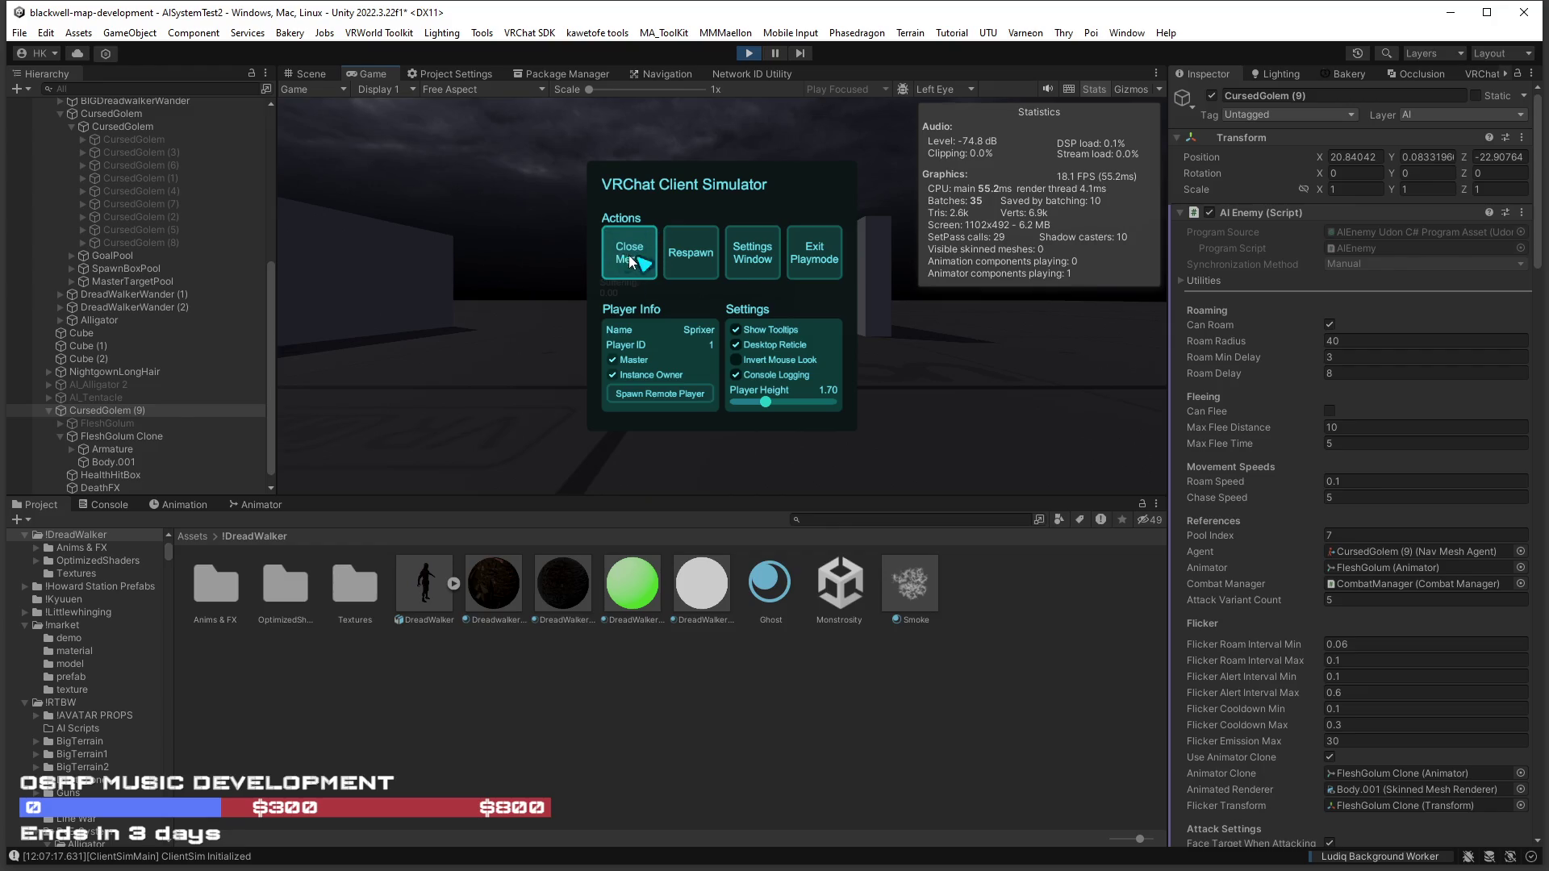
click(629, 255)
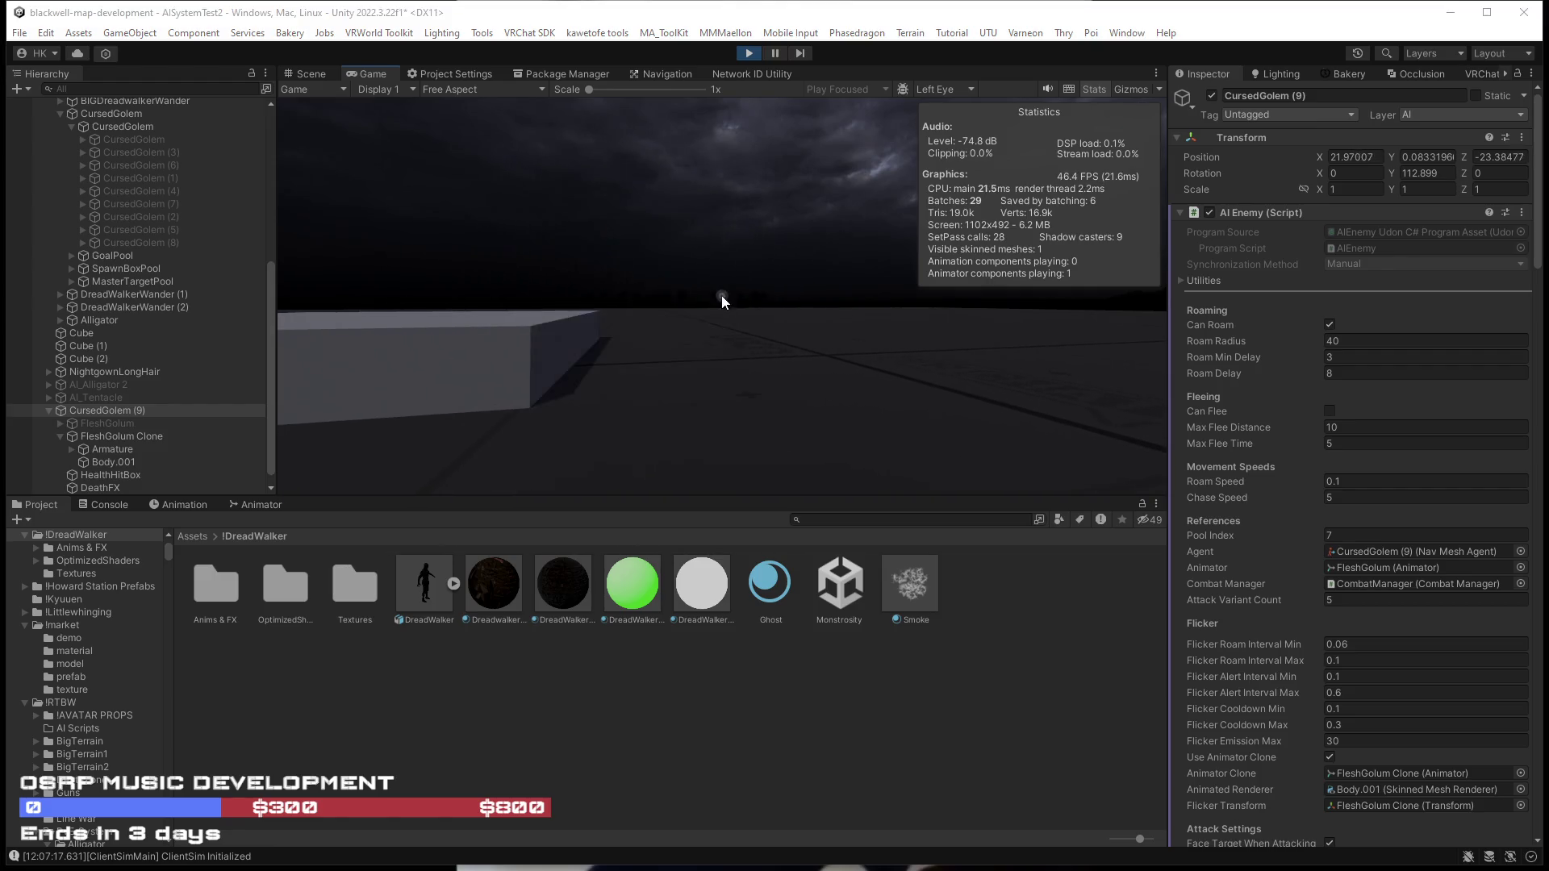
Lower Flicker Emission Max to 20.
click(1313, 742)
text(20)
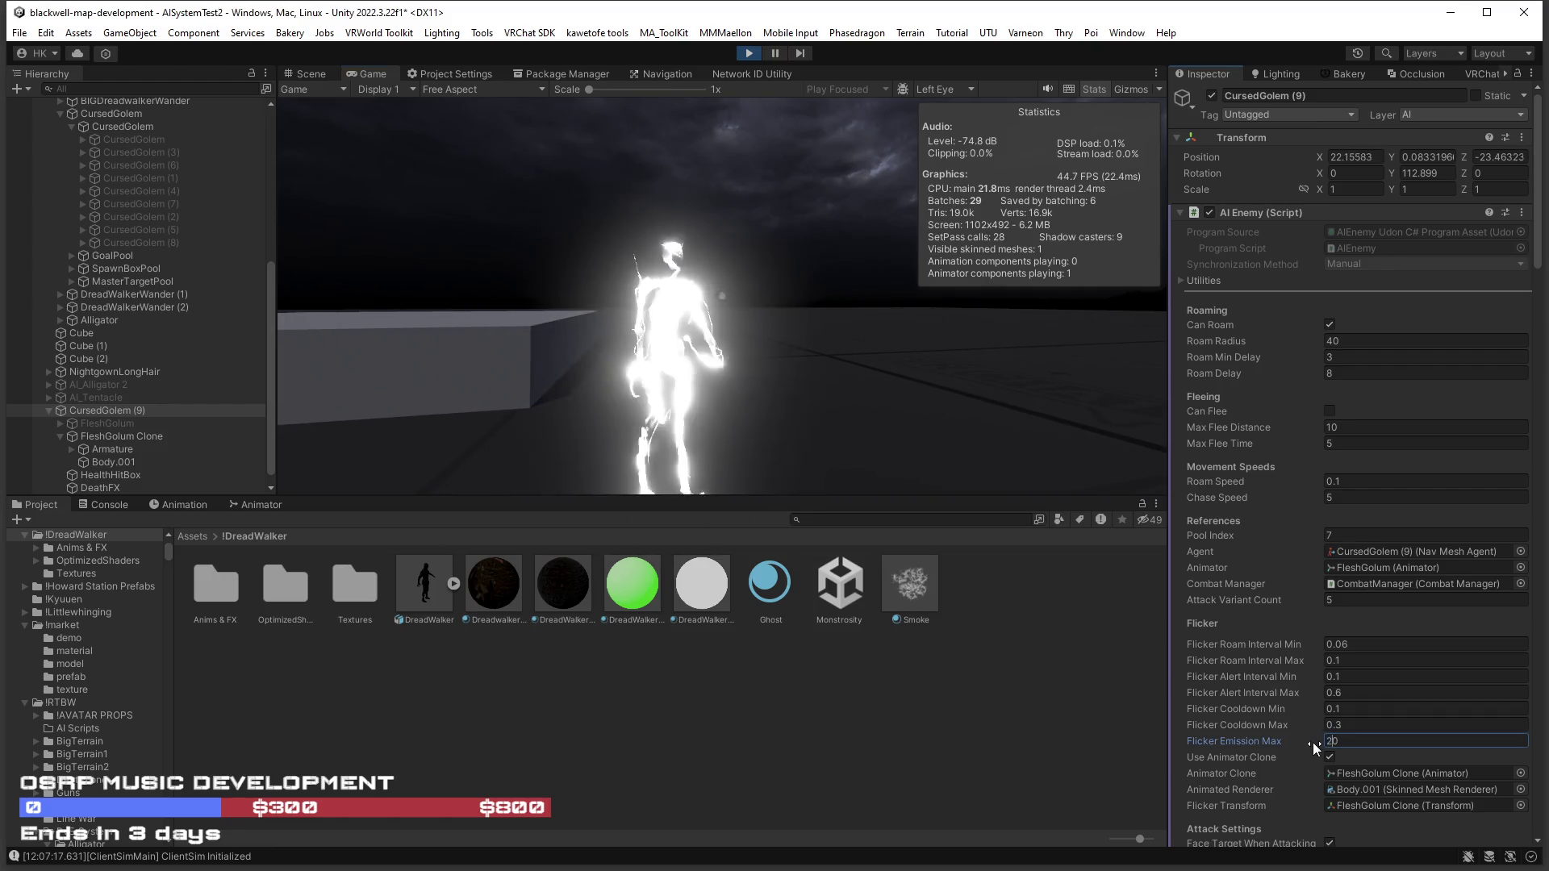
key(Return)
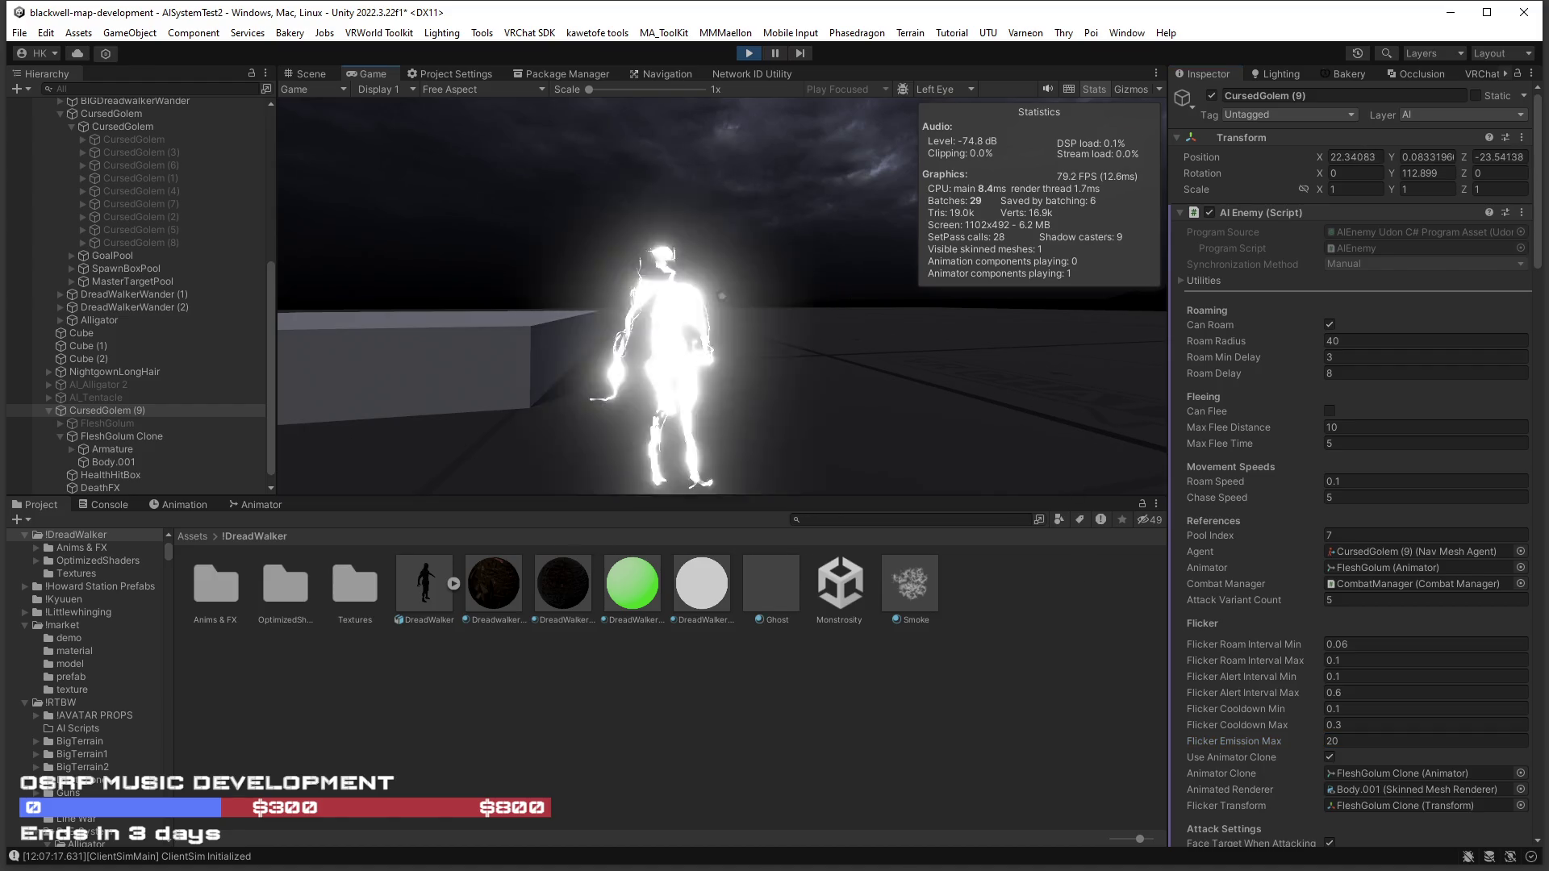
Set Flicker Roam Interval Min to 0.08 and Max to 0.15, then resume play testing.
double_click(1338, 644)
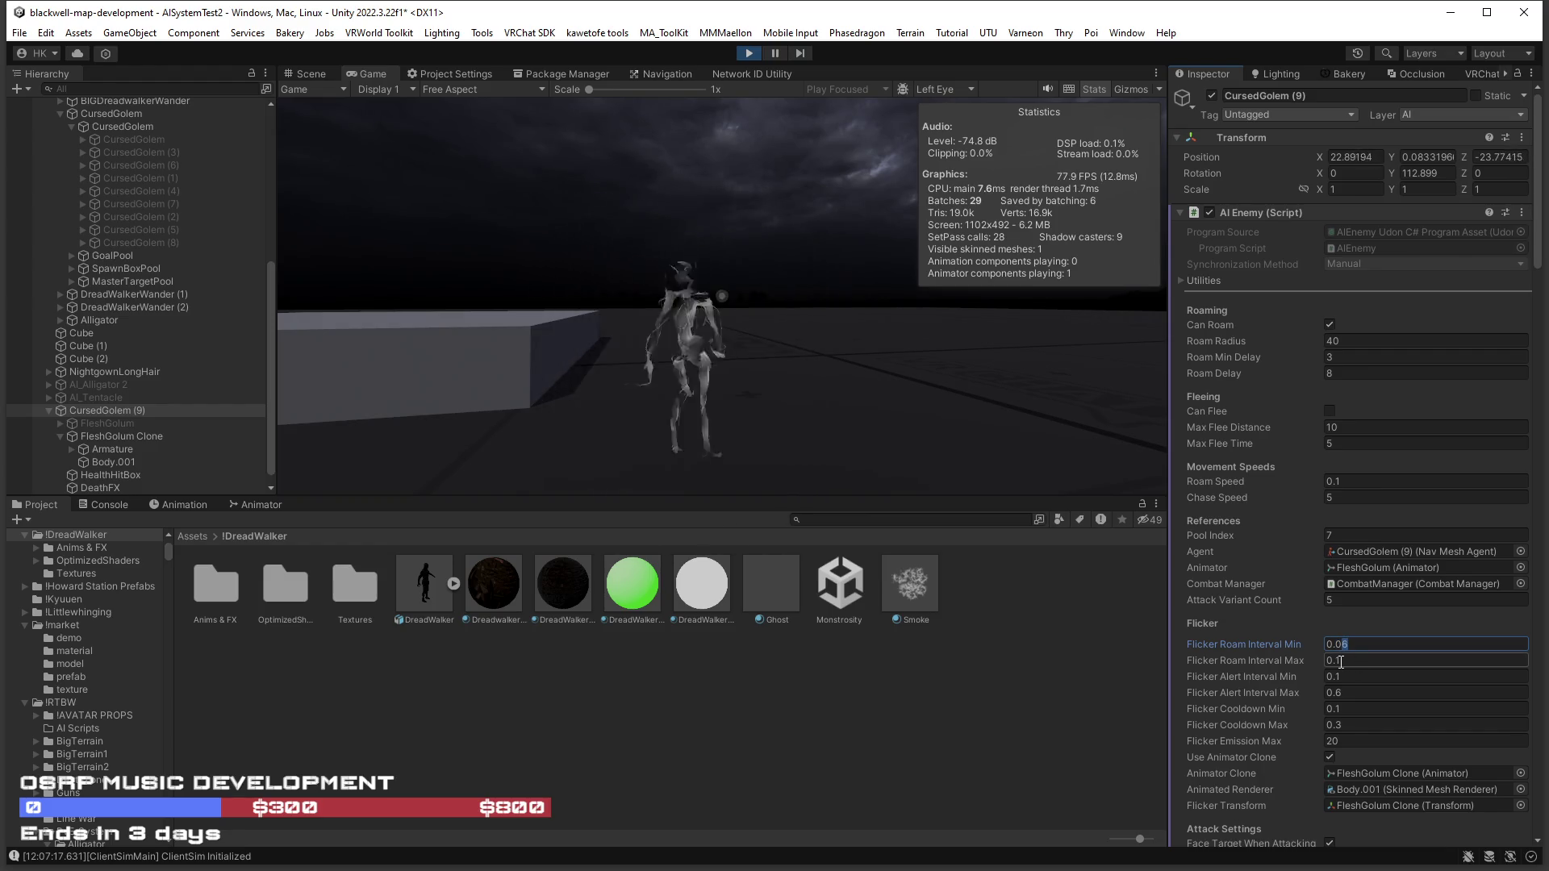
text(8)
key(Return)
double_click(1341, 664)
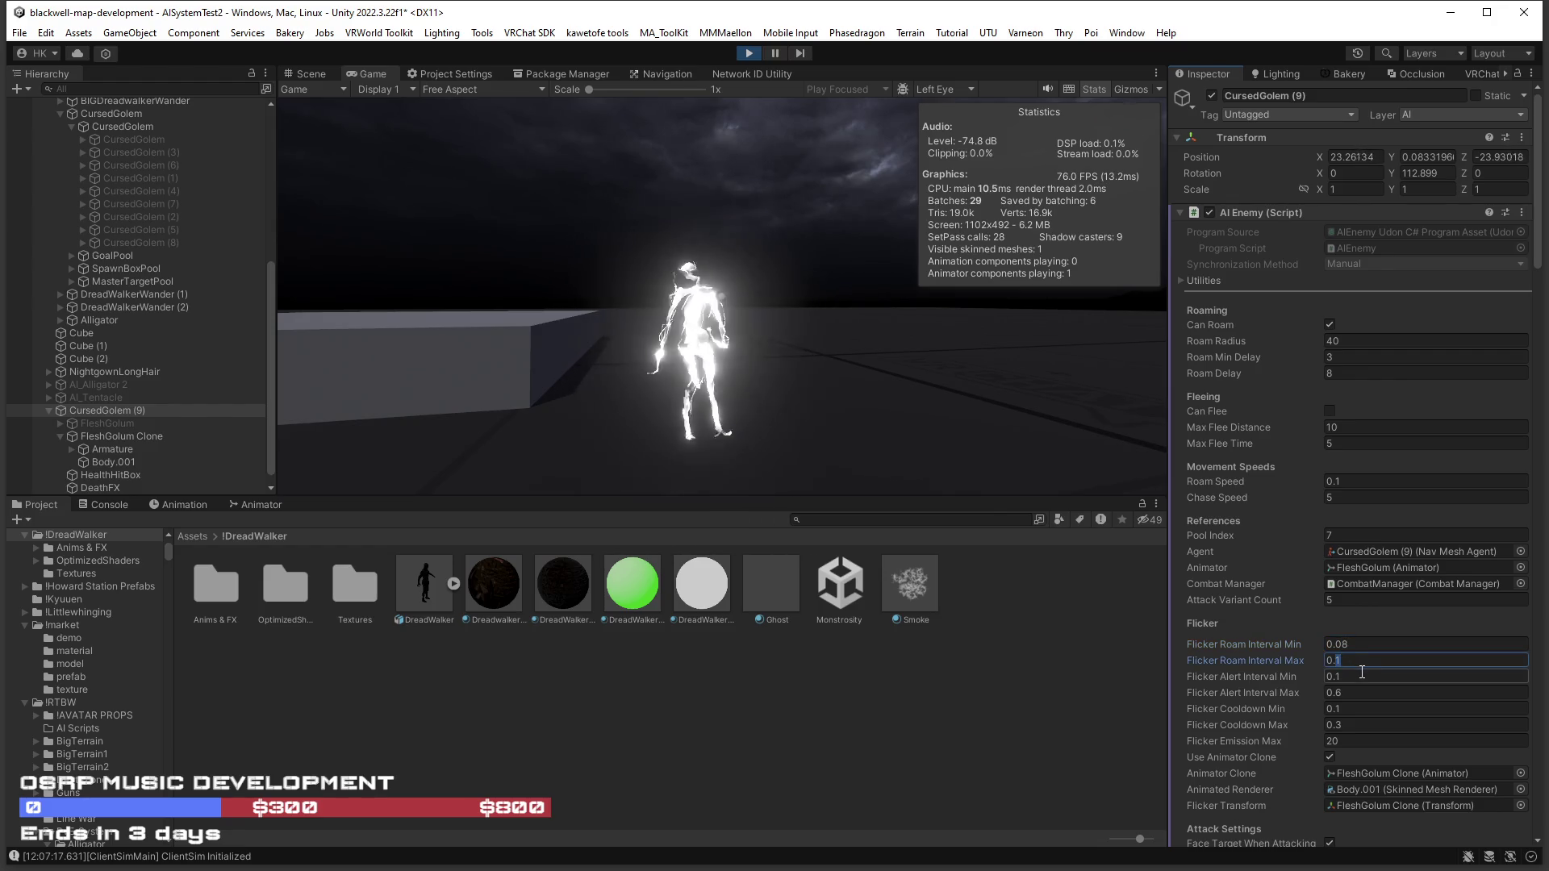
click(1360, 663)
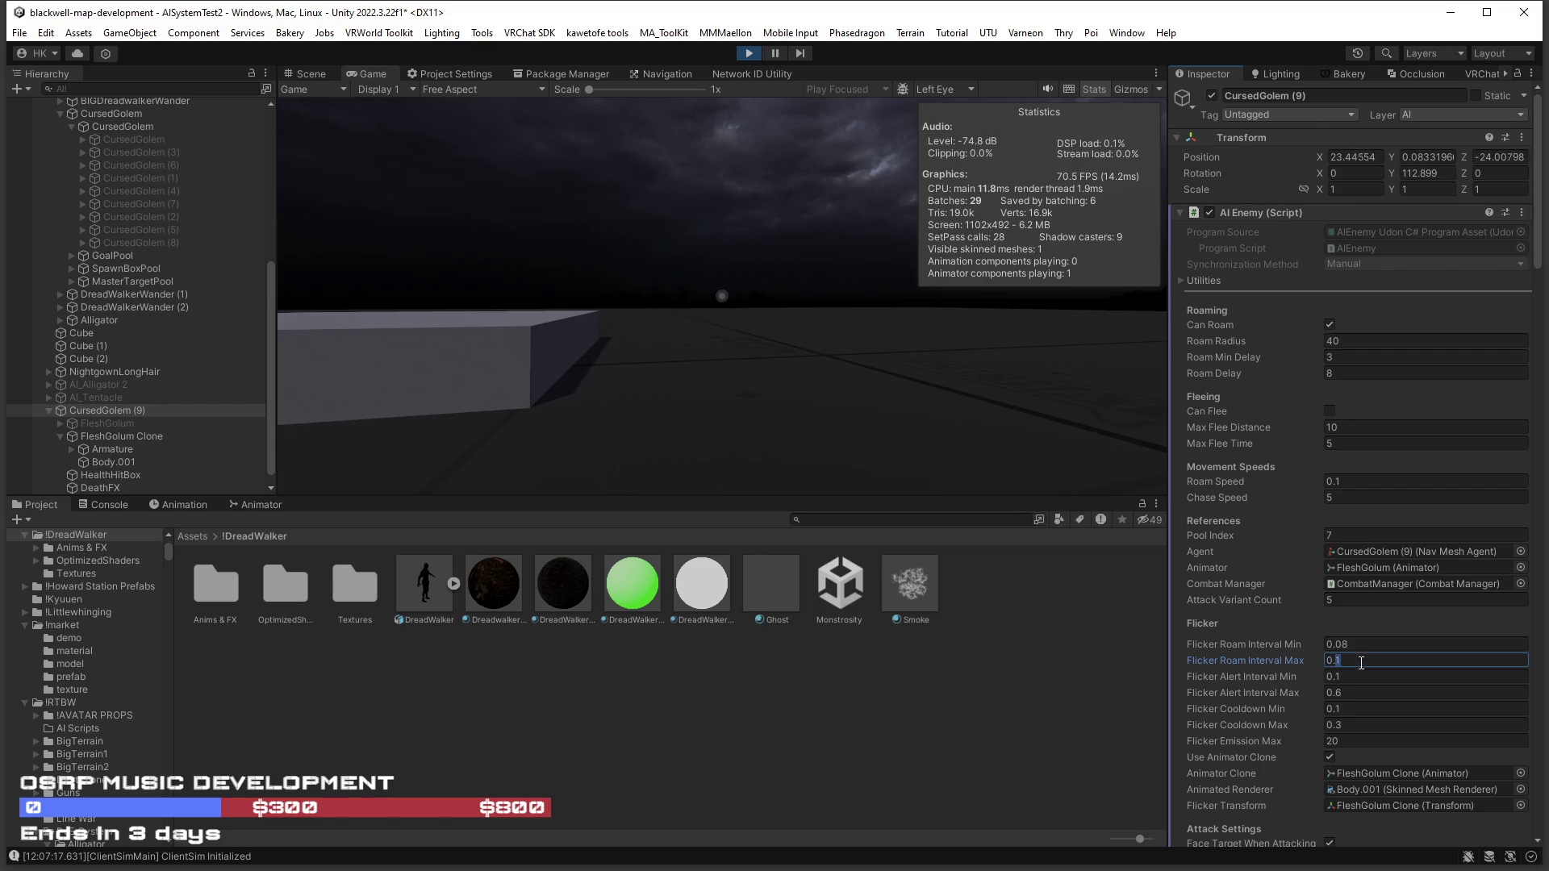
text(5)
click(1019, 429)
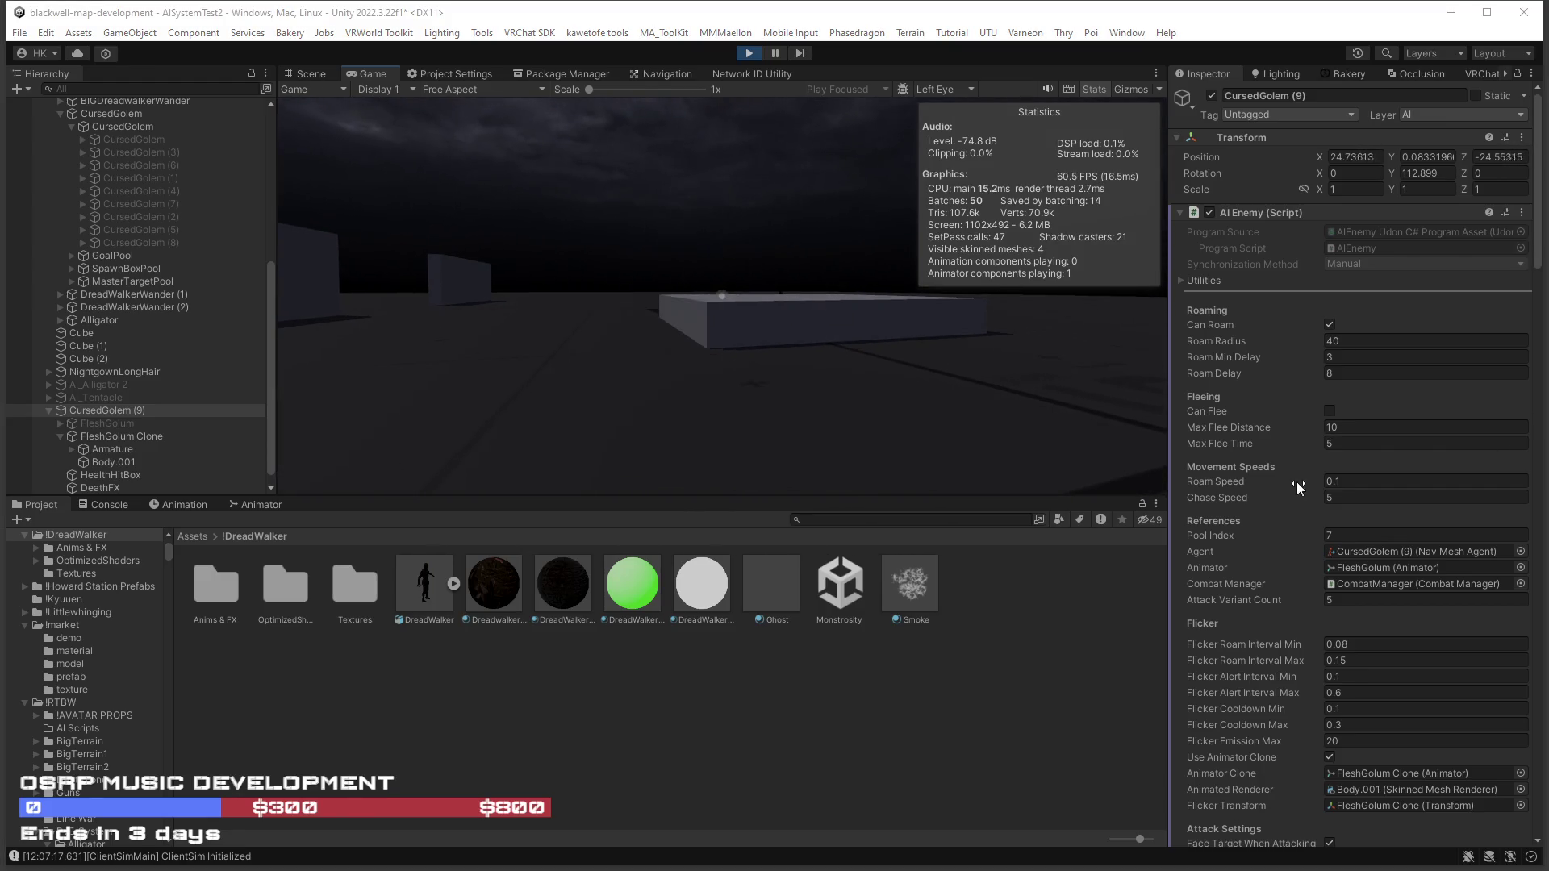
click(1359, 484)
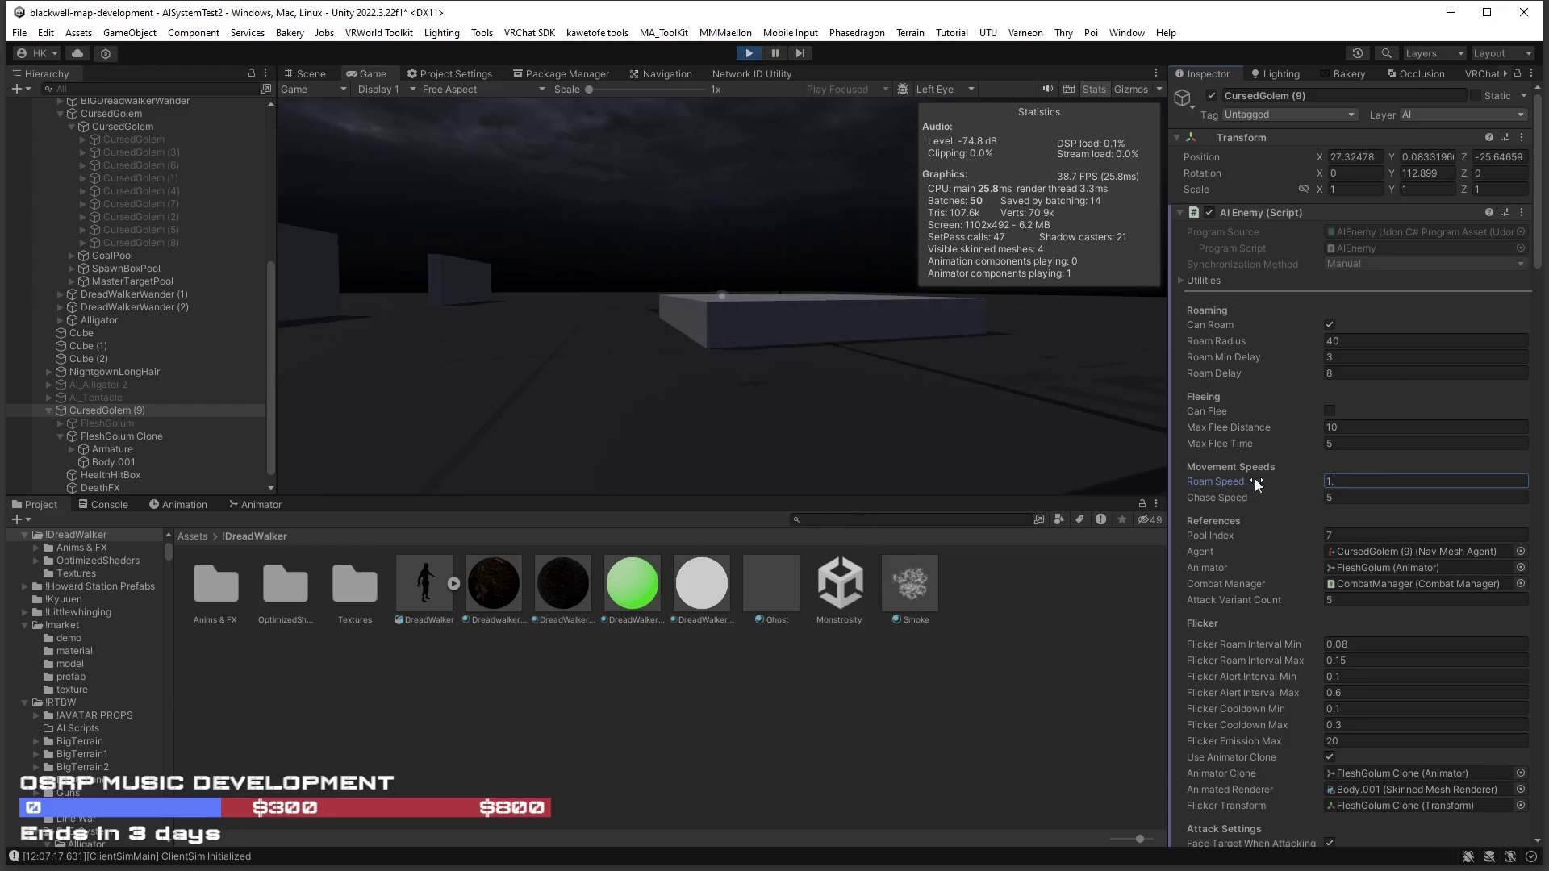
Set Roam Speed to 1.2 and Flicker Roam Interval Min 0.1, Max 0.3.
text(2)
key(Return)
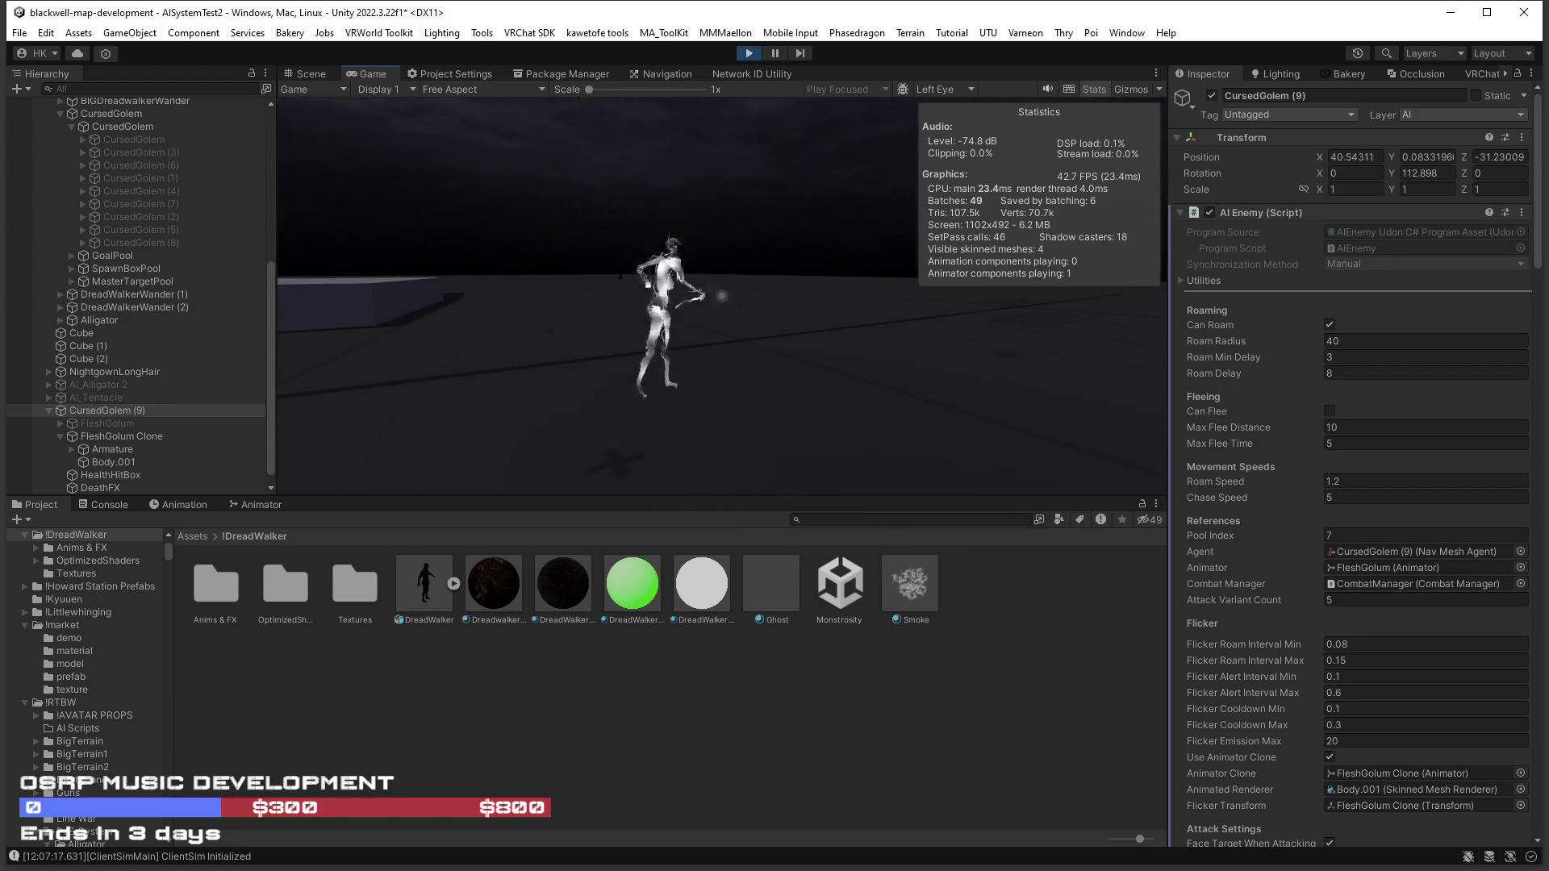
click(1338, 661)
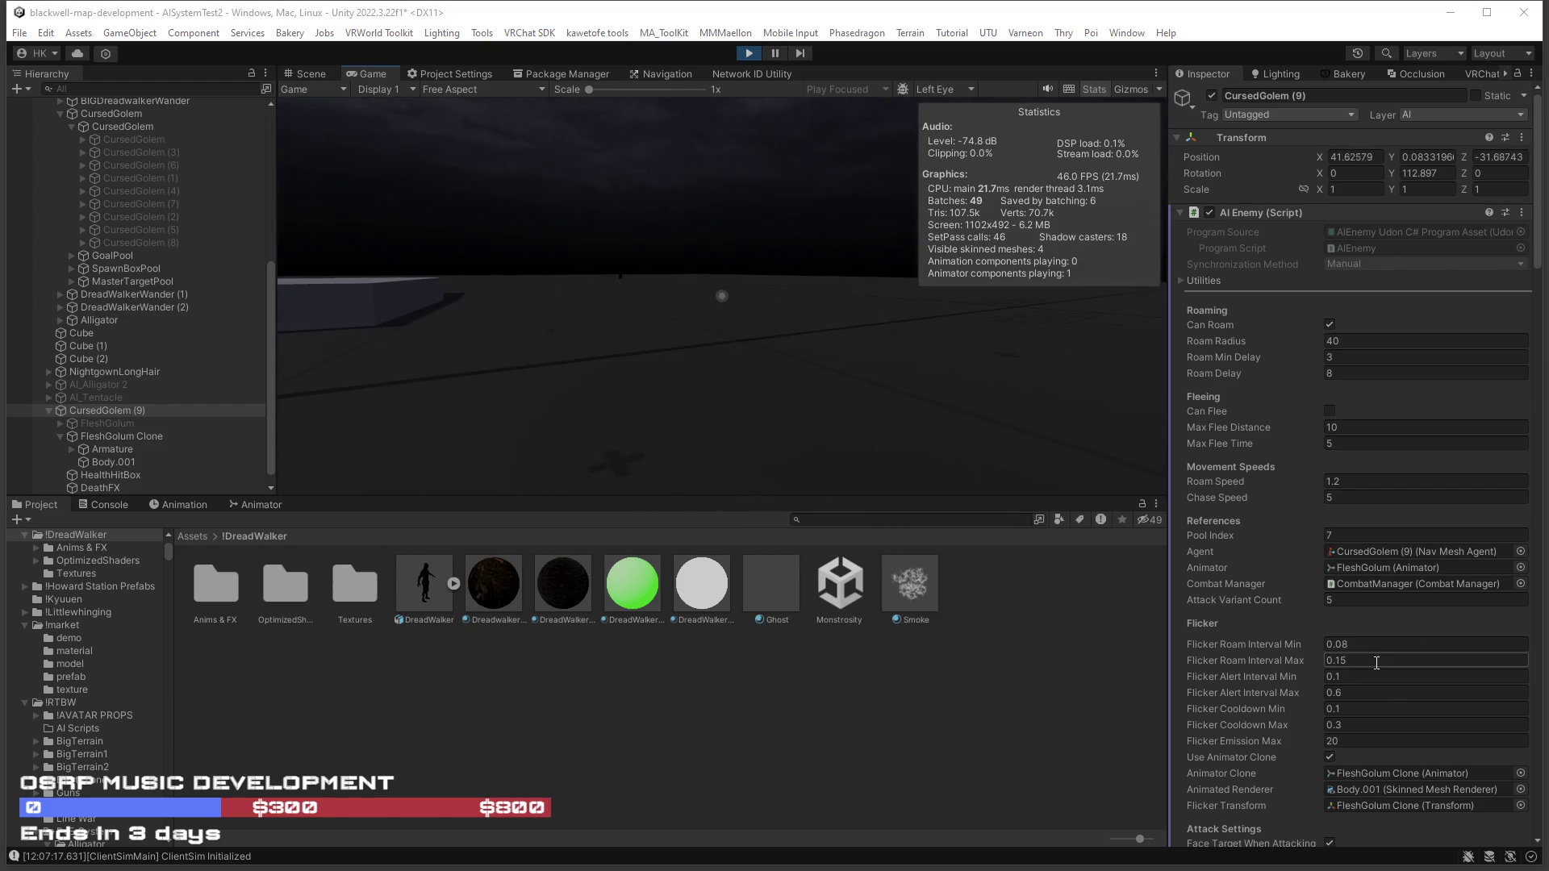
click(1338, 645)
text(0.1)
click(1341, 661)
text(0.3)
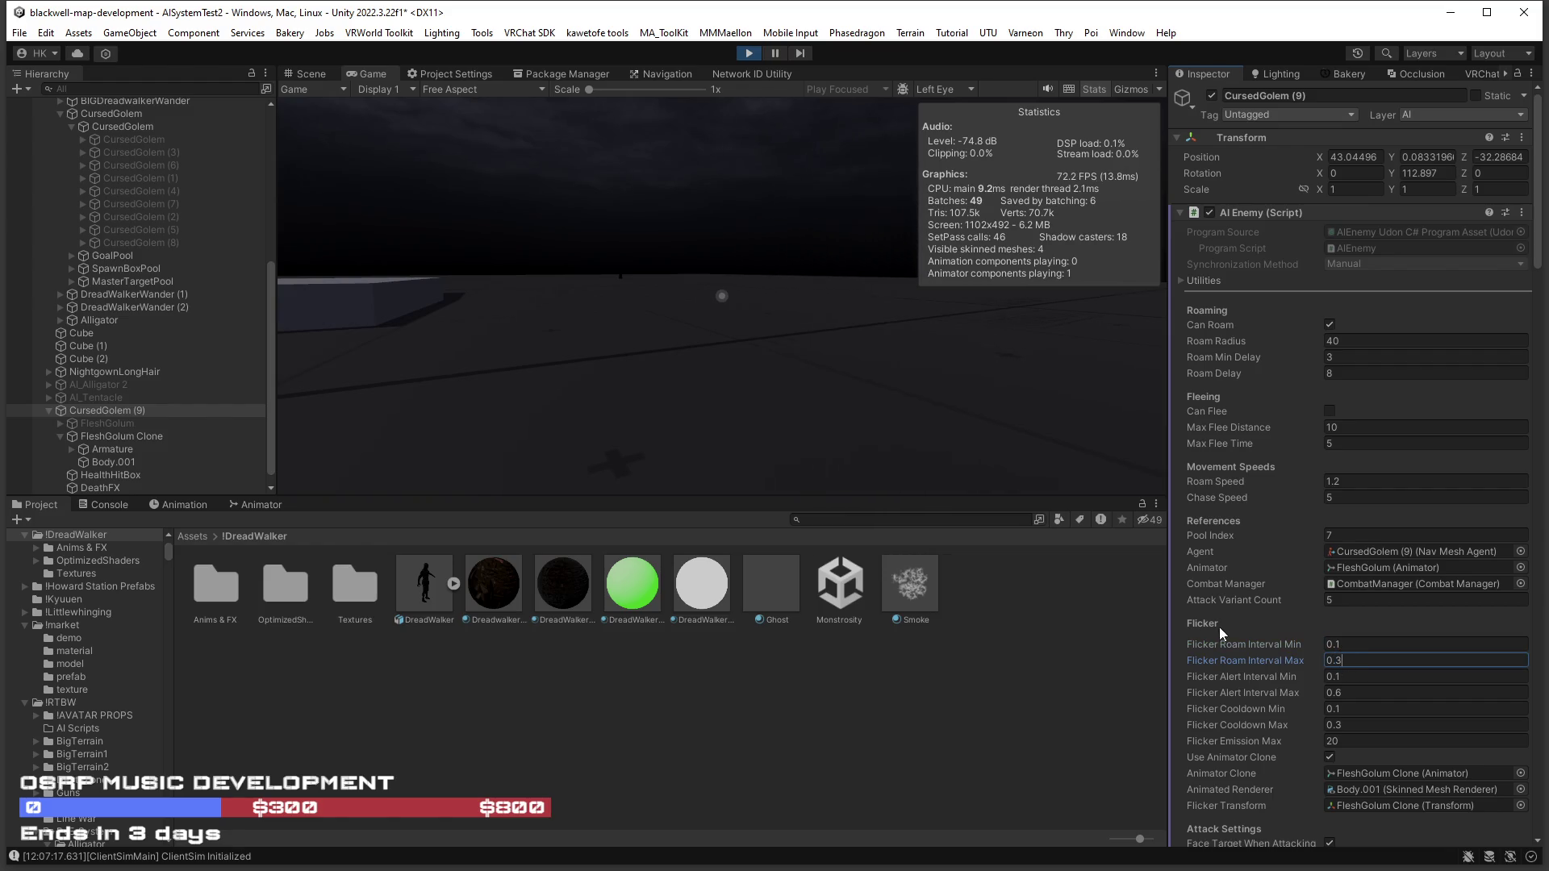
key(Return)
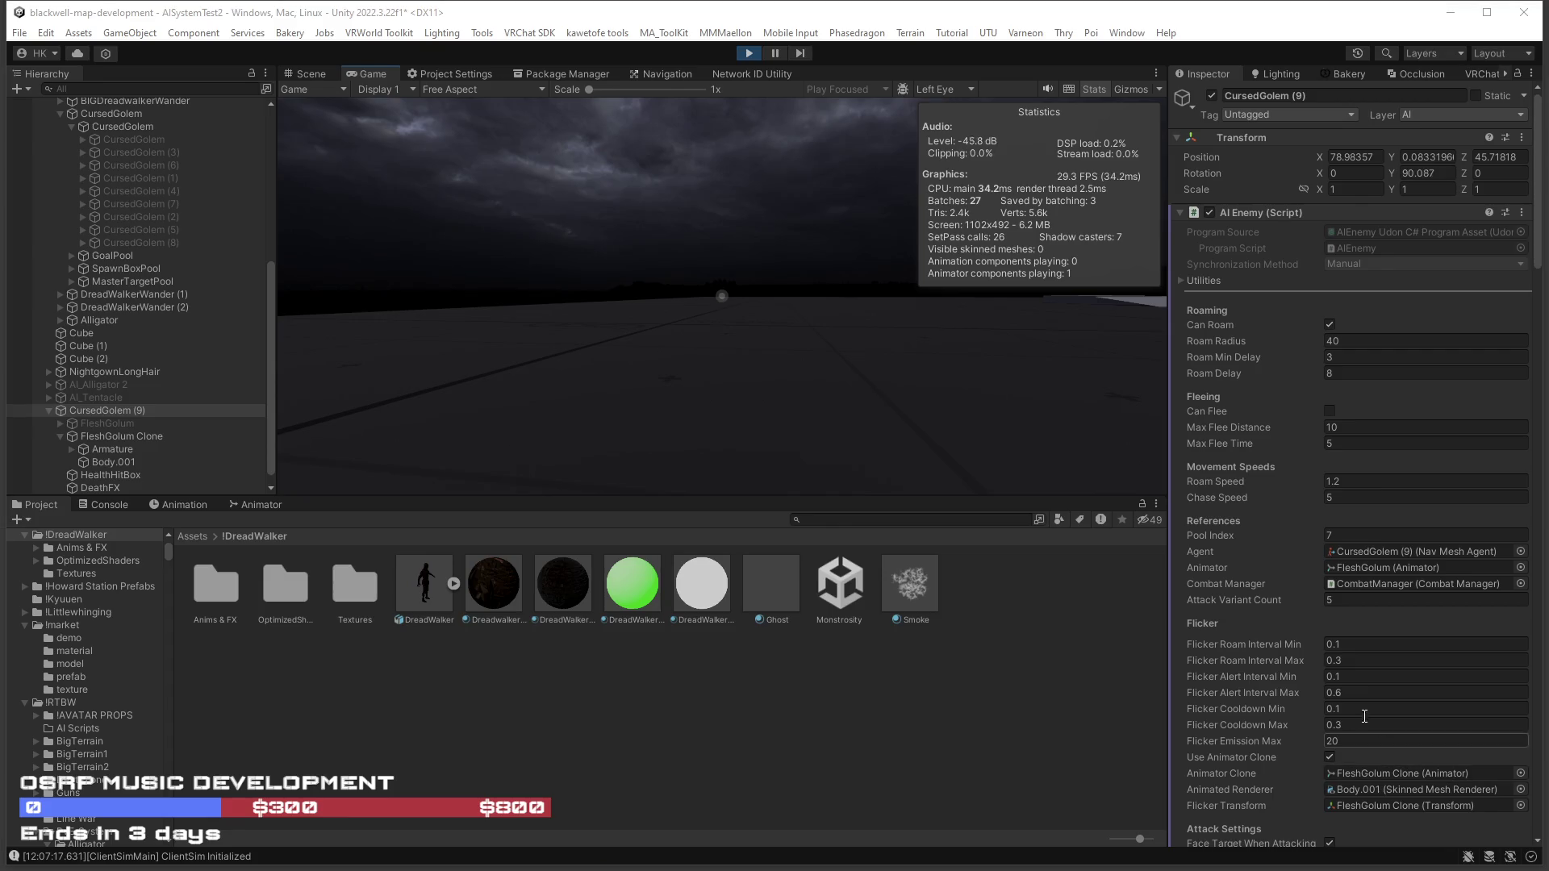
click(1338, 708)
Try a flicker cooldown of 0.2–0.4 and resume play testing.
click(1339, 724)
text(0.4)
click(1338, 710)
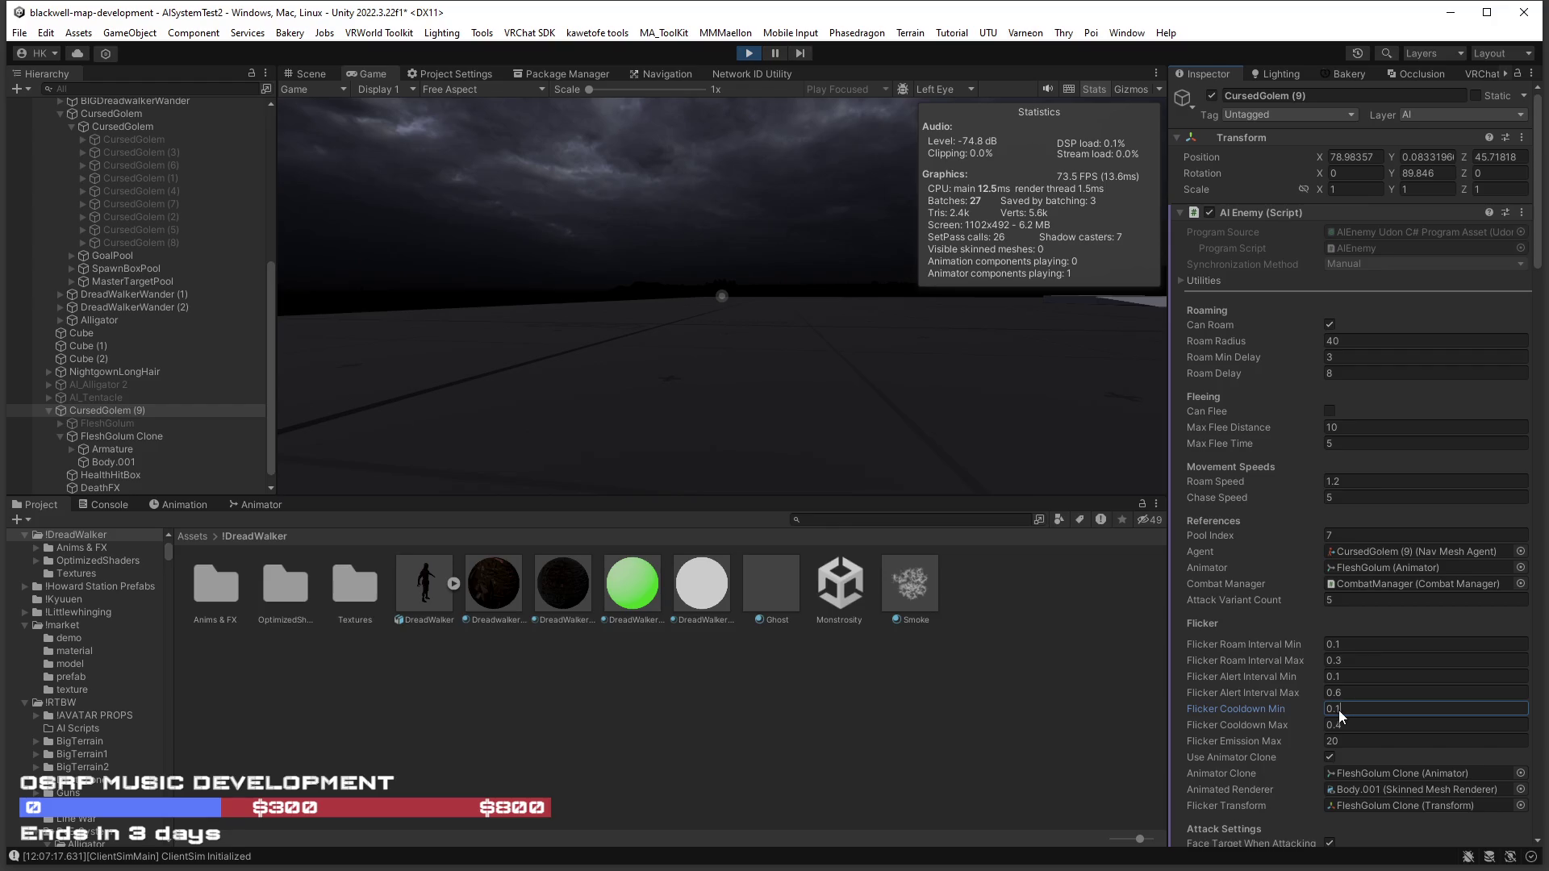
text(0.2)
click(950, 401)
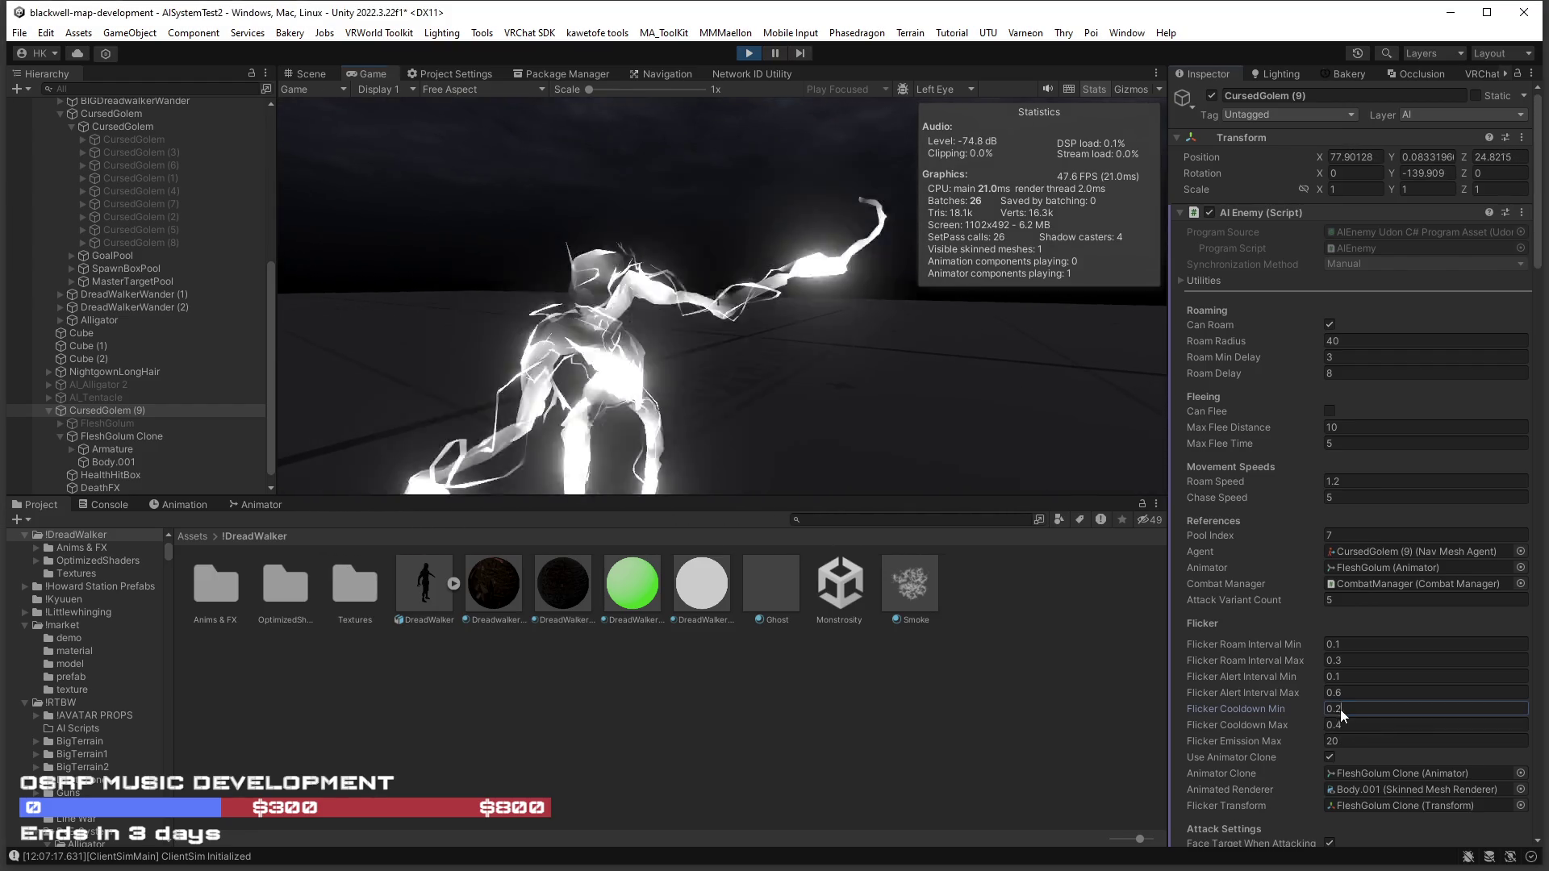
Set Flicker Cooldown Max to 0.1 and Min to 0.06.
click(1339, 708)
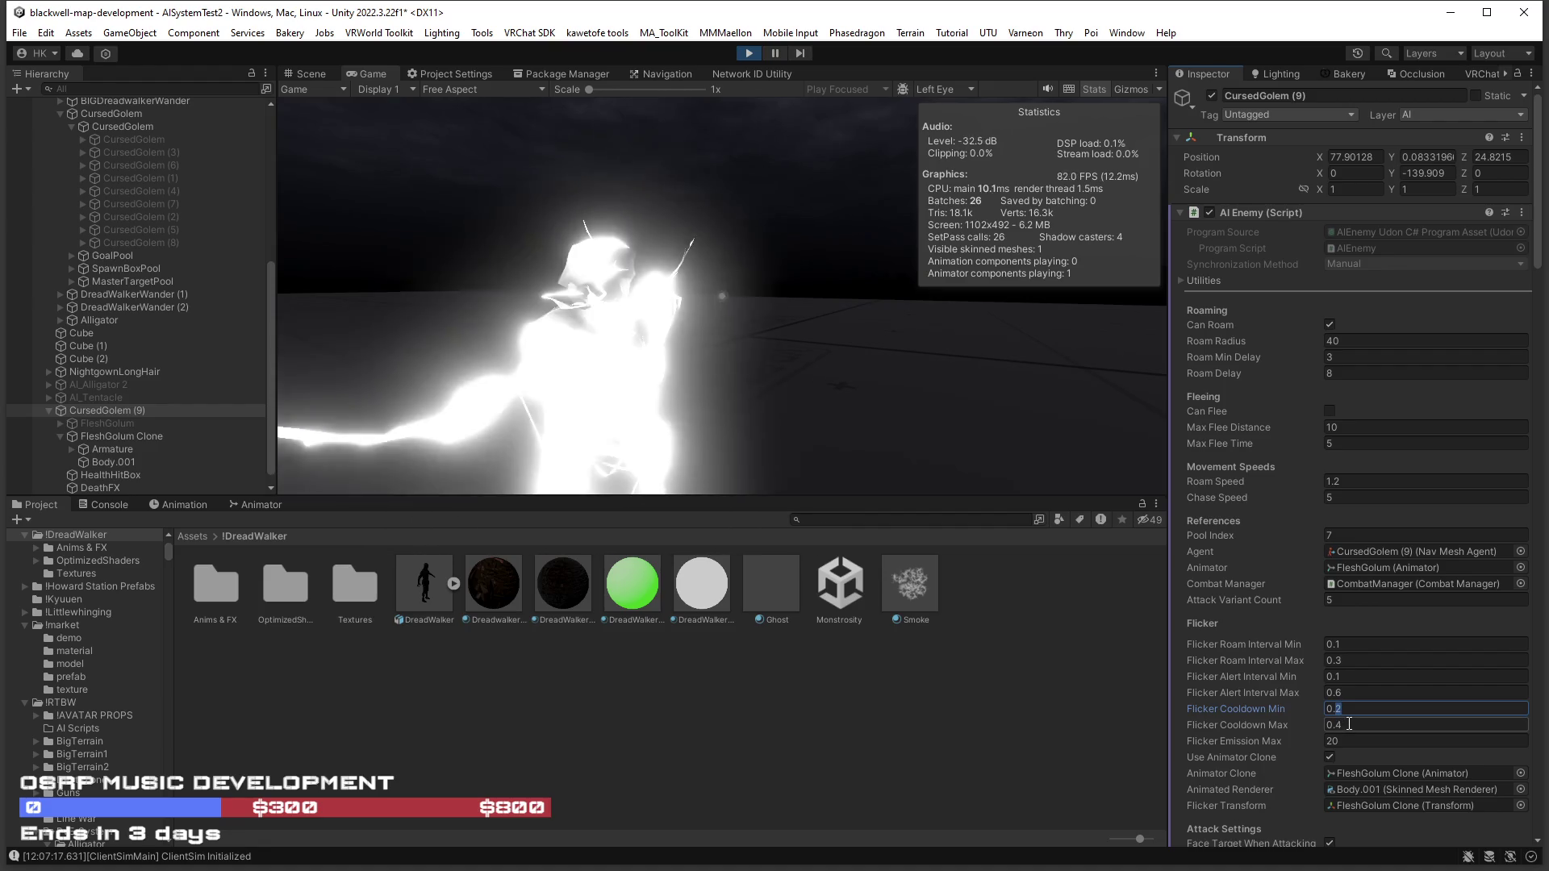
click(1339, 724)
text(0.1)
click(1334, 710)
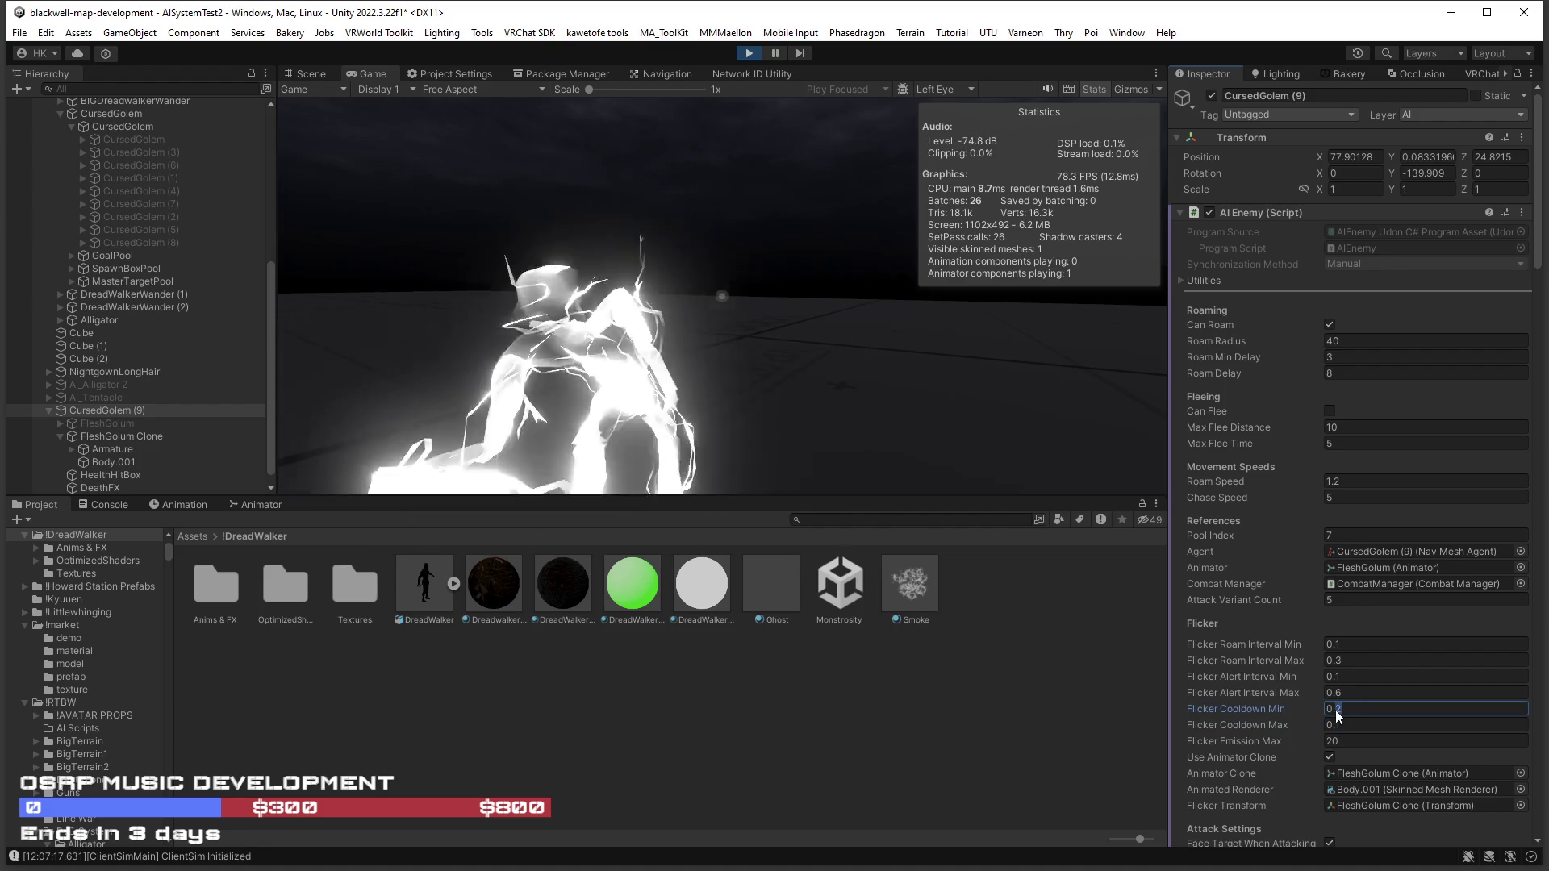
text(0.0)
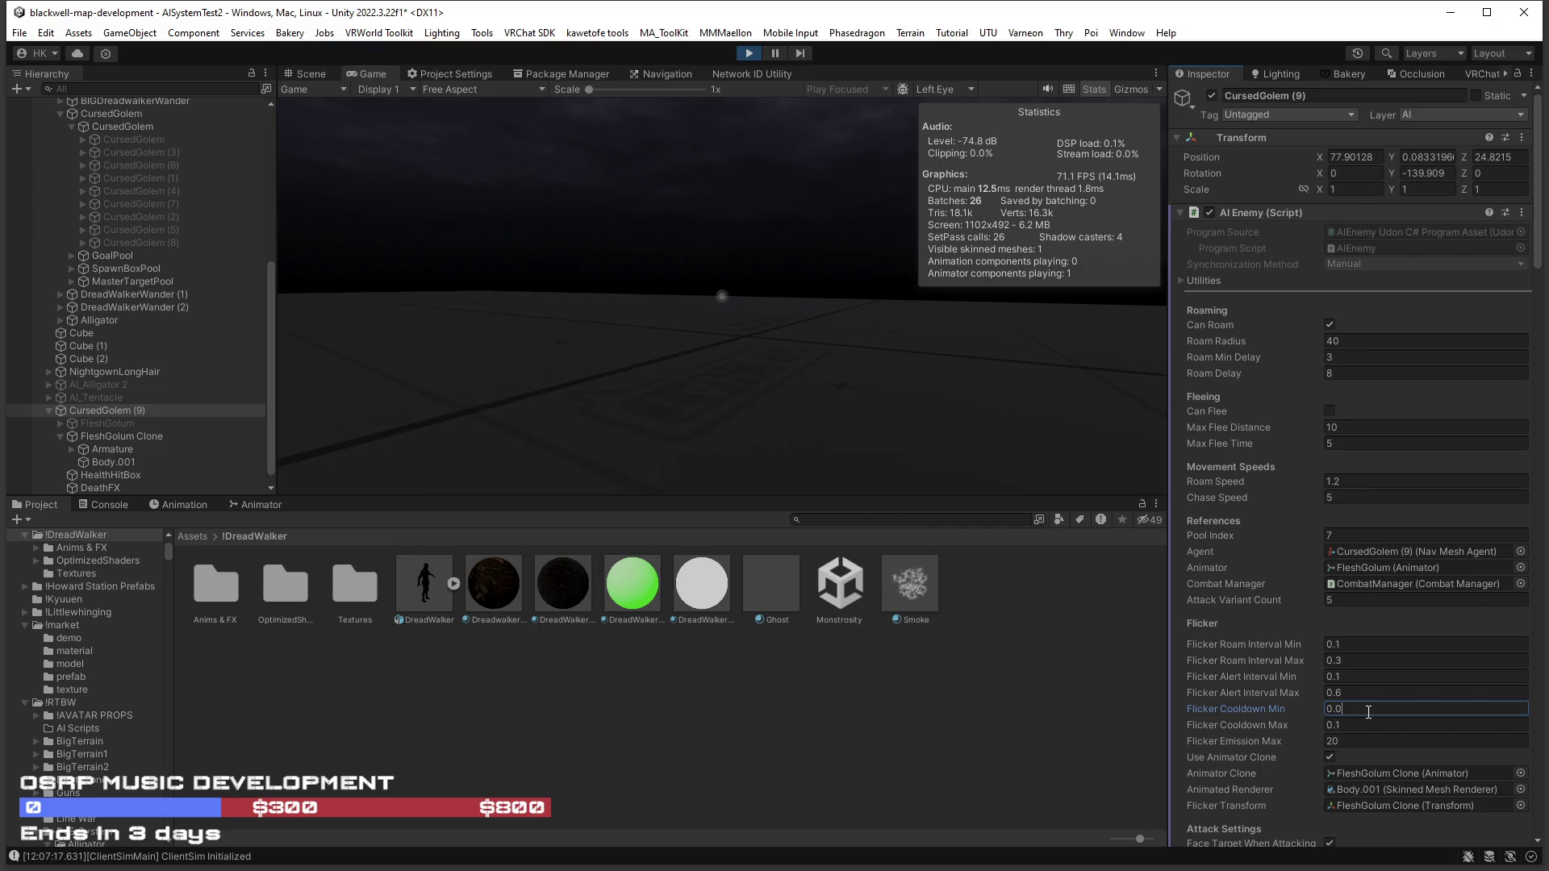
text(6)
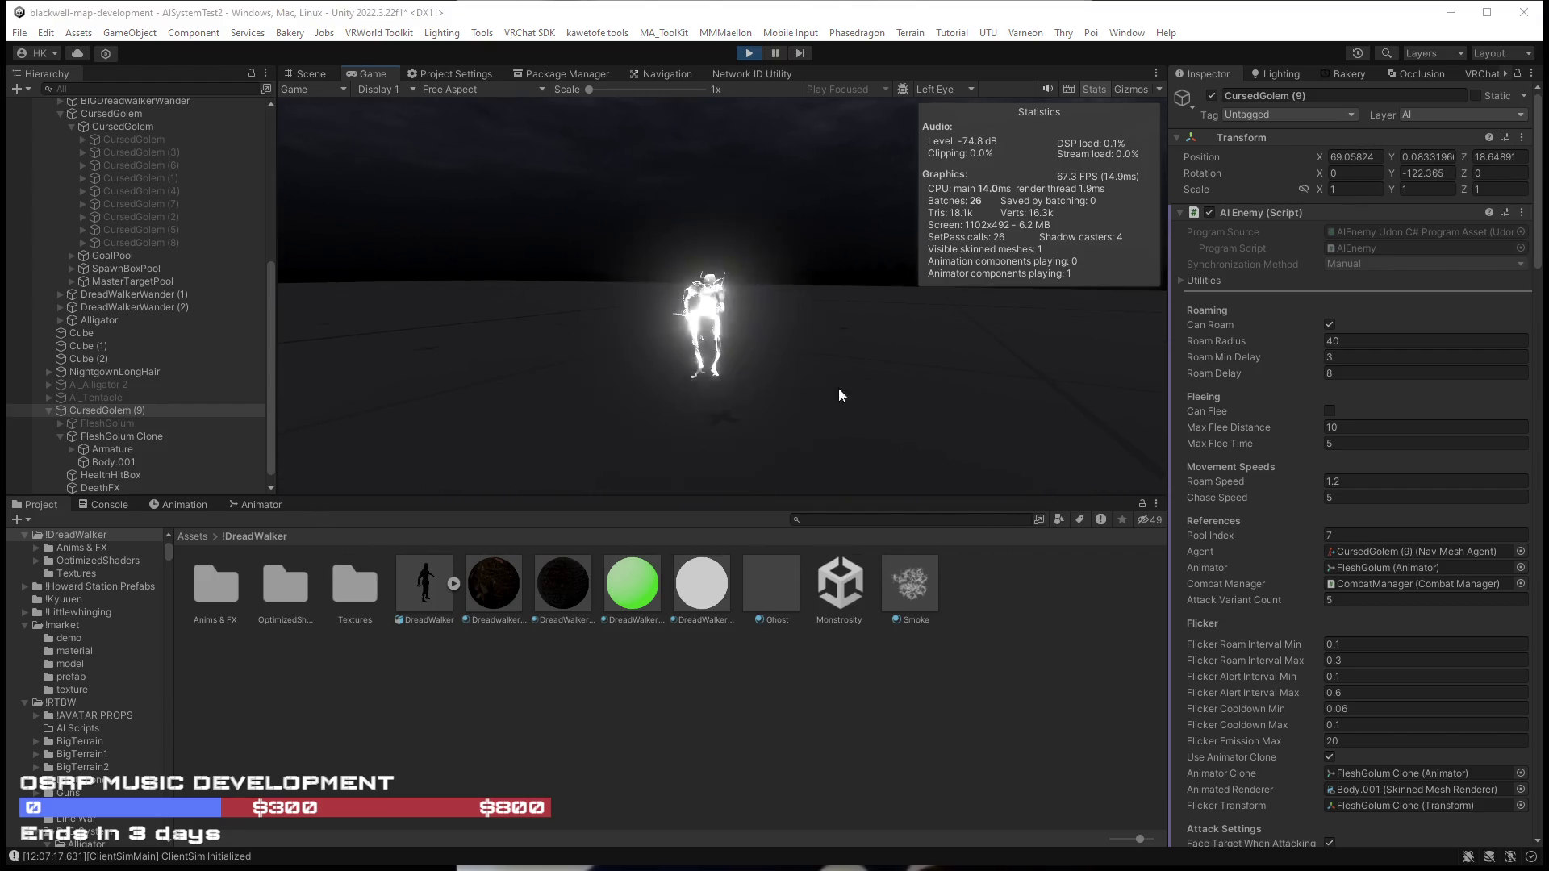
click(1295, 737)
Set Flicker Emission Max to 10 and resume testing.
text(0)
click(807, 403)
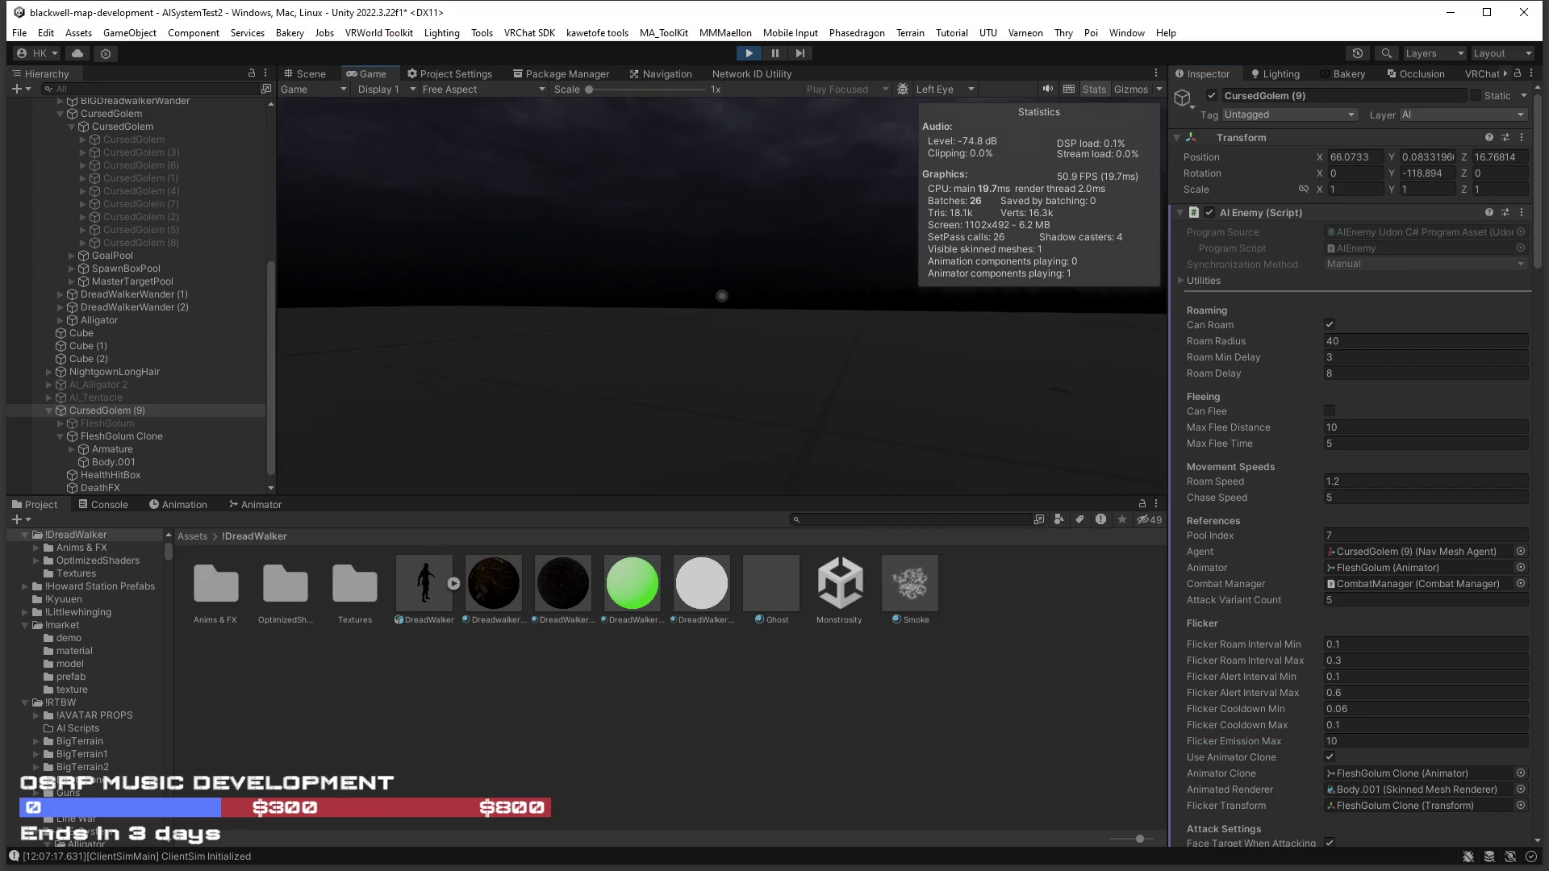
key(Escape)
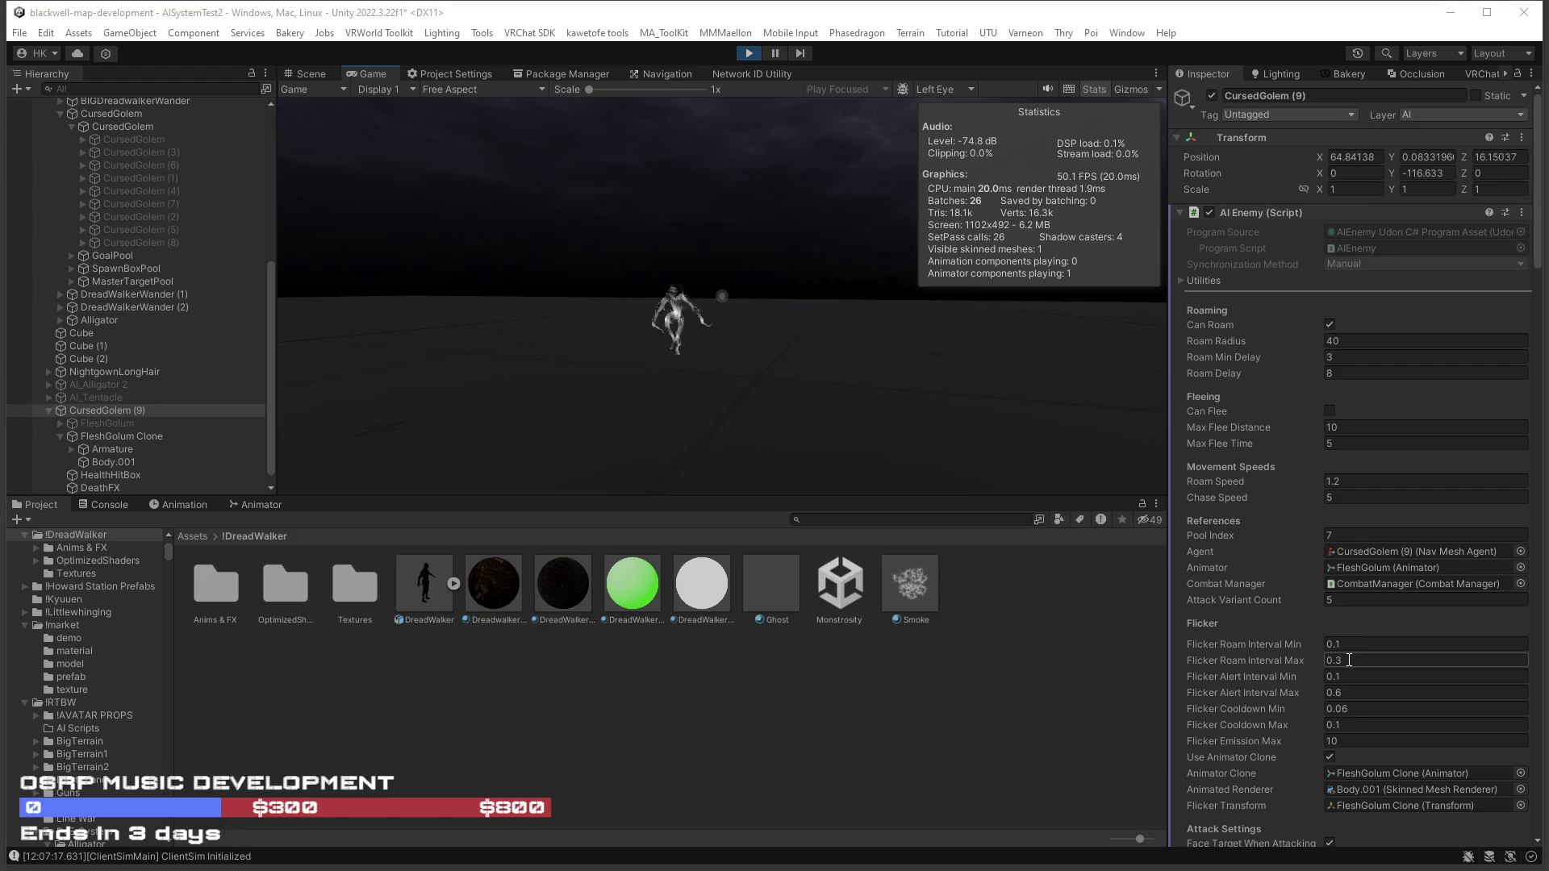
Set Flicker Roam Interval Min to 0.05 and Max to 0.1, testing between edits.
click(1341, 645)
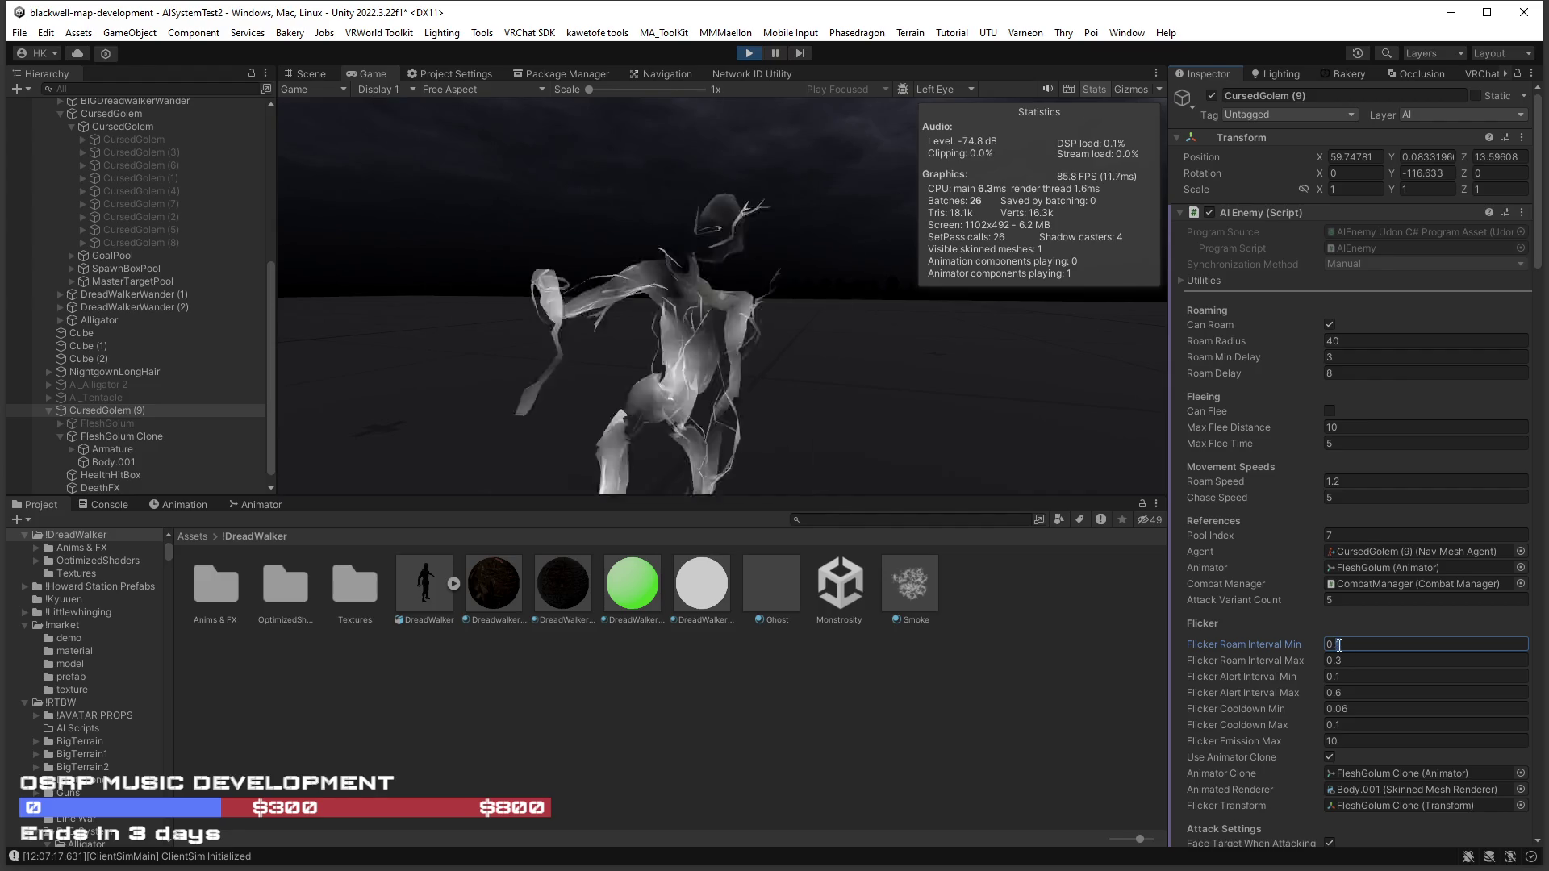
drag(1339, 645, 1346, 646)
text(05)
click(1344, 662)
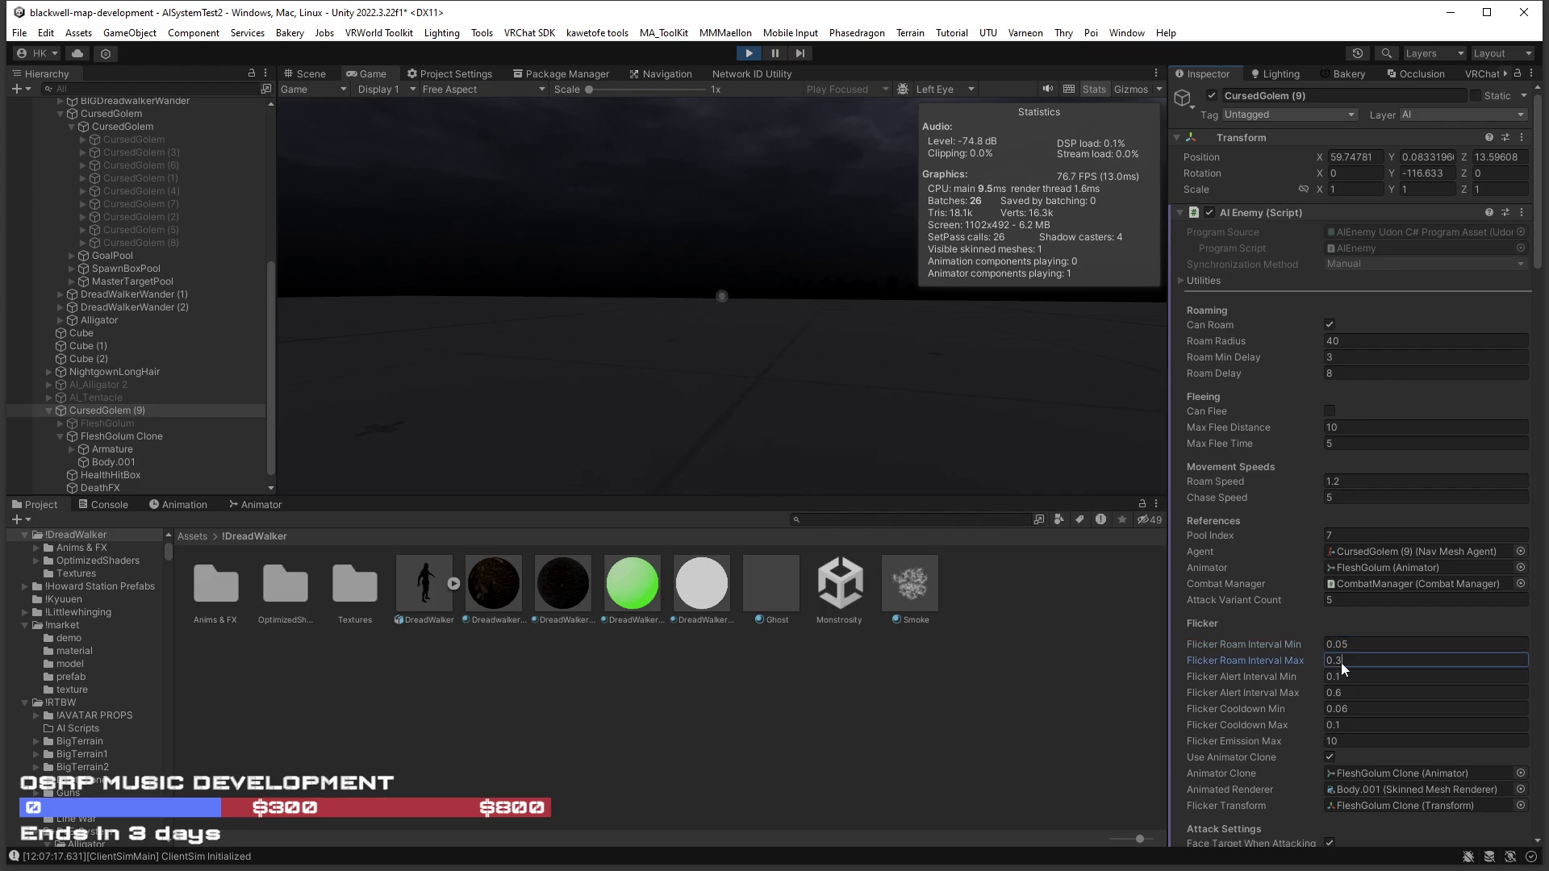
text(2)
click(955, 491)
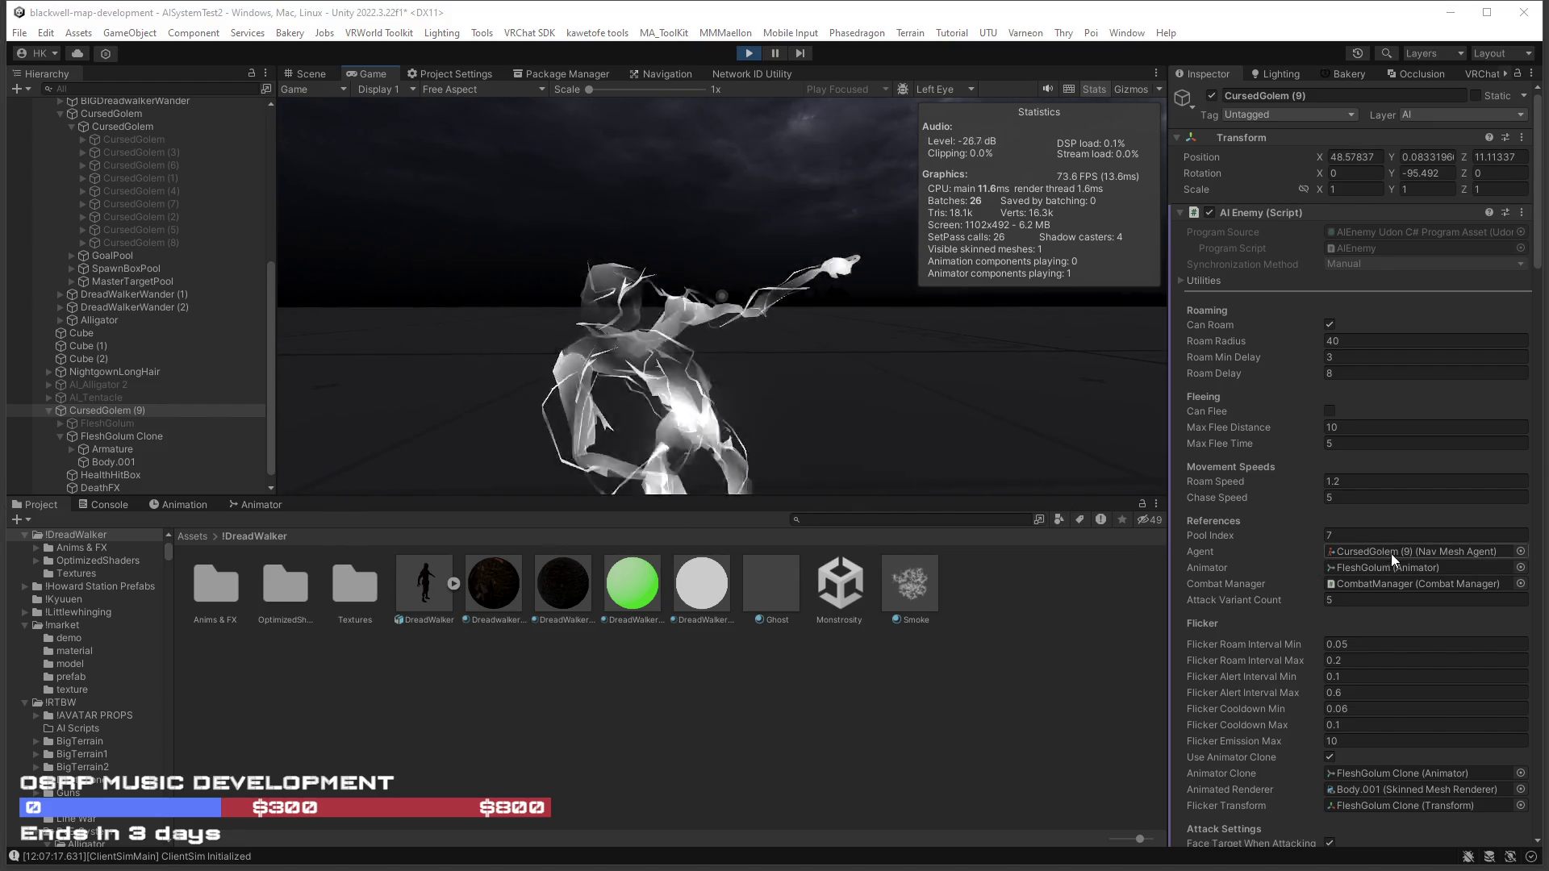
click(1337, 662)
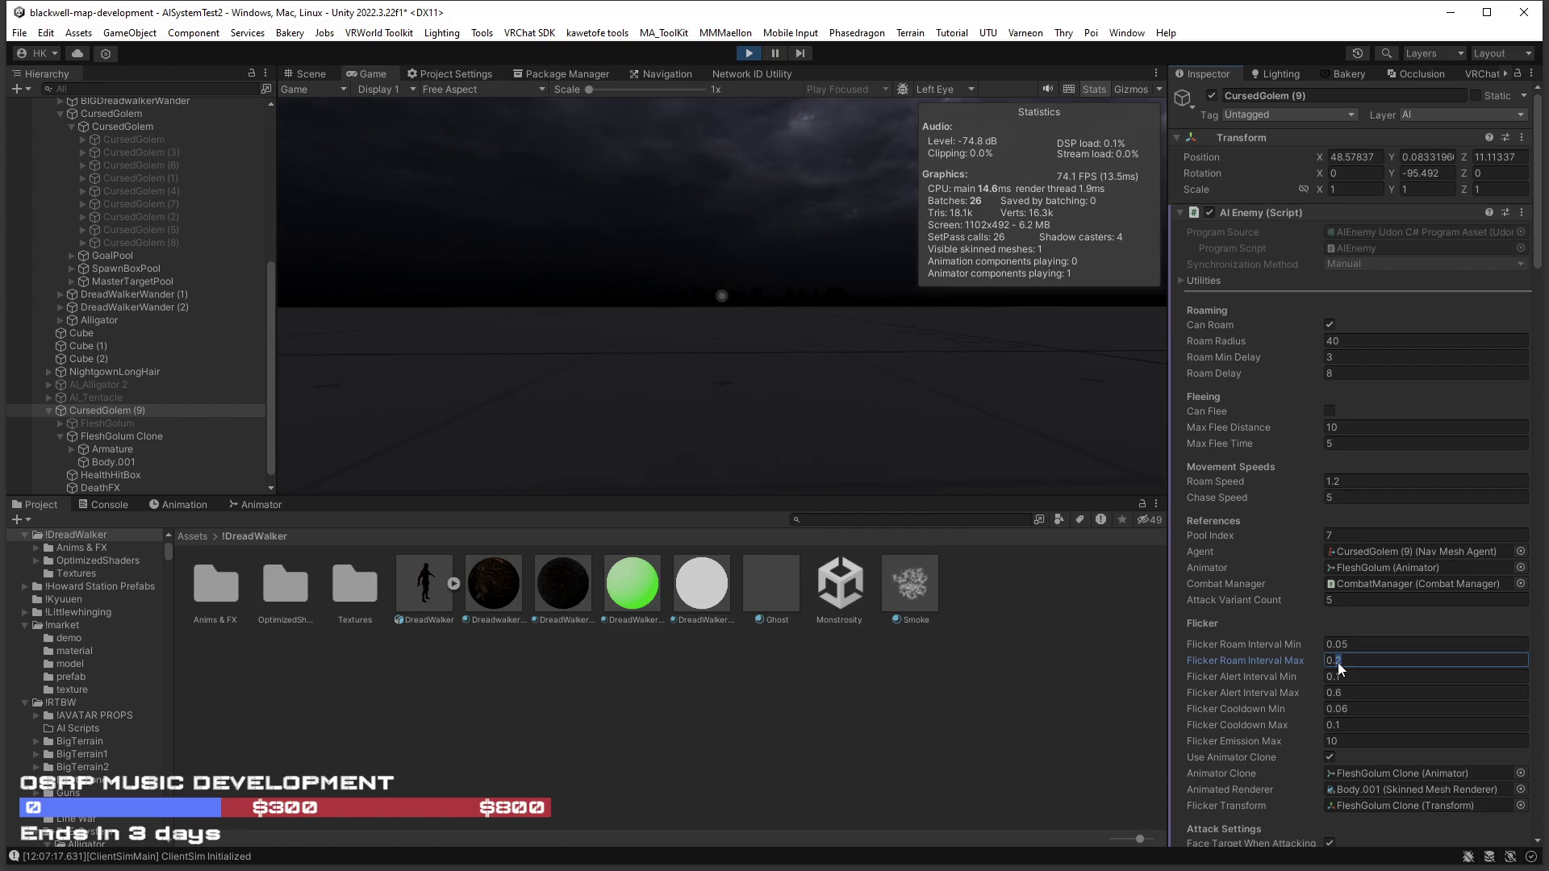
text(1)
click(950, 448)
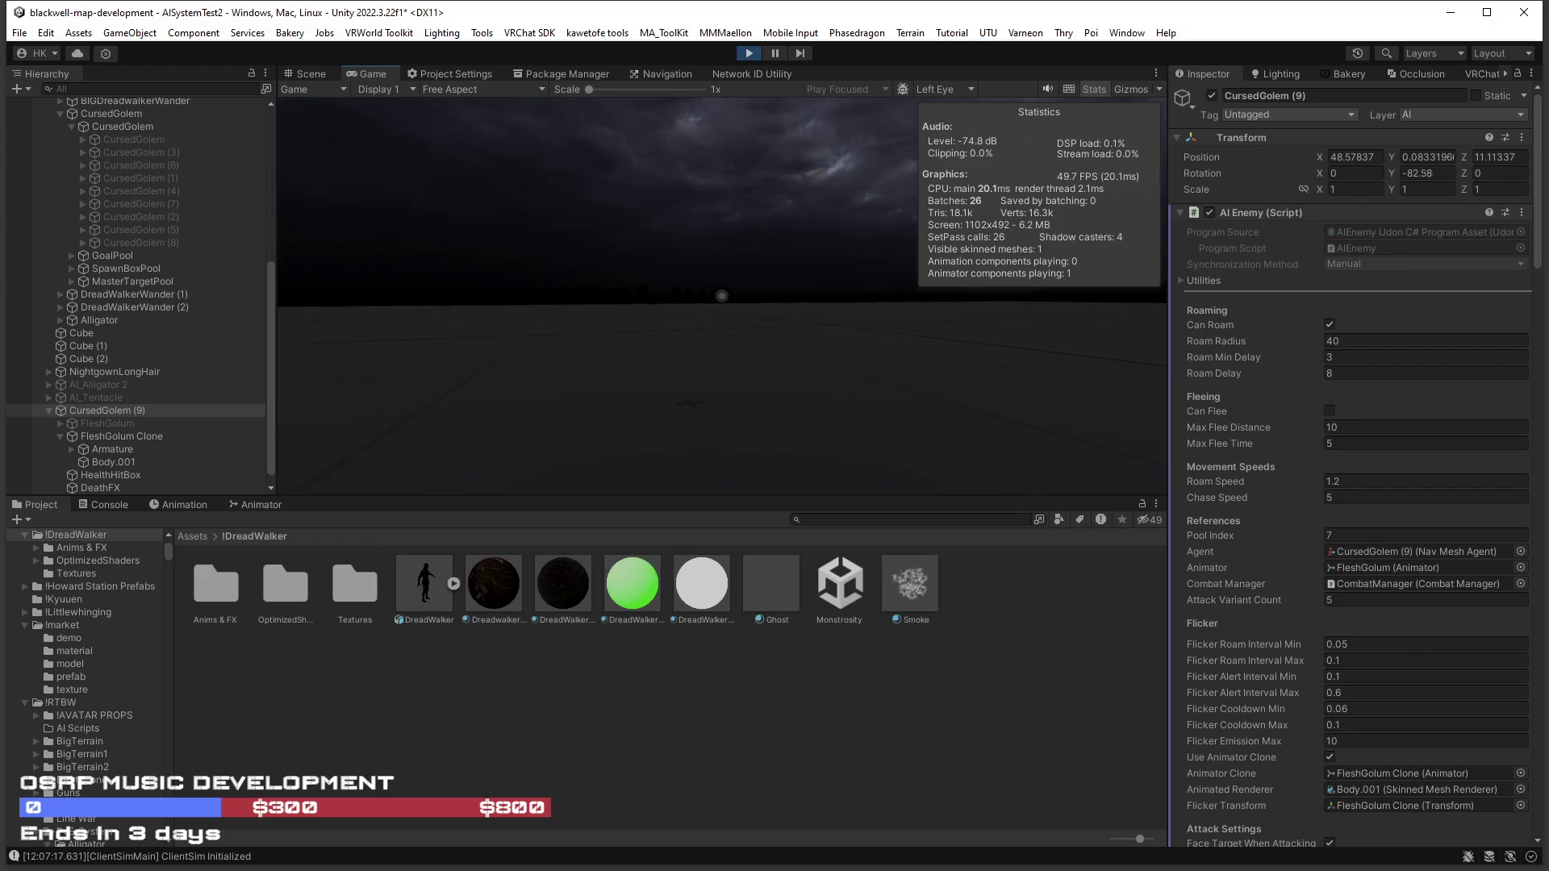